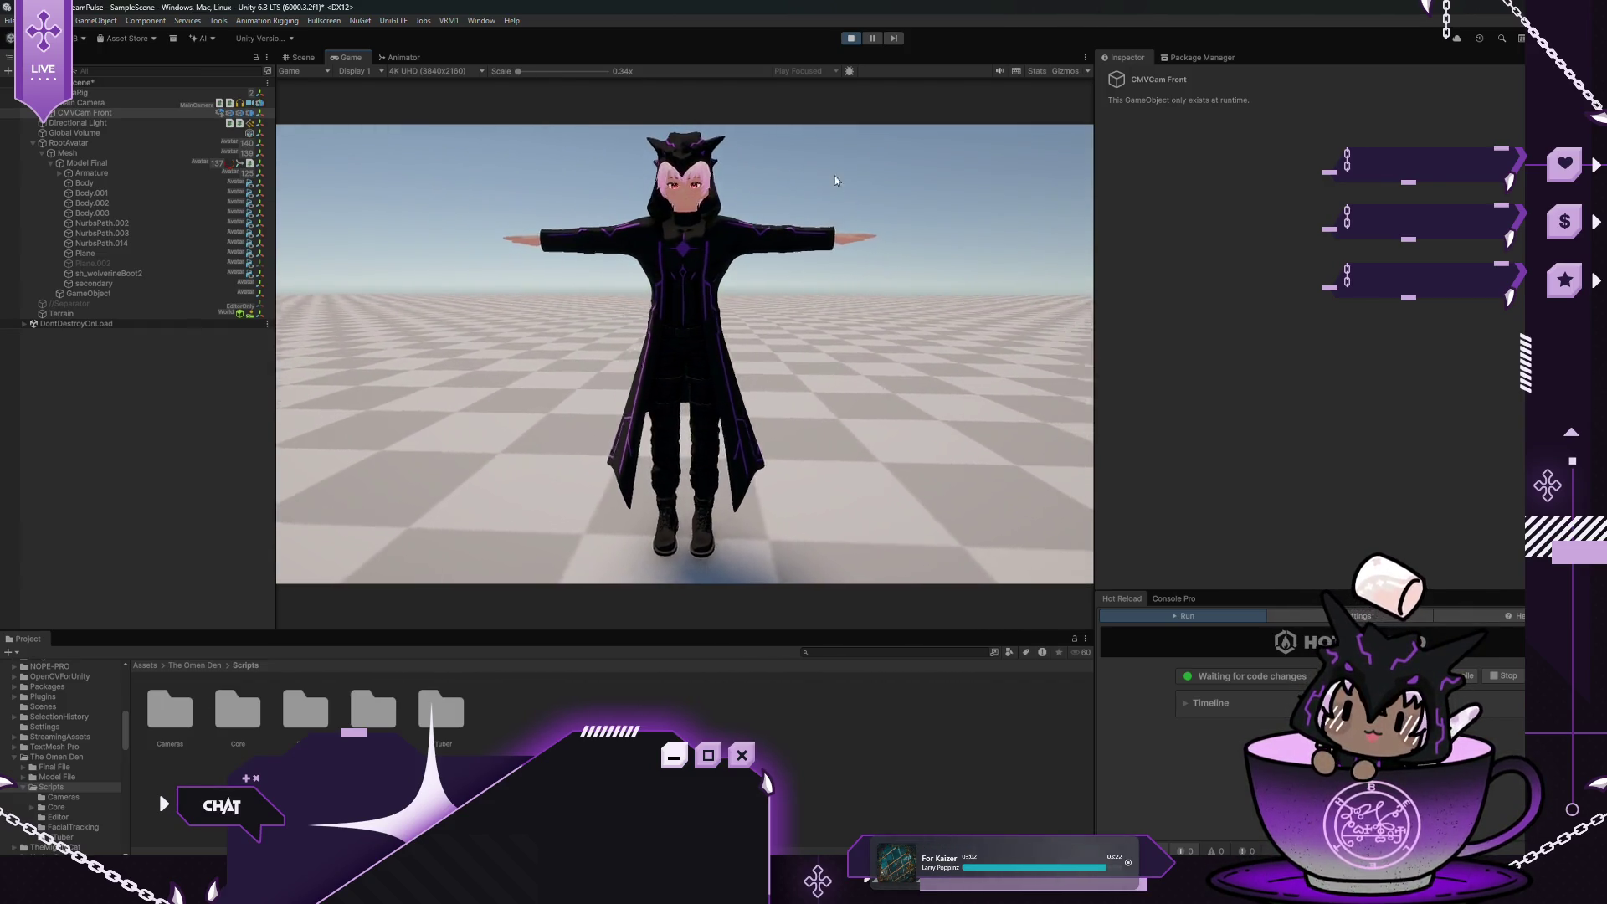
# Stop play mode and set the Orbital Follow vertical axis to range max 20, centre 15, value 10
pyautogui.click(850, 38)
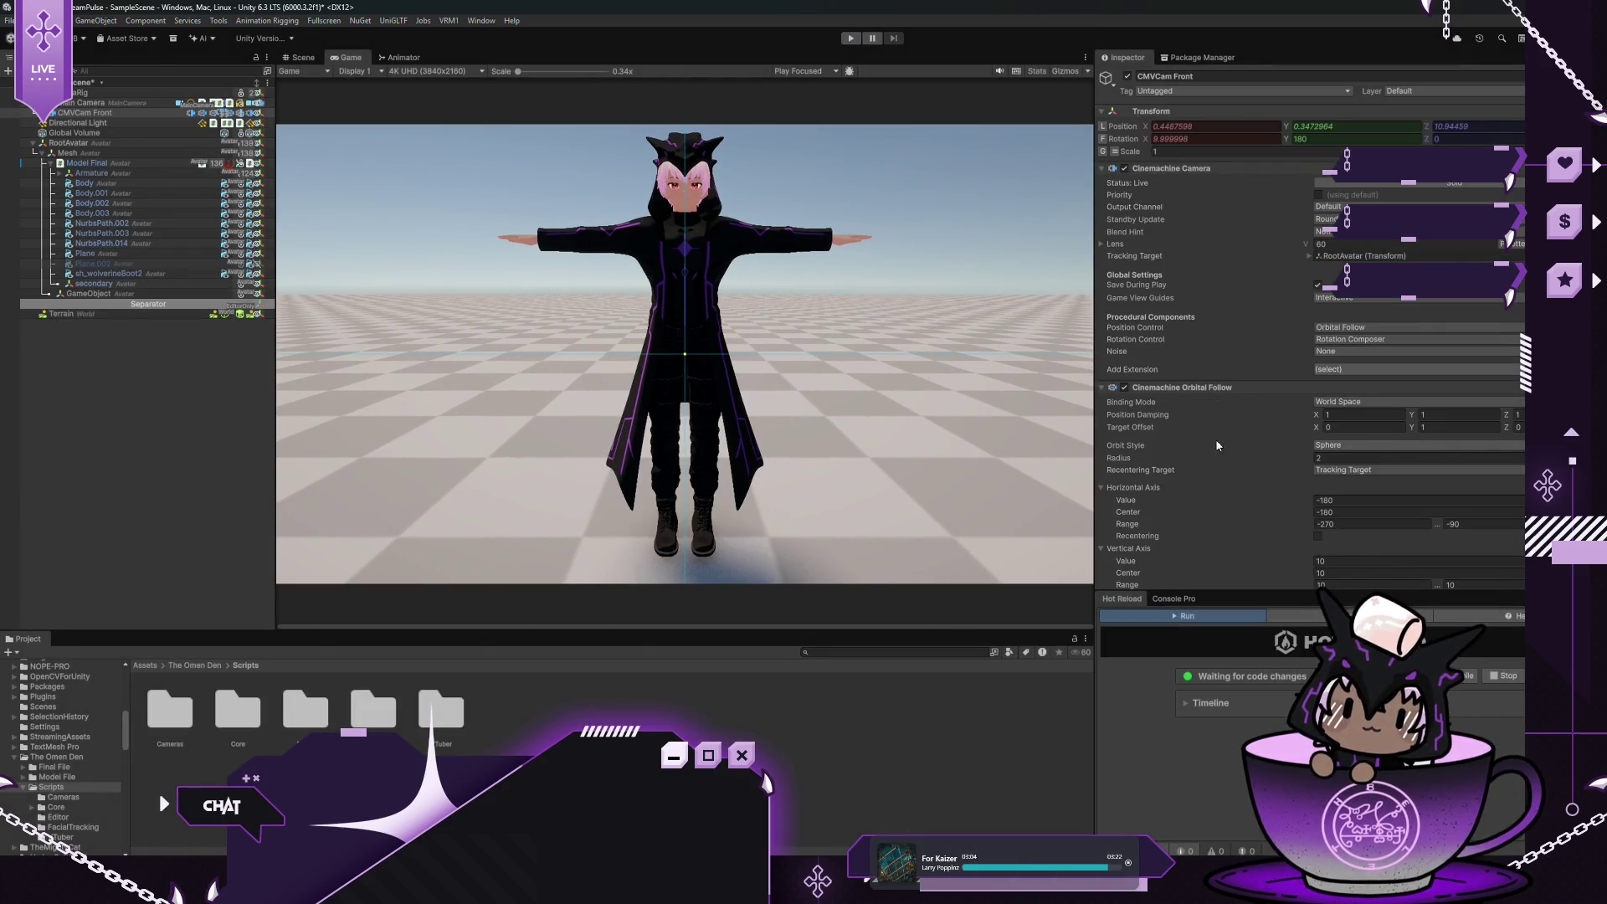
pyautogui.scroll(-5, 1216, 440)
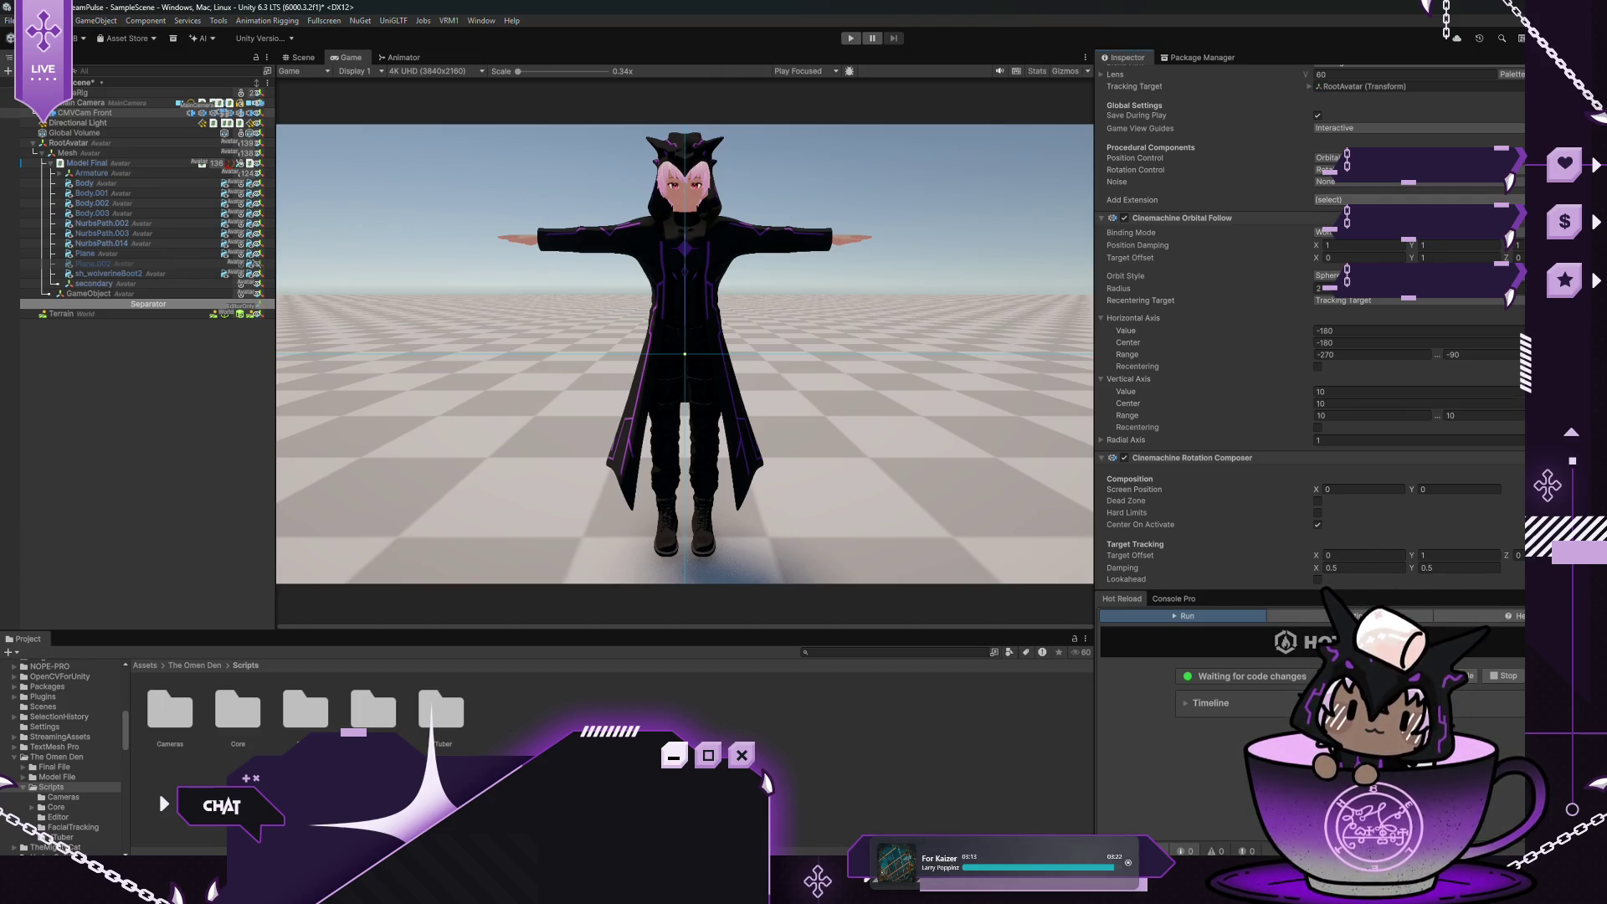
pyautogui.click(1371, 417)
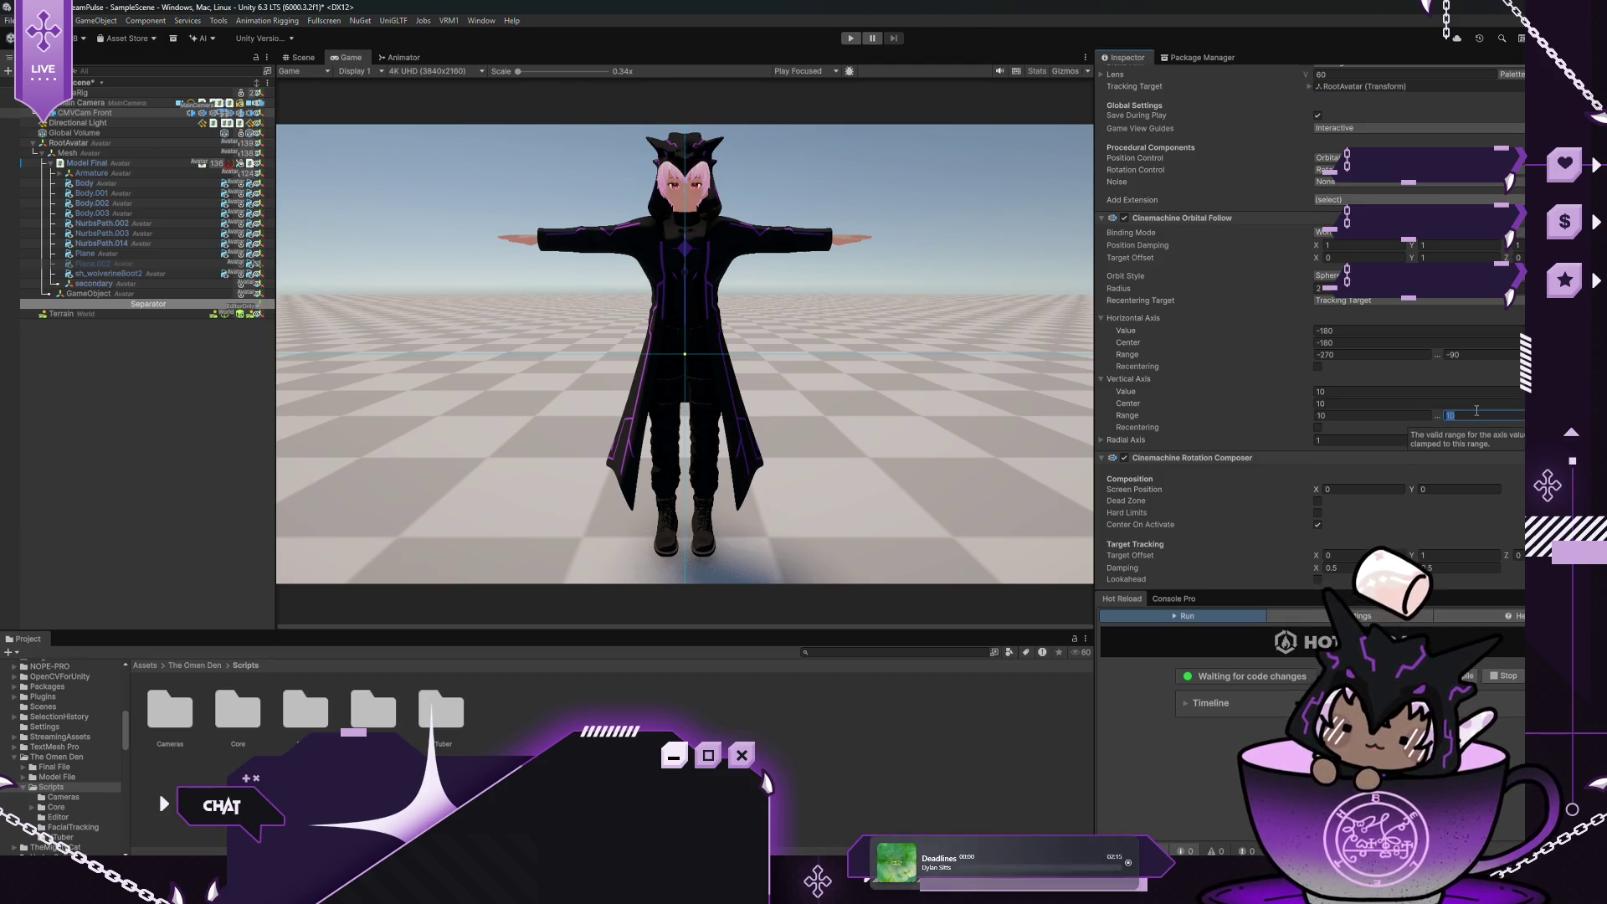
pyautogui.write('2')
pyautogui.click(1331, 404)
pyautogui.click(1432, 395)
pyautogui.write('15')
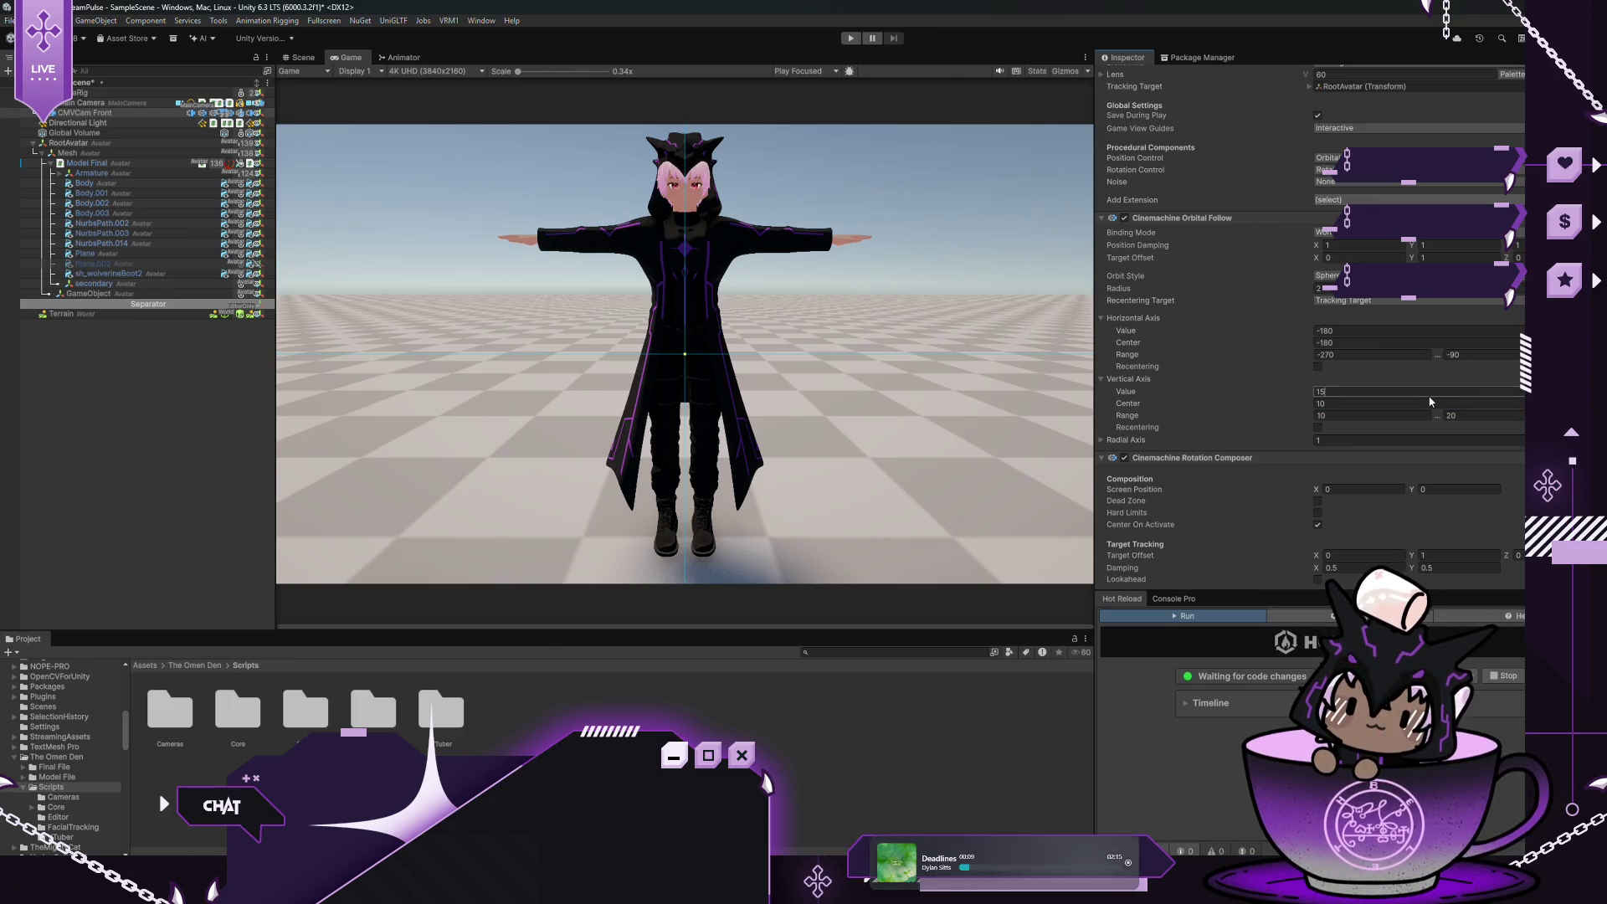
pyautogui.press('Return')
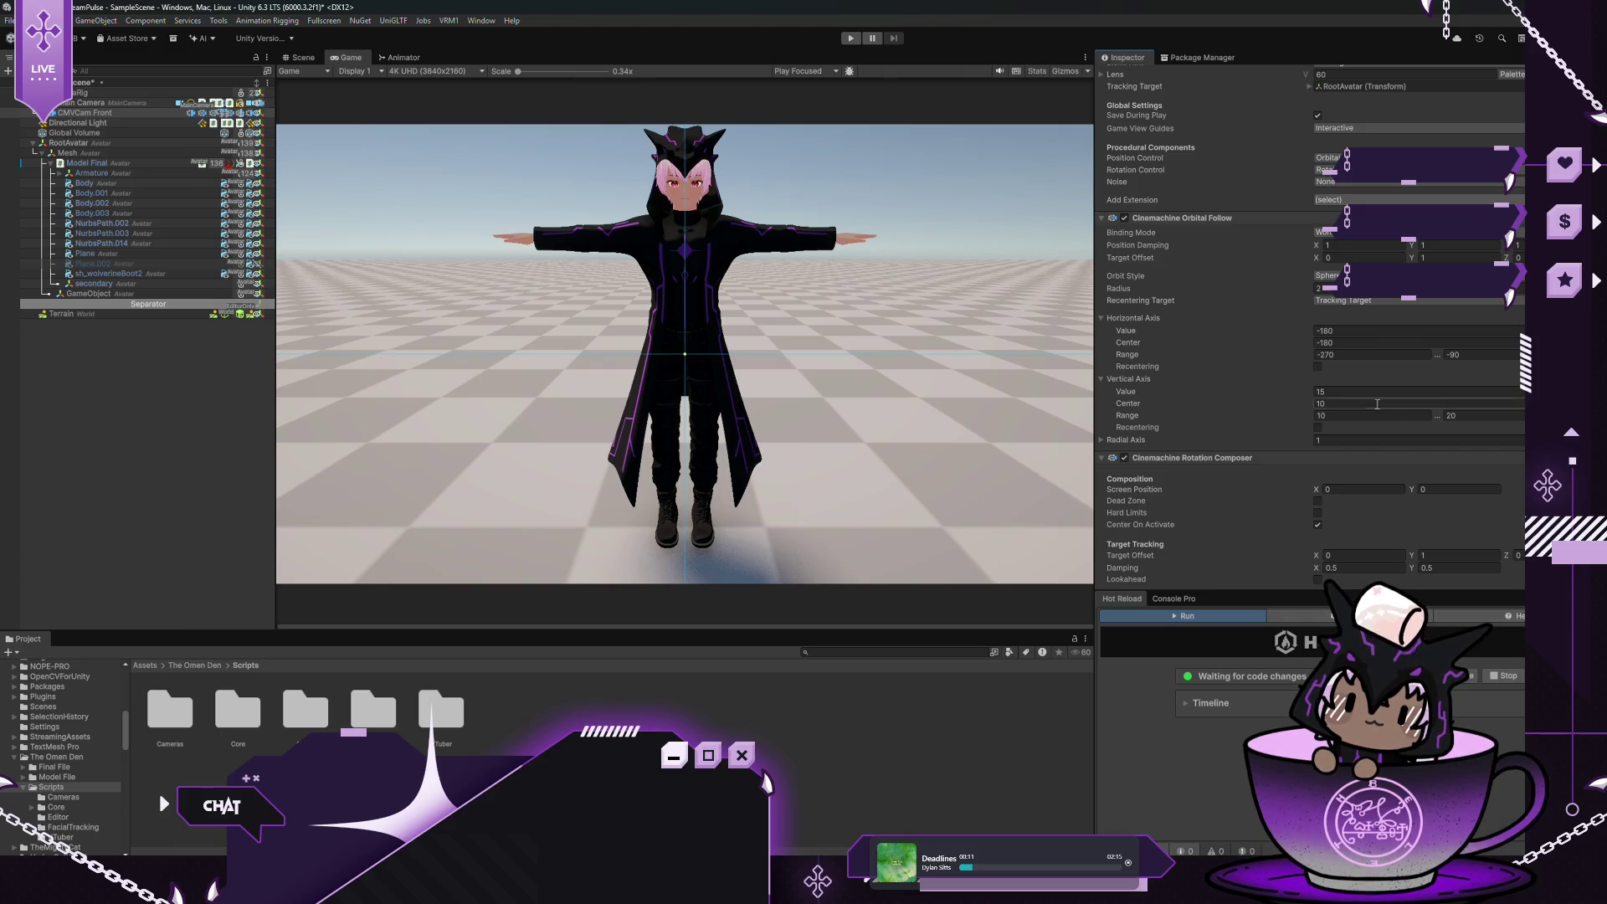
pyautogui.write('5')
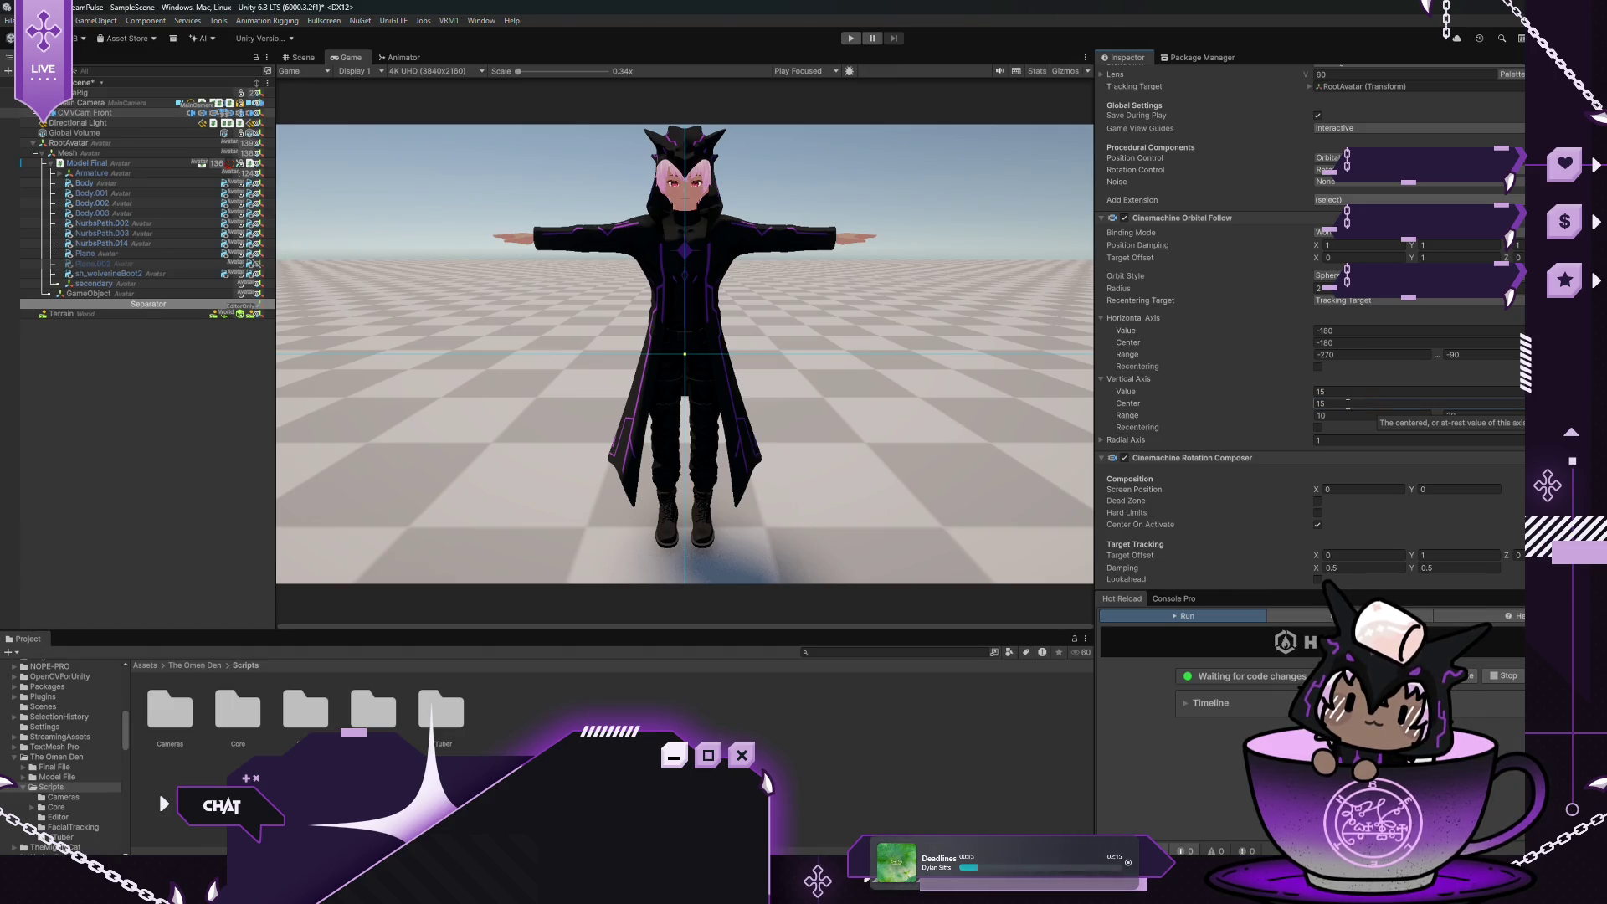
pyautogui.click(1340, 390)
pyautogui.write('10')
pyautogui.press('Return')
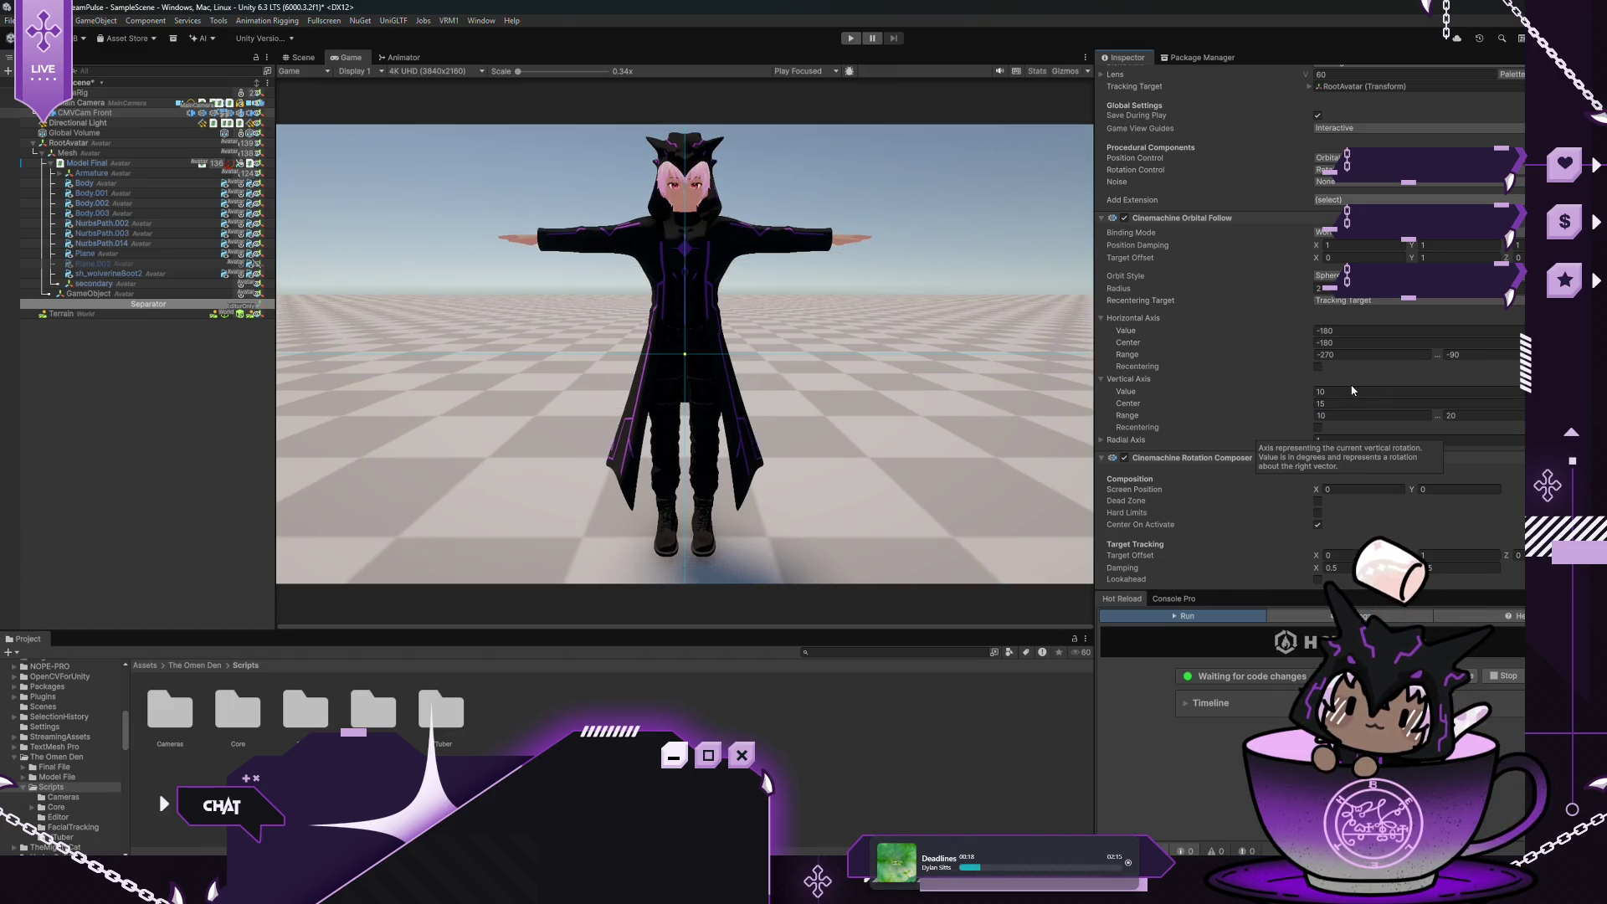
# Run the scene to test the new orbit camera, then stop it
pyautogui.click(851, 39)
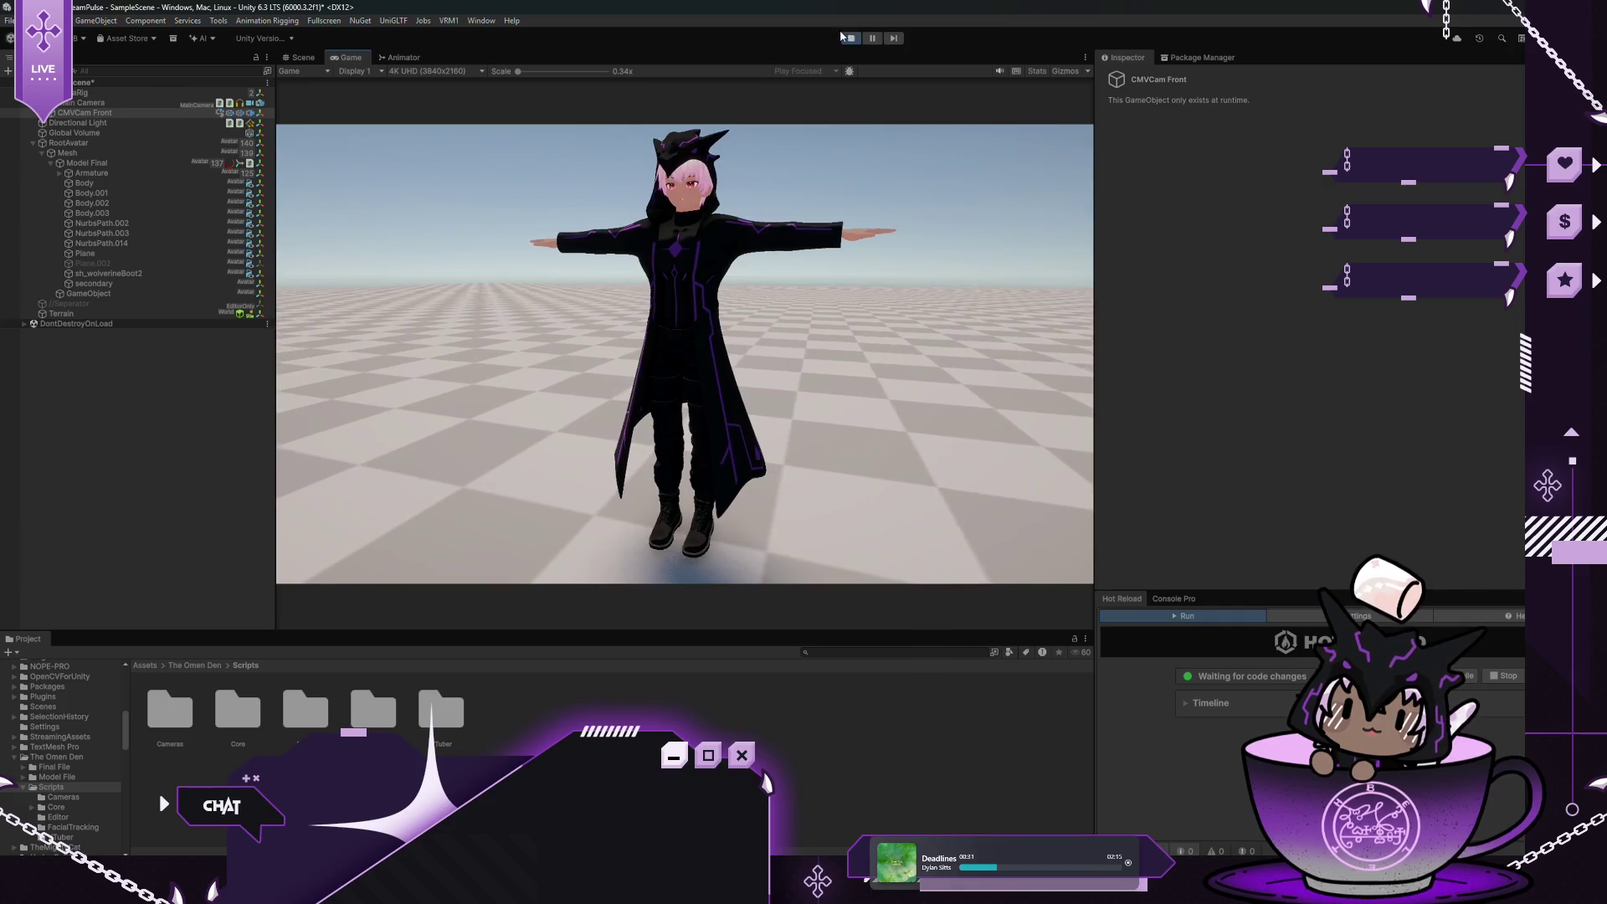
pyautogui.click(851, 40)
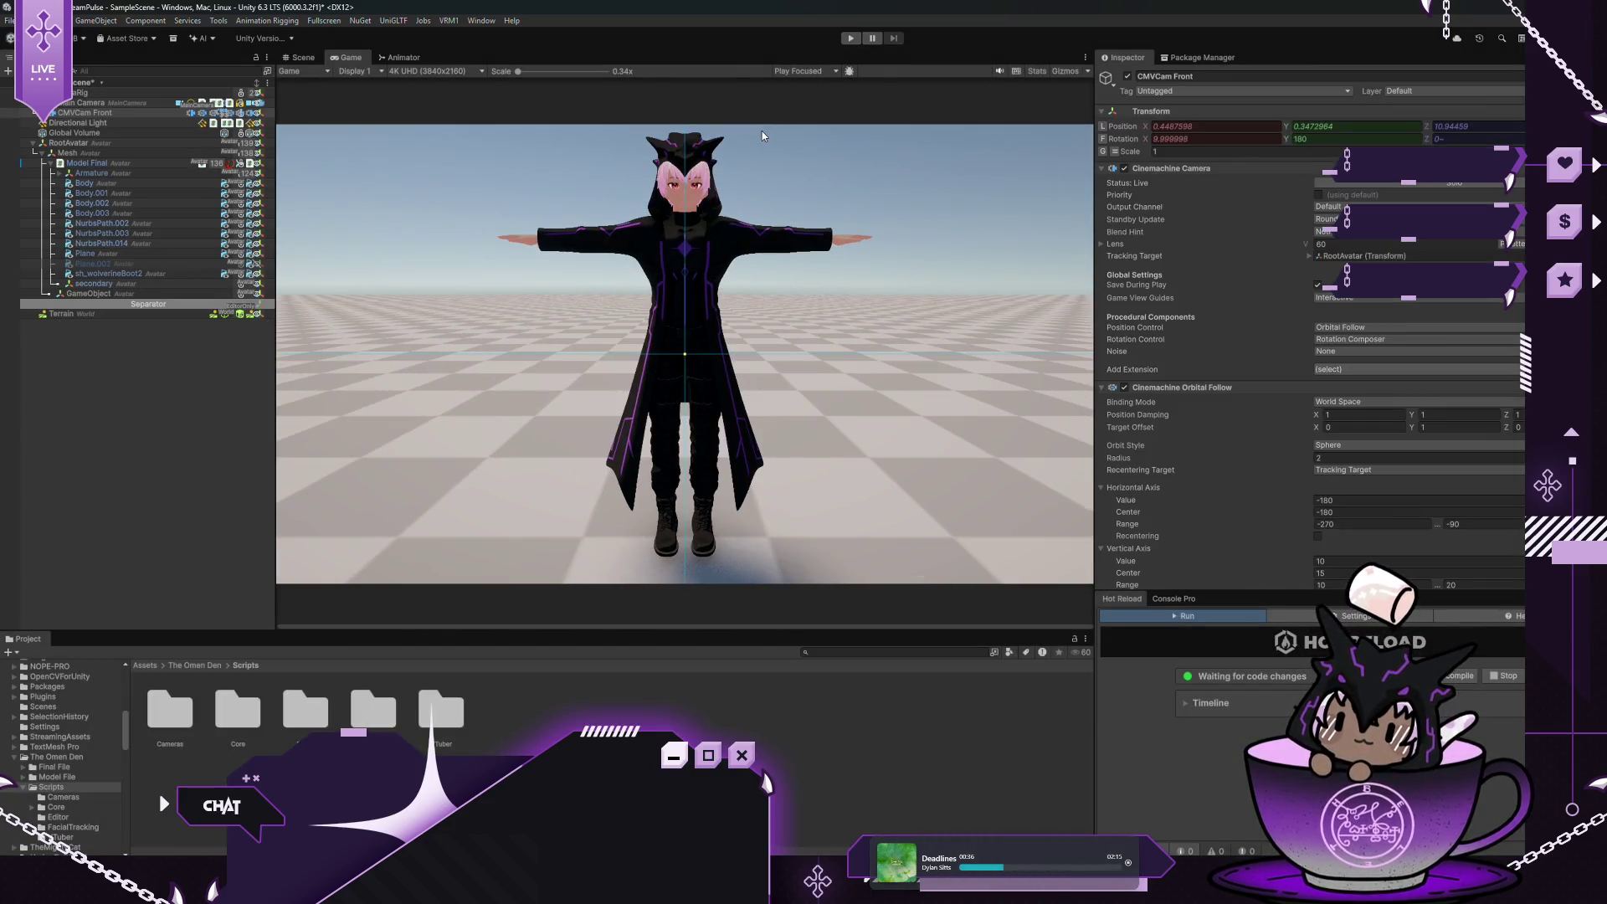
pyautogui.scroll(-8, 1208, 458)
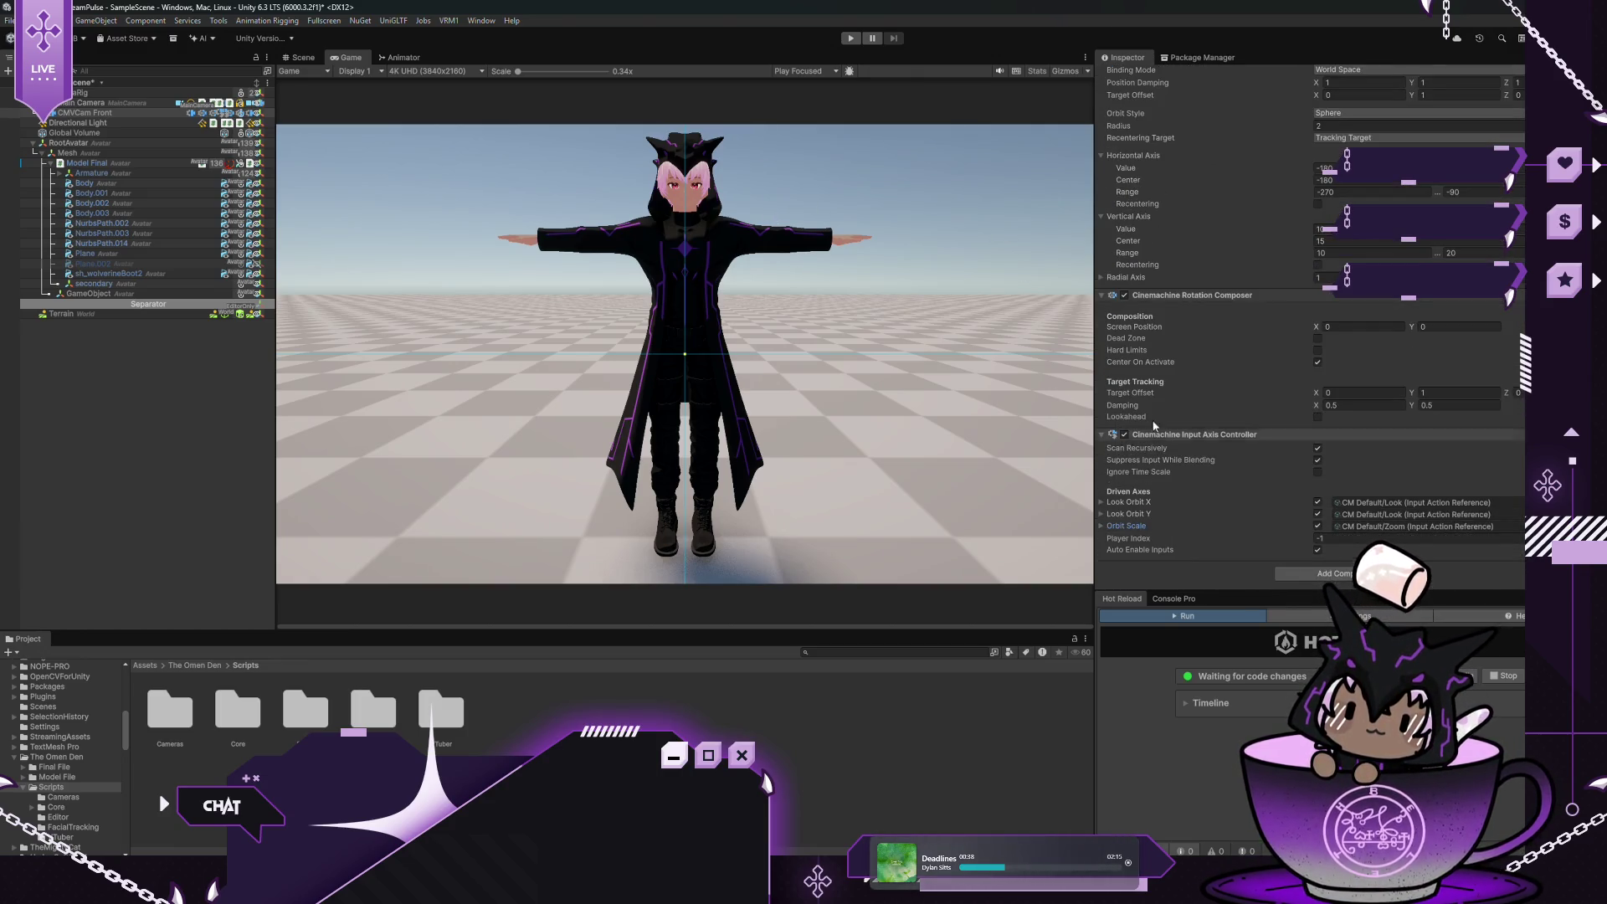
pyautogui.scroll(8, 1157, 370)
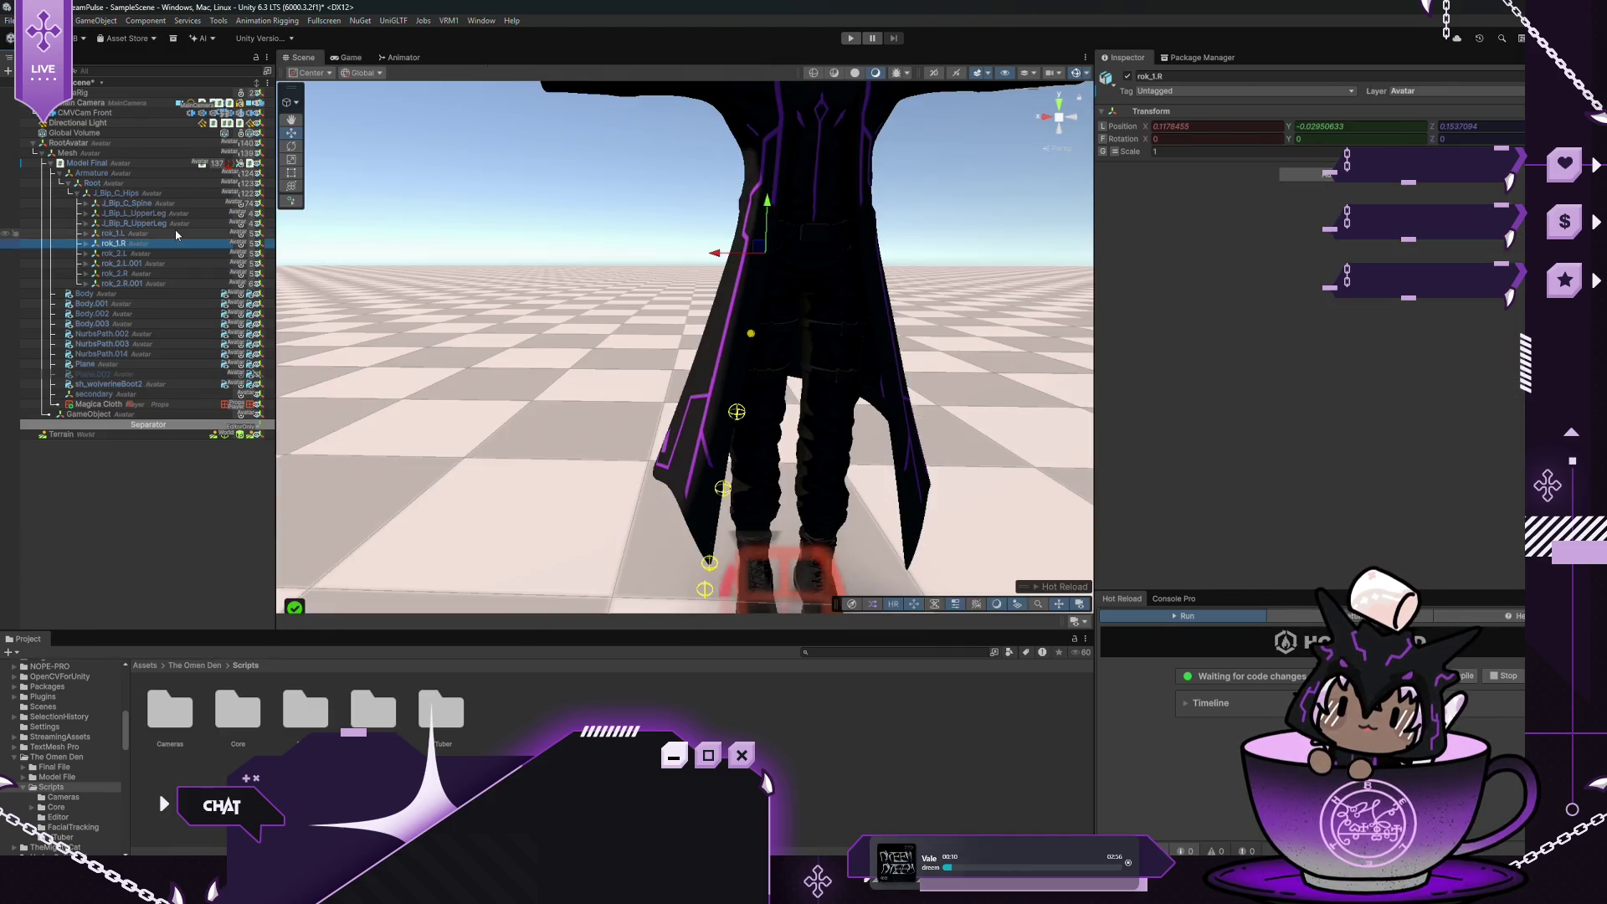
# Add three Root Bones slots and assign rok_1.L, rok_2.L and rok_2.L.001
pyautogui.click(176, 234)
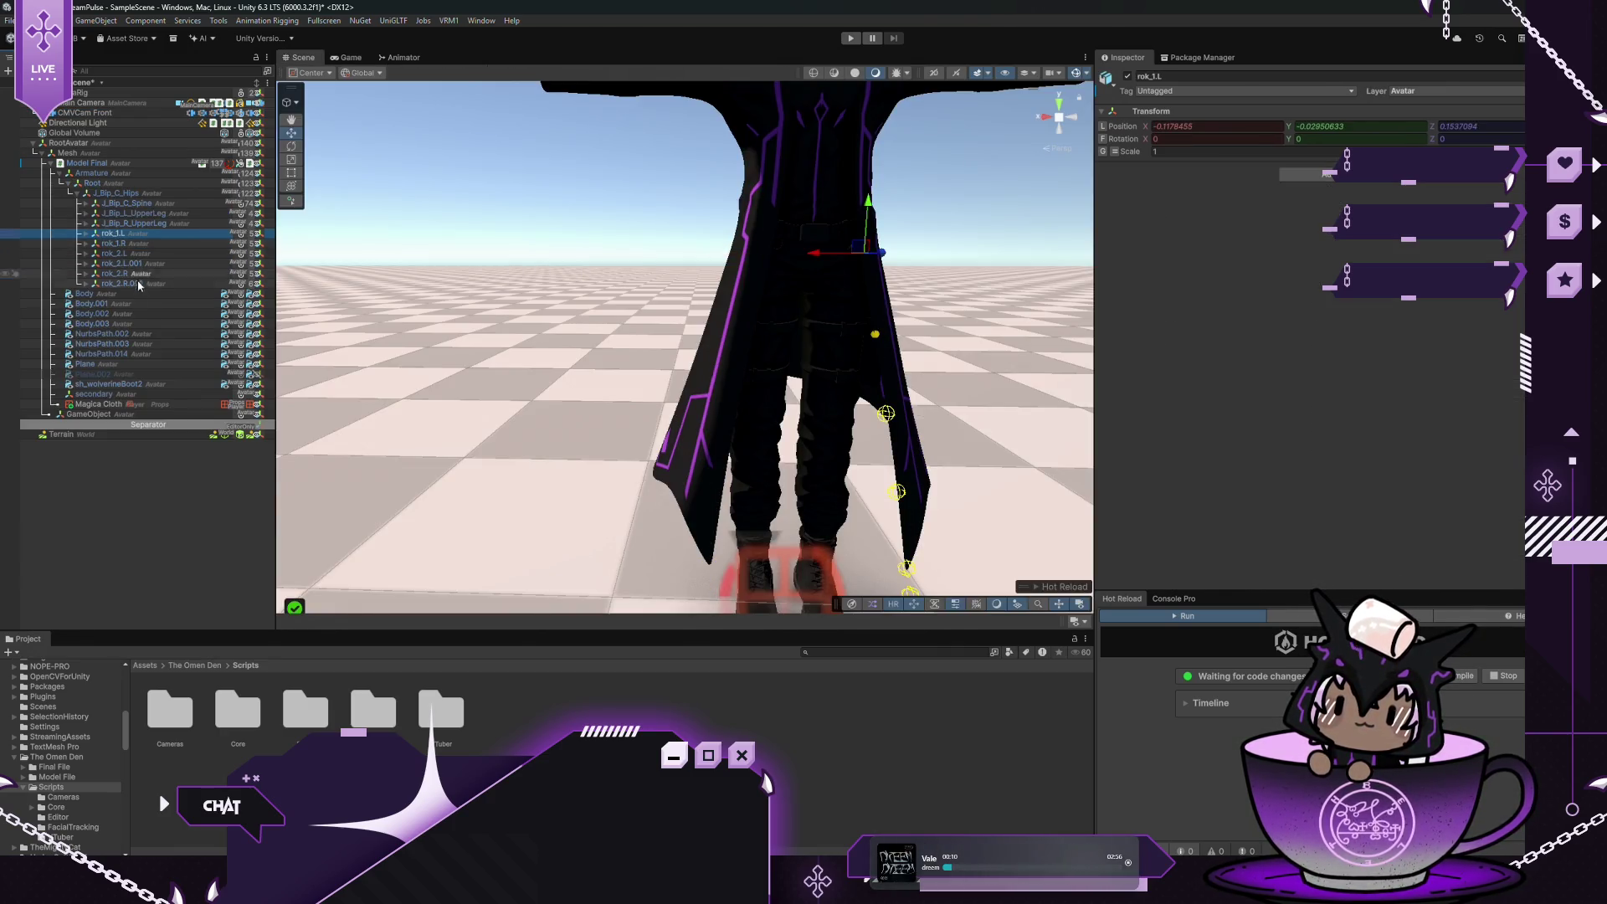
pyautogui.click(183, 405)
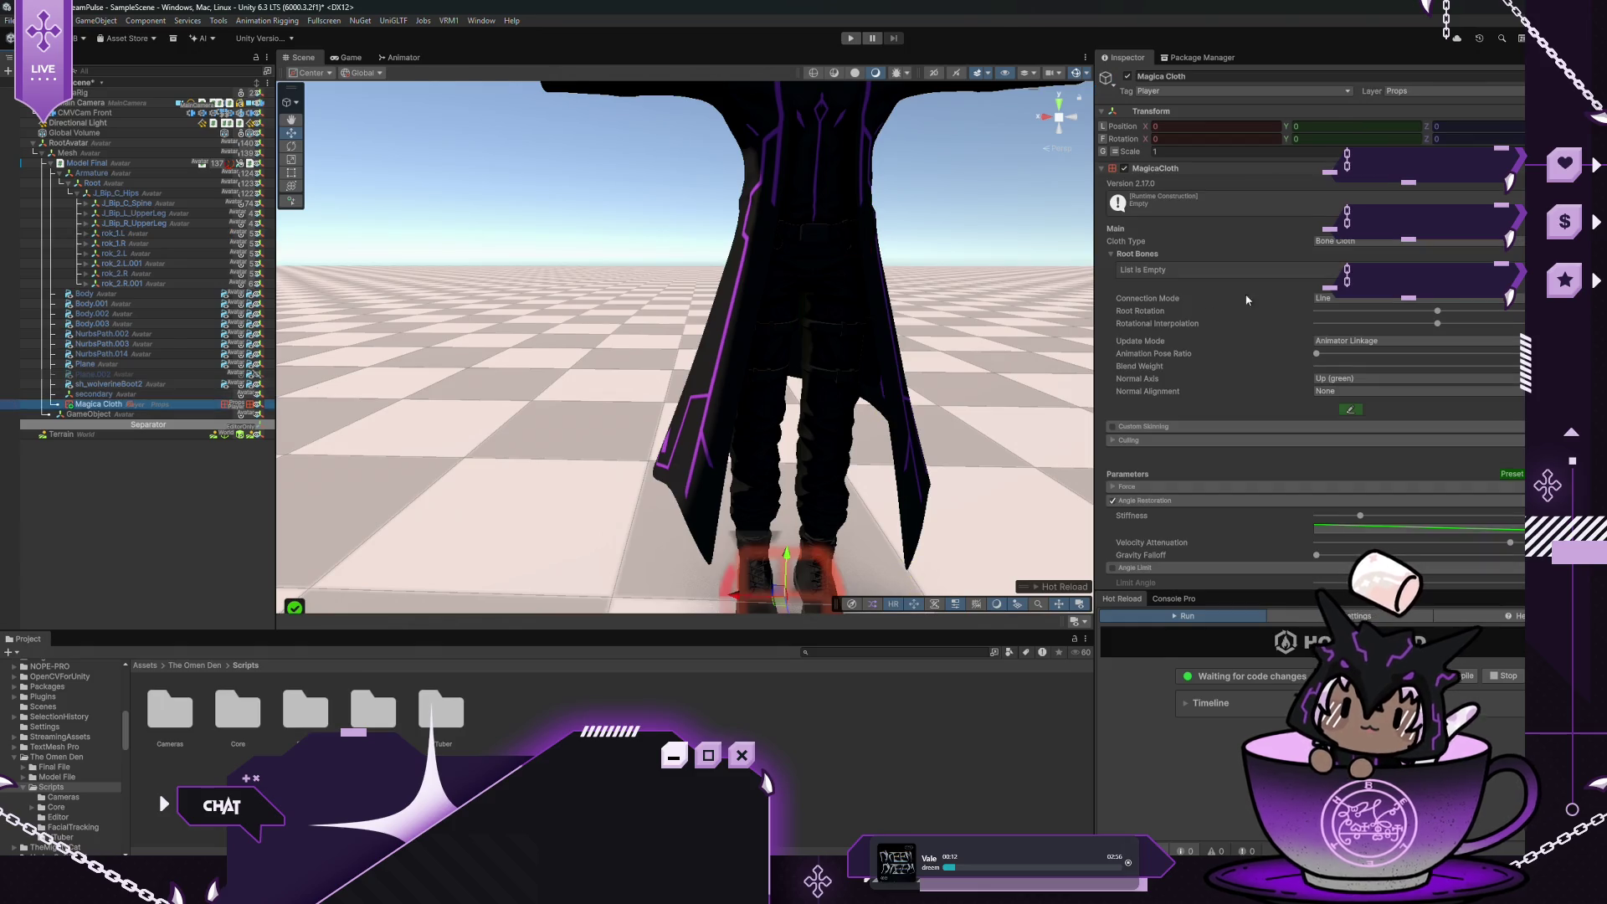
pyautogui.click(1502, 282)
pyautogui.click(1502, 282)
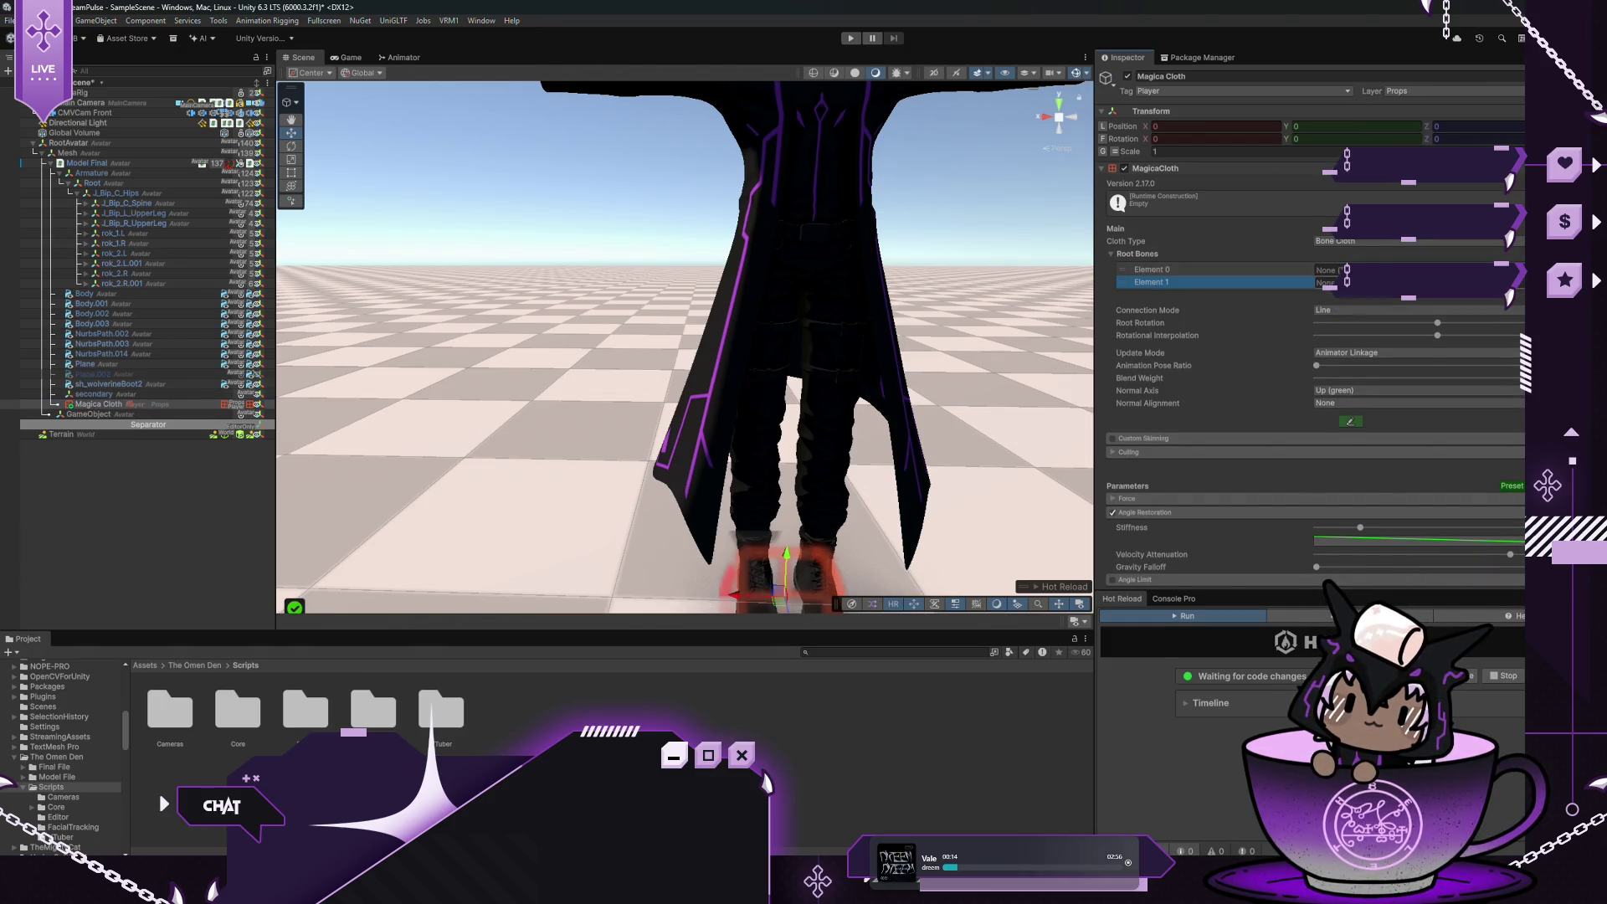
pyautogui.click(1502, 294)
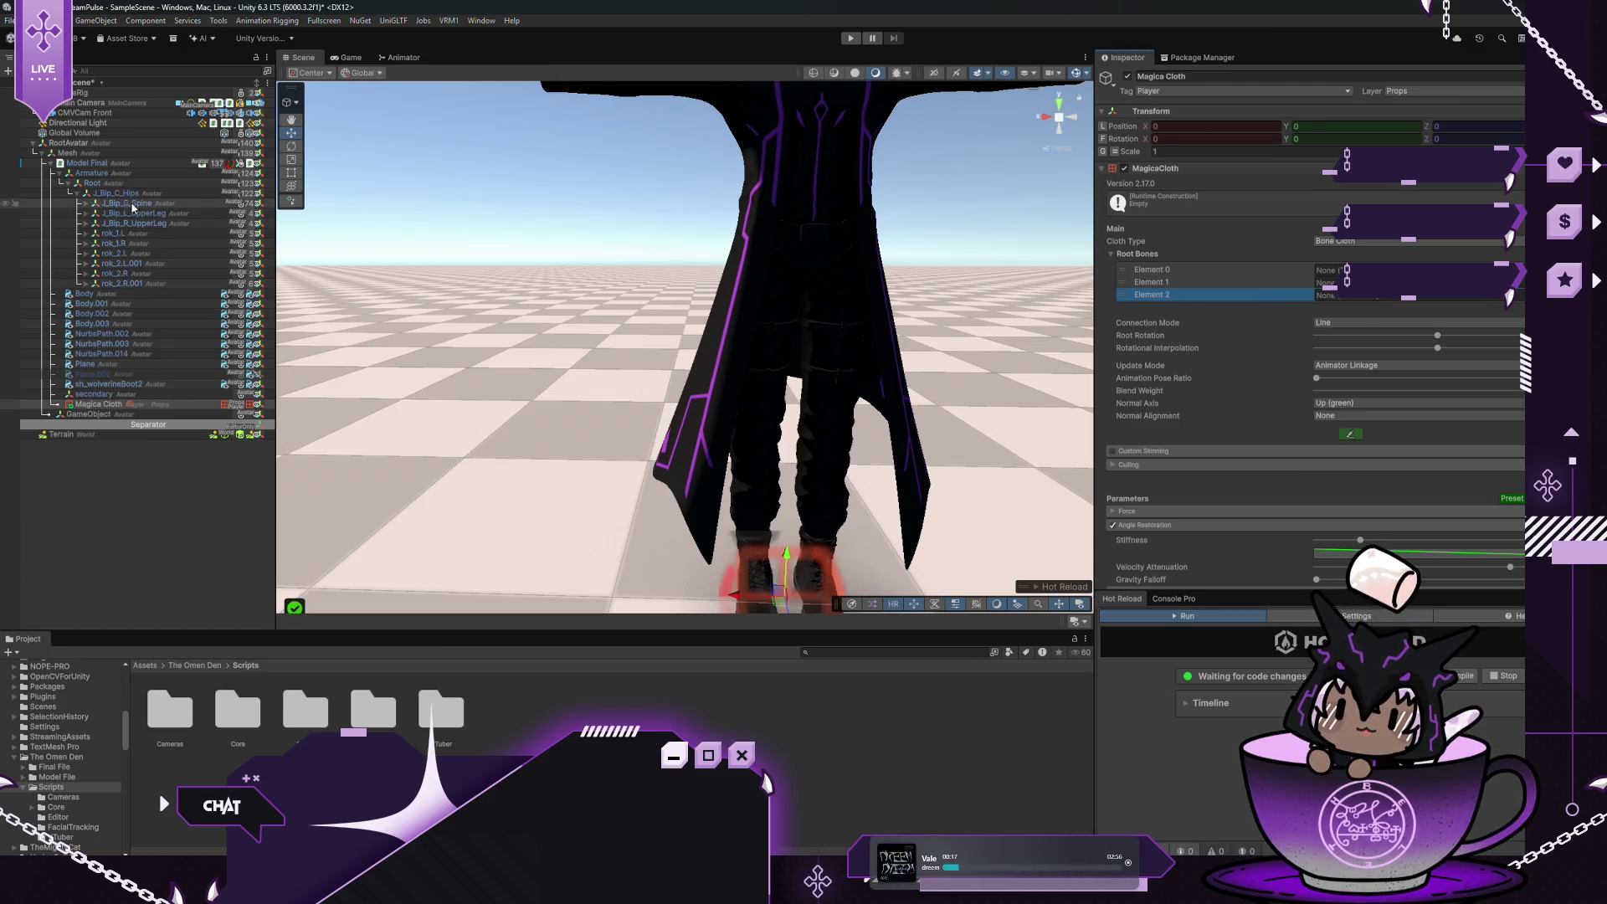
pyautogui.moveTo(155, 237); pyautogui.dragTo(1030, 246)
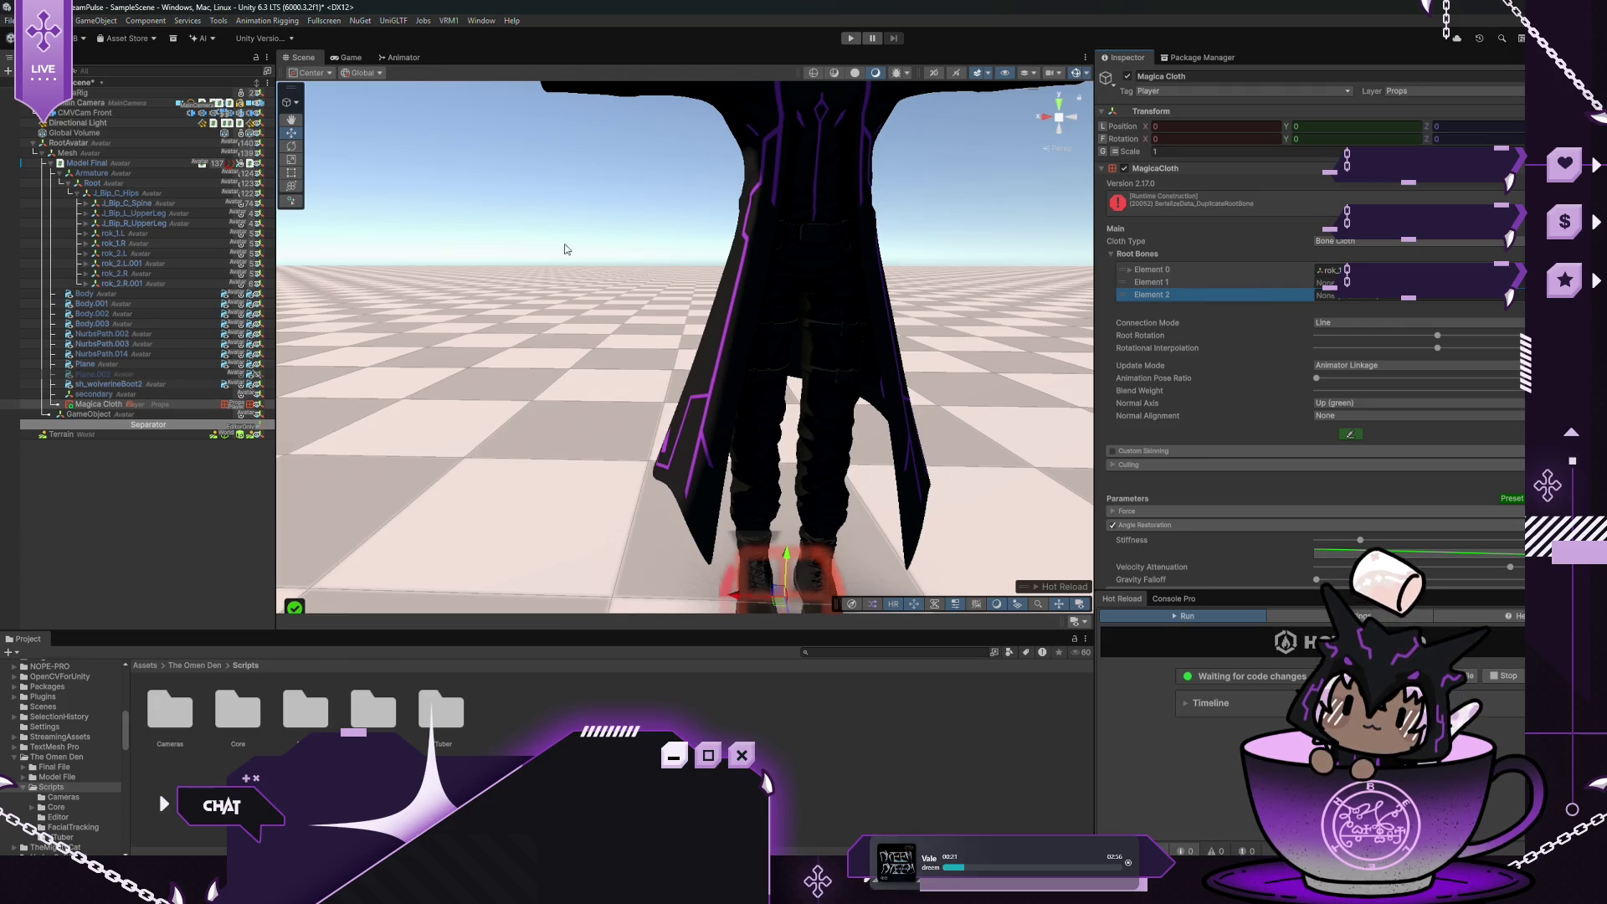
pyautogui.moveTo(164, 249); pyautogui.dragTo(1326, 283)
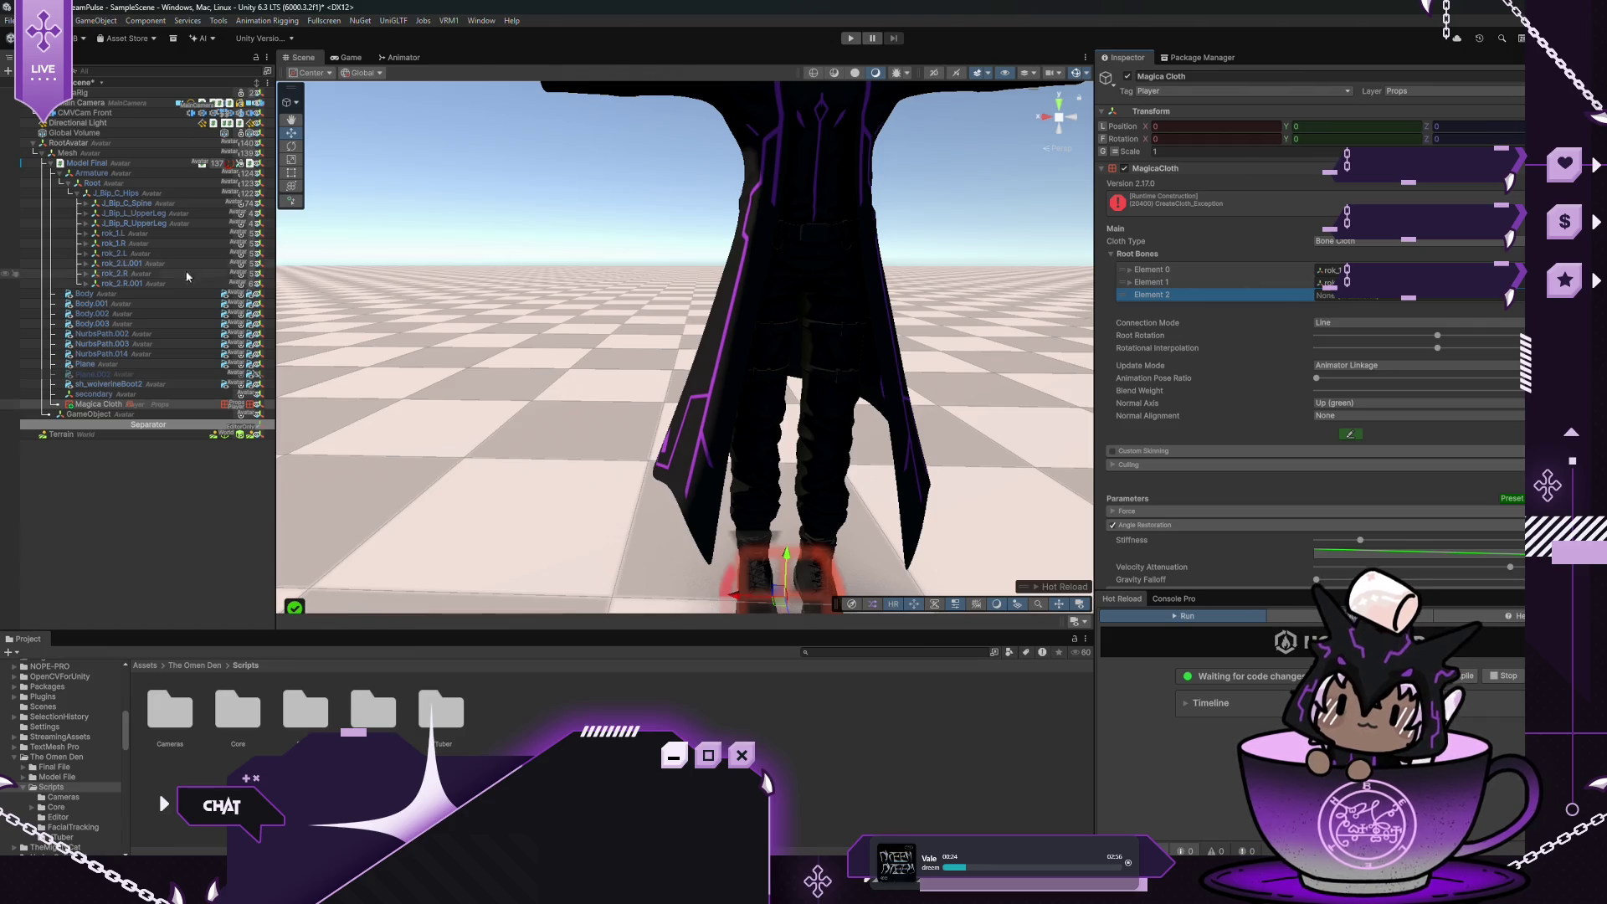
pyautogui.moveTo(189, 265)
pyautogui.mouseDown()
pyautogui.moveTo(1331, 272)
pyautogui.moveTo(1348, 296)
pyautogui.mouseUp()
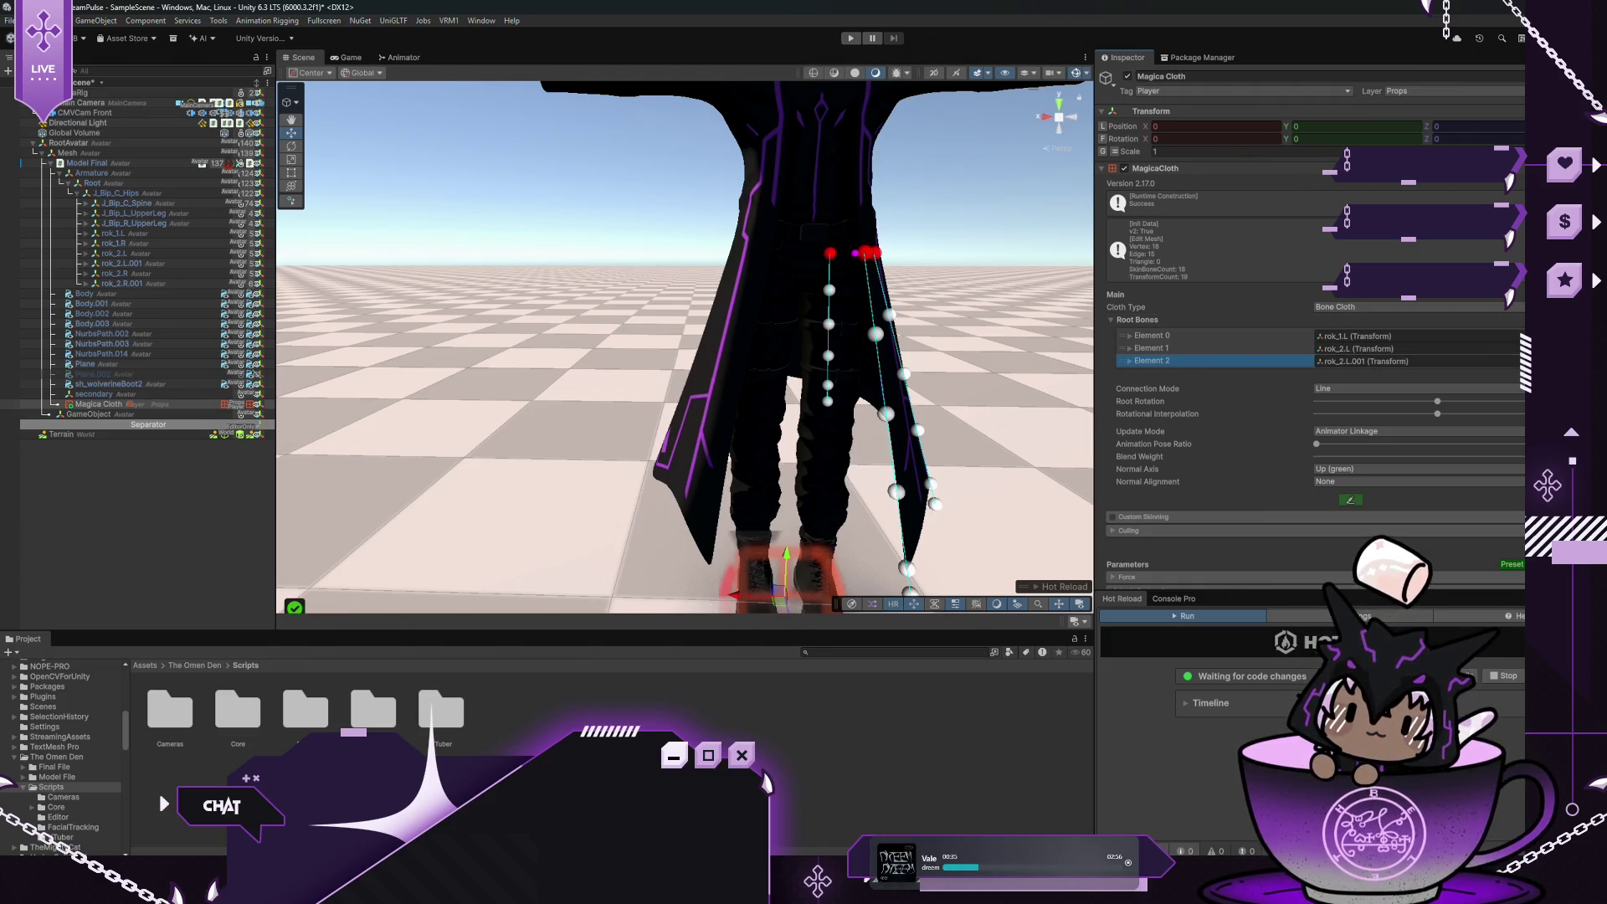
# Add more root bone entries and assign rok_2.R.001, rok_2.R and rok_1.R
pyautogui.hotkey('ctrl', 'd')
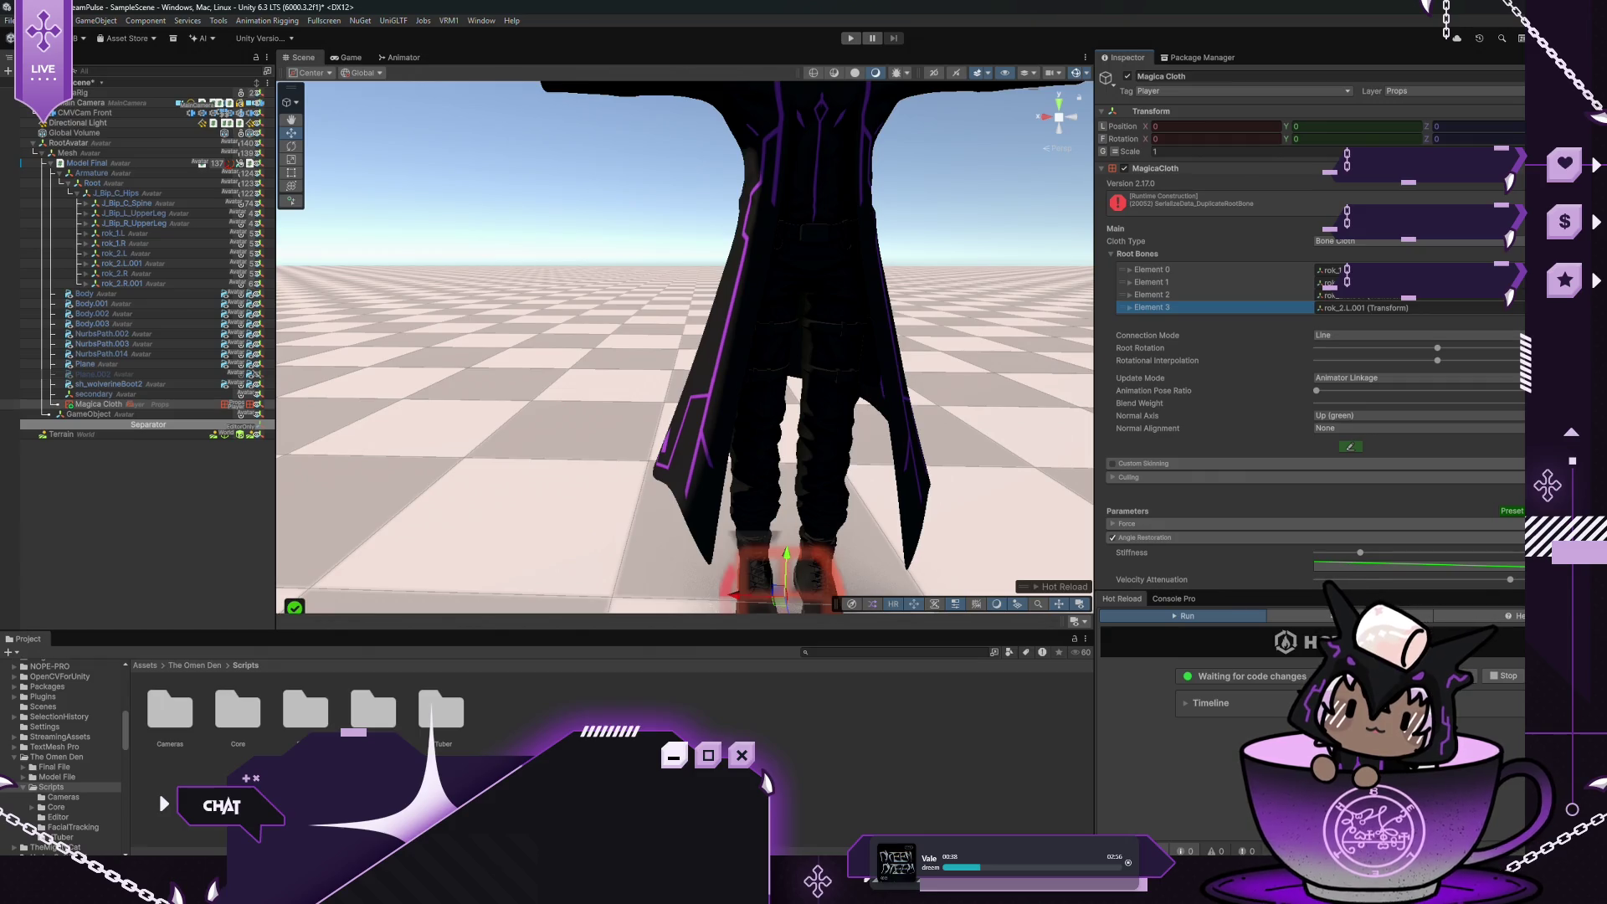
pyautogui.hotkey('ctrl', 'd')
pyautogui.hotkey('ctrl', 'd')
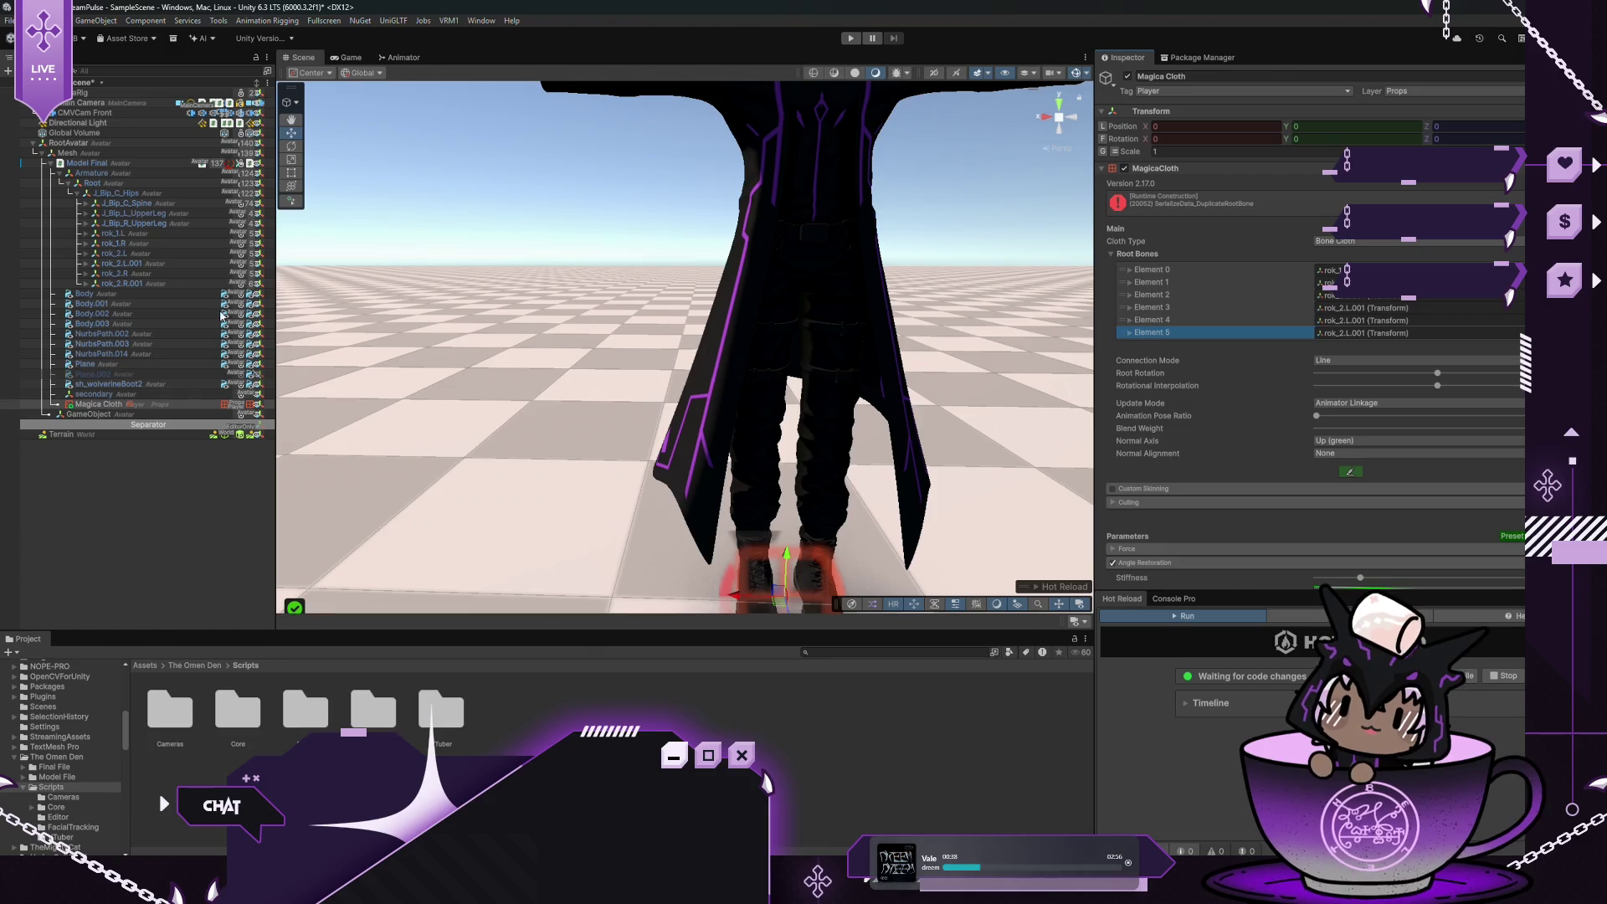
pyautogui.click(176, 286)
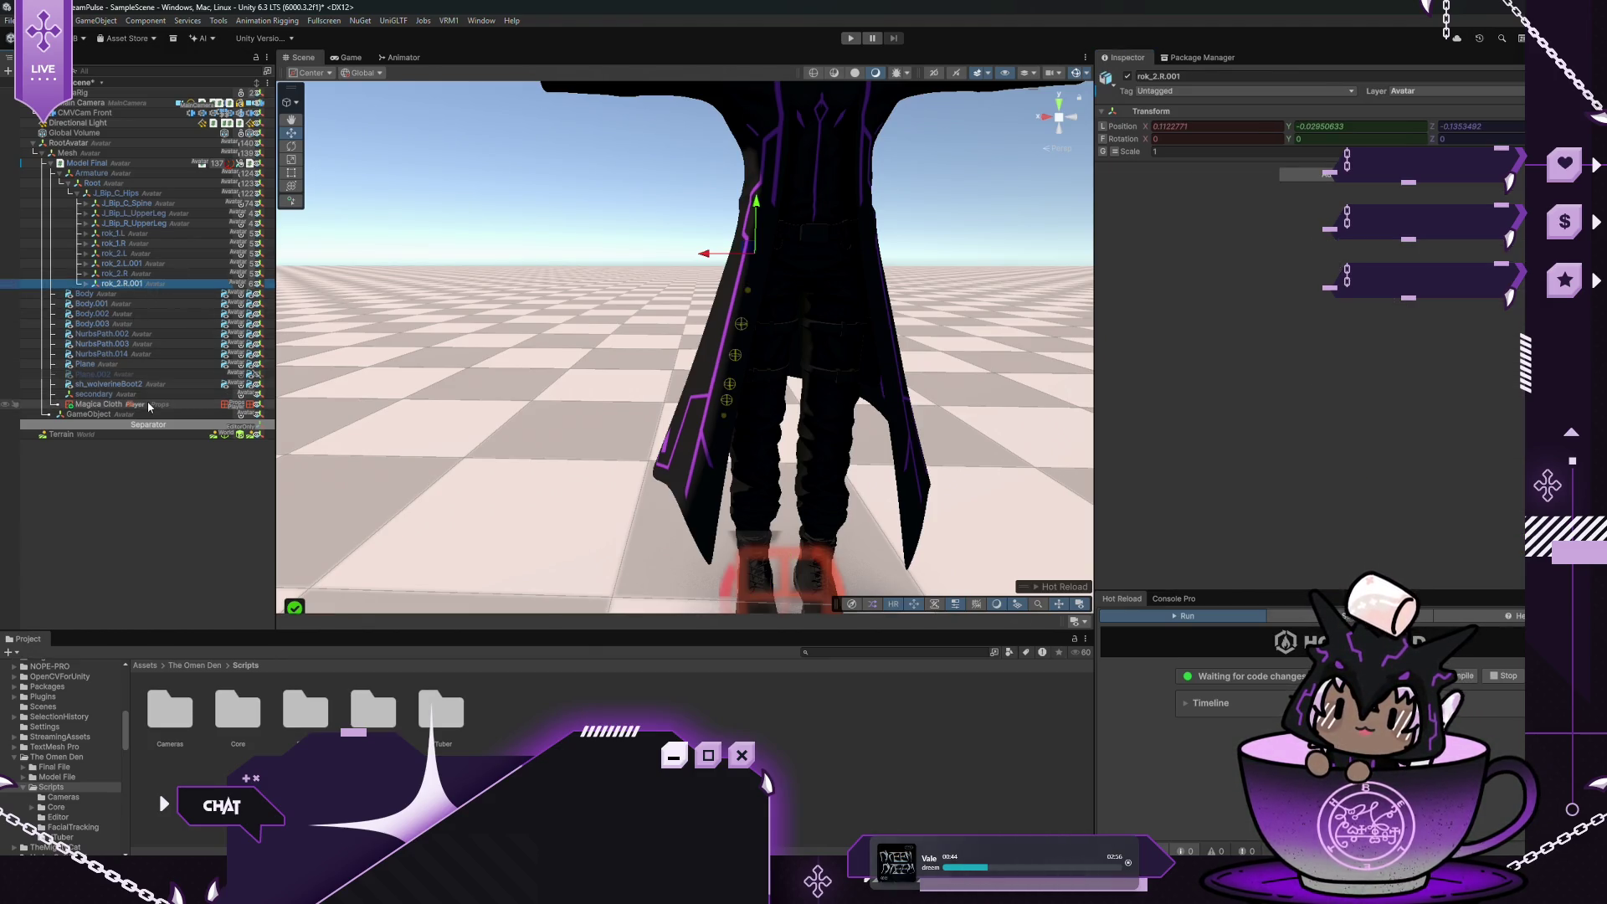
pyautogui.click(99, 404)
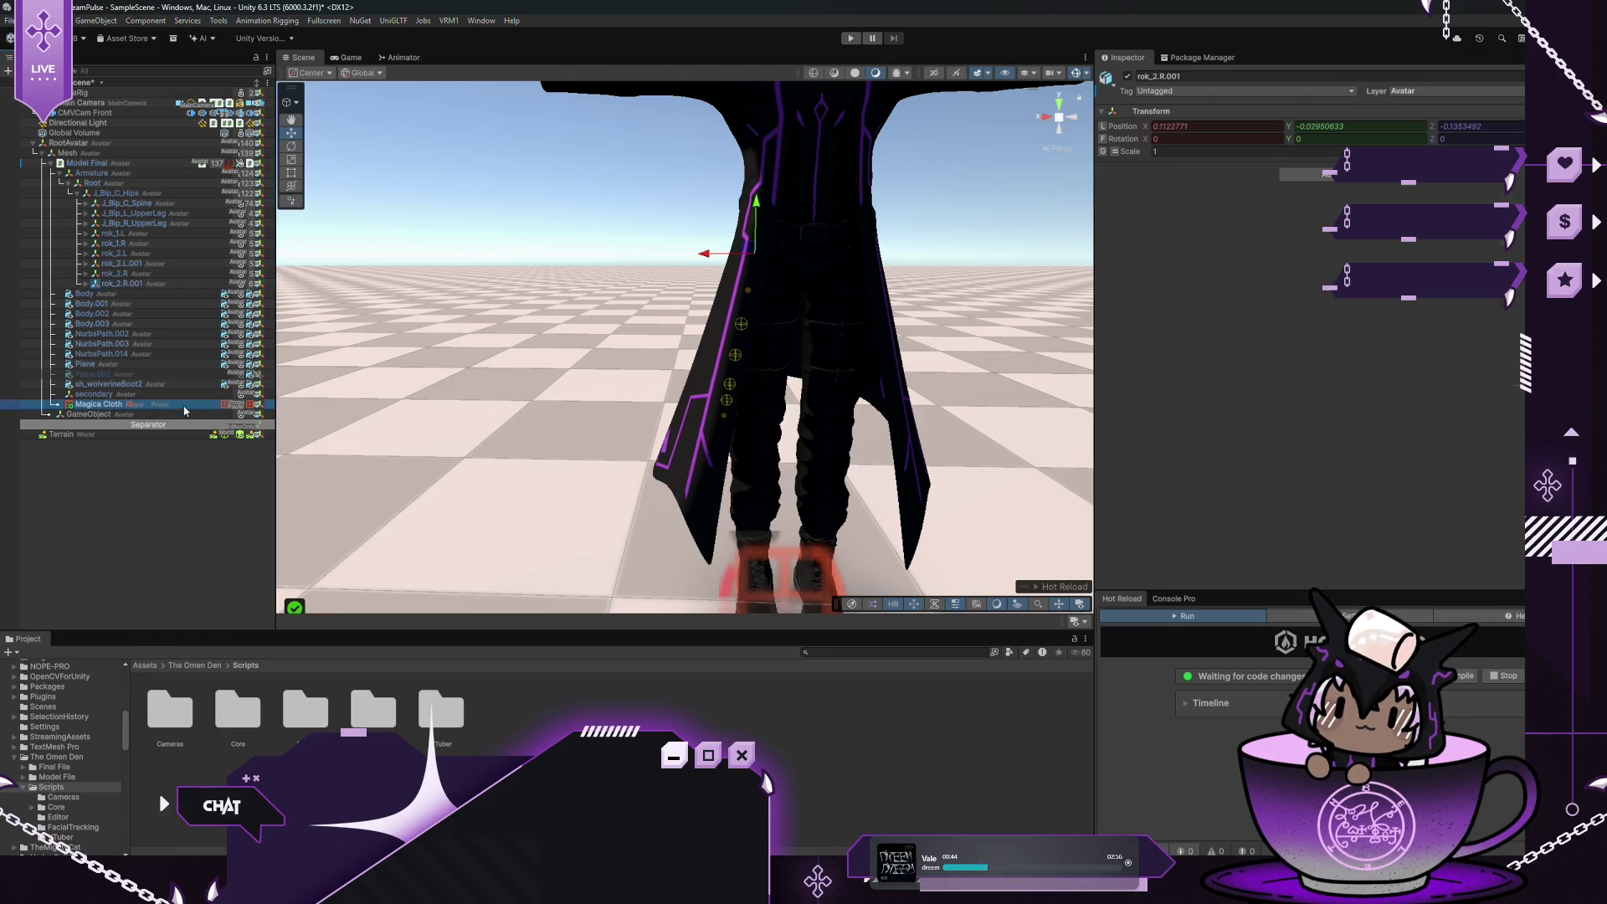
pyautogui.click(166, 284)
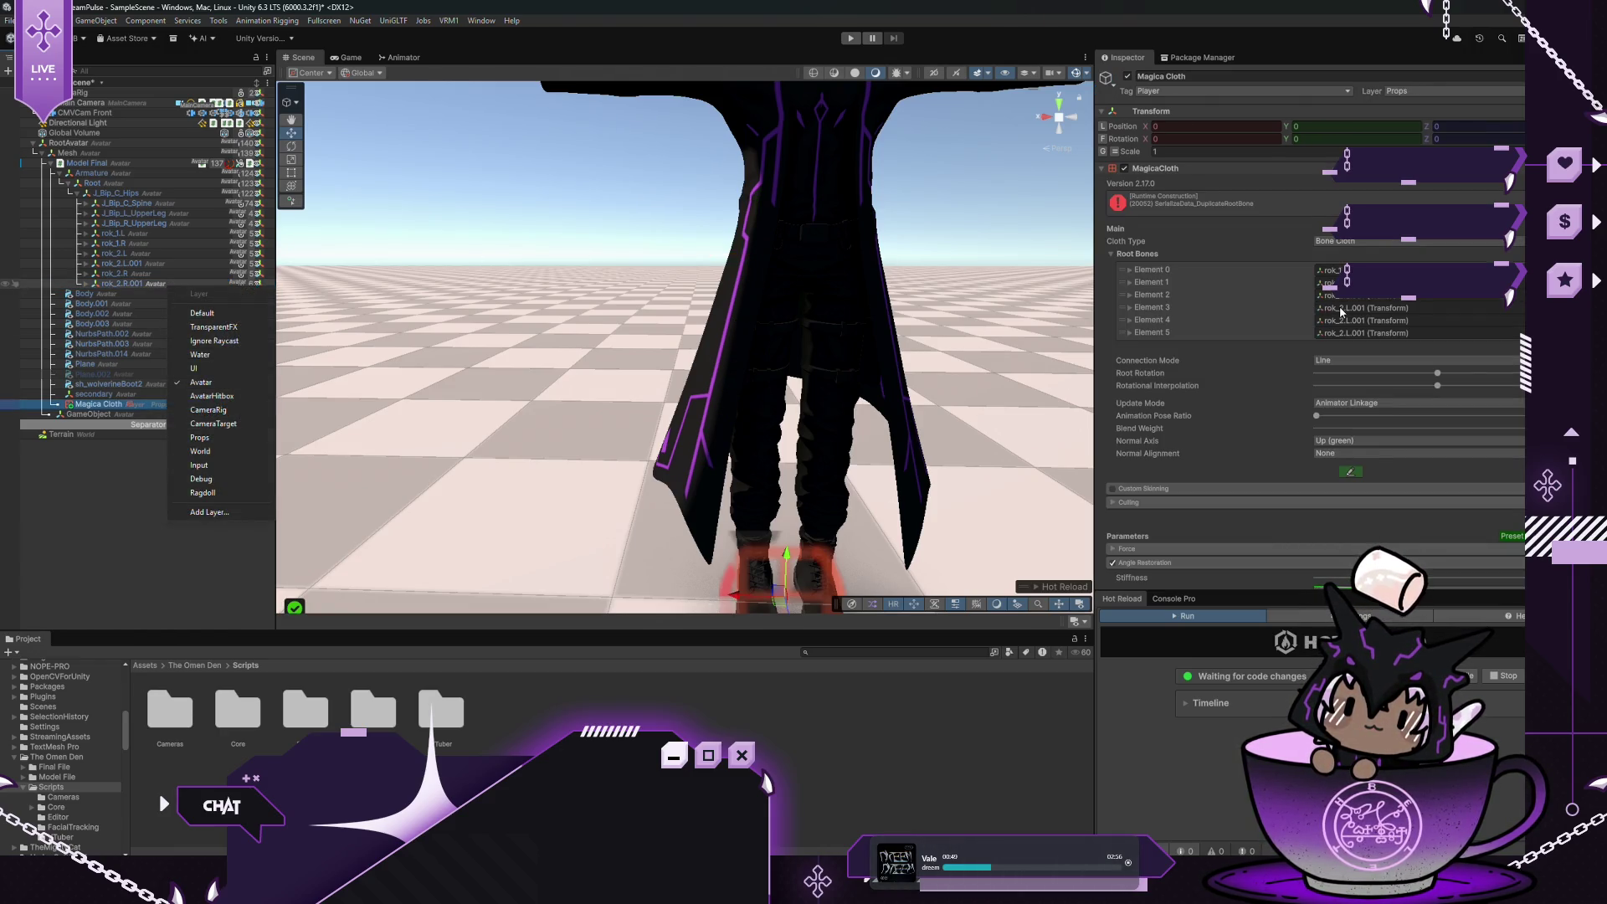
pyautogui.click(56, 287)
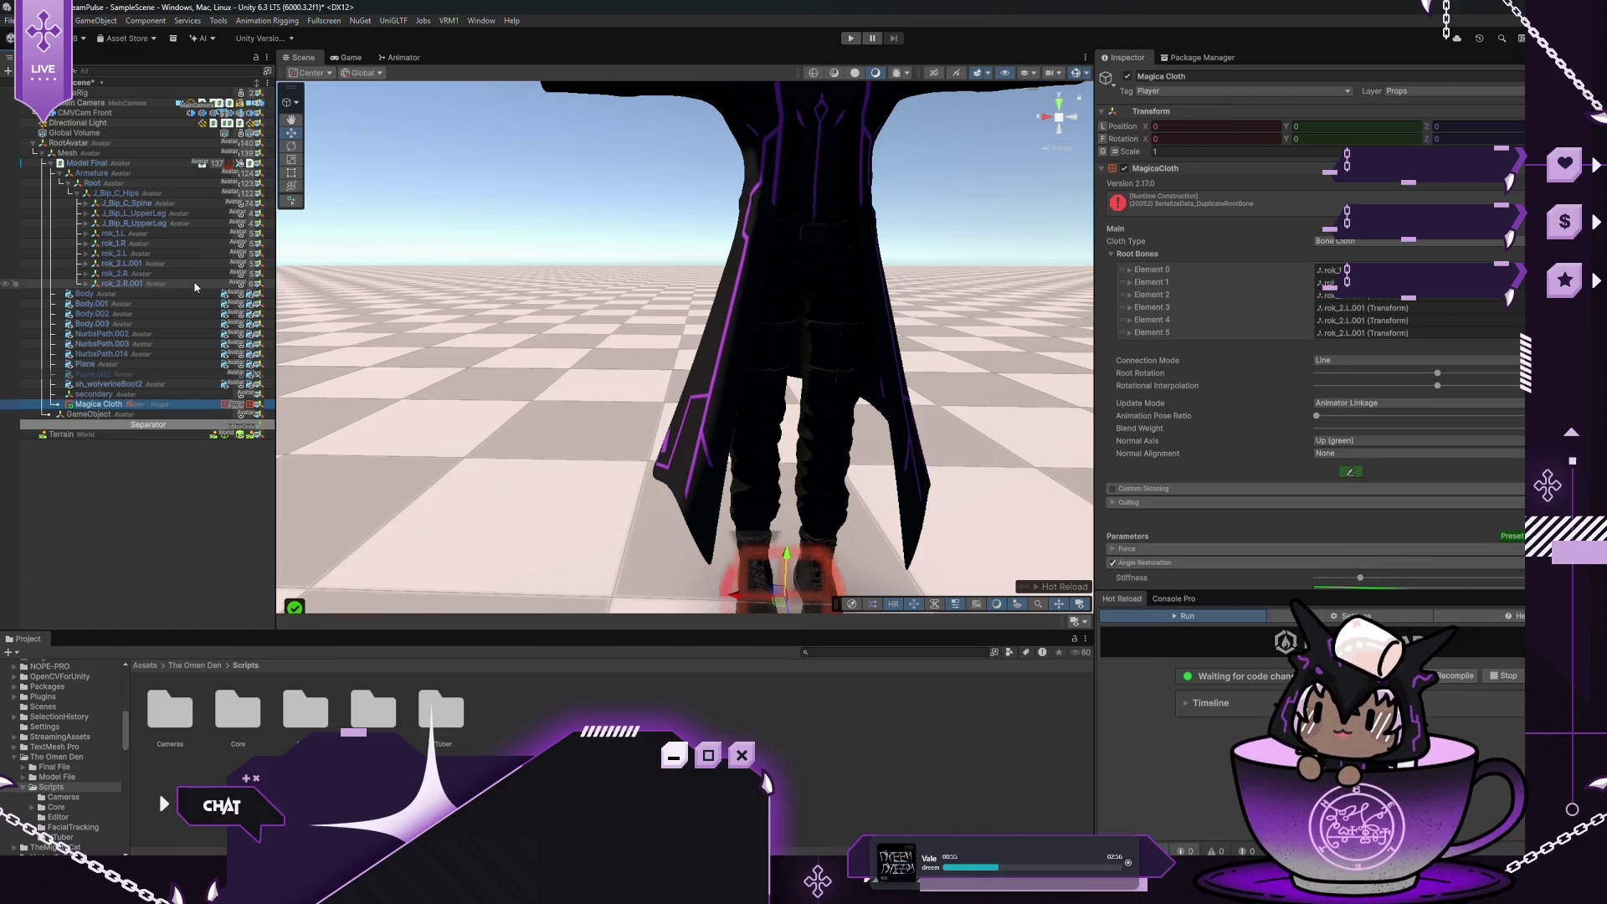
pyautogui.moveTo(193, 284); pyautogui.dragTo(1372, 319)
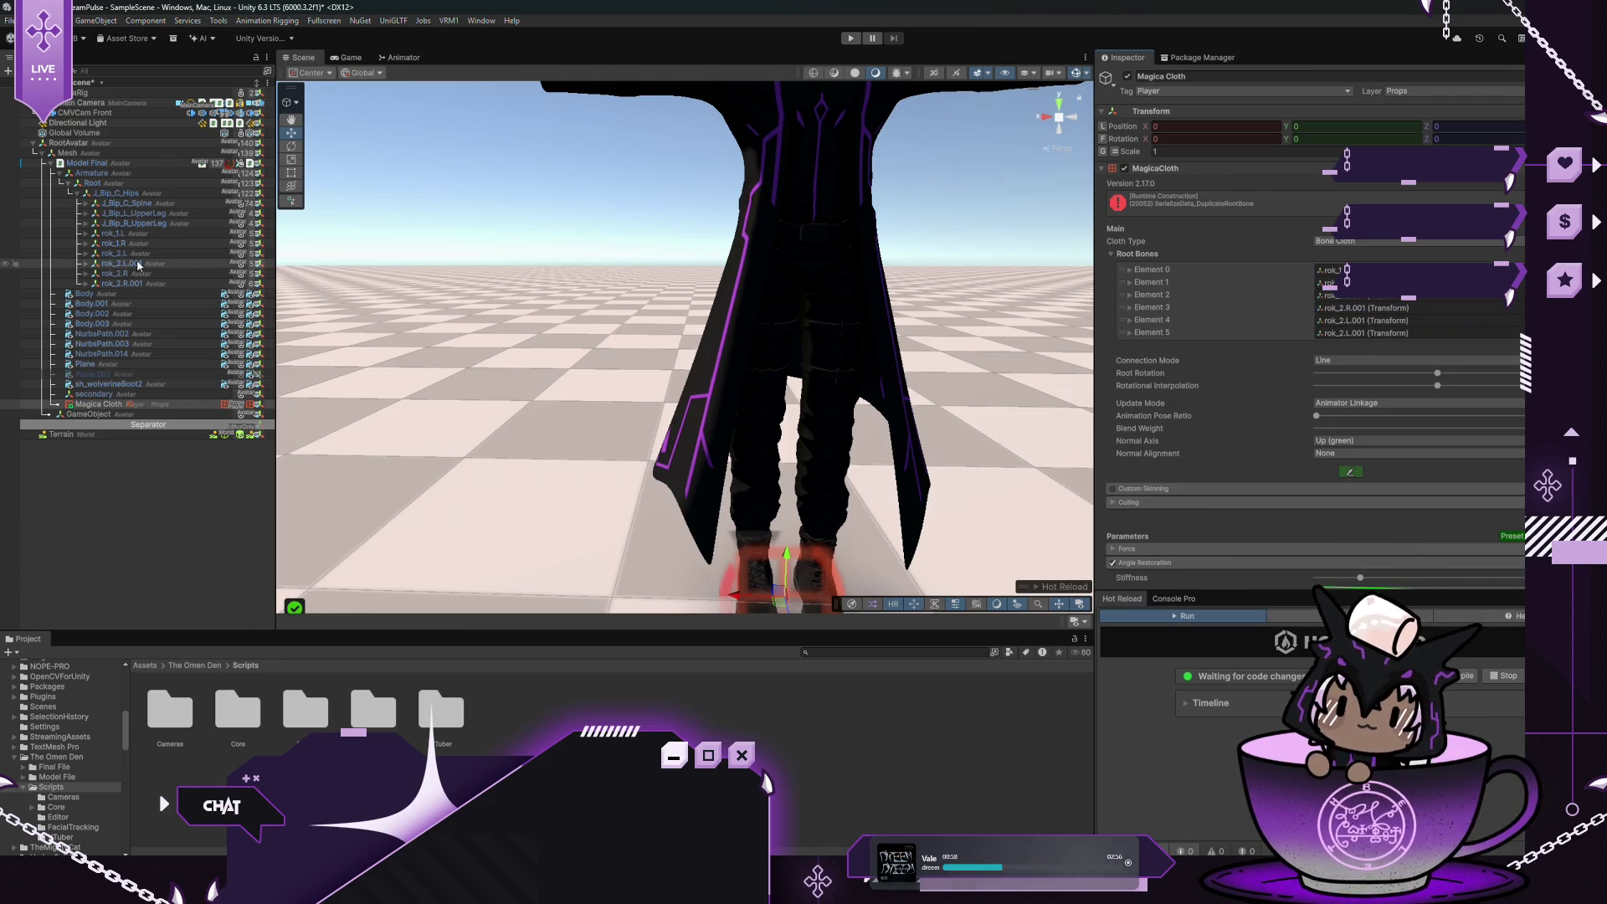
pyautogui.moveTo(164, 271); pyautogui.dragTo(951, 248)
pyautogui.moveTo(1298, 313); pyautogui.dragTo(1373, 321)
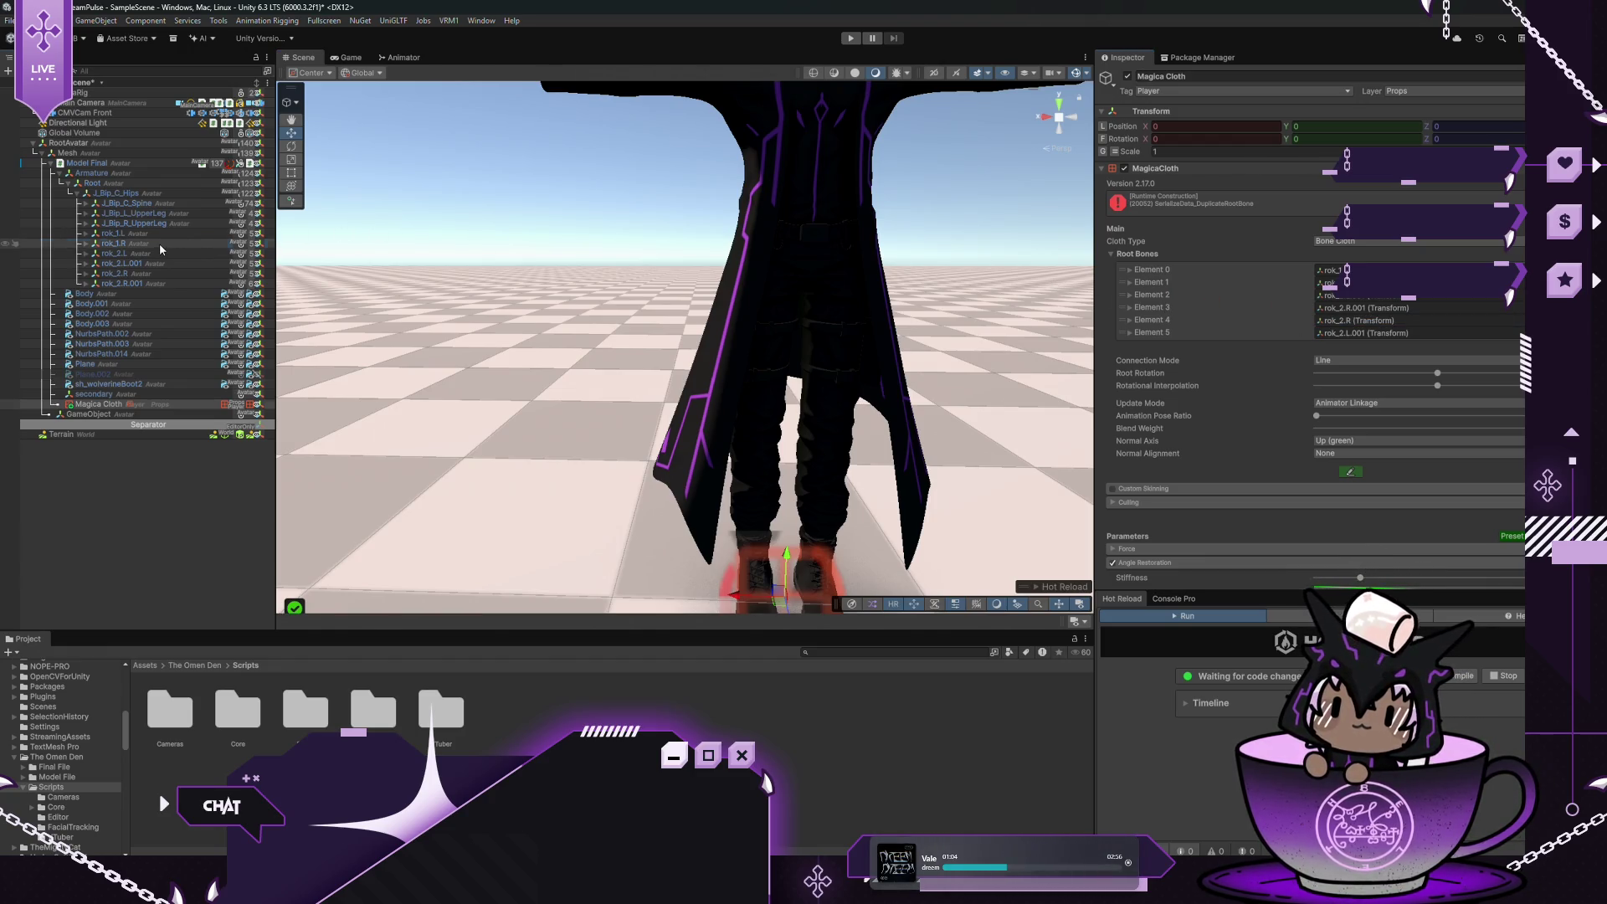
pyautogui.moveTo(162, 249); pyautogui.dragTo(1275, 324)
pyautogui.moveTo(1393, 343); pyautogui.dragTo(1386, 334)
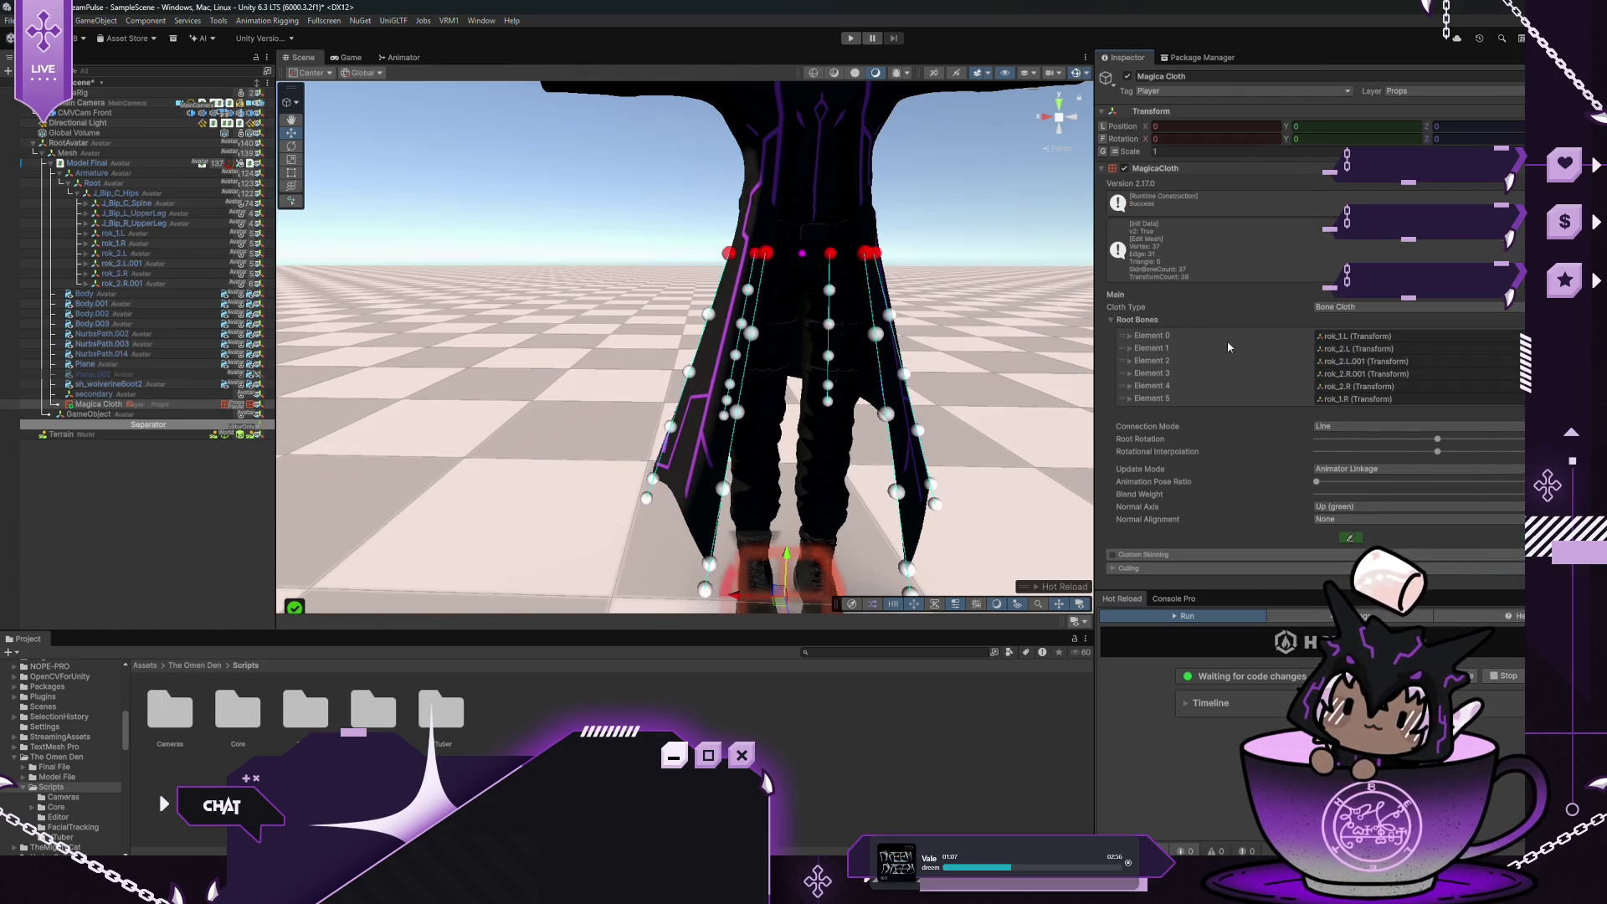
# Set the Magica Cloth connection mode to Sequential Non-Loop Mesh
pyautogui.scroll(-2, 1201, 410)
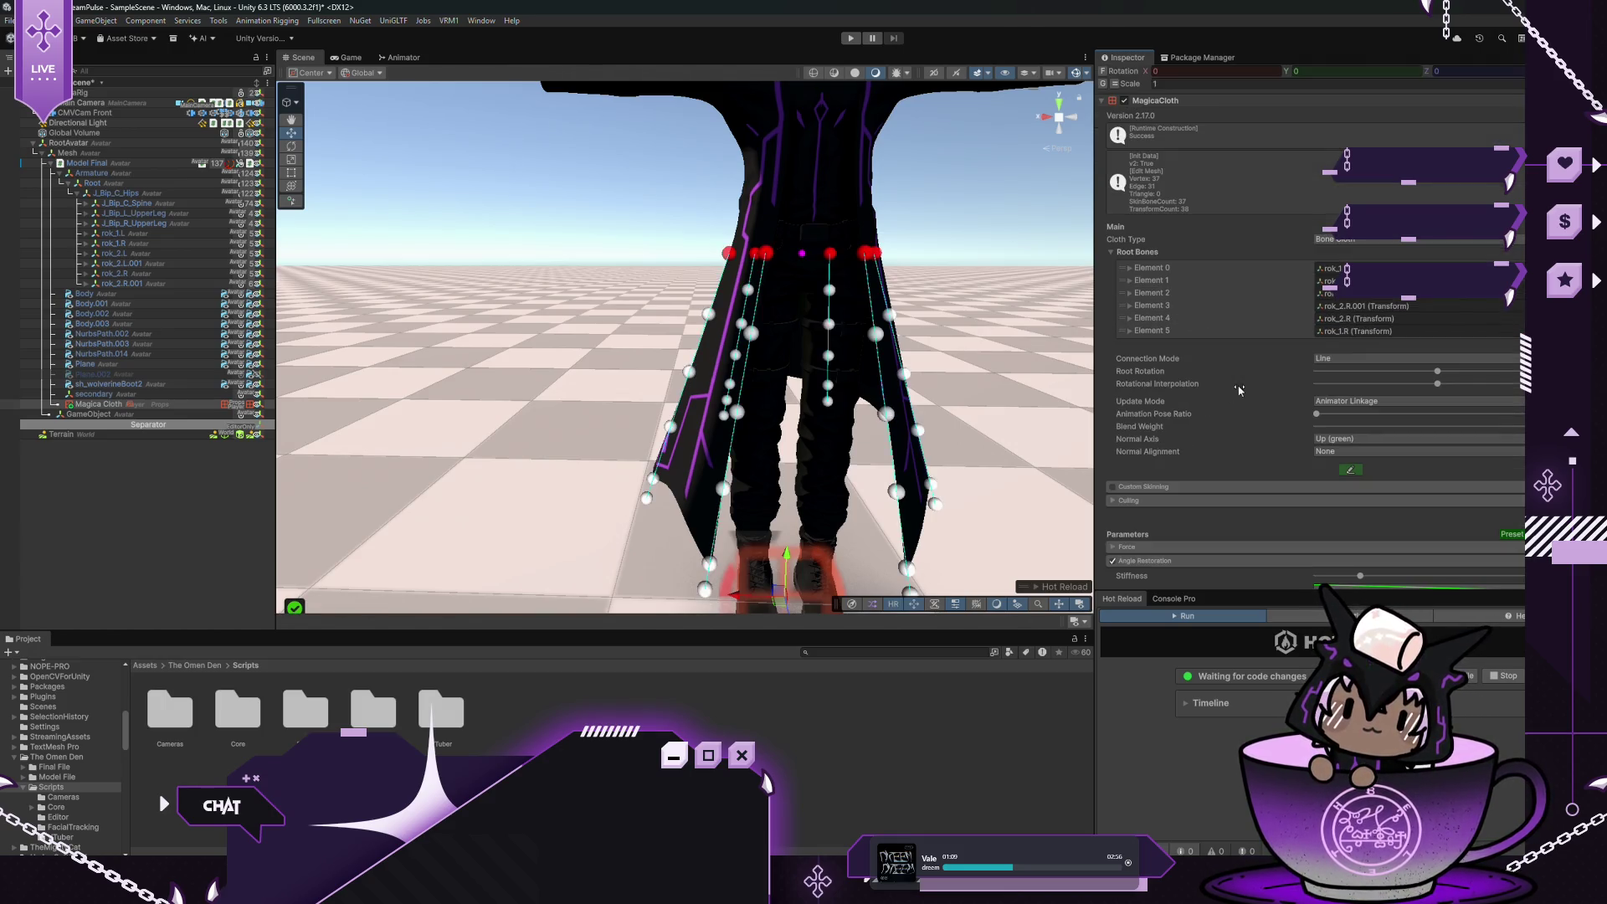
pyautogui.click(1349, 359)
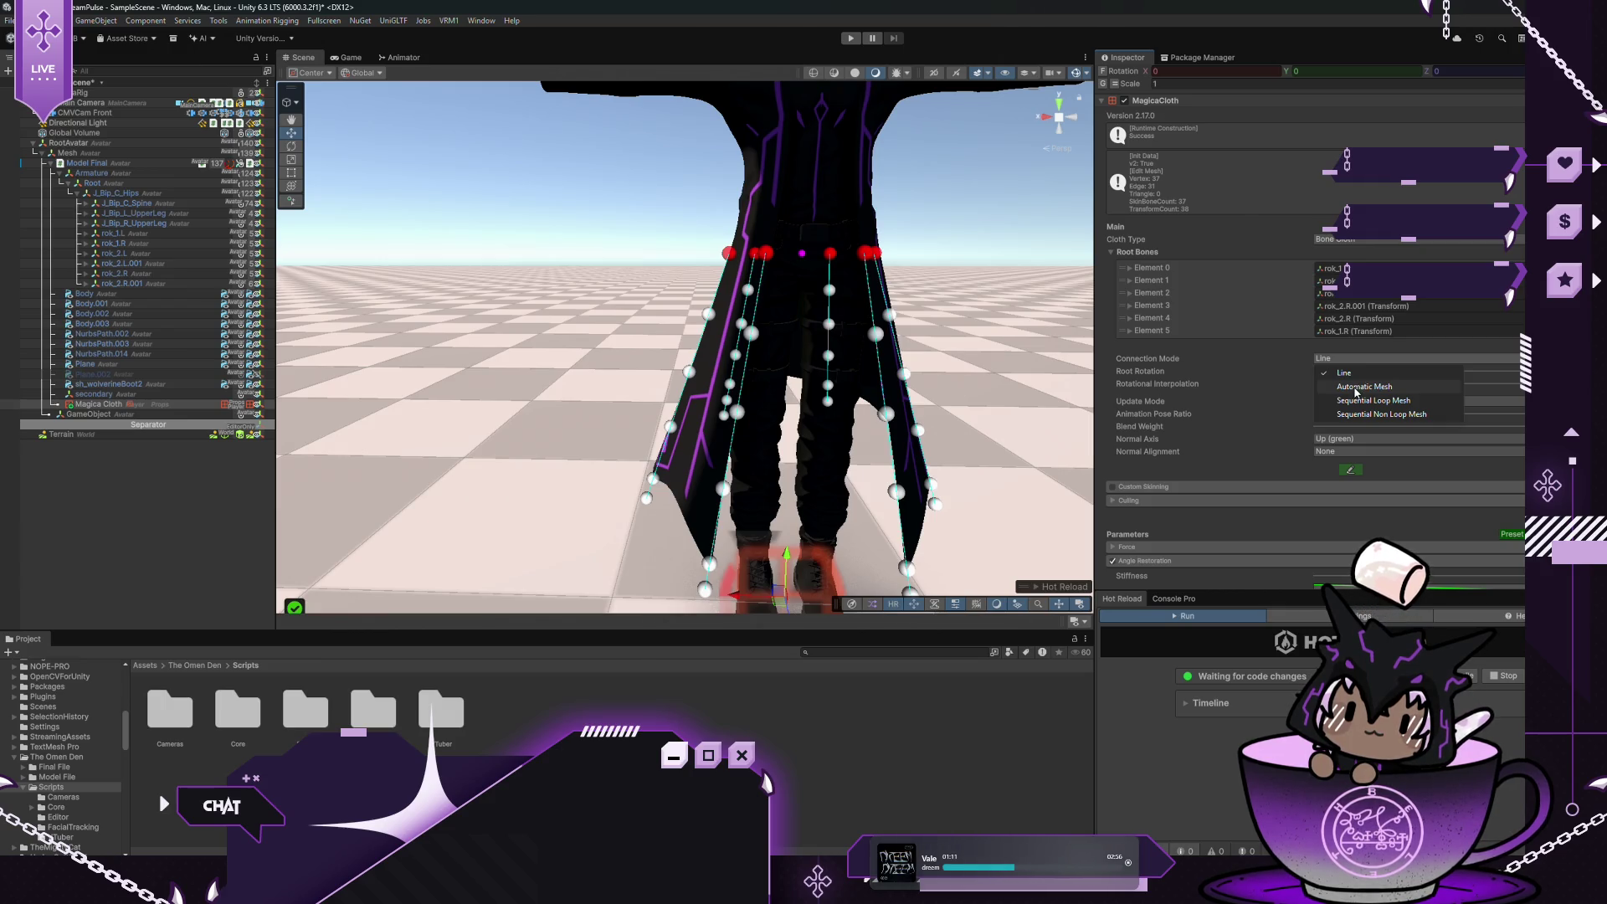
pyautogui.click(1357, 387)
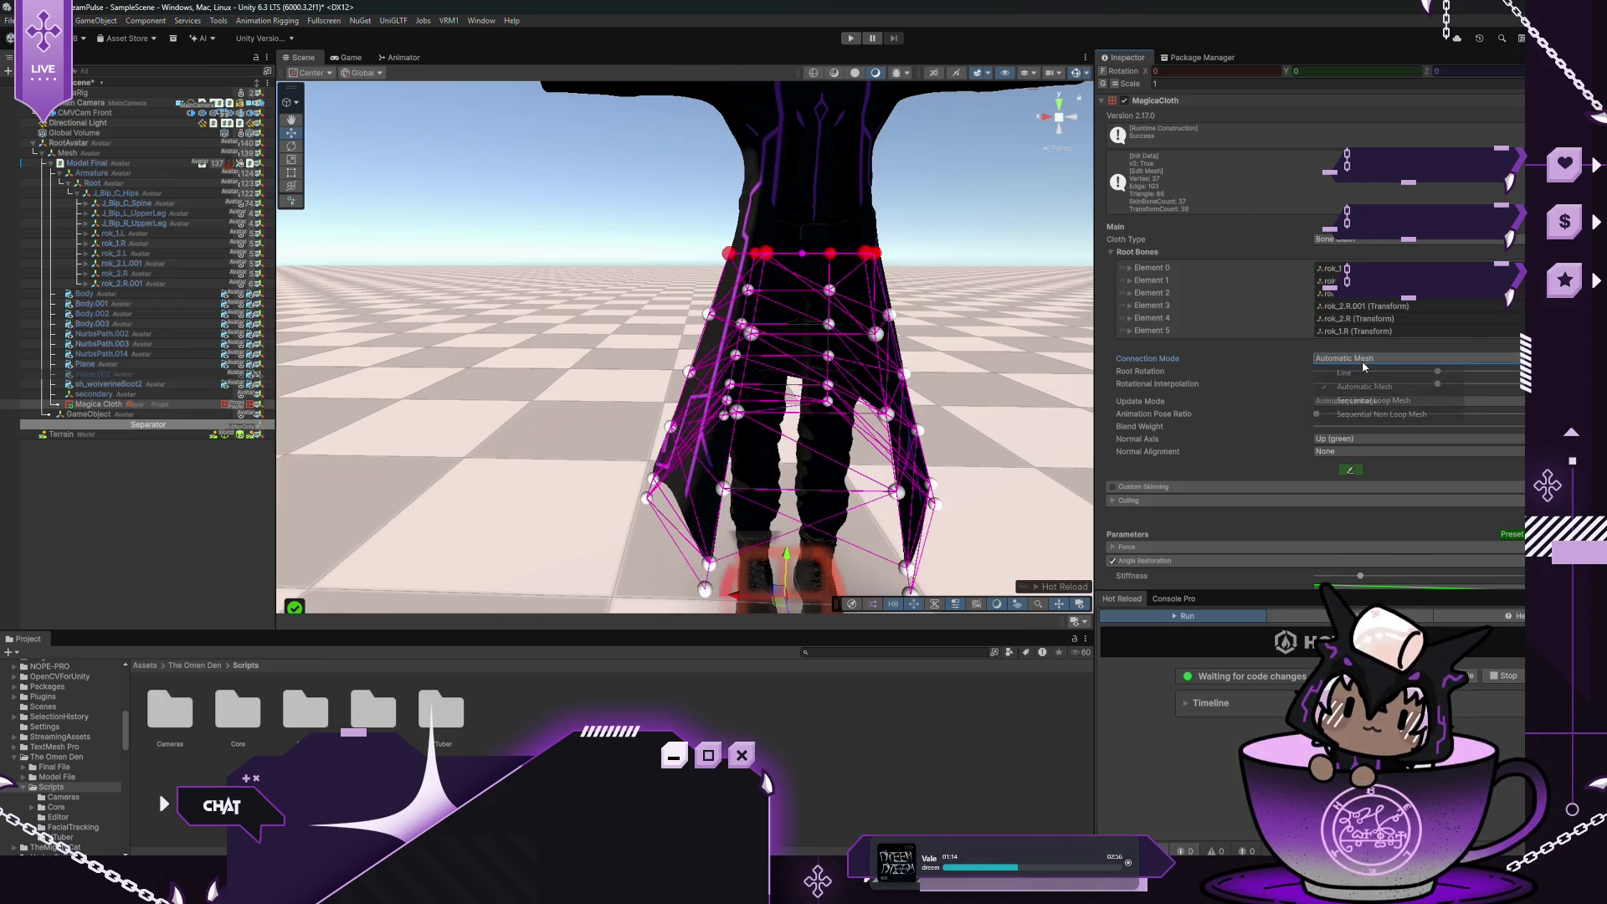
pyautogui.click(1366, 400)
pyautogui.click(1345, 356)
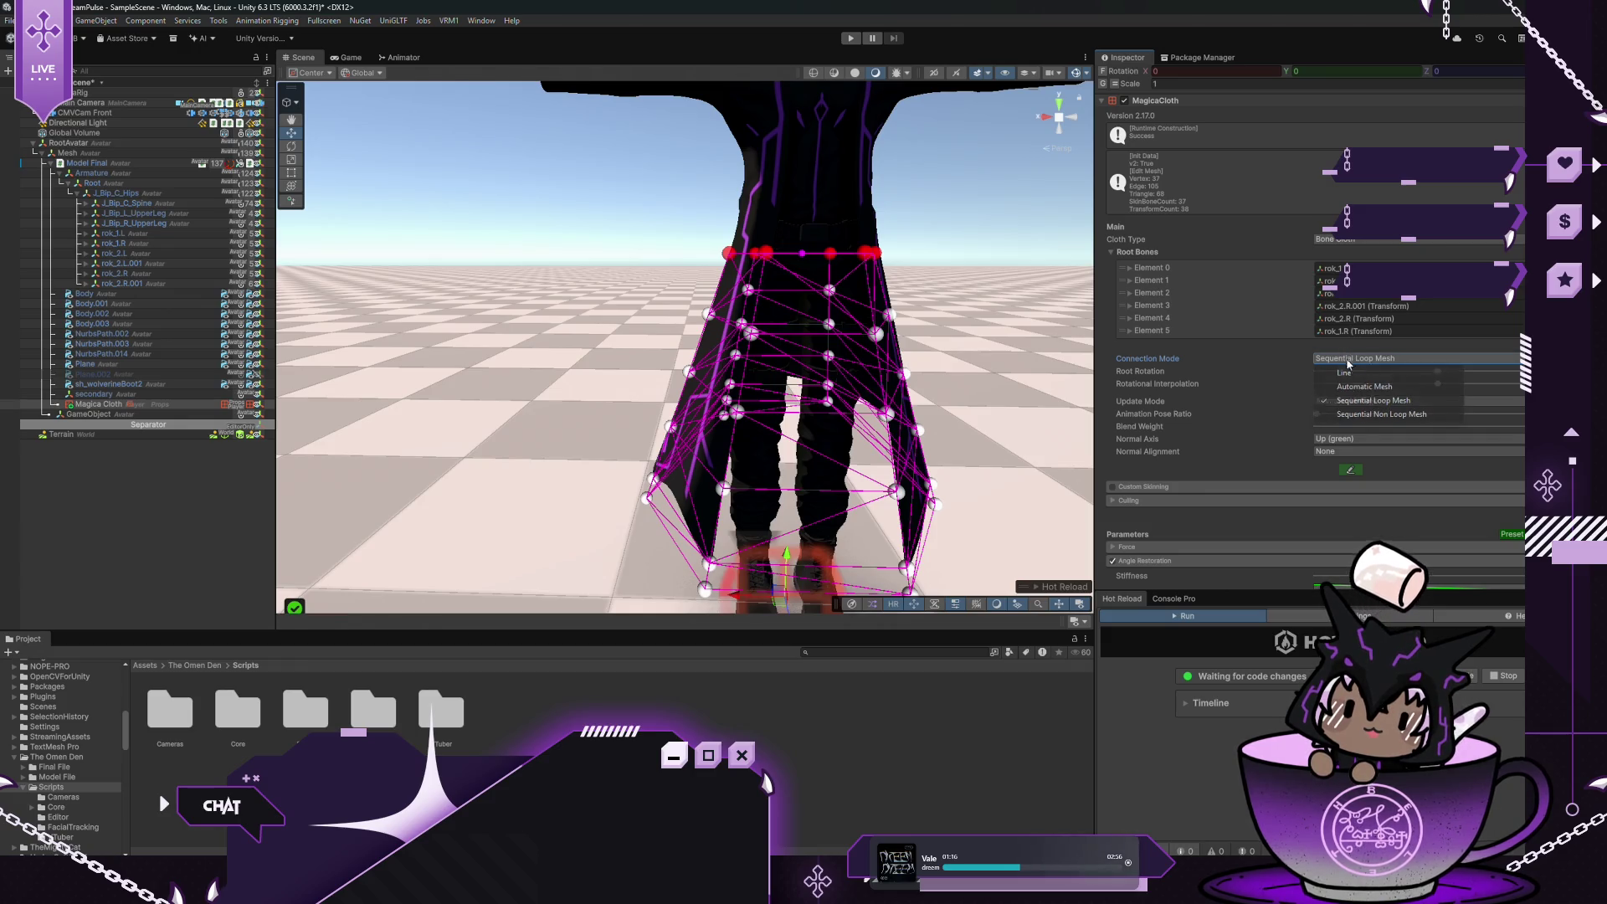
pyautogui.click(1349, 413)
# Look over the cape's cloth bones in the Scene view and start Play mode
pyautogui.moveTo(903, 334)
pyautogui.mouseDown()
pyautogui.moveTo(675, 299)
pyautogui.moveTo(664, 420)
pyautogui.mouseUp()
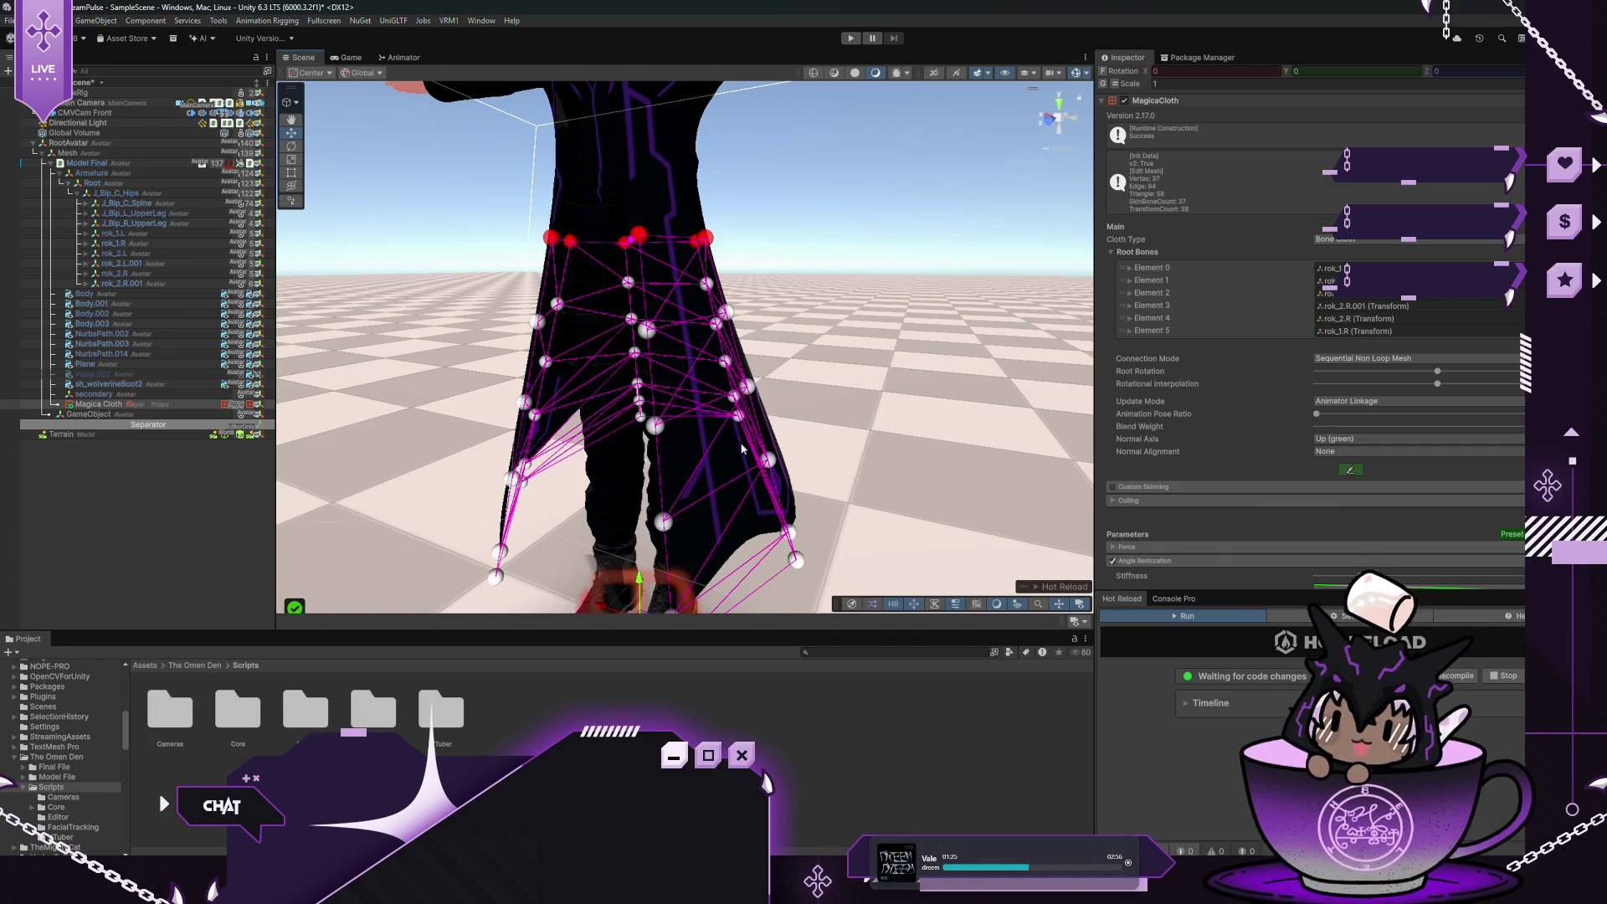
pyautogui.moveTo(526, 465)
pyautogui.mouseDown()
pyautogui.moveTo(717, 362)
pyautogui.moveTo(693, 375)
pyautogui.mouseUp()
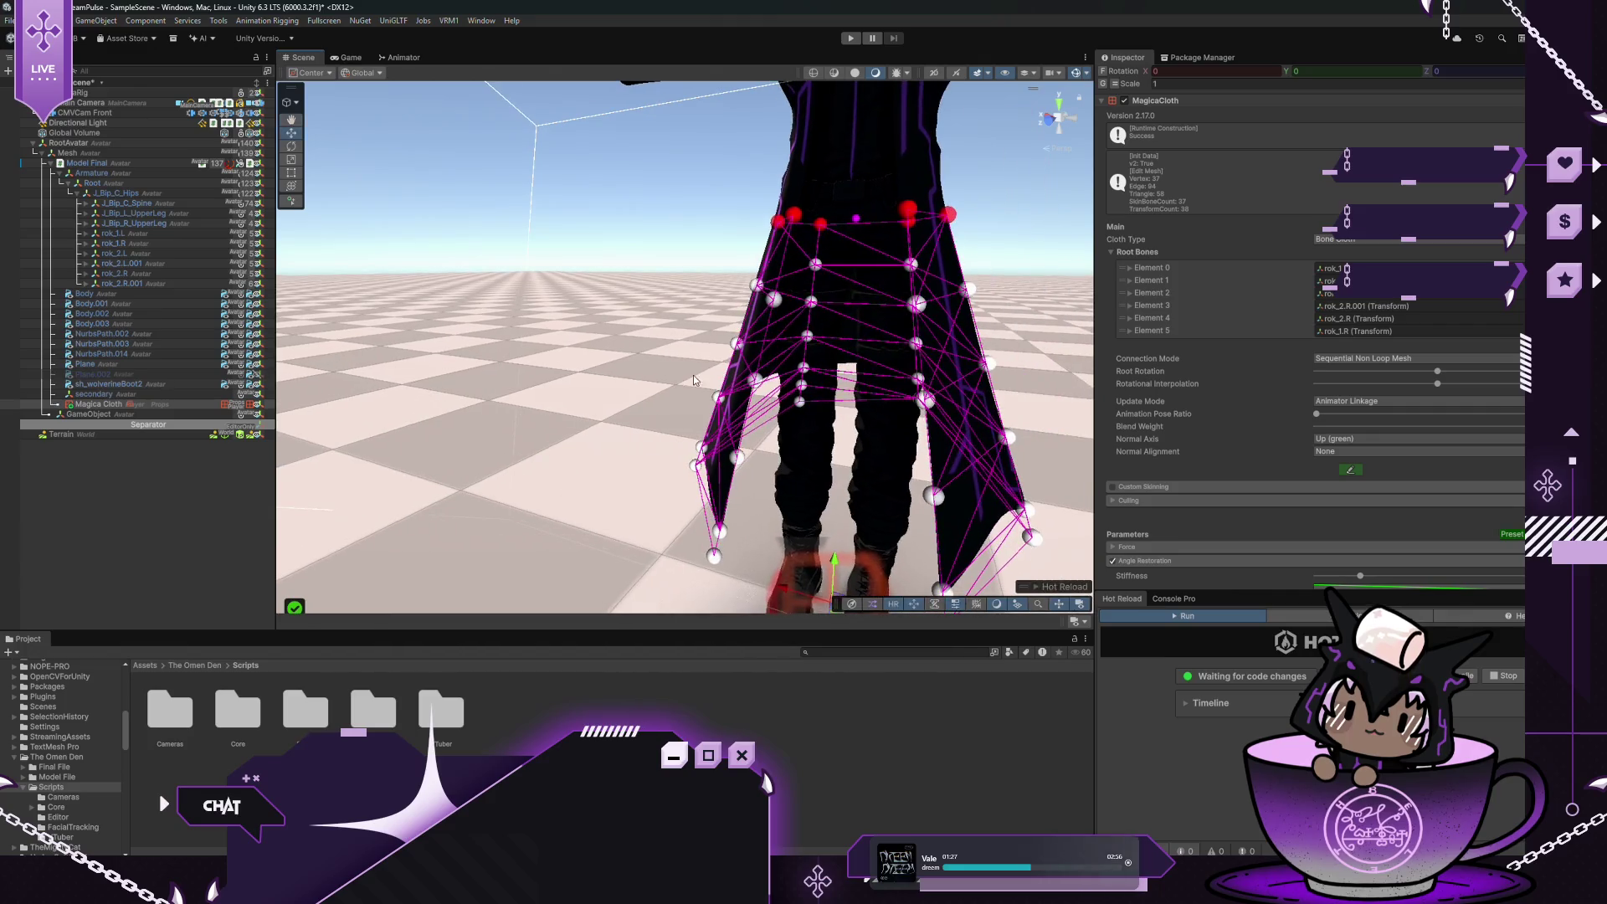
pyautogui.scroll(-8, 1178, 379)
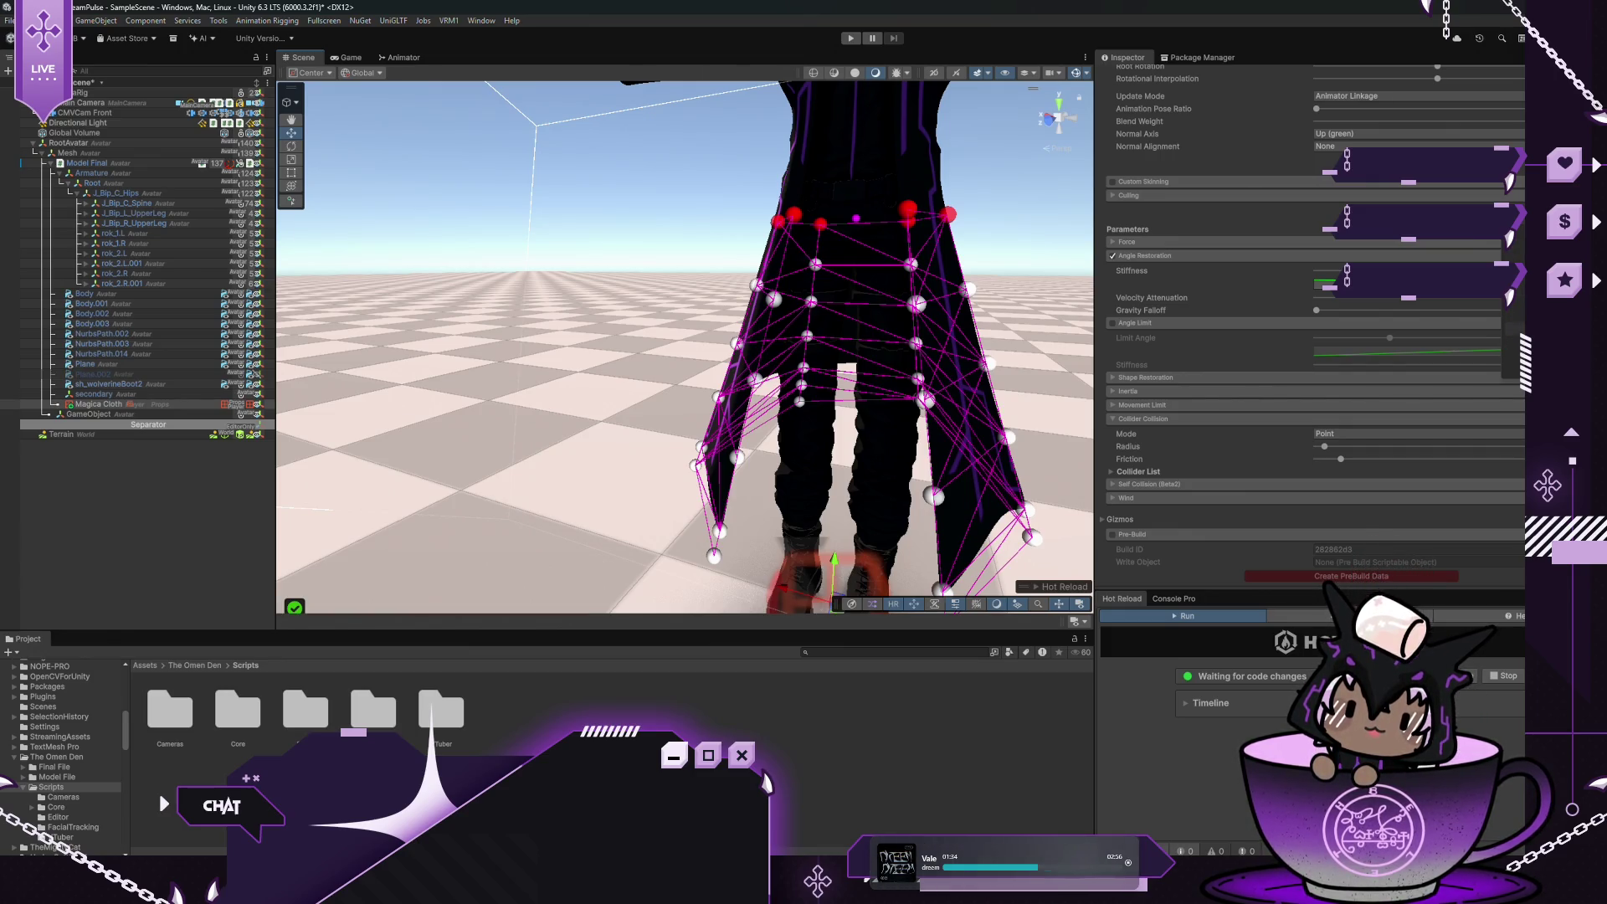
pyautogui.scroll(-1, 1222, 235)
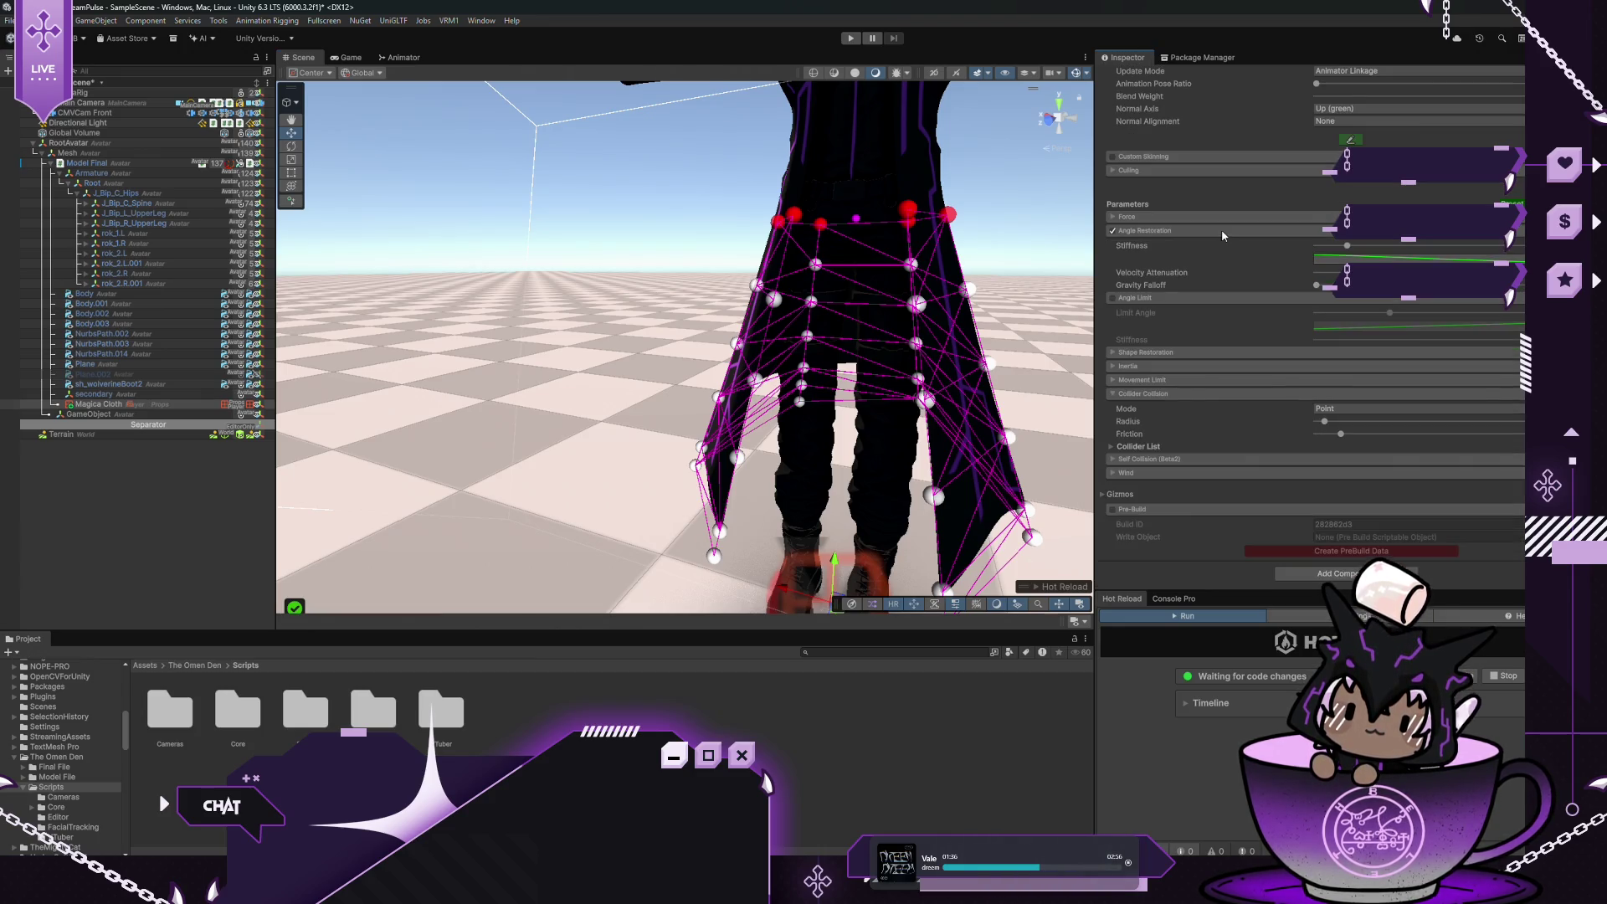
pyautogui.scroll(10, 1231, 493)
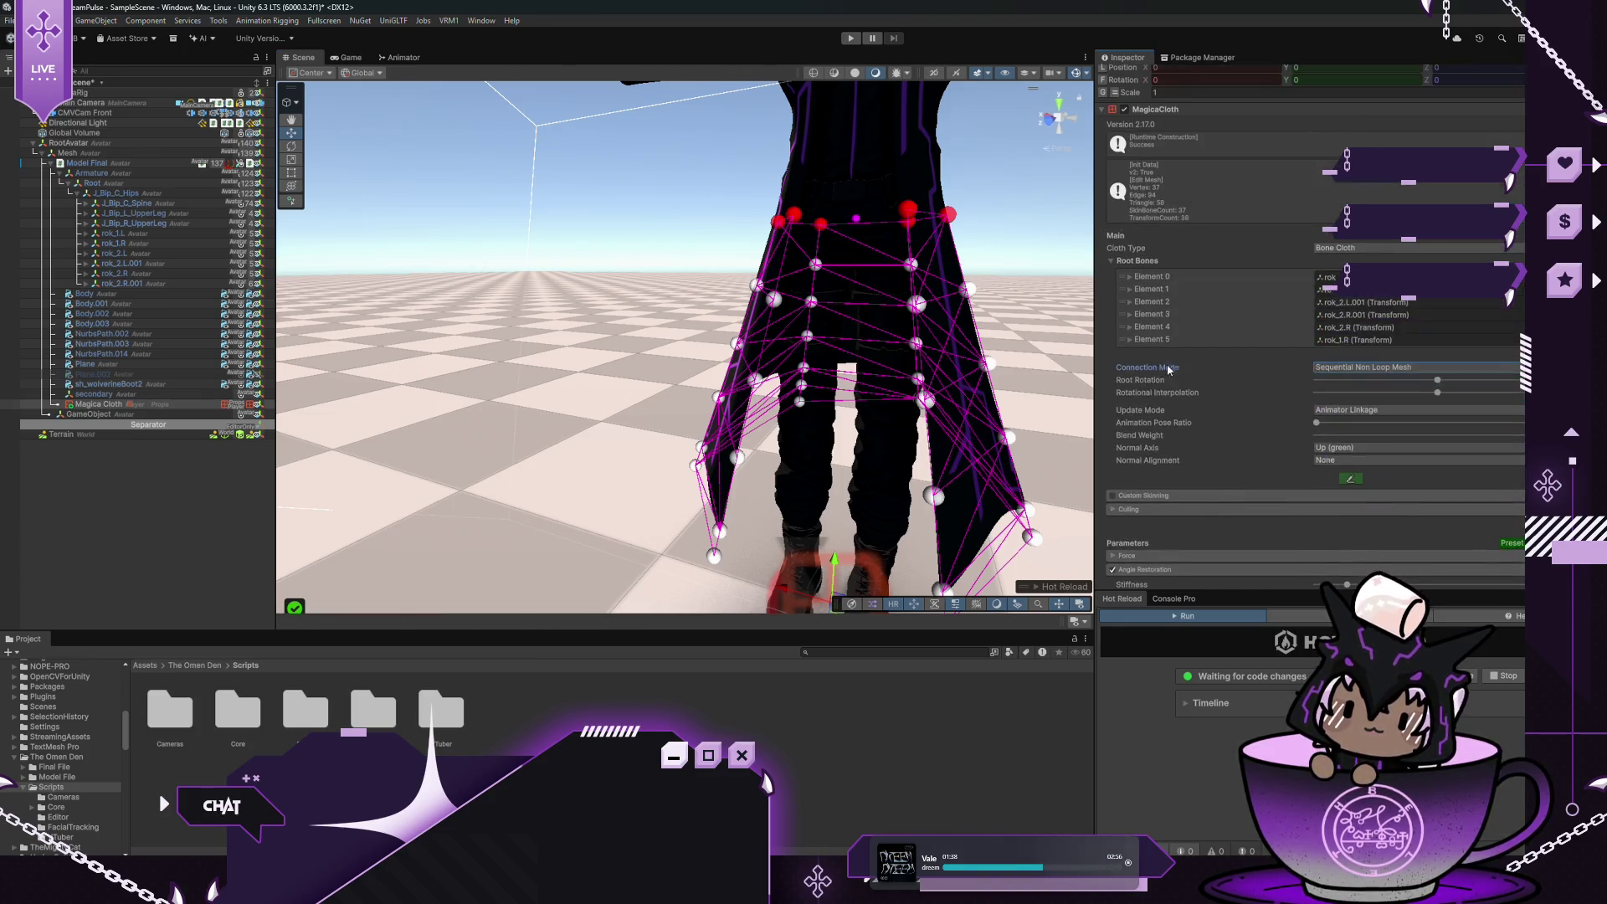
pyautogui.click(850, 37)
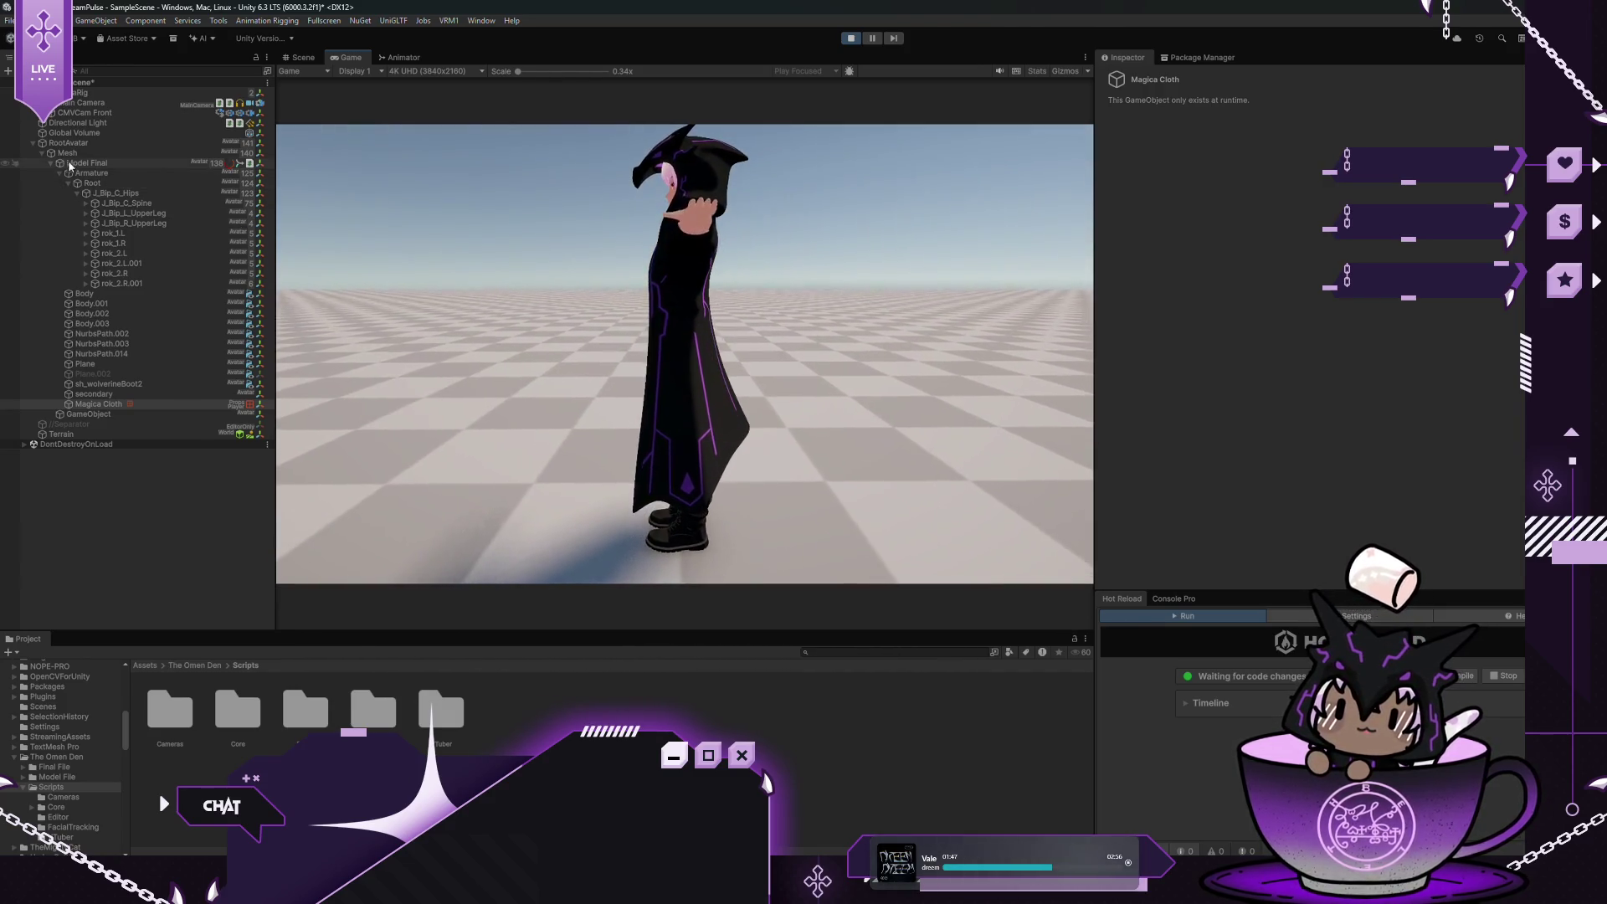
# Select RootAvatar to watch the cape during play, then stop the run
pyautogui.click(610, 190)
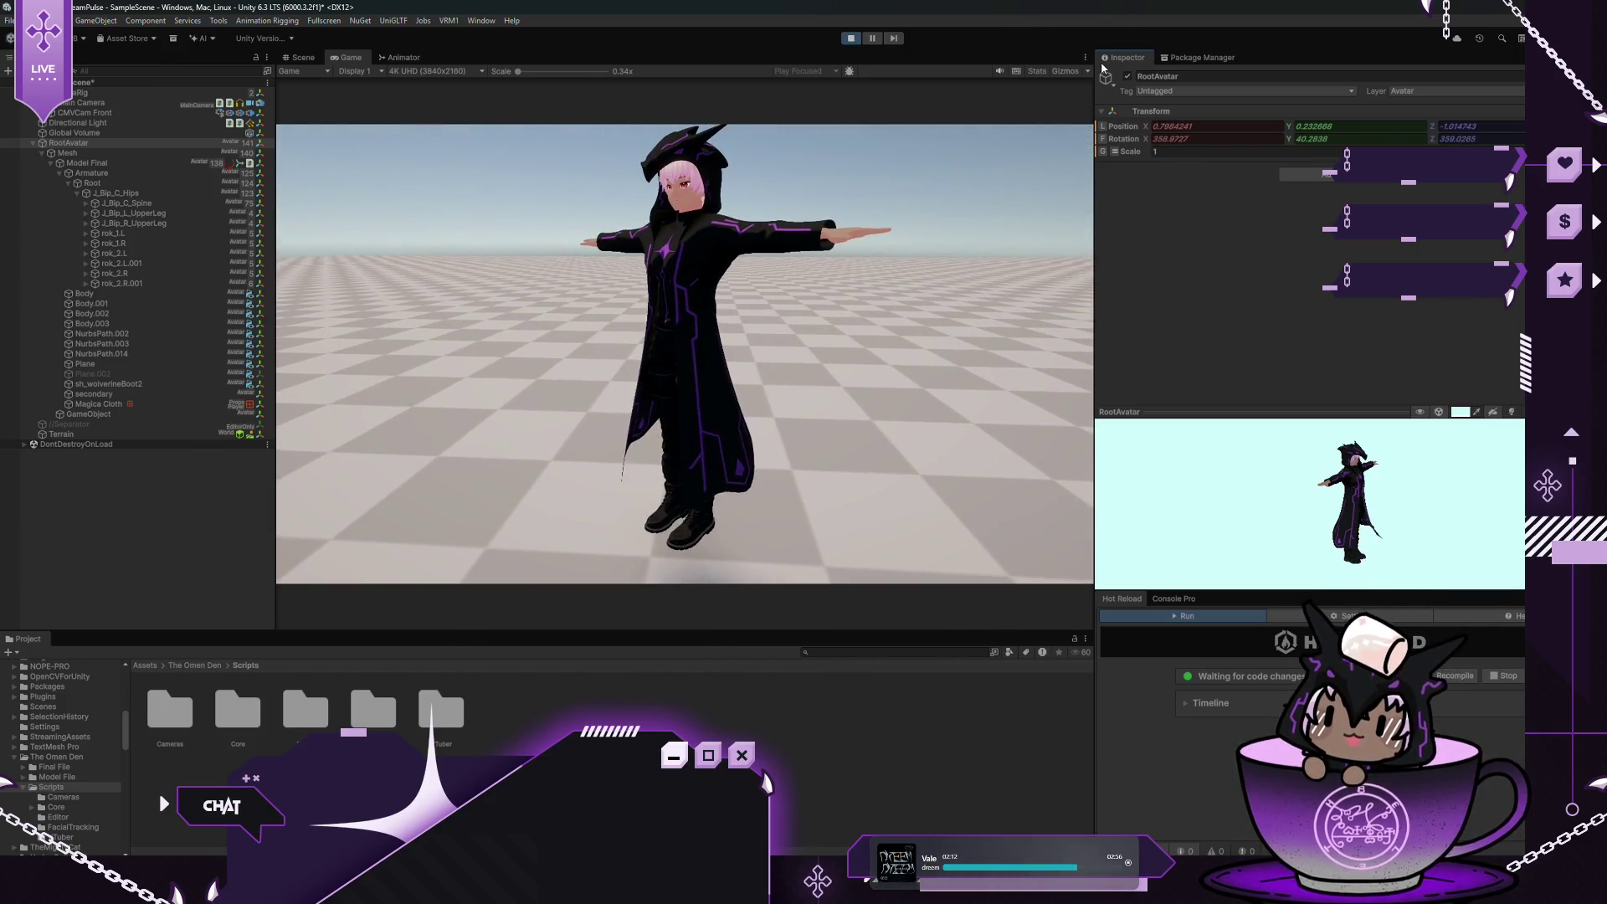
pyautogui.click(850, 38)
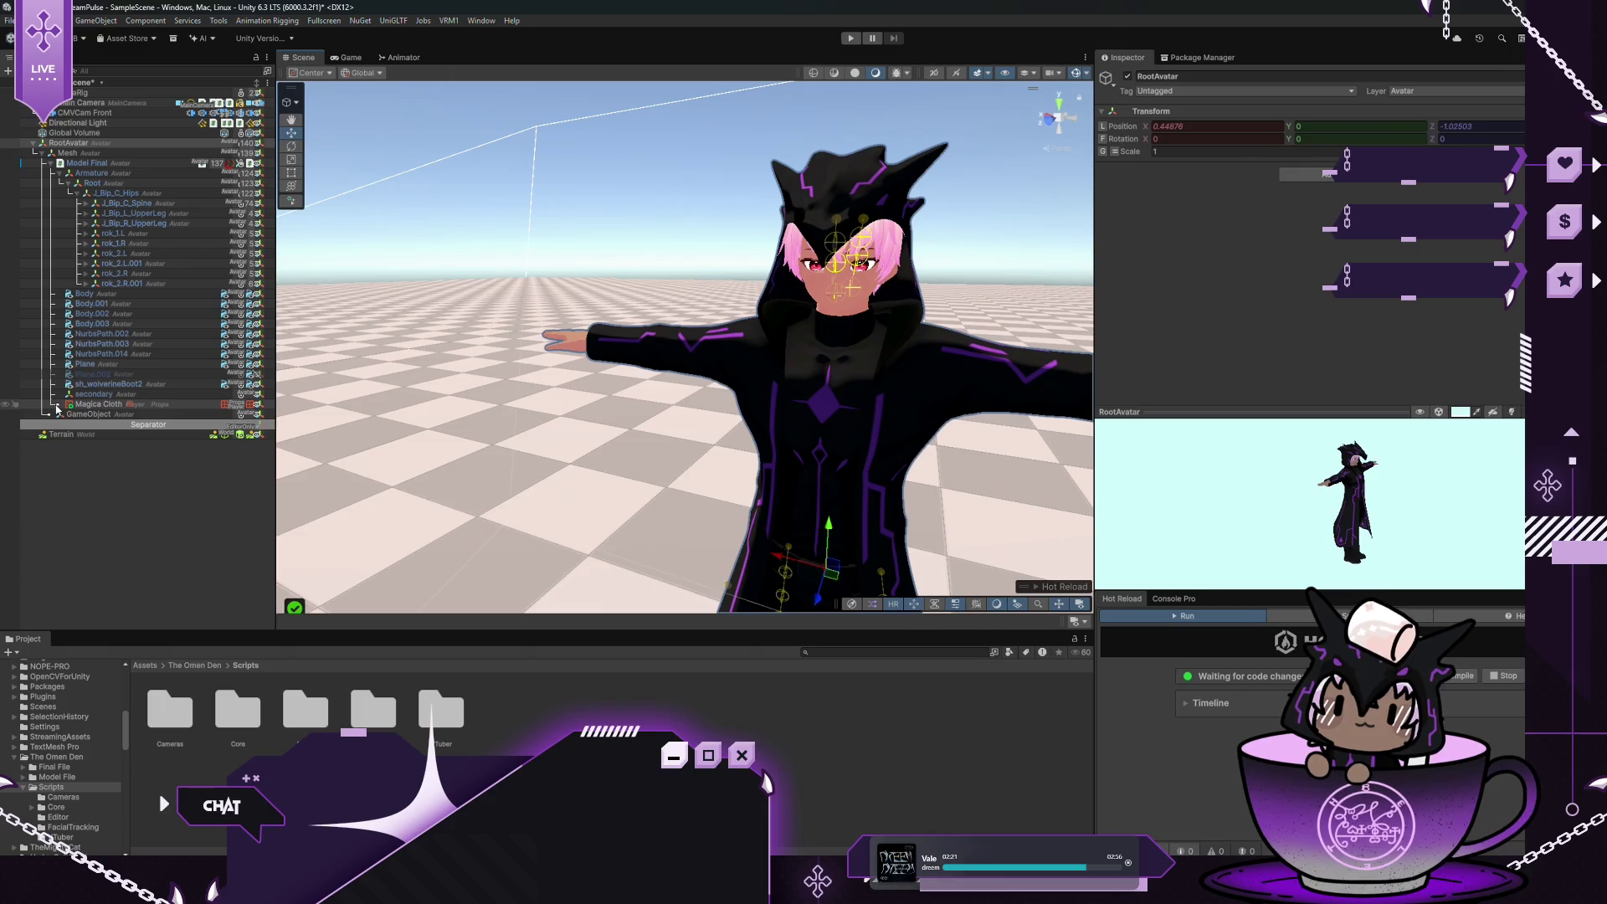
# Tag RootAvatar as Player and rename the cloth object to 'Magica Cloth (Cape)'
pyautogui.click(1159, 91)
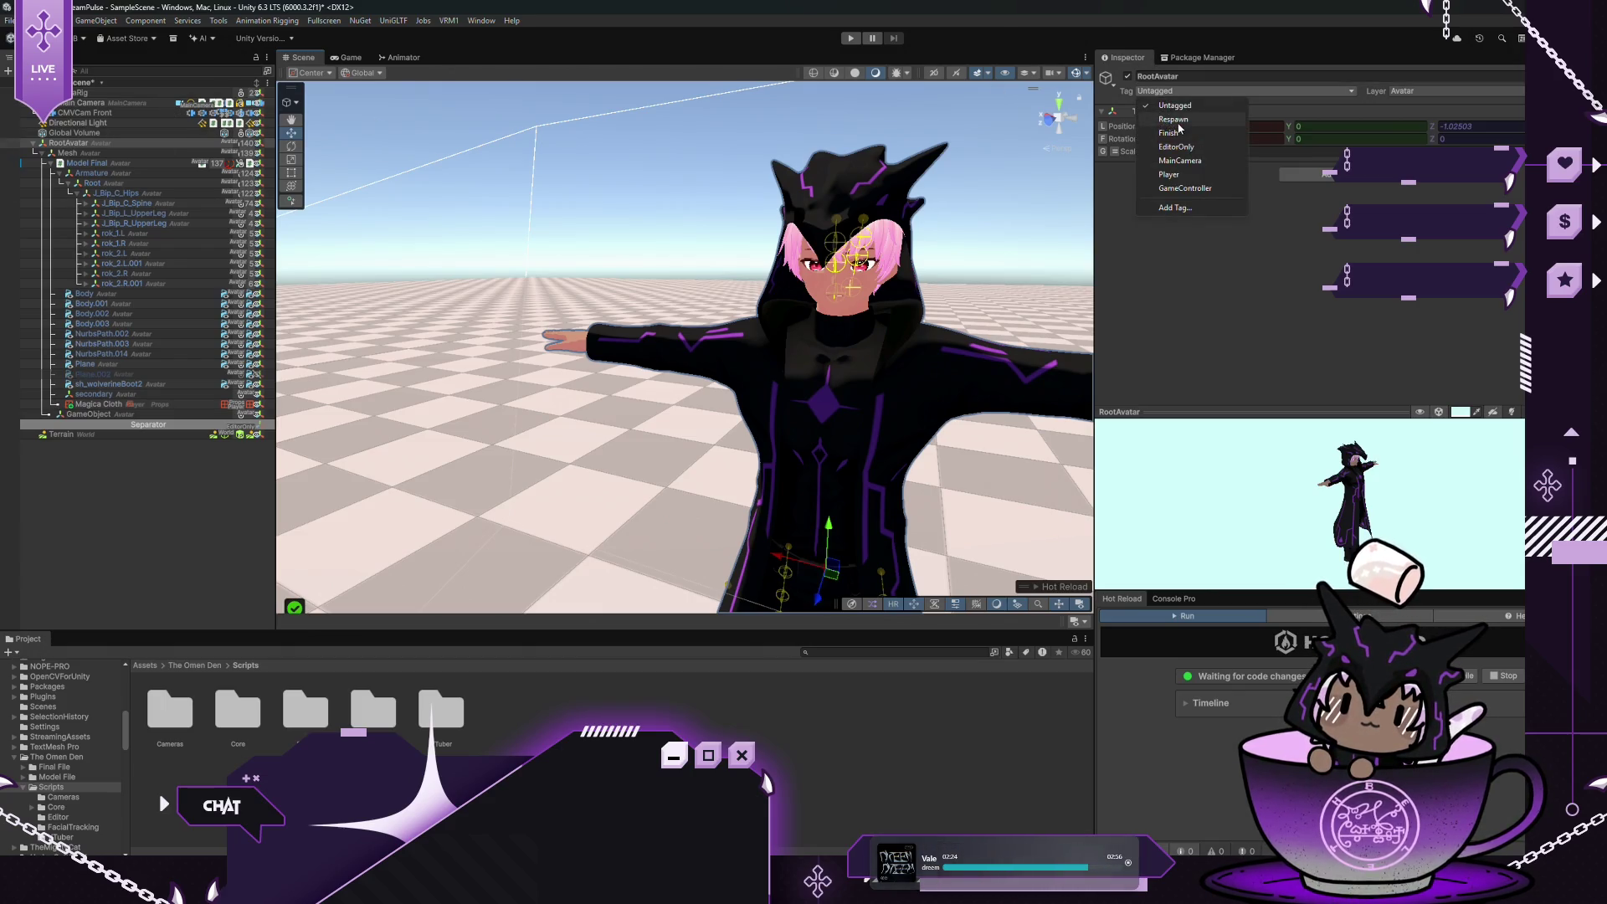
pyautogui.click(1180, 174)
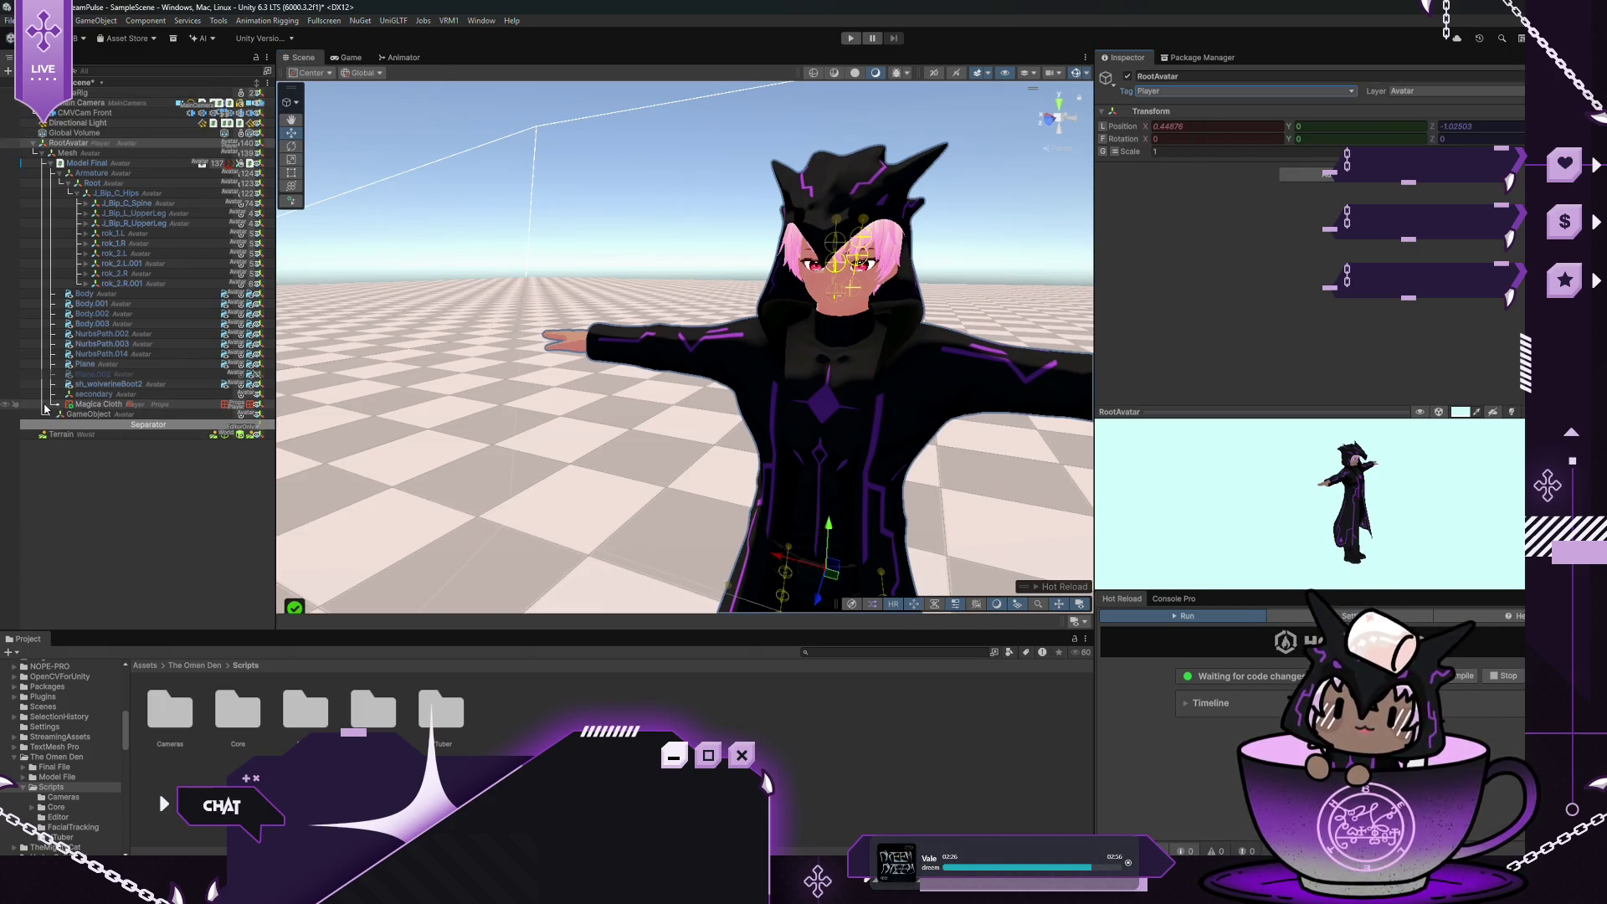
pyautogui.click(46, 407)
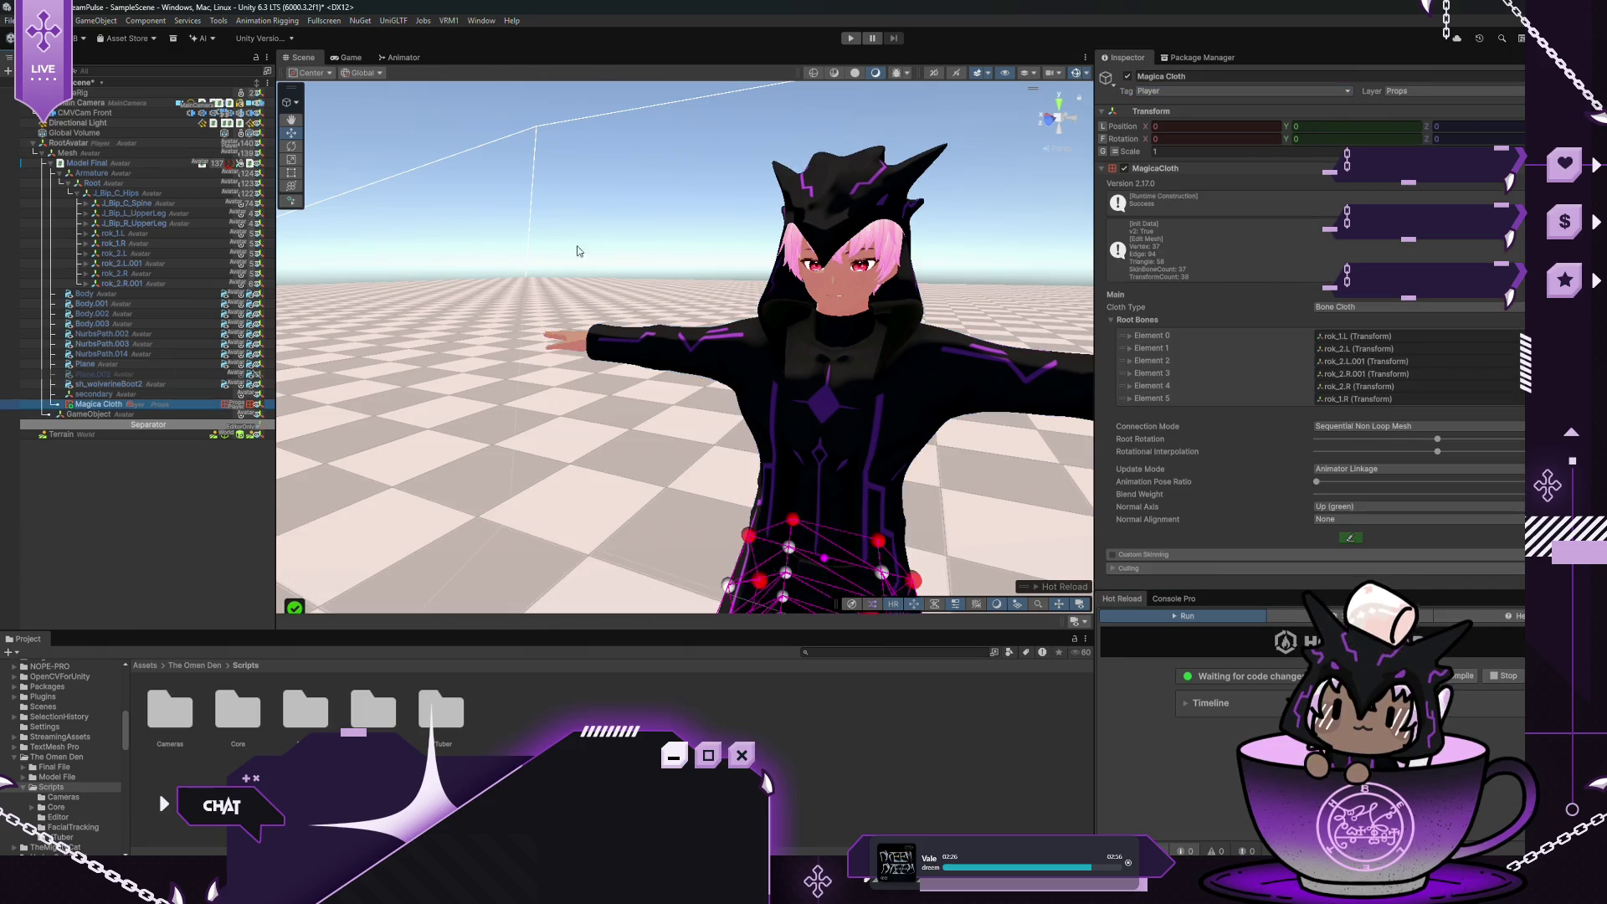
pyautogui.click(1209, 76)
pyautogui.write('(Cape)')
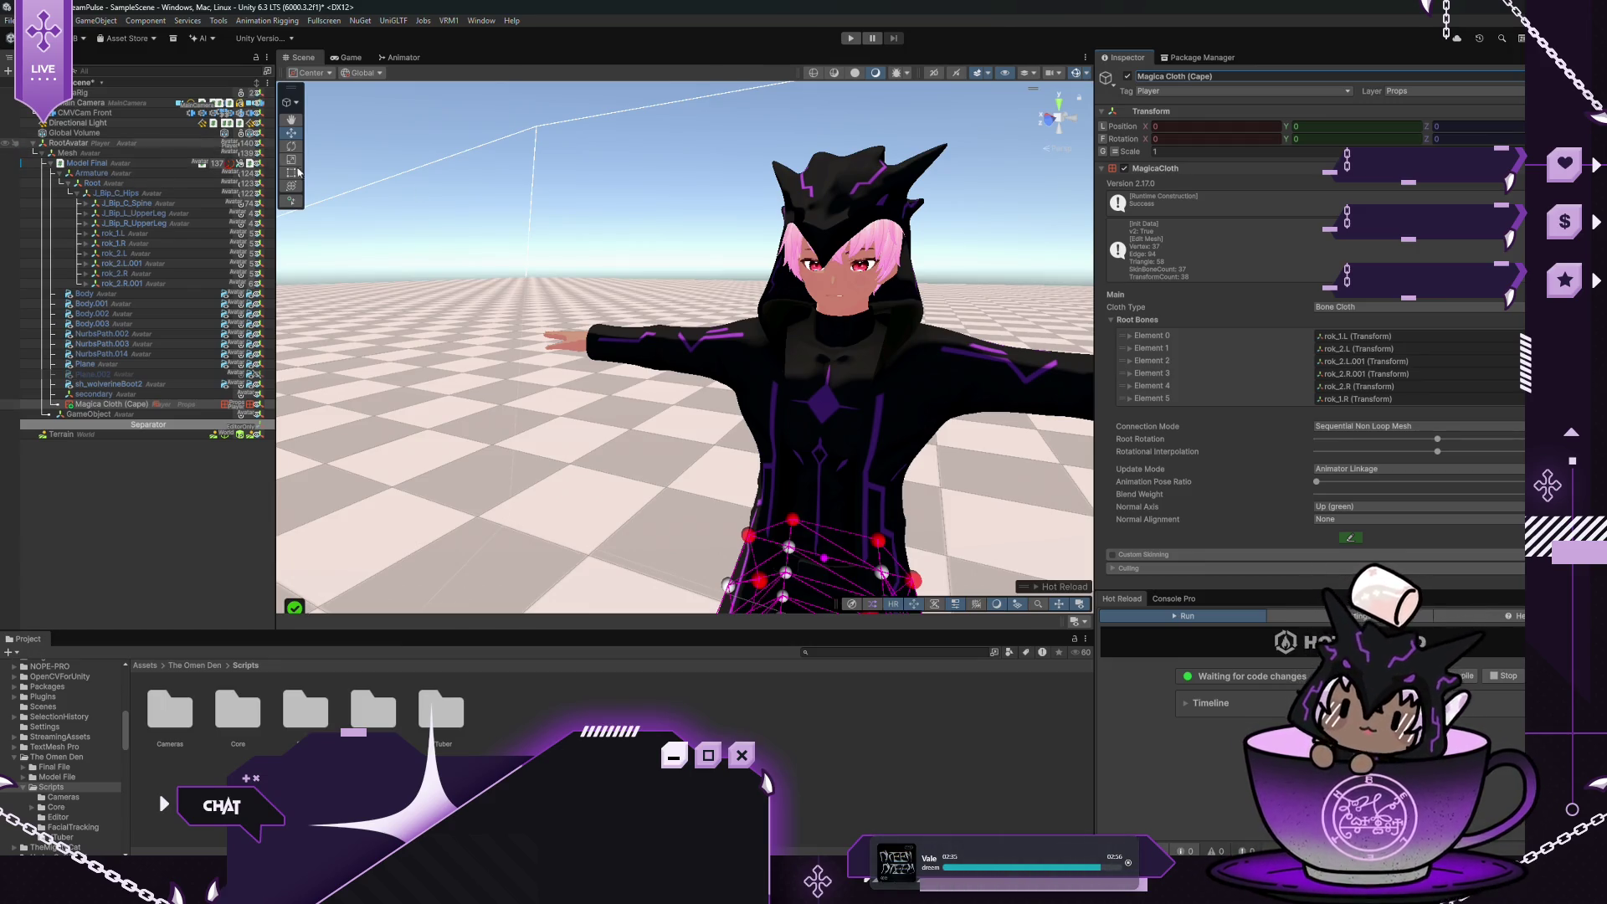
pyautogui.moveTo(808, 418)
pyautogui.mouseDown()
pyautogui.moveTo(780, 247)
pyautogui.moveTo(674, 284)
pyautogui.moveTo(625, 276)
pyautogui.moveTo(657, 274)
pyautogui.mouseUp()
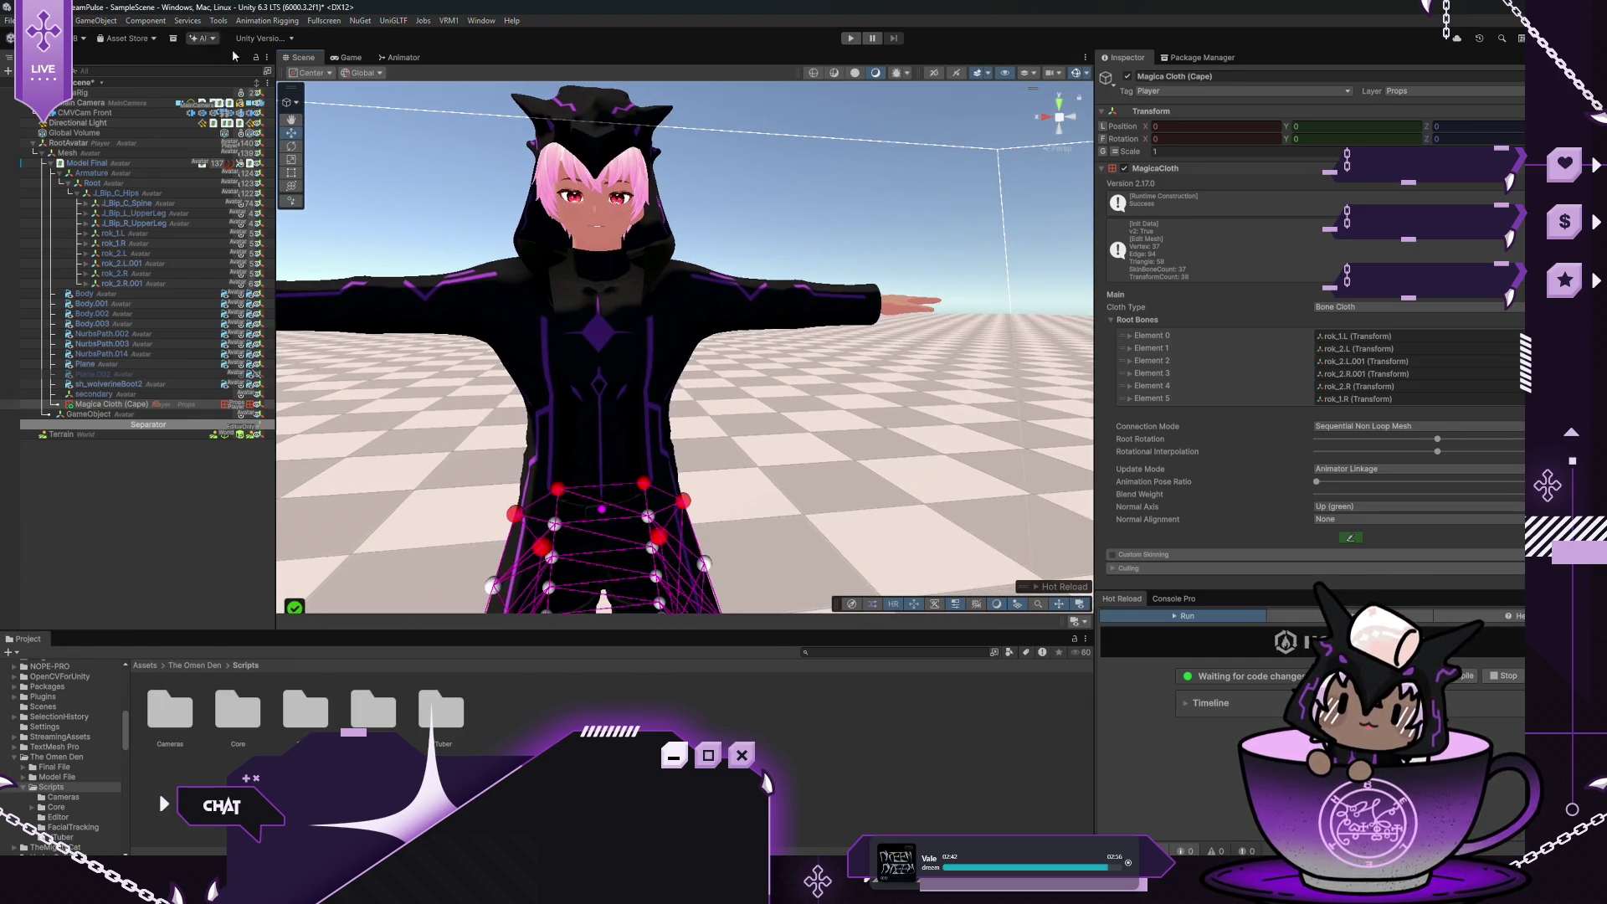
pyautogui.click(95, 20)
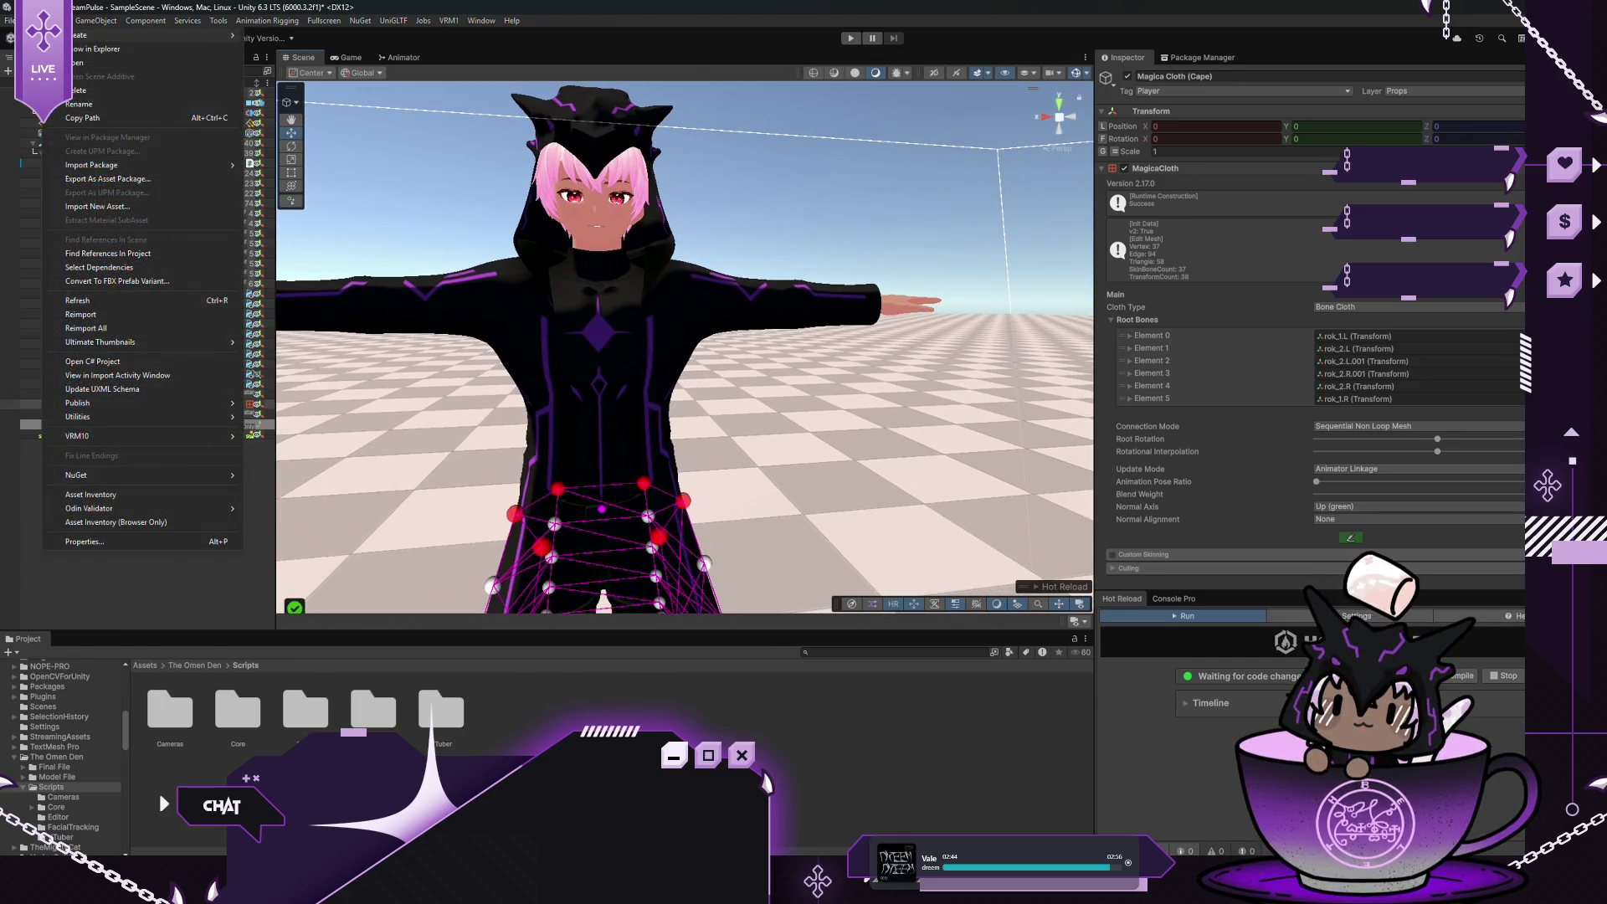
# Open Asset Inventory, pick Look Animator under Scripting > Animation, and start its import
pyautogui.click(99, 500)
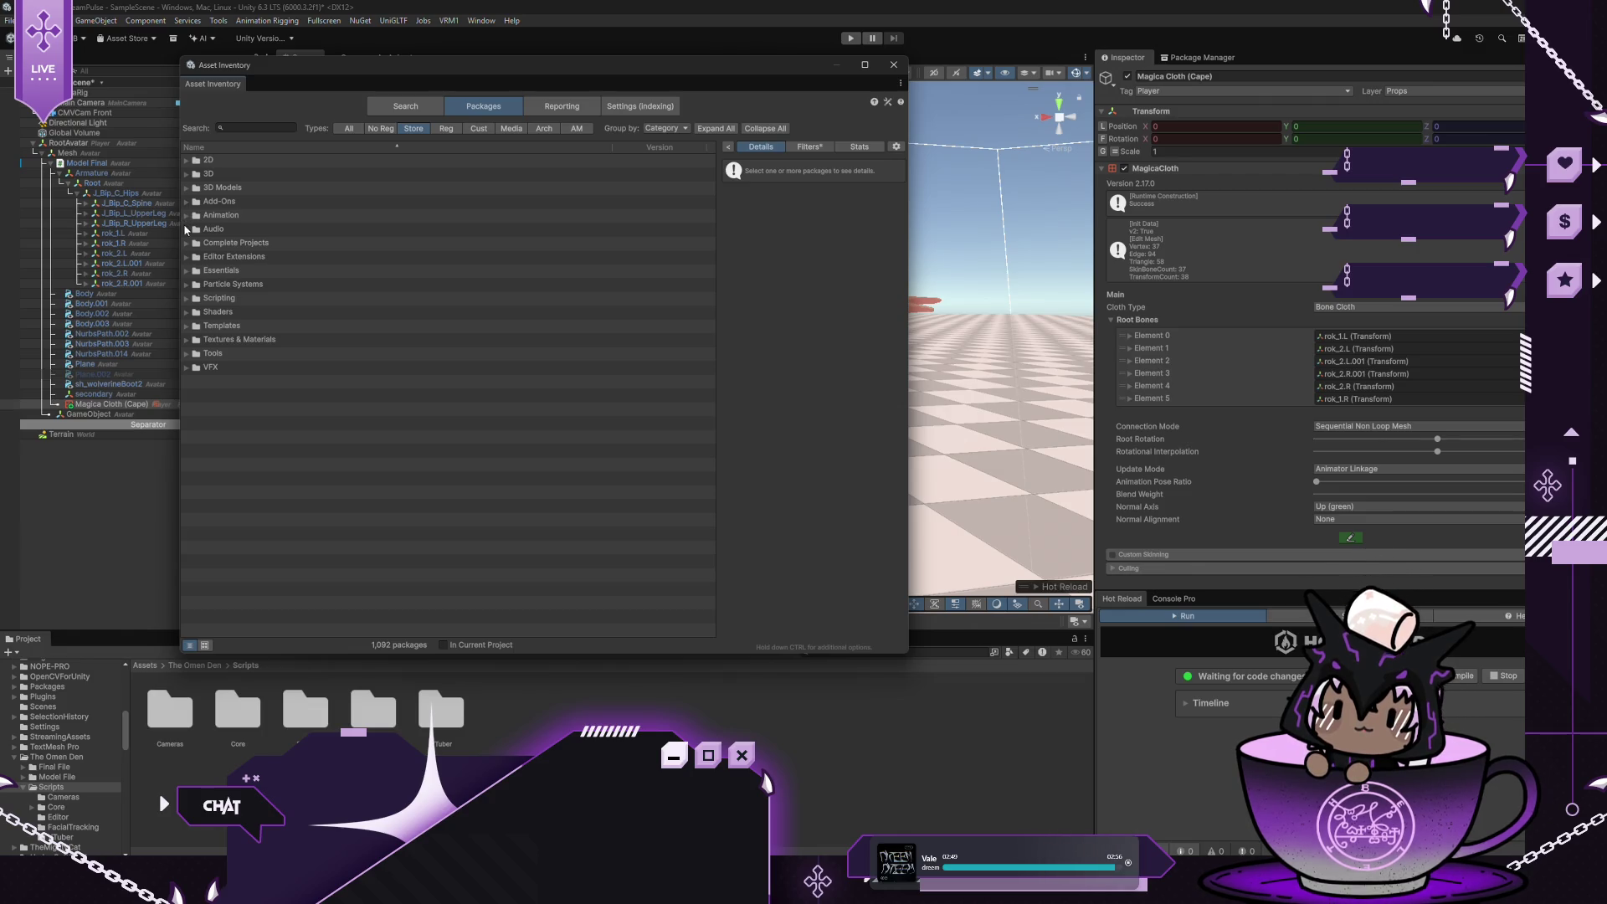
pyautogui.click(187, 299)
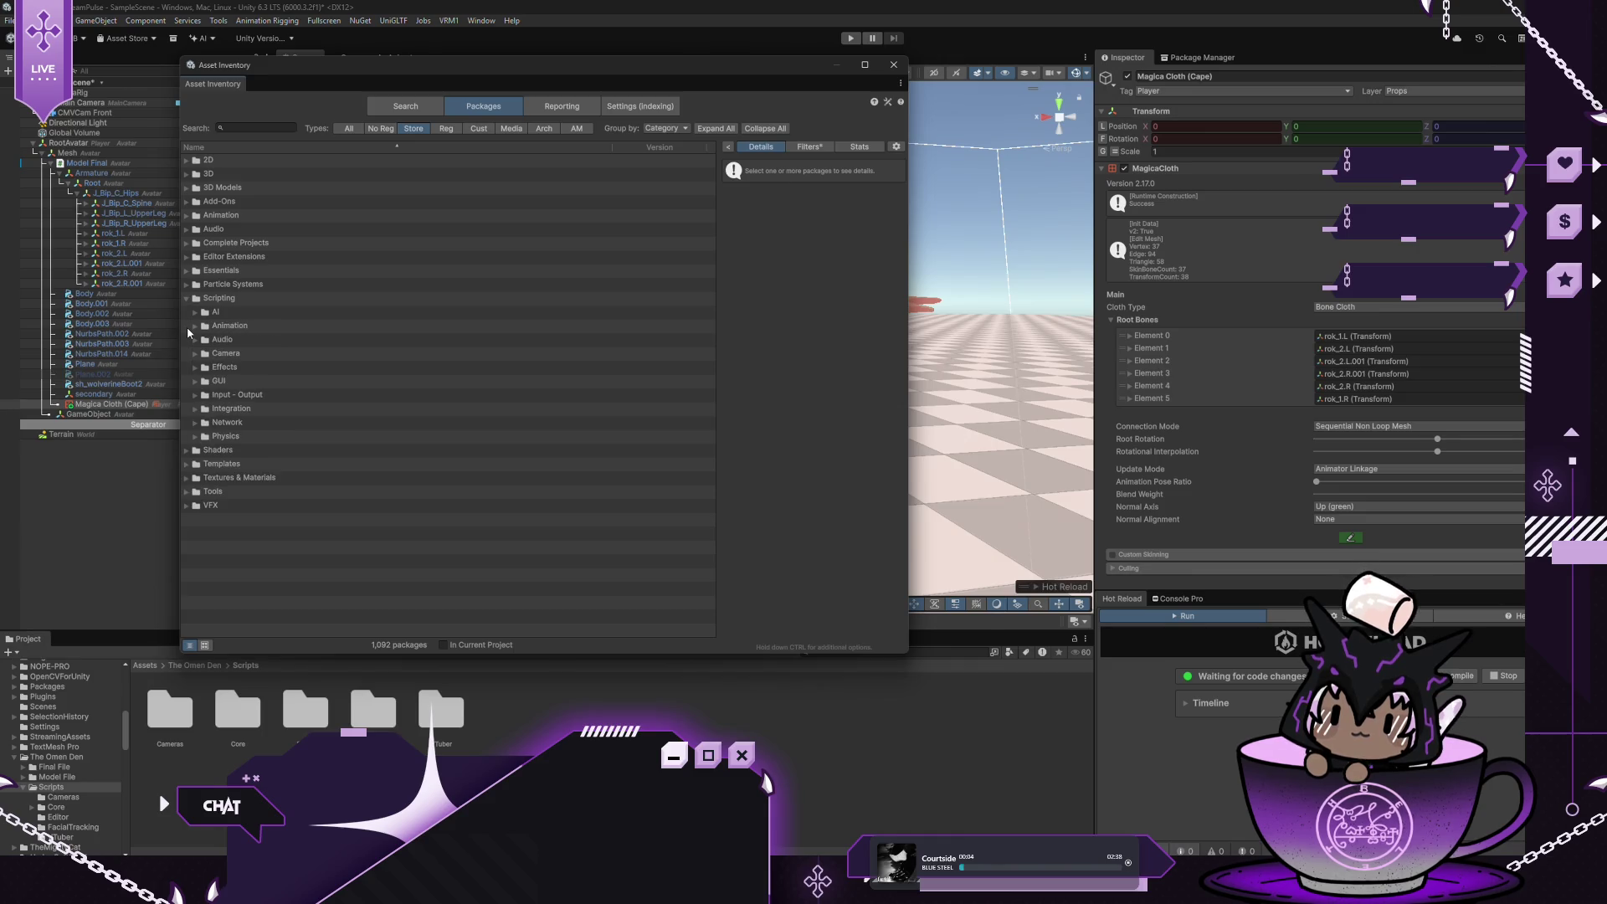
pyautogui.click(197, 329)
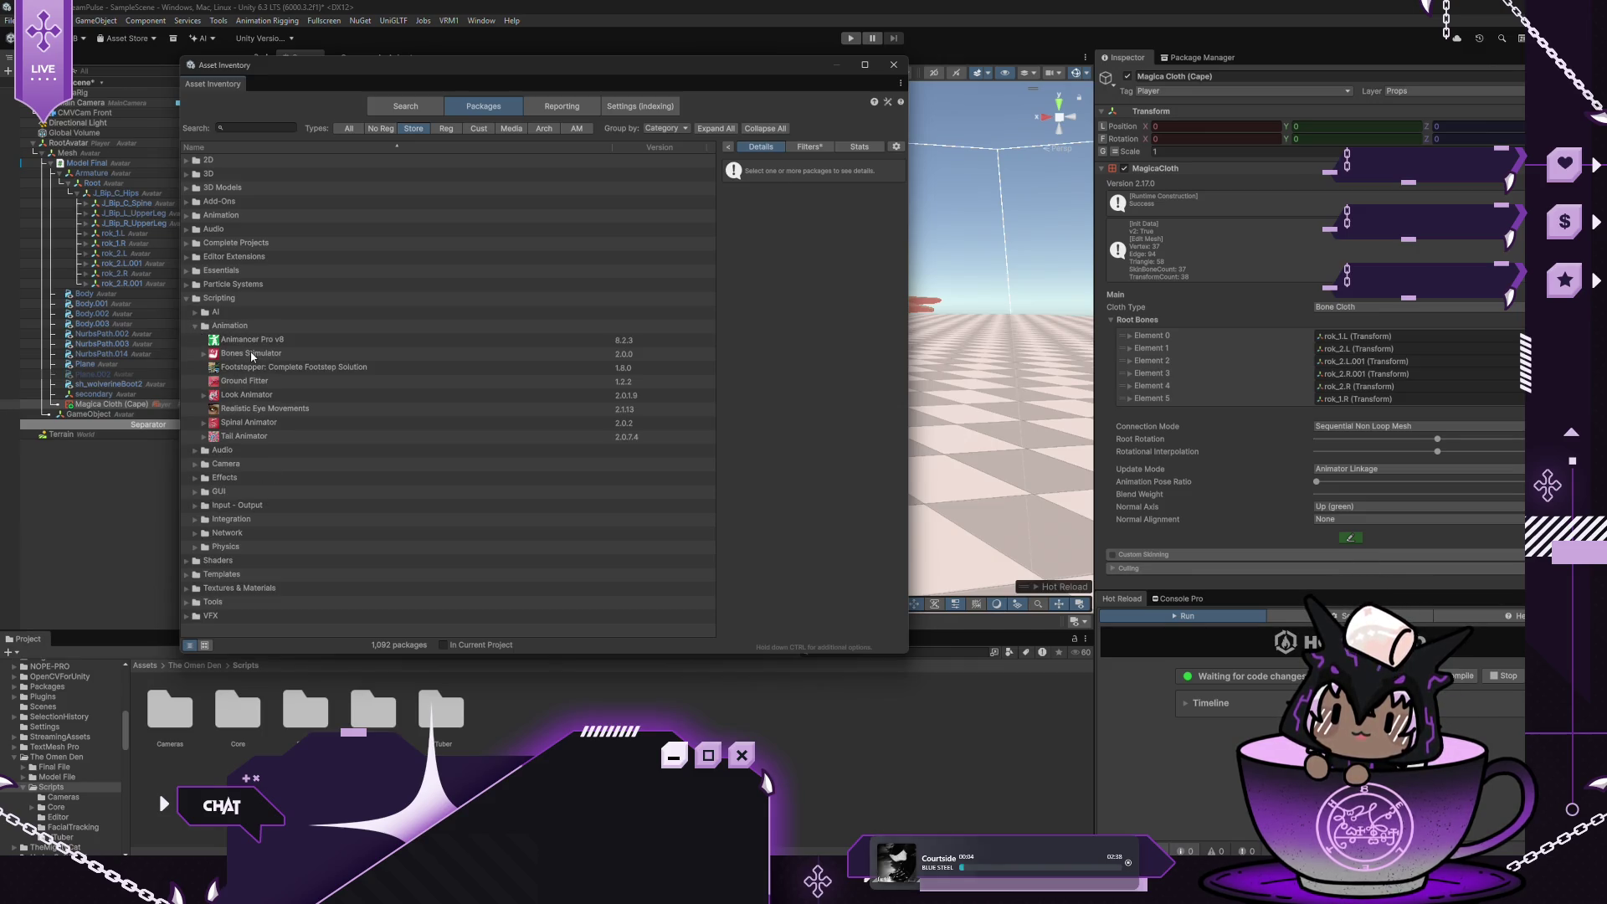
pyautogui.click(244, 397)
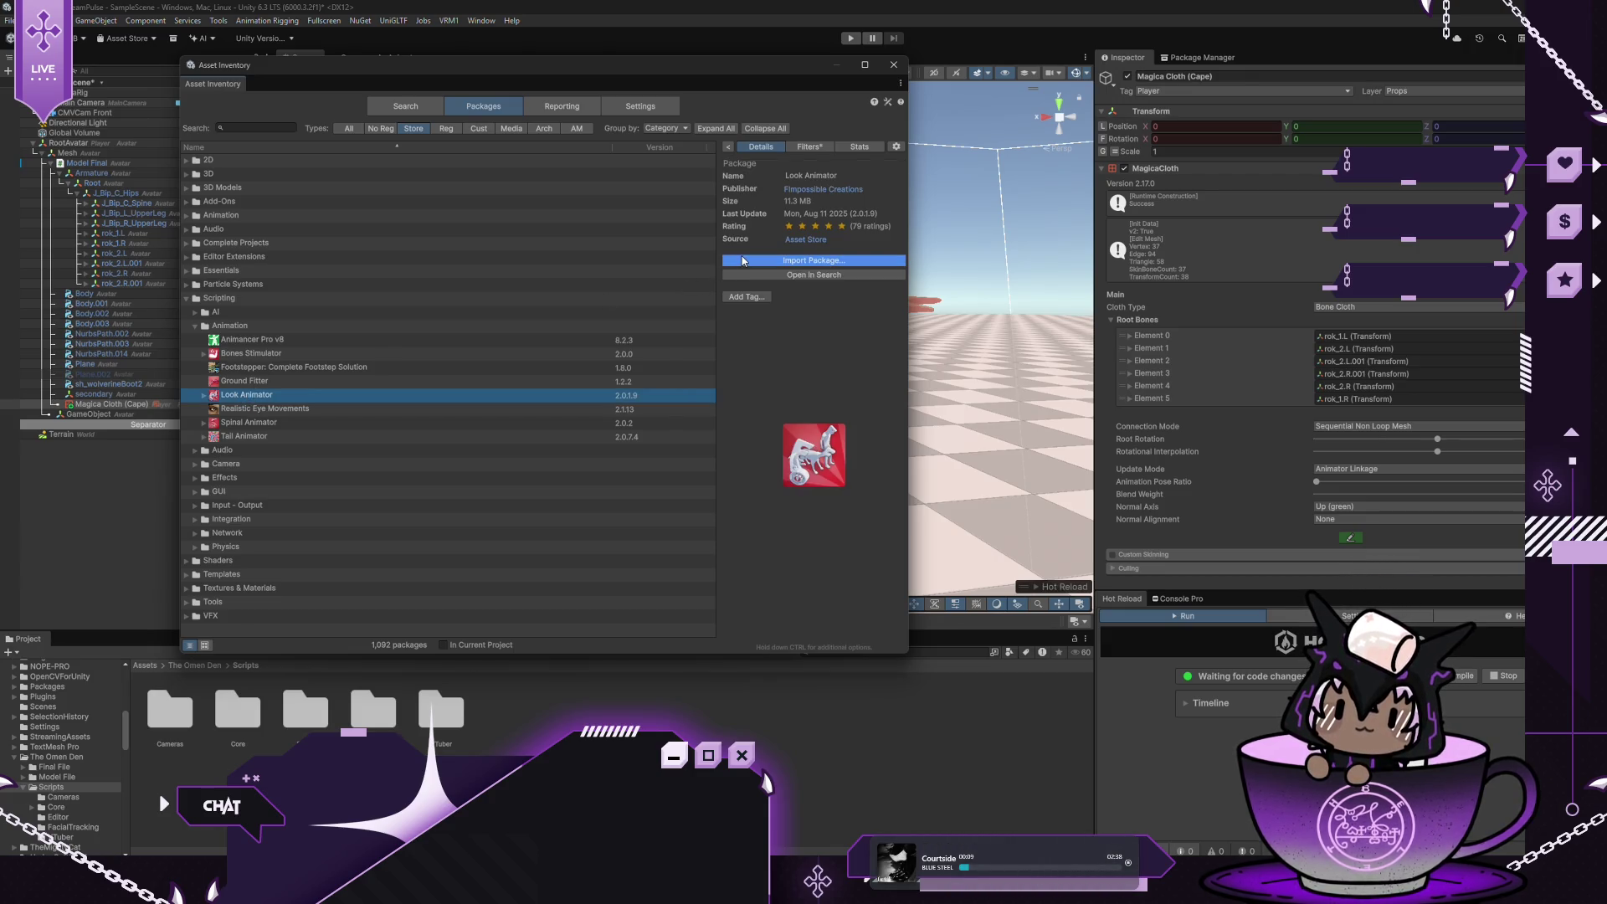
pyautogui.click(811, 260)
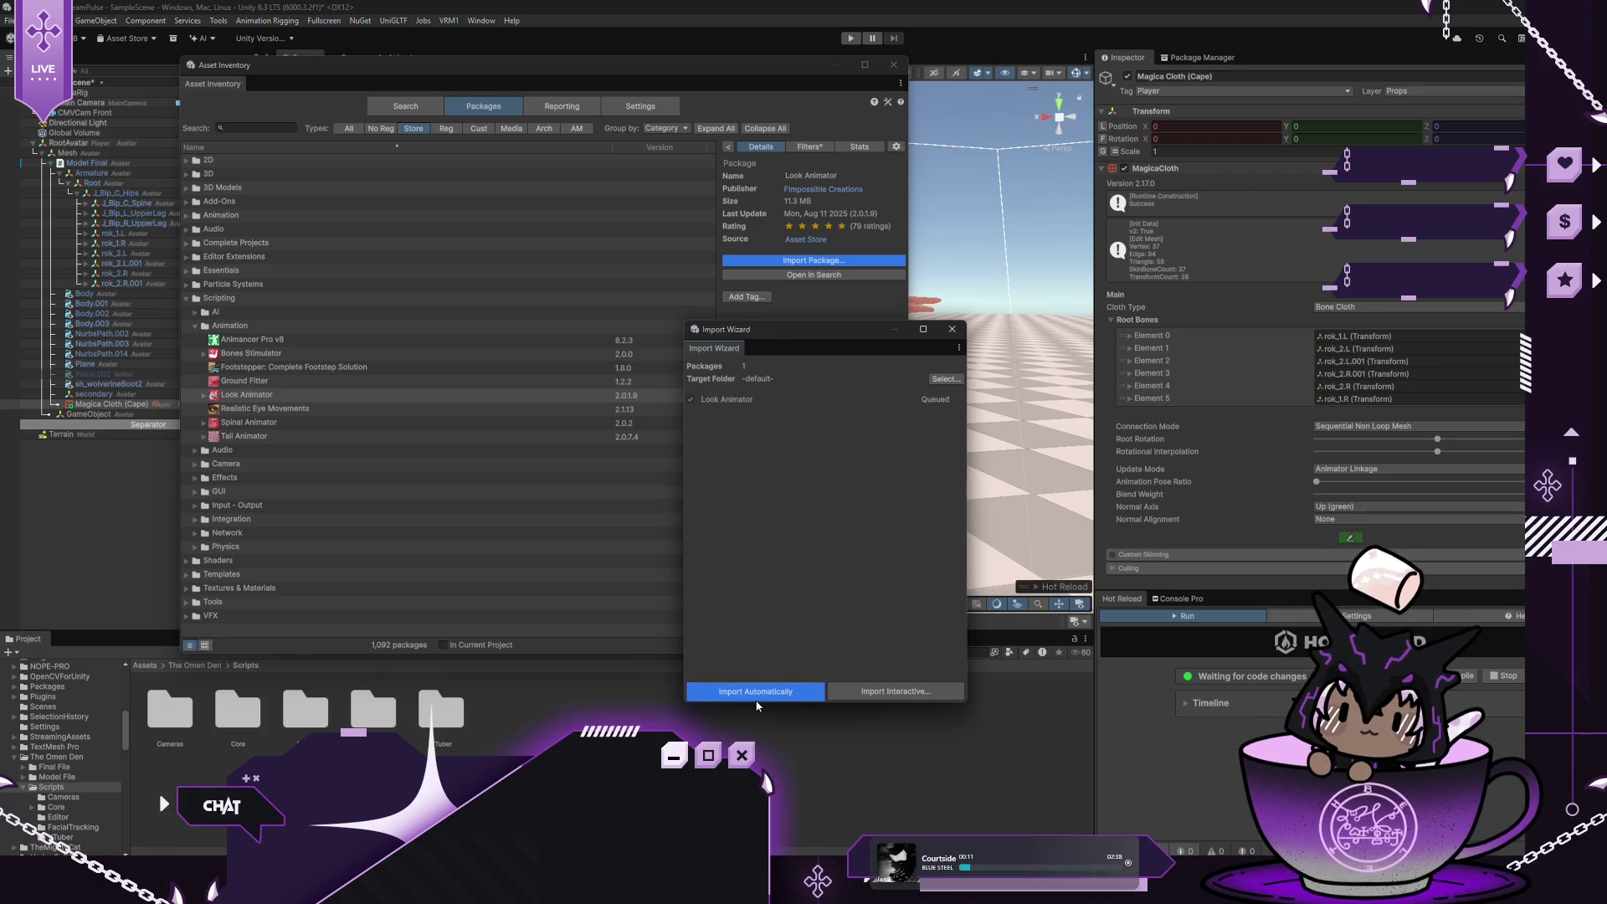
# Choose Import Automatically for Look Animator in the Import Wizard
pyautogui.click(756, 698)
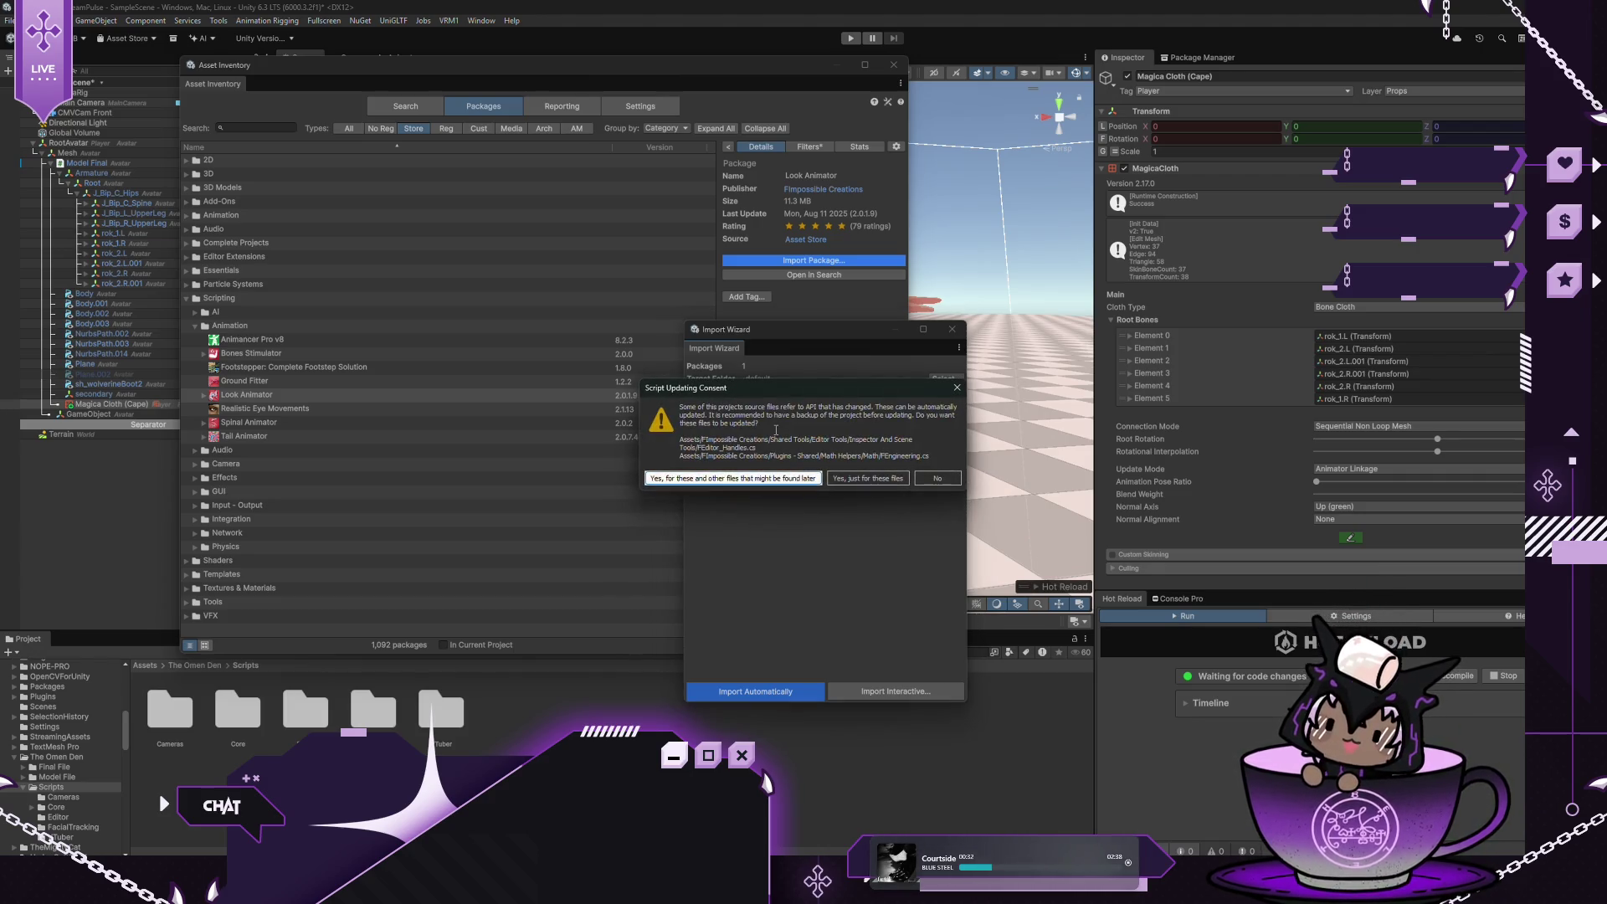
# Approve script updating for these and any later-found files
pyautogui.click(741, 478)
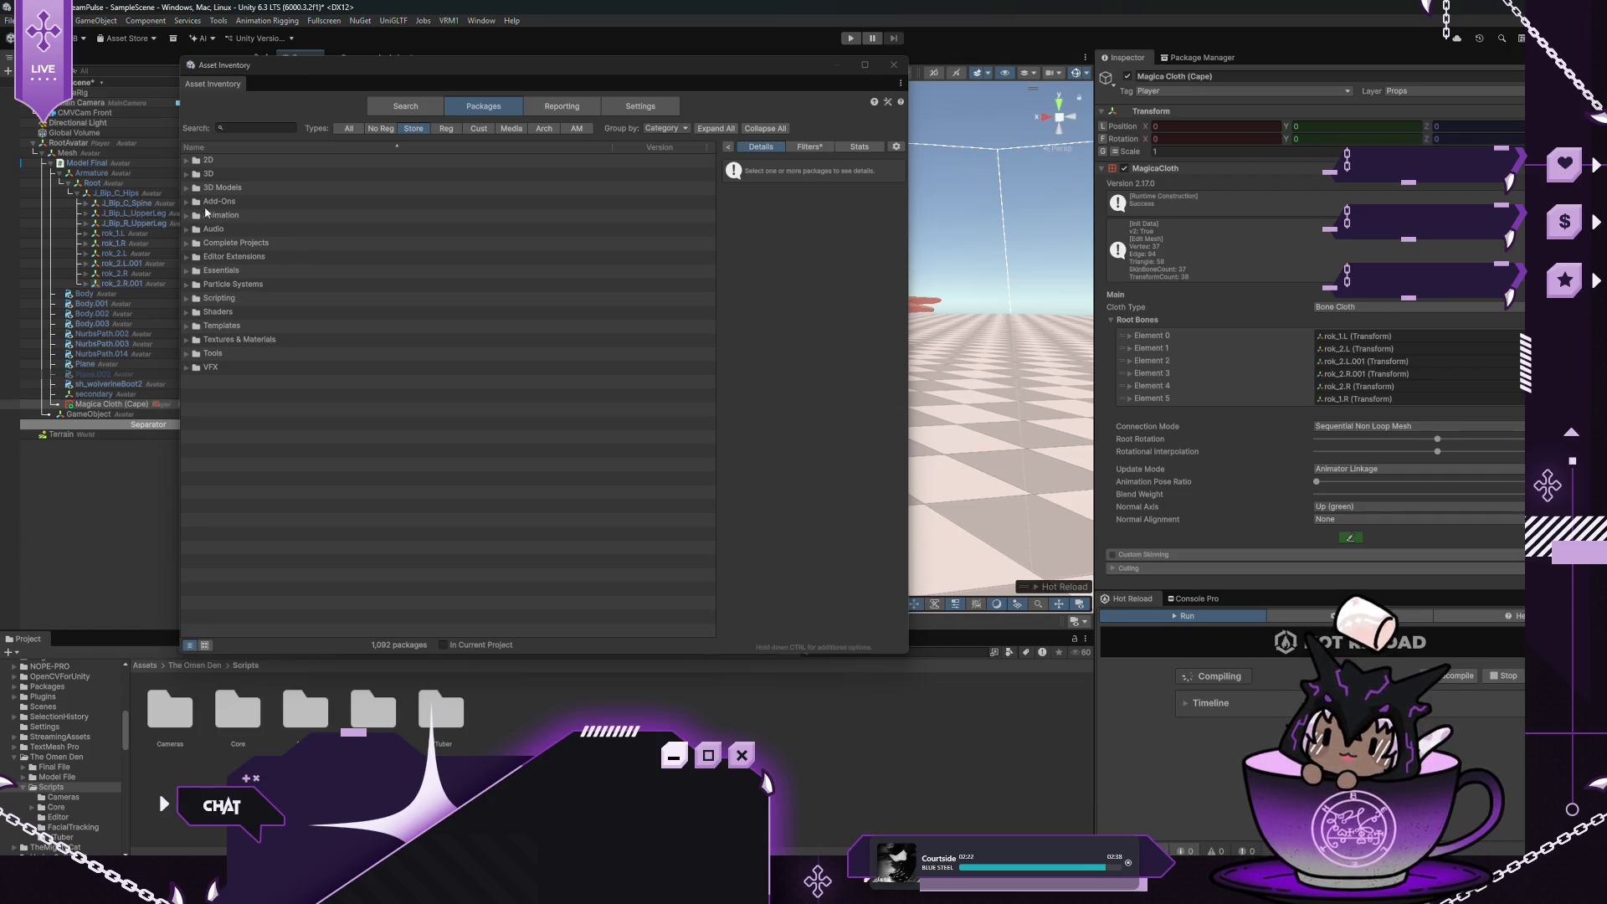
# Import Leaning Animator from Editor Extensions > Animation automatically, approving its script updates
pyautogui.click(186, 256)
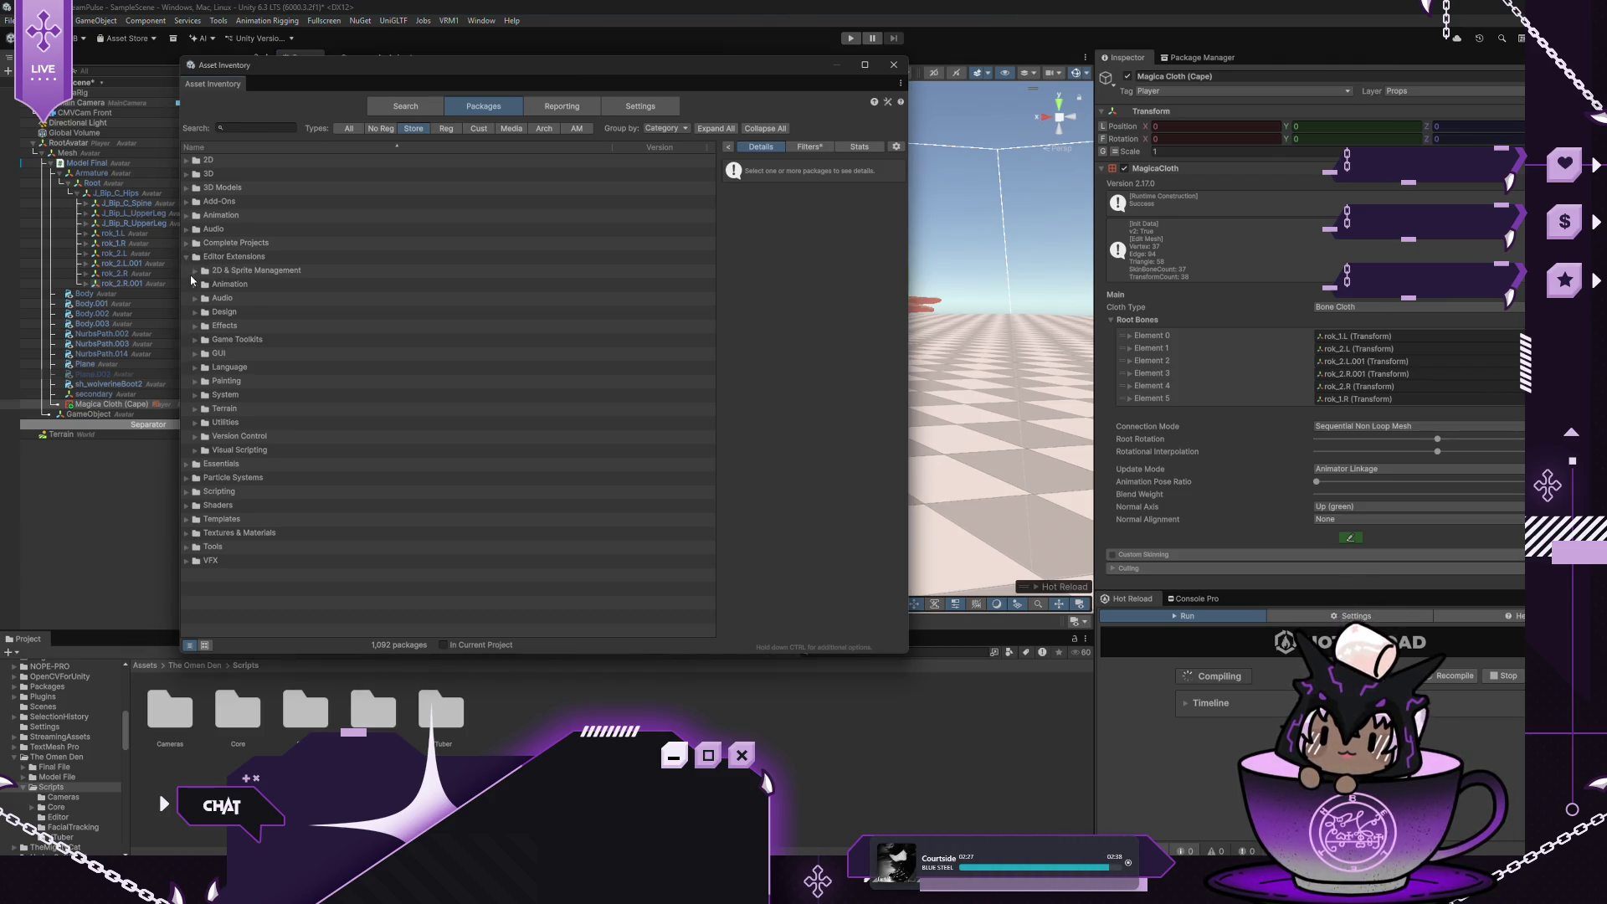
pyautogui.click(195, 285)
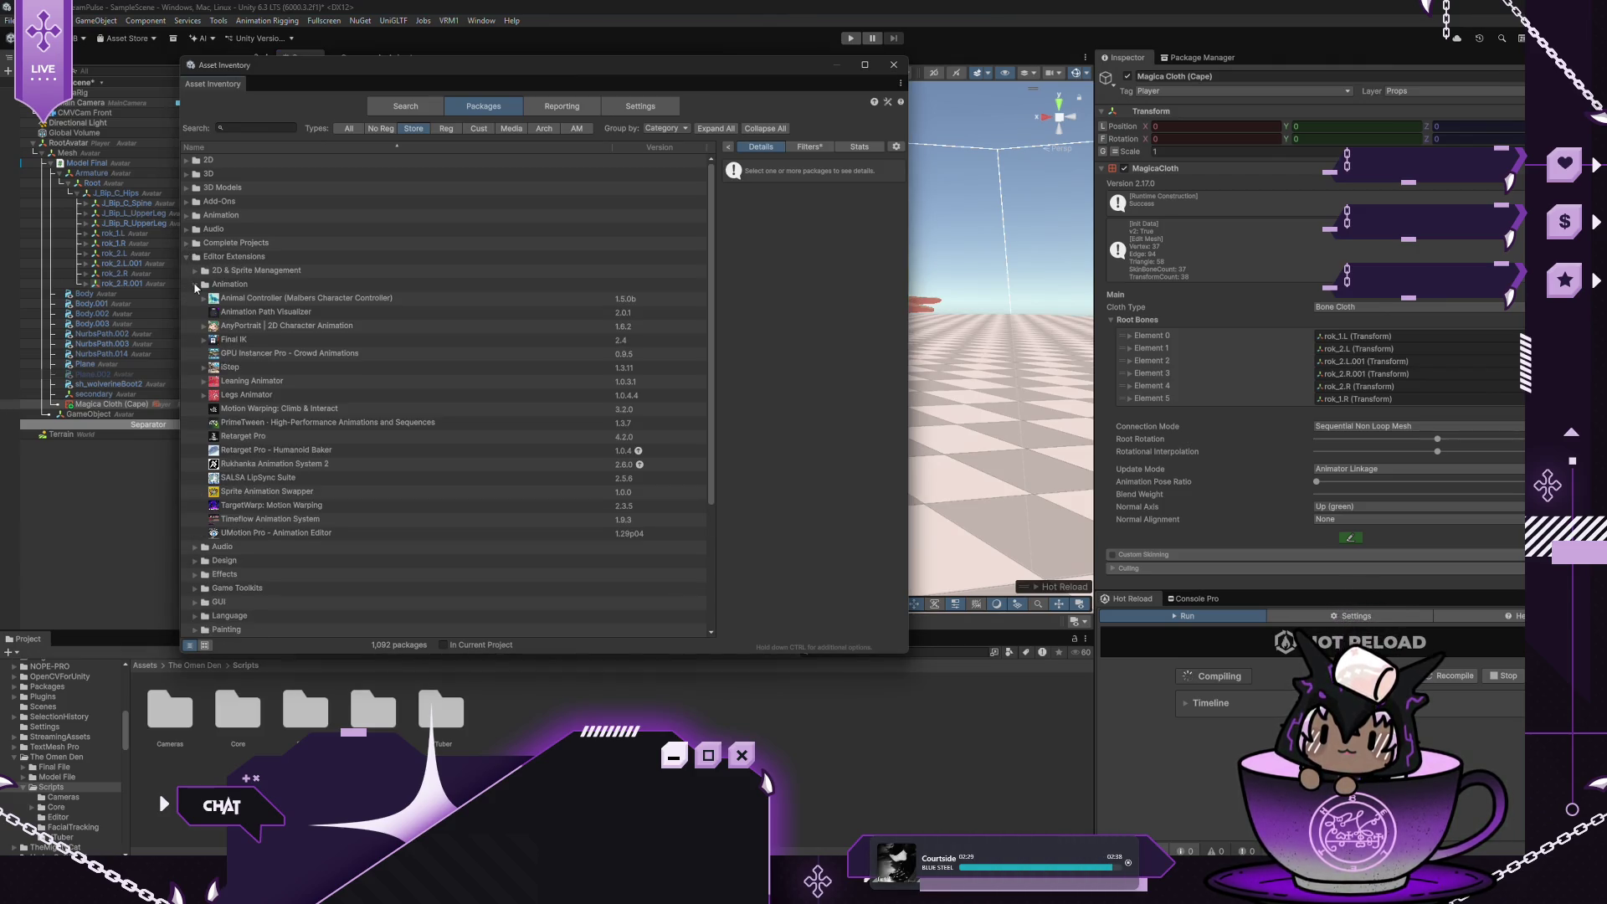
pyautogui.click(270, 382)
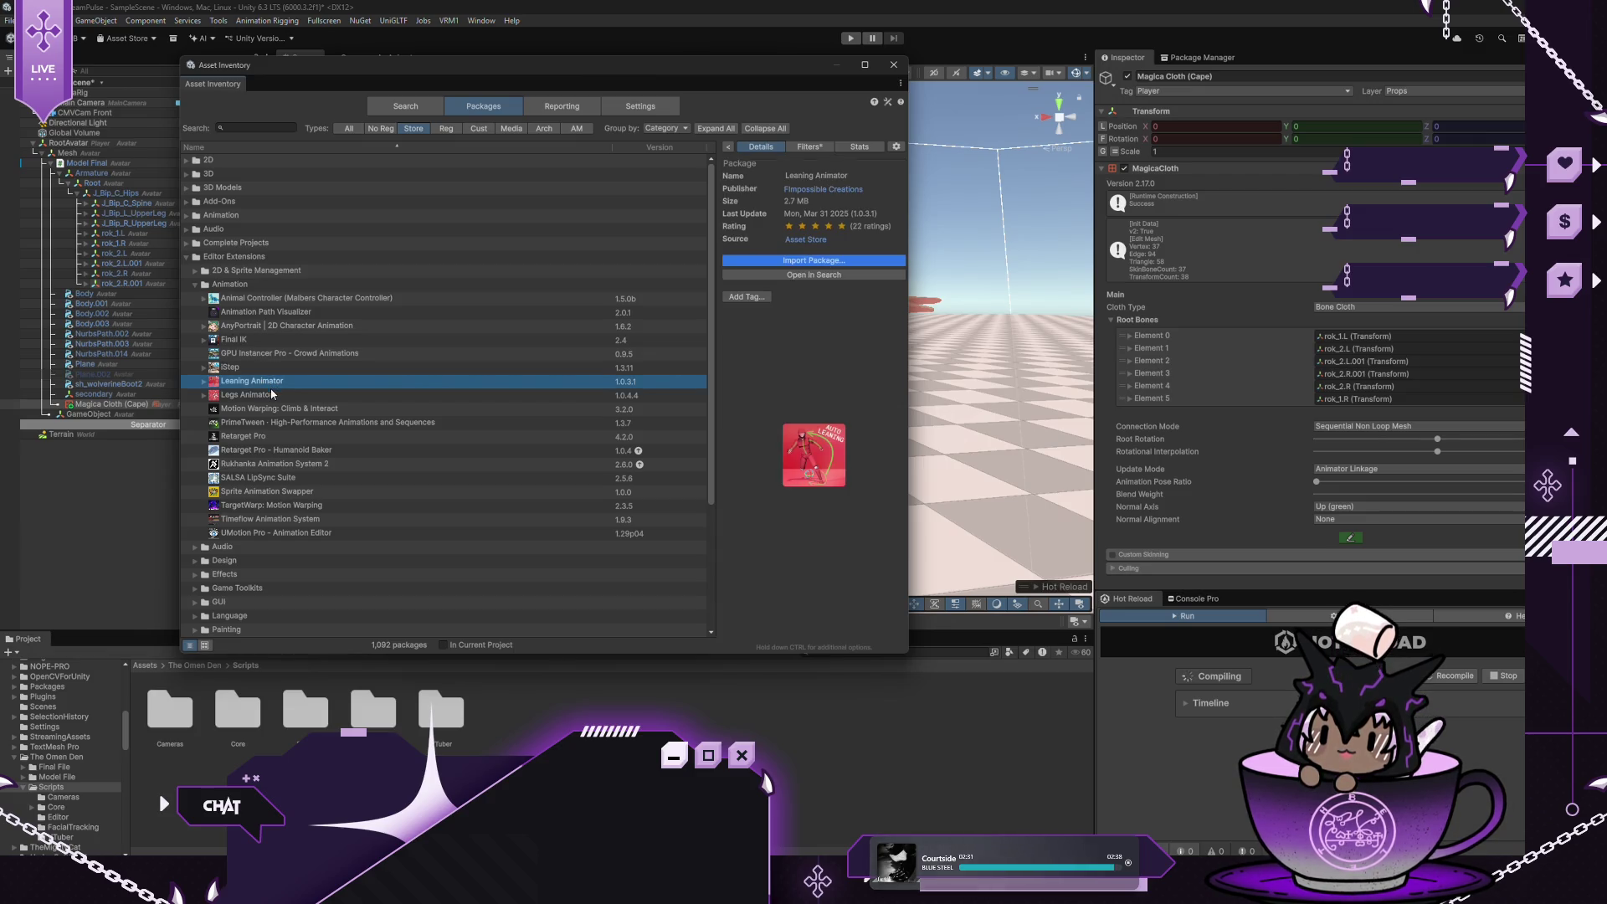
pyautogui.click(750, 260)
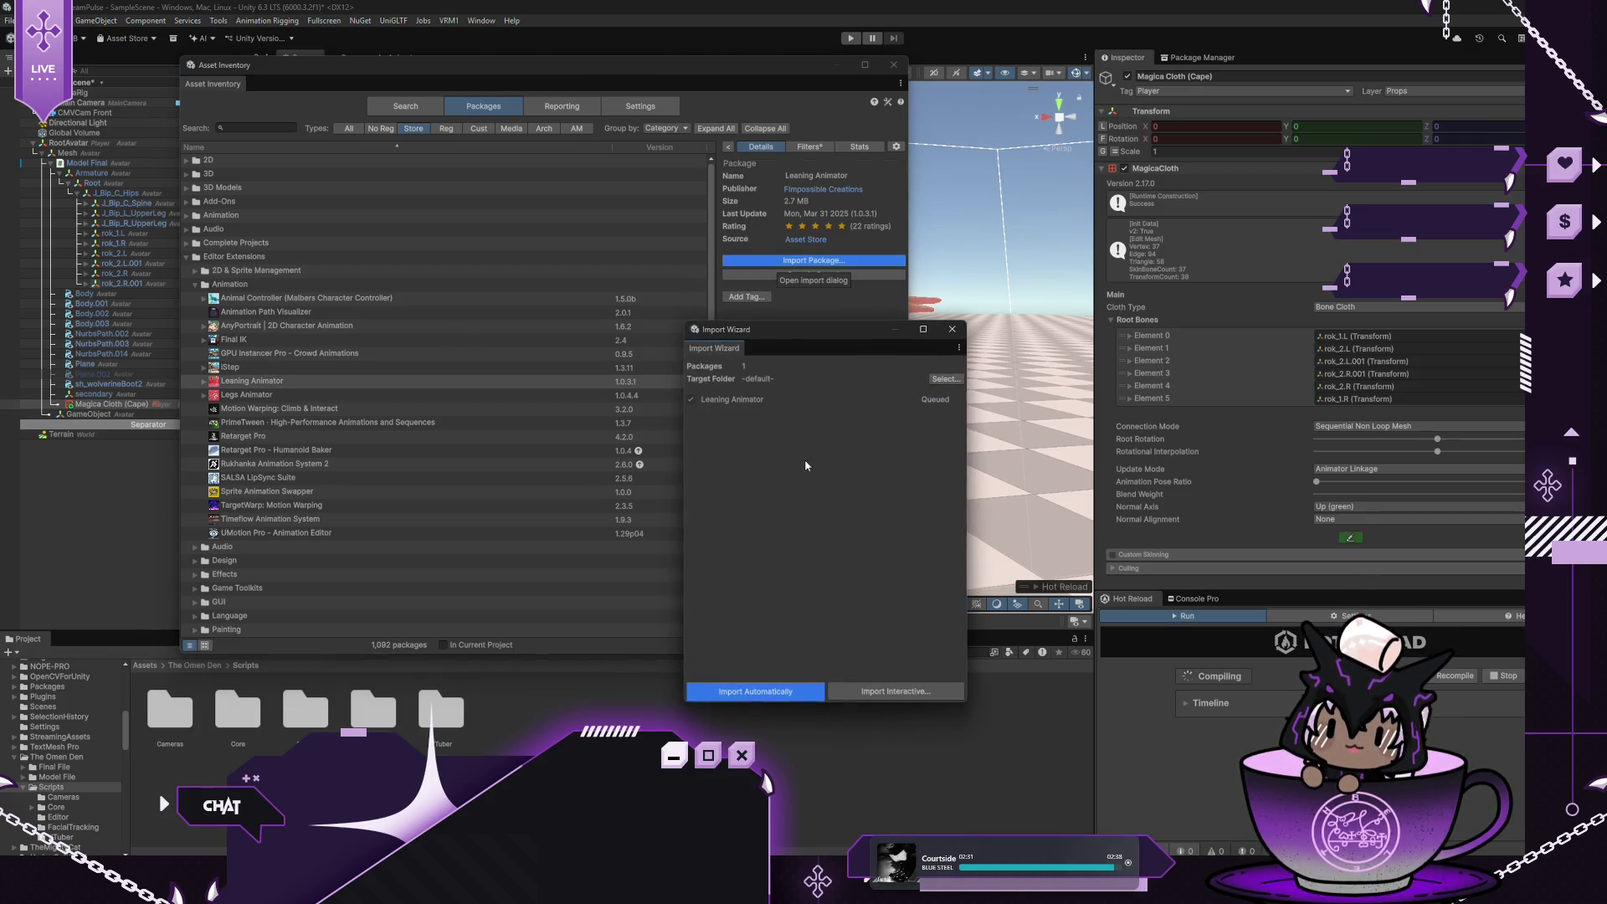
pyautogui.click(751, 686)
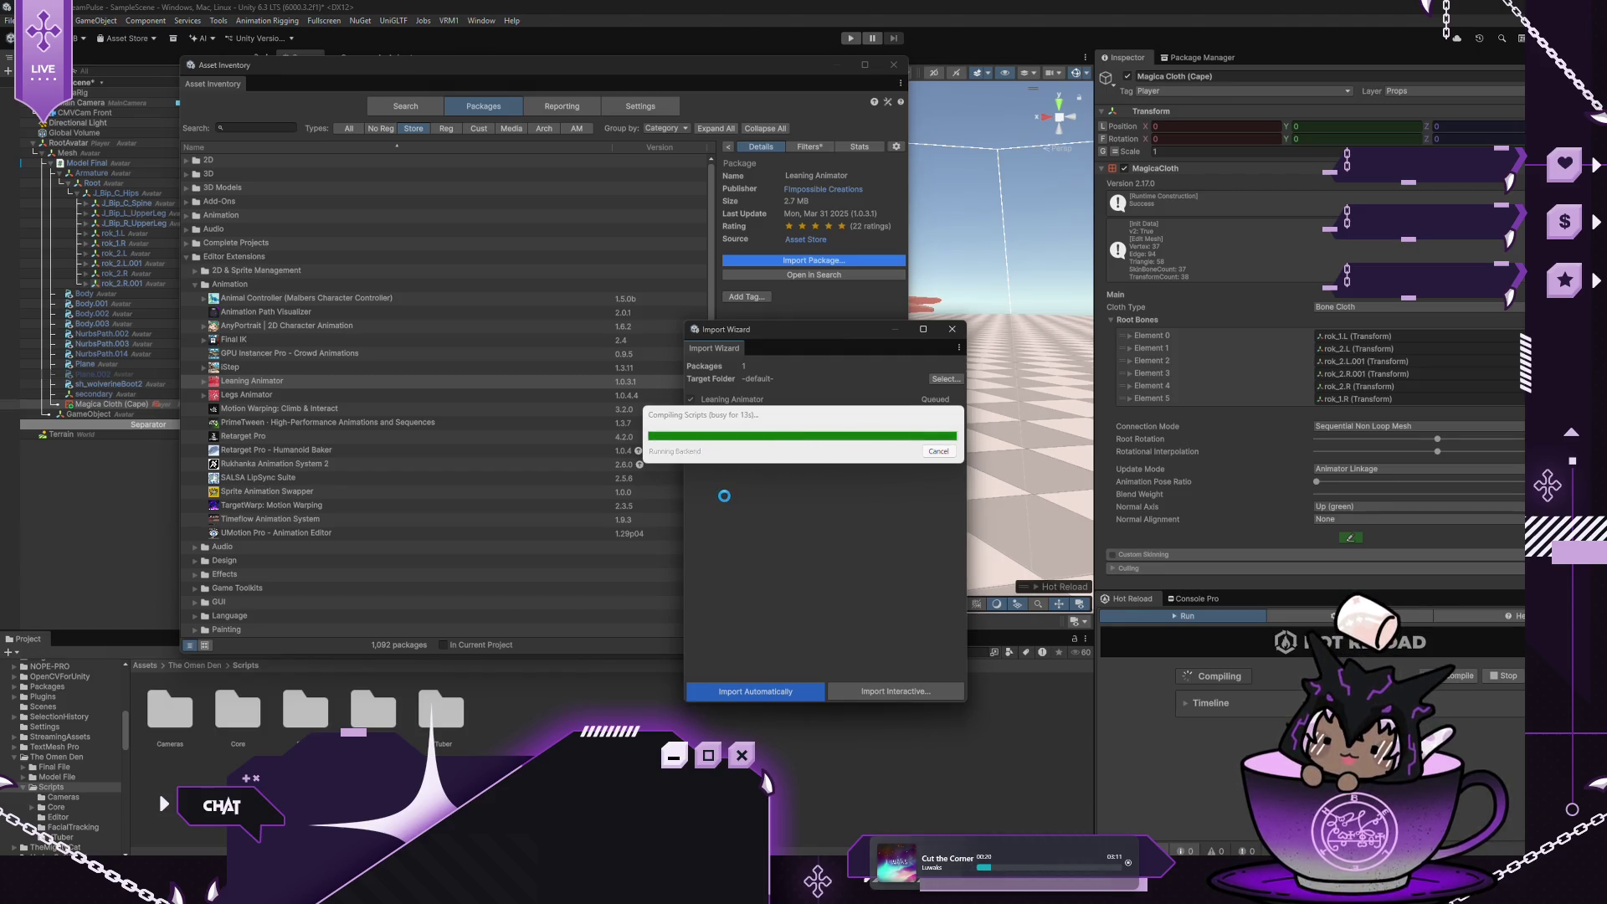
pyautogui.click(728, 476)
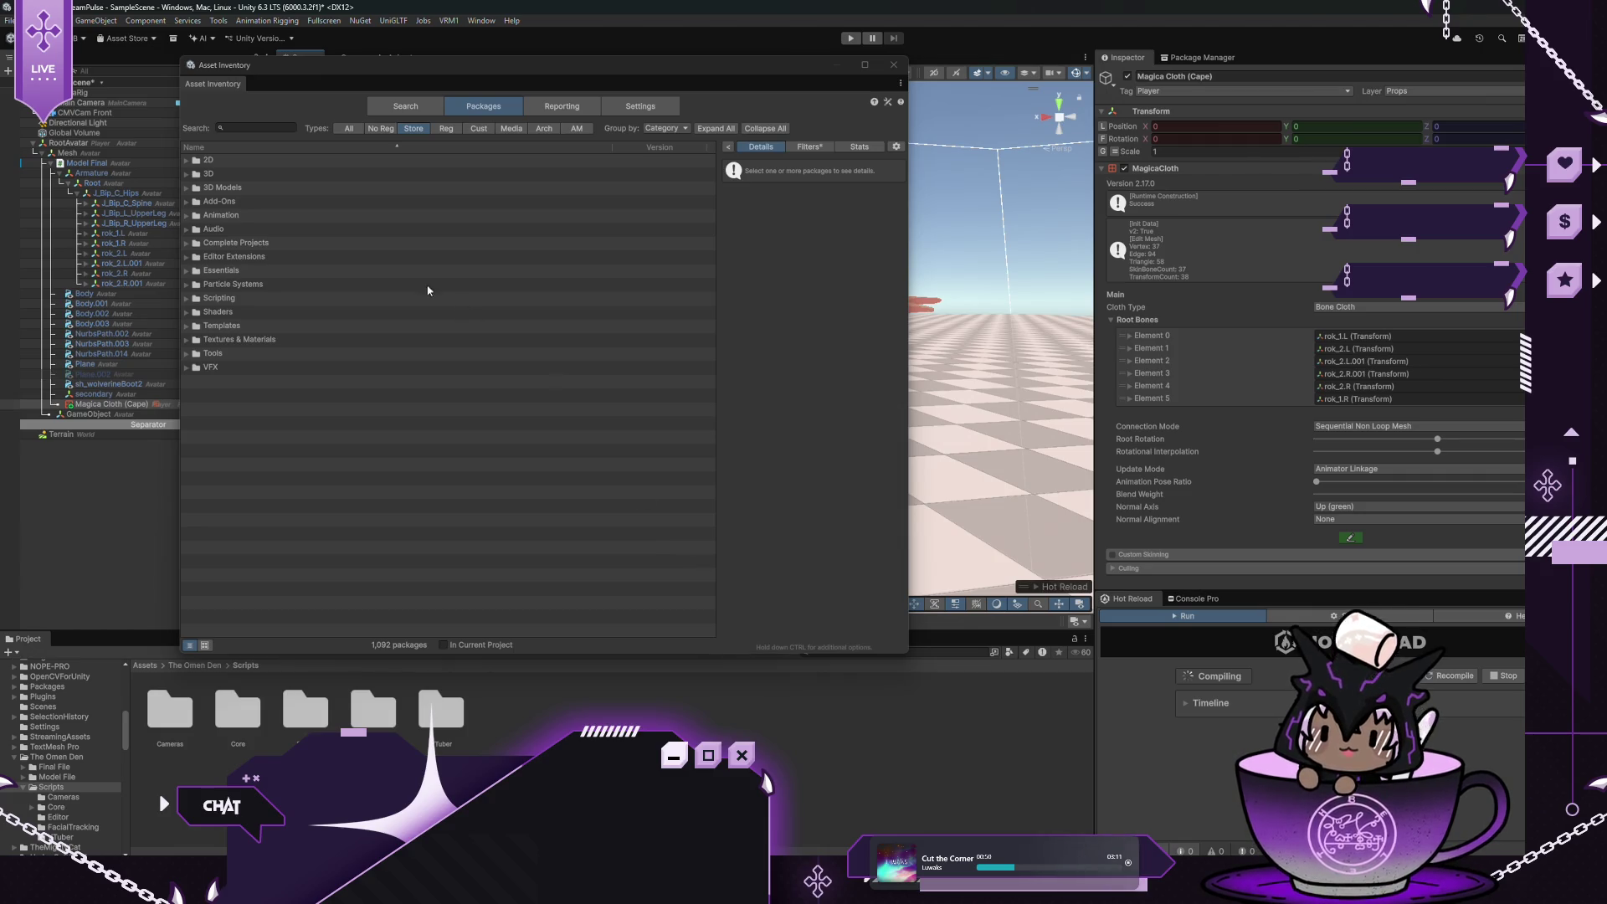
pyautogui.click(189, 216)
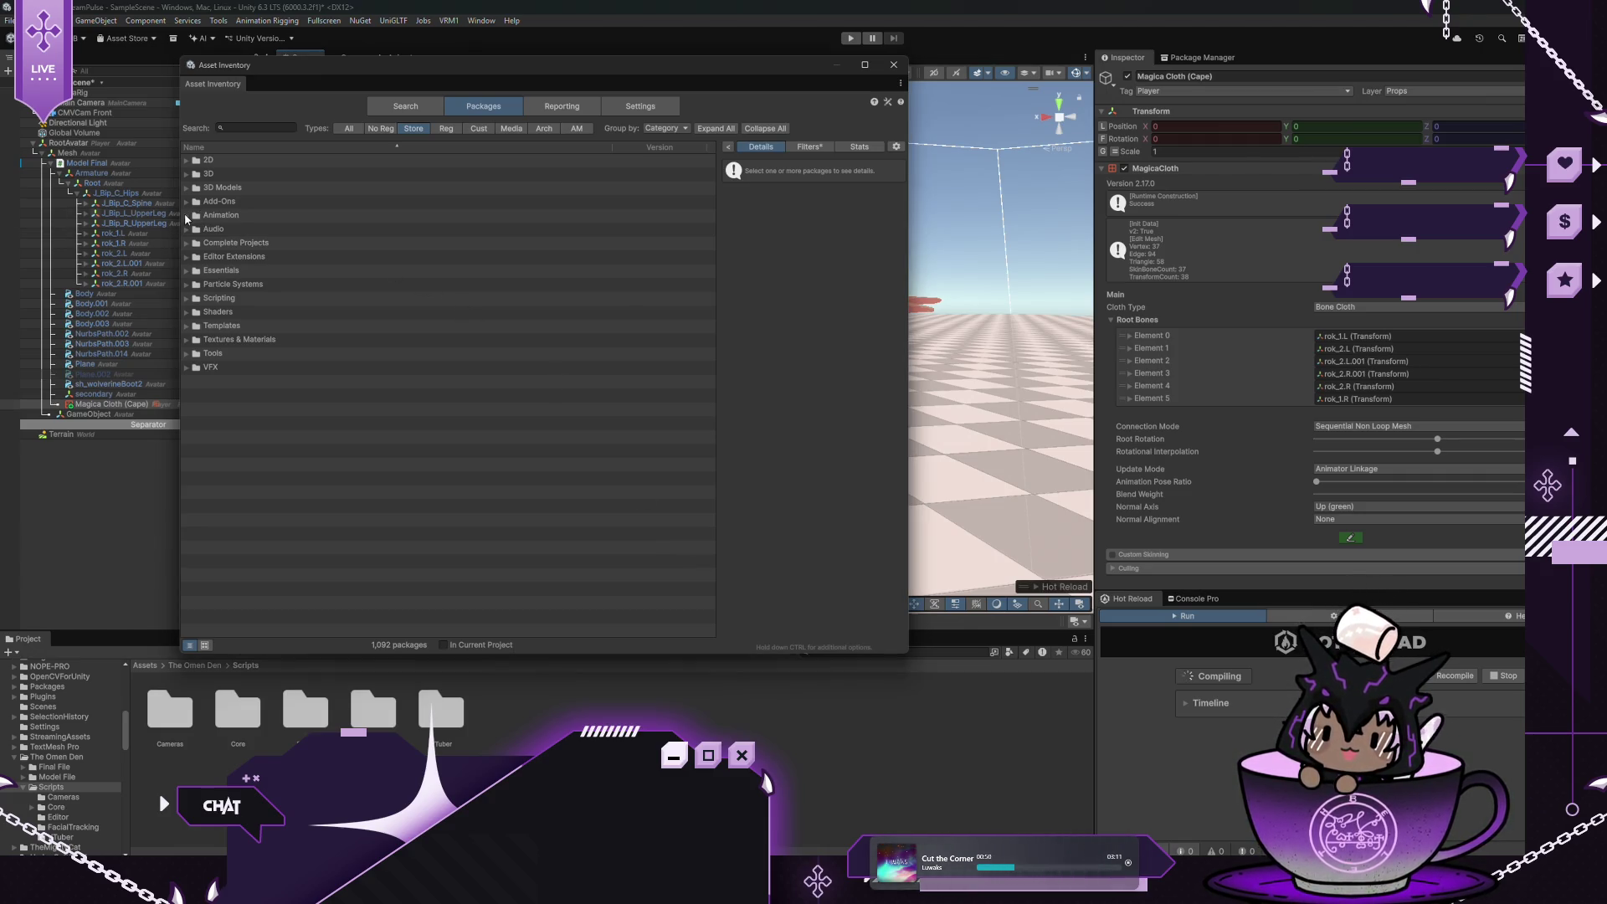
# Import Eyes Animator, approve its script updates, and close Asset Inventory
pyautogui.click(248, 435)
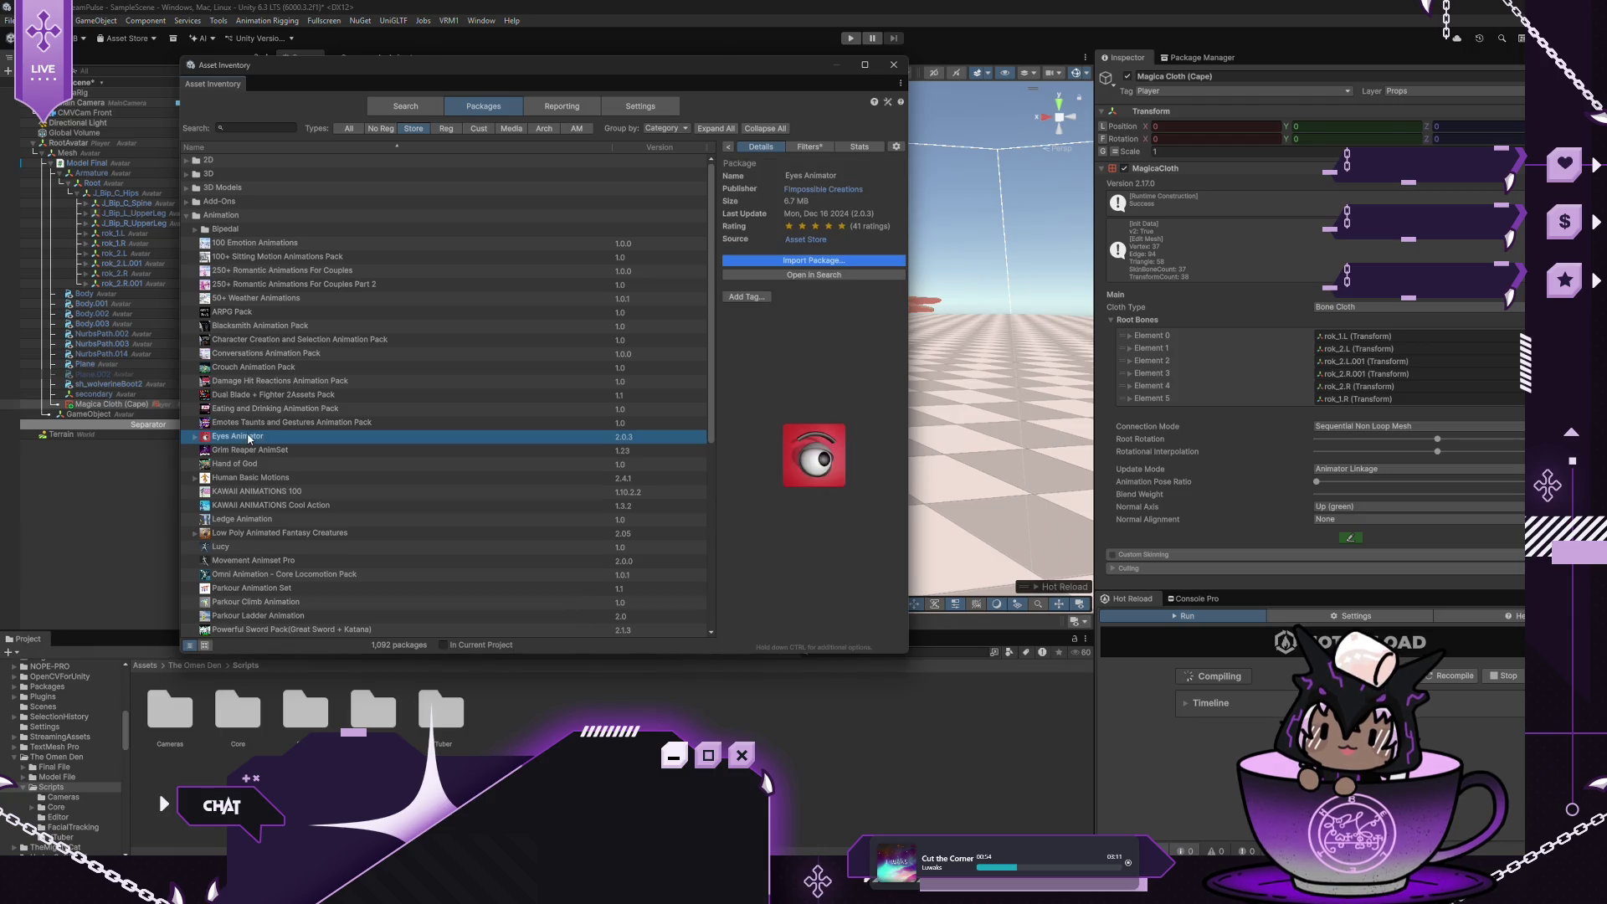
pyautogui.click(790, 261)
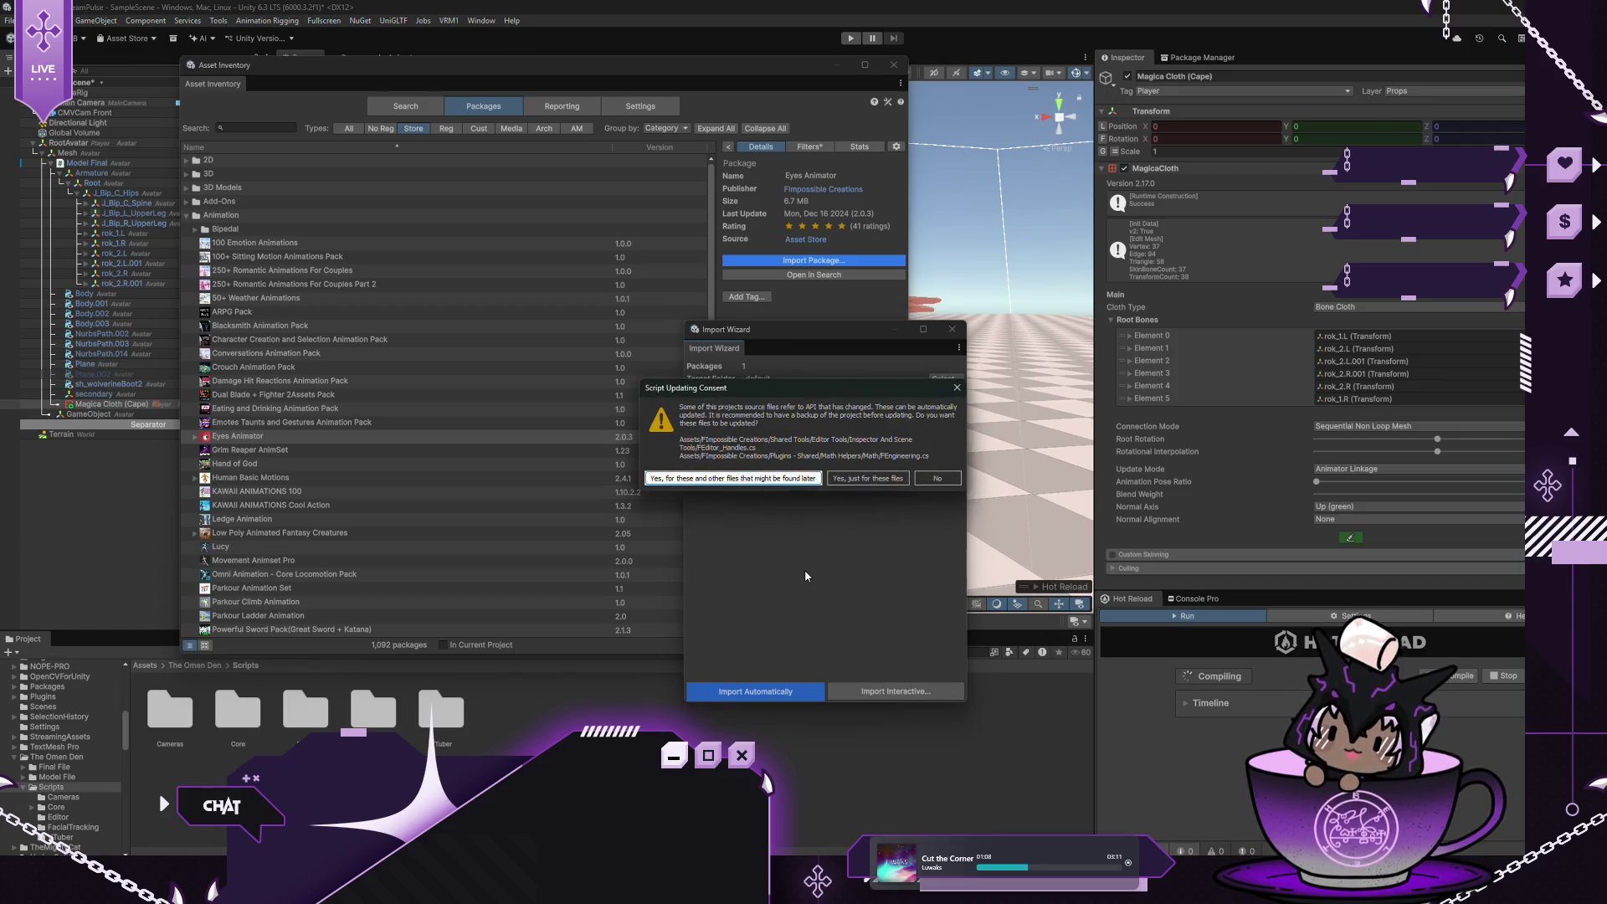
pyautogui.click(737, 478)
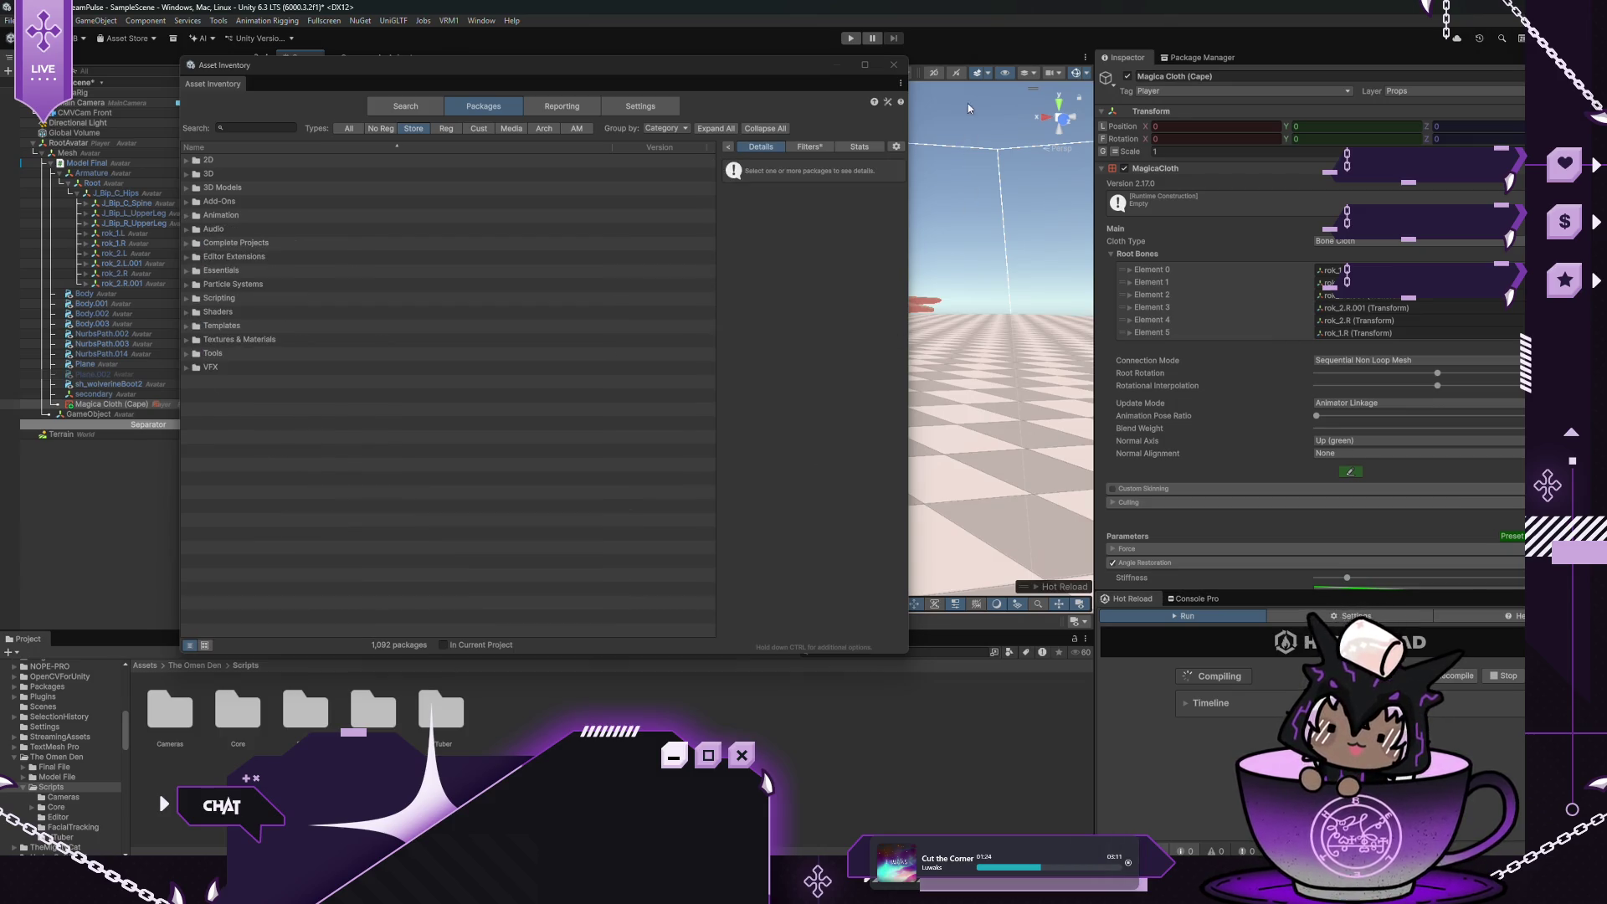
pyautogui.click(892, 72)
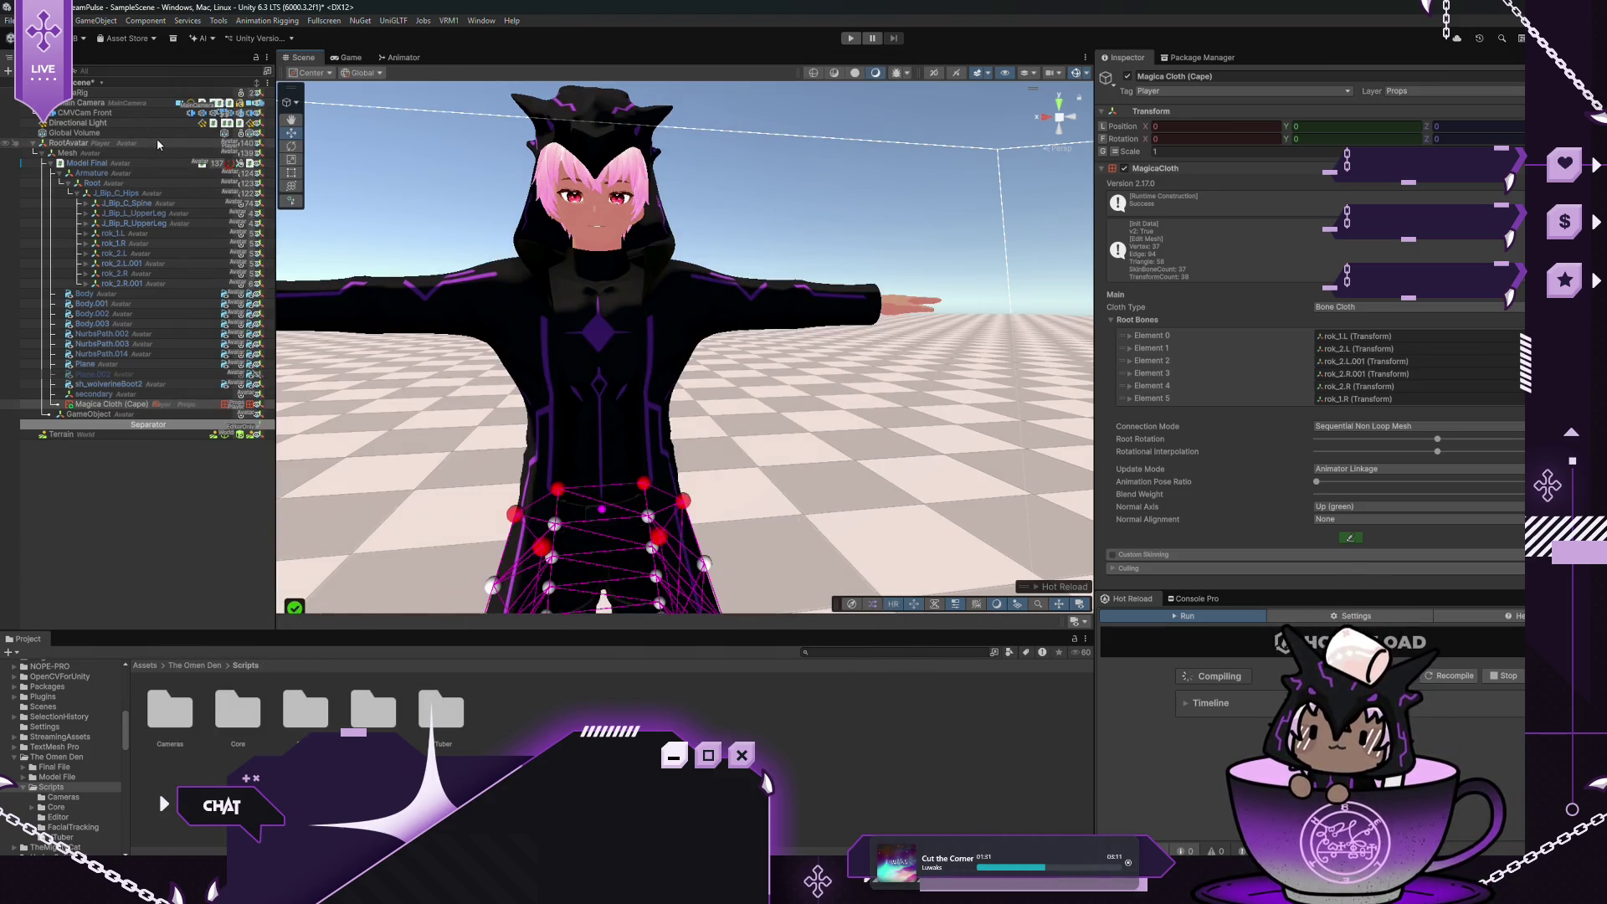
pyautogui.click(167, 162)
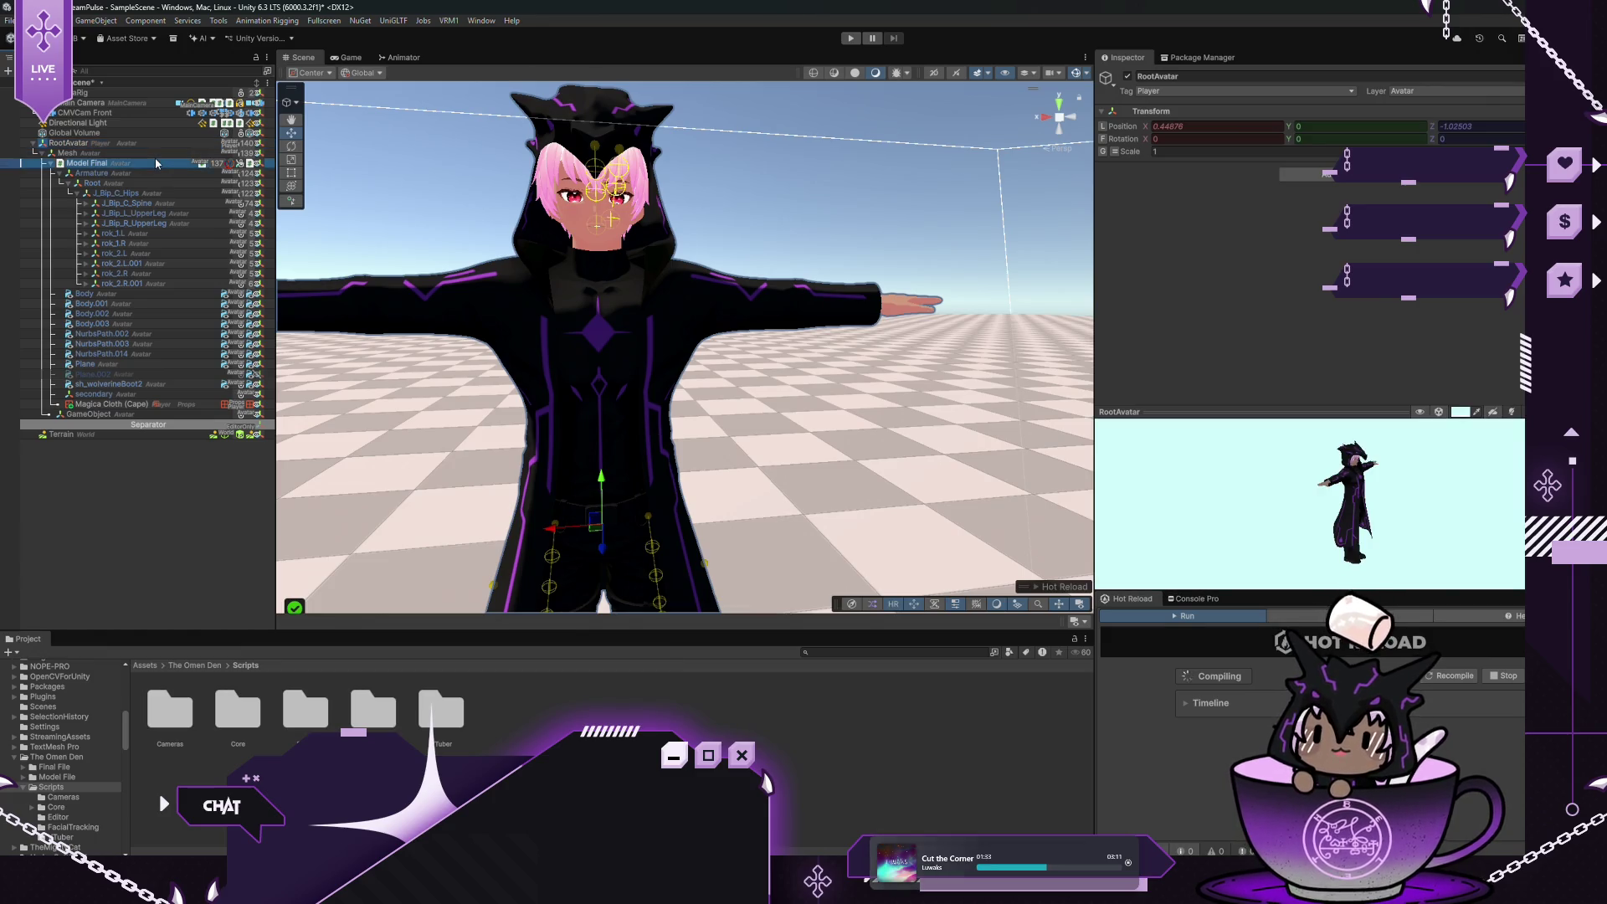
# Search 'Legs' to add a Legs Animator to Model Final, then expand its settings
pyautogui.click(1316, 249)
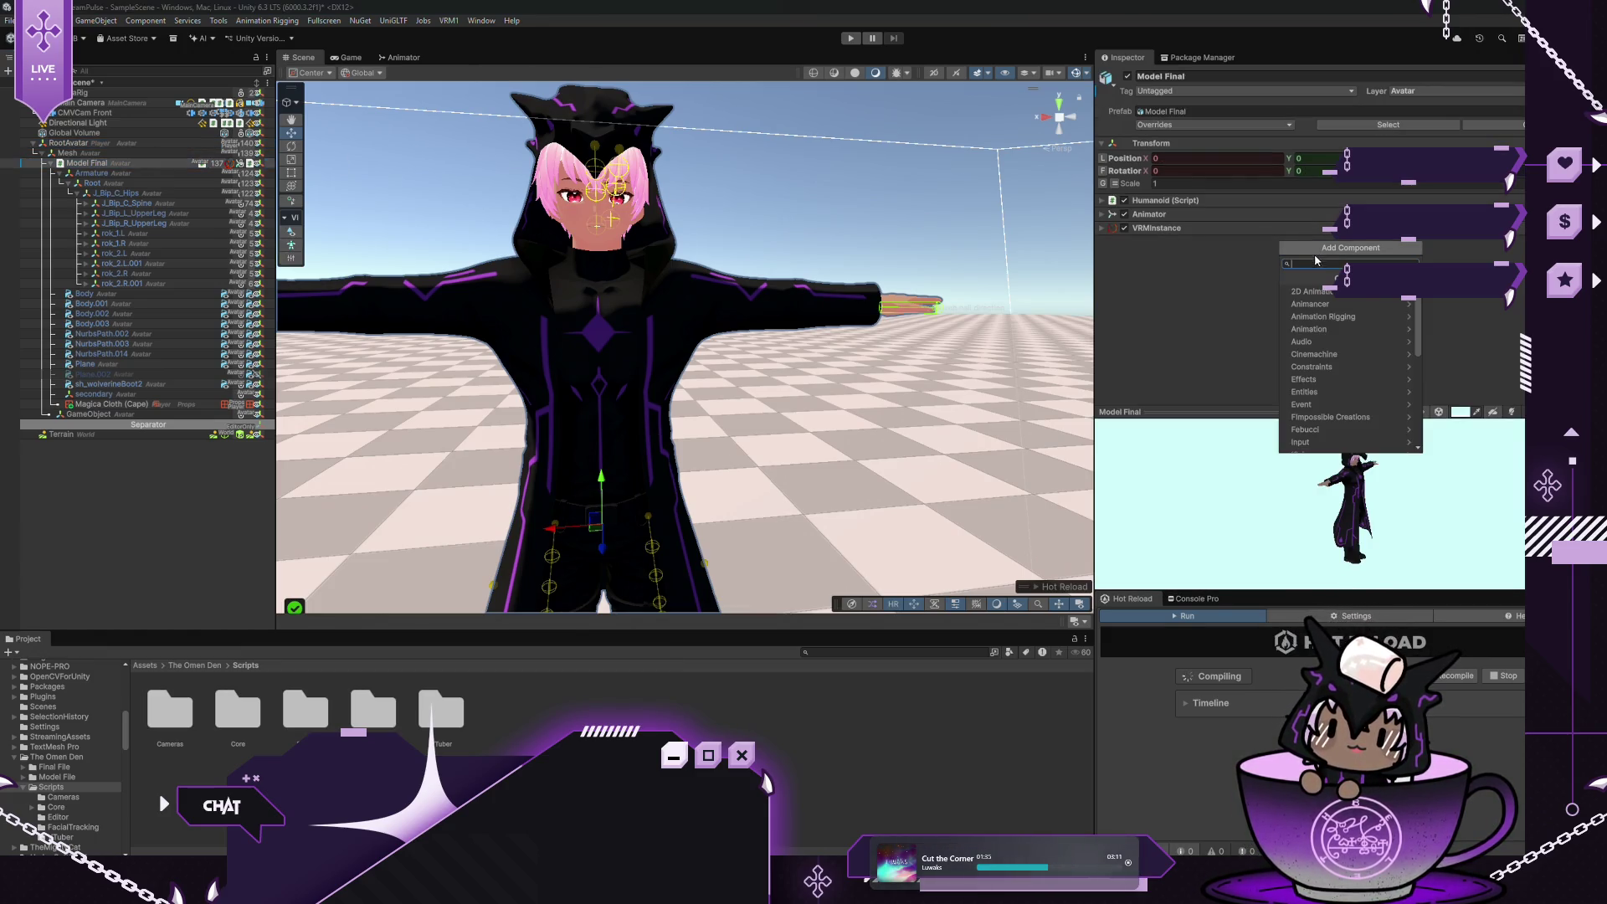
pyautogui.write('Legs')
pyautogui.click(1306, 294)
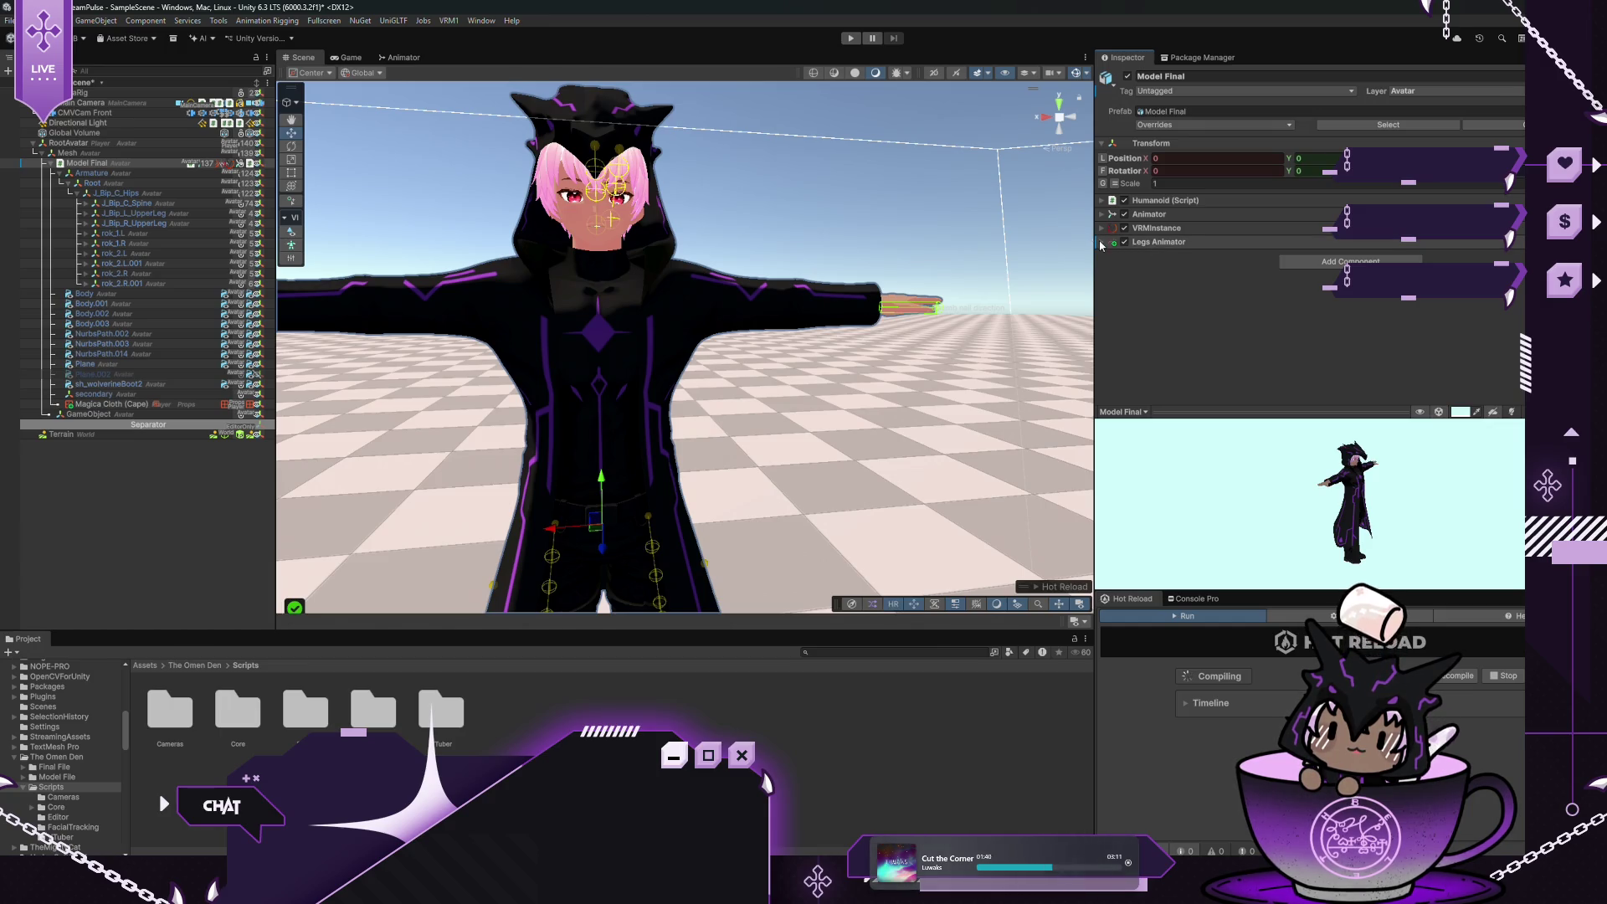
pyautogui.click(1101, 243)
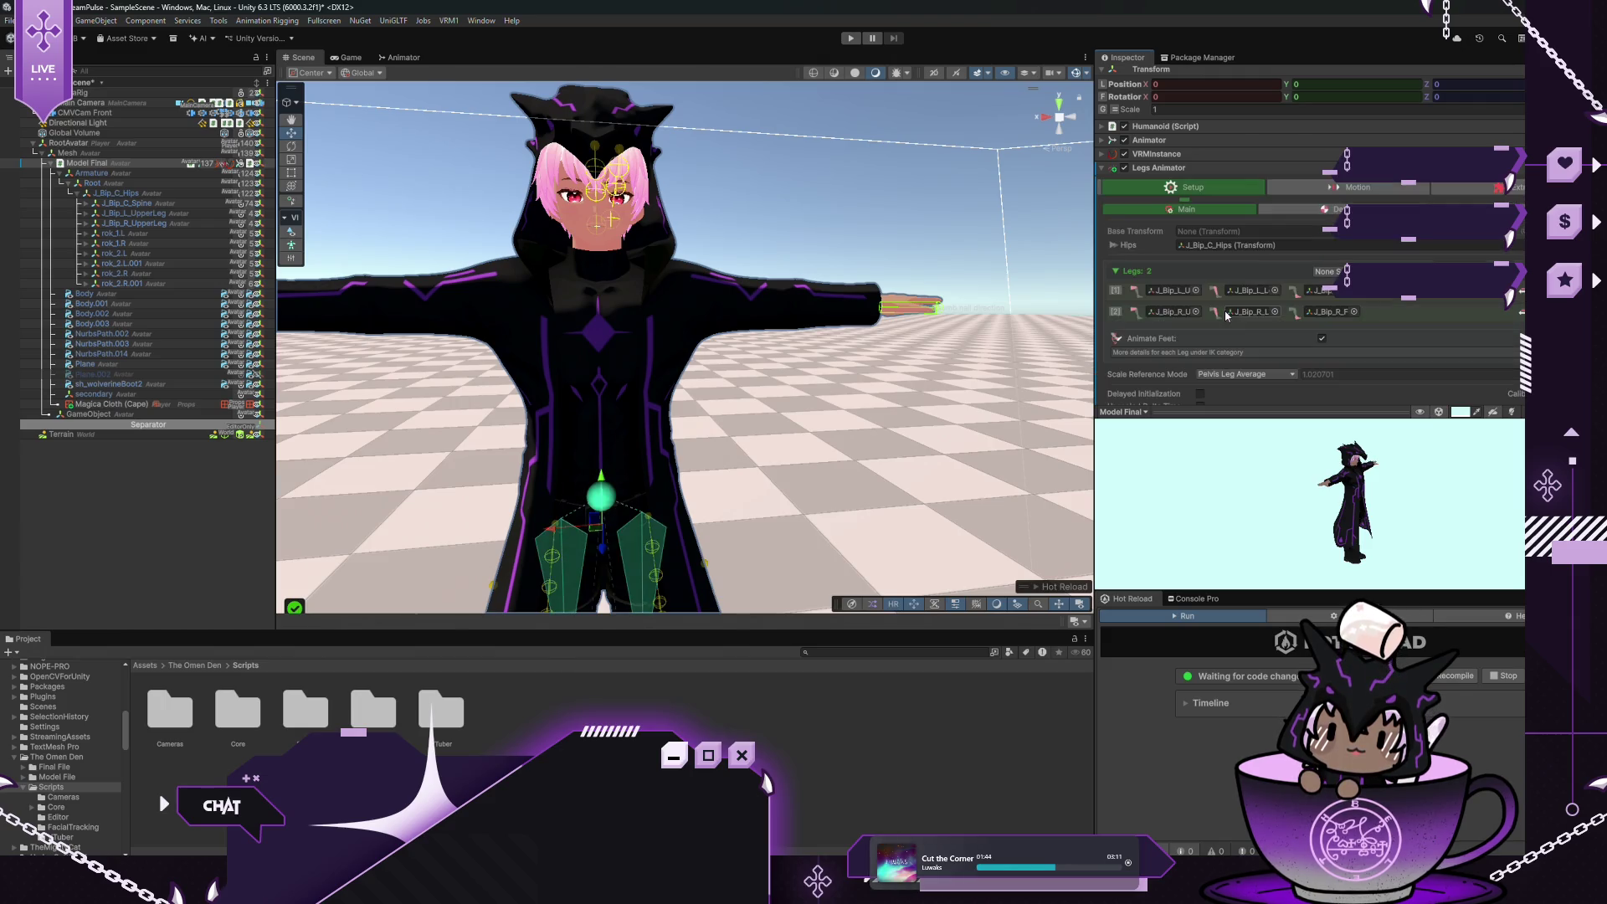
# Apply the Humanoid Preset to the Legs Animator and review its Detection, IK, Extra and Motion tabs
pyautogui.scroll(-2, 1196, 284)
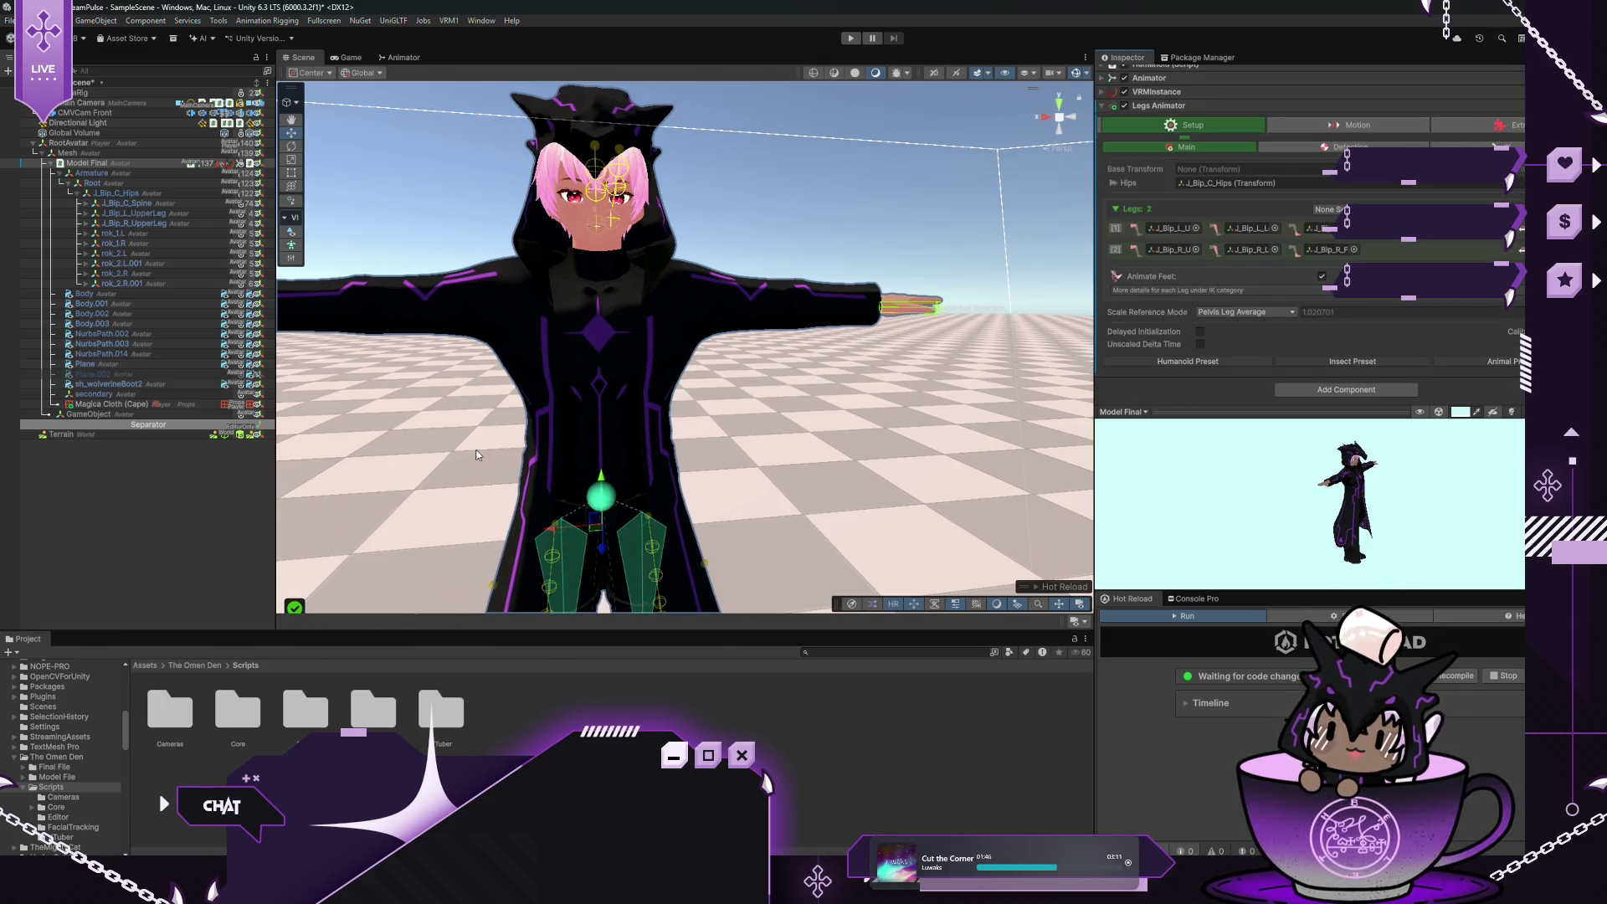
pyautogui.scroll(-5, 720, 477)
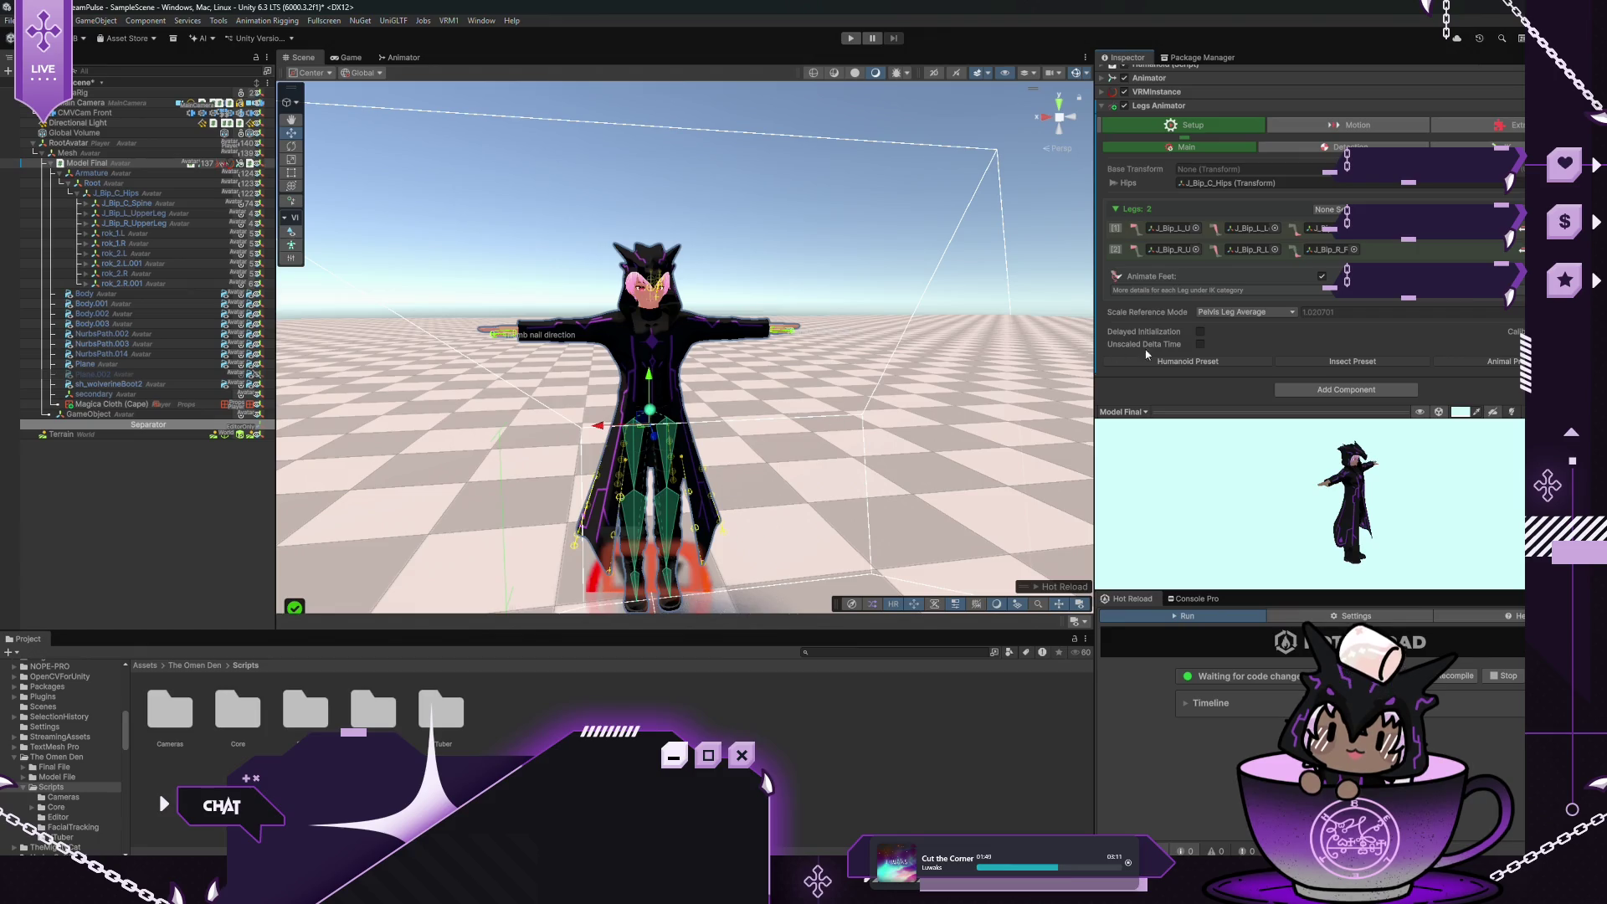
pyautogui.click(1149, 359)
pyautogui.click(1305, 147)
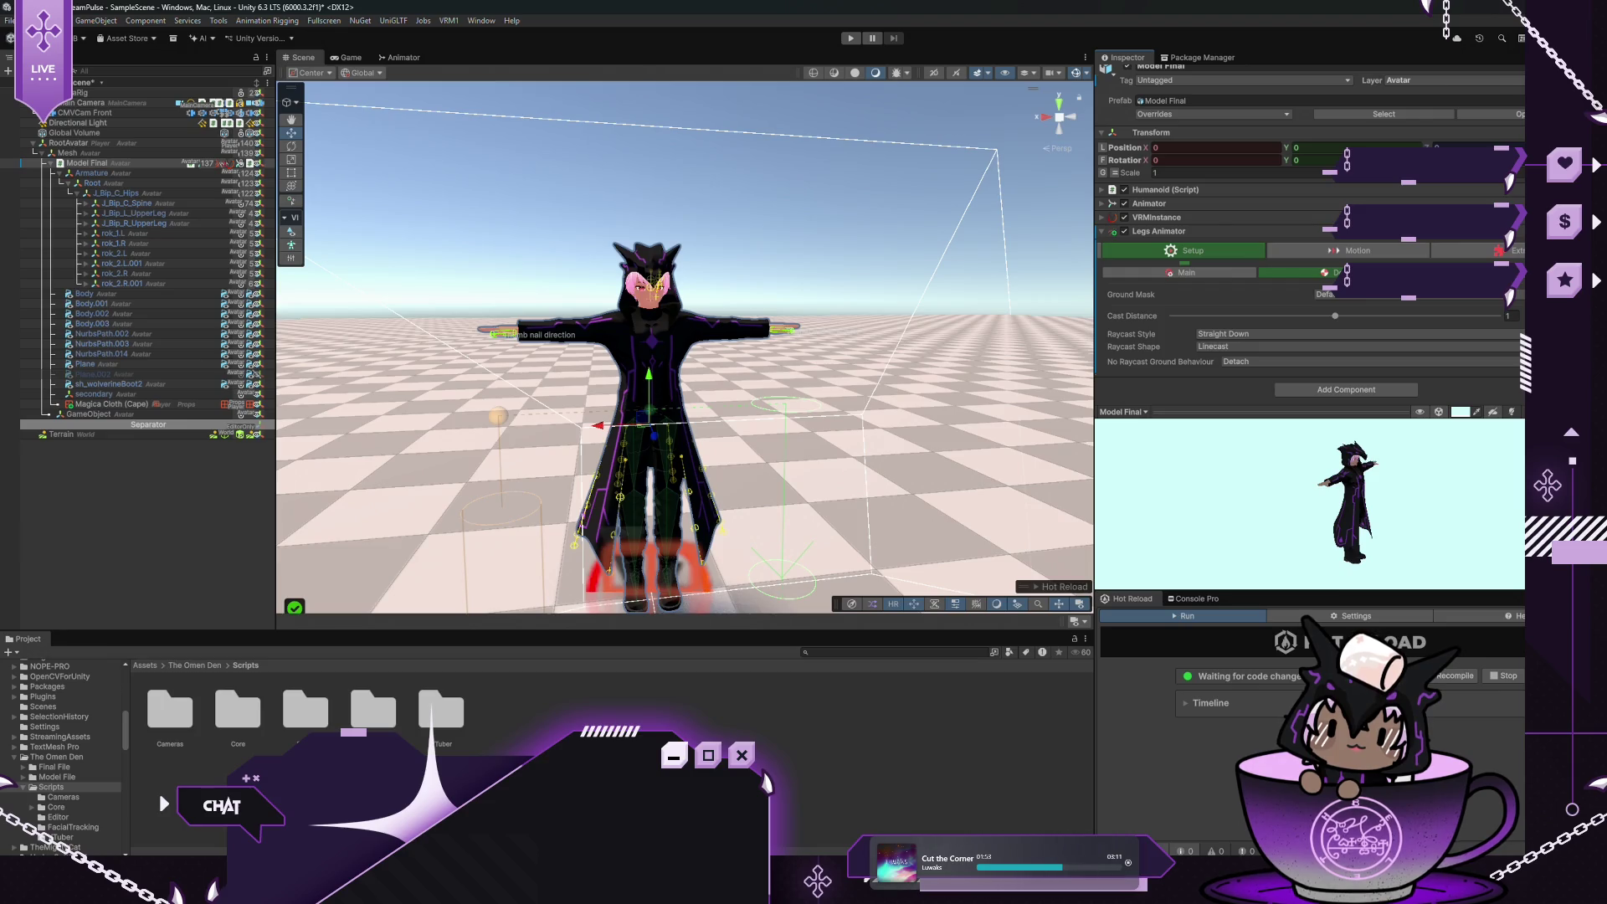
pyautogui.click(1473, 272)
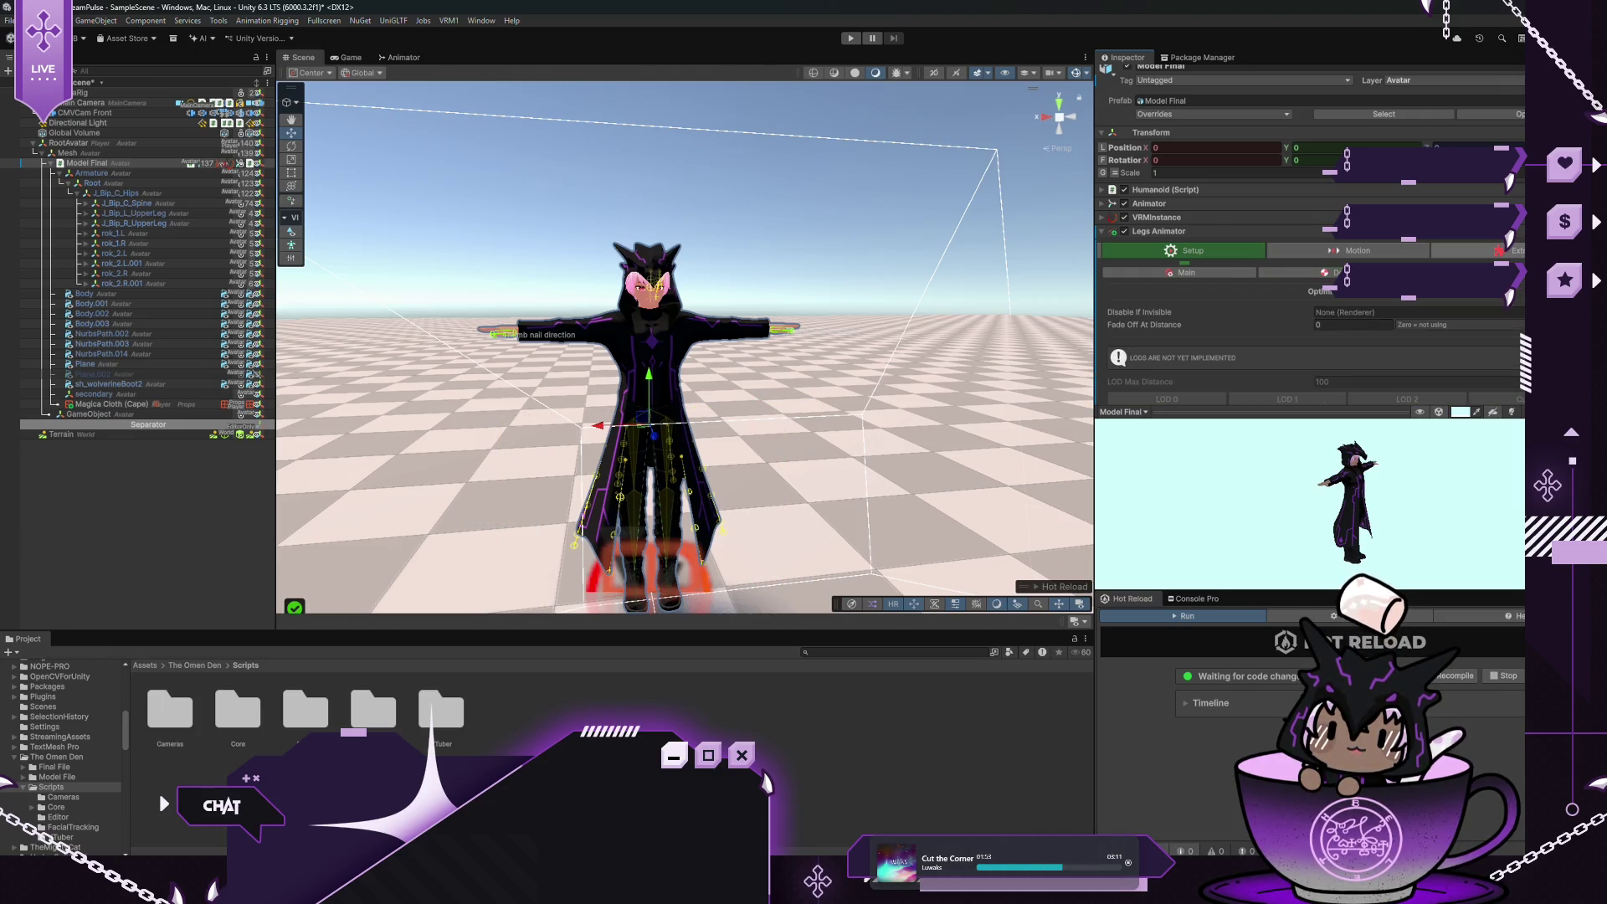
pyautogui.click(1473, 250)
pyautogui.scroll(-2, 1290, 251)
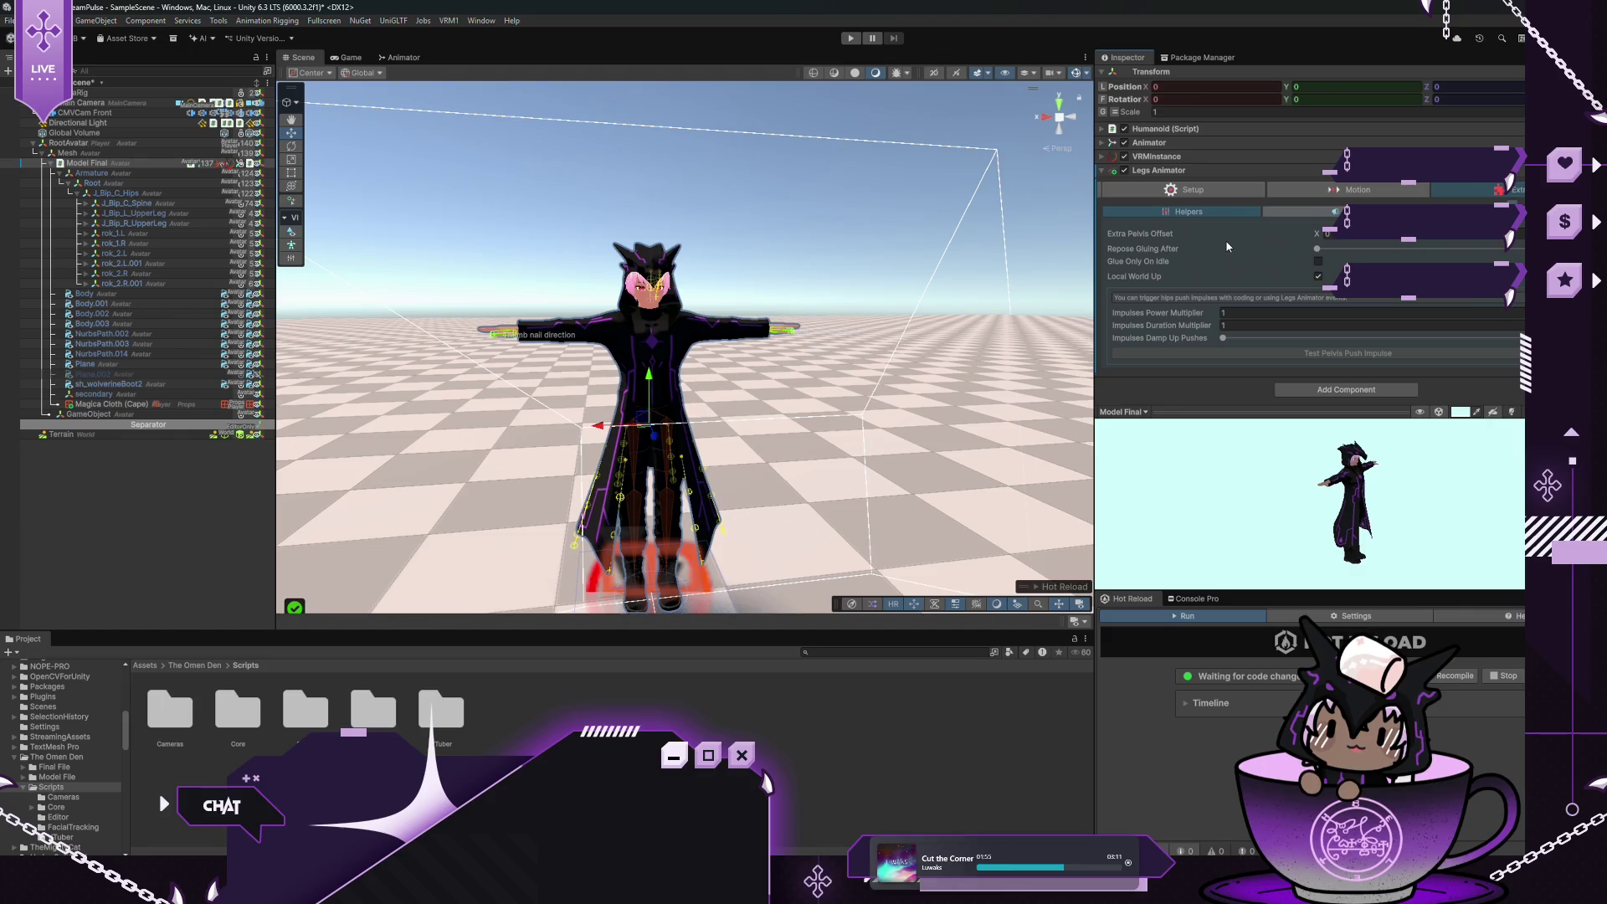
pyautogui.click(1373, 185)
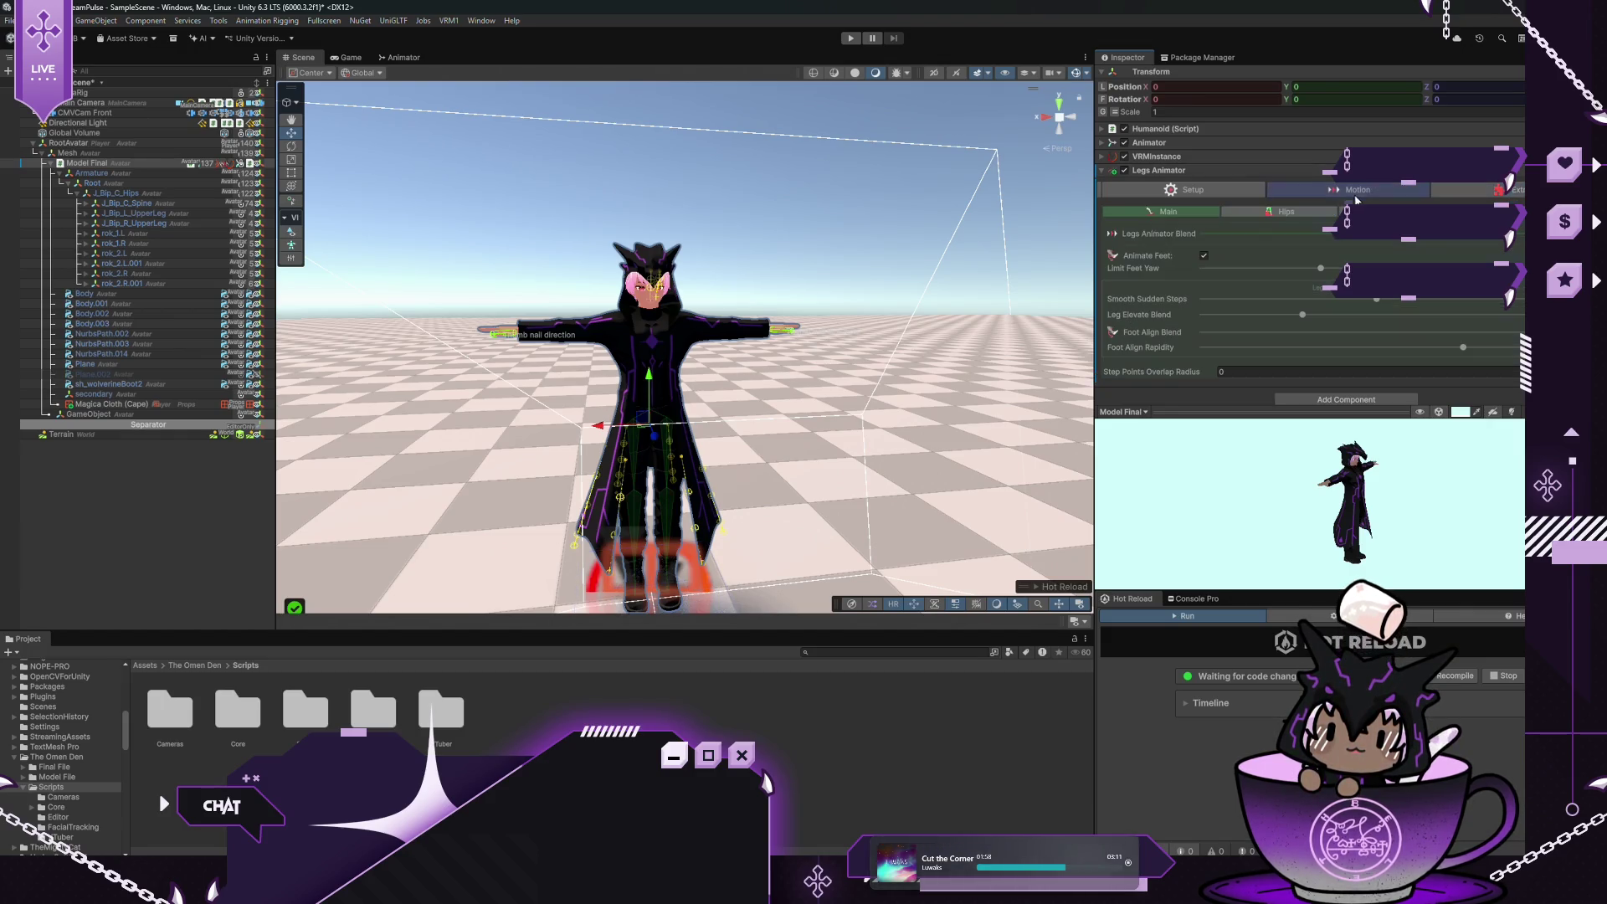
pyautogui.click(1180, 191)
# Orbit the Scene view around the avatar and view it through the Game camera
pyautogui.scroll(-2, 1189, 217)
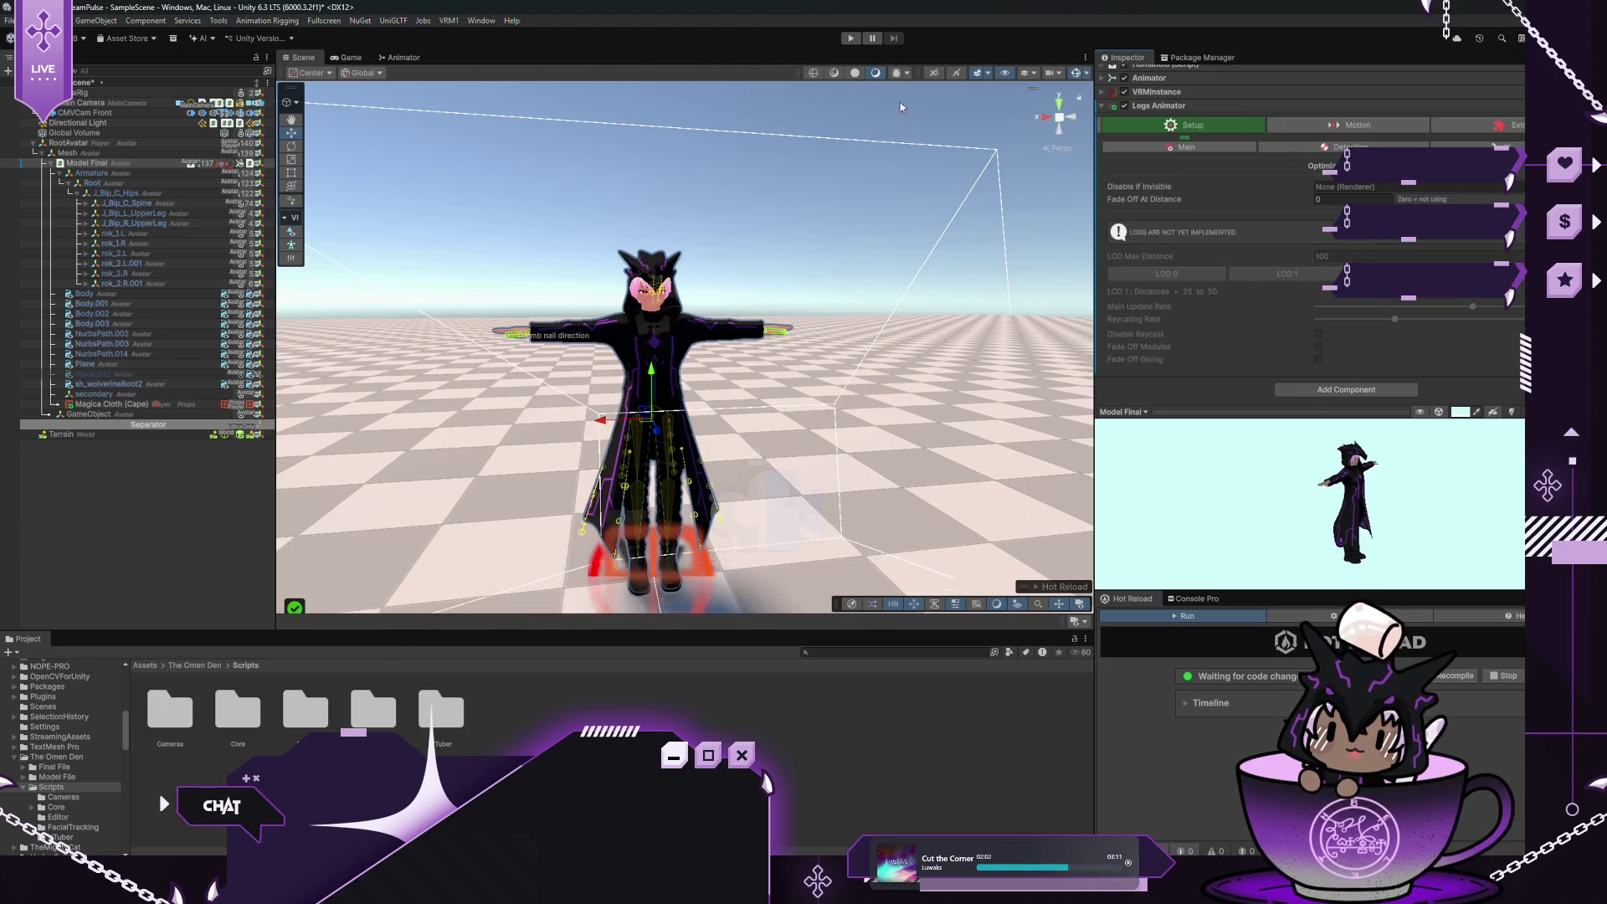
pyautogui.moveTo(856, 287); pyautogui.dragTo(747, 317)
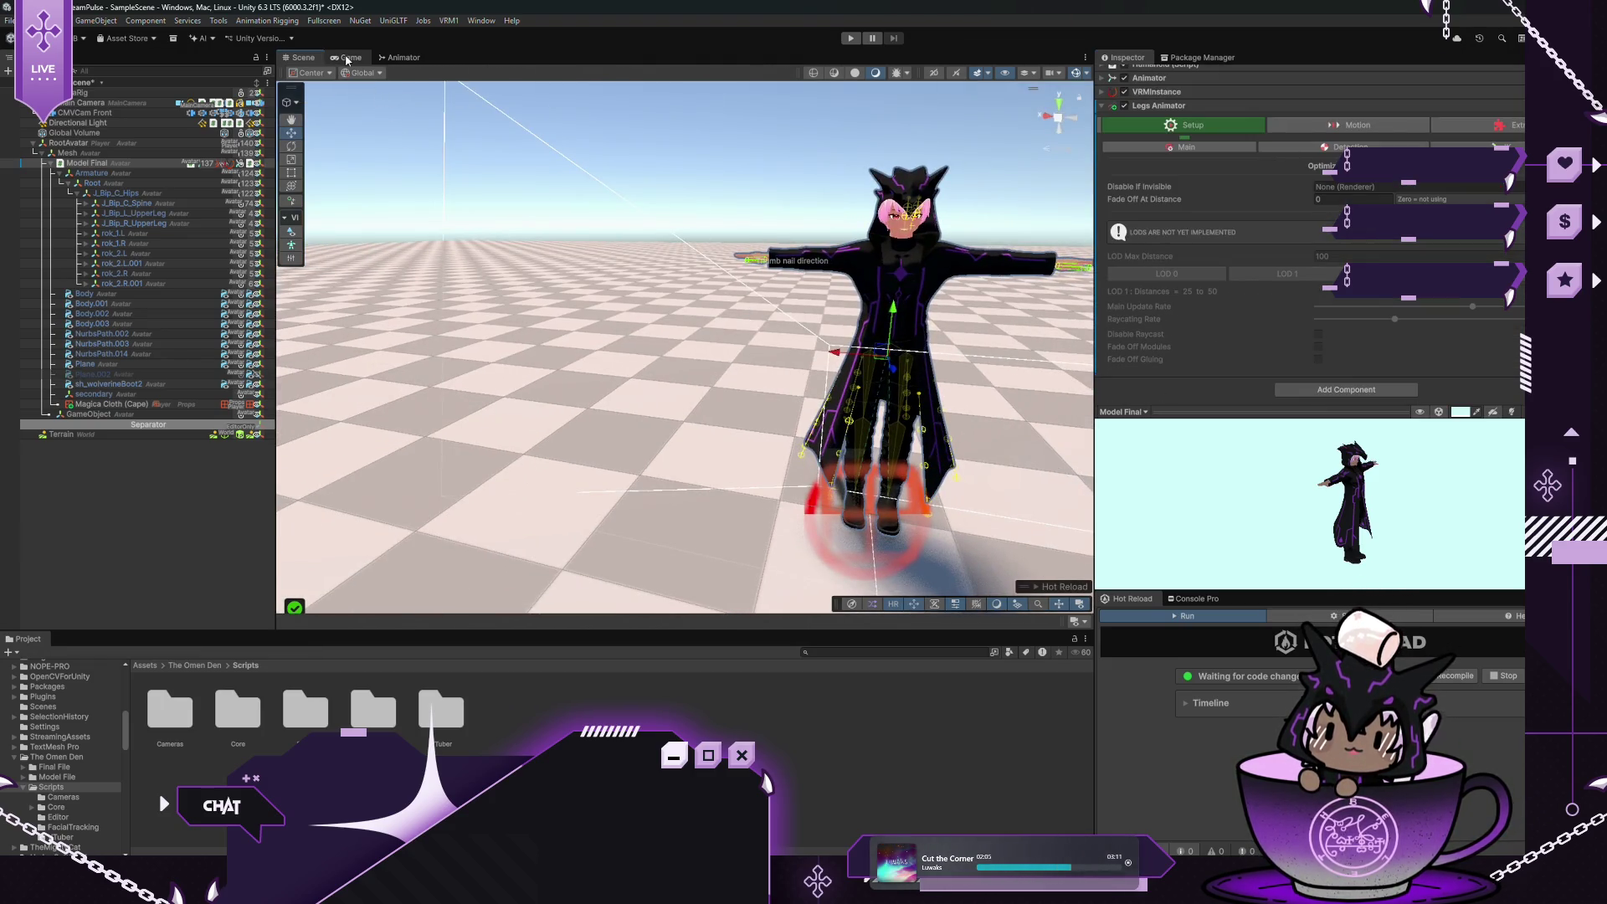
pyautogui.click(345, 57)
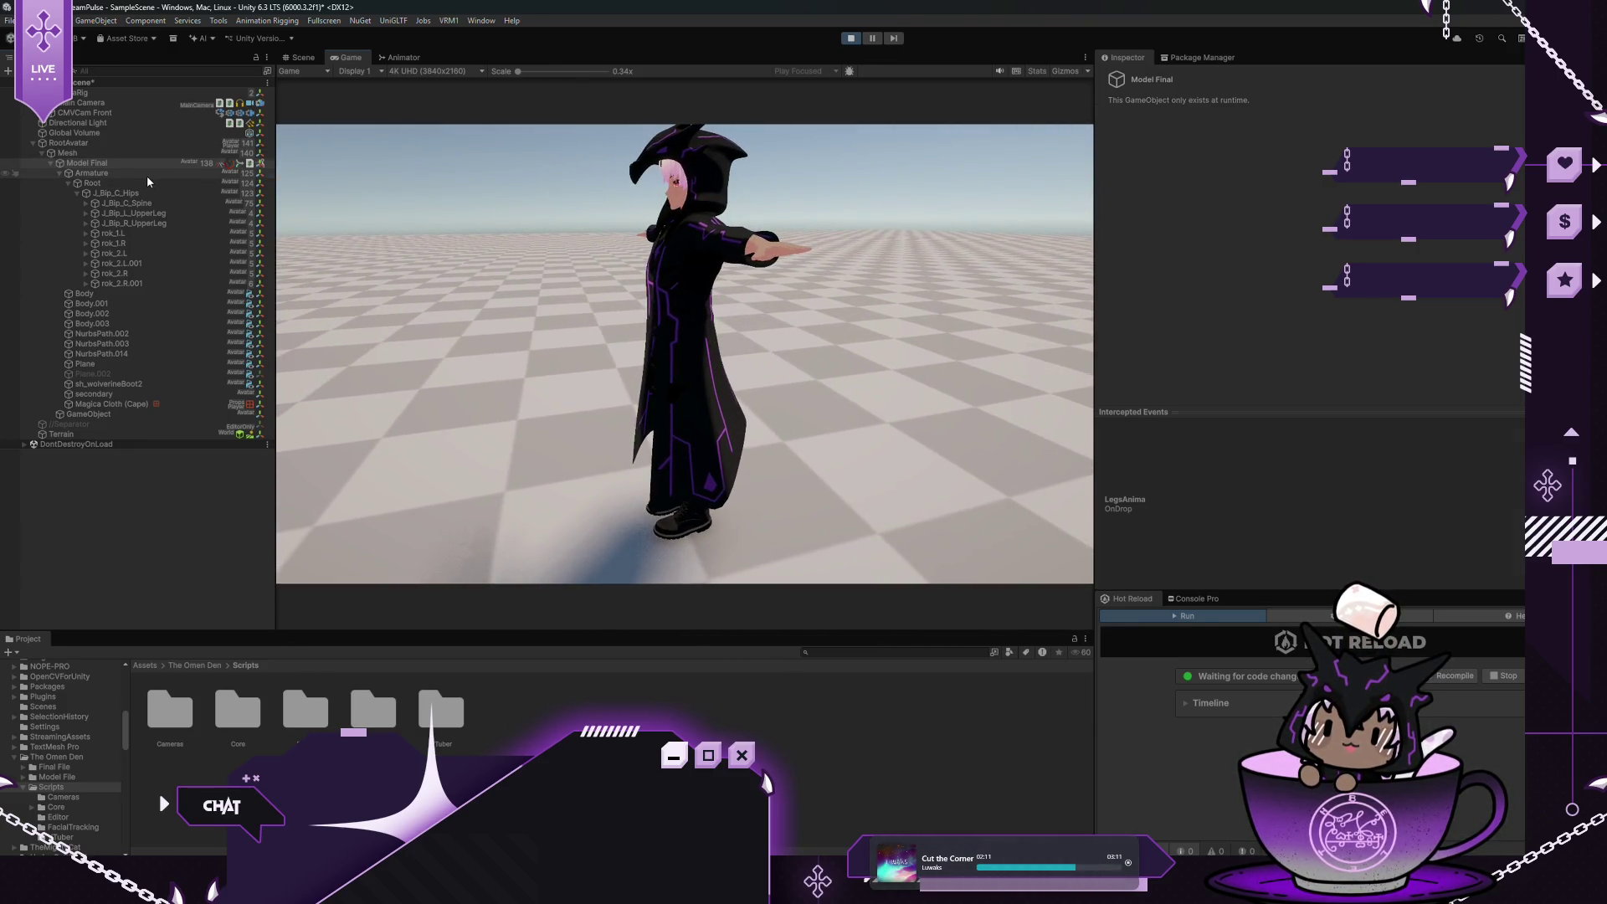
# Tilt RootAvatar on X, reset its rotation to 0, then turn it slightly around Y
pyautogui.click(147, 173)
pyautogui.click(100, 143)
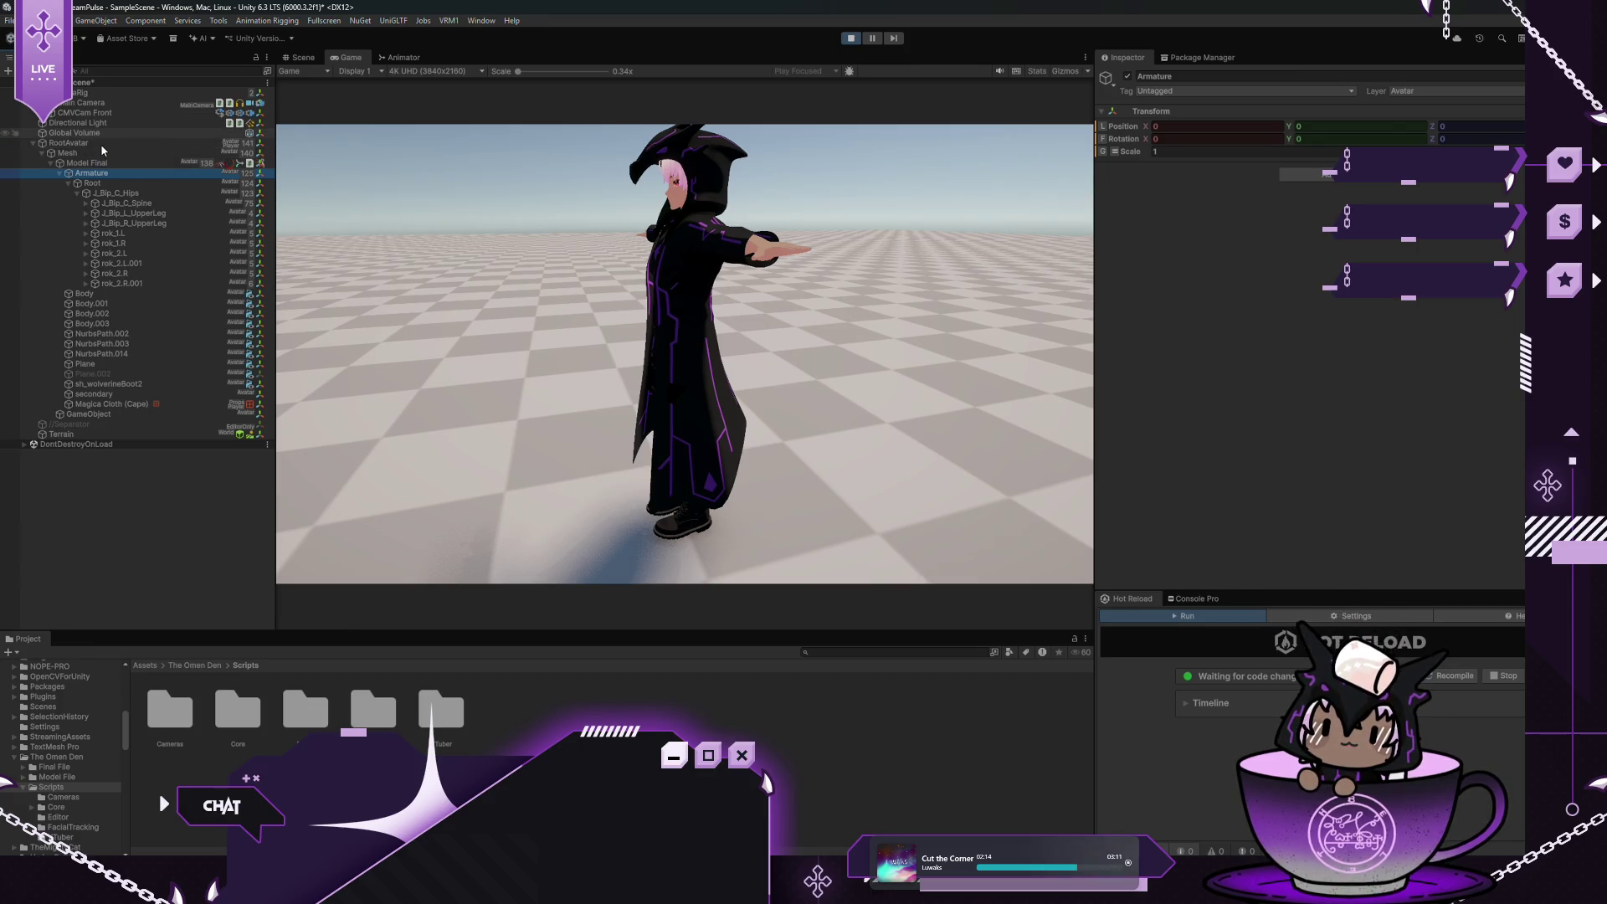
pyautogui.click(1148, 140)
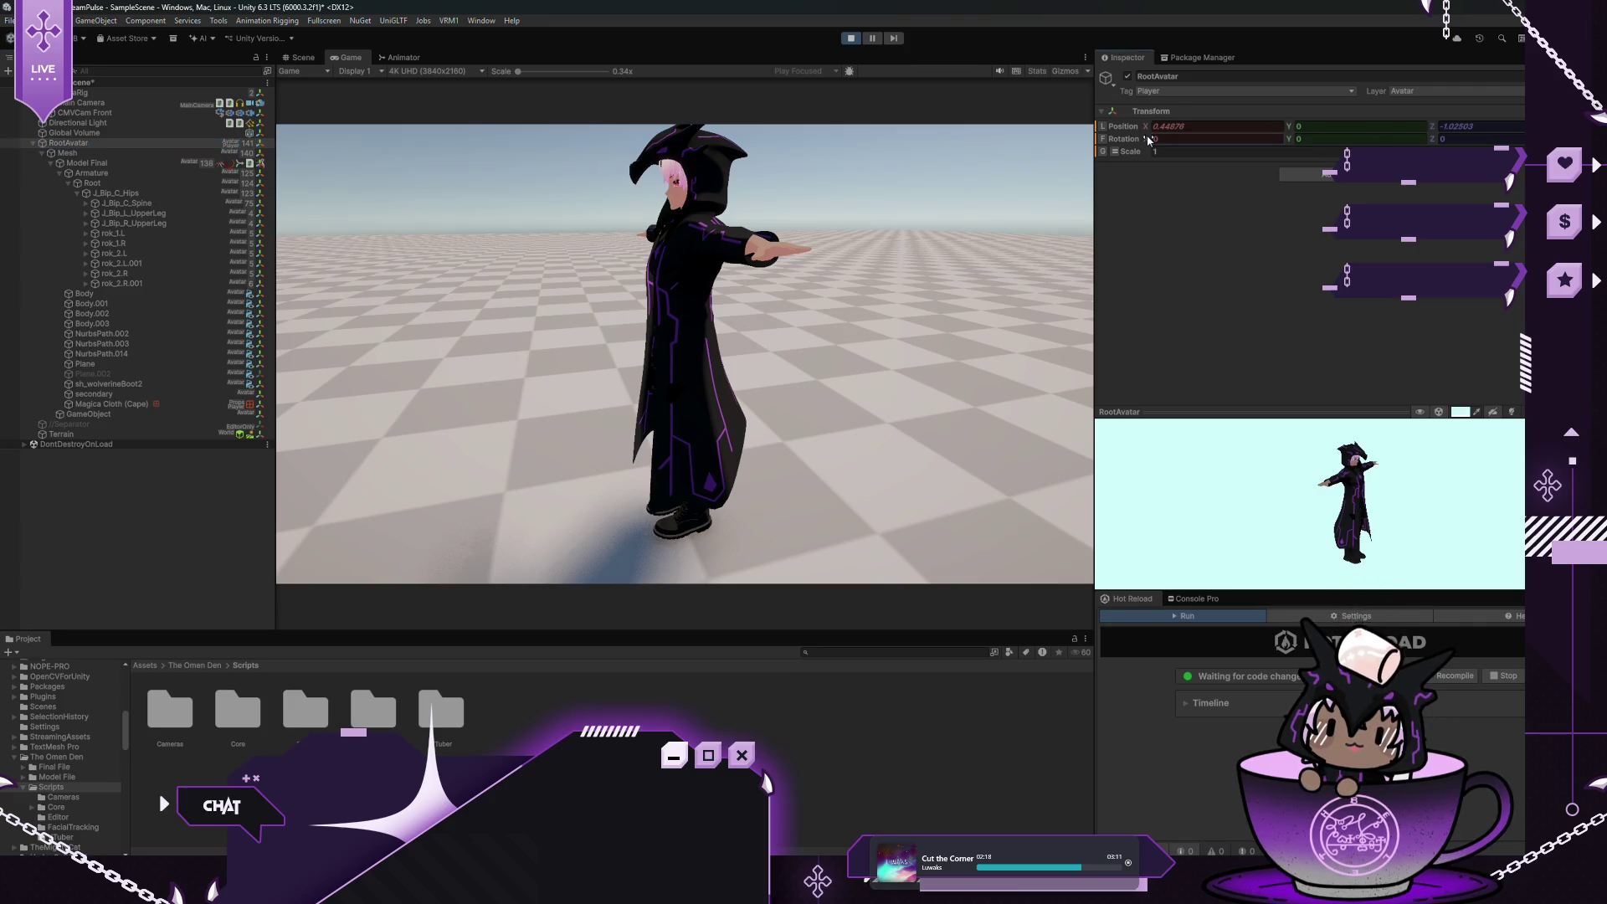
pyautogui.moveTo(1148, 140)
pyautogui.mouseDown()
pyautogui.moveTo(1302, 144)
pyautogui.moveTo(1153, 140)
pyautogui.mouseUp()
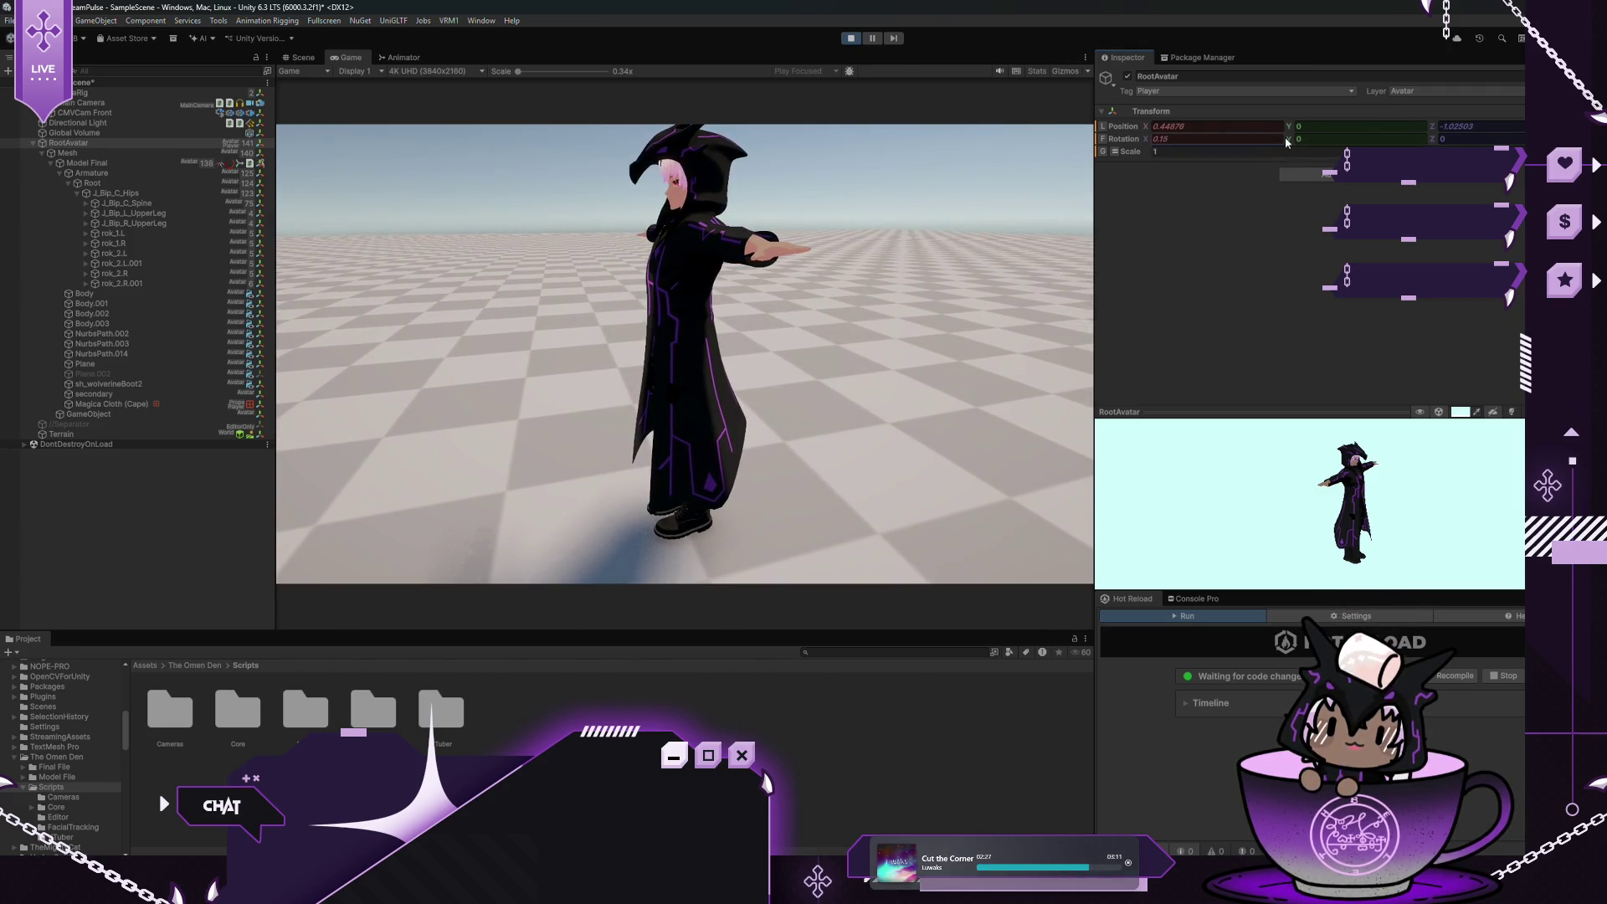
pyautogui.rightClick(1139, 141)
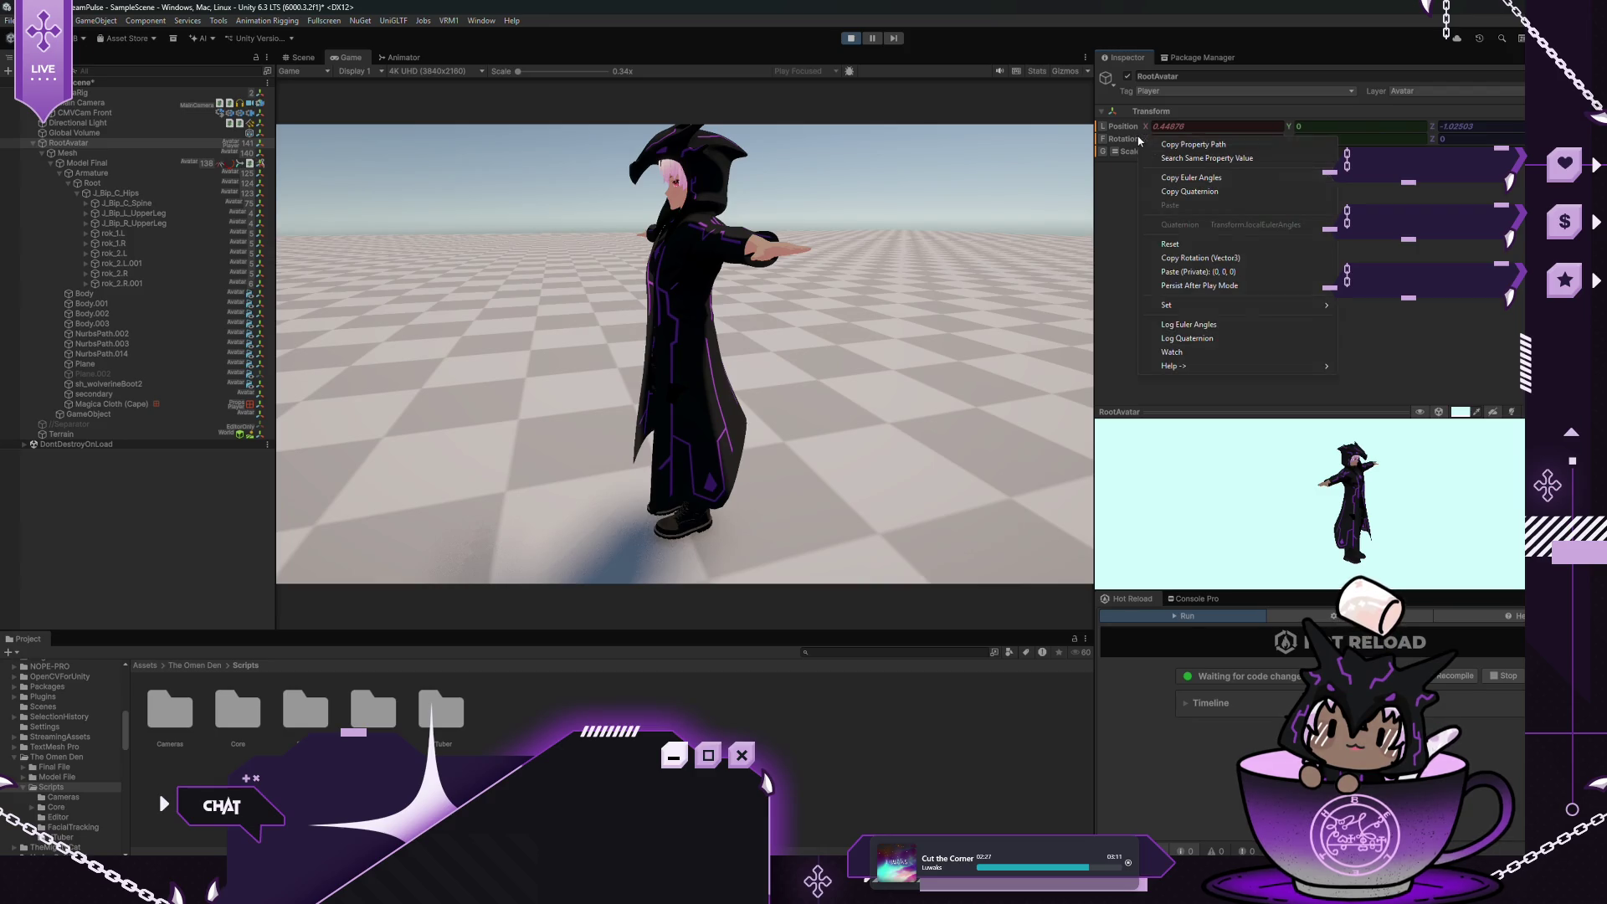
pyautogui.click(1189, 245)
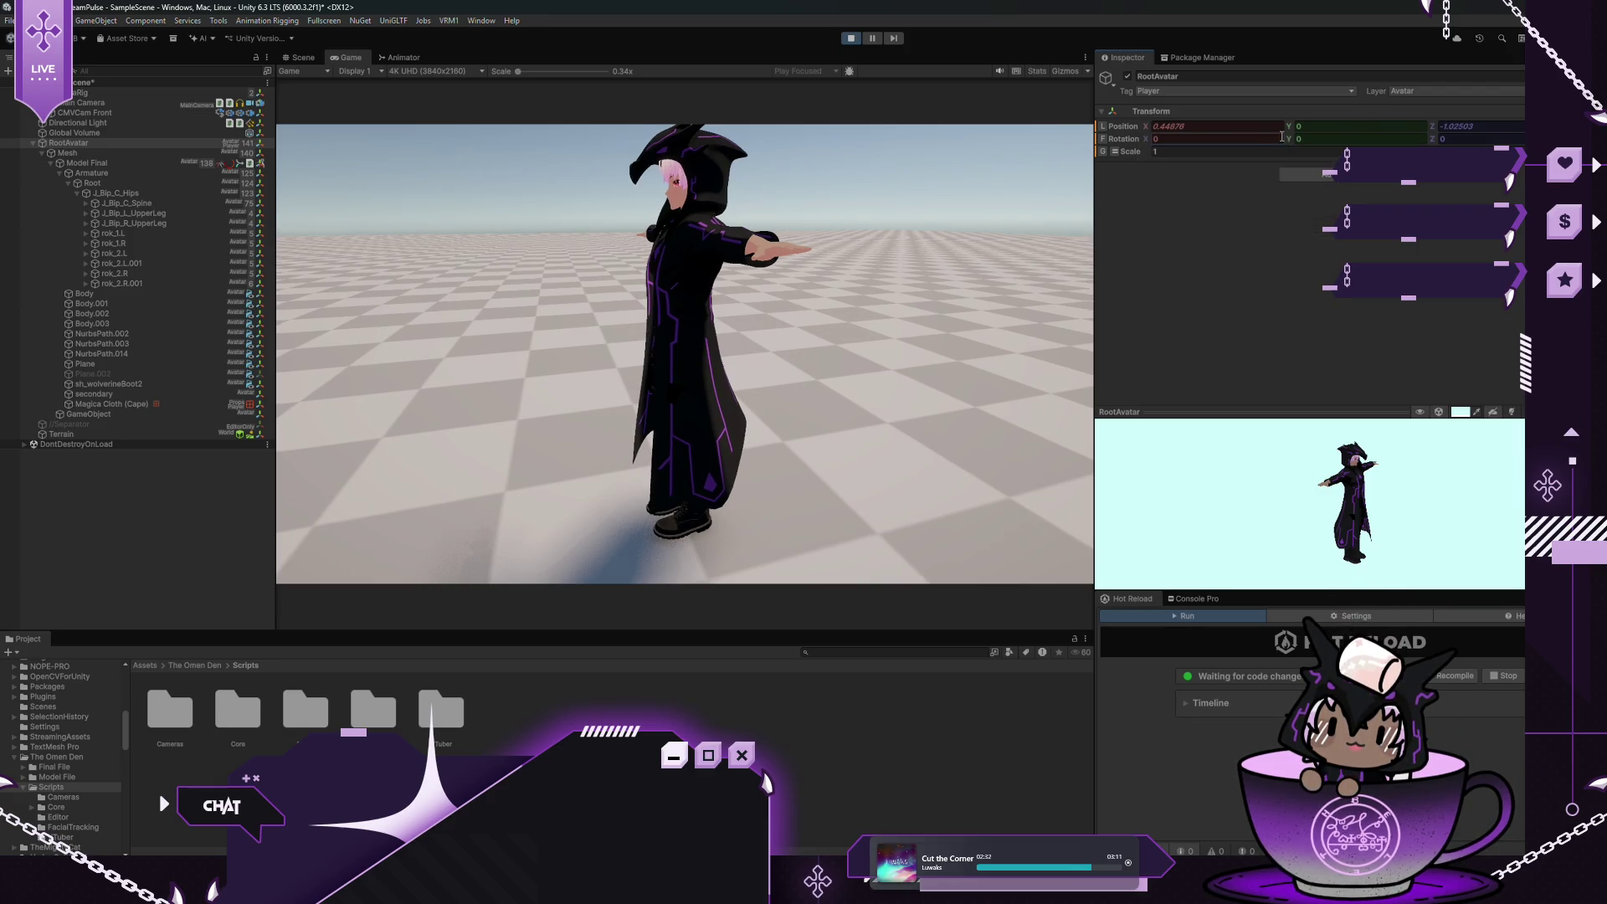
pyautogui.moveTo(1289, 144)
pyautogui.mouseDown()
pyautogui.moveTo(1361, 137)
pyautogui.moveTo(980, 169)
pyautogui.moveTo(335, 259)
pyautogui.moveTo(937, 224)
pyautogui.moveTo(1305, 159)
pyautogui.moveTo(1228, 156)
pyautogui.moveTo(845, 205)
pyautogui.moveTo(1465, 200)
pyautogui.moveTo(1312, 225)
pyautogui.moveTo(920, 210)
pyautogui.mouseUp()
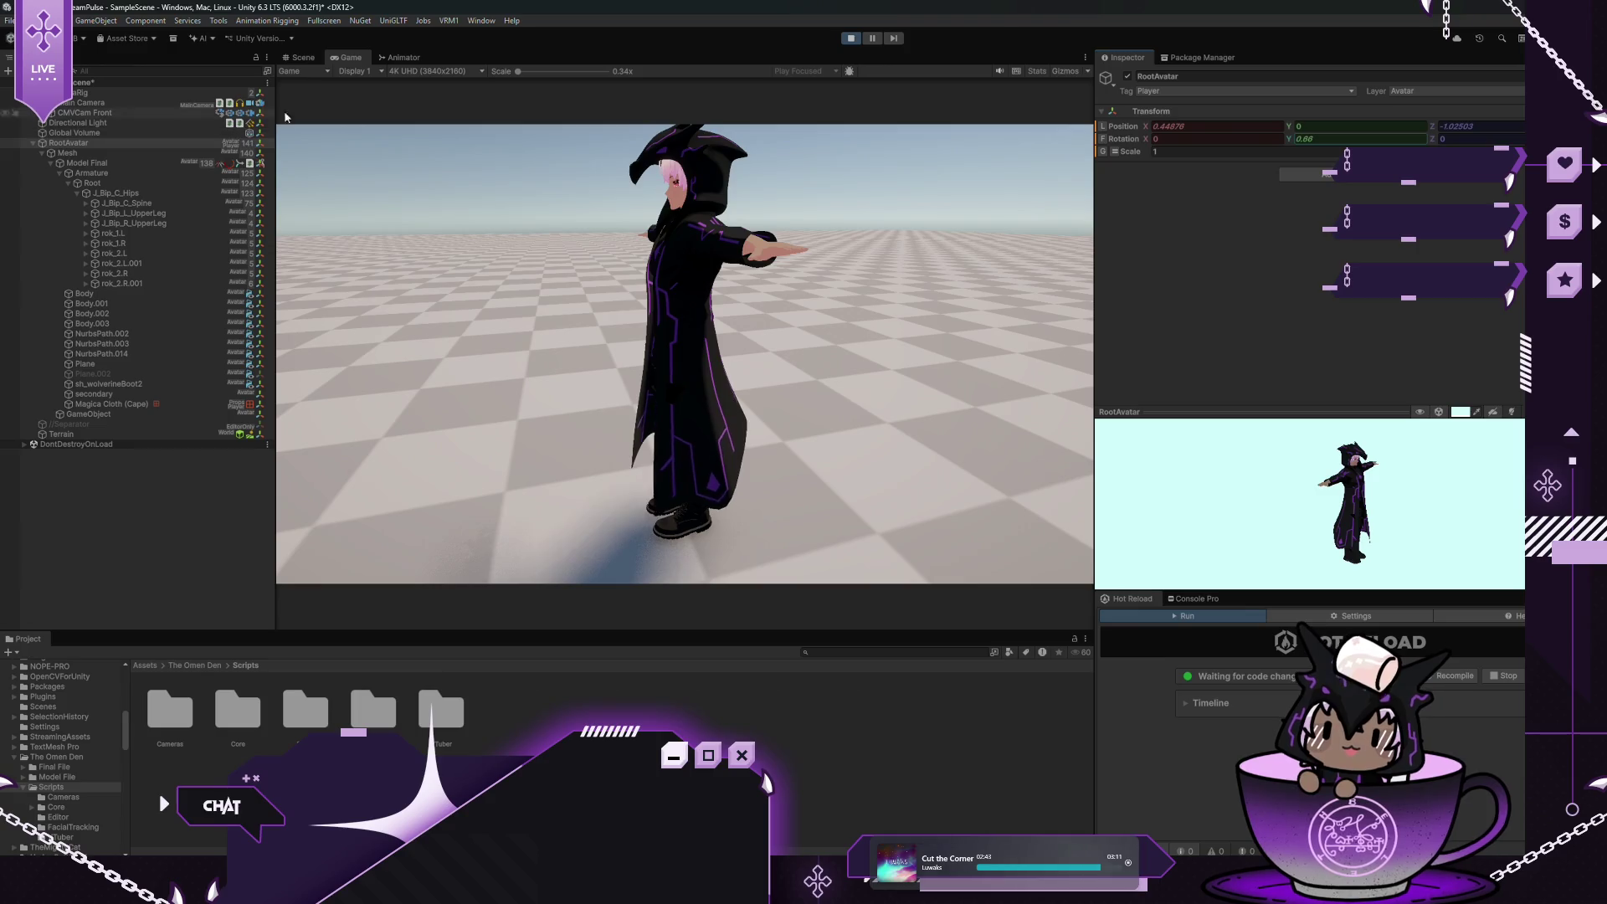
pyautogui.click(117, 164)
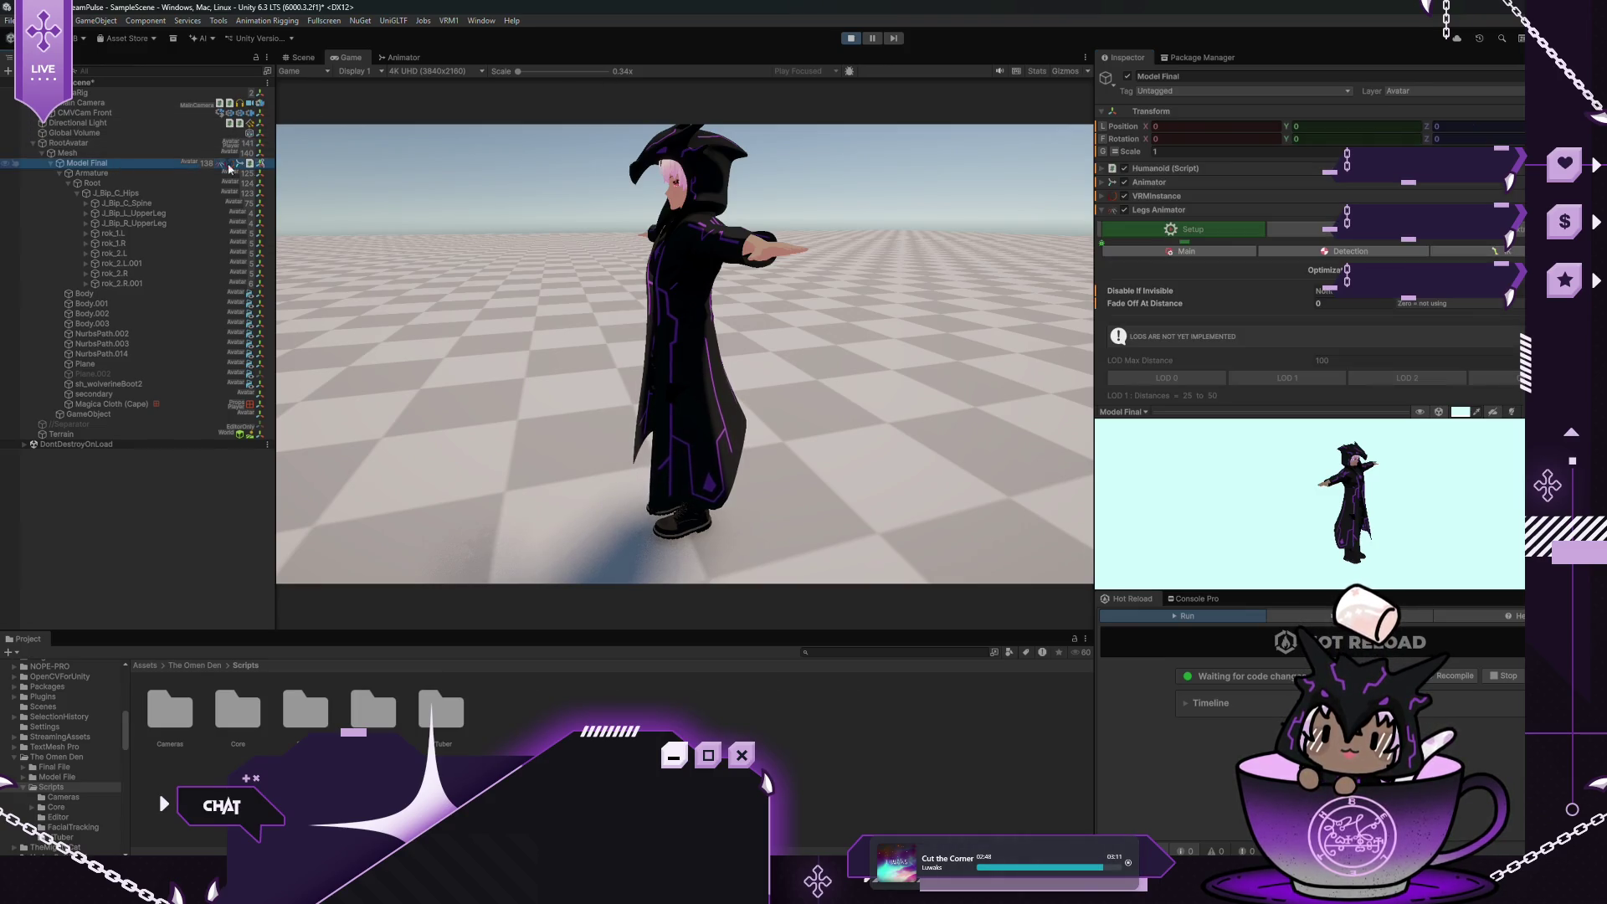
# Review the Legs Animator main settings and stop play mode
pyautogui.scroll(-3, 1252, 220)
pyautogui.scroll(2, 1247, 227)
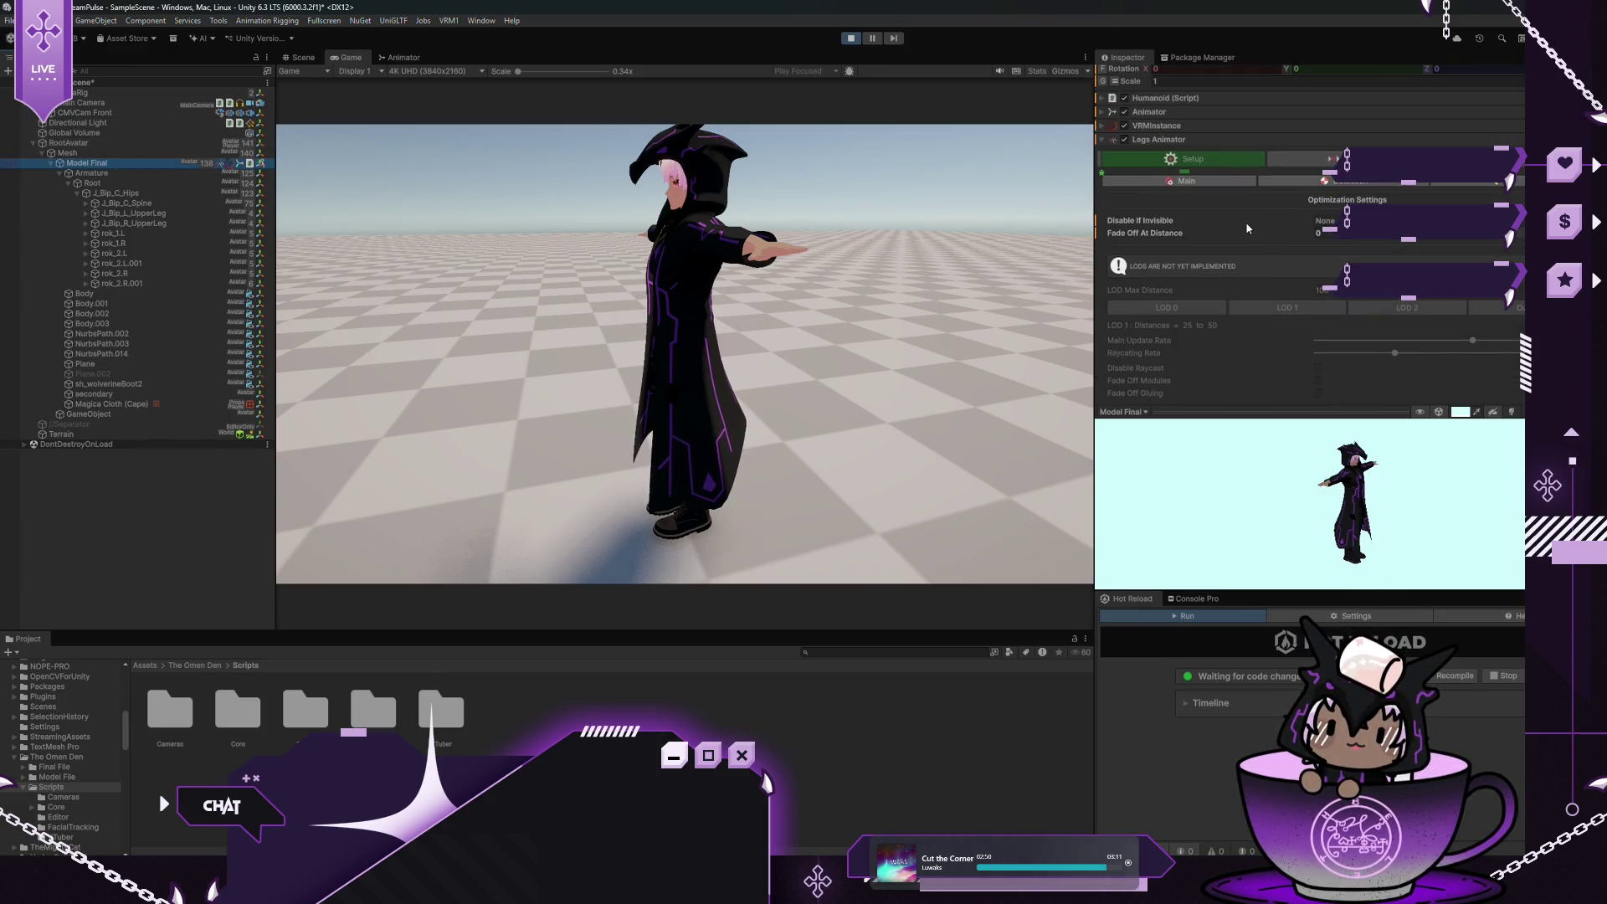
pyautogui.click(1213, 215)
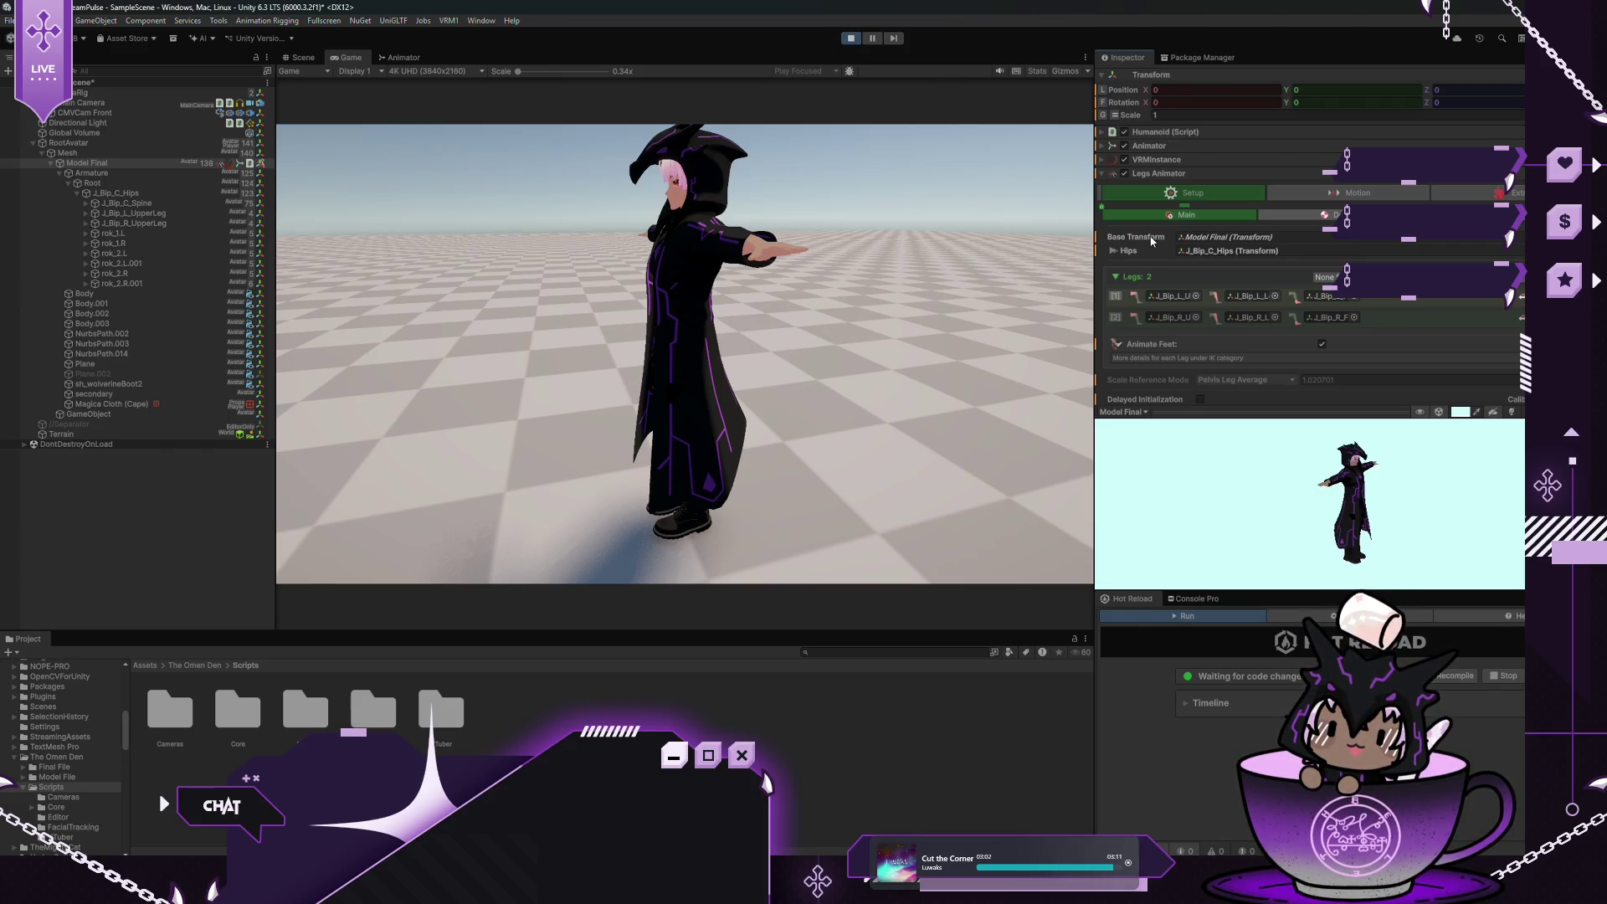
pyautogui.scroll(-2, 1191, 250)
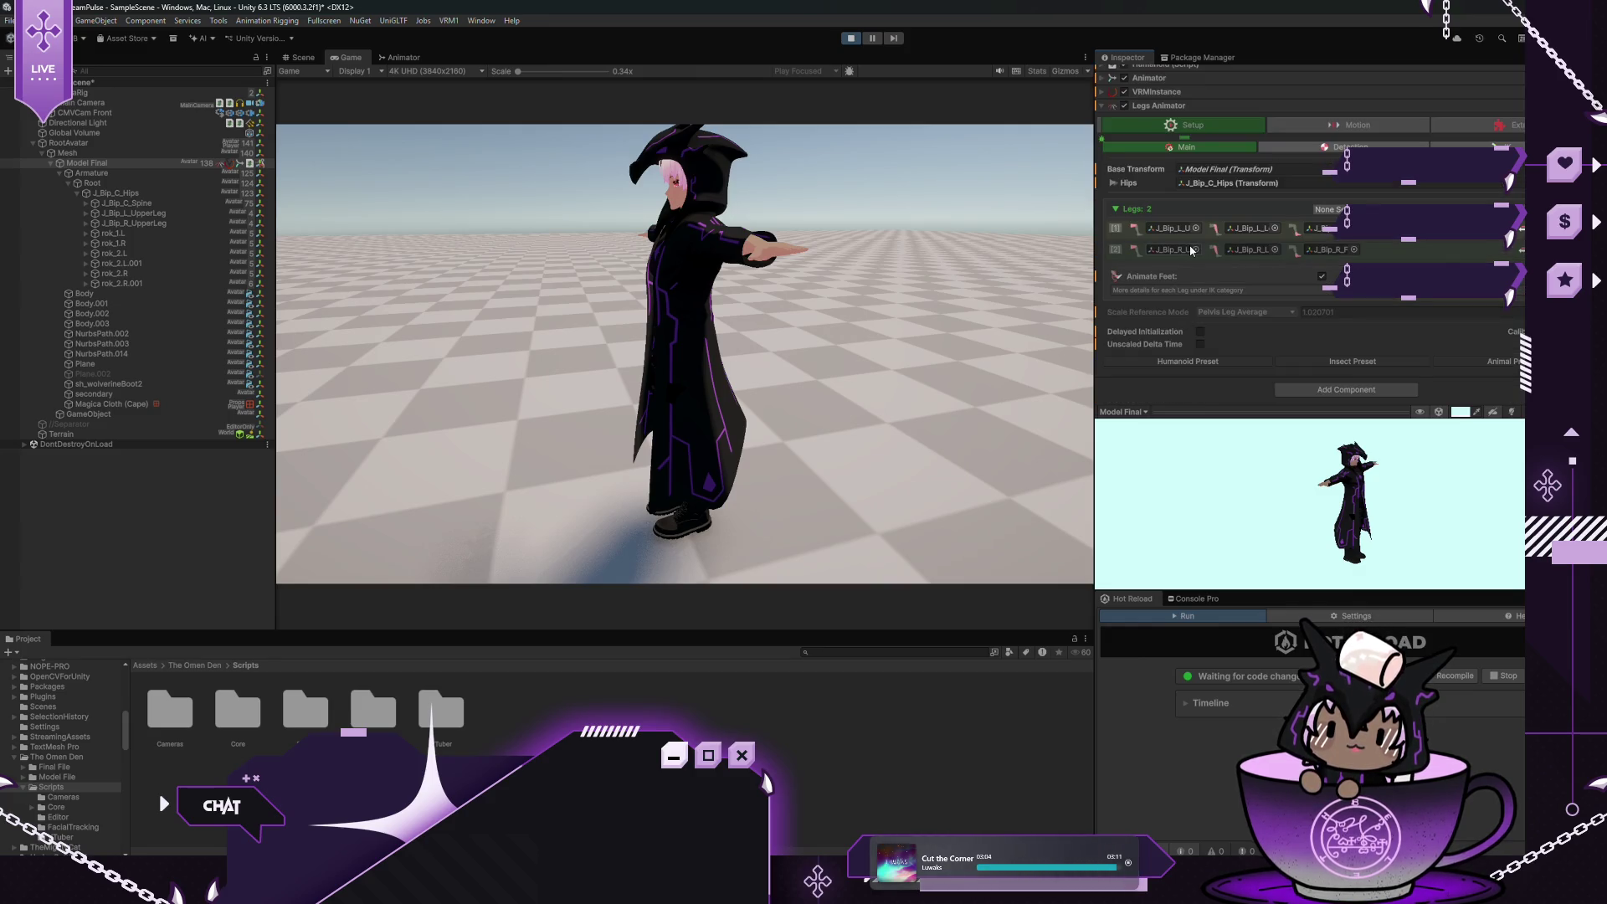
pyautogui.click(843, 40)
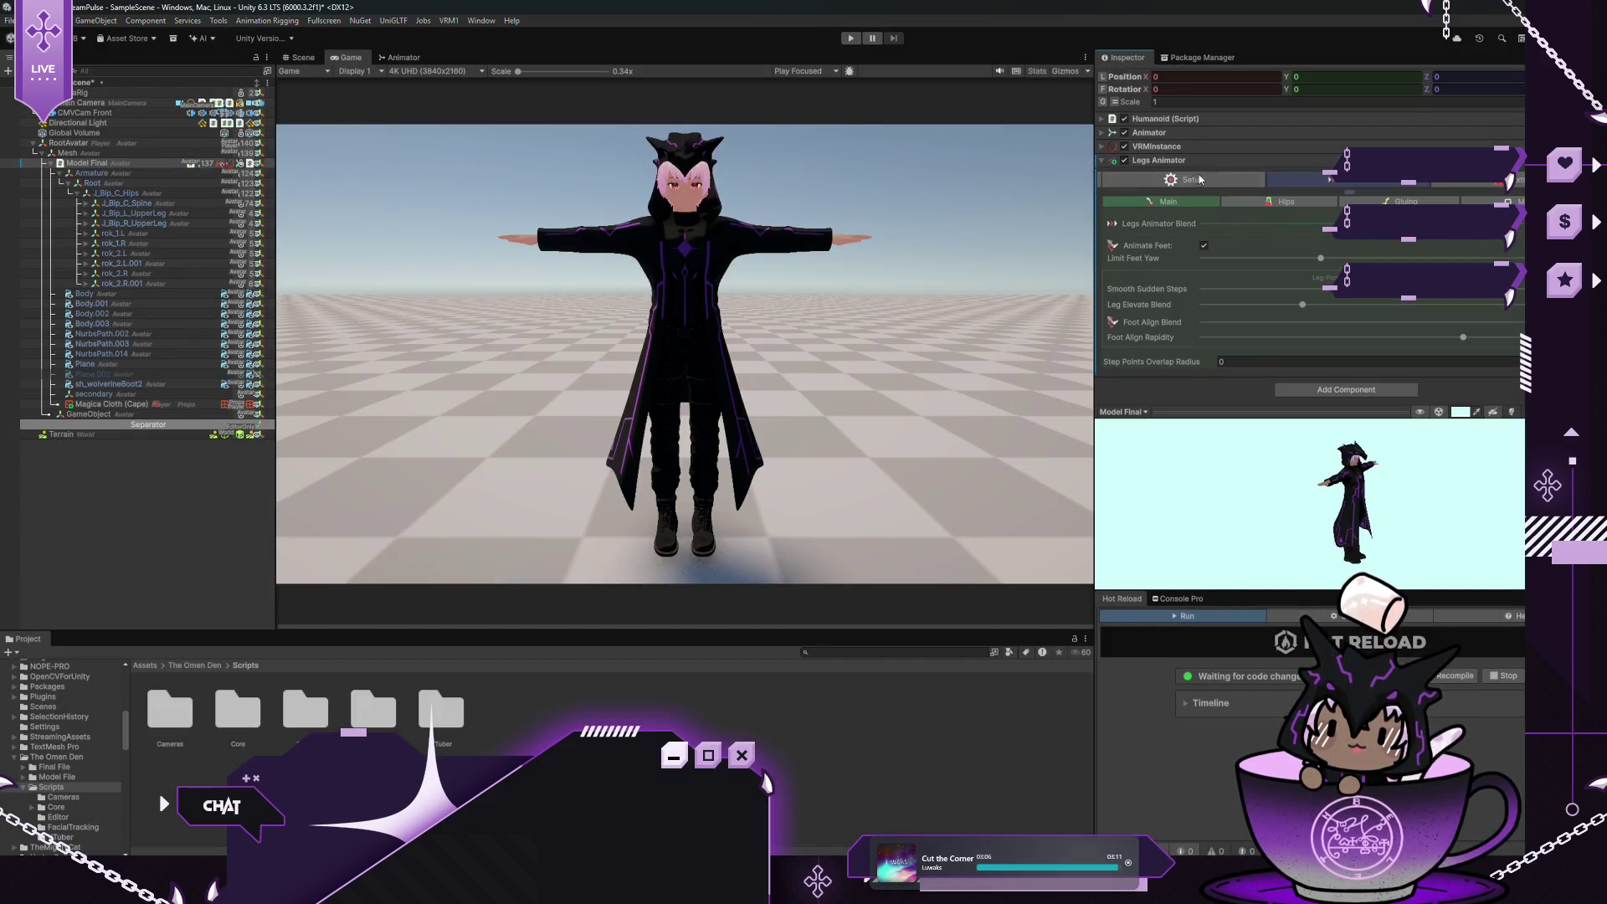
# Set the Body mesh as the Legs Animator's Disable If Invisible reference, then select RootAvatar
pyautogui.scroll(-2, 1328, 209)
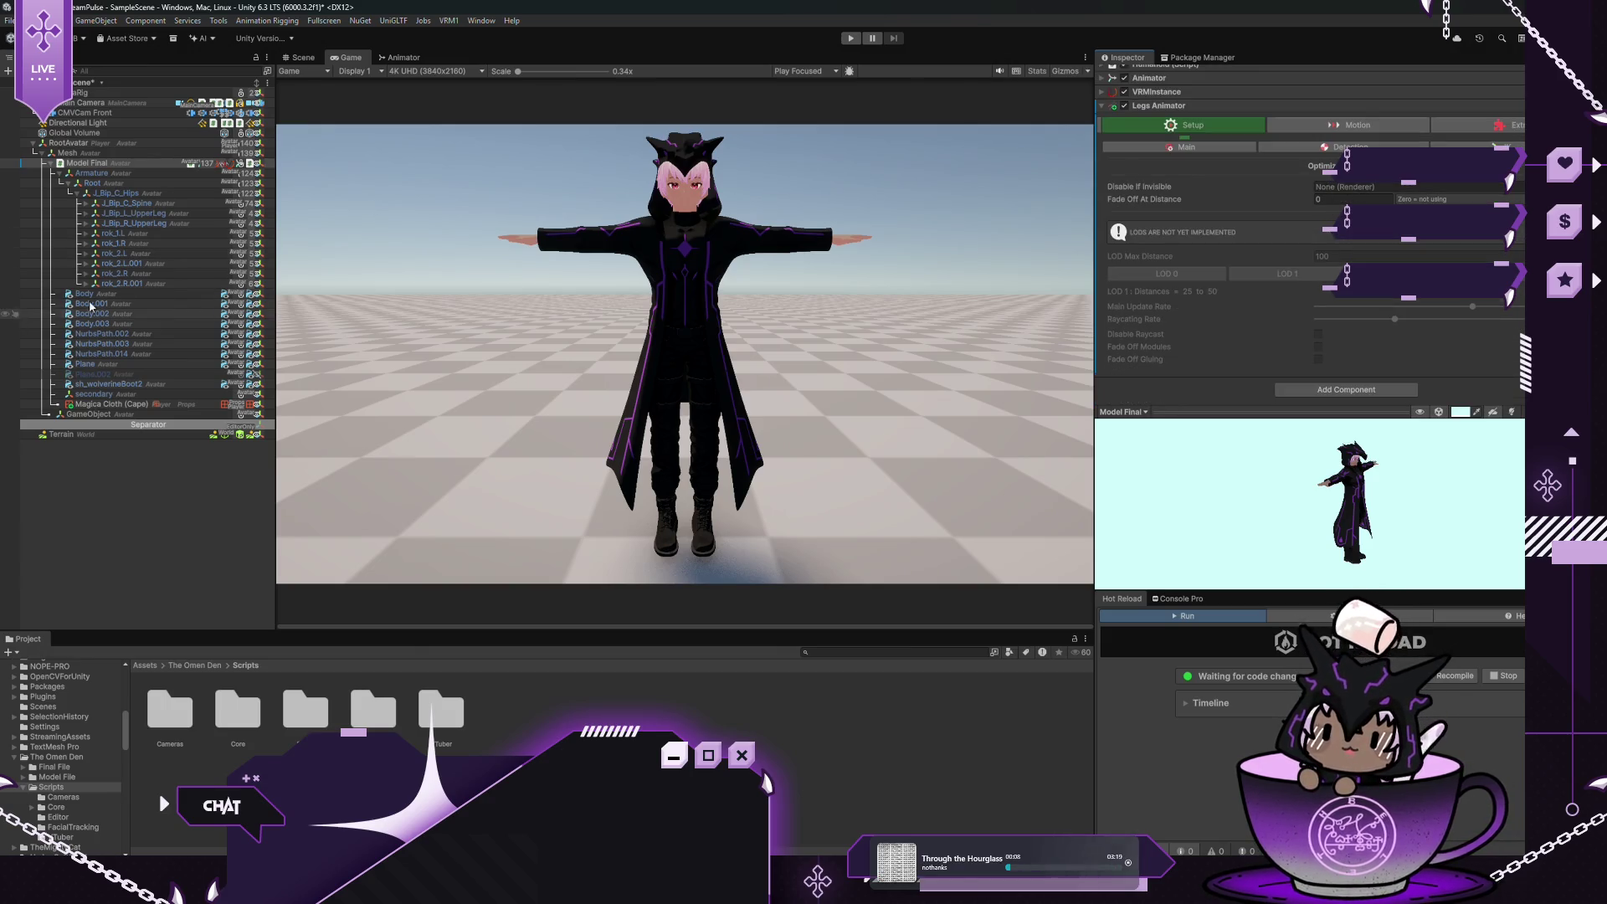
pyautogui.moveTo(83, 294); pyautogui.dragTo(1405, 187)
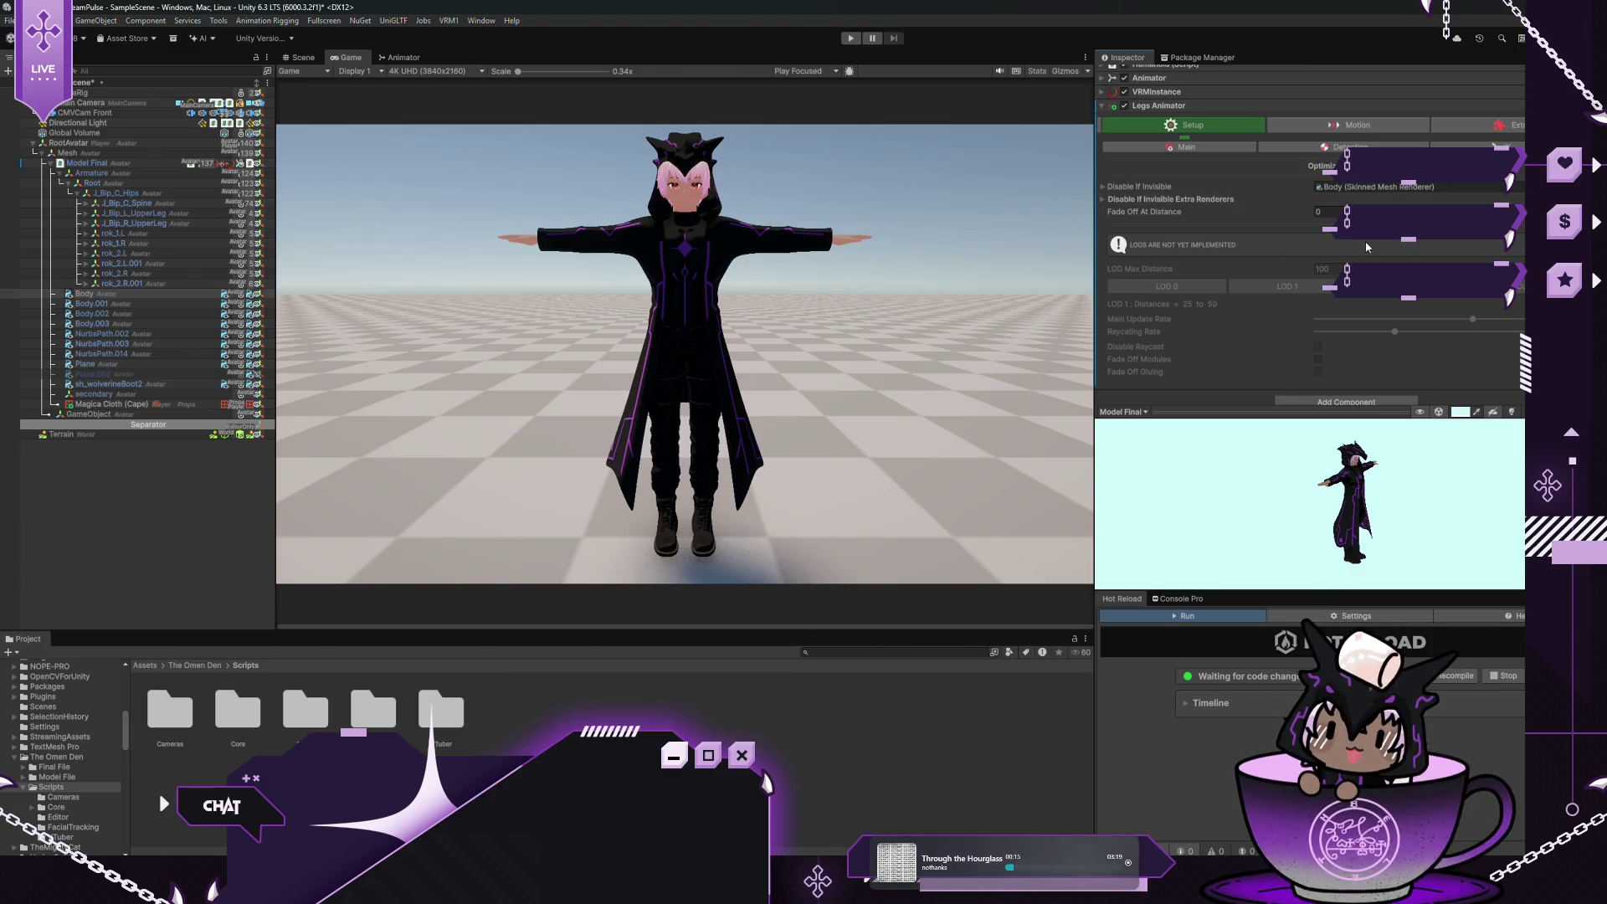
pyautogui.scroll(3, 1315, 268)
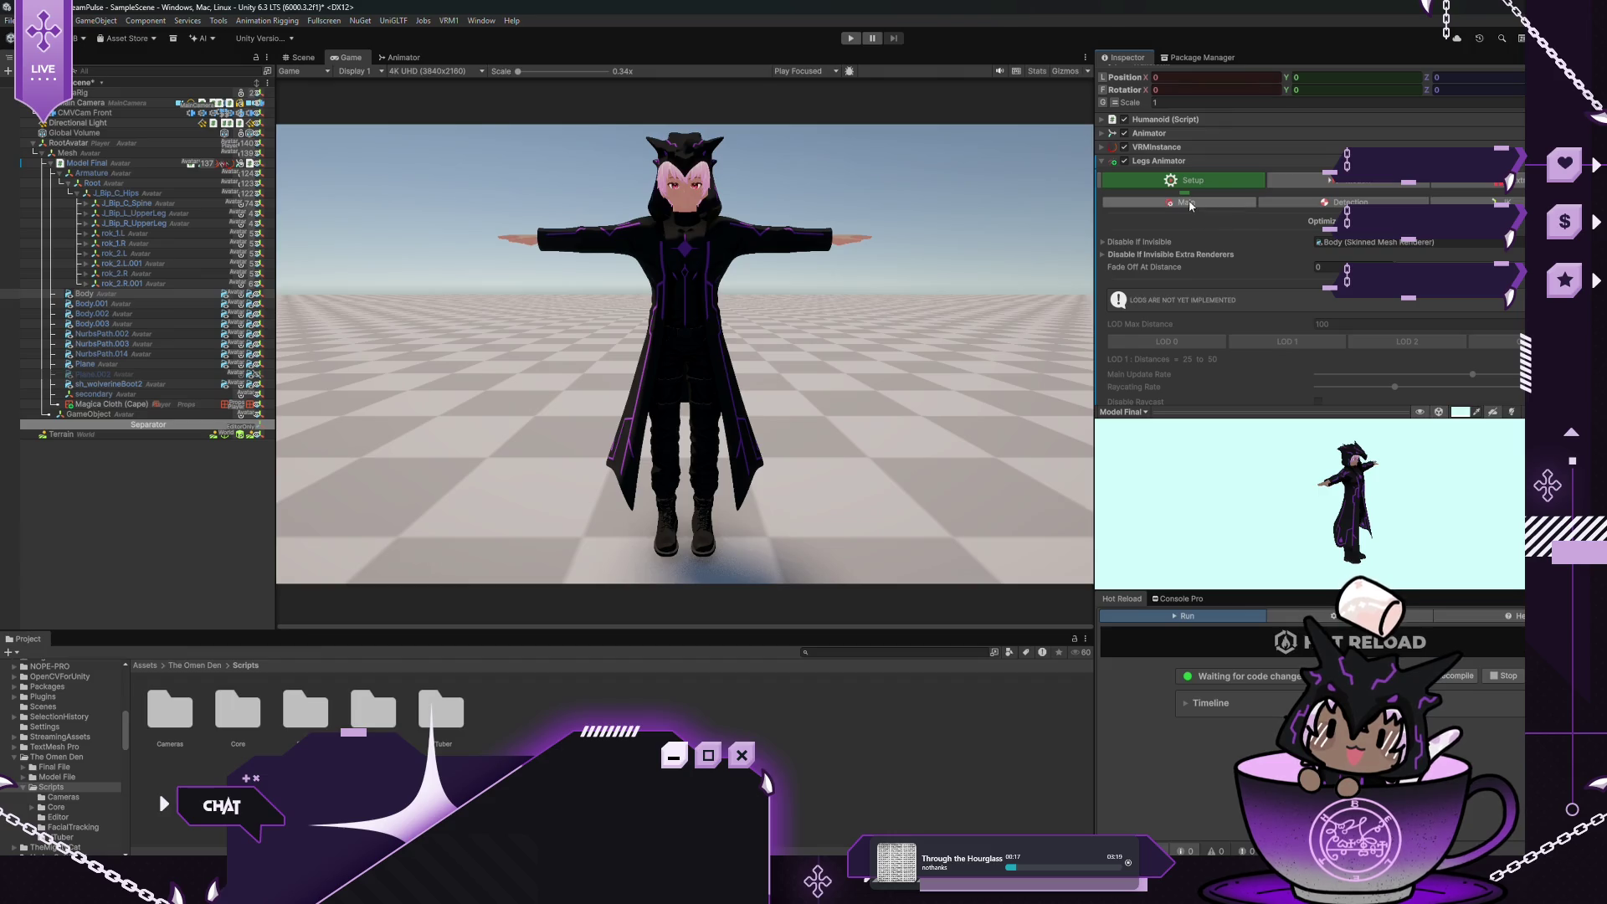
pyautogui.click(1192, 204)
pyautogui.scroll(-2, 1281, 226)
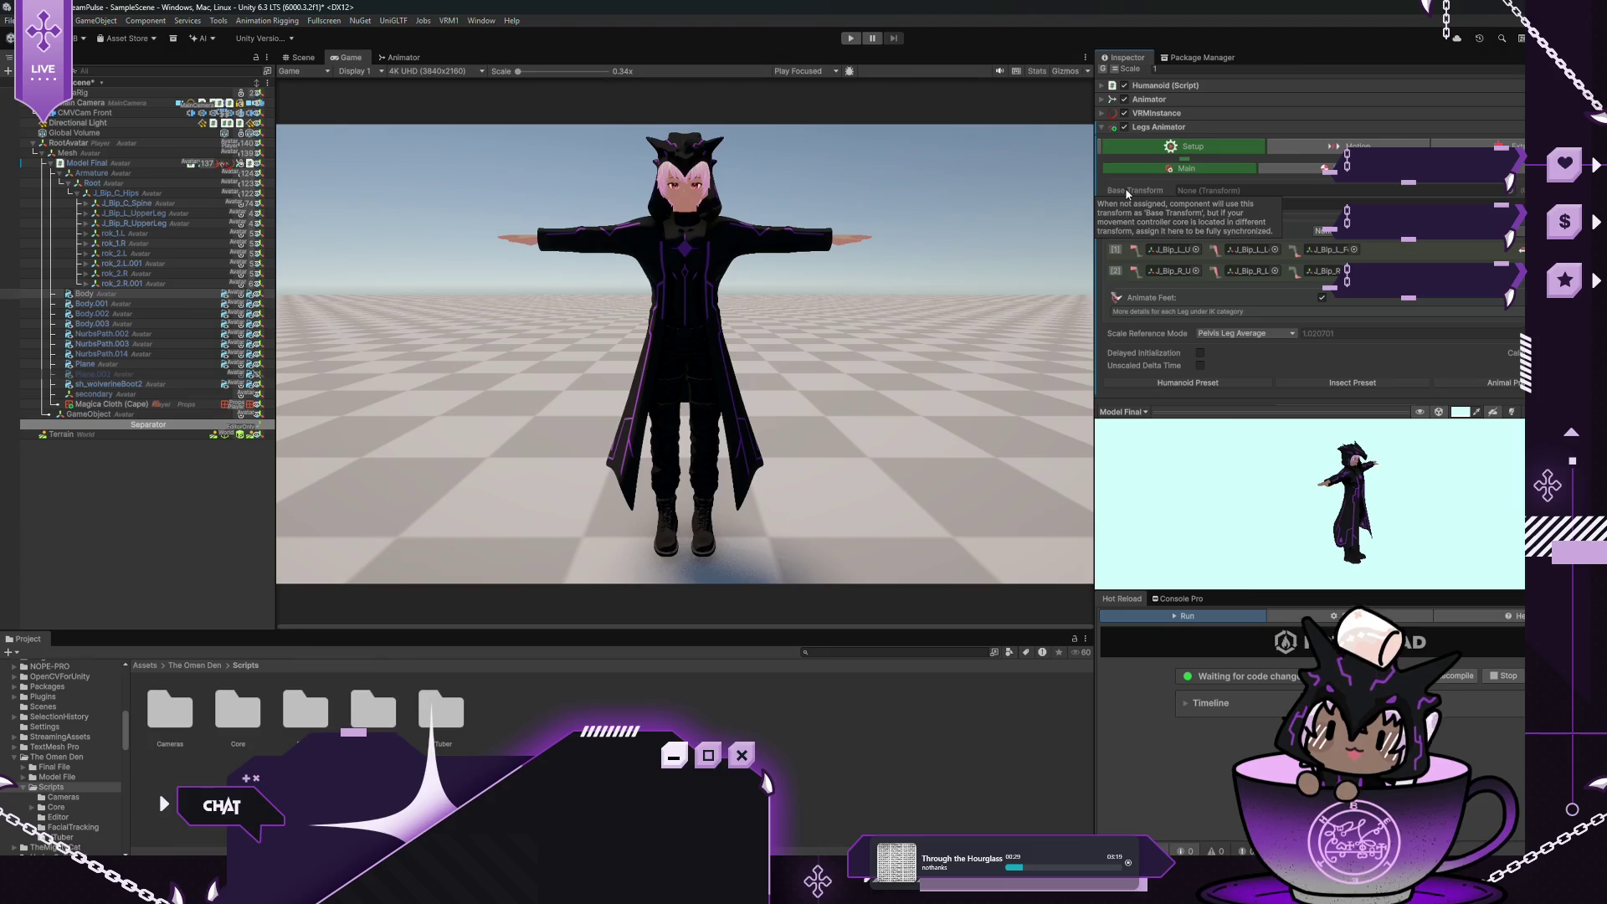
pyautogui.click(167, 142)
pyautogui.click(1364, 179)
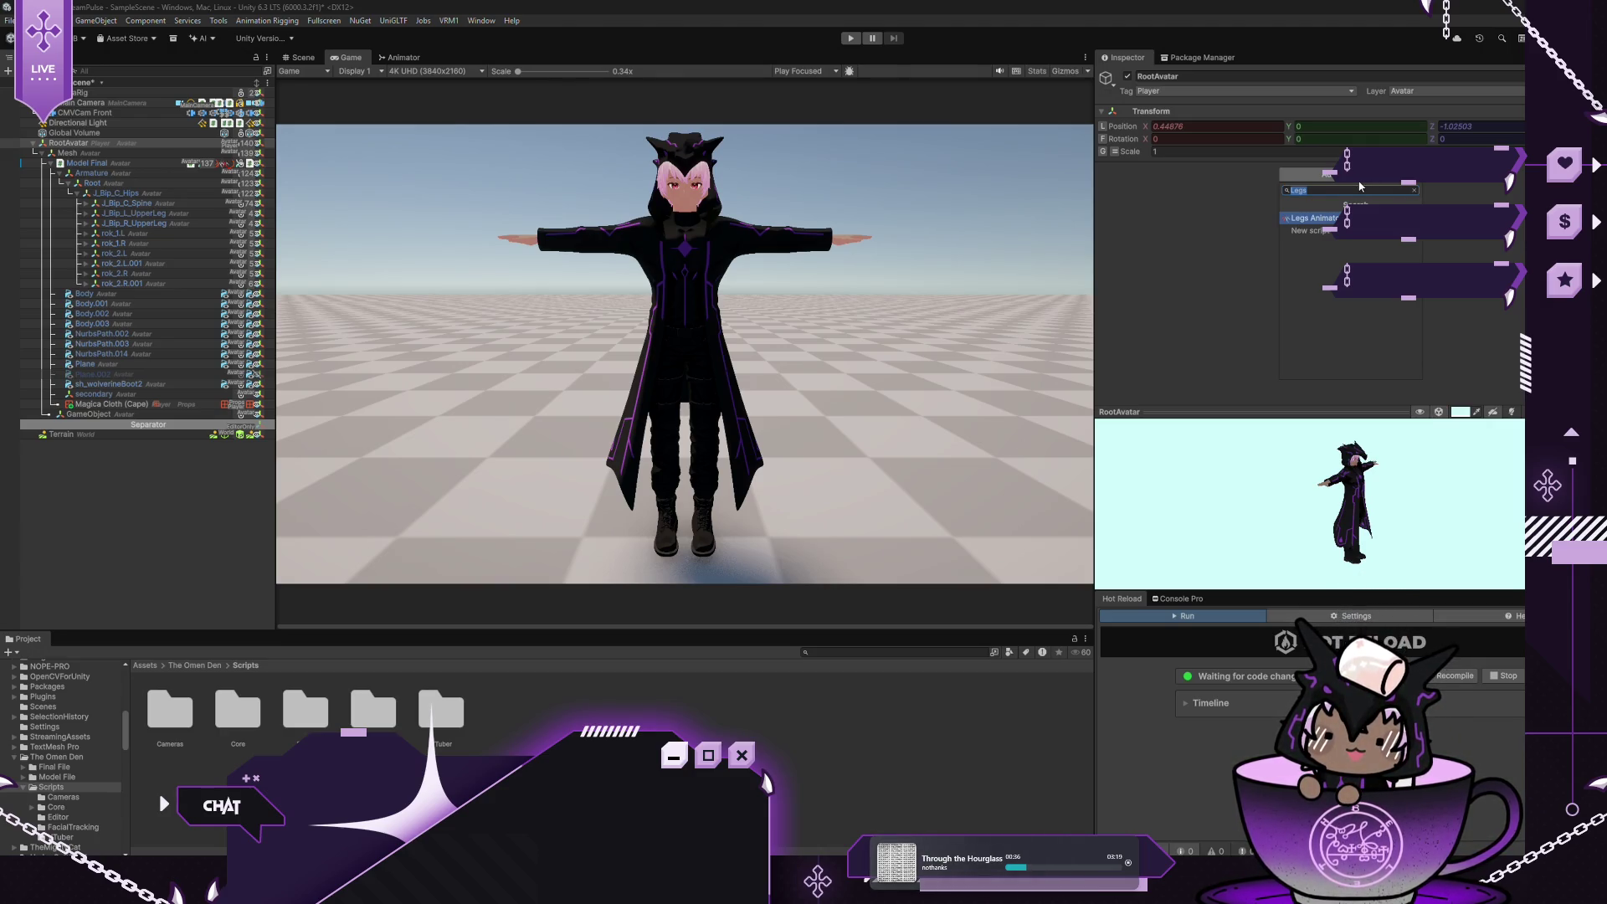
# Add a Capsule Collider to RootAvatar by searching 'Collid'
pyautogui.write('Collid')
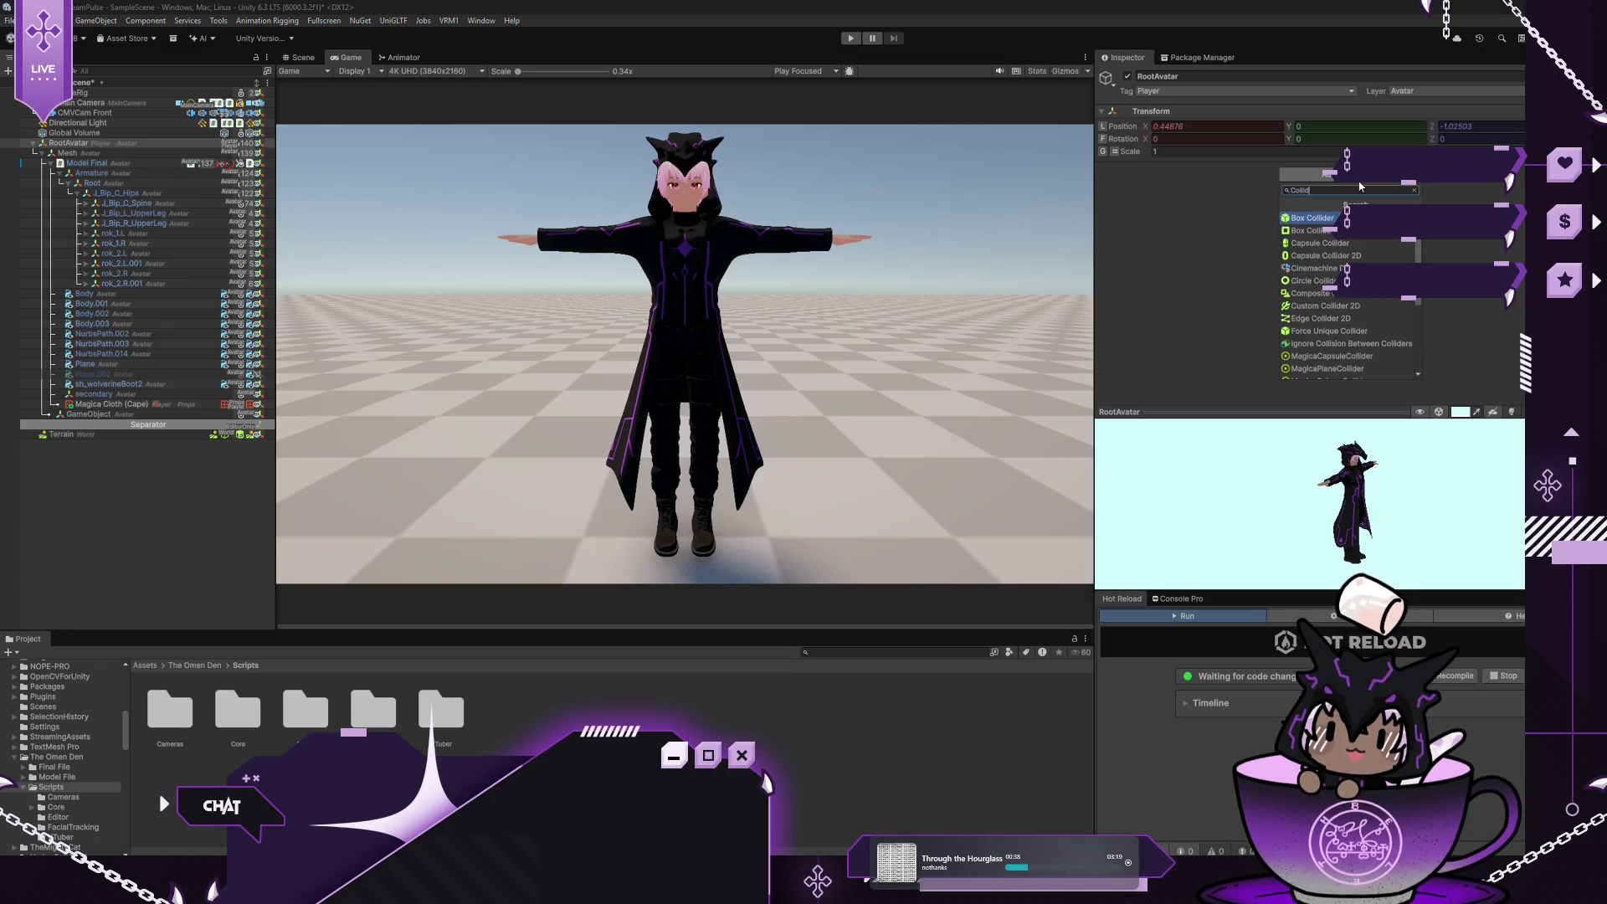
pyautogui.click(1298, 248)
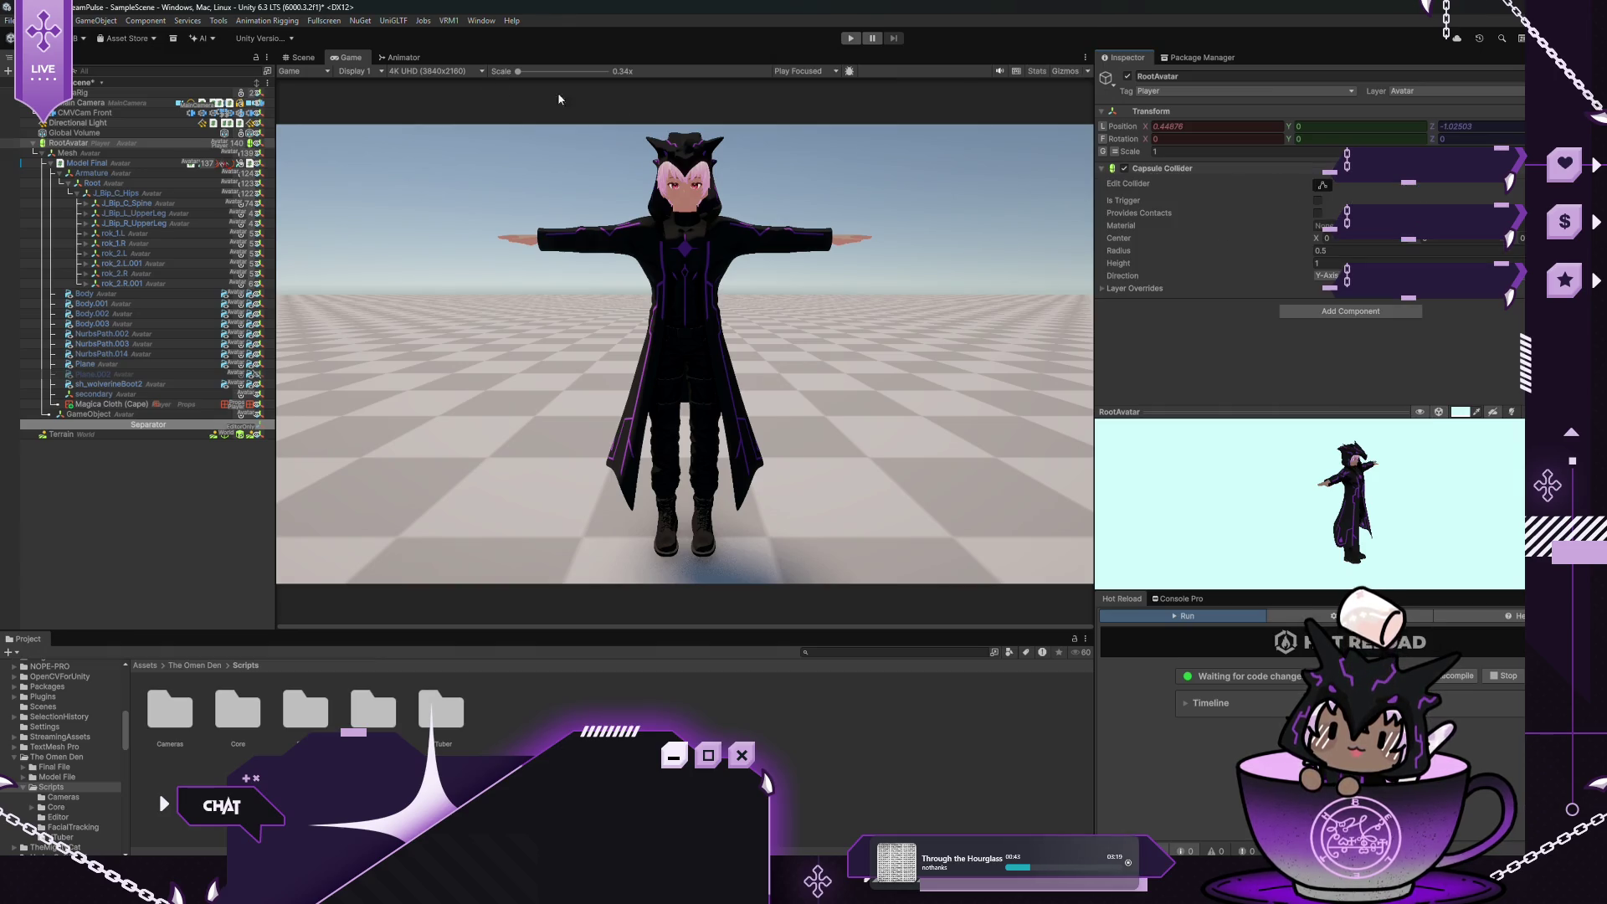
pyautogui.click(304, 59)
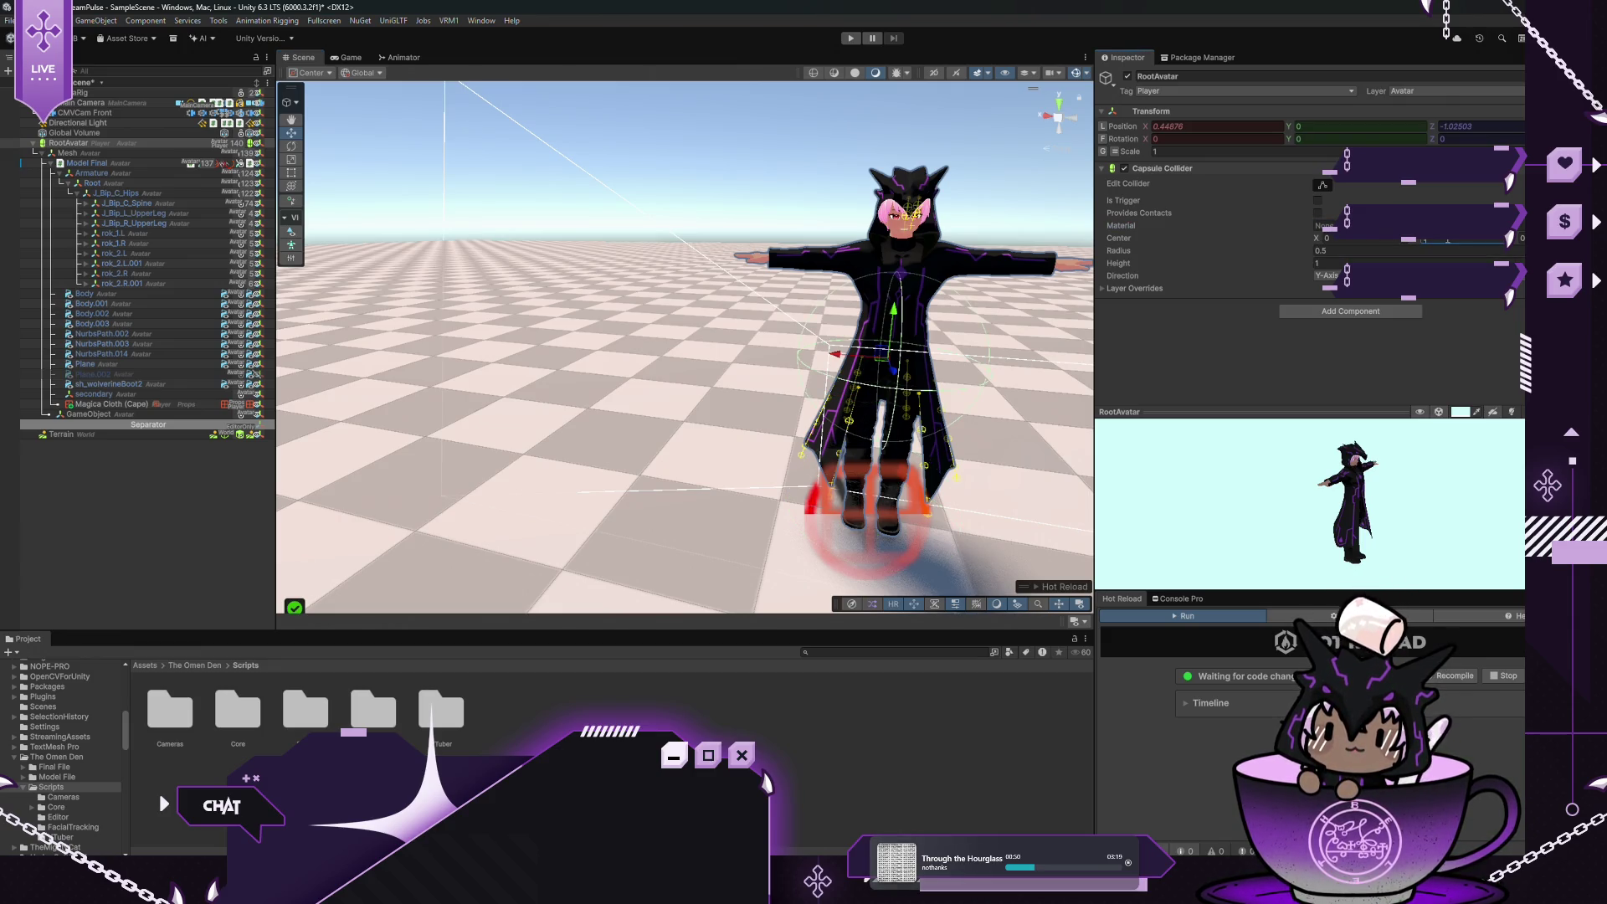
# Size the capsule collider to radius 0.41 and height 2.19, lower its centre, and start play mode
pyautogui.click(1138, 255)
pyautogui.write('0.29')
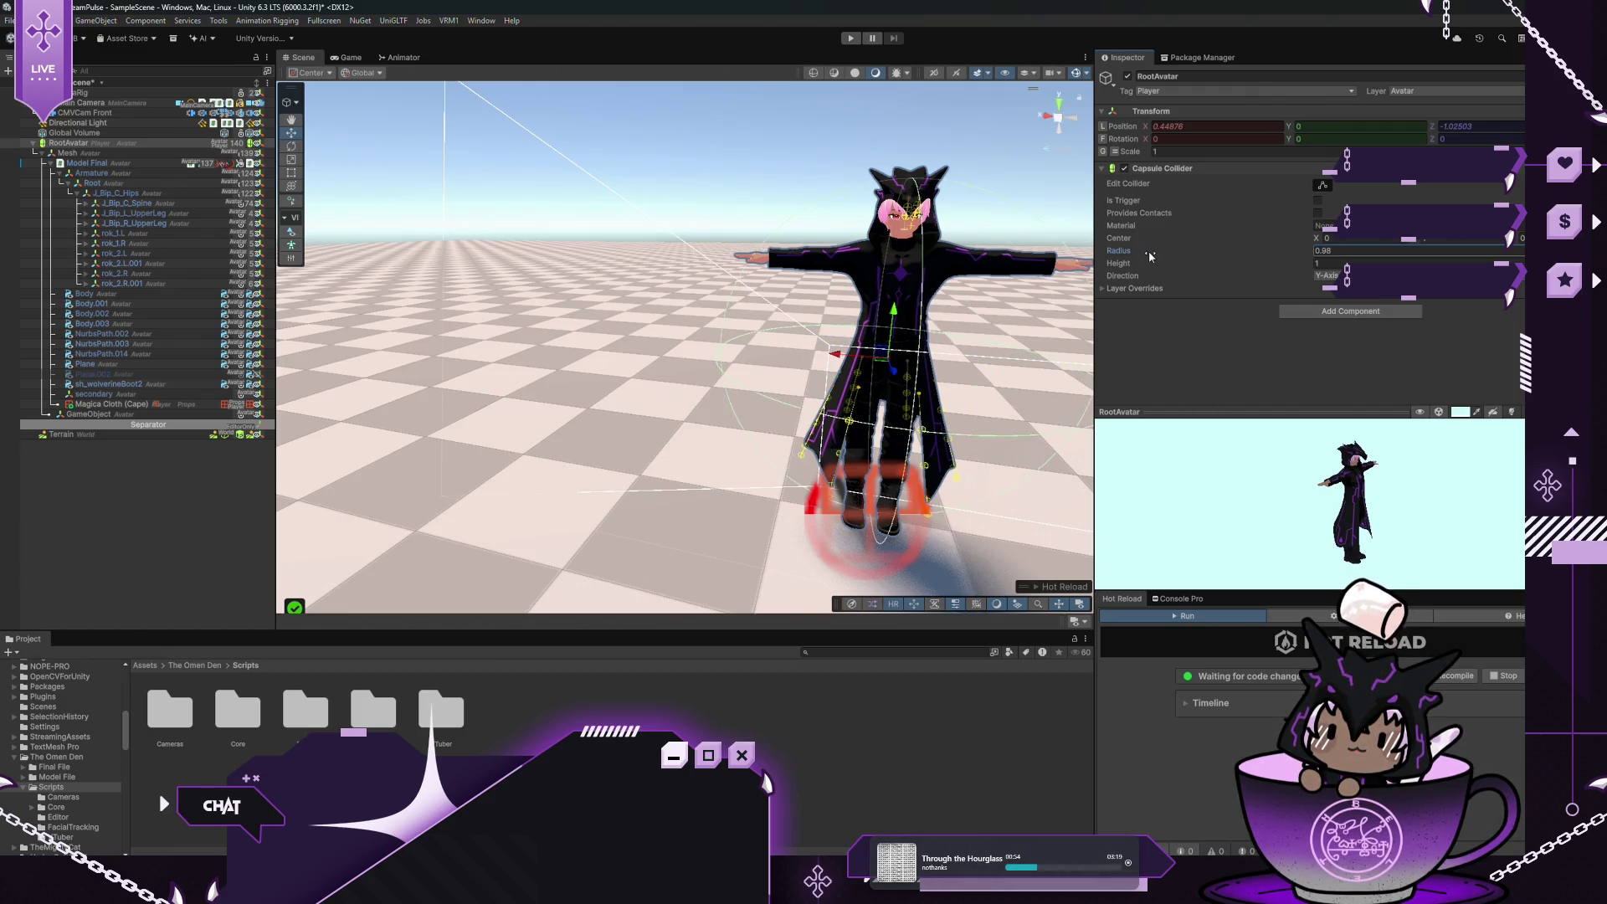
pyautogui.write('0.41')
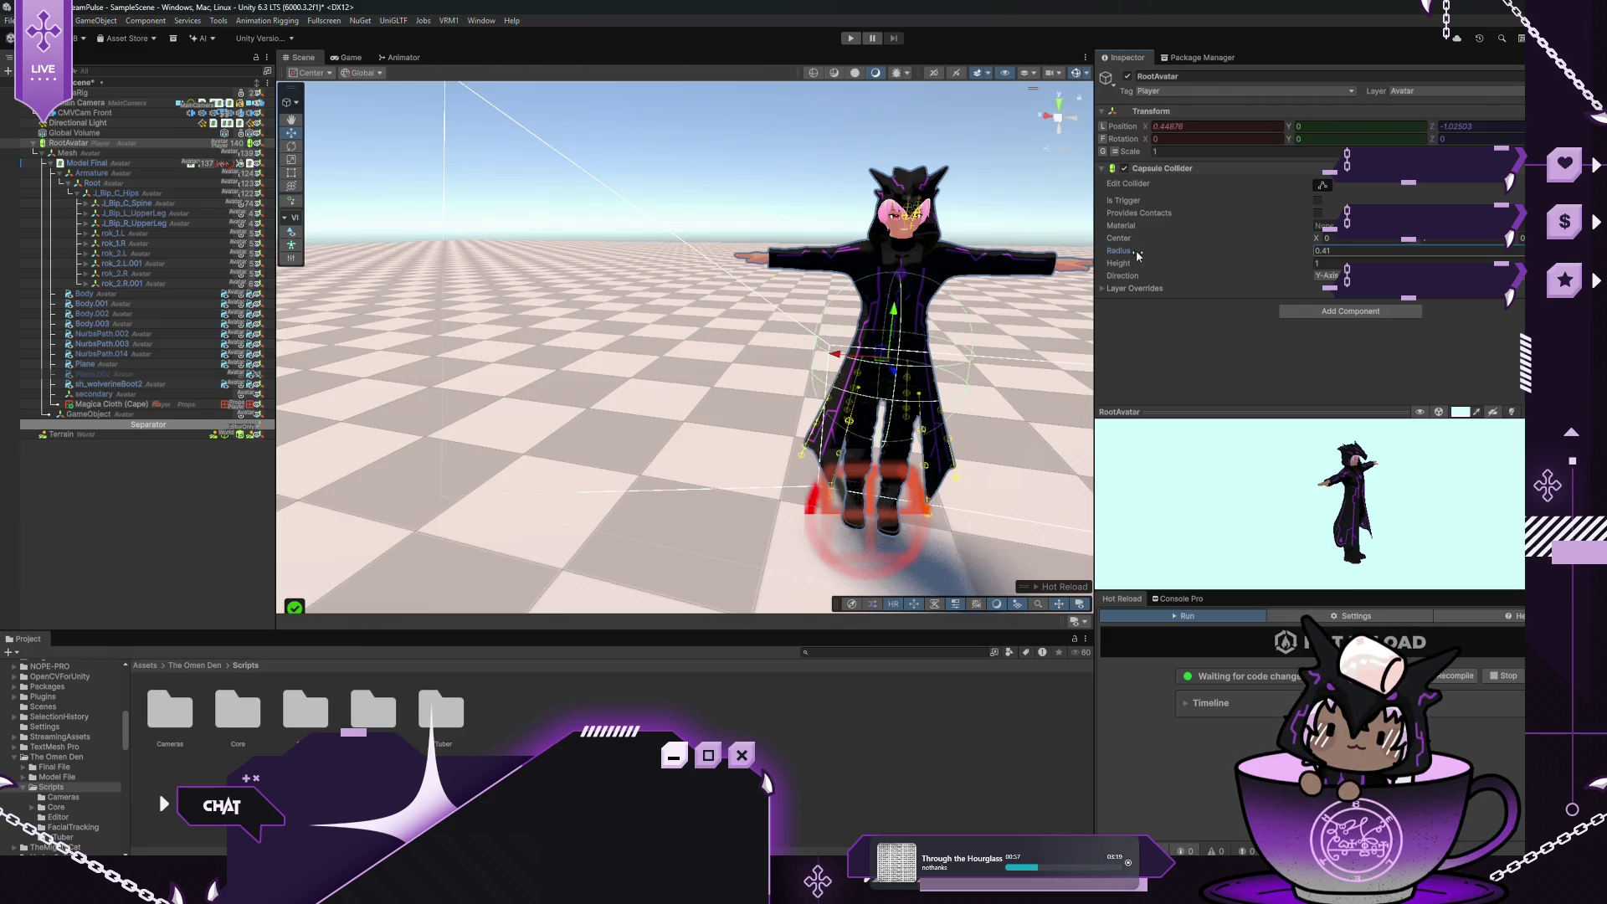
pyautogui.moveTo(1122, 268); pyautogui.dragTo(1154, 270)
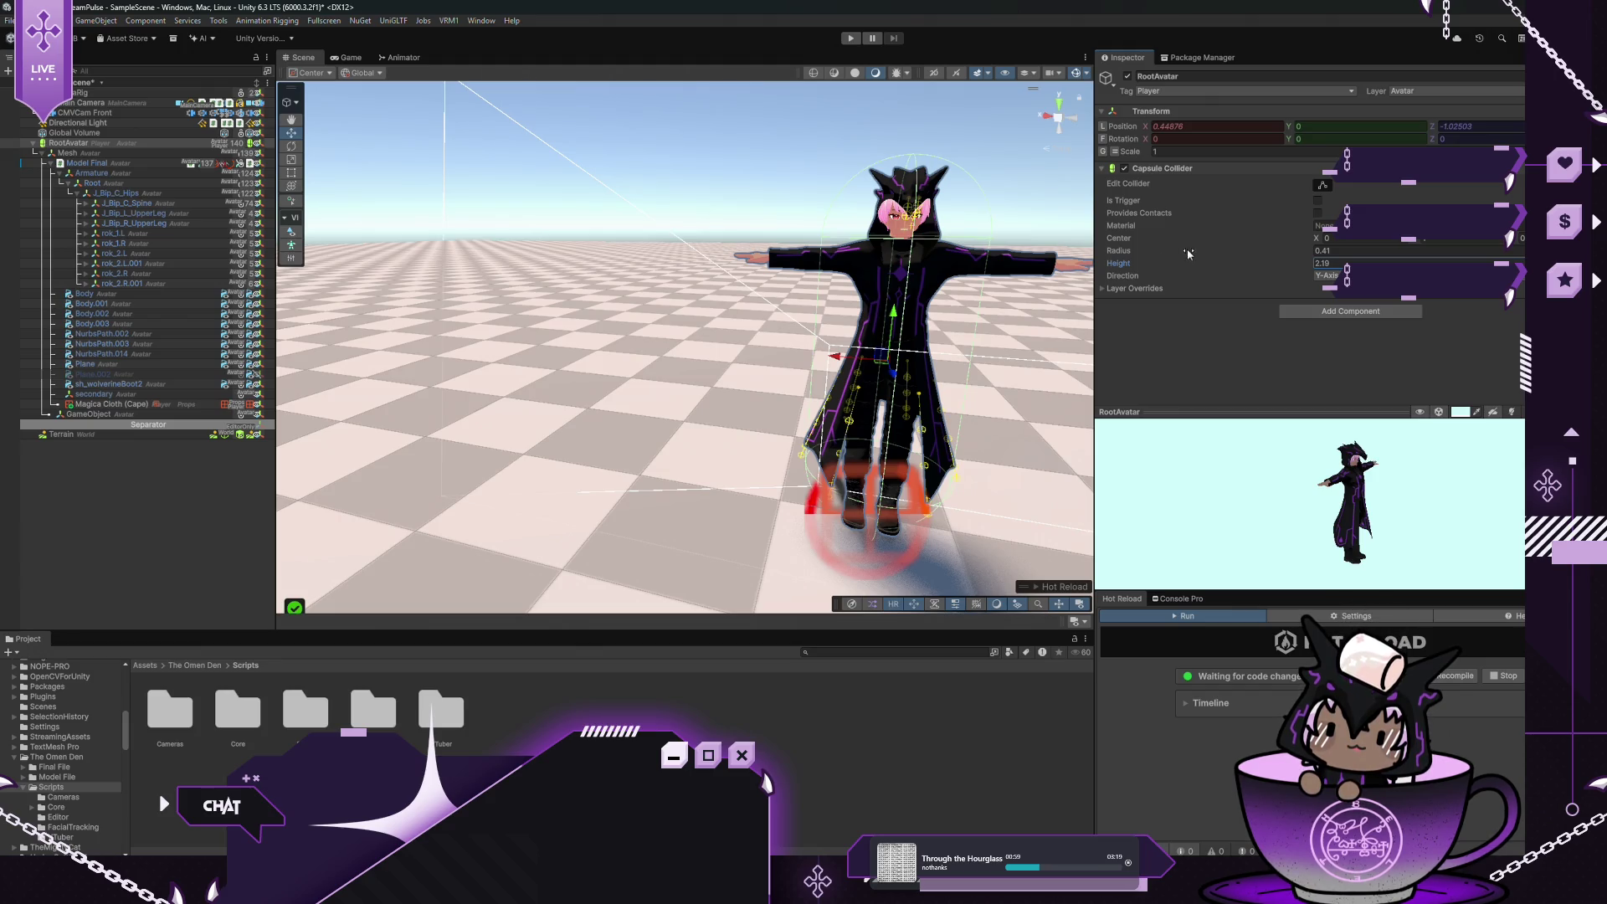
pyautogui.click(1420, 241)
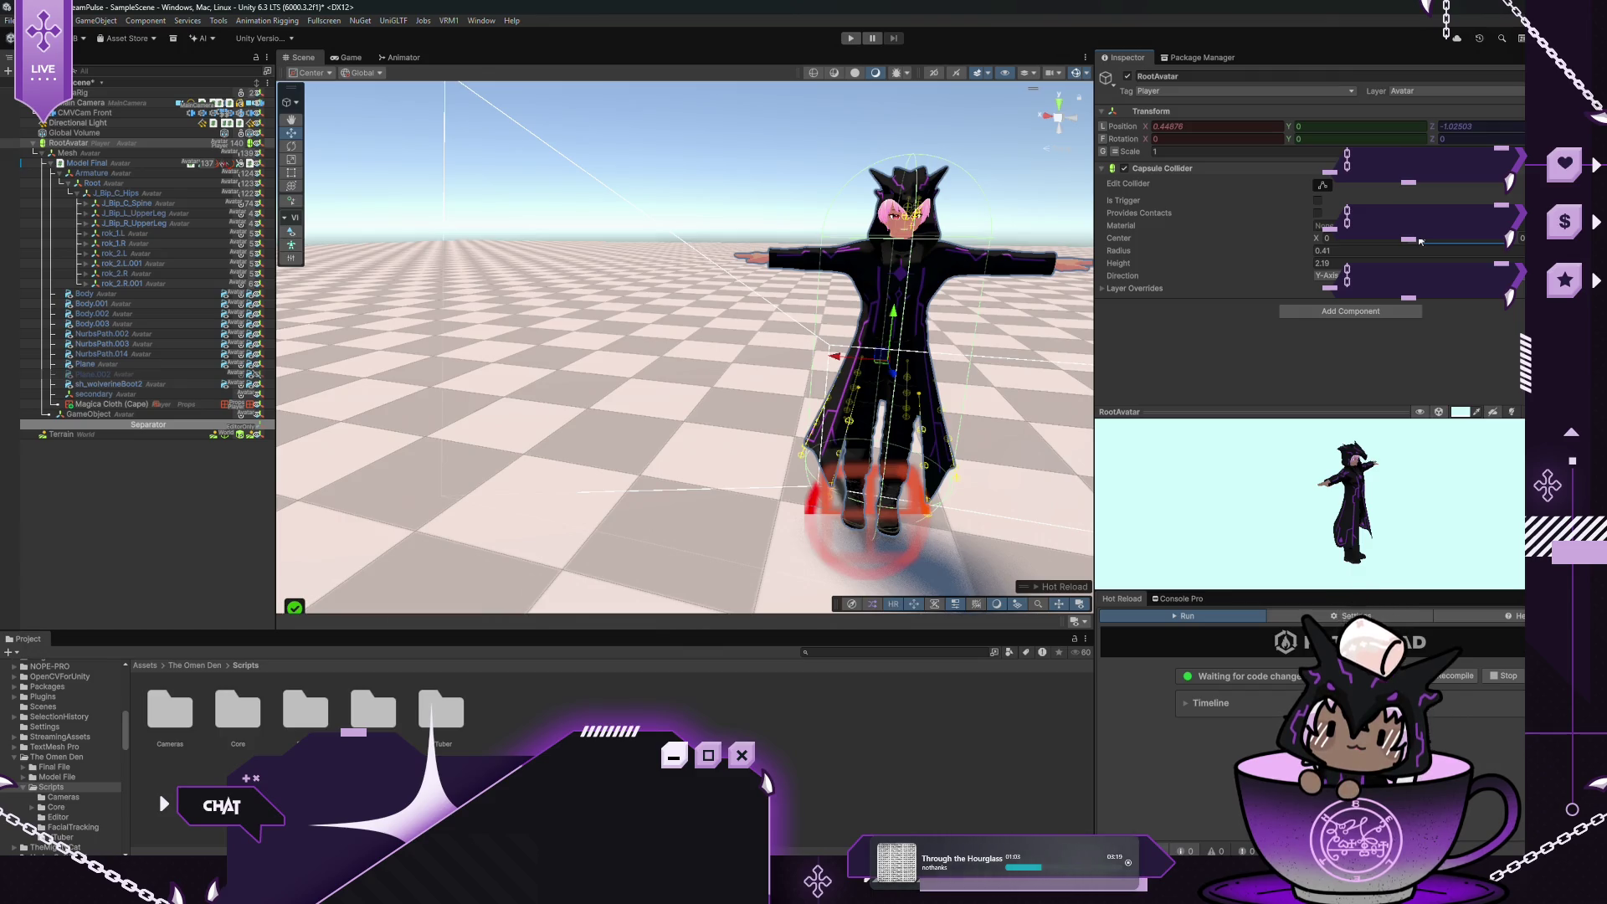
pyautogui.moveTo(1420, 241); pyautogui.dragTo(1417, 243)
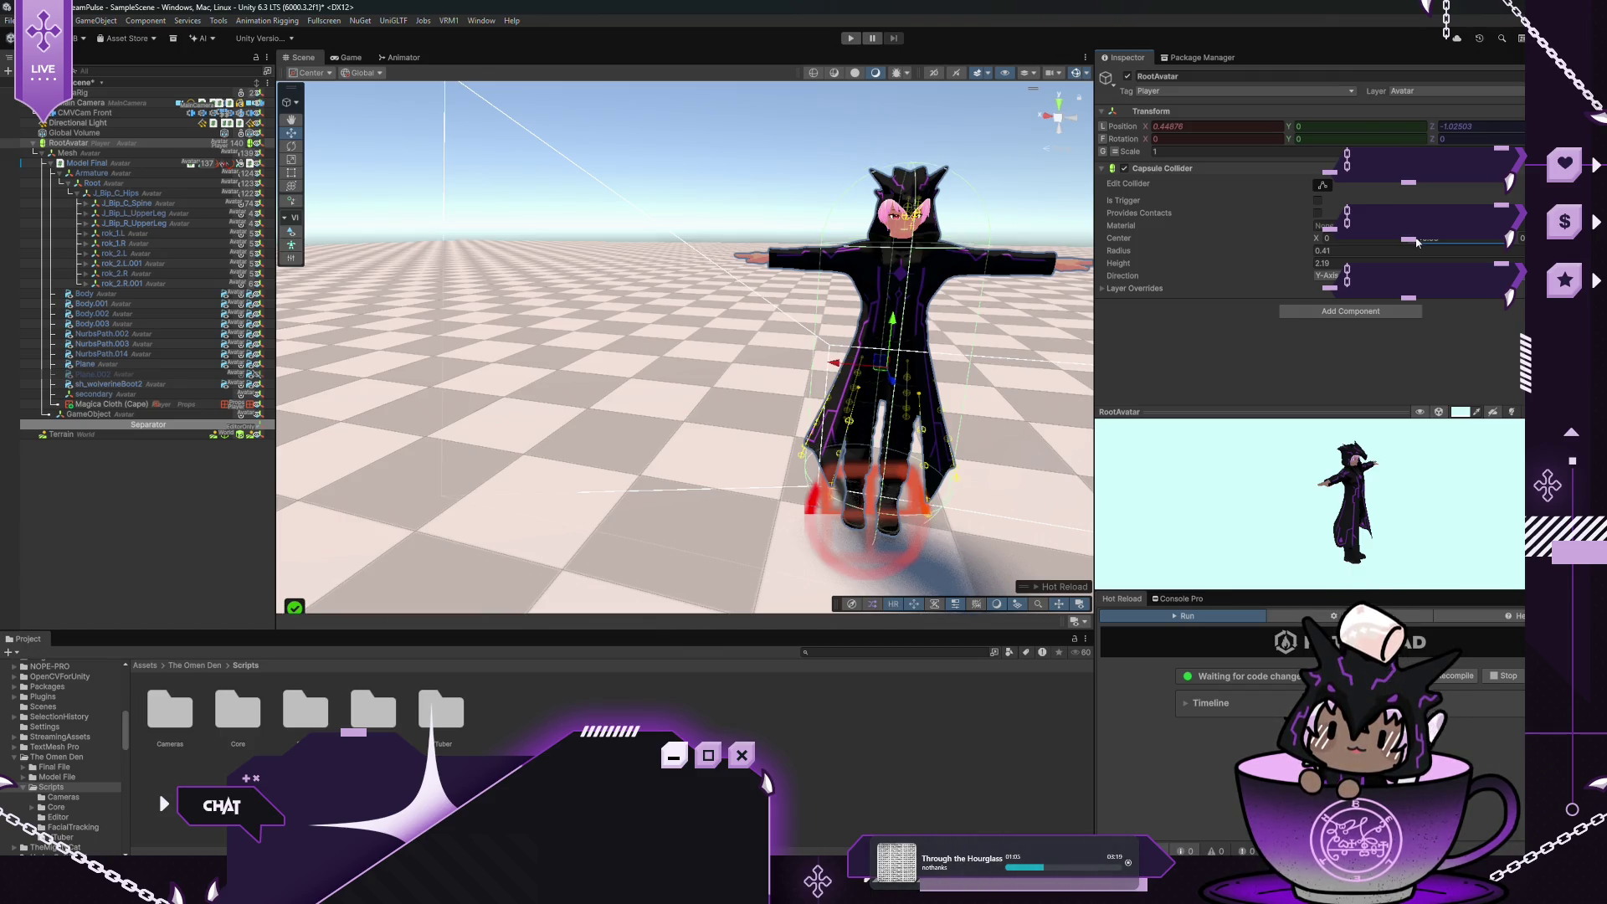
pyautogui.scroll(8, 990, 262)
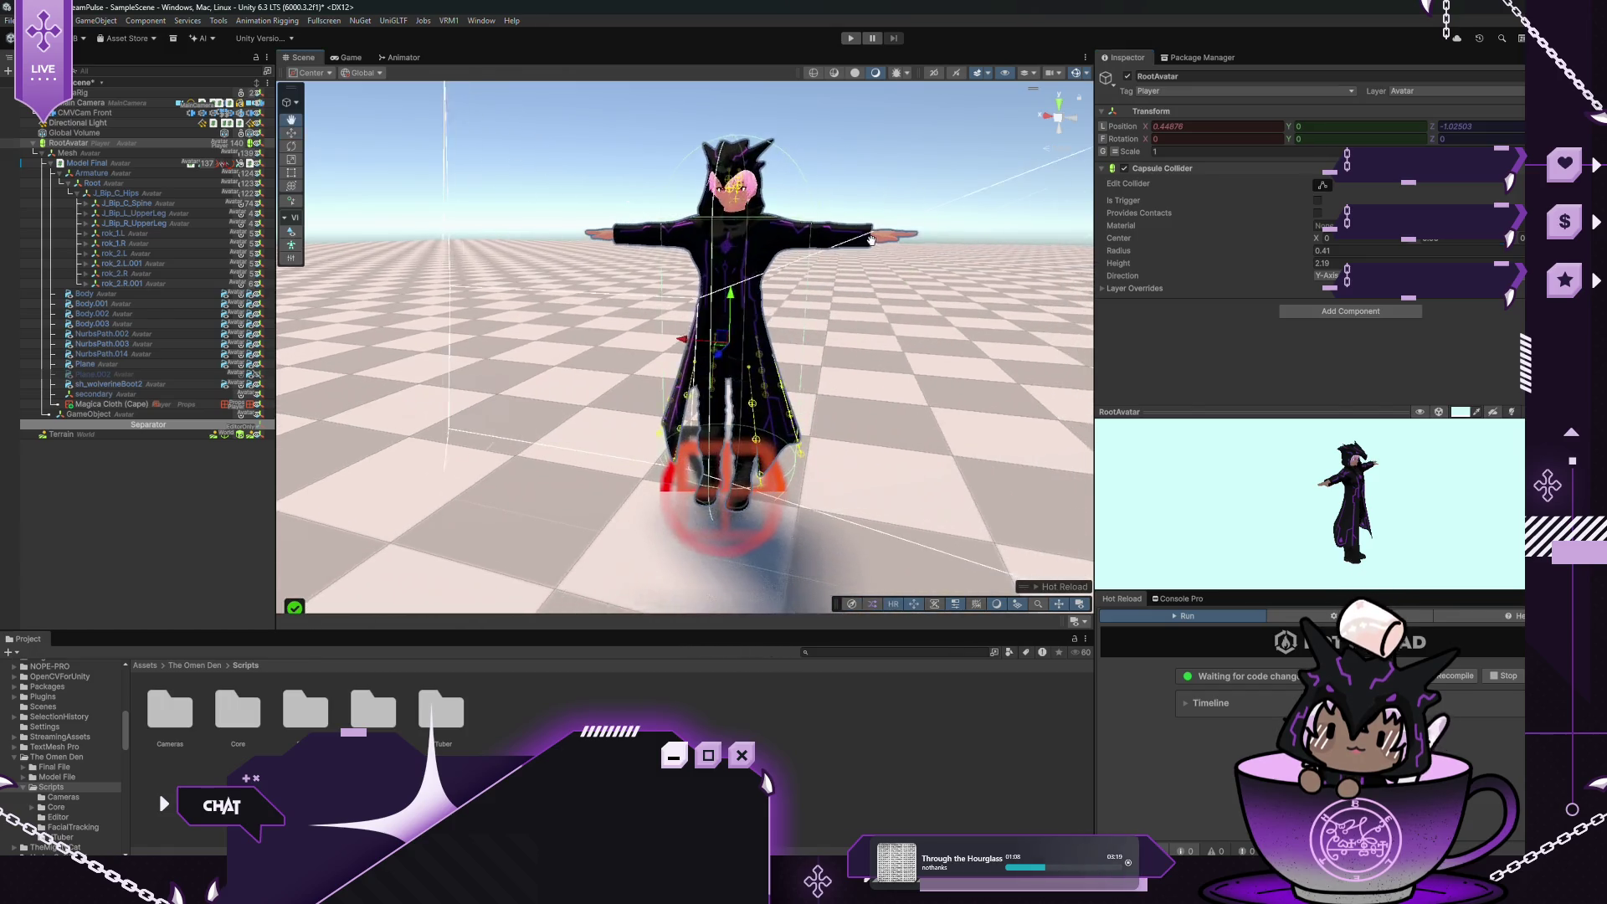
pyautogui.moveTo(804, 208)
pyautogui.mouseDown()
pyautogui.moveTo(803, 109)
pyautogui.moveTo(848, 431)
pyautogui.mouseUp()
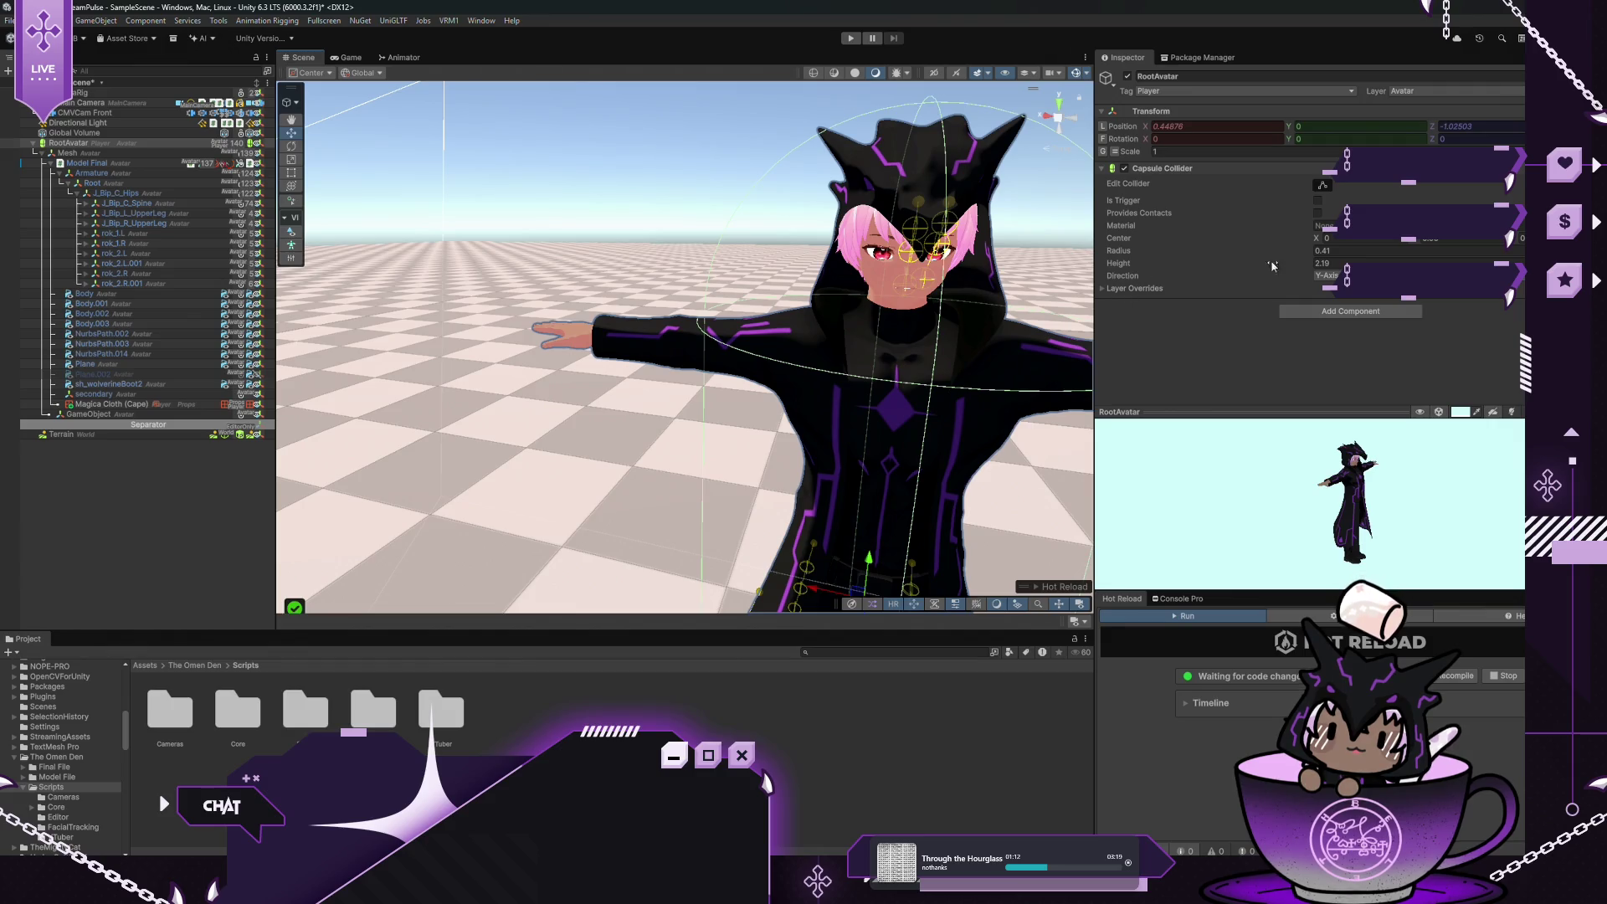
pyautogui.click(850, 39)
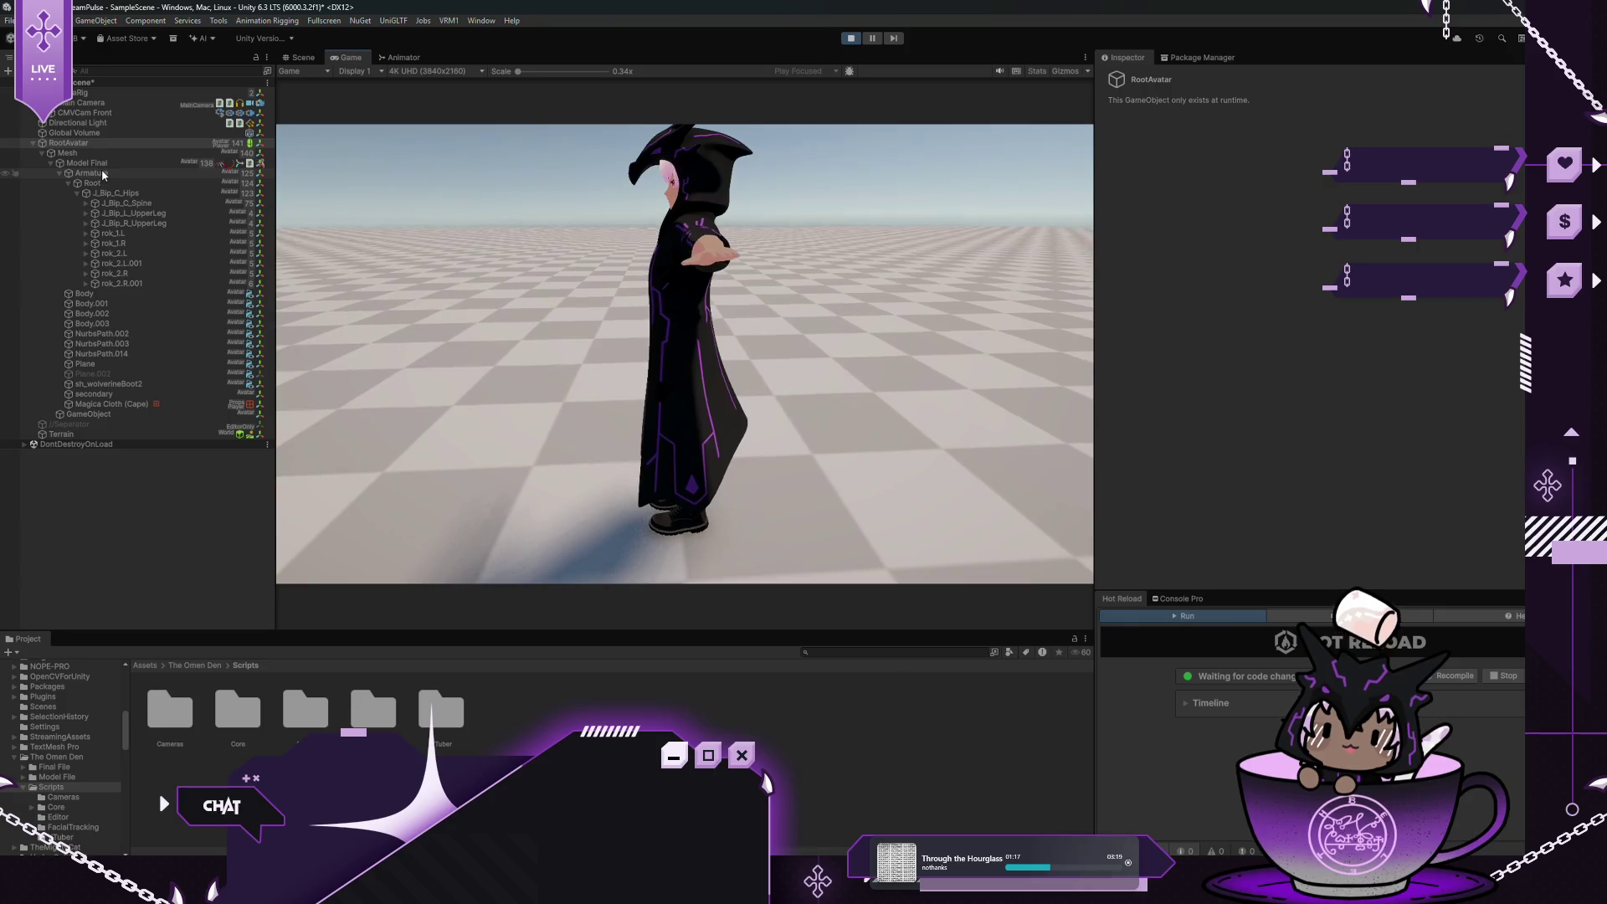
# Turn Model Final slightly around Y during play, then stop play mode
pyautogui.click(114, 164)
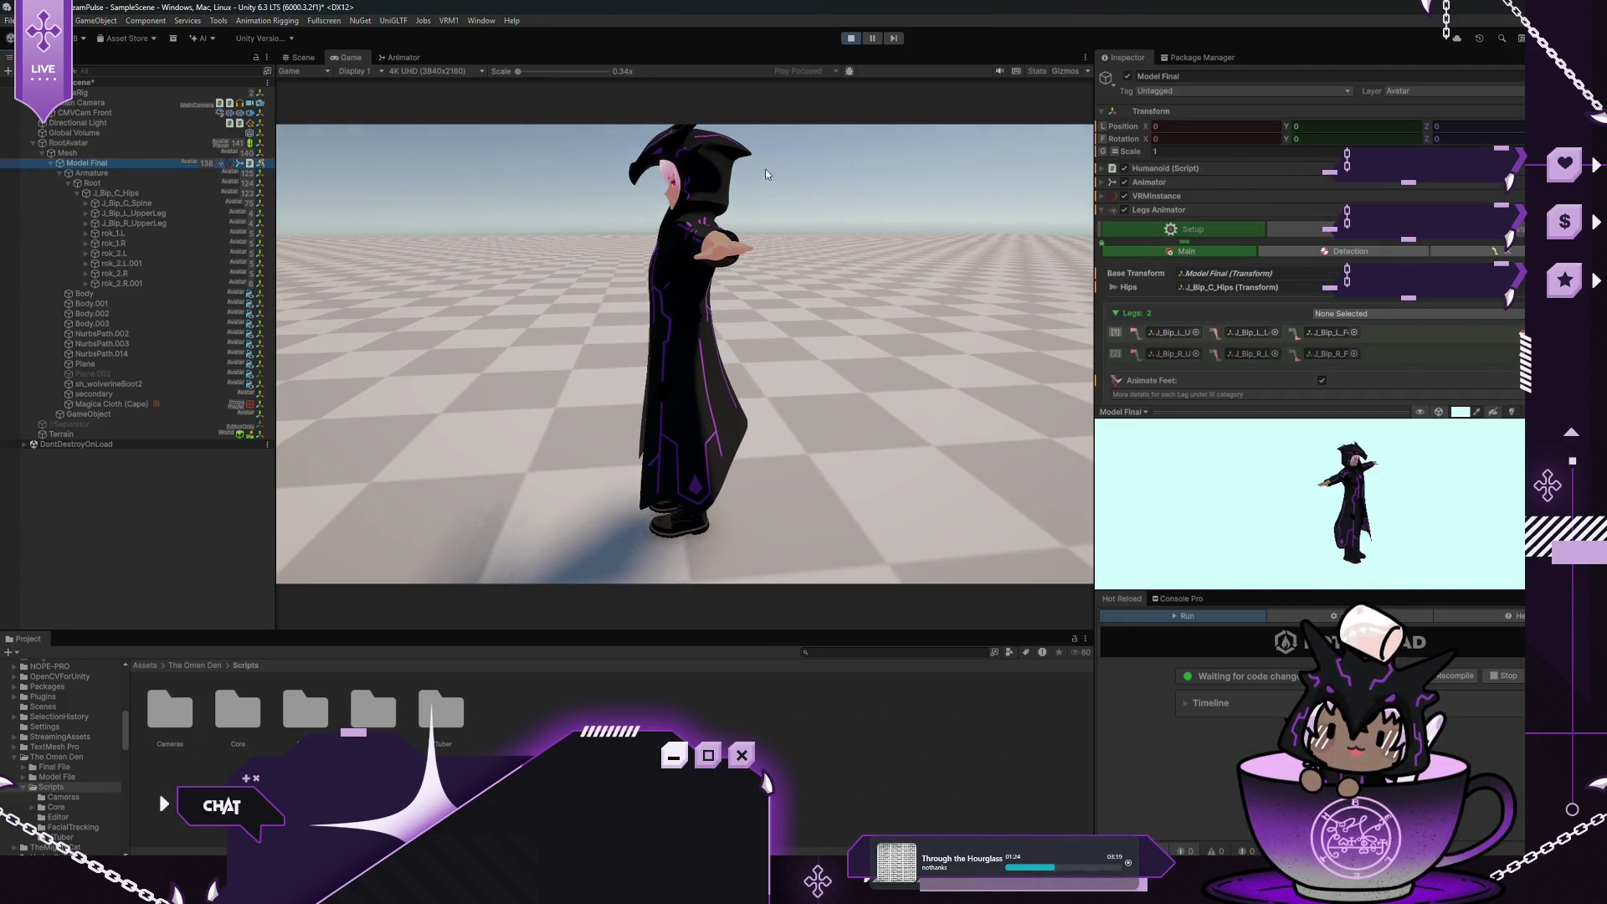
pyautogui.moveTo(1289, 140)
pyautogui.mouseDown()
pyautogui.moveTo(1277, 134)
pyautogui.moveTo(1489, 200)
pyautogui.moveTo(1372, 168)
pyautogui.mouseUp()
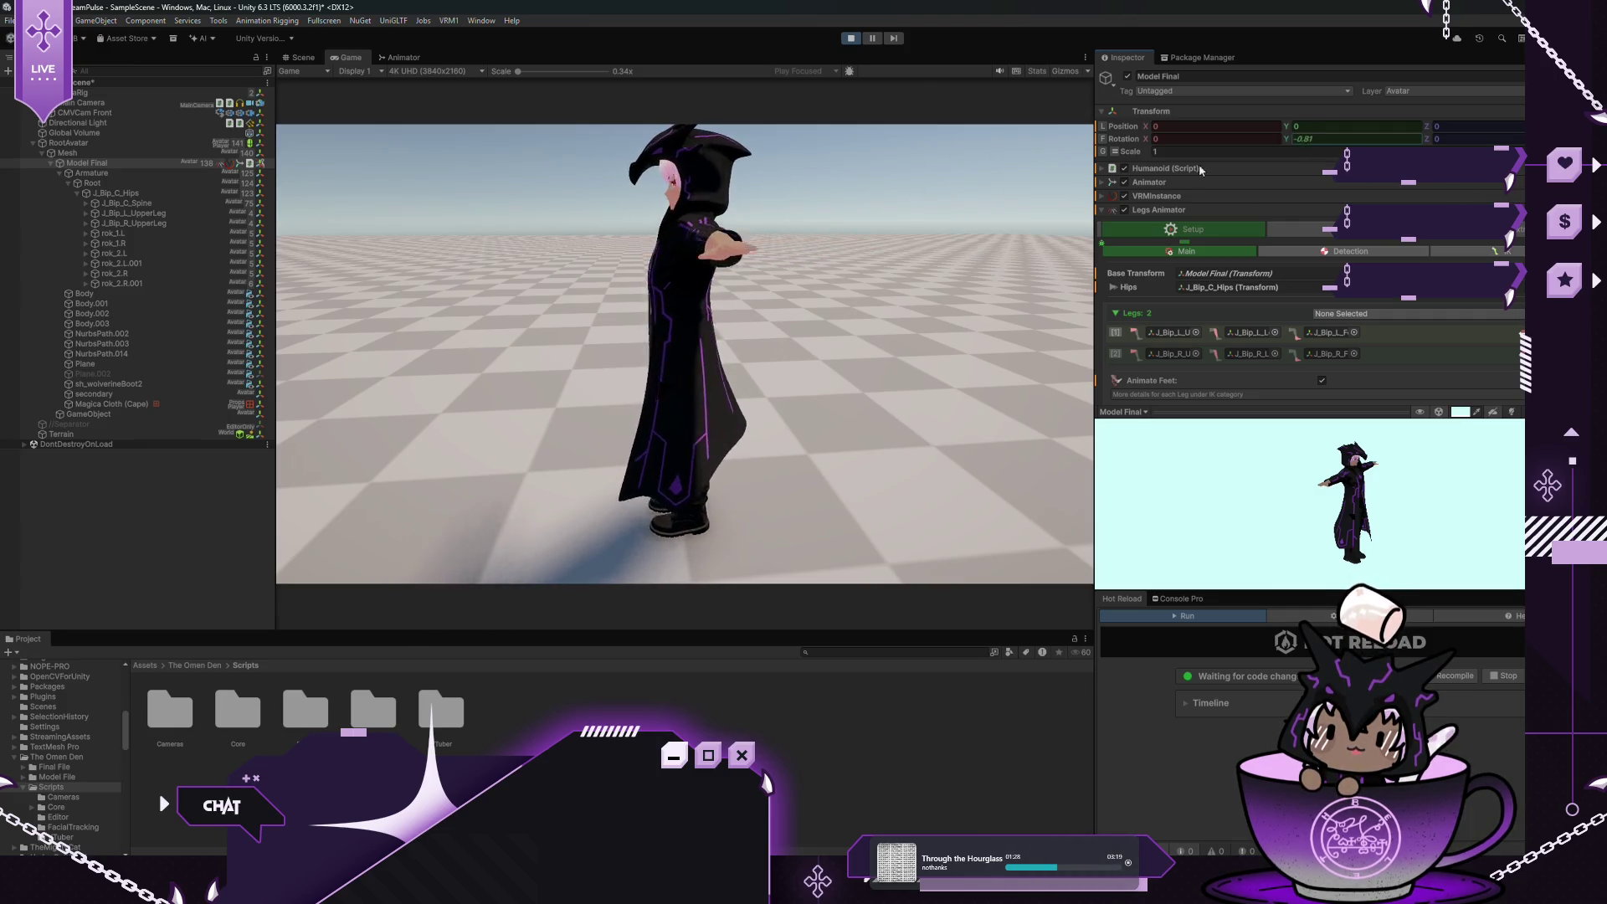
pyautogui.click(850, 38)
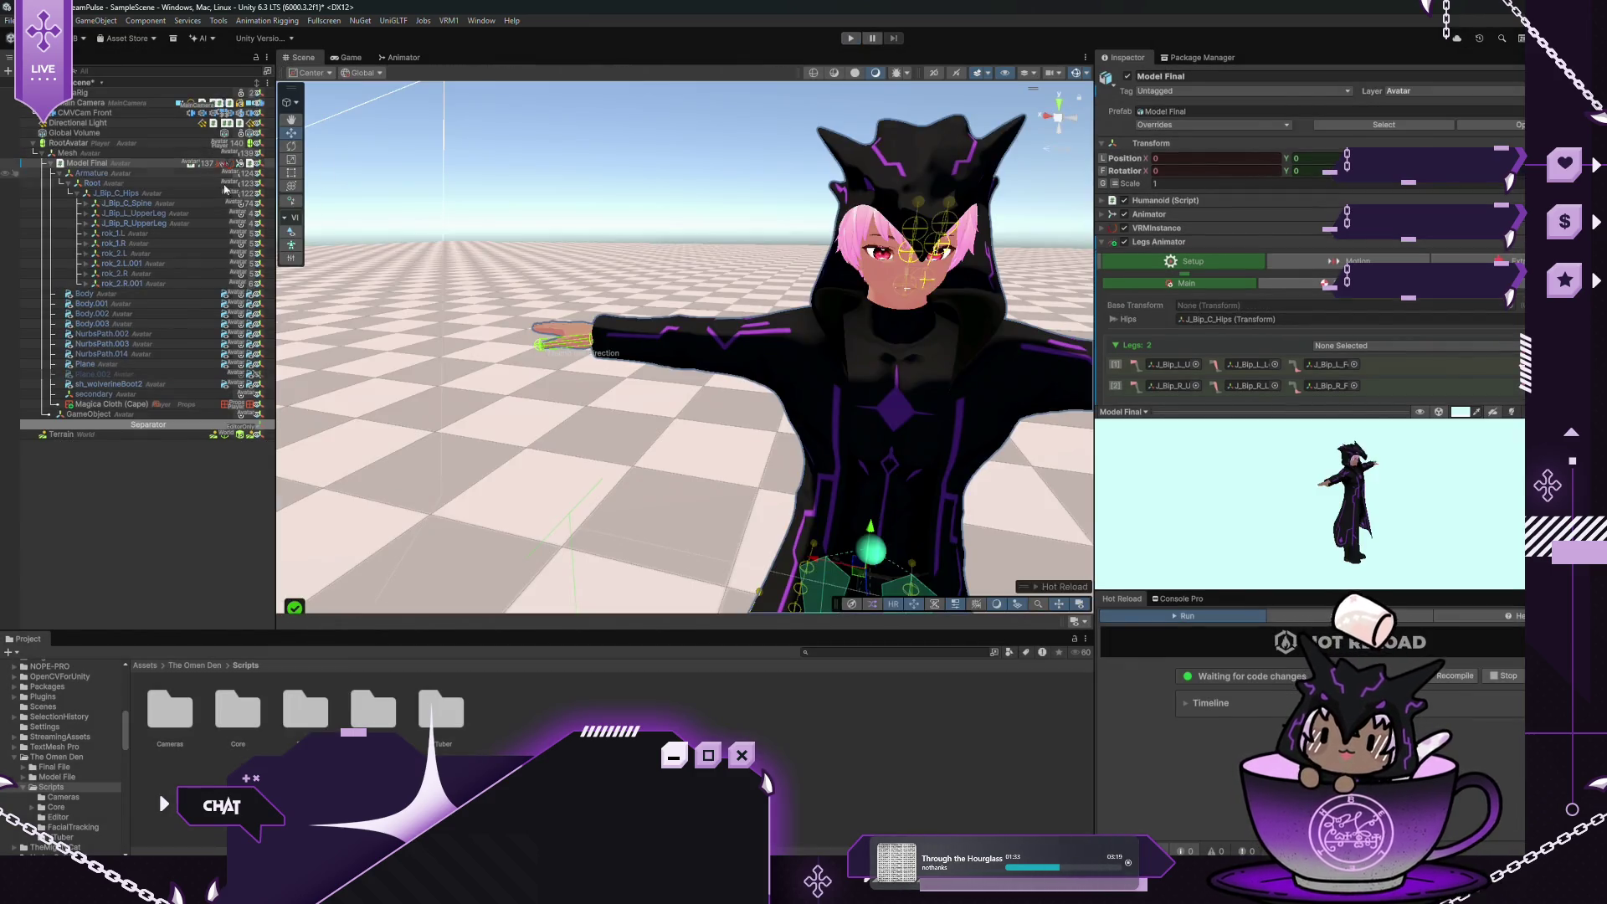
# Make RootAvatar the Legs Animator's Base Transform and keep the Straight Down raycast style
pyautogui.scroll(-1, 1317, 261)
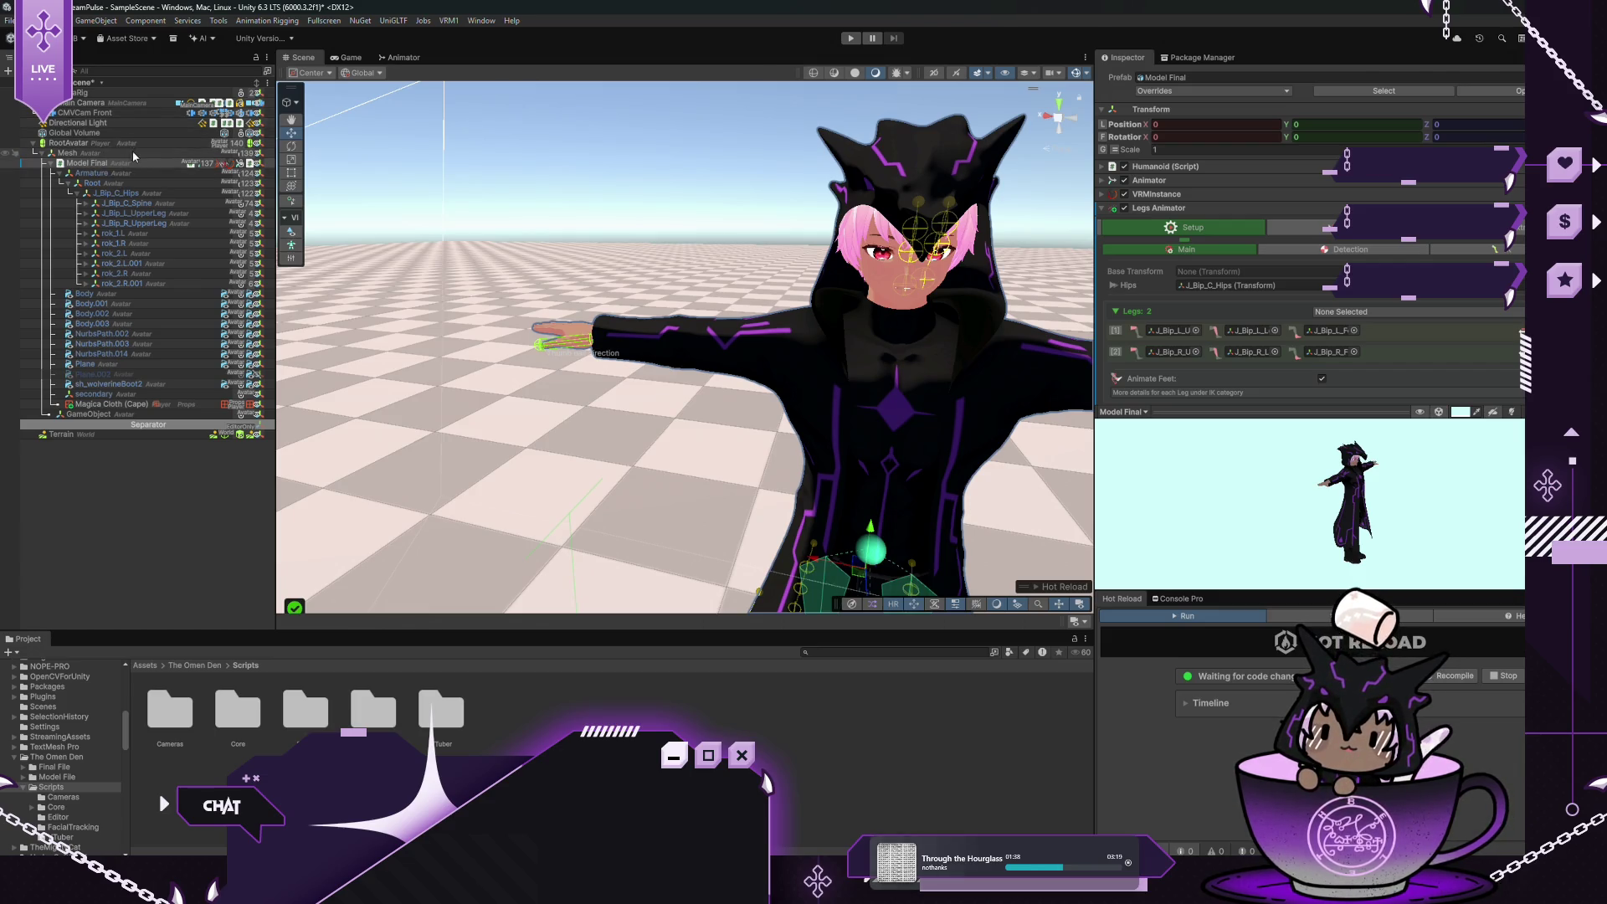
pyautogui.moveTo(149, 147)
pyautogui.mouseDown()
pyautogui.moveTo(691, 150)
pyautogui.moveTo(1255, 272)
pyautogui.mouseUp()
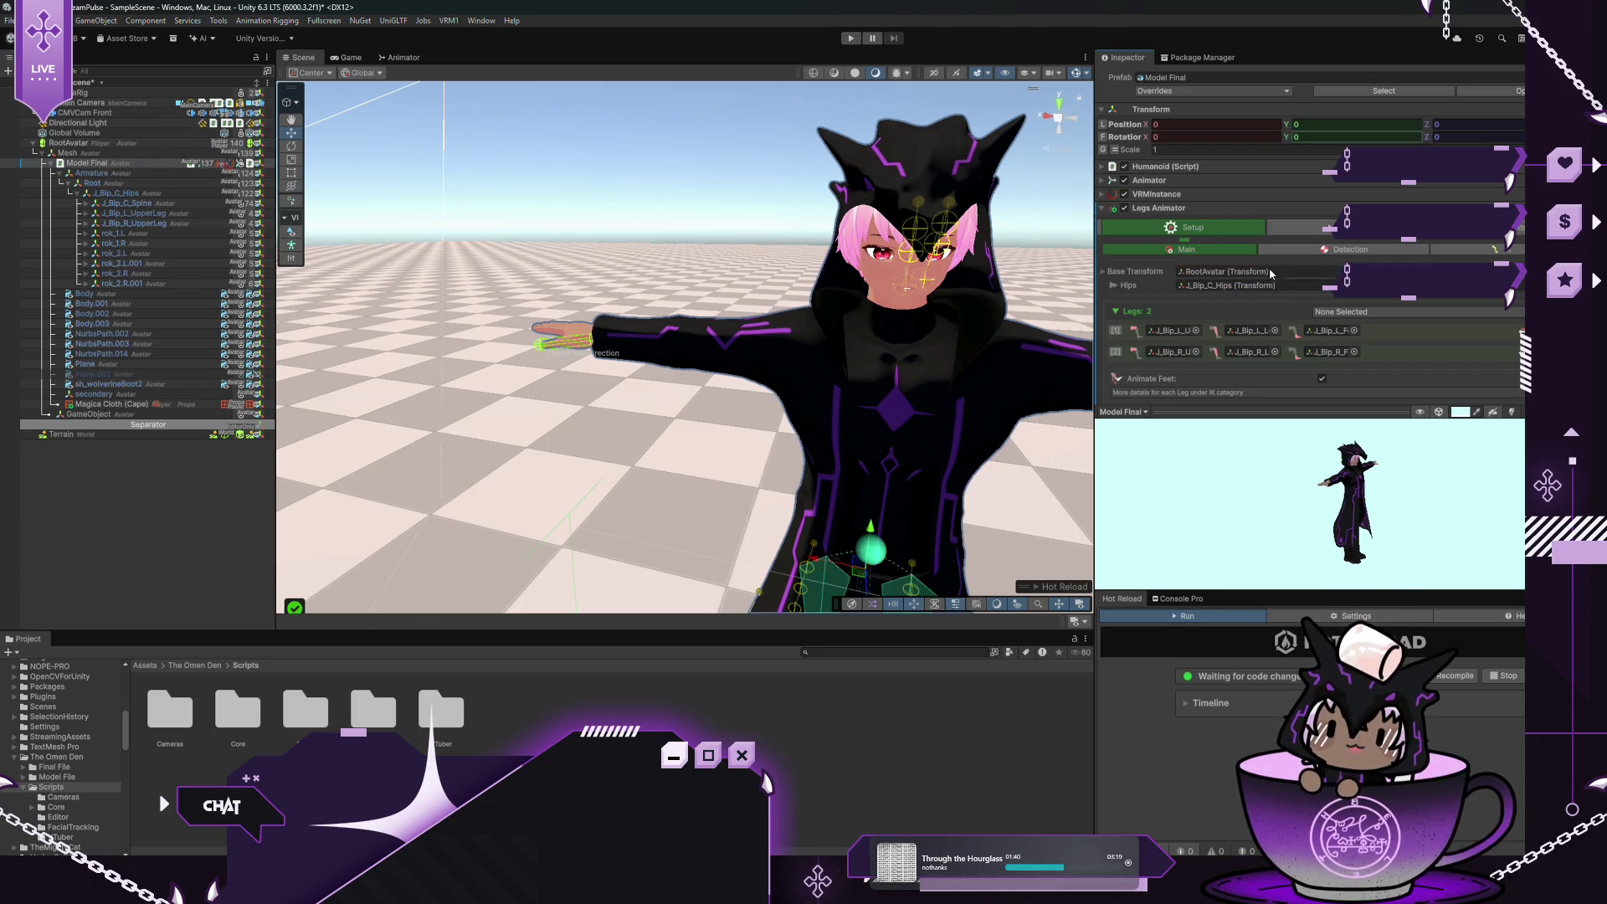
pyautogui.click(1410, 245)
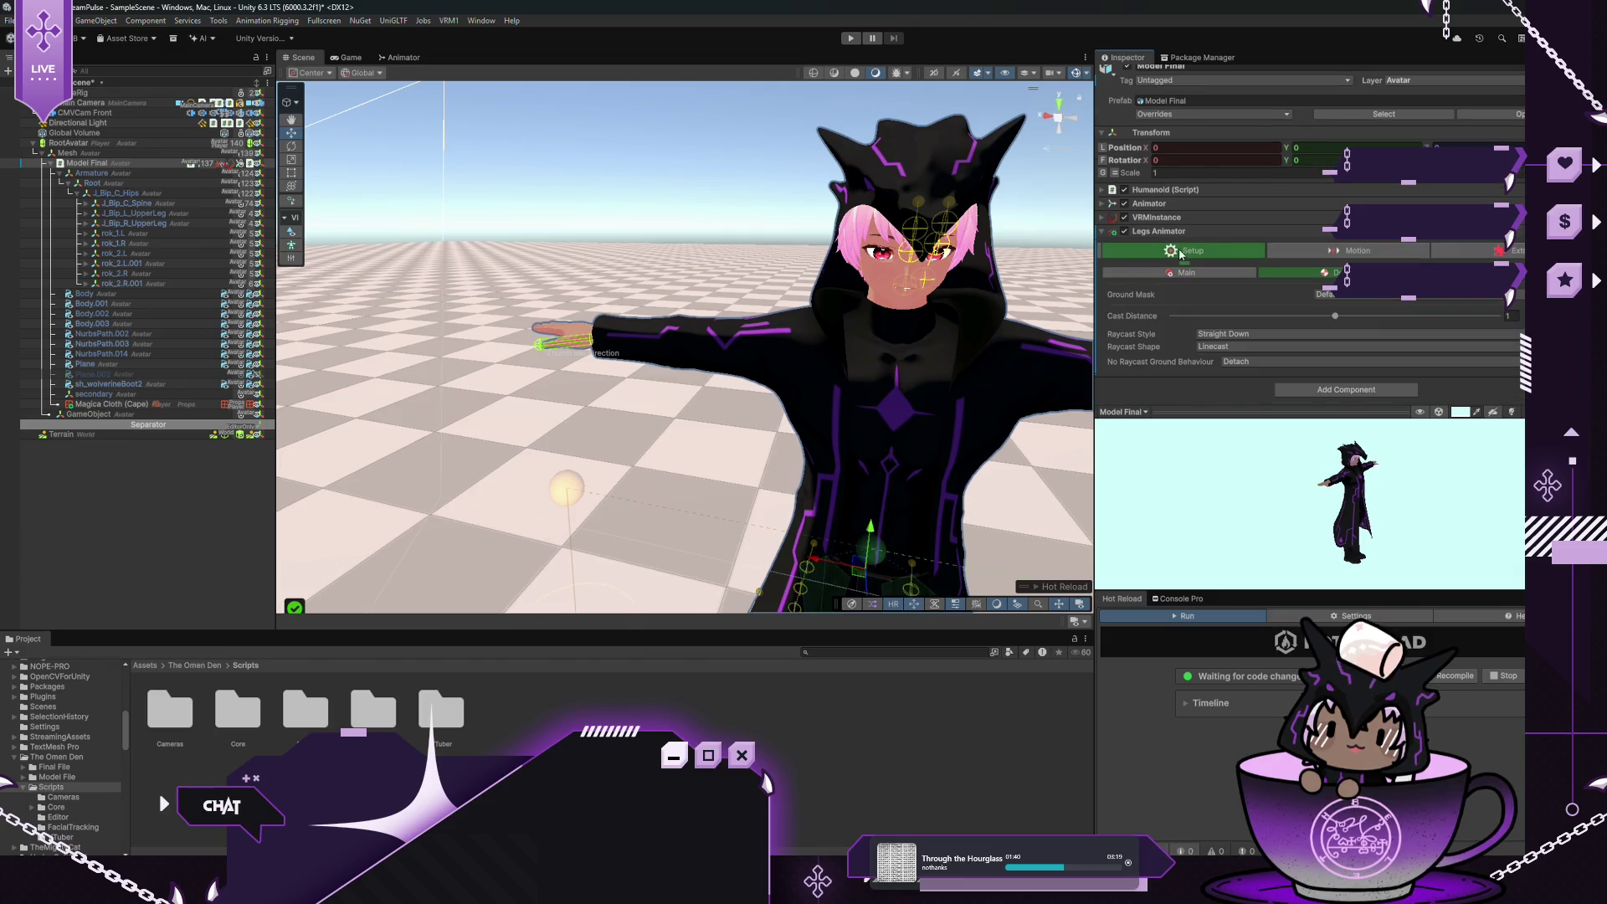
pyautogui.click(1223, 334)
pyautogui.click(1153, 337)
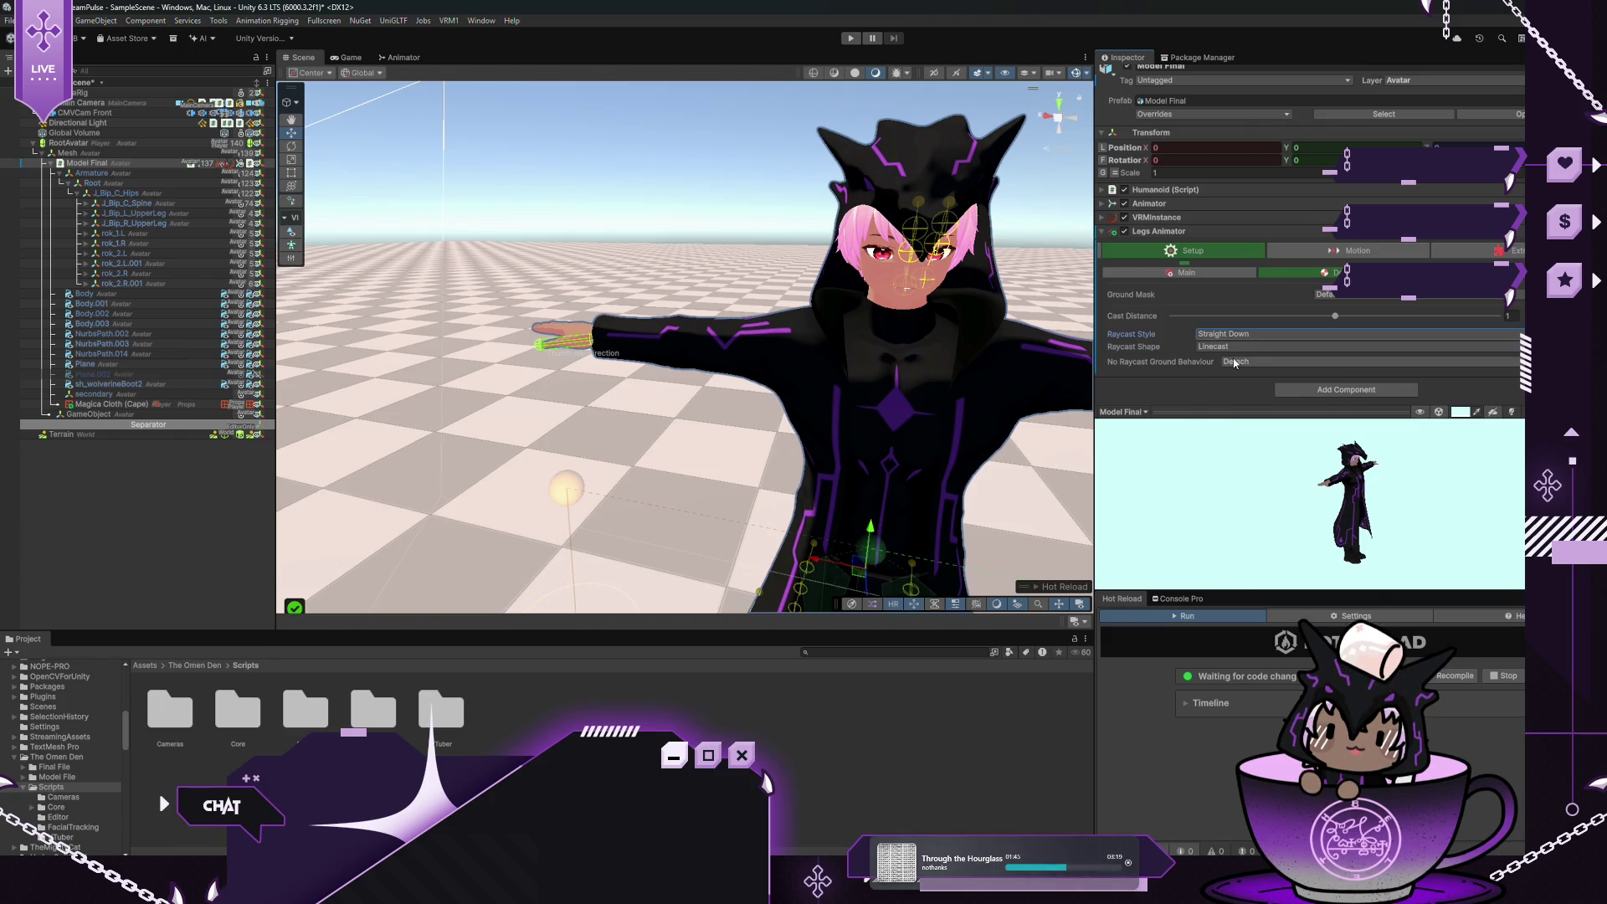
# Add the World layer to the Legs Animator's Ground Mask and start play mode
pyautogui.click(1159, 365)
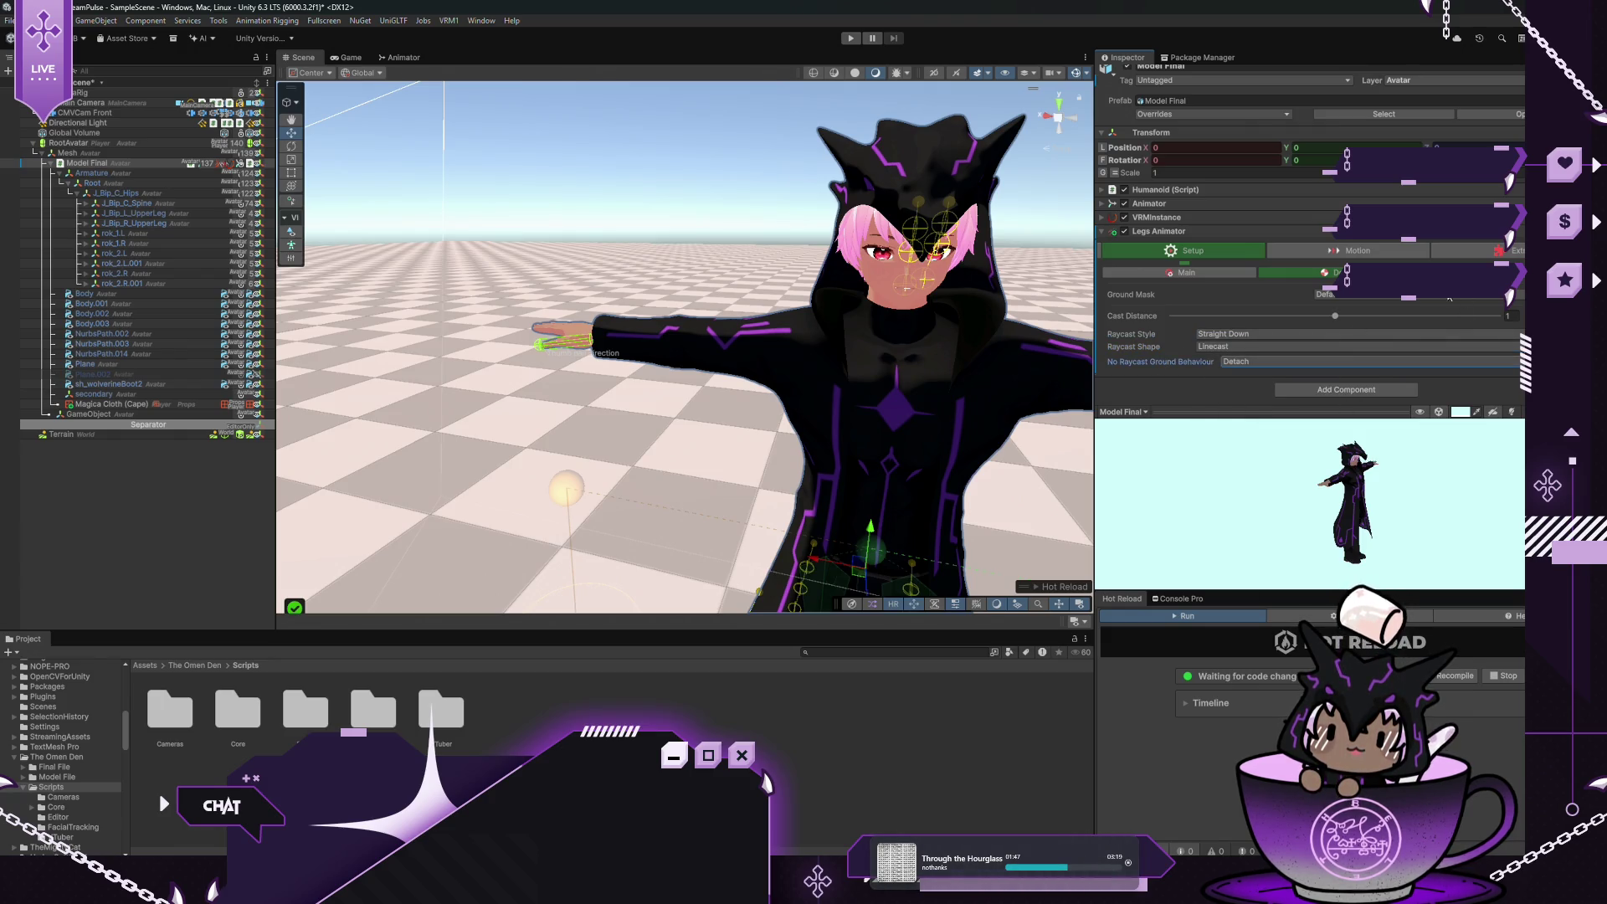
pyautogui.click(1400, 300)
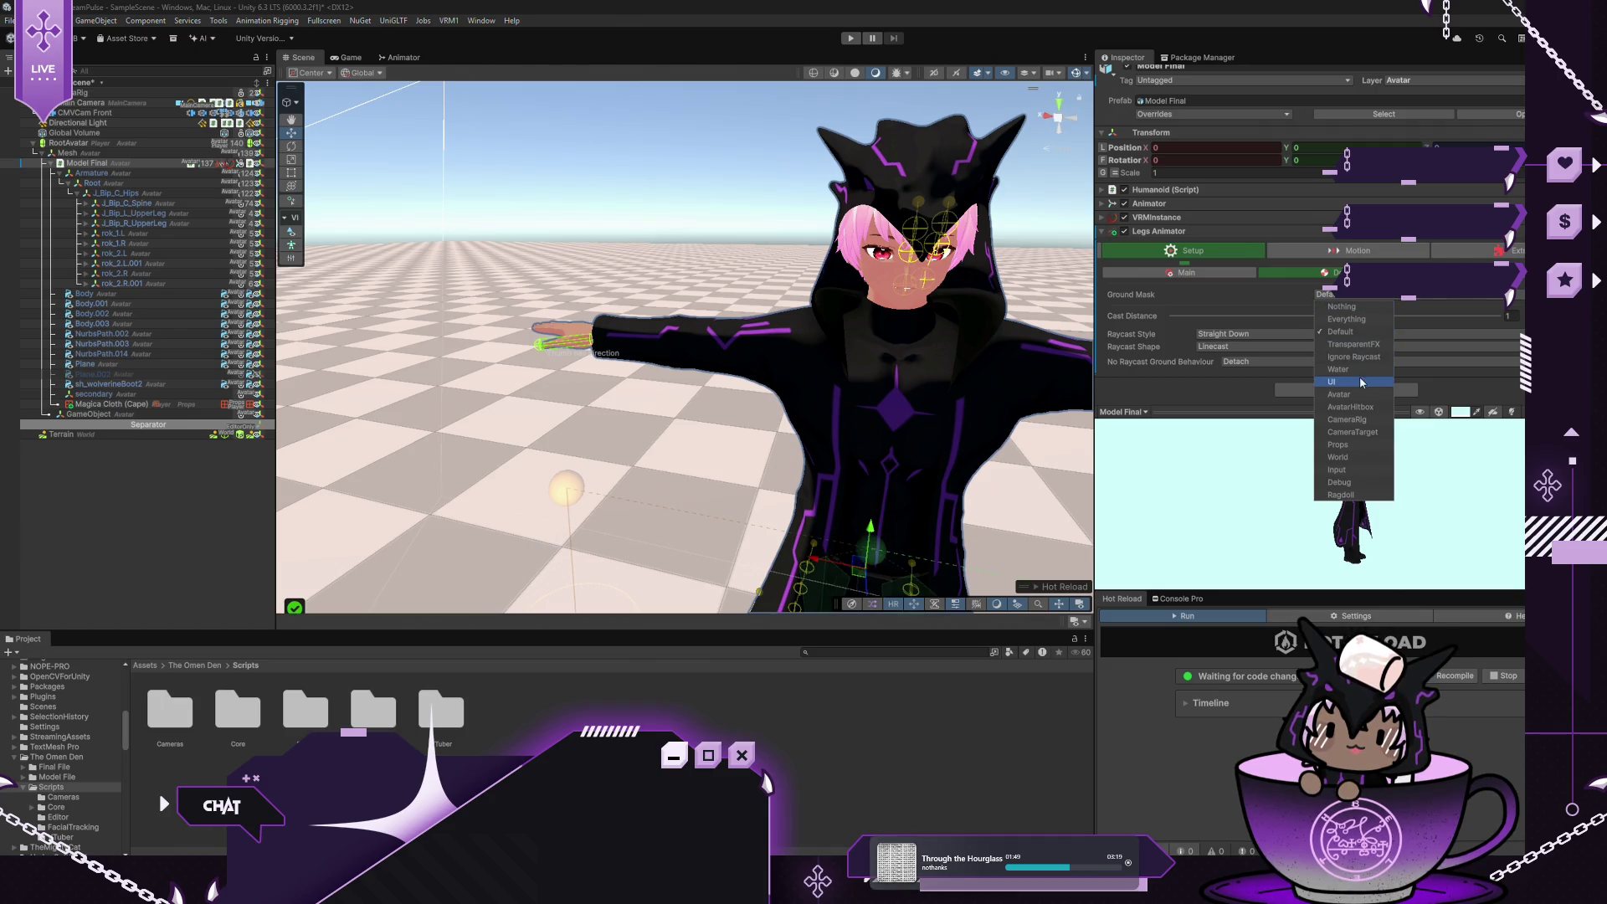
pyautogui.click(1354, 458)
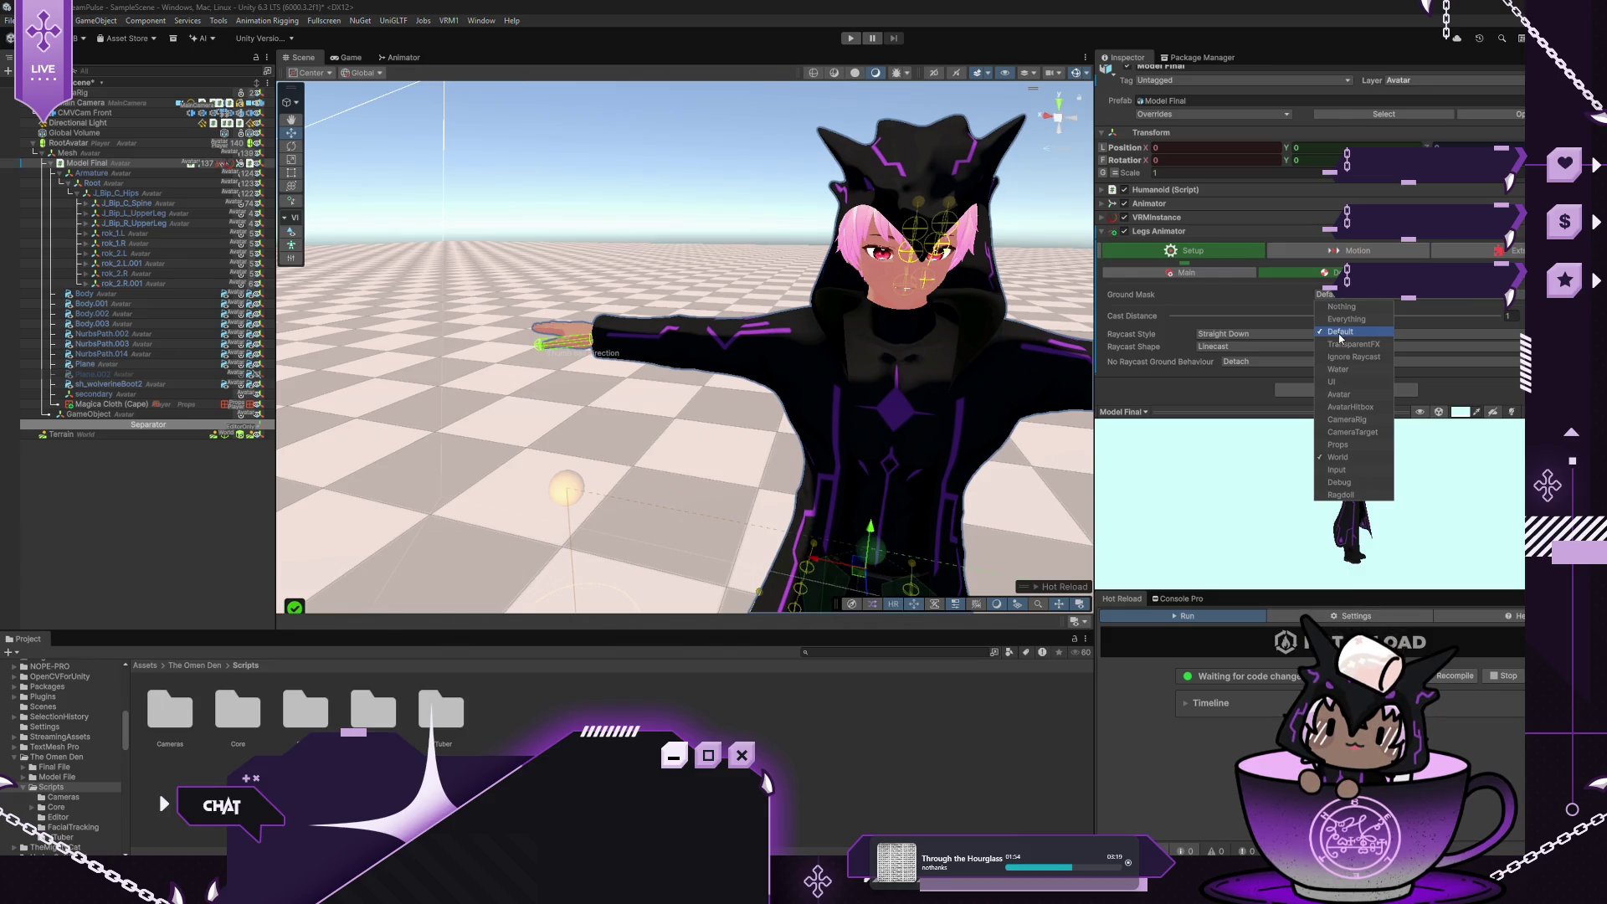
pyautogui.click(1239, 288)
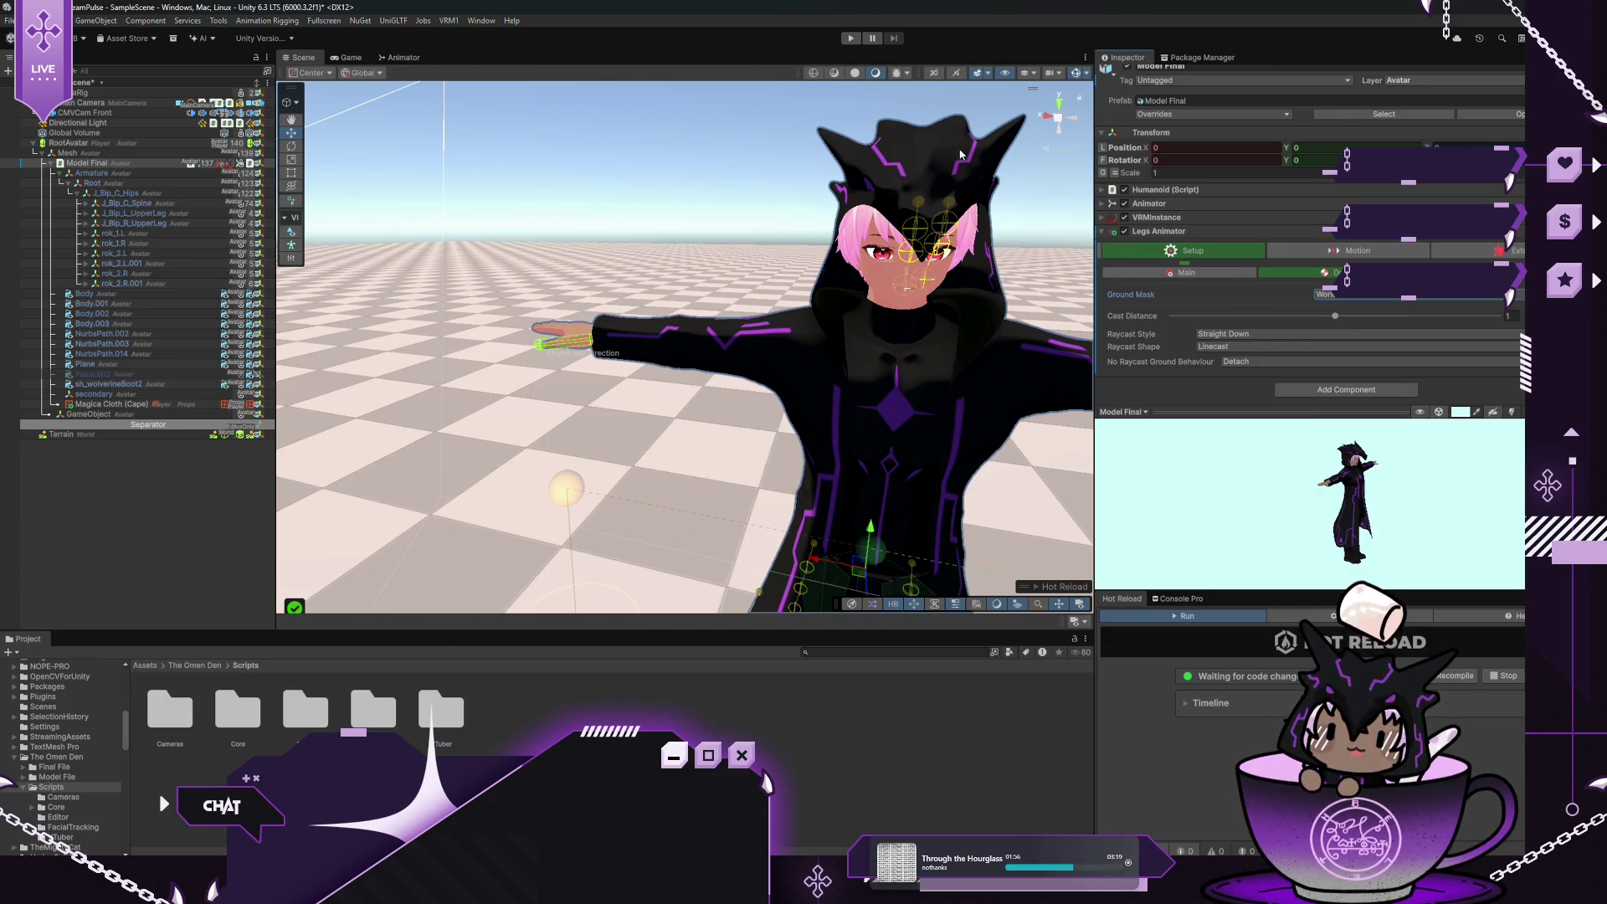
pyautogui.click(851, 38)
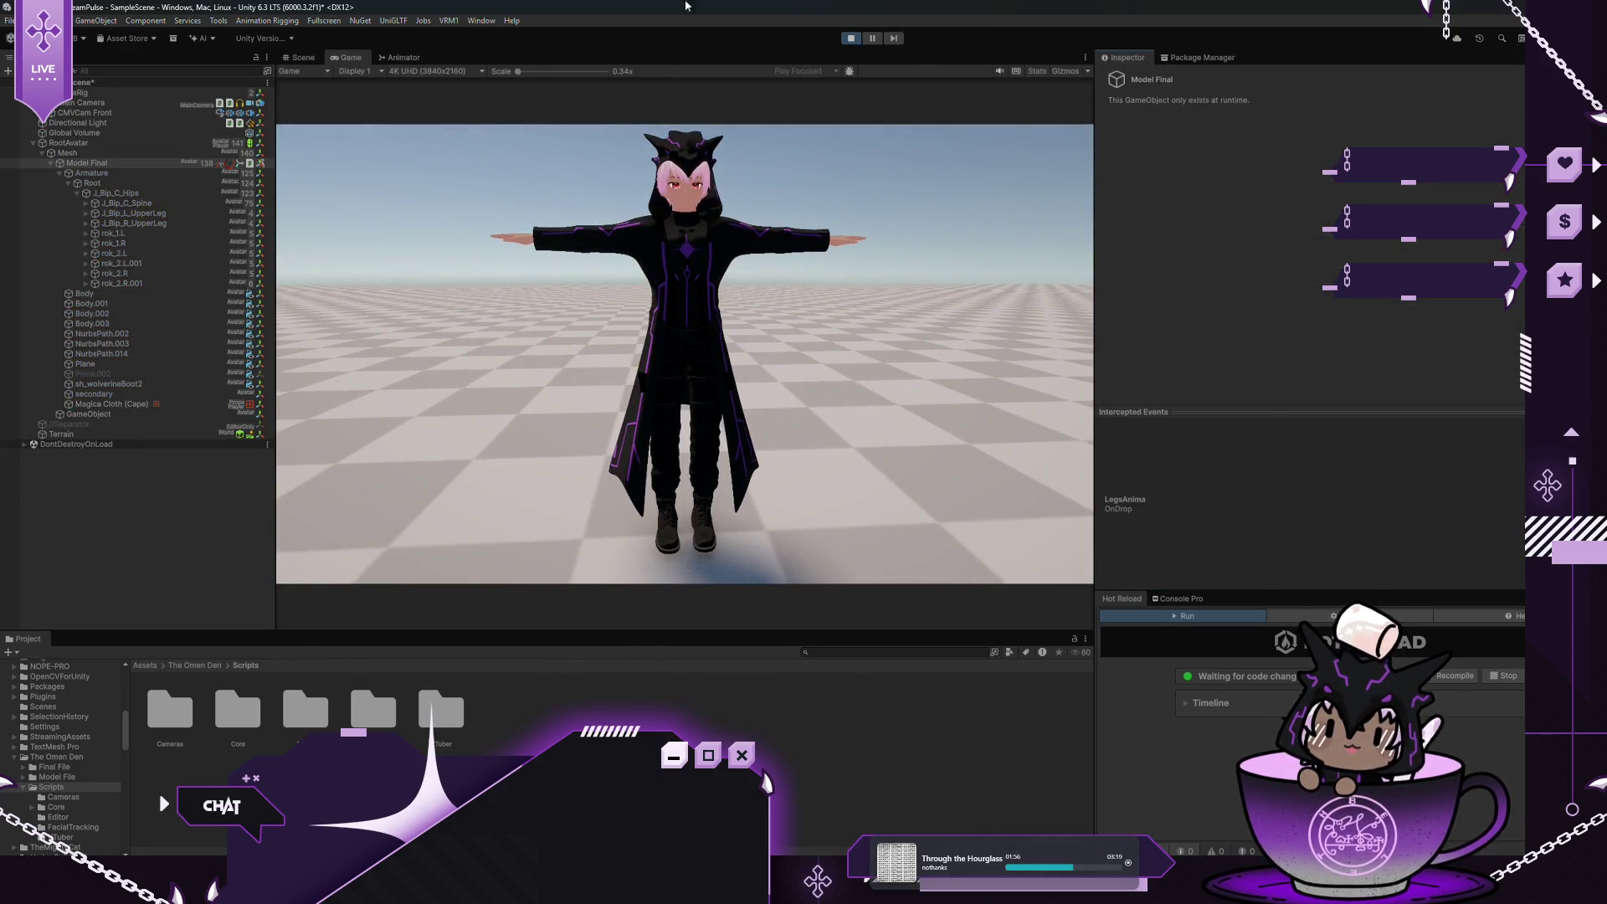
# Rotate Model Final around Y during play to test leg stepping, then stop play
pyautogui.click(115, 165)
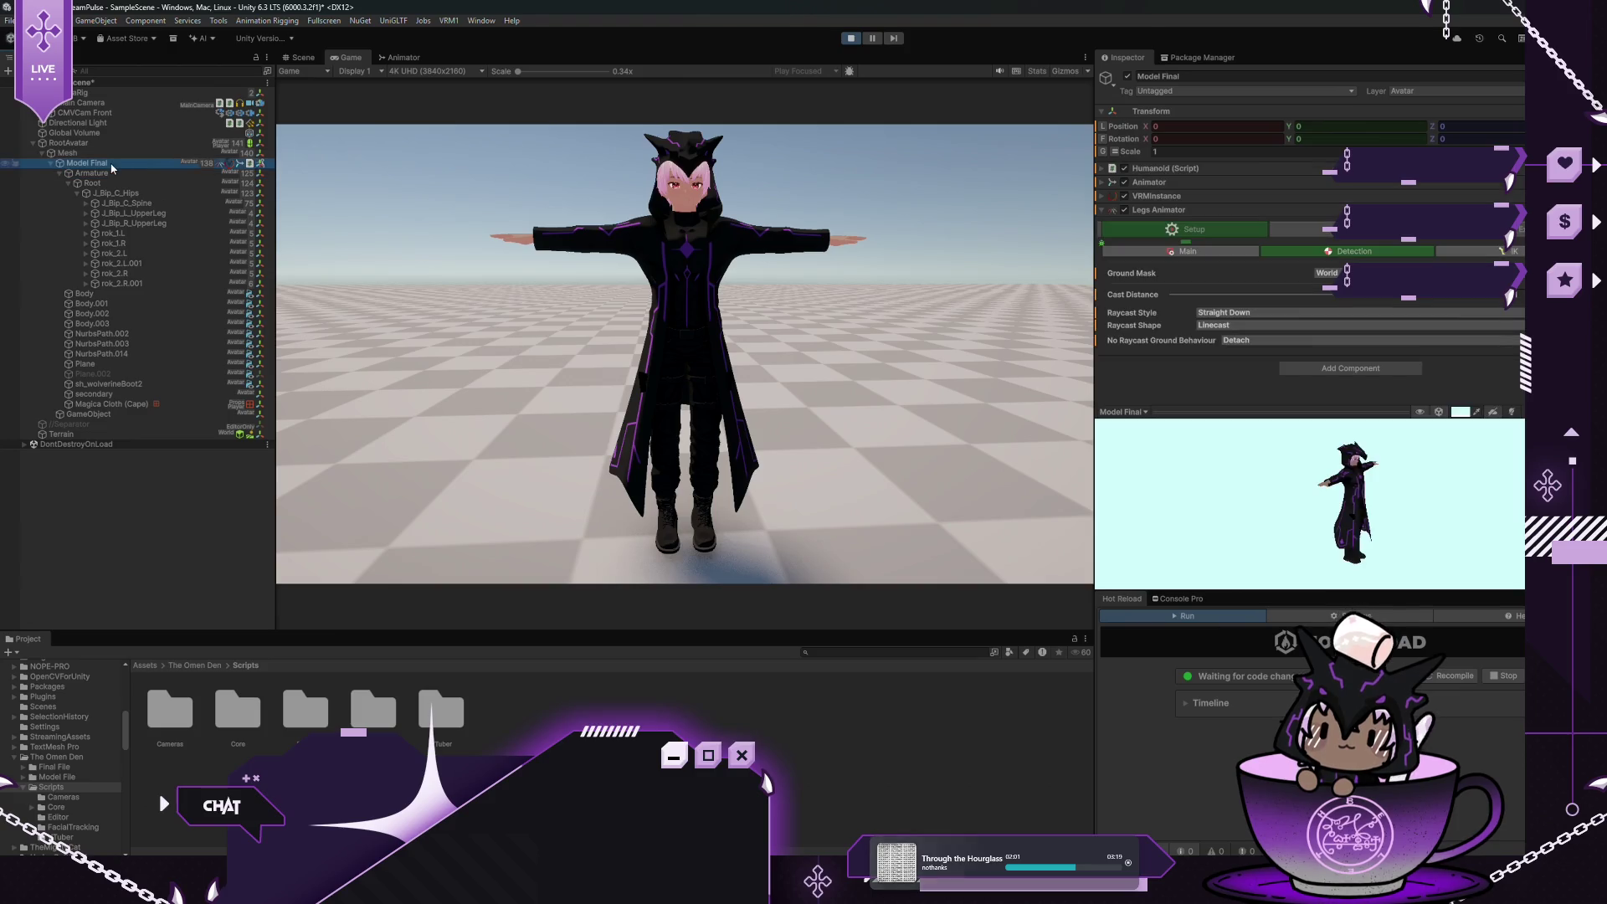
pyautogui.moveTo(1289, 141)
pyautogui.mouseDown()
pyautogui.moveTo(139, 274)
pyautogui.moveTo(1422, 163)
pyautogui.moveTo(1281, 138)
pyautogui.moveTo(713, 219)
pyautogui.moveTo(100, 230)
pyautogui.moveTo(1241, 231)
pyautogui.moveTo(75, 251)
pyautogui.moveTo(1573, 243)
pyautogui.moveTo(699, 234)
pyautogui.moveTo(1058, 200)
pyautogui.moveTo(917, 6)
pyautogui.mouseUp()
pyautogui.click(849, 39)
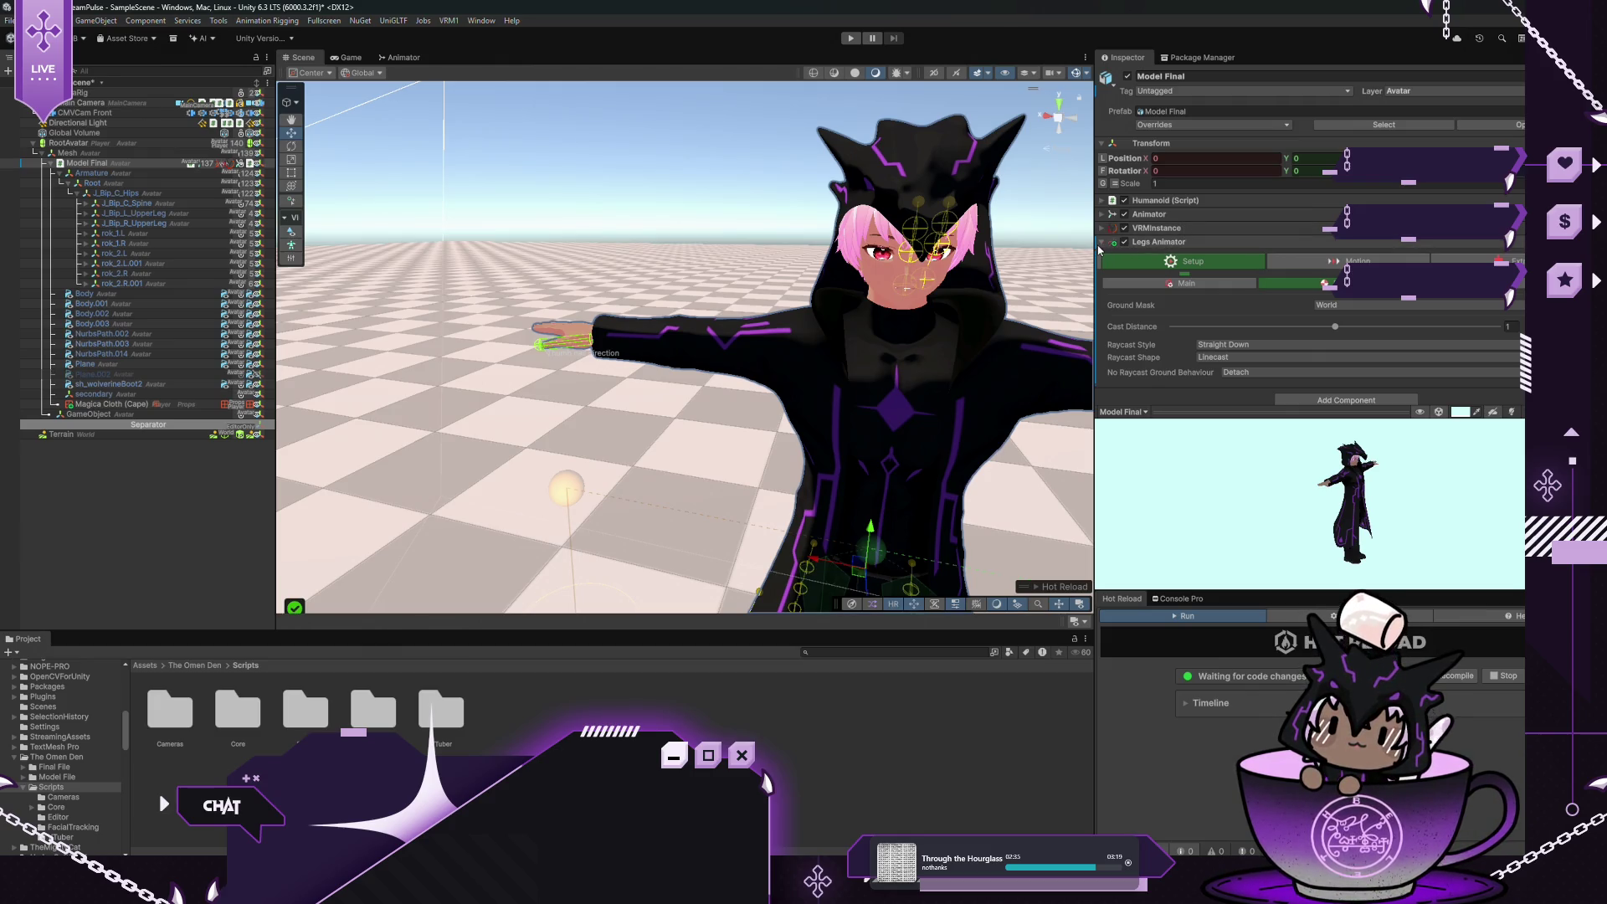
# Collapse the Legs Animator and add a Leaning Animator to Model Final via a 'Lean' search
pyautogui.click(1100, 243)
pyautogui.click(1306, 261)
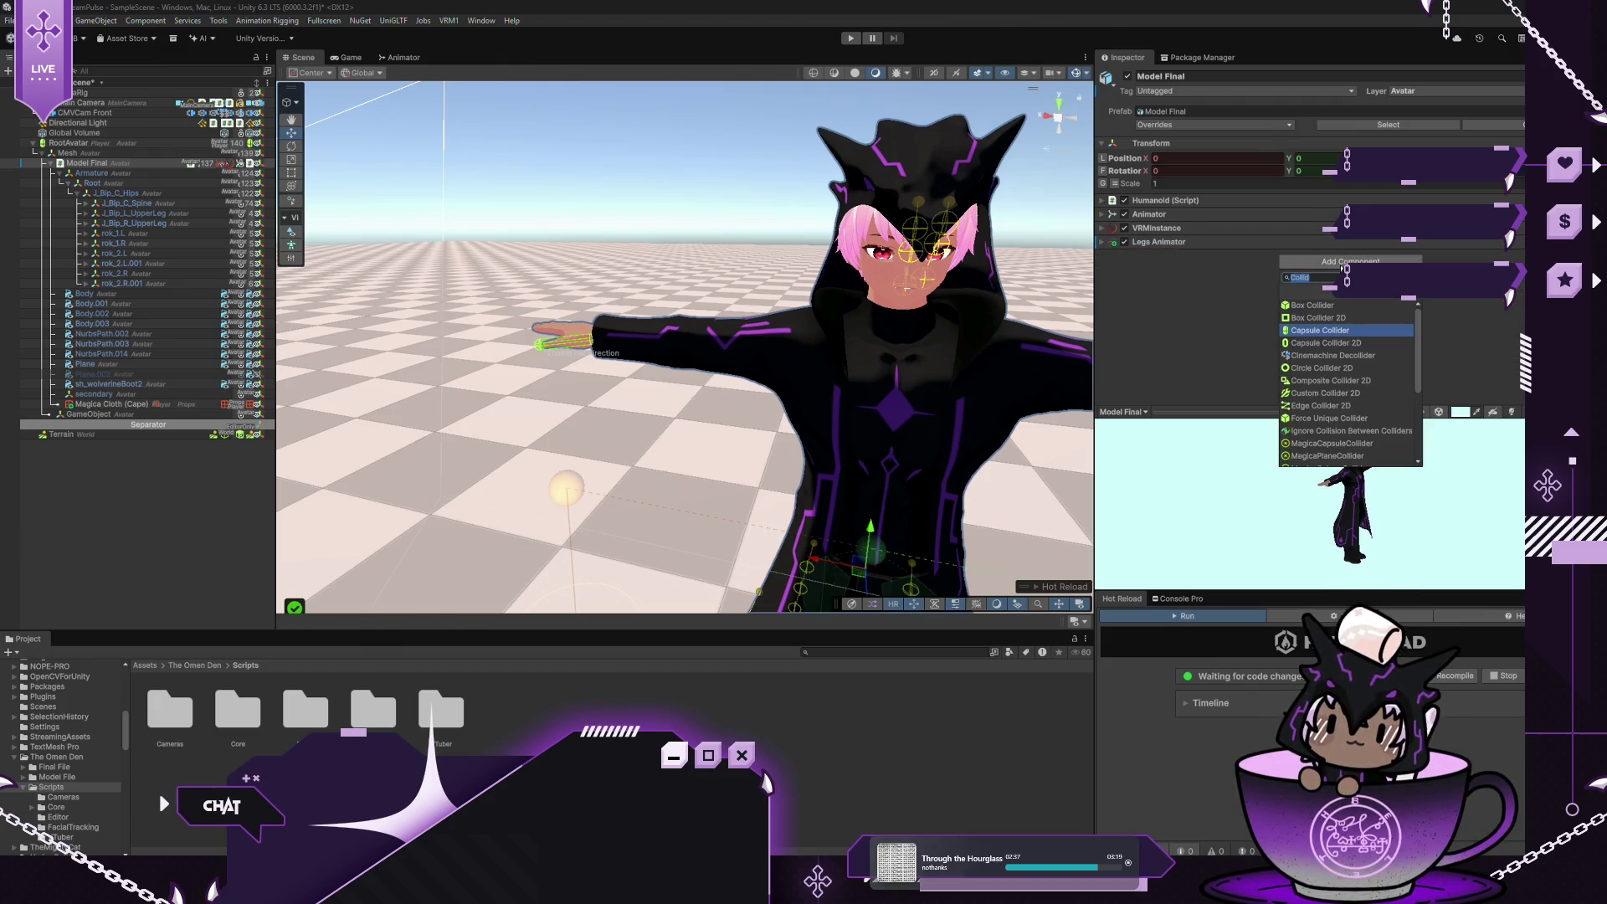
pyautogui.write('Lean')
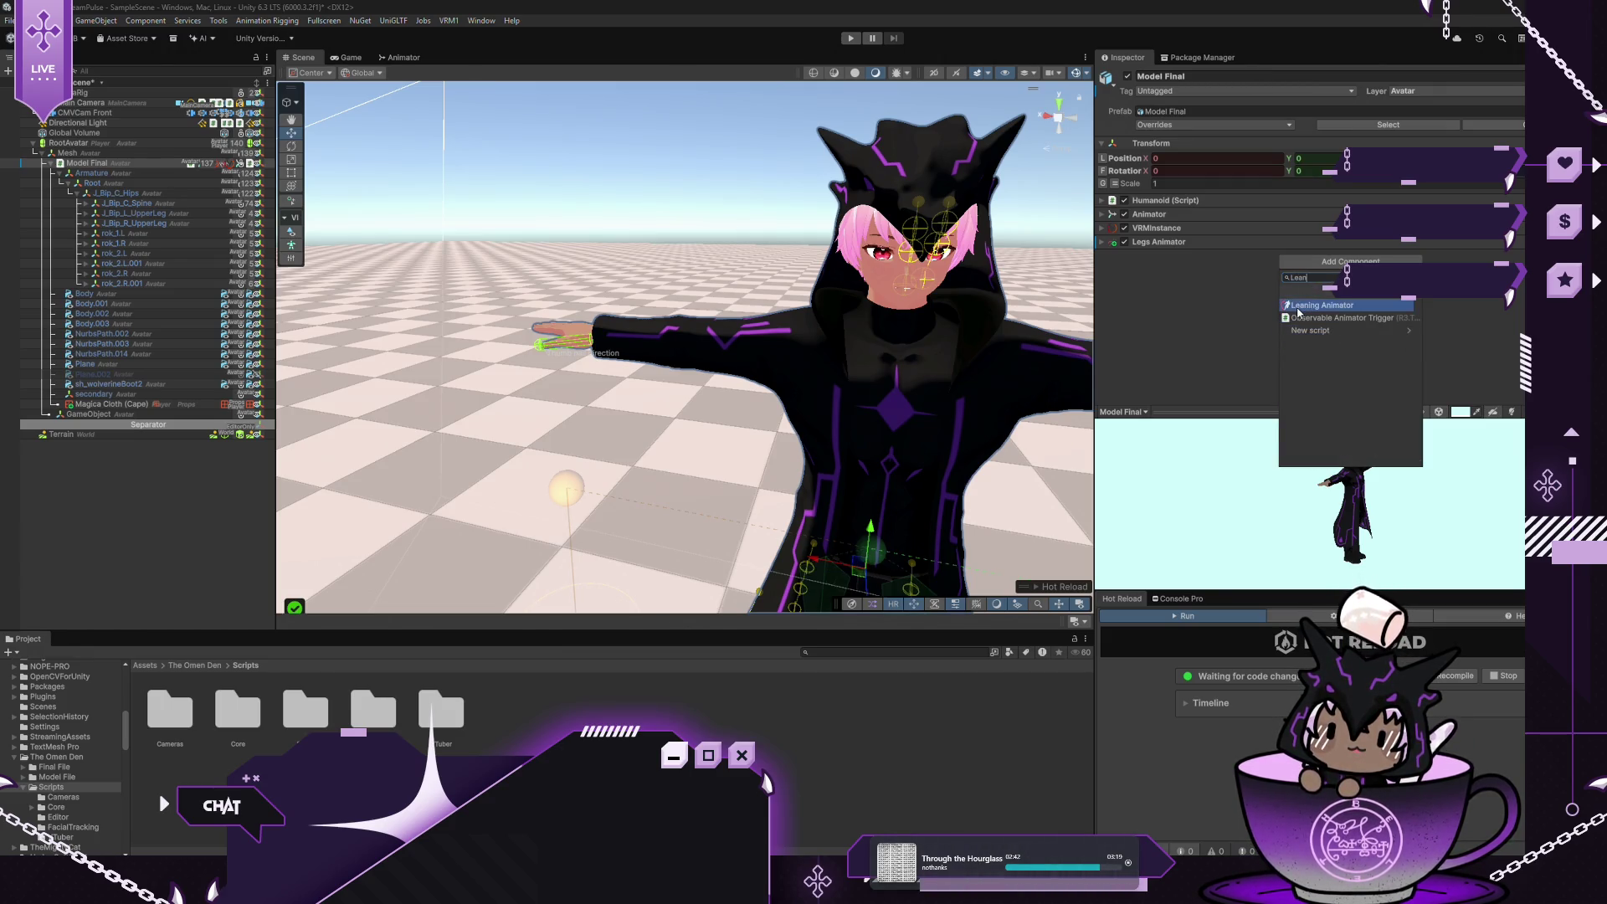
pyautogui.click(1314, 305)
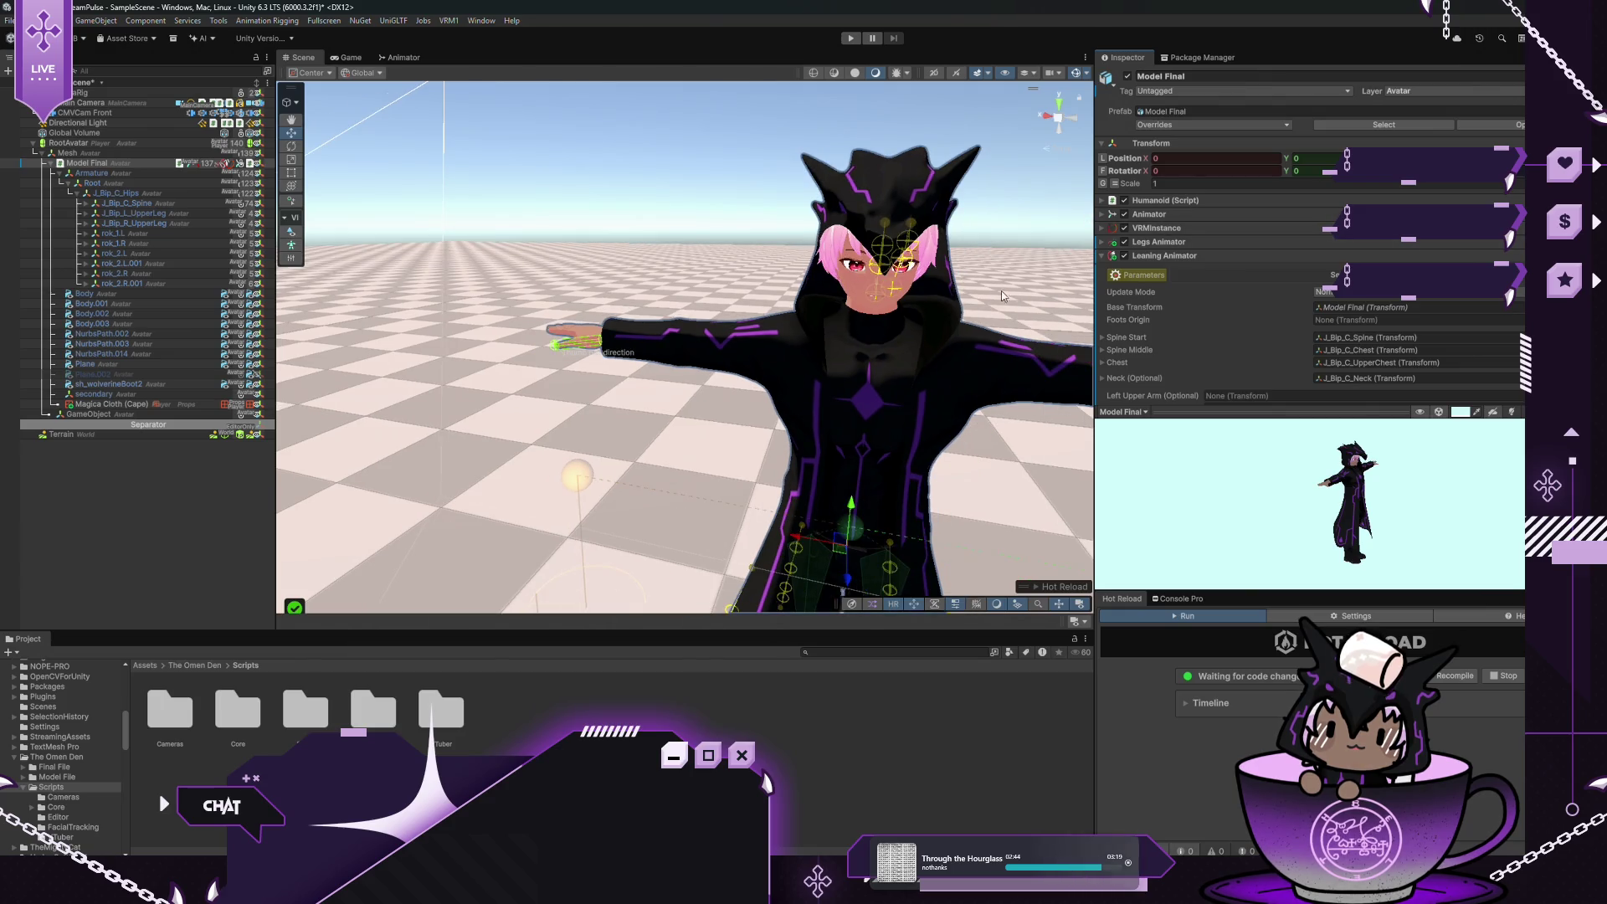
# Expand J_Bip_C_Spine, Chest, UpperChest and both shoulder bones in the Hierarchy, then reselect Model Final
pyautogui.scroll(-5, 1316, 324)
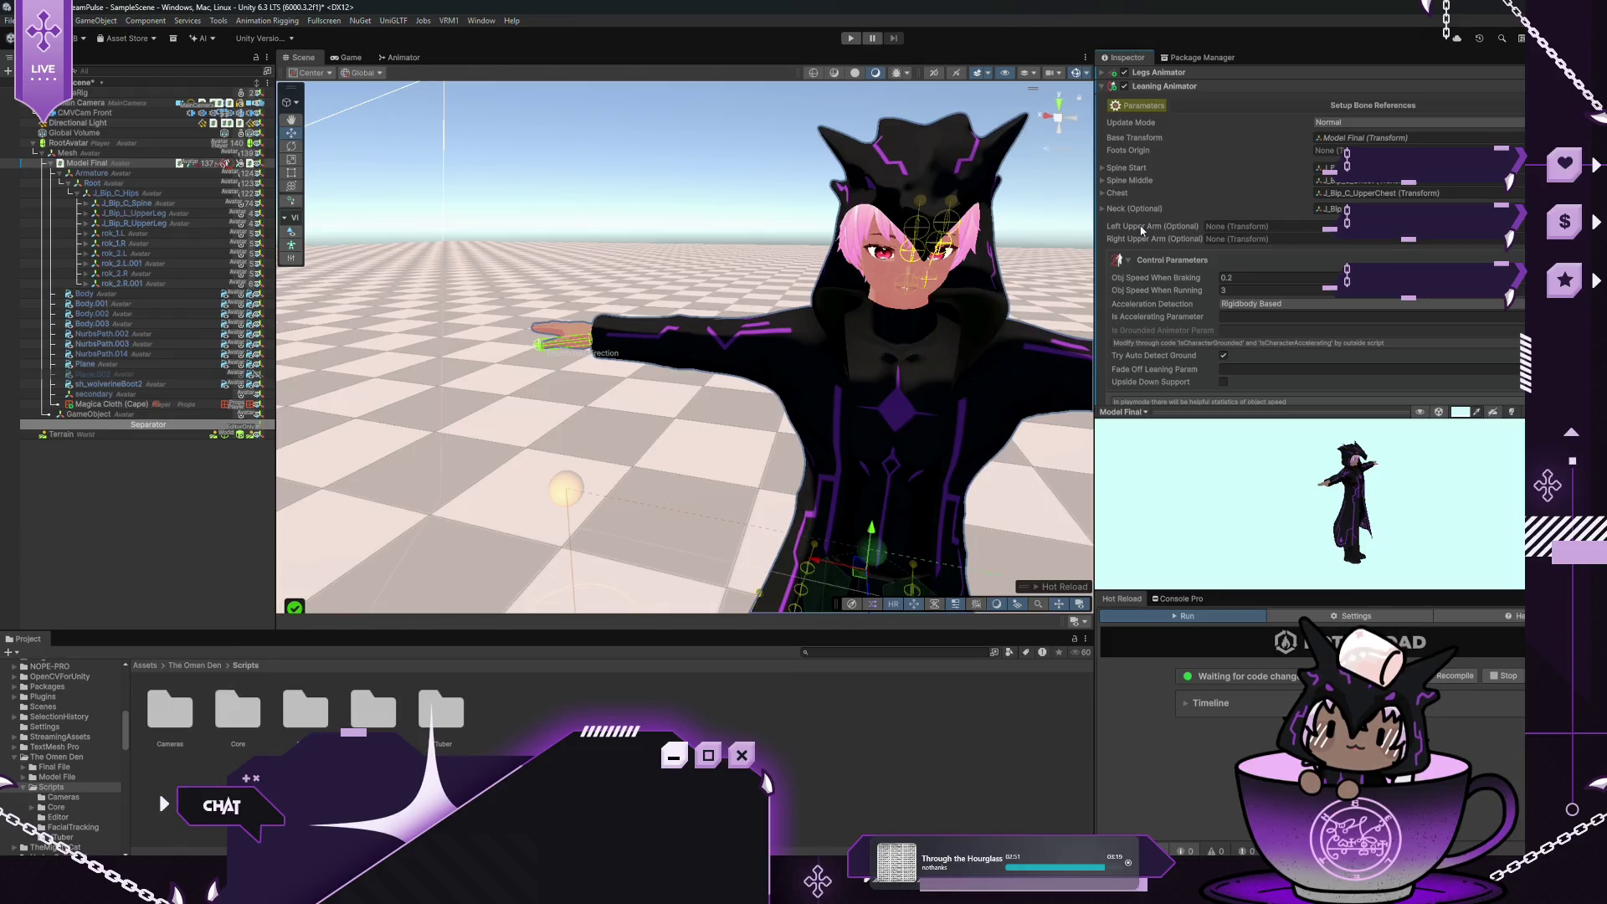
pyautogui.click(87, 204)
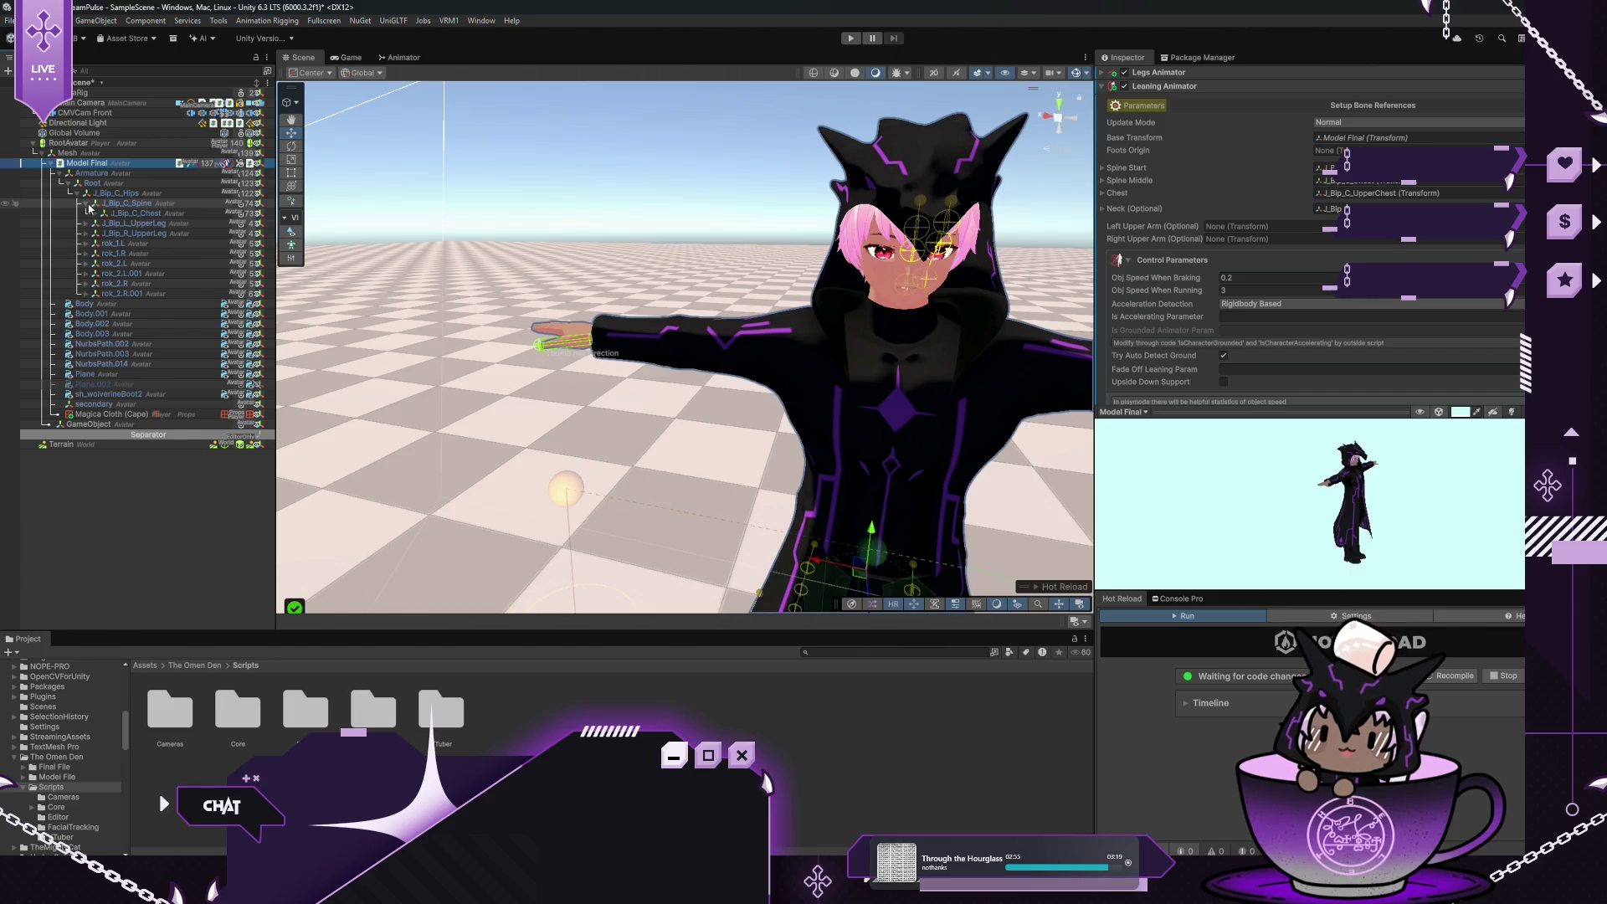
pyautogui.click(98, 214)
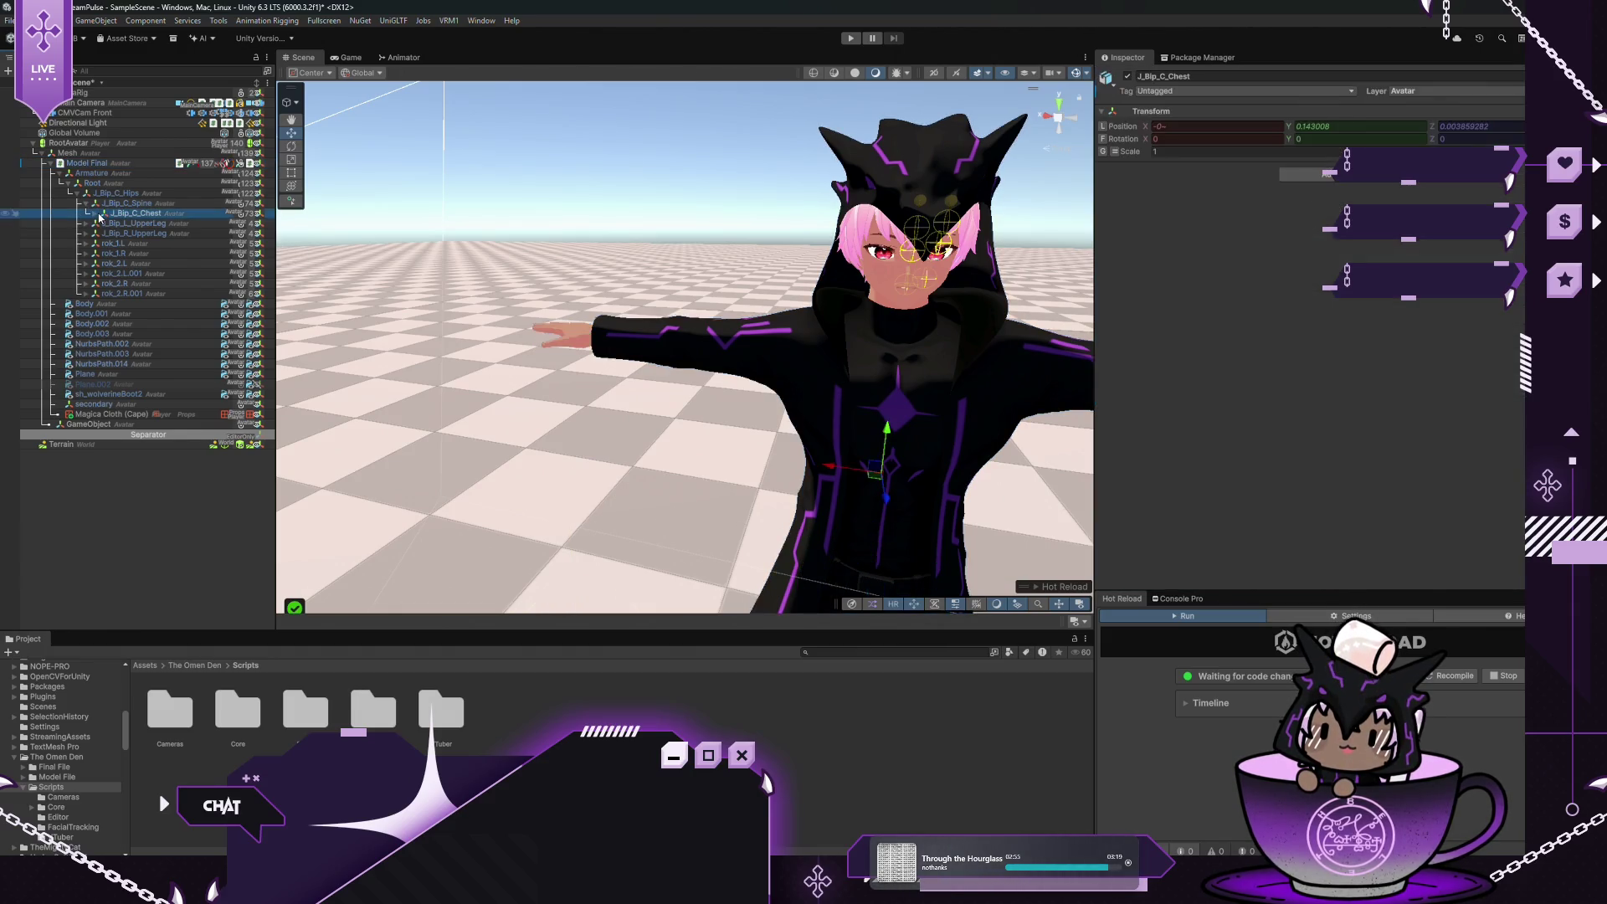
pyautogui.click(96, 215)
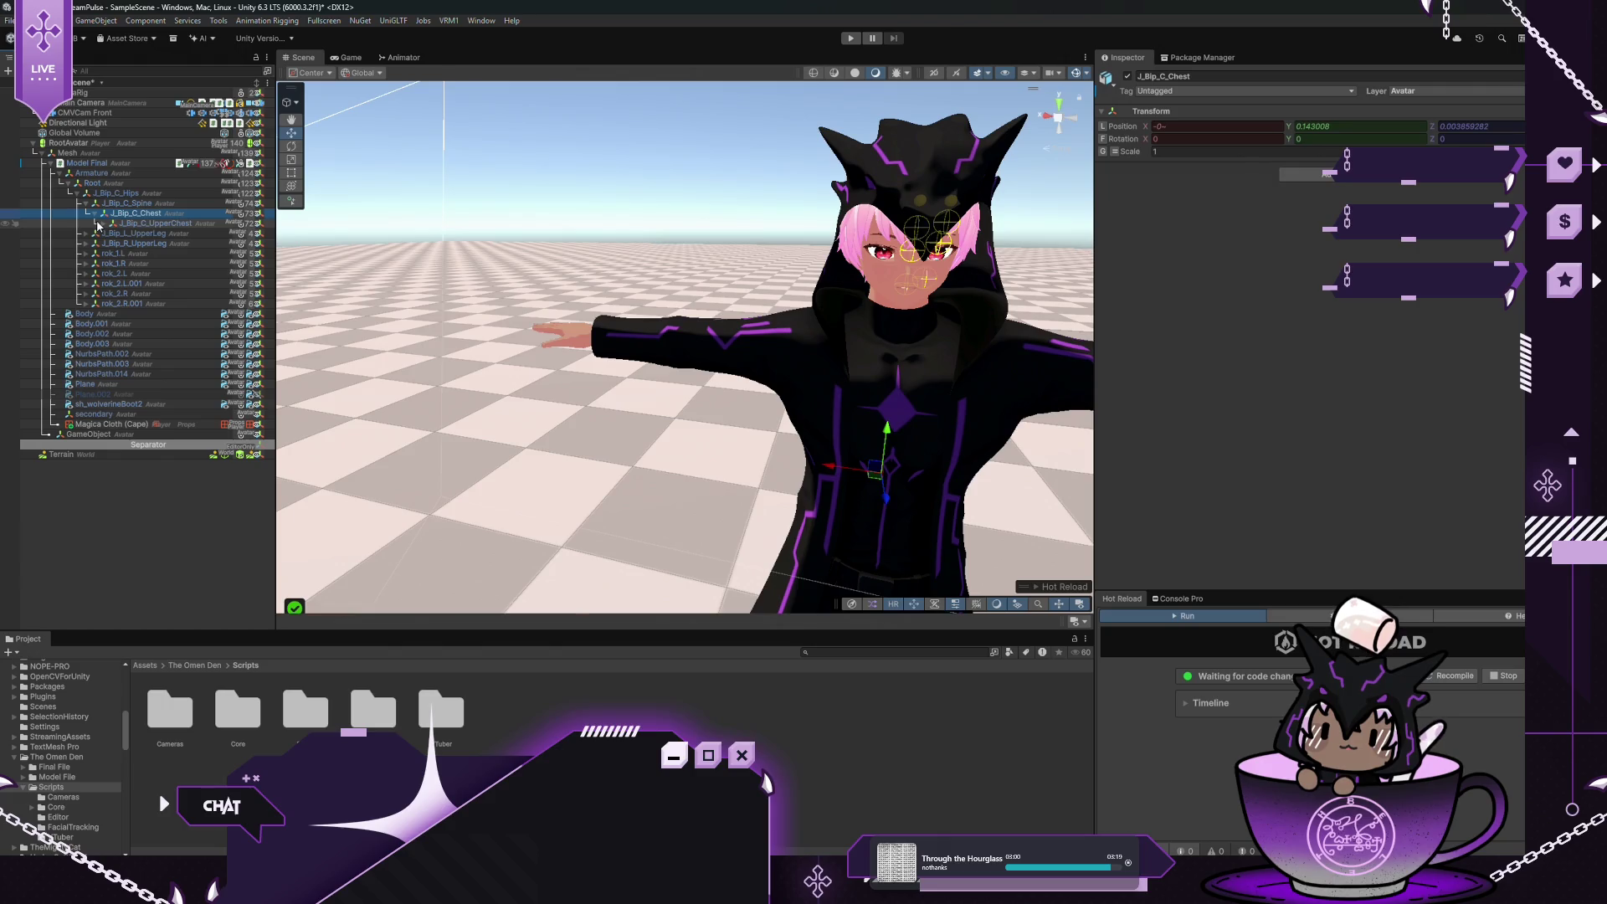
pyautogui.click(103, 225)
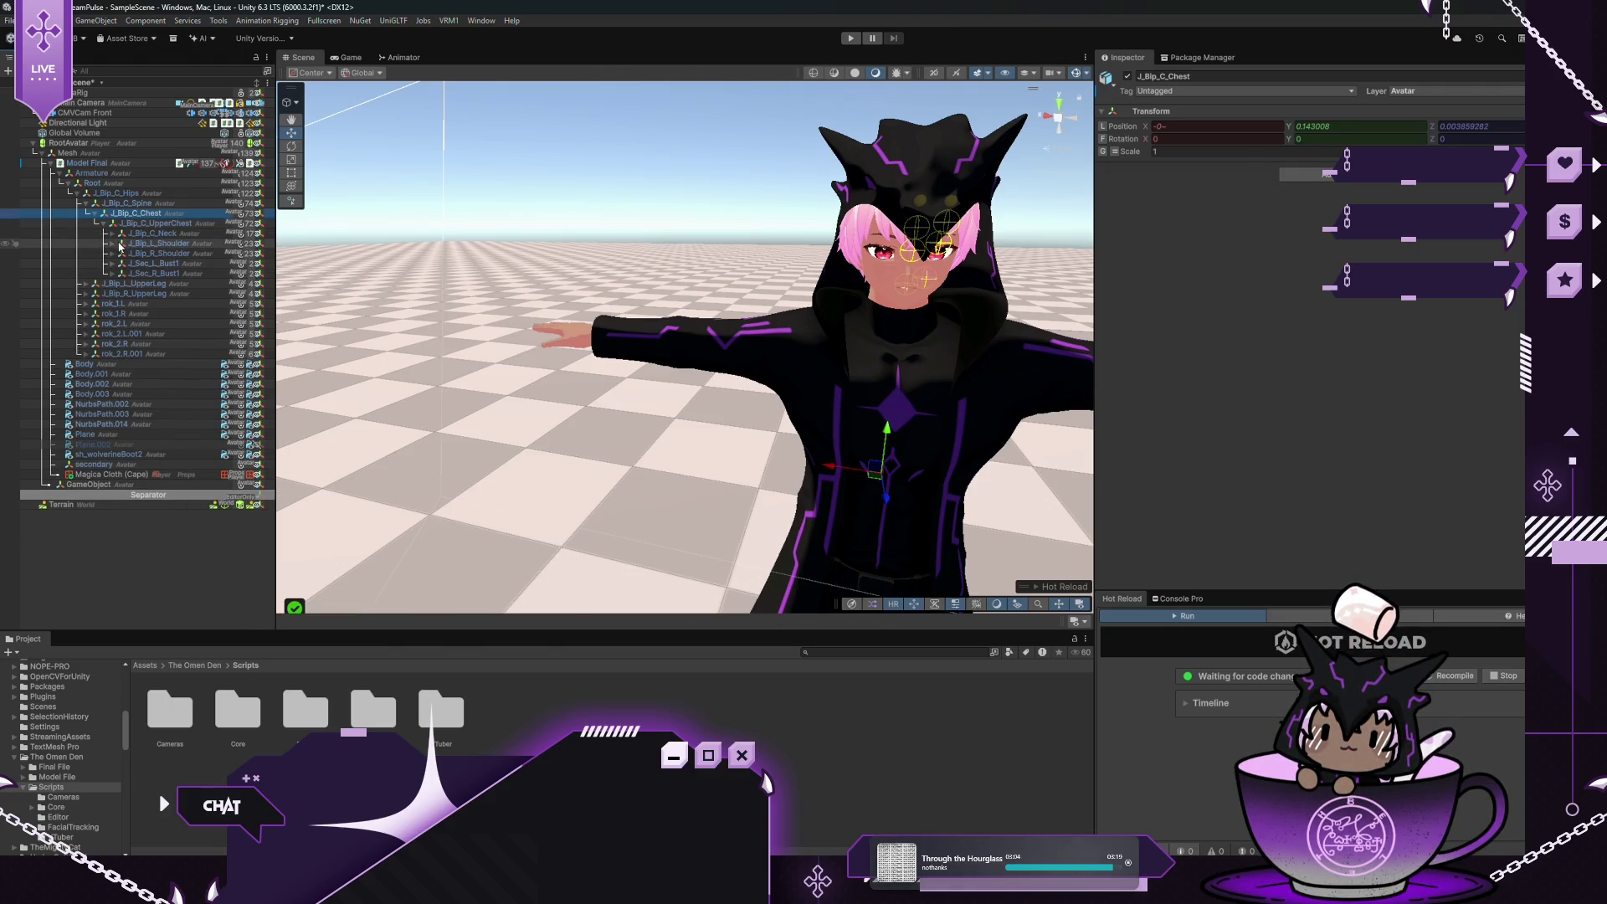
pyautogui.click(112, 244)
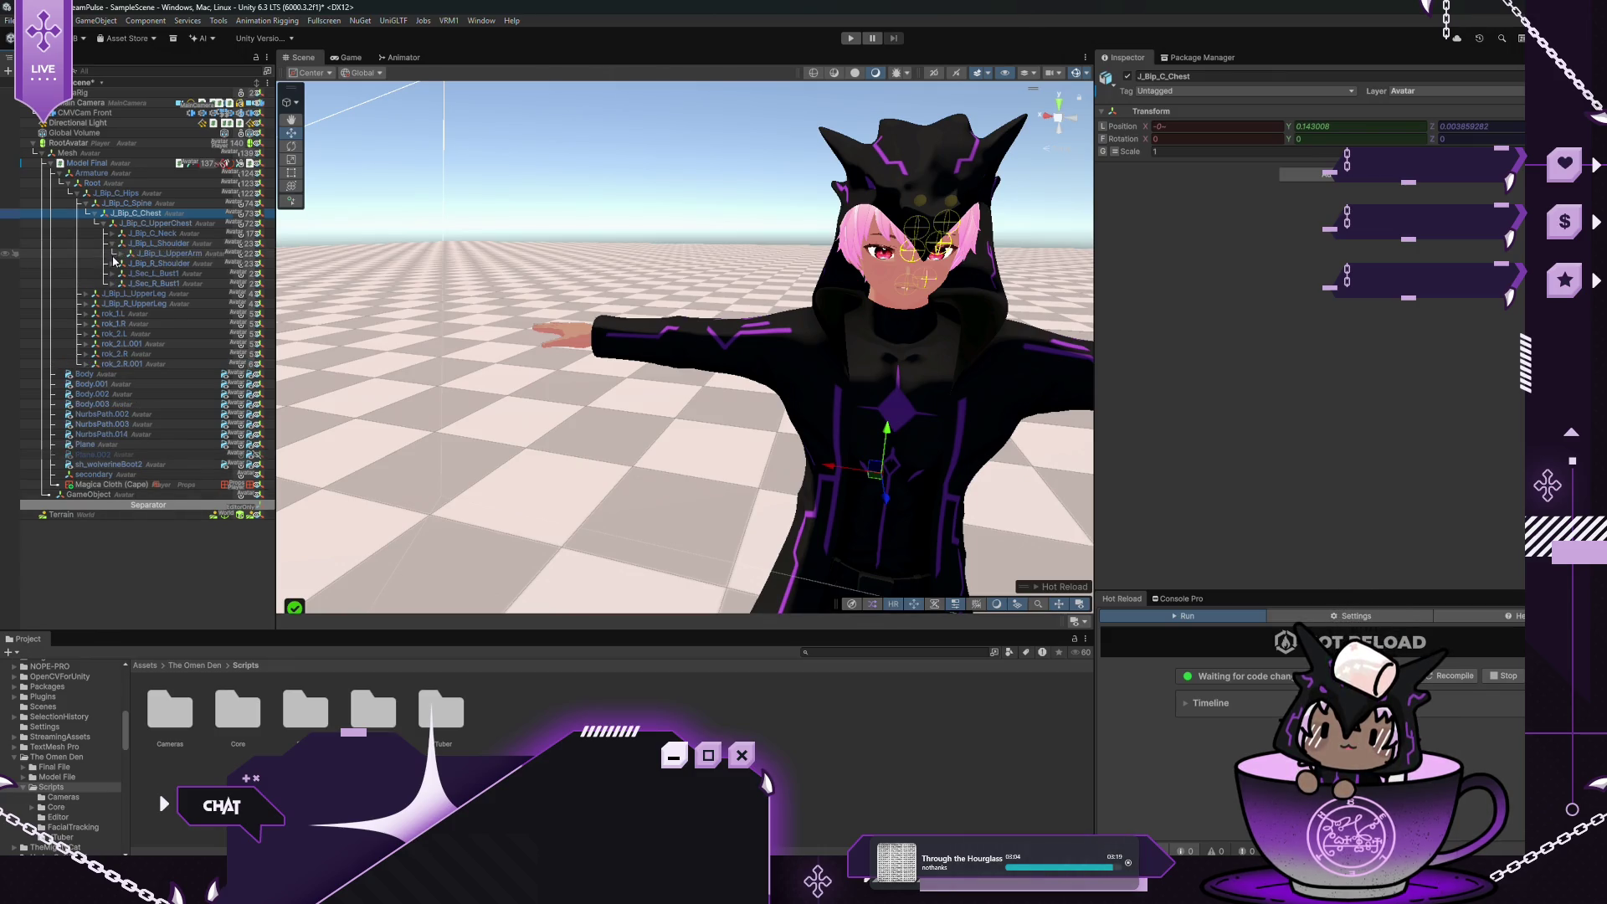
pyautogui.click(112, 264)
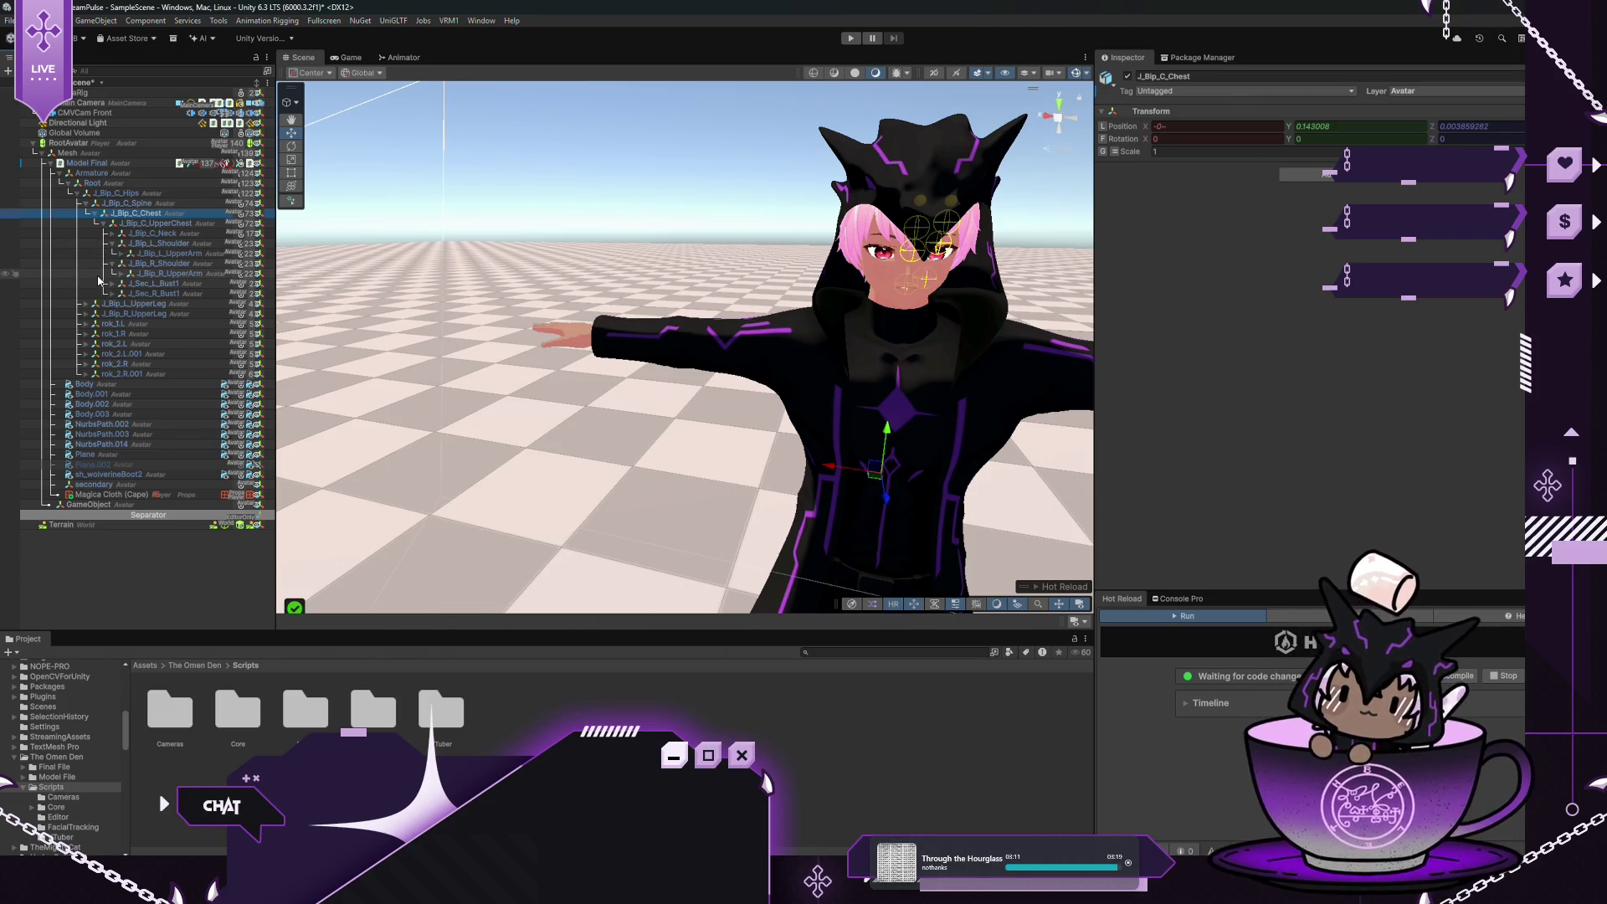
pyautogui.click(156, 163)
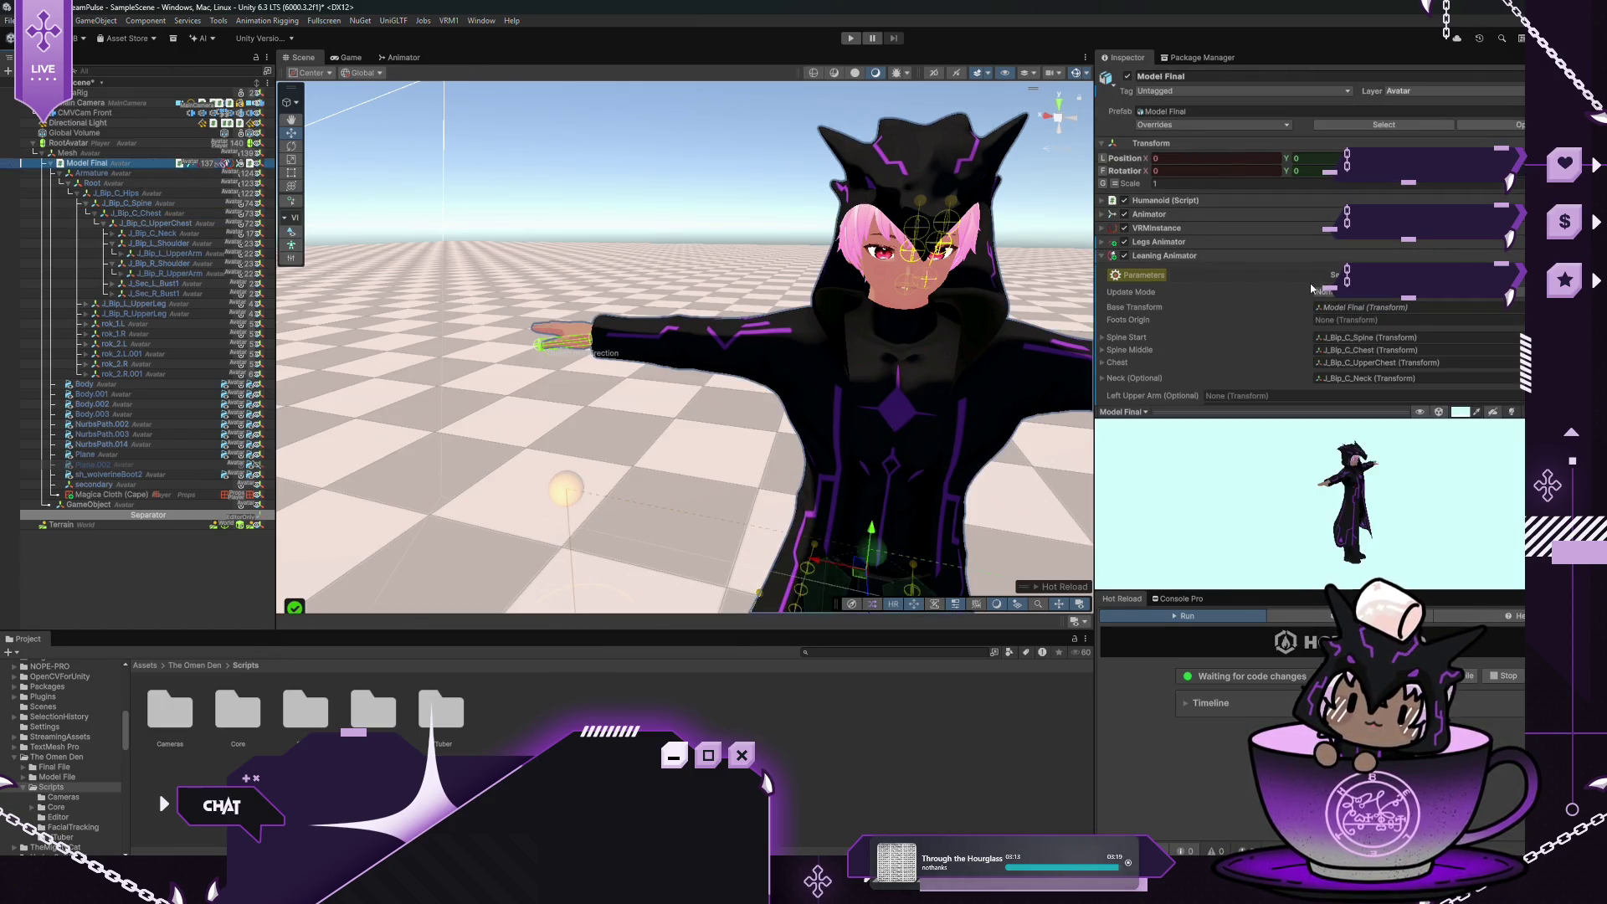
# Keep Rigidbody Based acceleration detection and assign J_Bip_L_UpperArm and J_Bip_R_UpperArm as the upper arms
pyautogui.scroll(-2, 1238, 251)
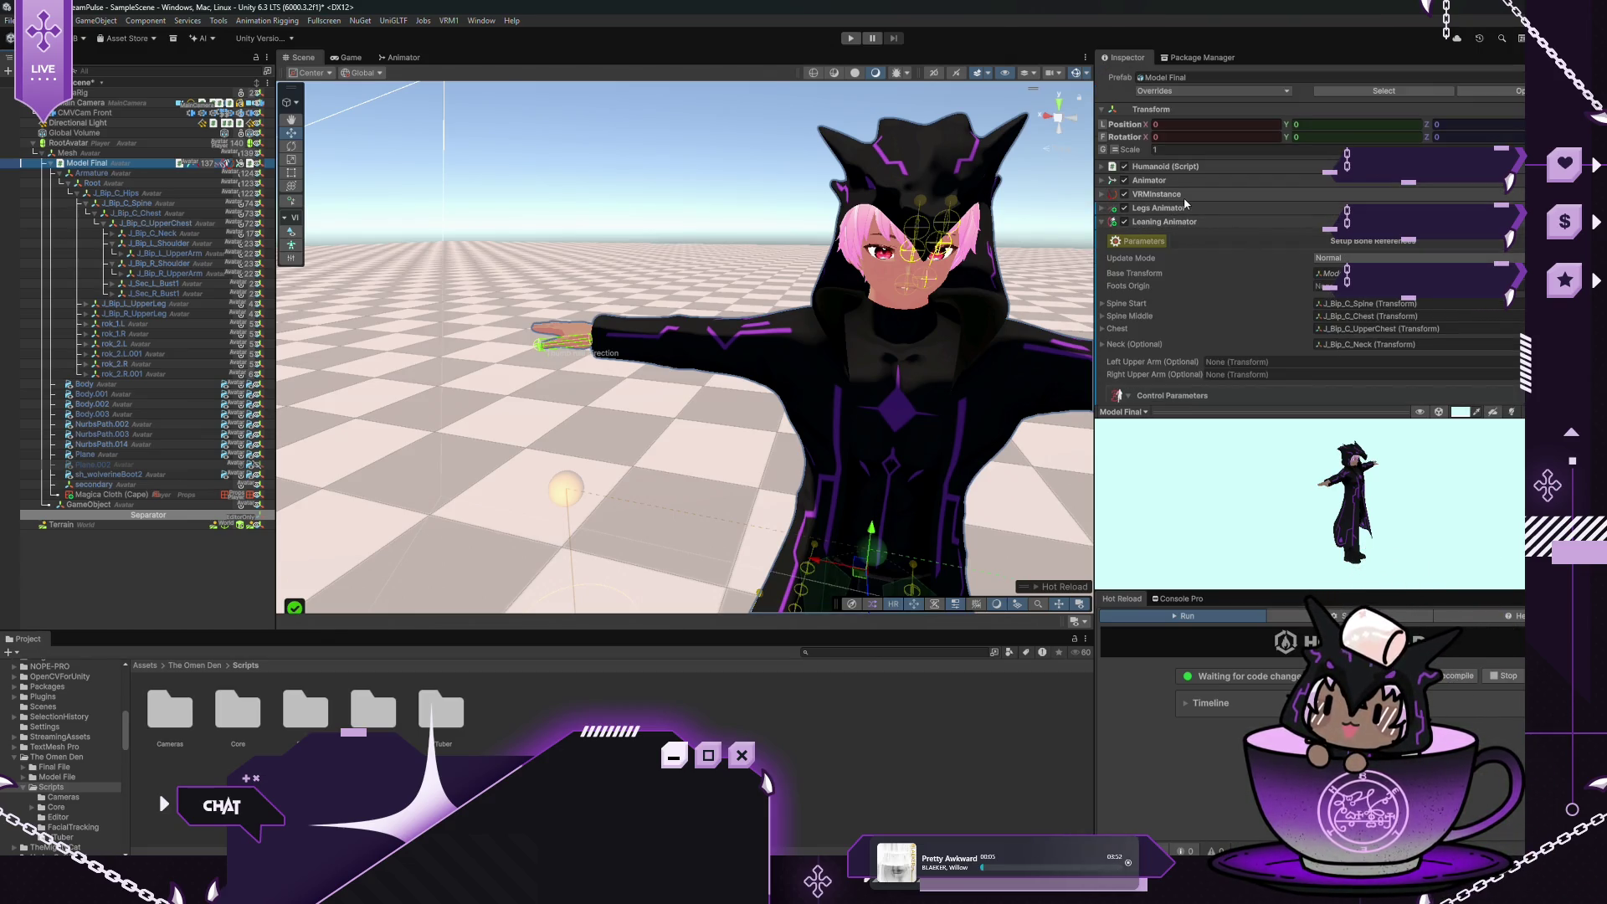
pyautogui.scroll(-3, 1183, 200)
pyautogui.scroll(-4, 1183, 201)
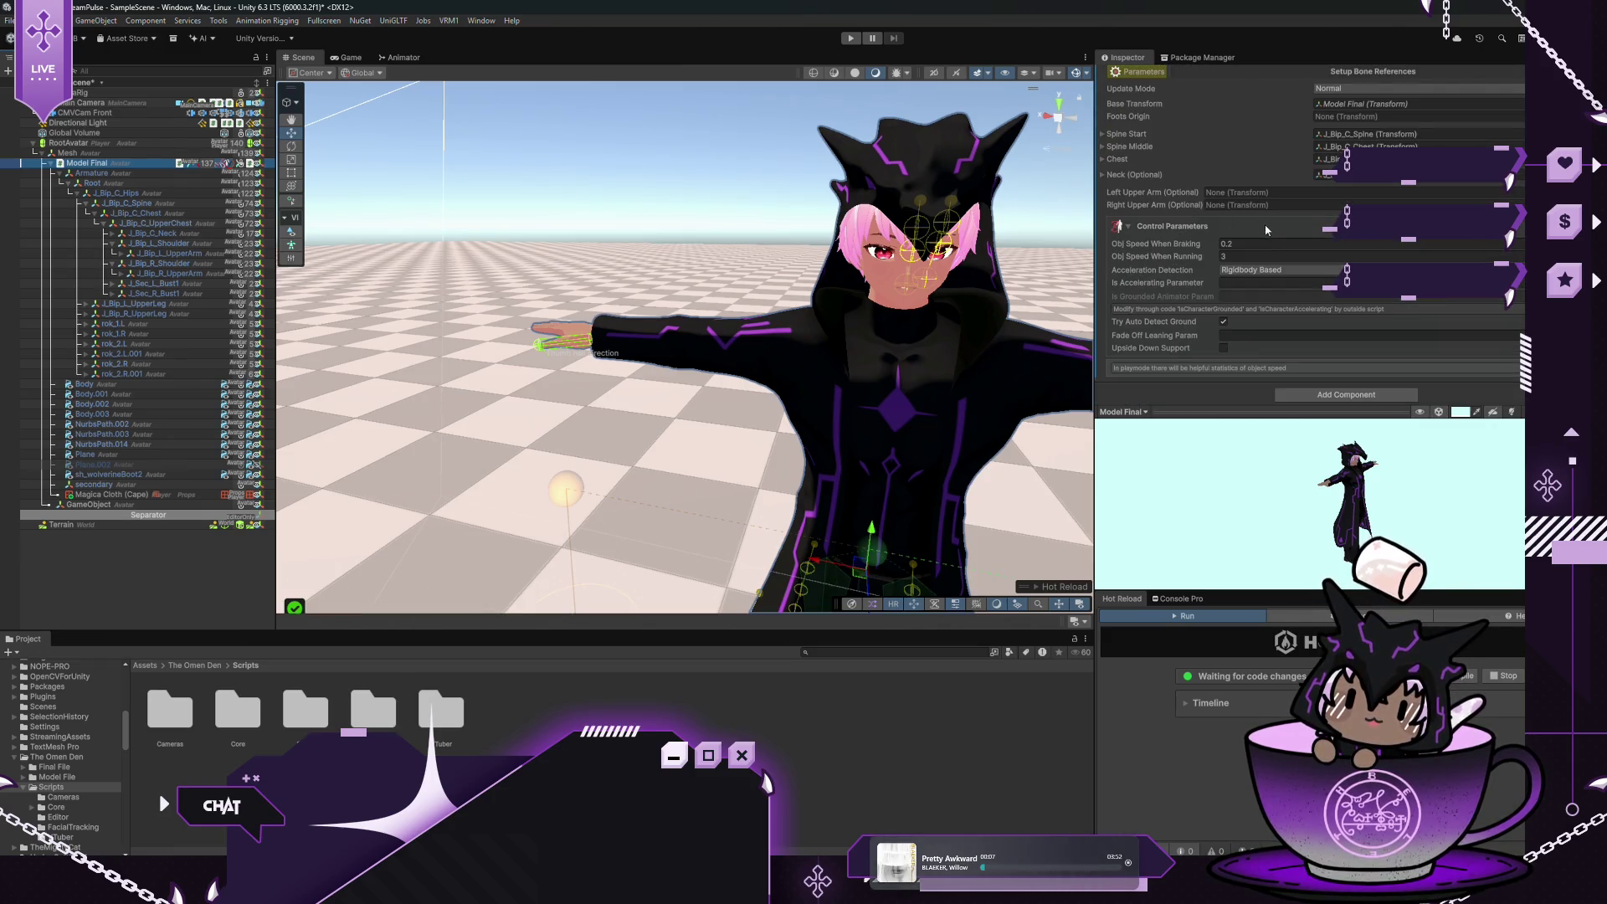
pyautogui.click(1262, 272)
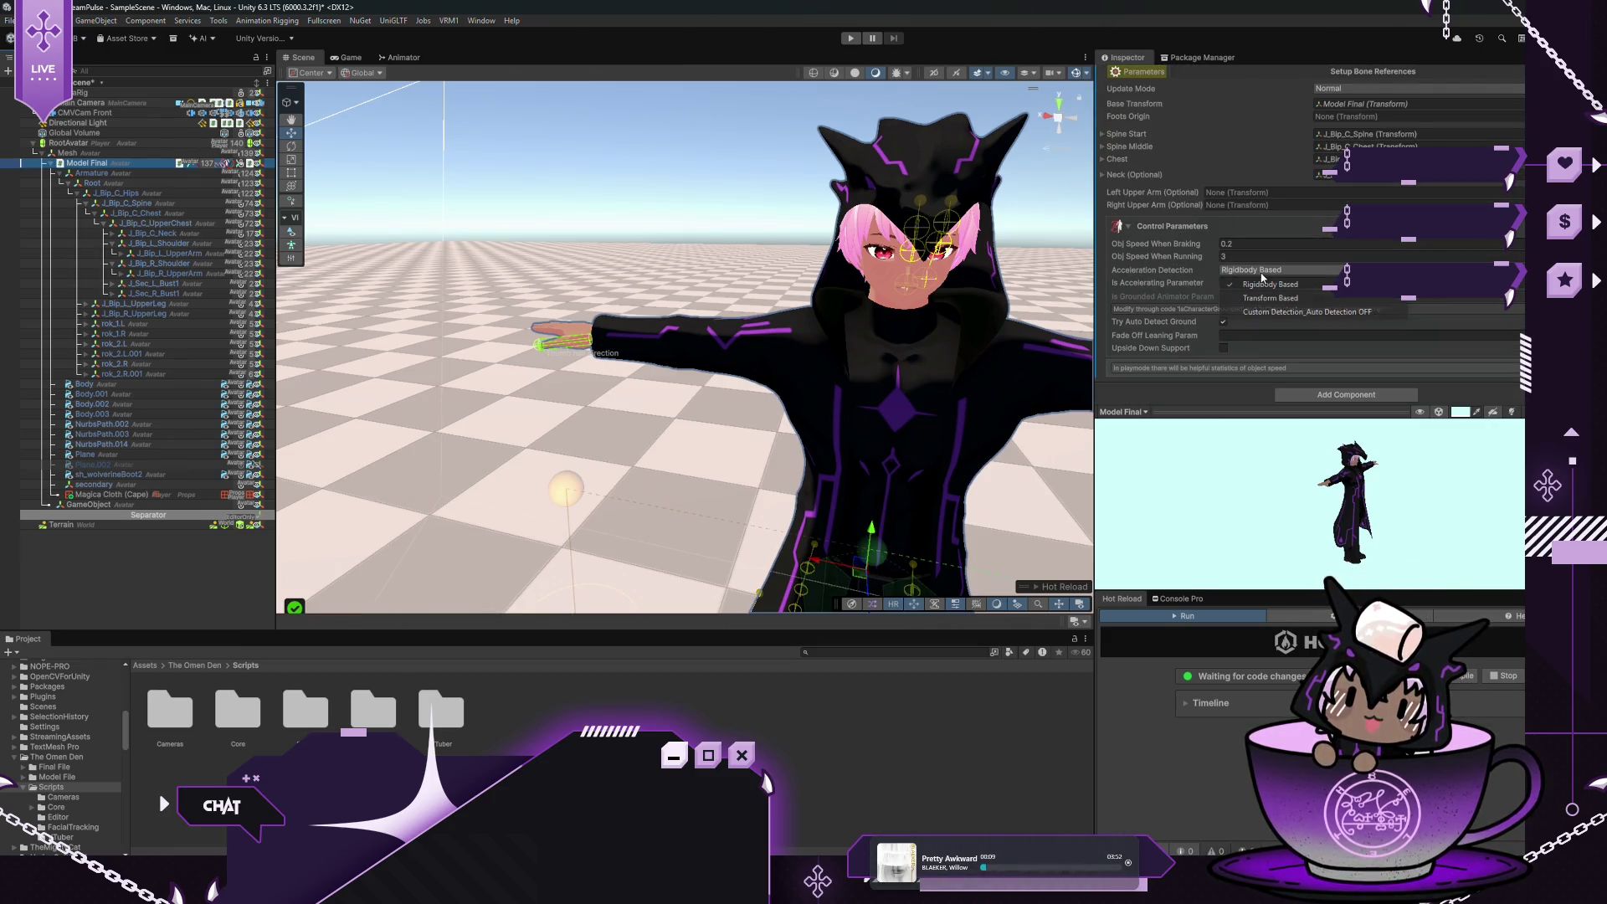
pyautogui.click(1166, 176)
pyautogui.click(1166, 176)
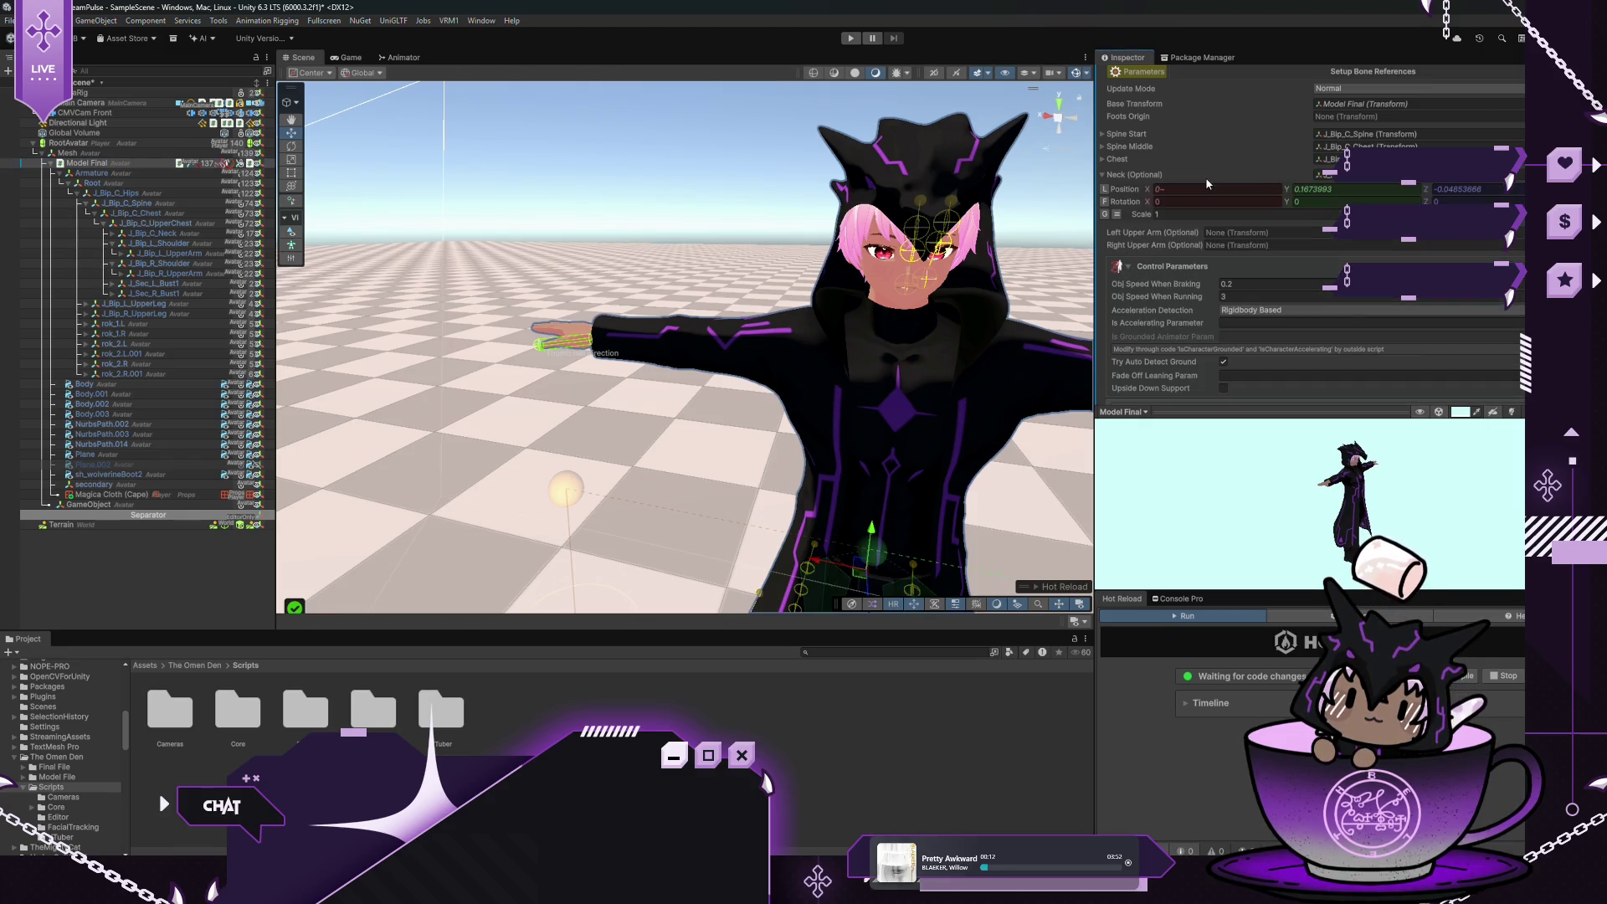
pyautogui.click(1101, 175)
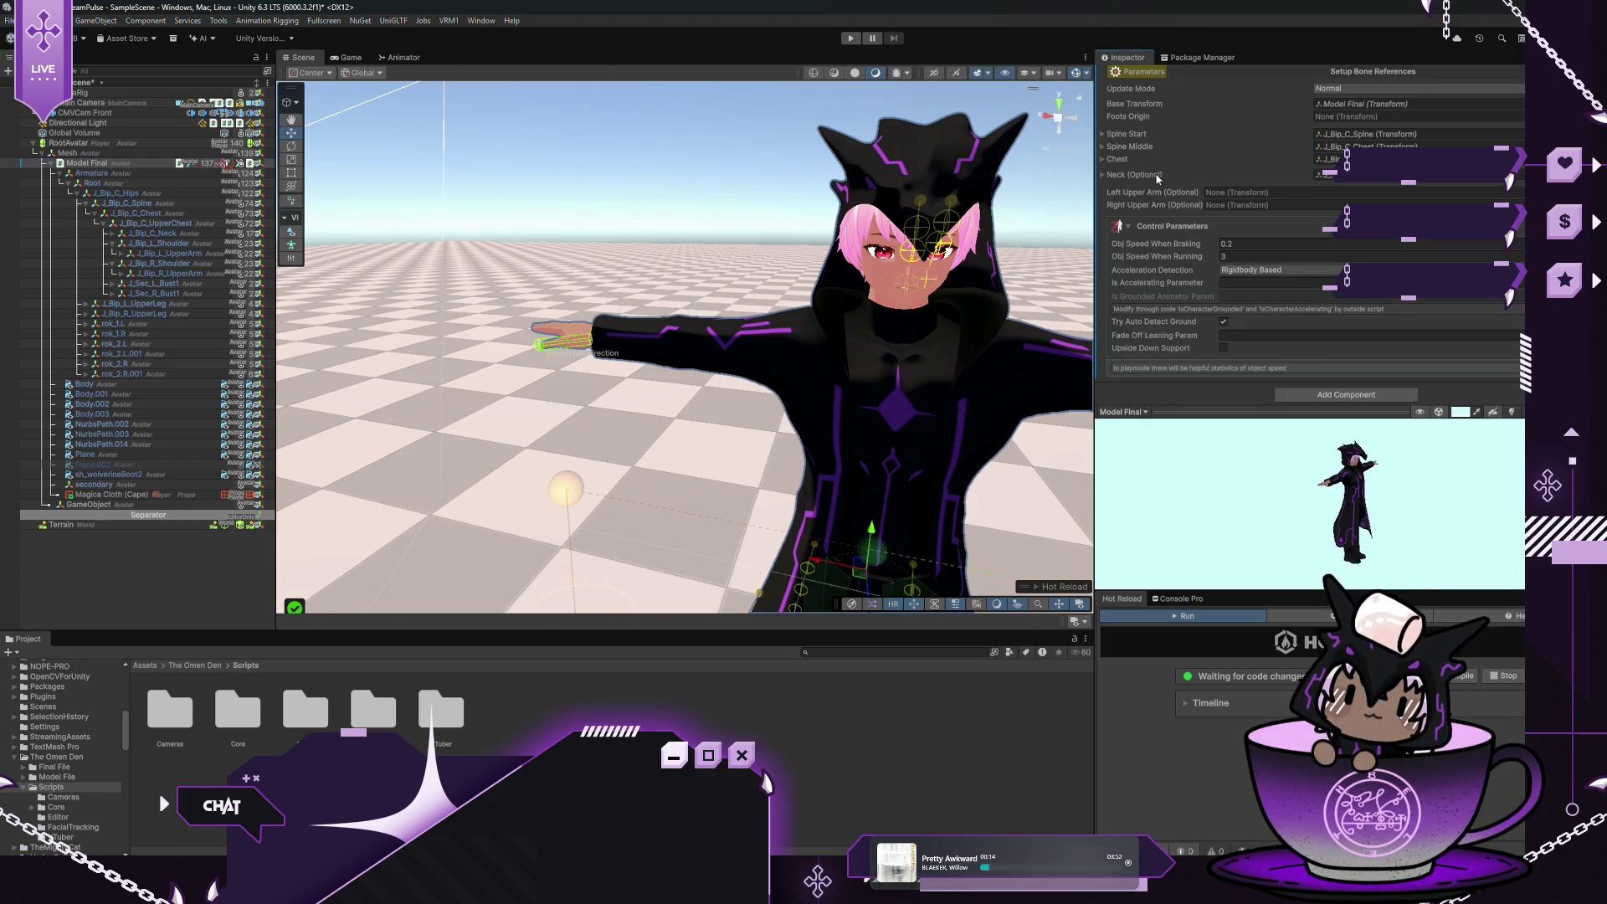
pyautogui.moveTo(130, 254); pyautogui.dragTo(1215, 191)
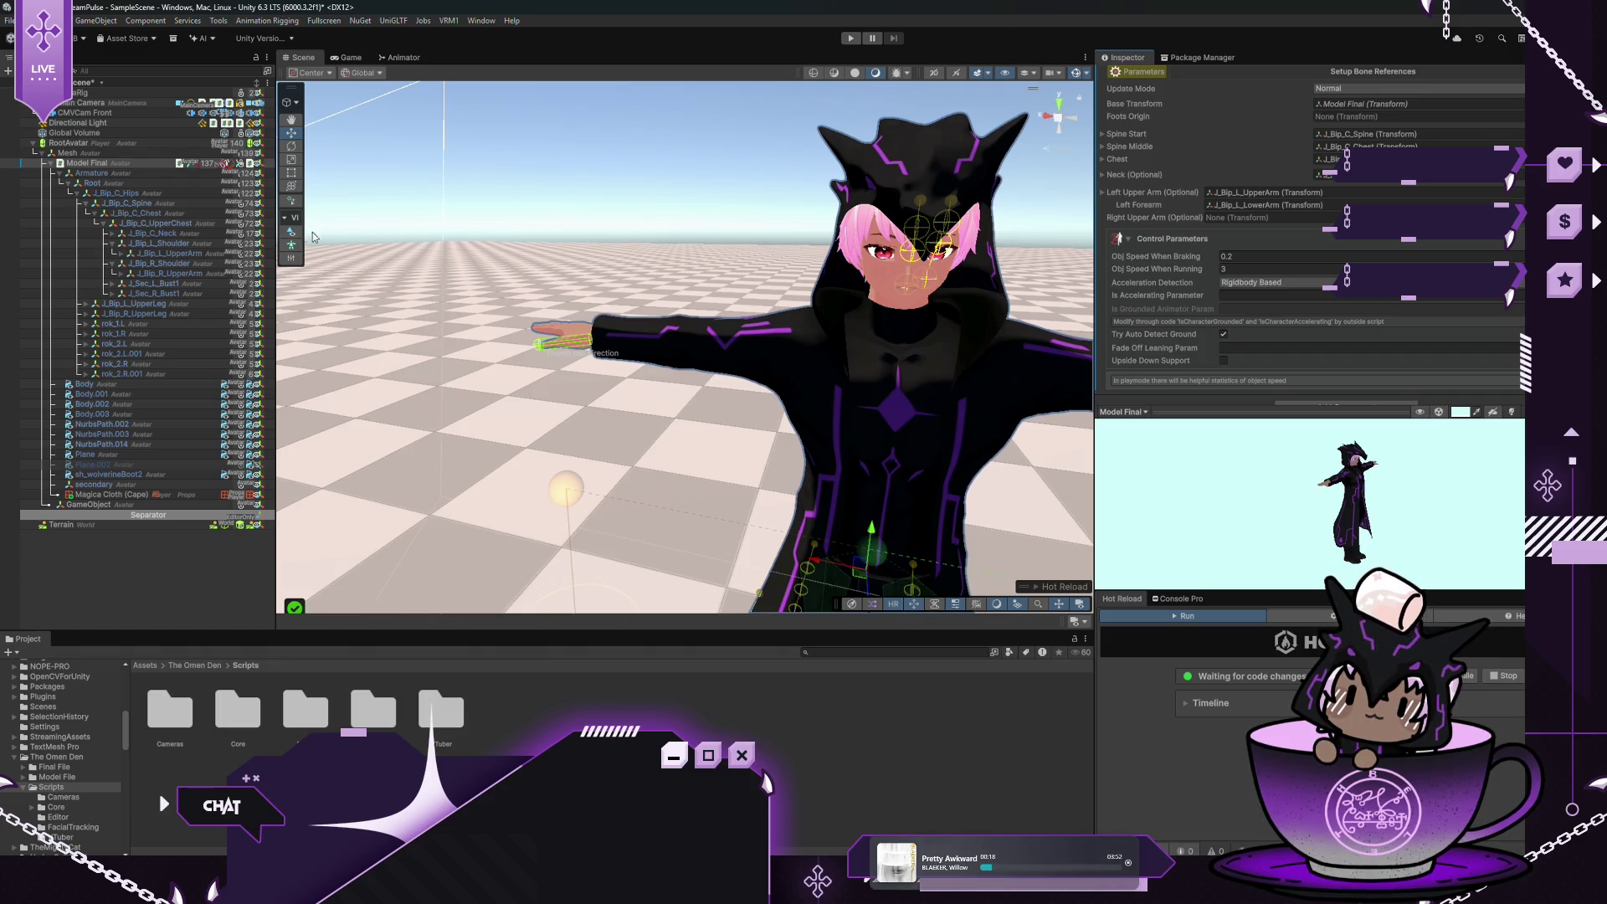
pyautogui.moveTo(168, 273); pyautogui.dragTo(1228, 216)
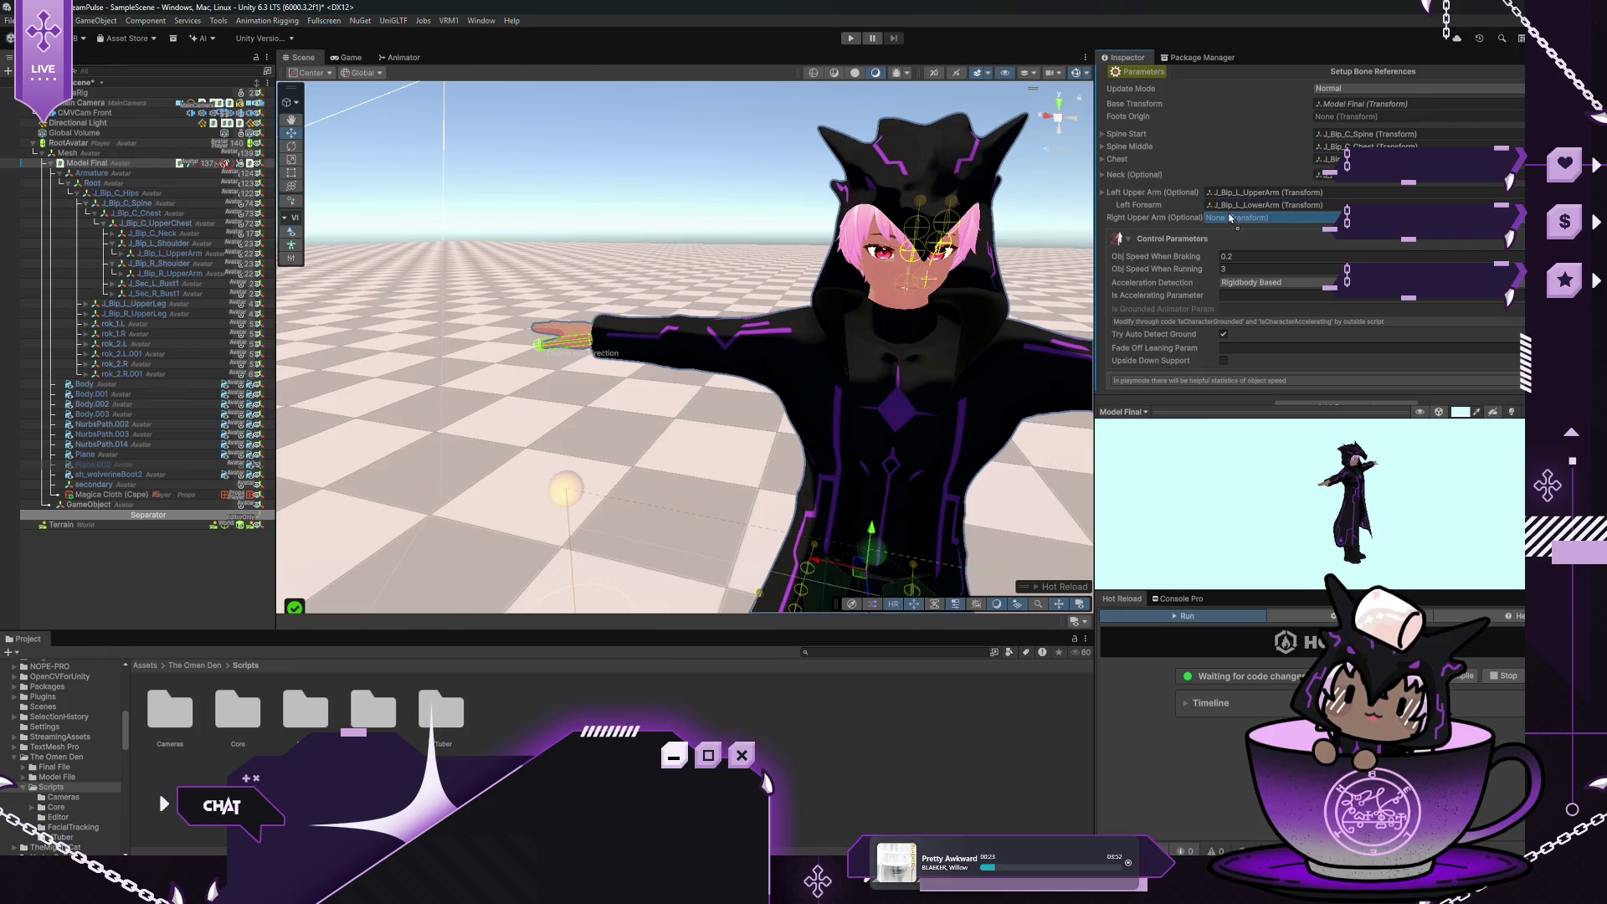
# Review the Leaning Animator's setup and parameter sections, leaving the File menu unused
pyautogui.scroll(3, 1238, 147)
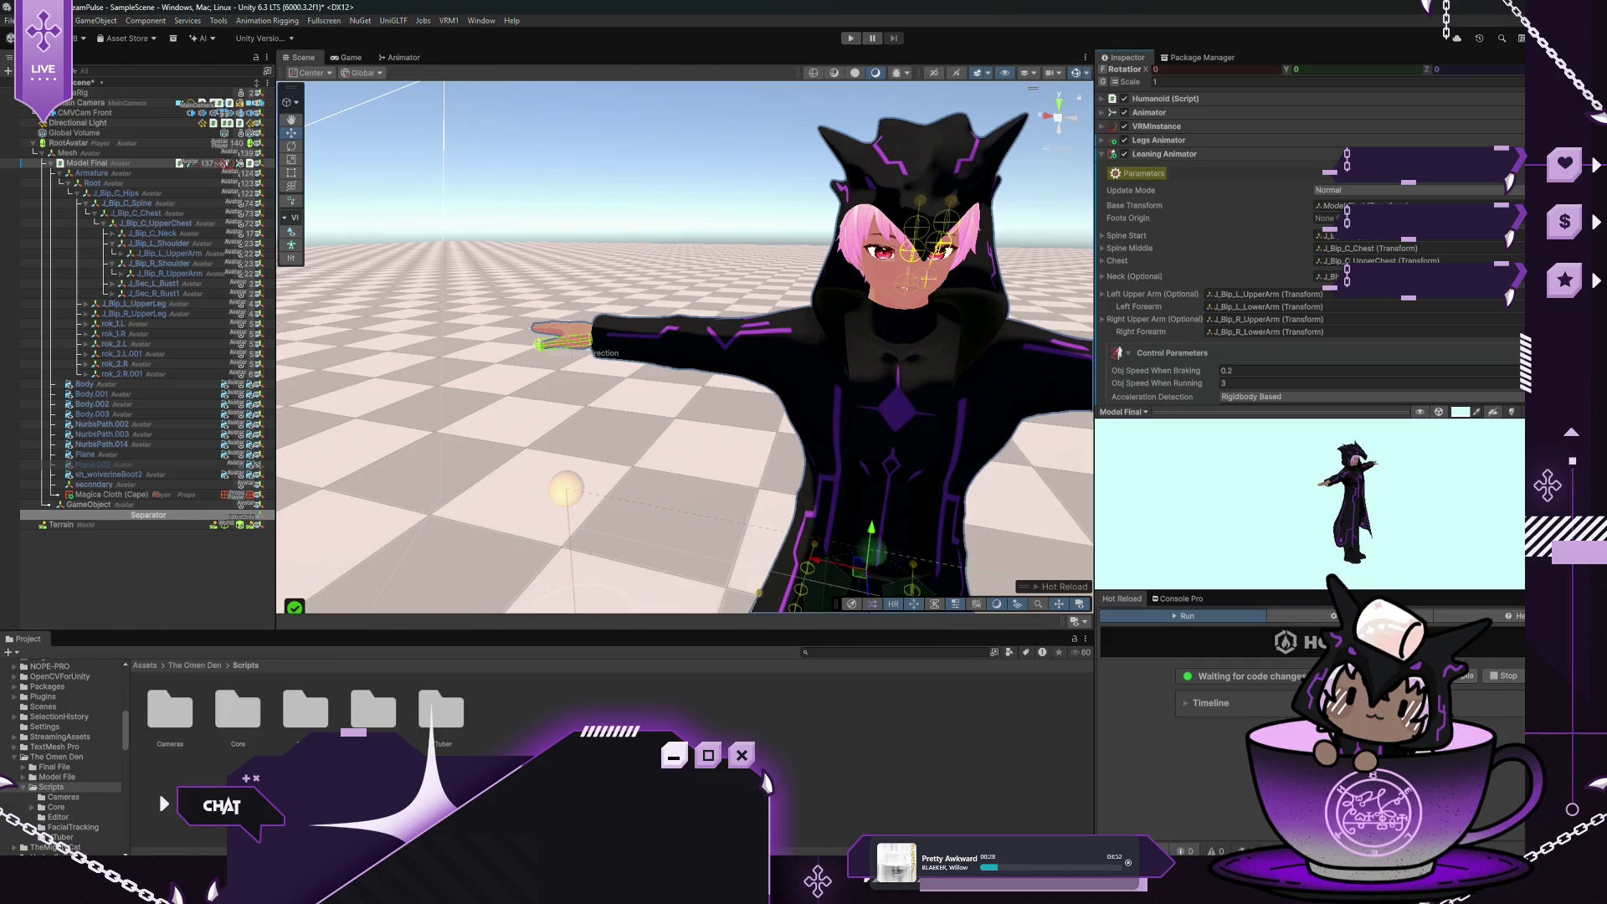
pyautogui.click(1138, 173)
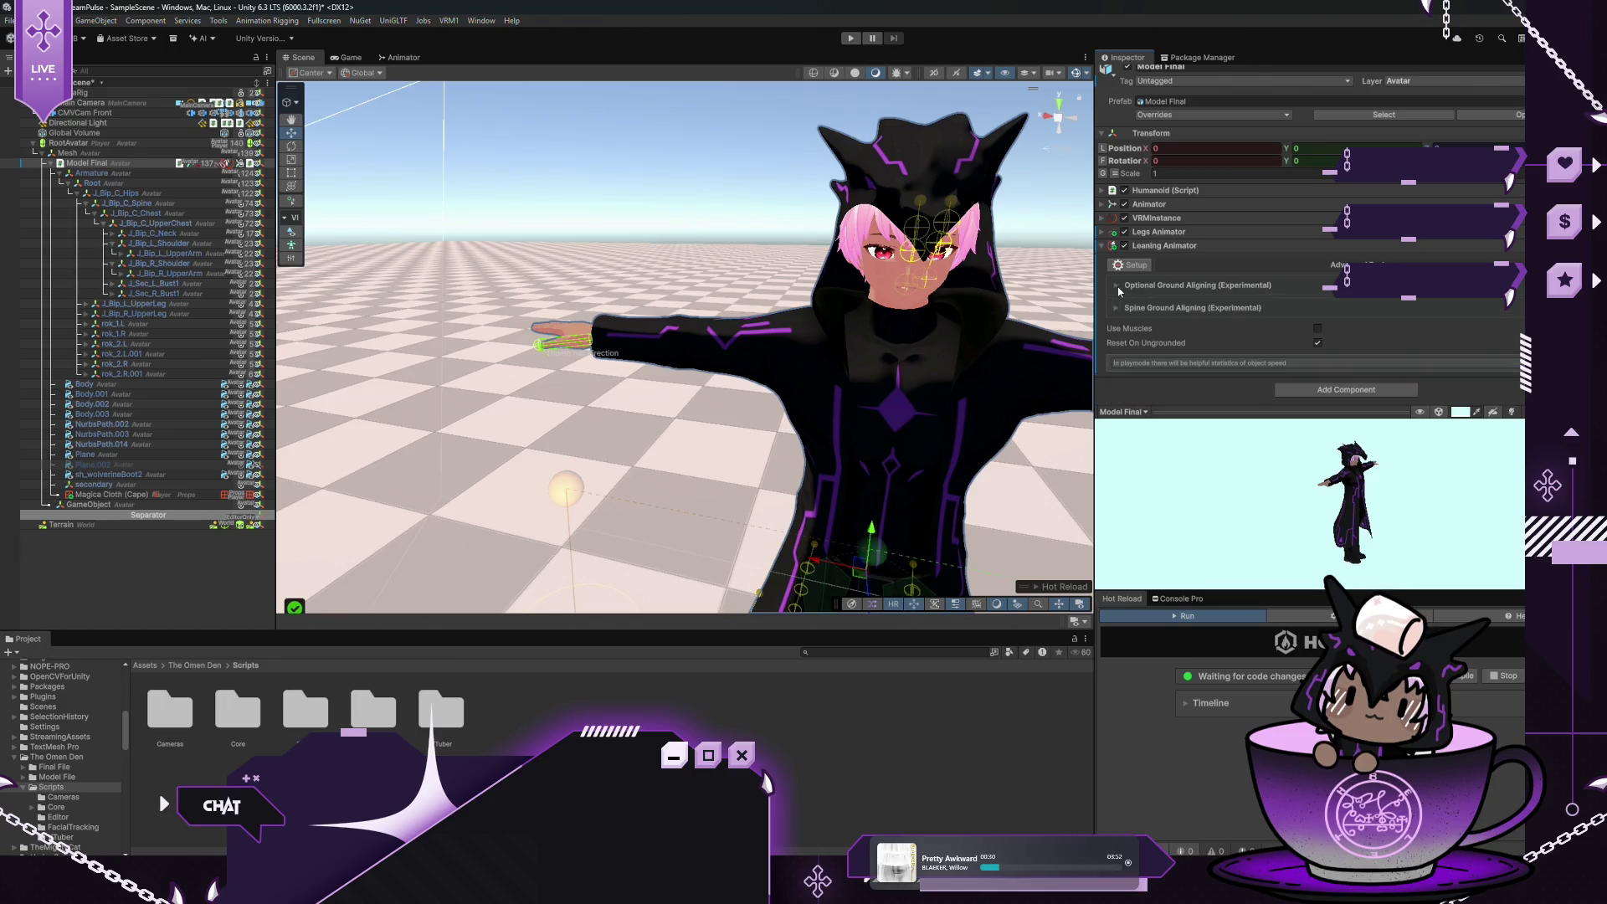
pyautogui.click(1131, 264)
pyautogui.scroll(-1, 1282, 249)
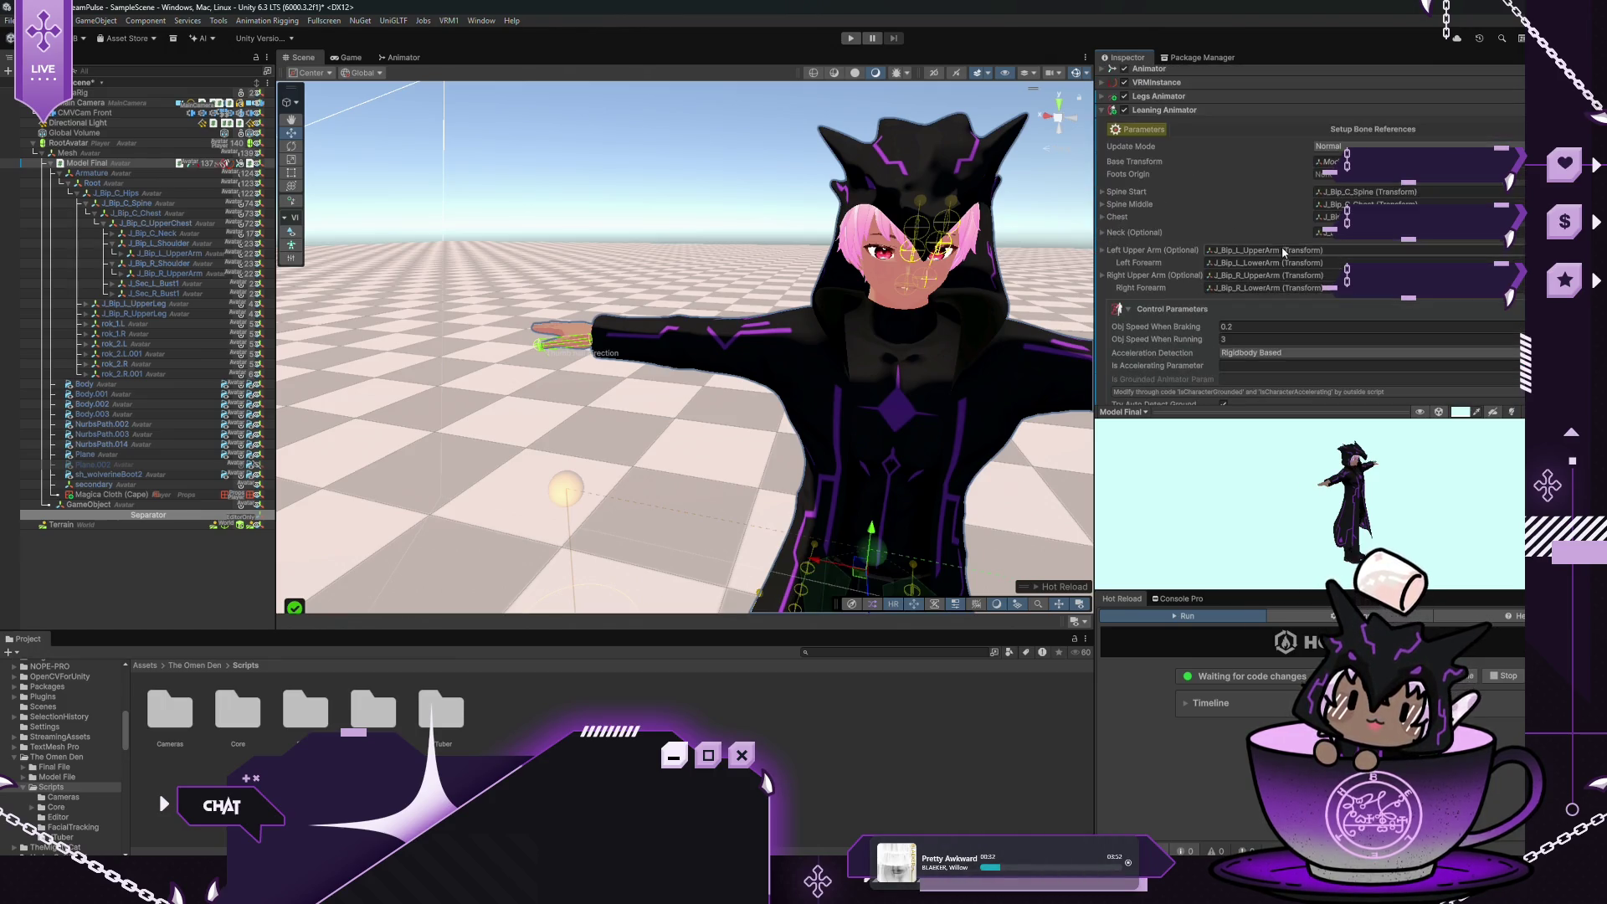
pyautogui.scroll(-2, 1171, 197)
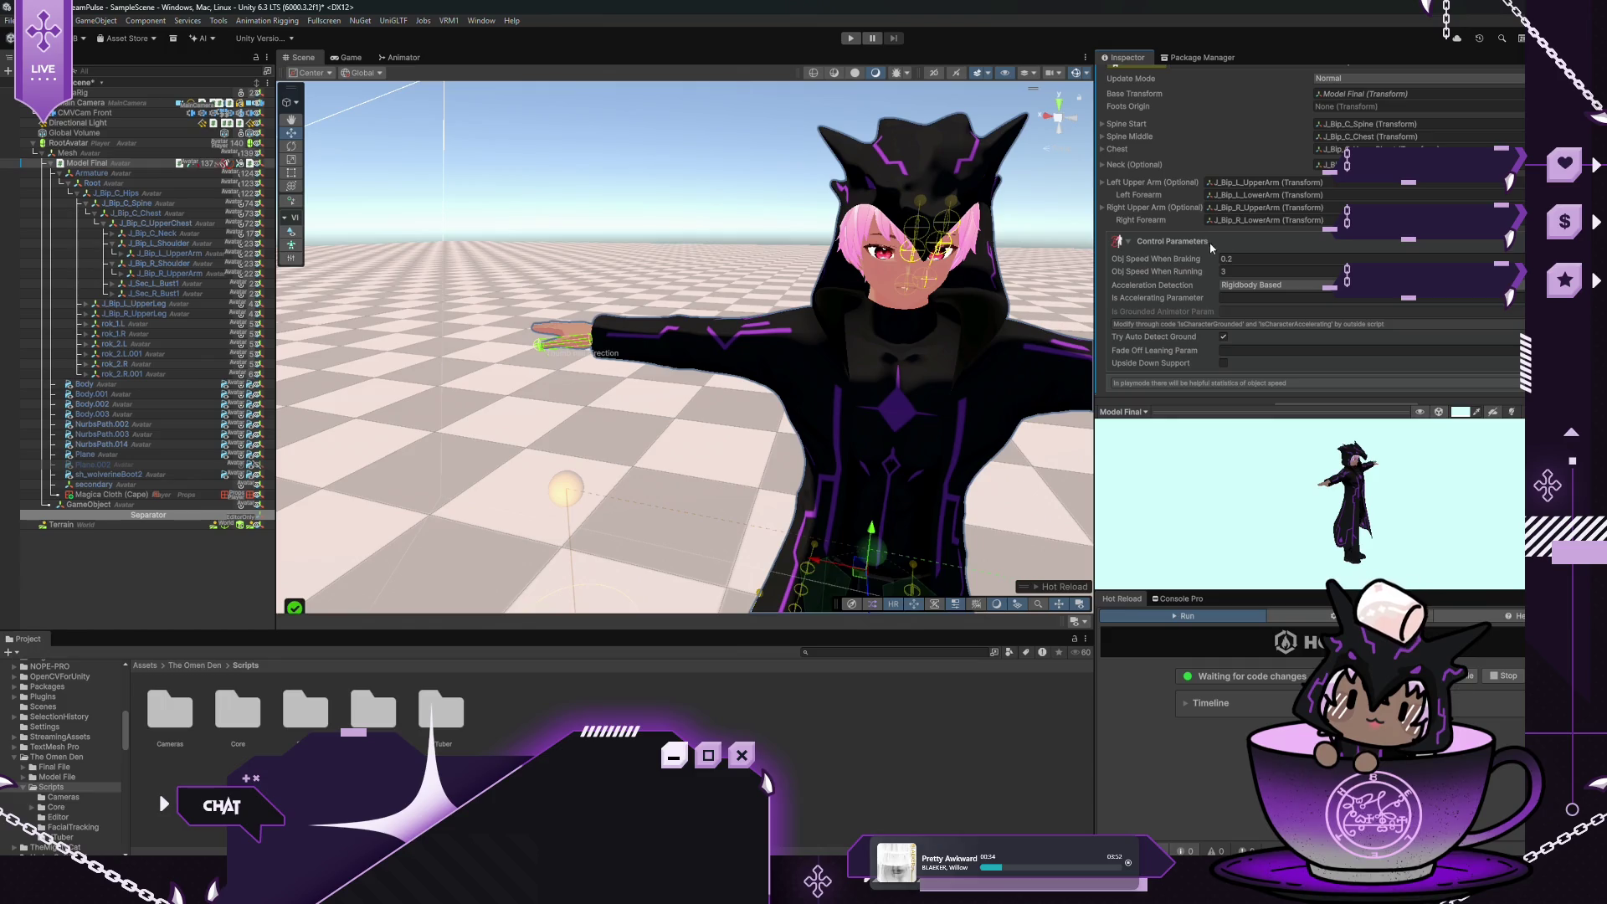
pyautogui.scroll(1, 1172, 301)
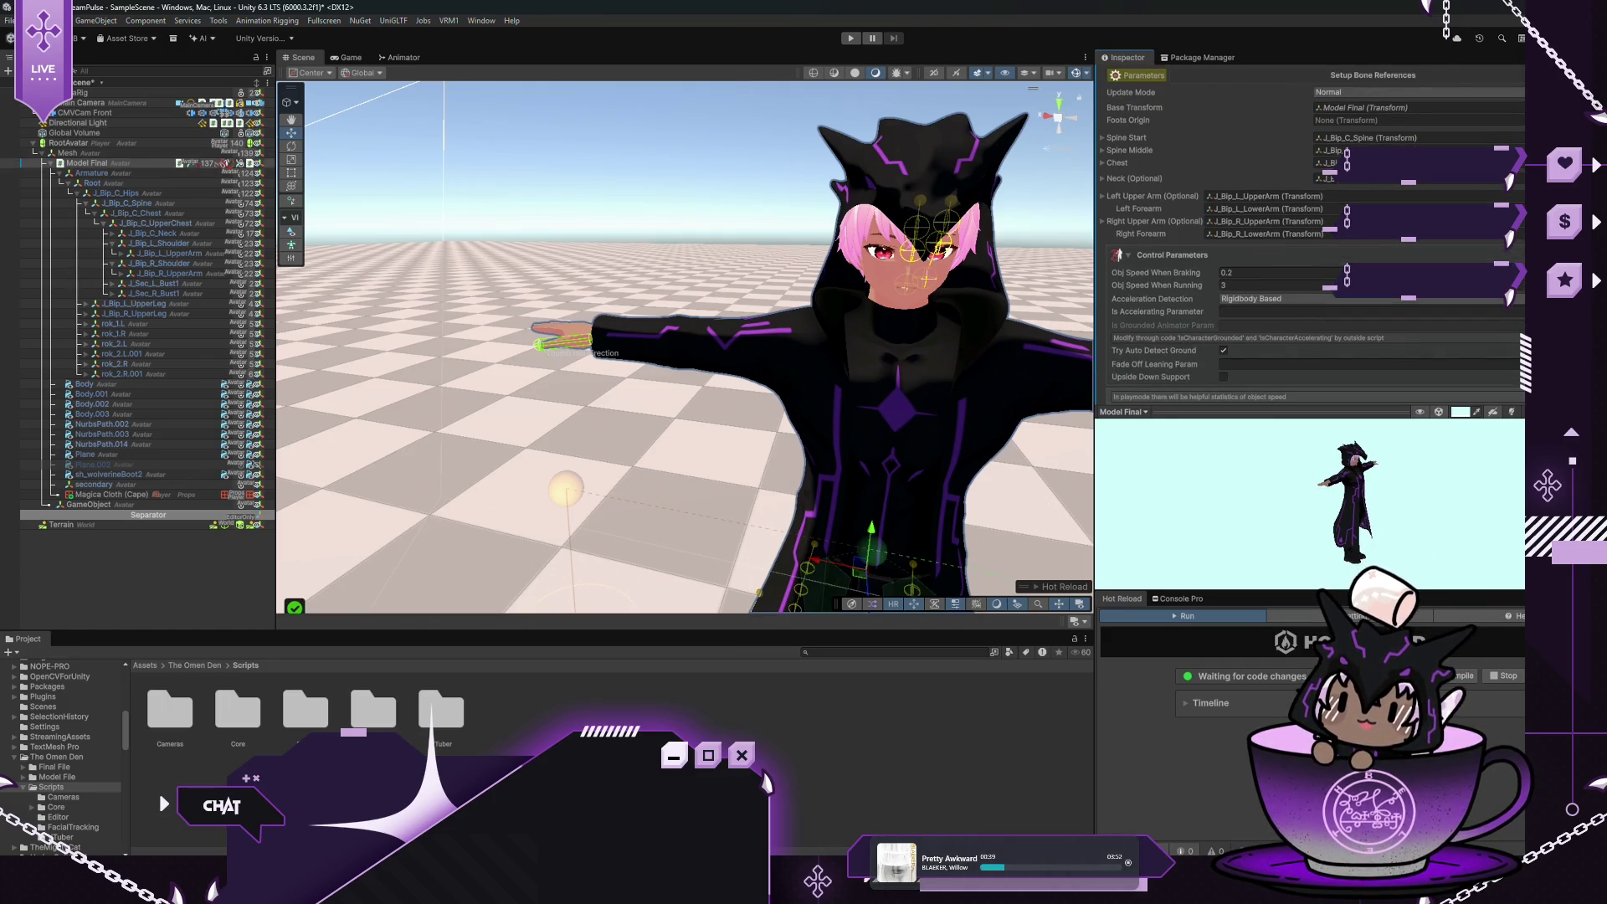
pyautogui.click(4, 21)
pyautogui.press('Escape')
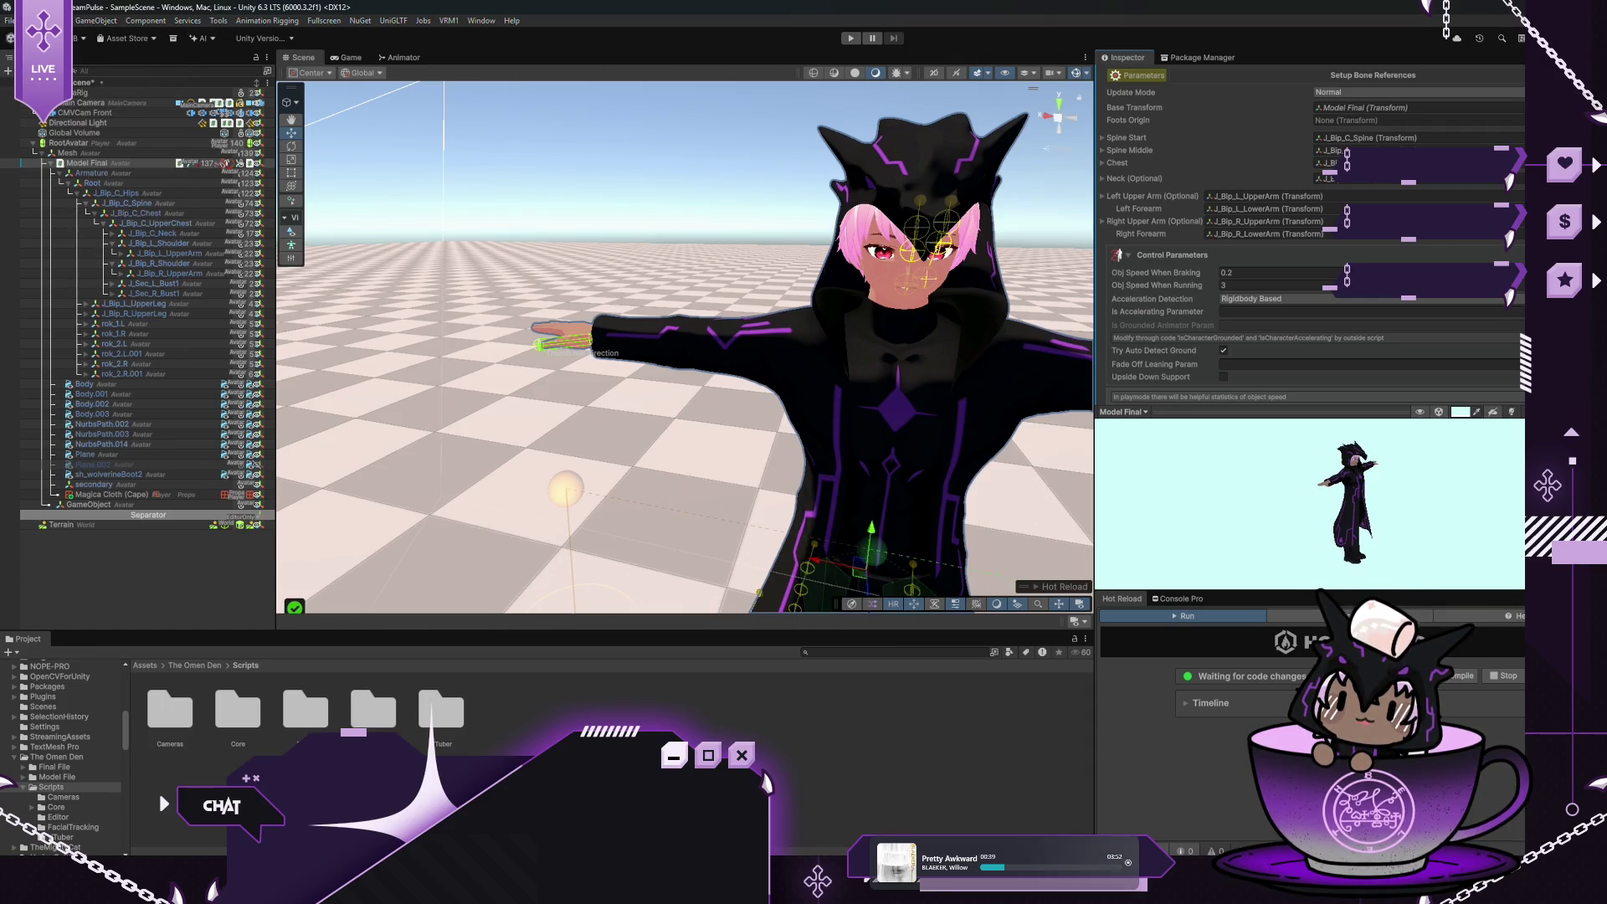
# In play mode, turn RootAvatar about 52° on Y and tilt it about 14° on X, then stop
pyautogui.click(851, 38)
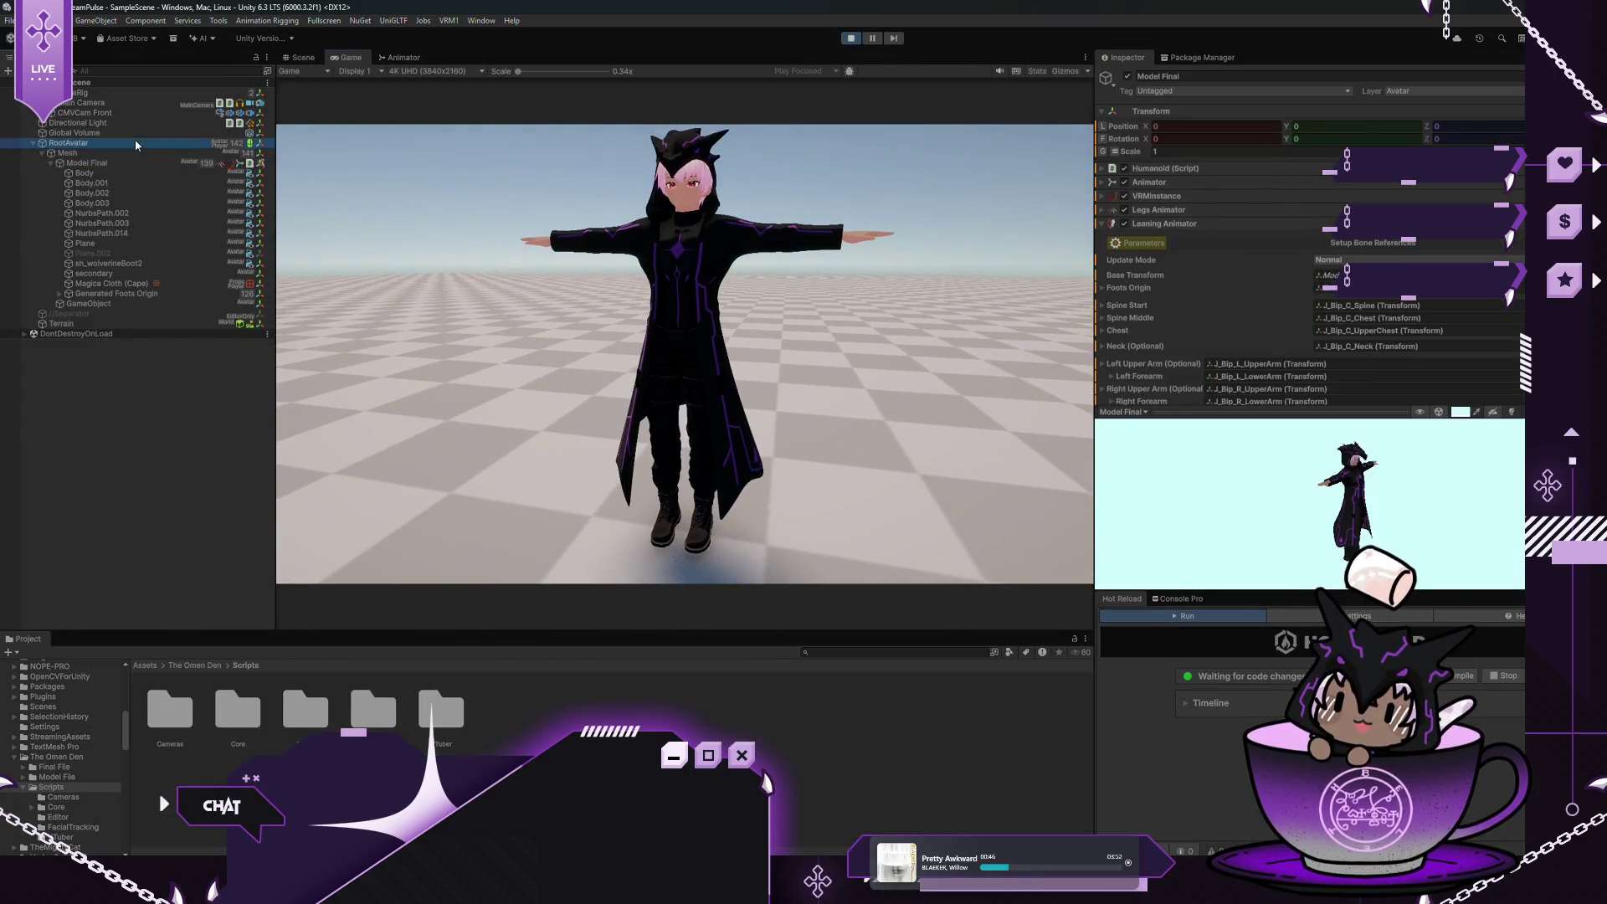
pyautogui.moveTo(1310, 142)
pyautogui.mouseDown()
pyautogui.moveTo(1416, 132)
pyautogui.moveTo(885, 139)
pyautogui.moveTo(313, 188)
pyautogui.moveTo(151, 229)
pyautogui.moveTo(444, 299)
pyautogui.moveTo(1459, 238)
pyautogui.moveTo(1442, 139)
pyautogui.moveTo(1216, 149)
pyautogui.moveTo(1282, 139)
pyautogui.moveTo(1154, 251)
pyautogui.moveTo(1205, 291)
pyautogui.moveTo(957, 159)
pyautogui.mouseUp()
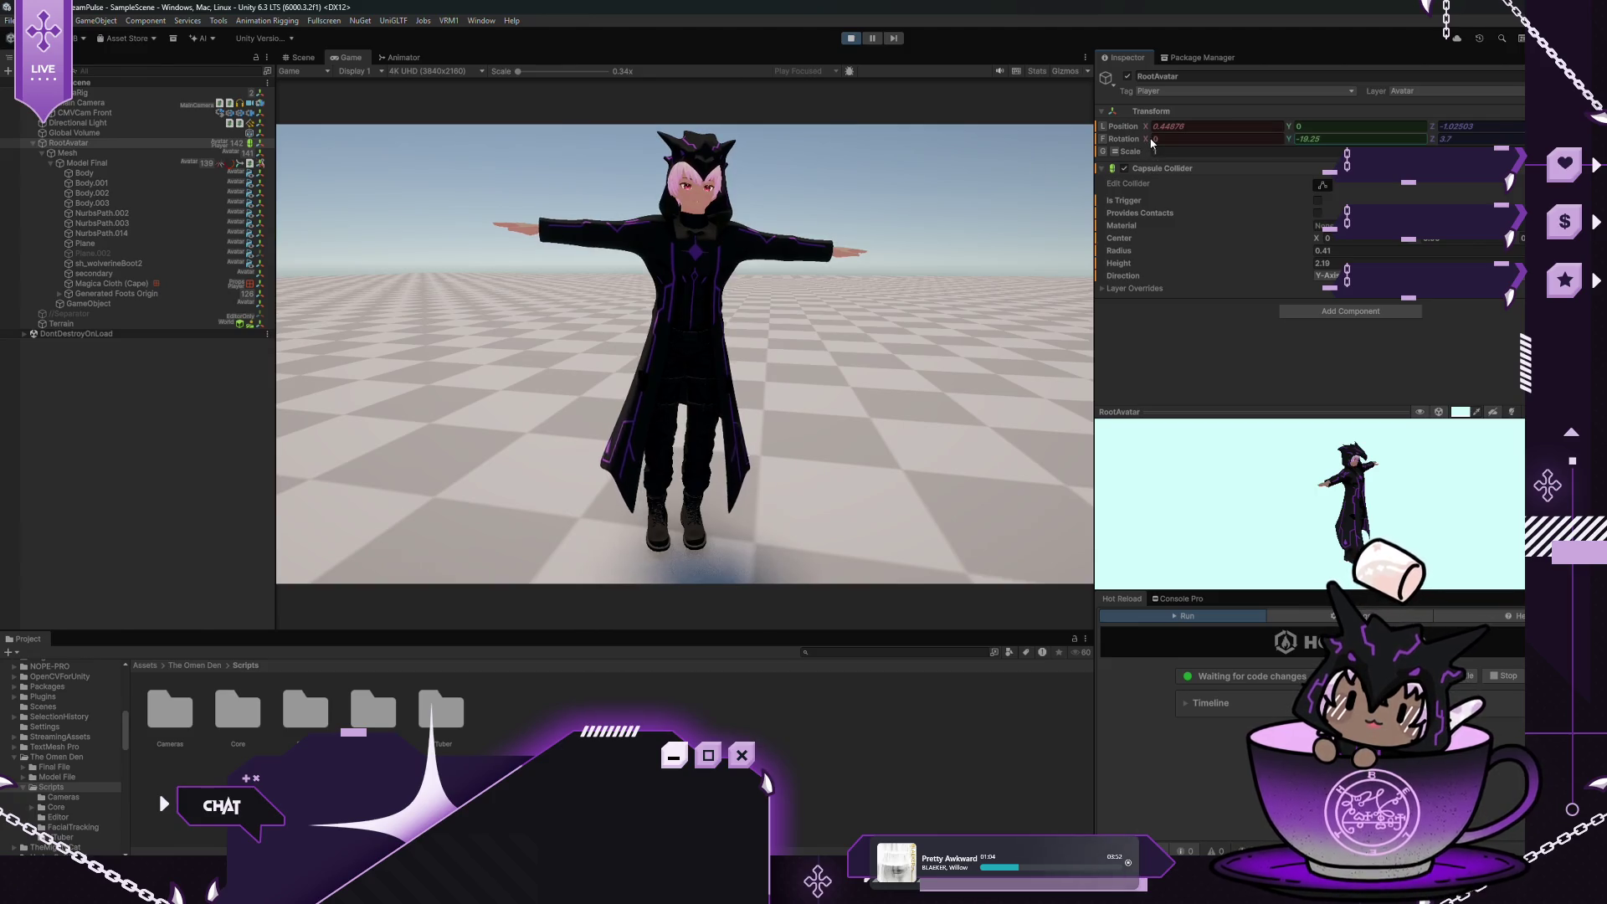
pyautogui.moveTo(1150, 142)
pyautogui.mouseDown()
pyautogui.moveTo(1255, 201)
pyautogui.moveTo(1075, 133)
pyautogui.mouseUp()
pyautogui.click(851, 38)
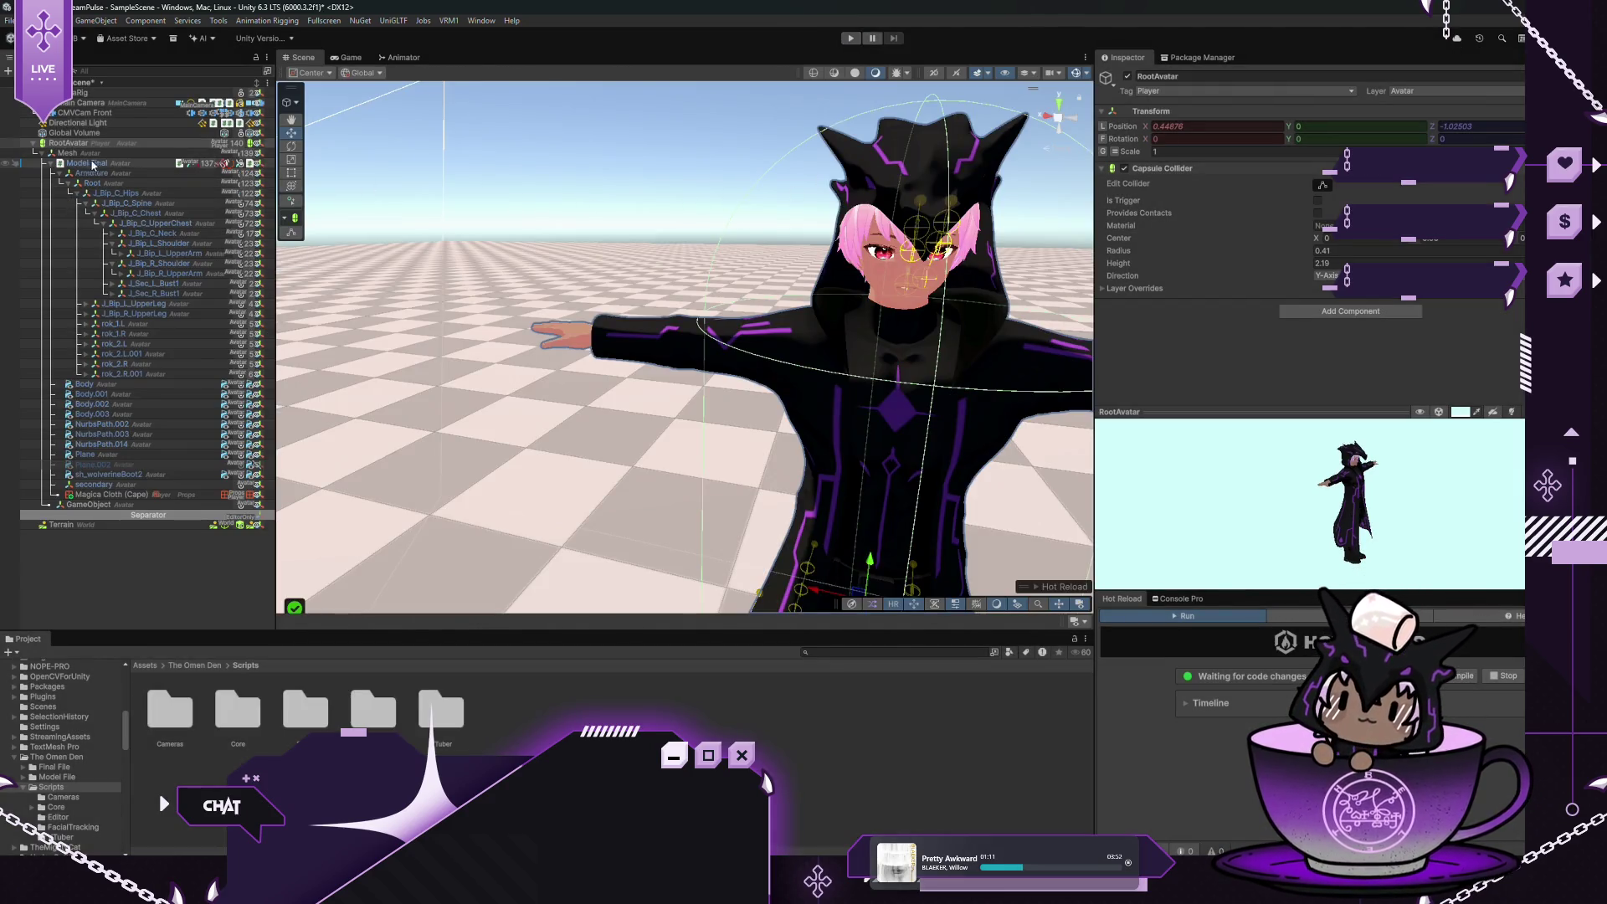
# Collapse Leaning Animator and add a Look Animator 2 component to Model Final by searching 'Look'
pyautogui.click(156, 162)
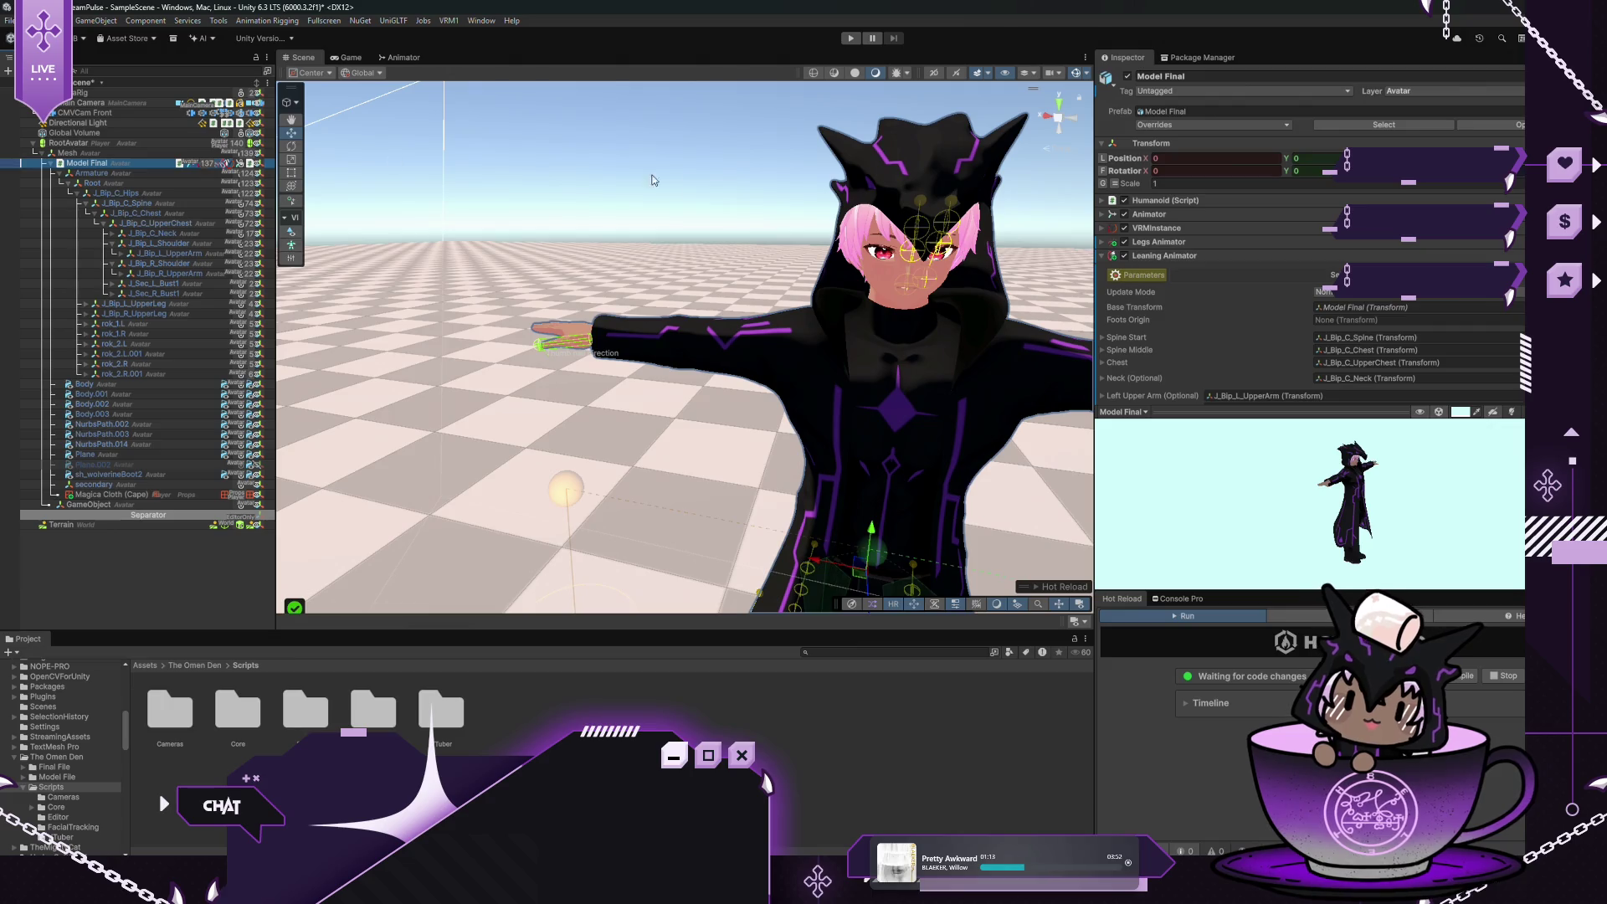
pyautogui.click(1102, 255)
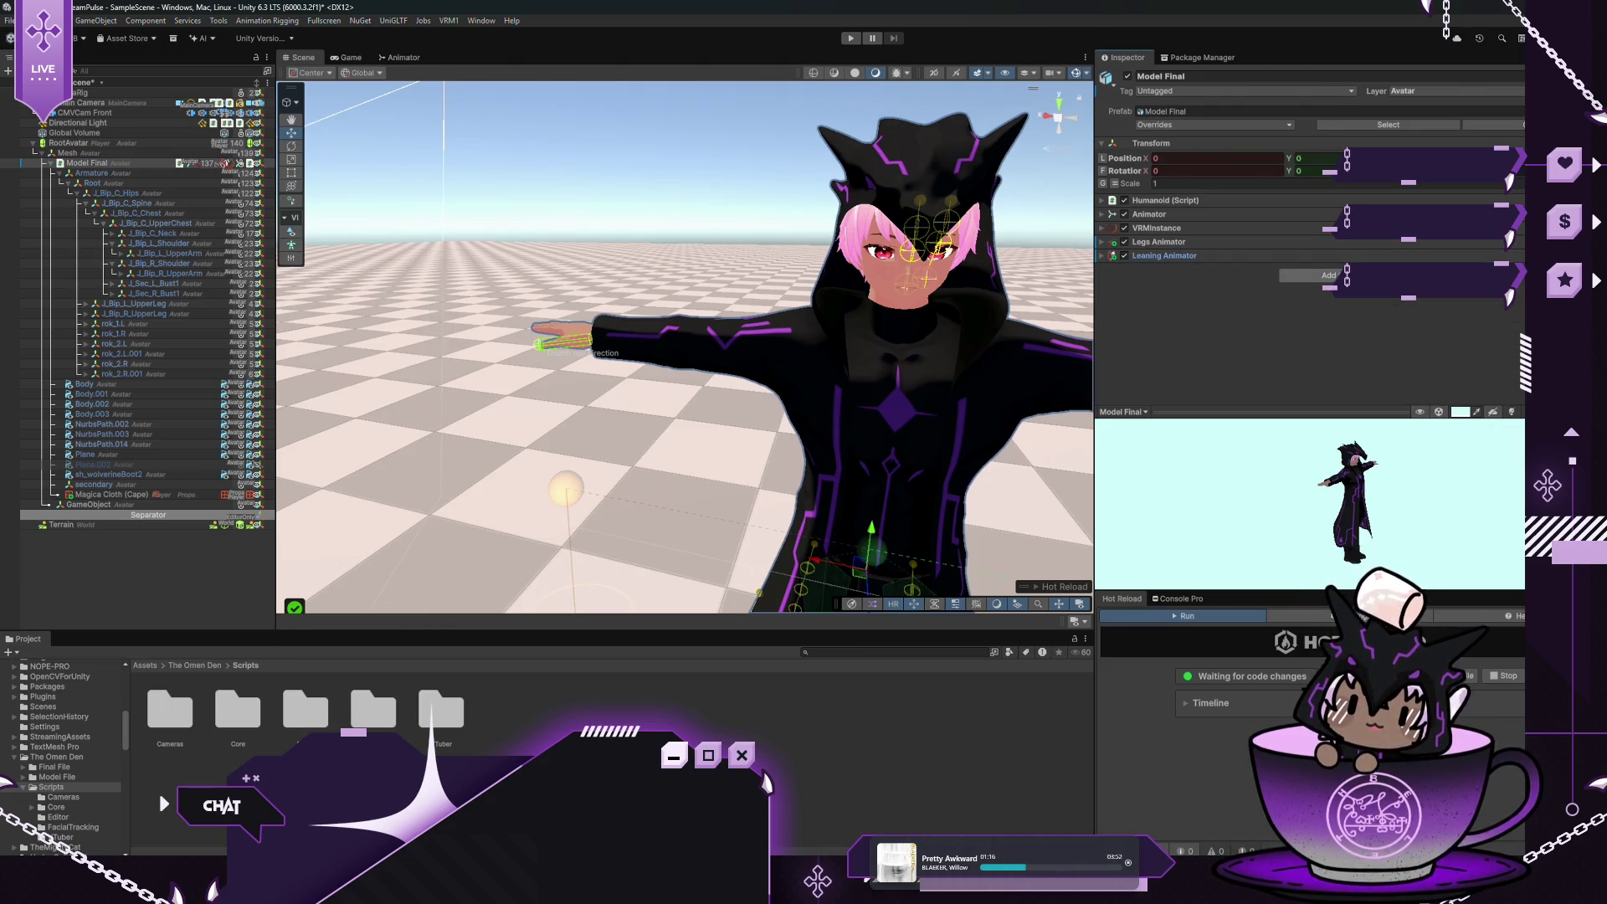
pyautogui.click(1328, 274)
pyautogui.write('Look')
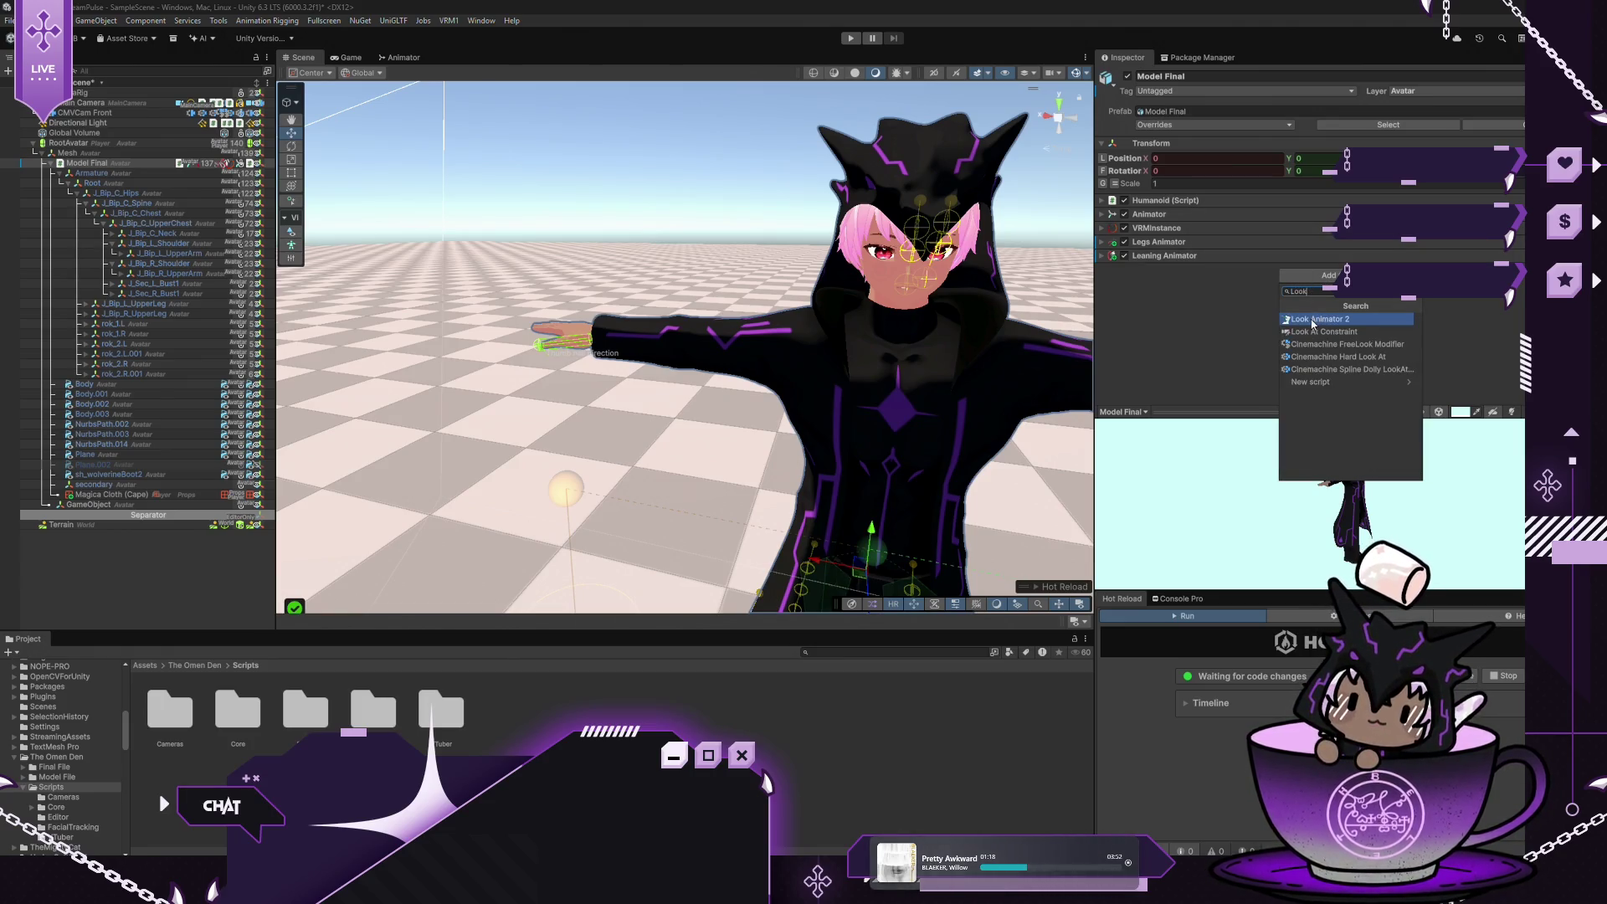
pyautogui.click(1312, 320)
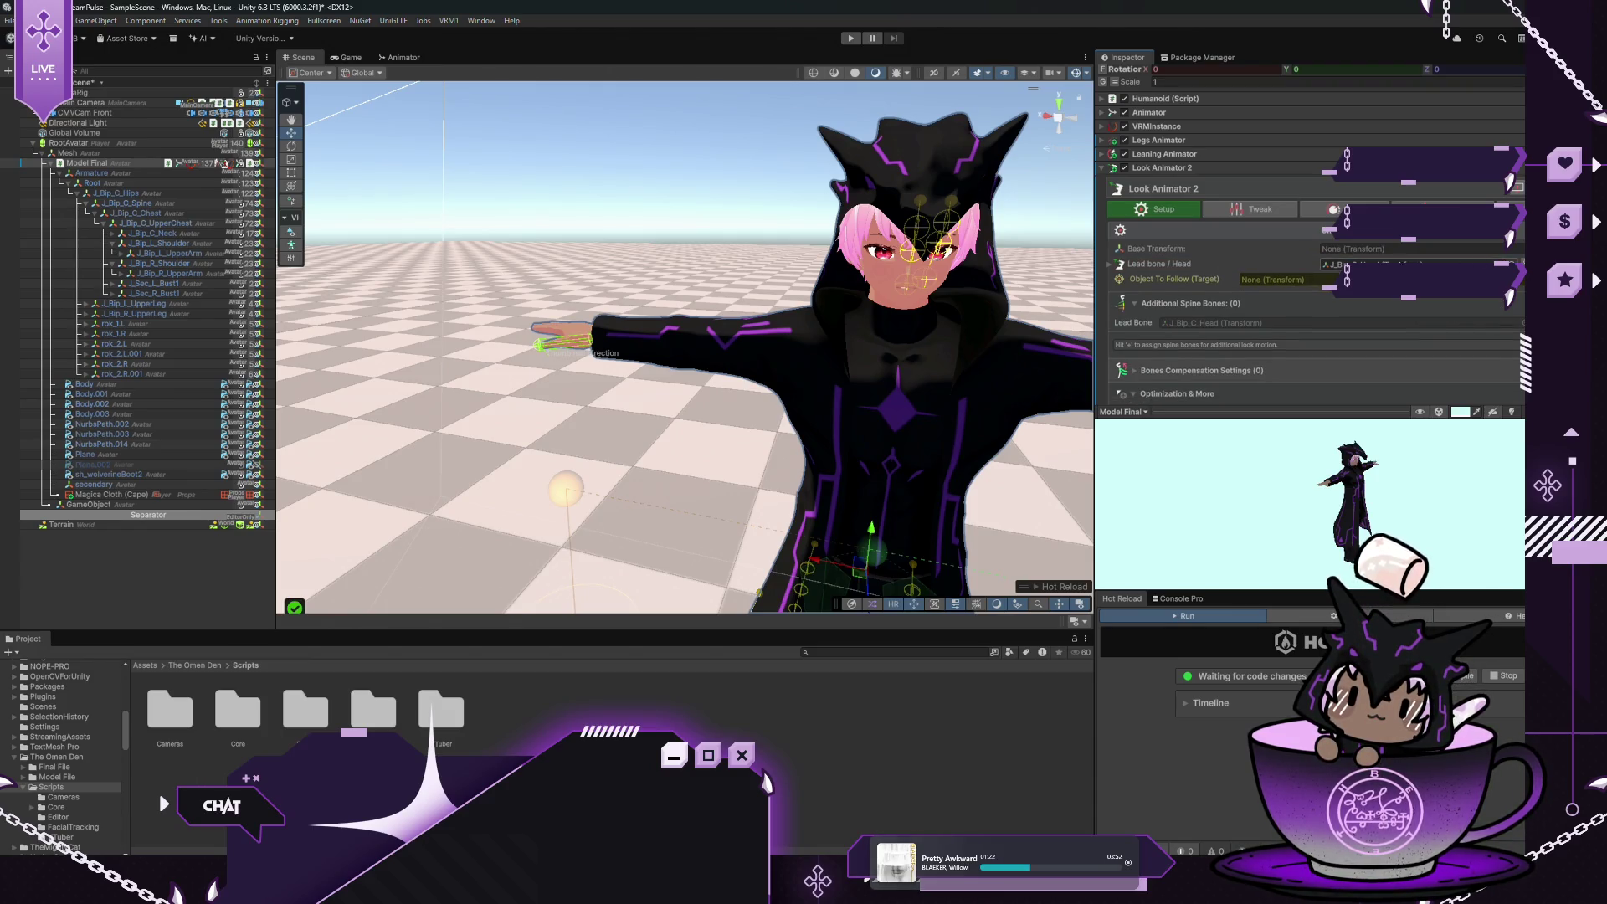
pyautogui.scroll(-3, 1152, 313)
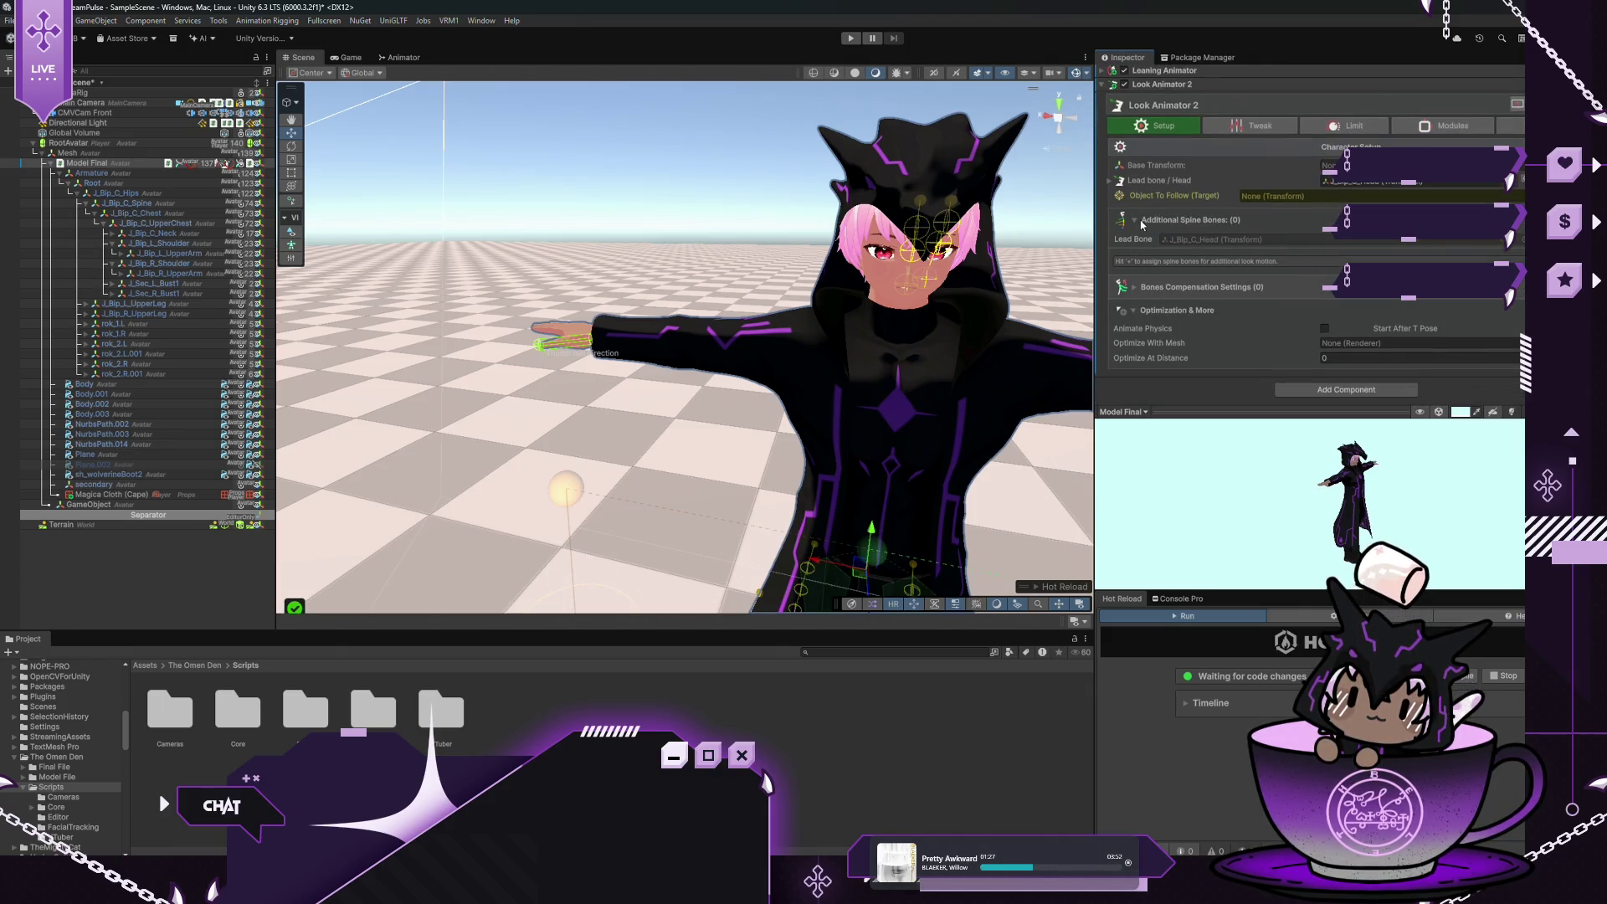
# Add Neck, UpperChest, Chest and Spine as four additional spine bones in Look Animator 2
pyautogui.click(1502, 220)
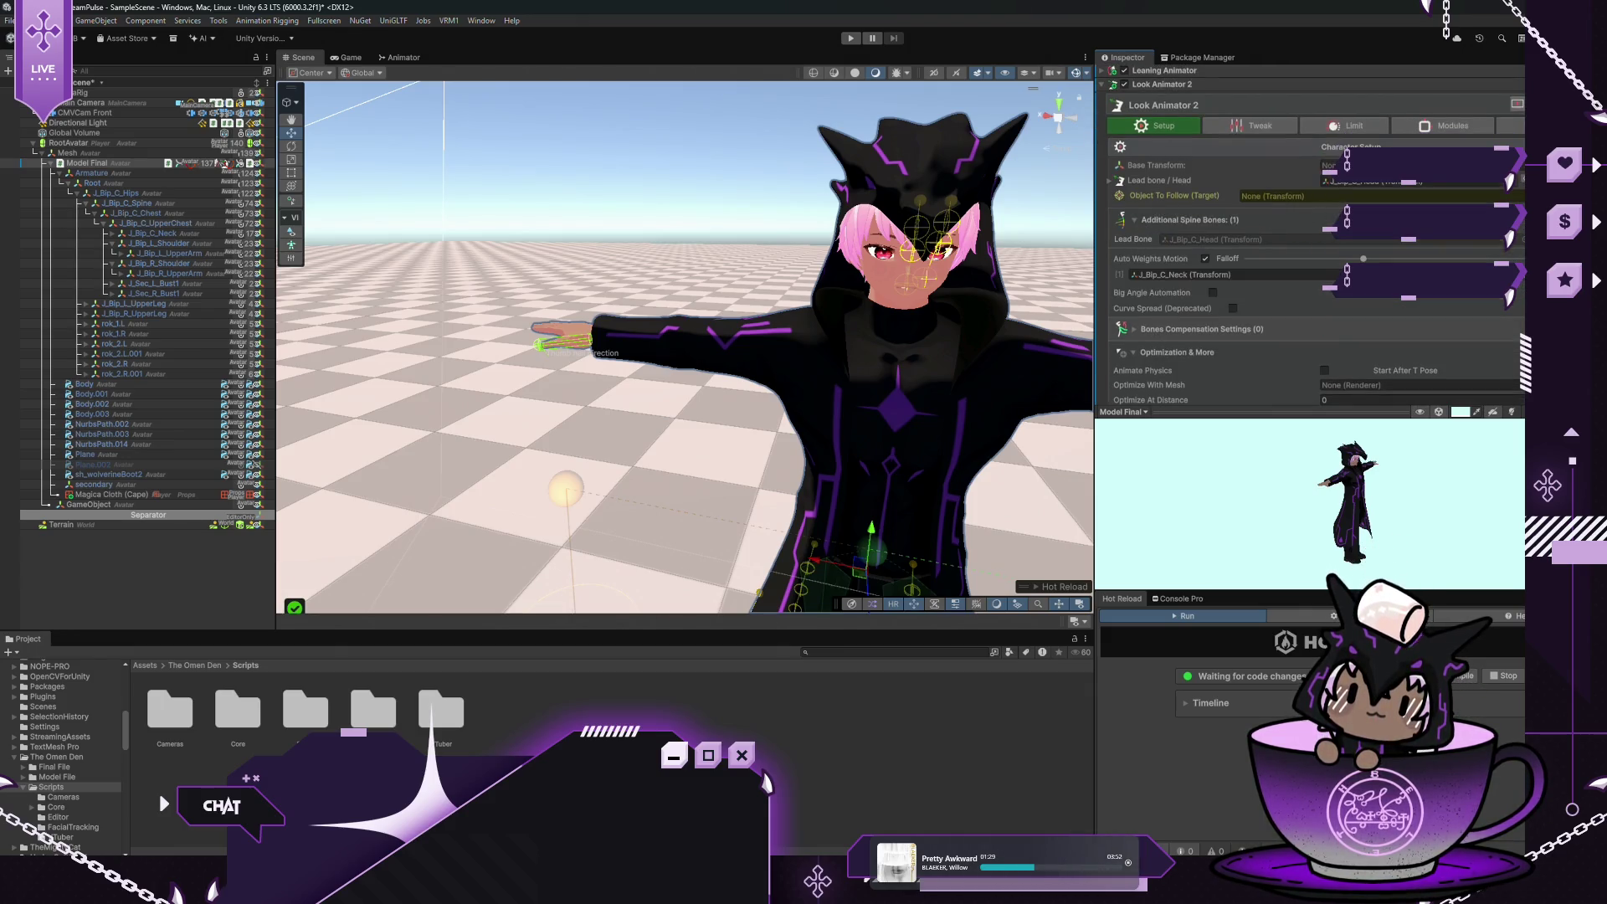
pyautogui.click(1502, 219)
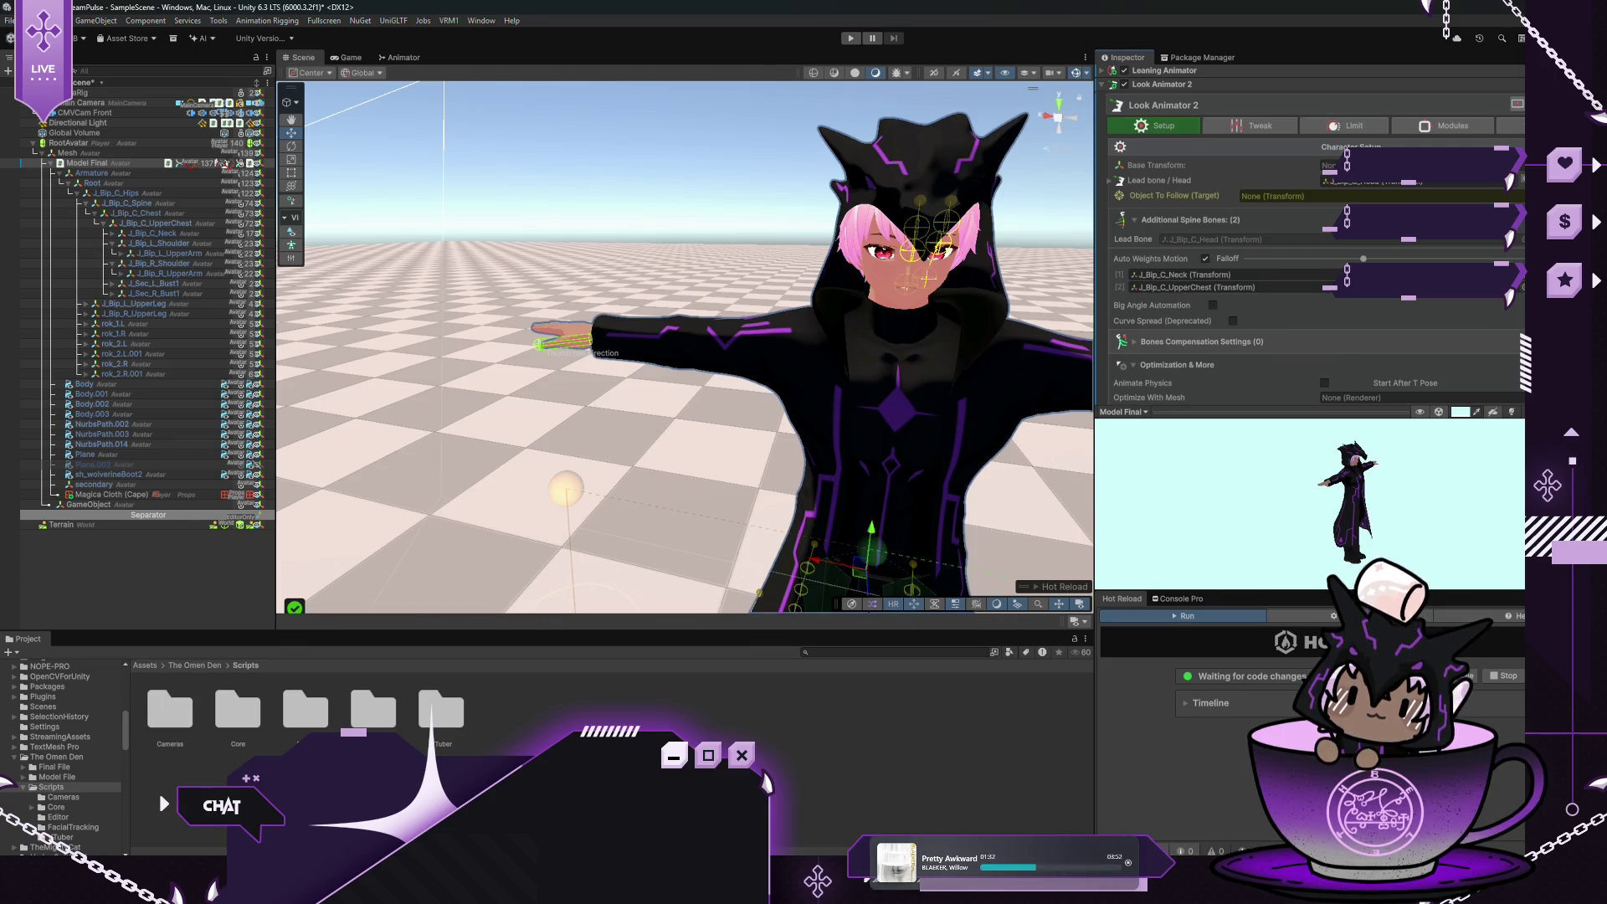
pyautogui.click(1502, 219)
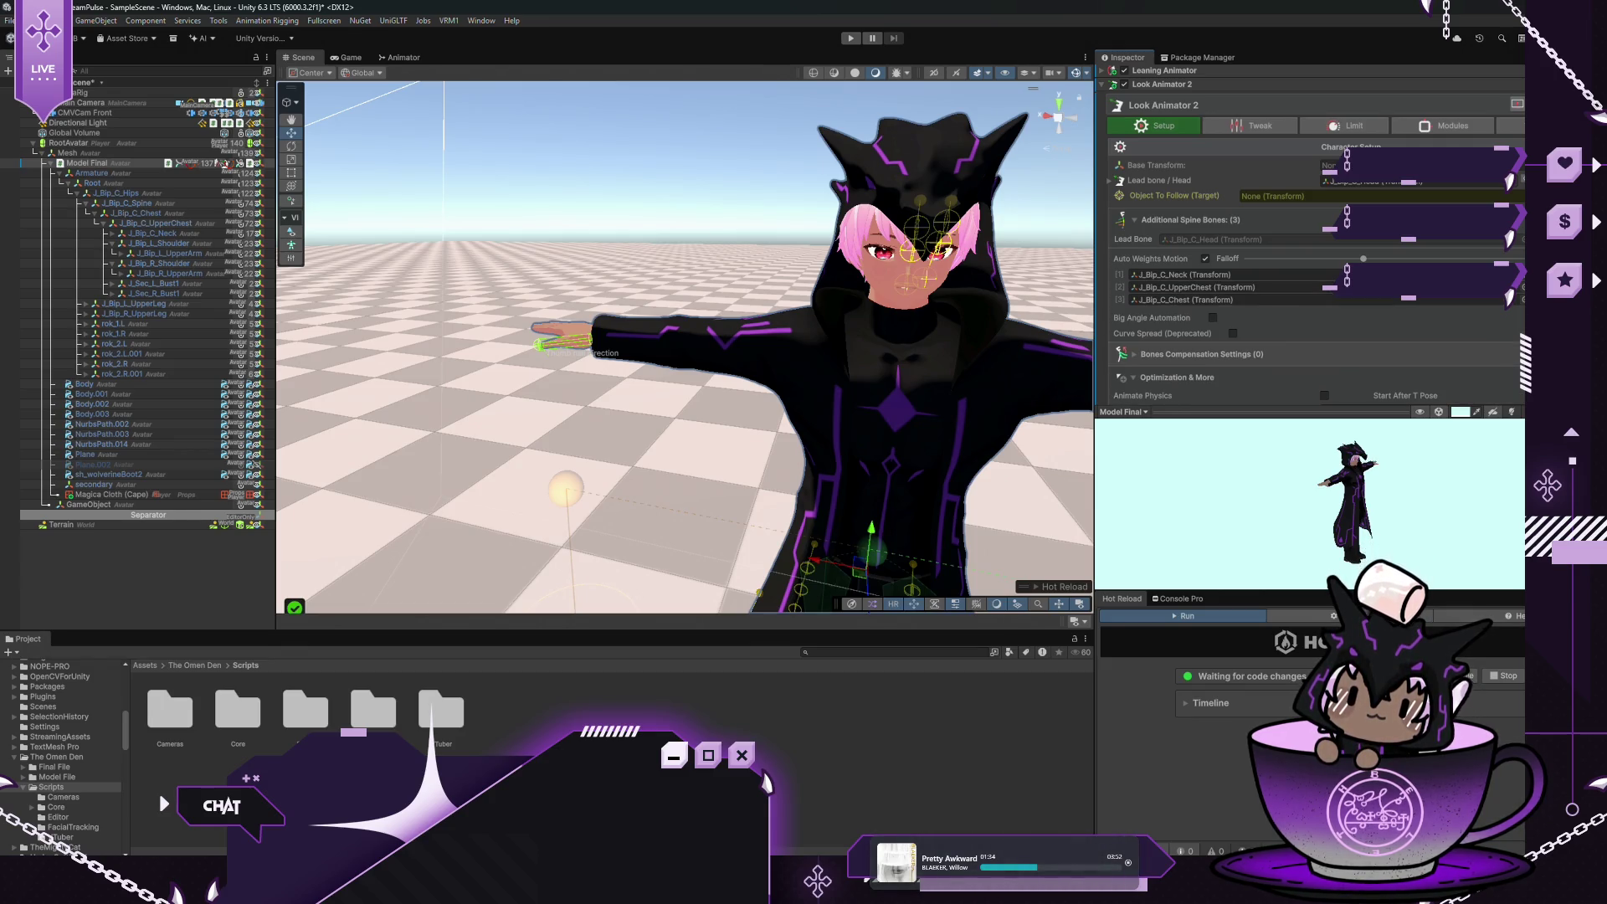
pyautogui.click(1502, 220)
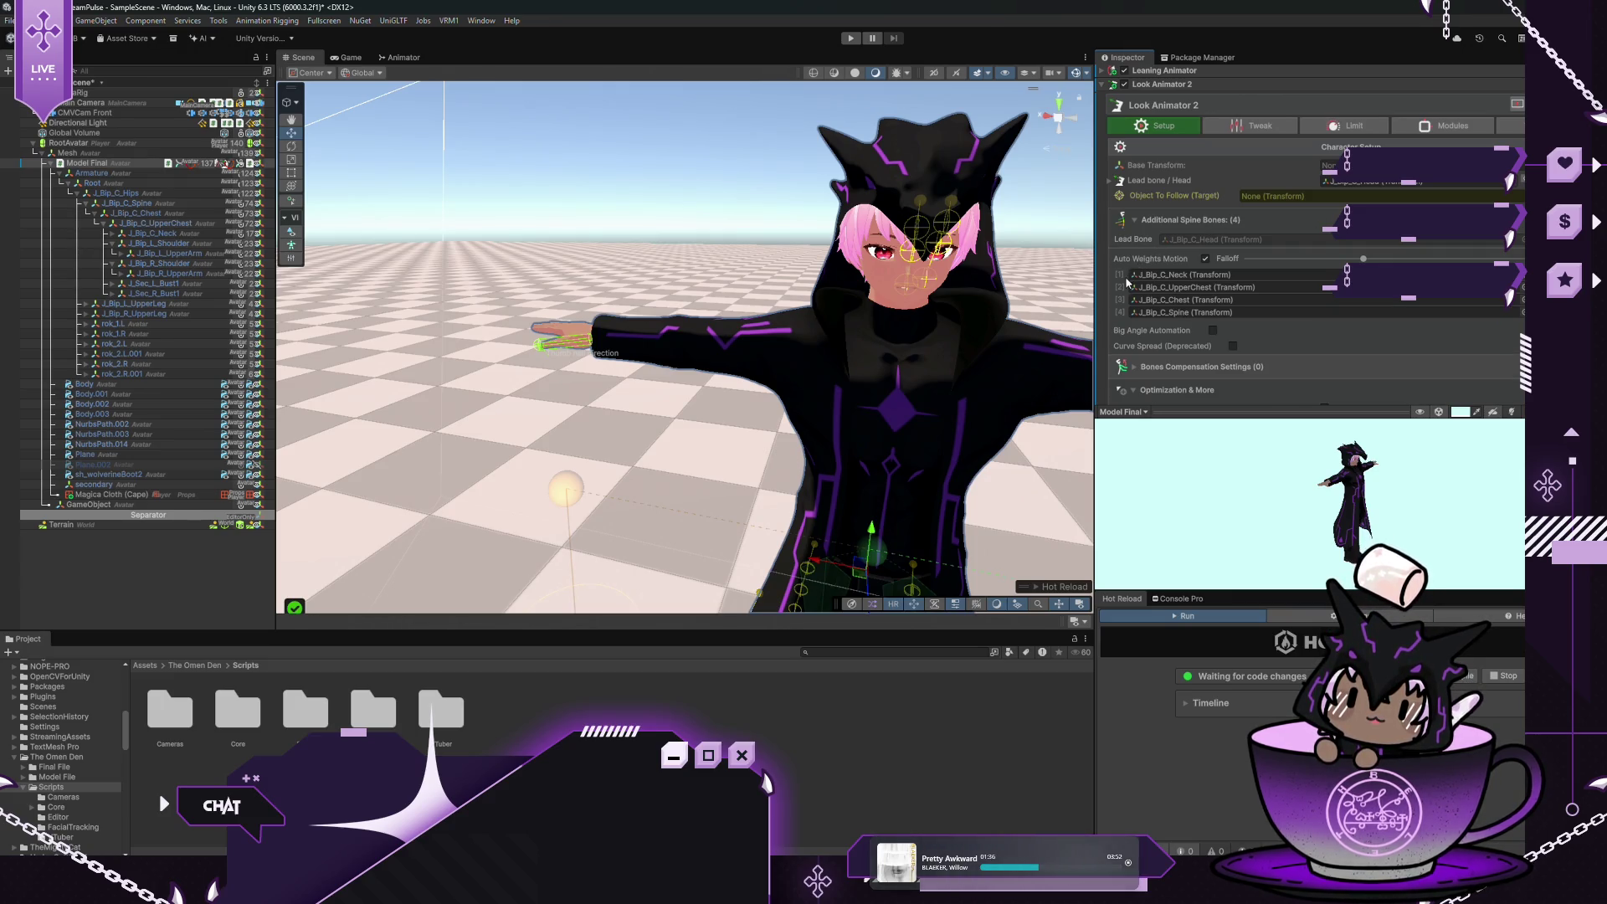
# Auto-find the shoulder and upper-arm bones in Bones Compensation Settings
pyautogui.scroll(-3, 1124, 318)
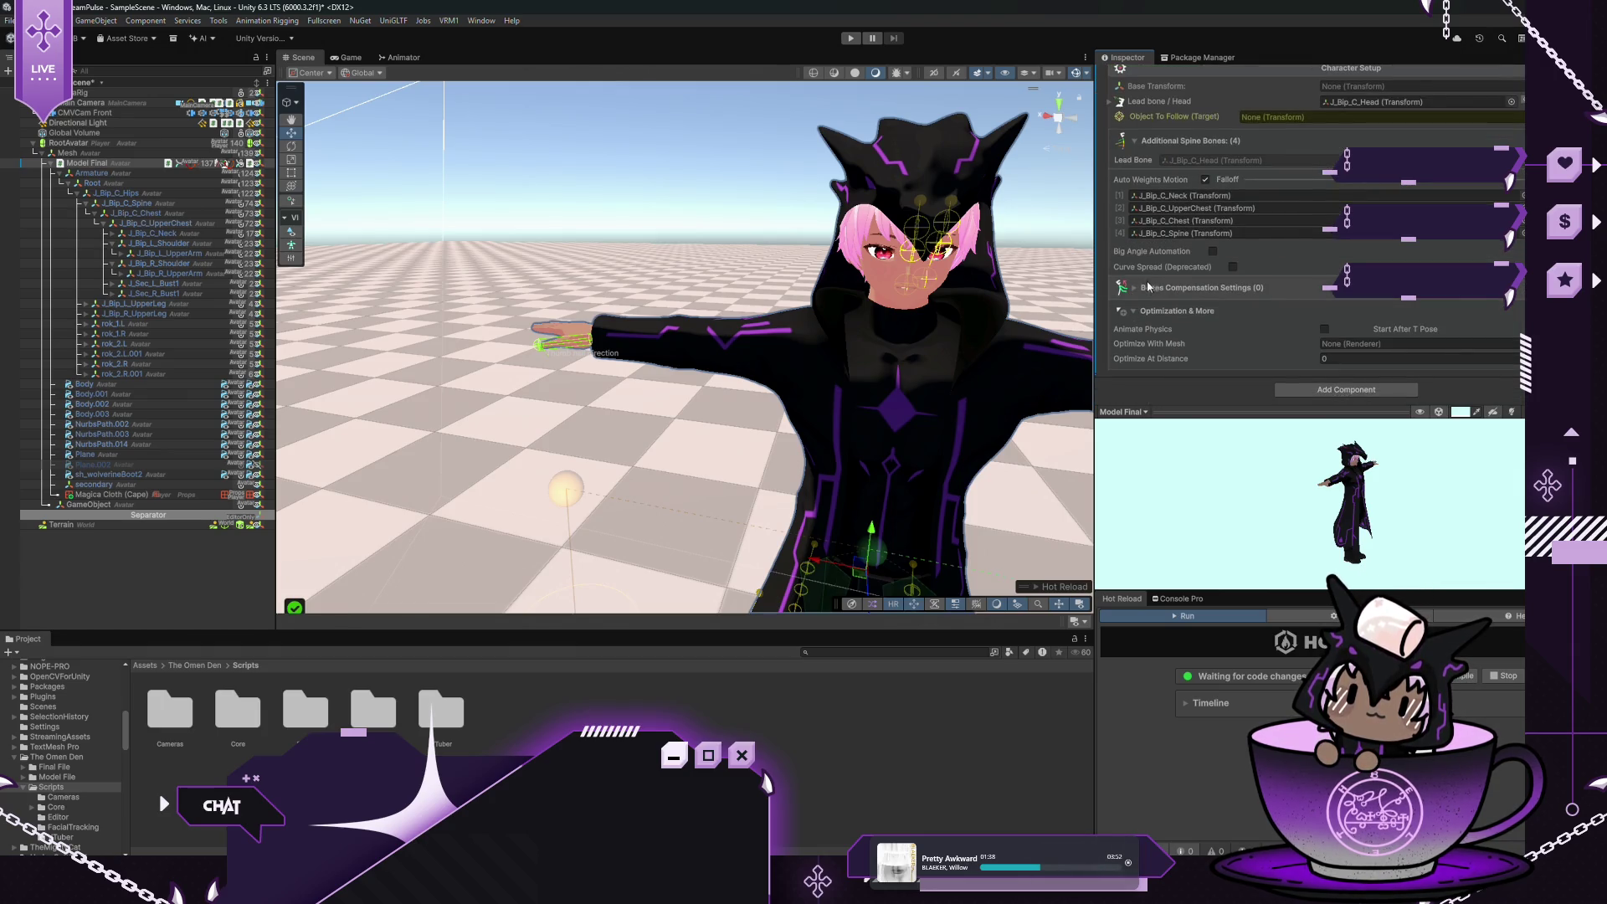
pyautogui.click(1143, 290)
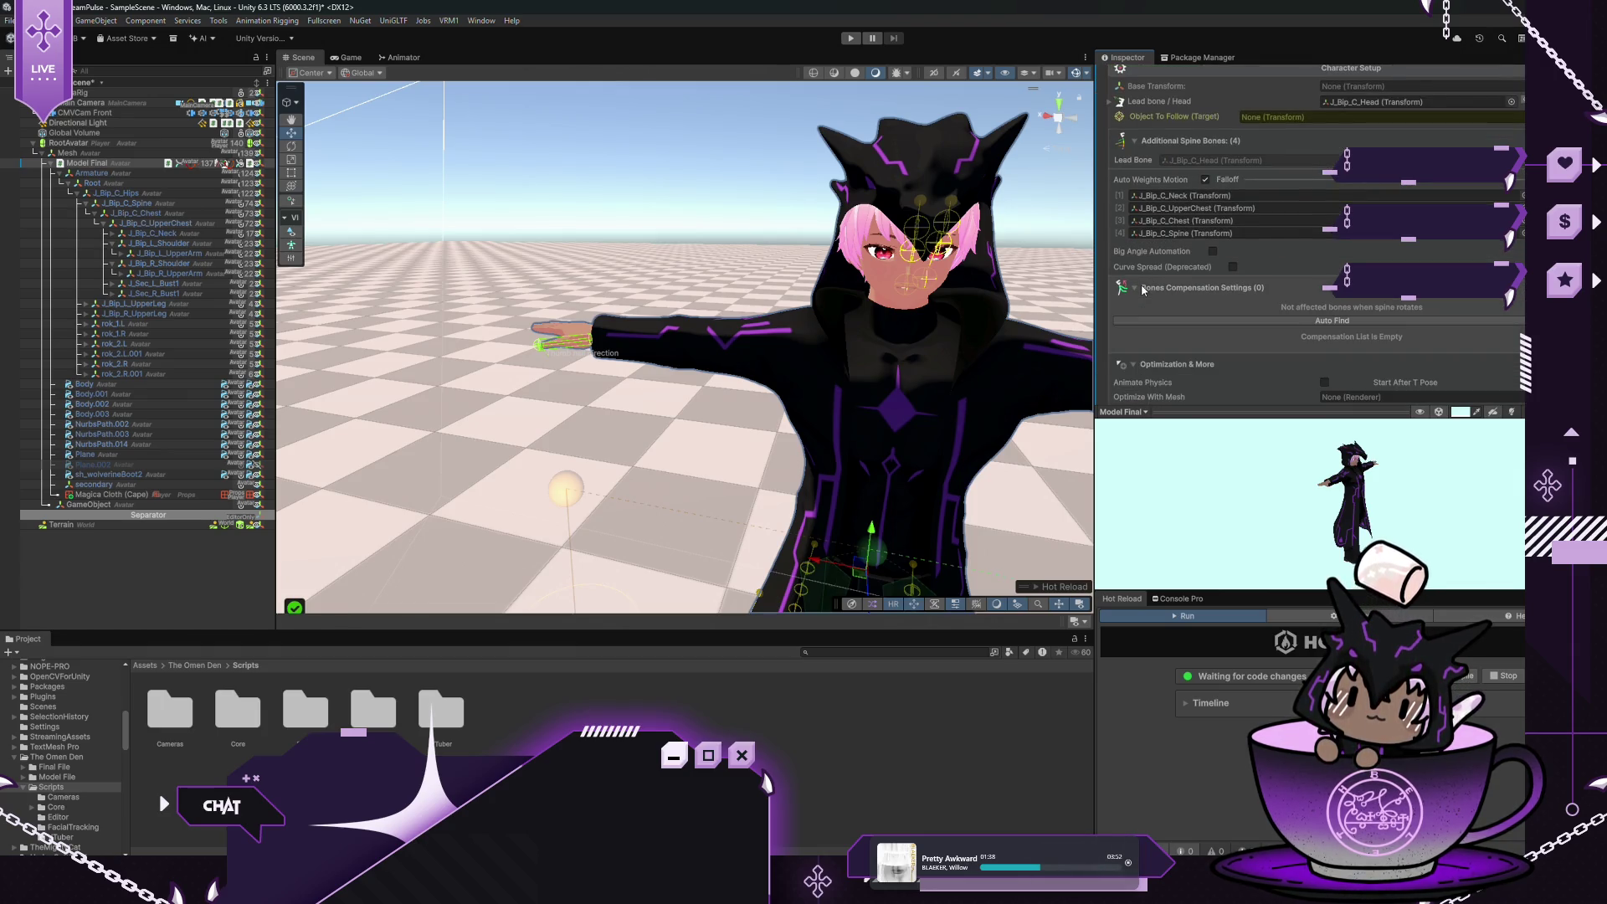
pyautogui.click(1337, 322)
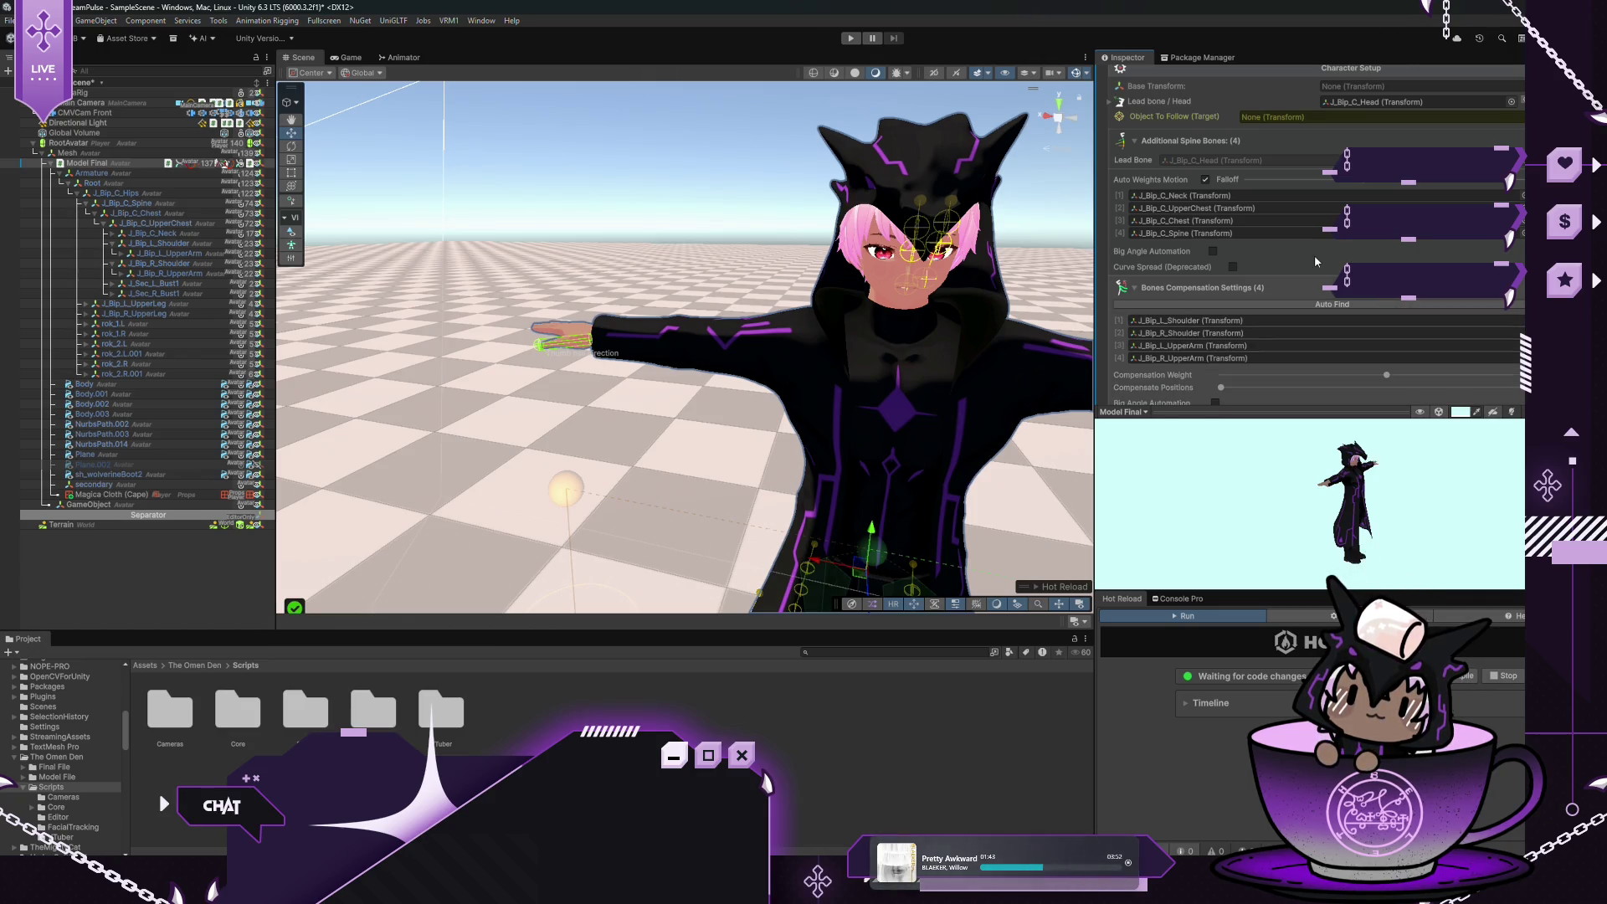
pyautogui.scroll(-4, 1314, 254)
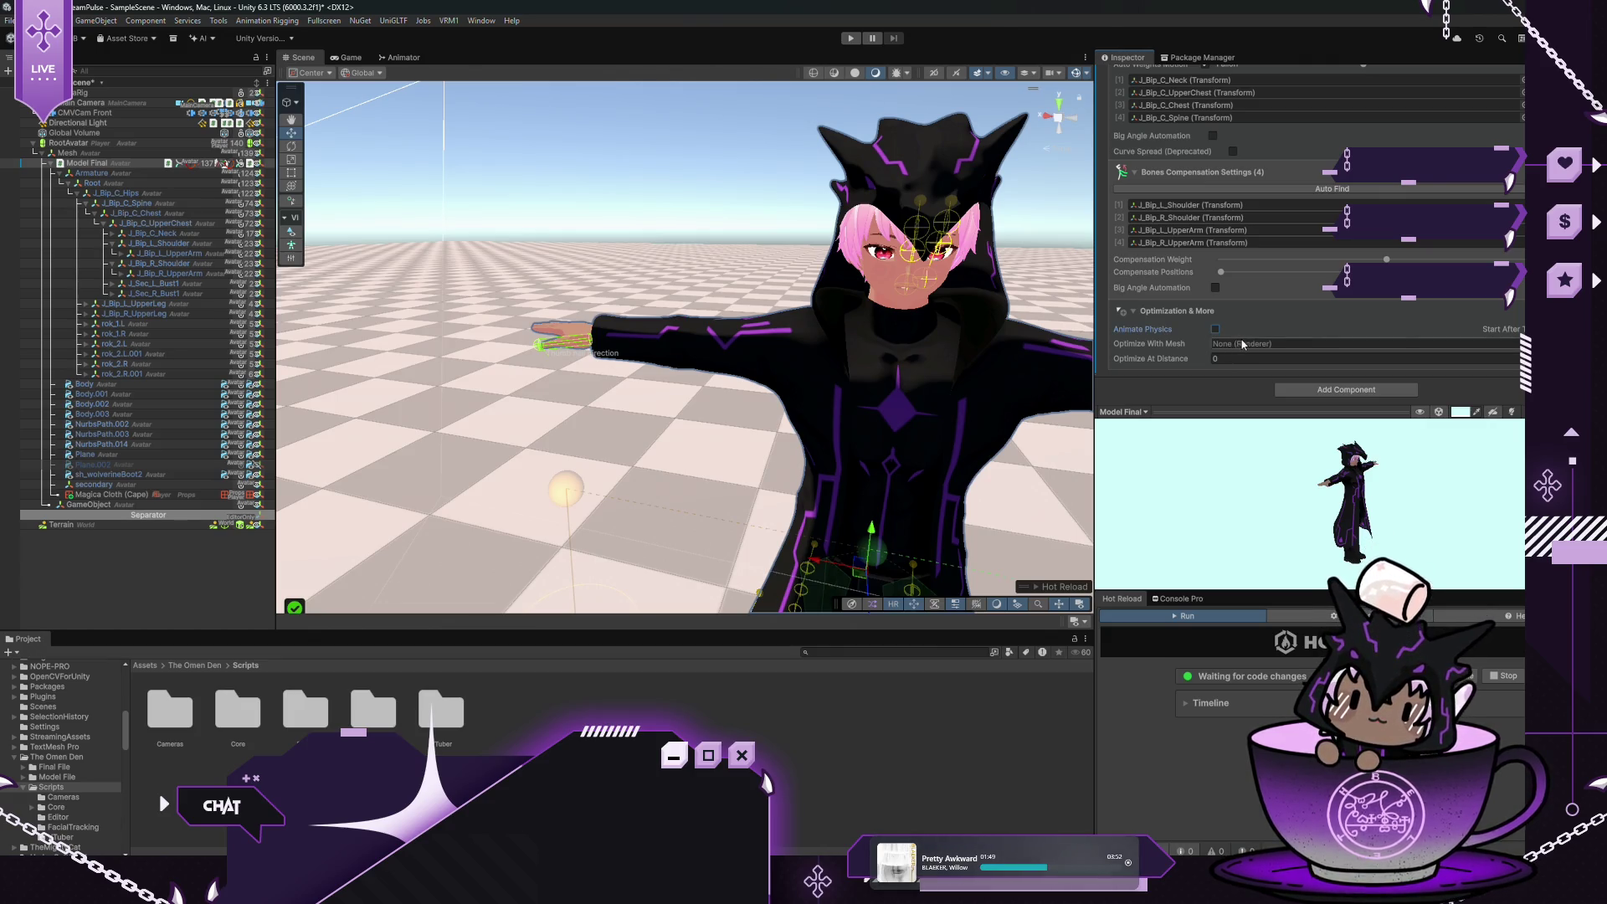
pyautogui.click(139, 398)
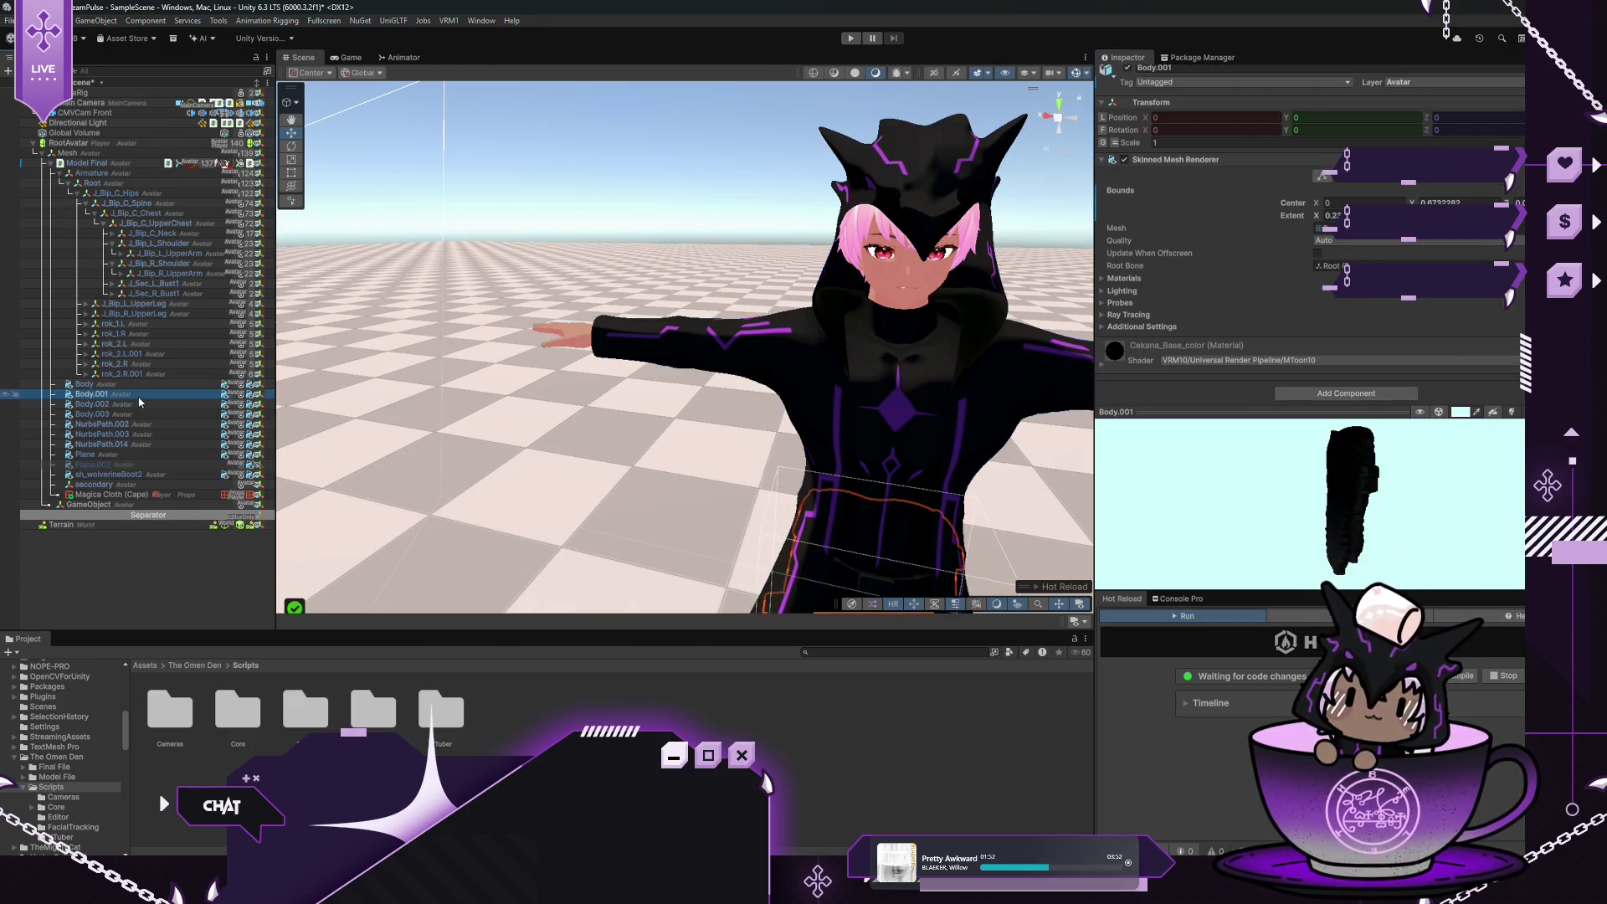
# Try setting Look Animator 2's Optimize With Mesh to the Body skinned mesh on Model Final
pyautogui.click(146, 383)
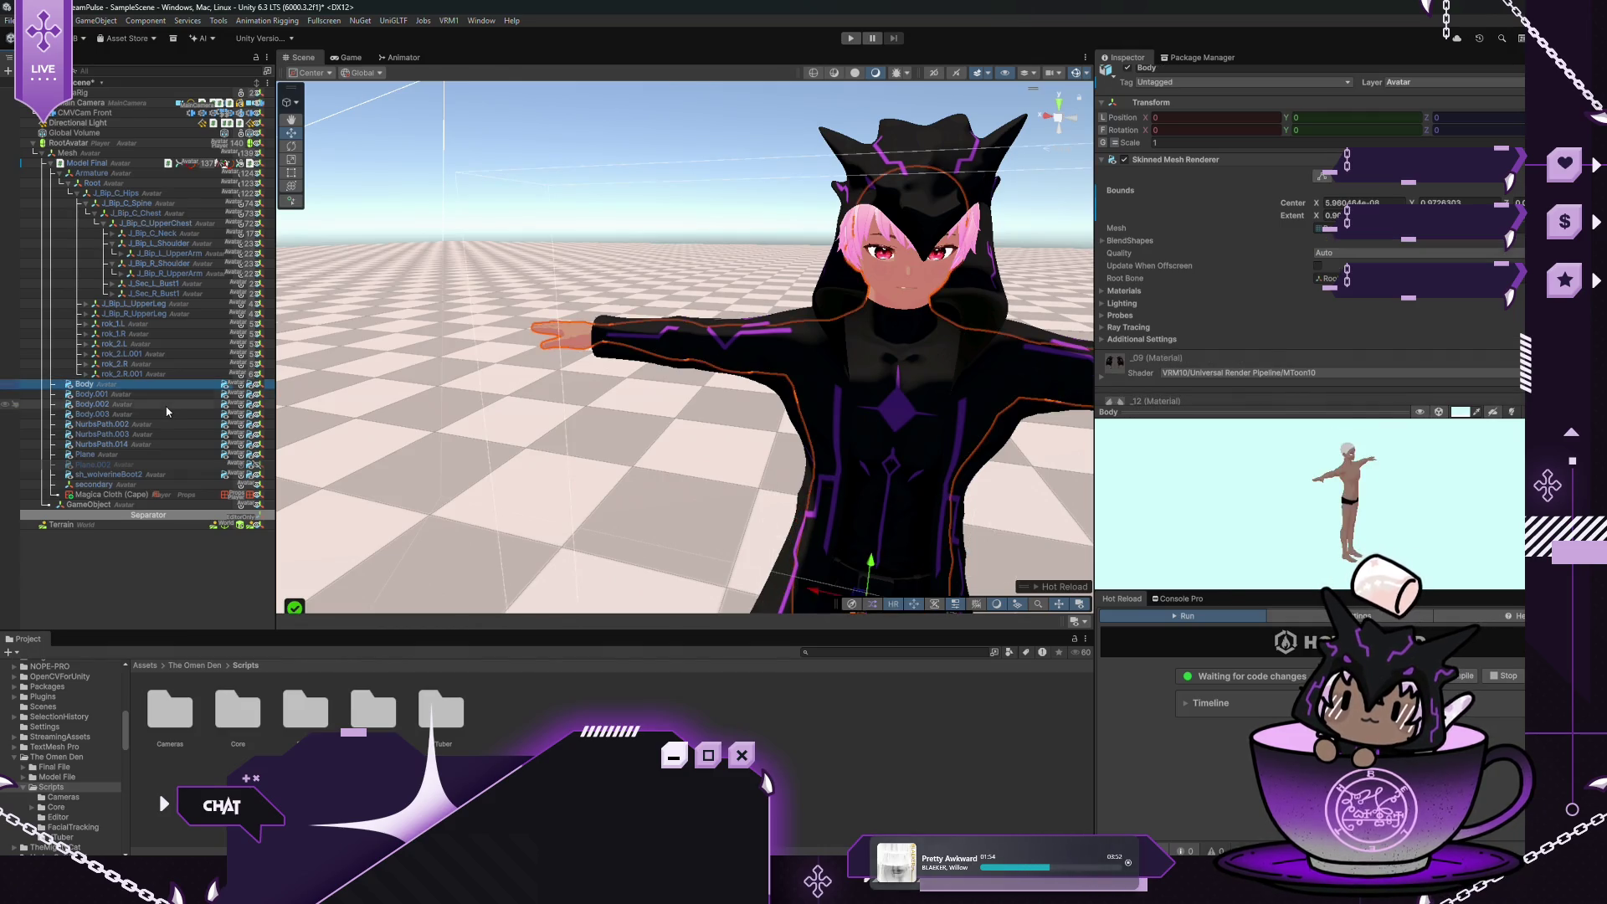
pyautogui.click(138, 164)
pyautogui.scroll(-10, 1186, 340)
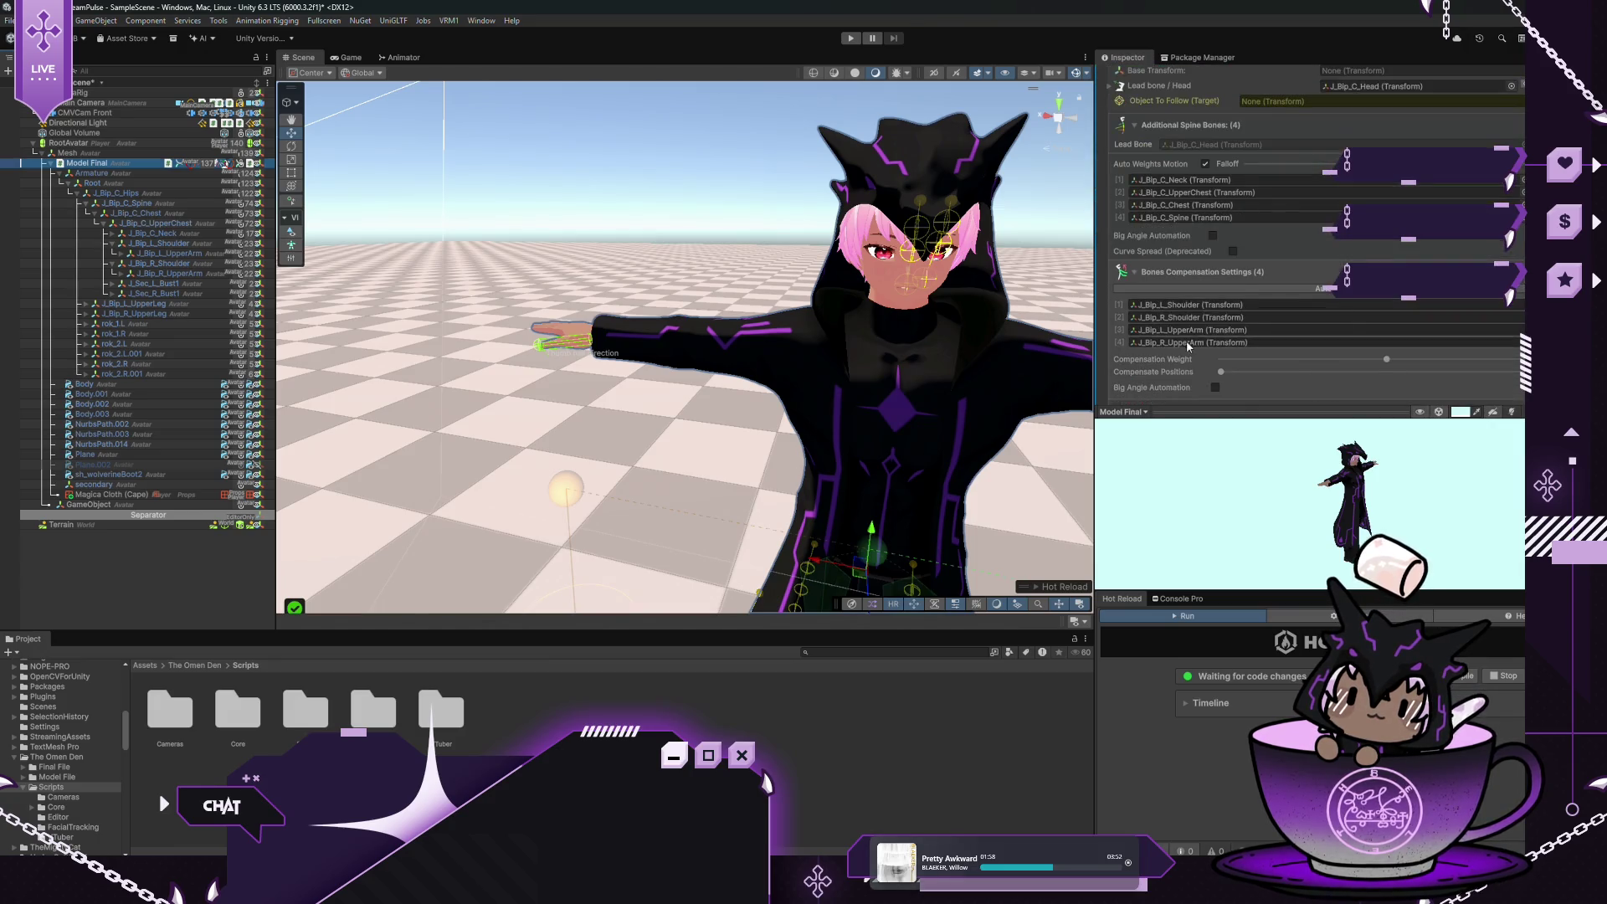
pyautogui.scroll(-3, 1253, 296)
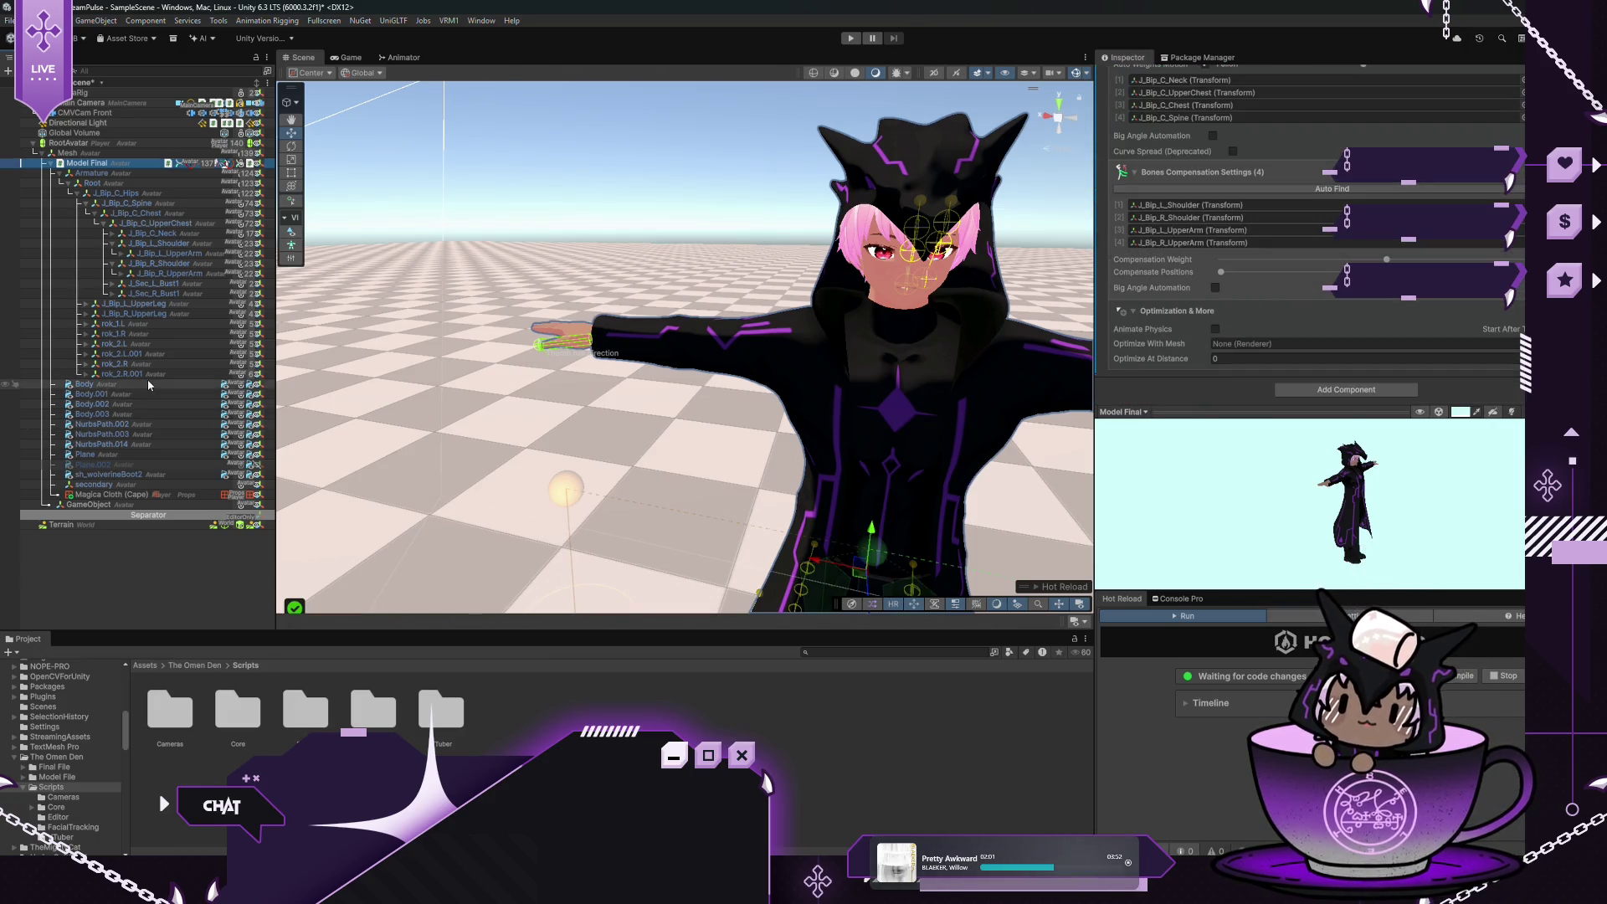
pyautogui.click(1339, 344)
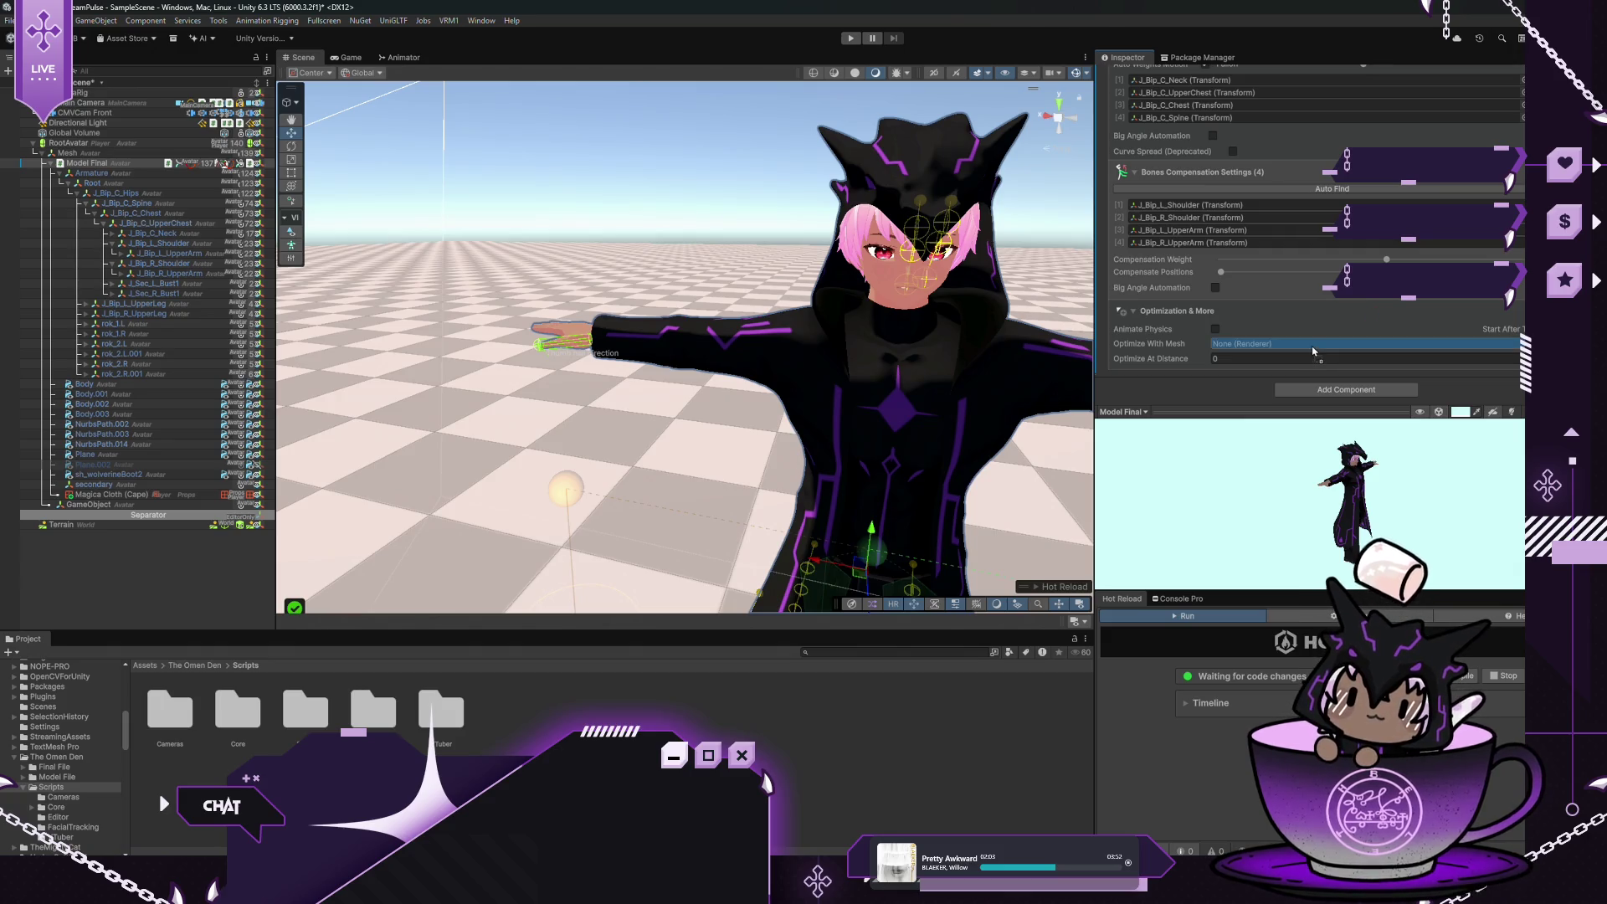
pyautogui.scroll(10, 1318, 187)
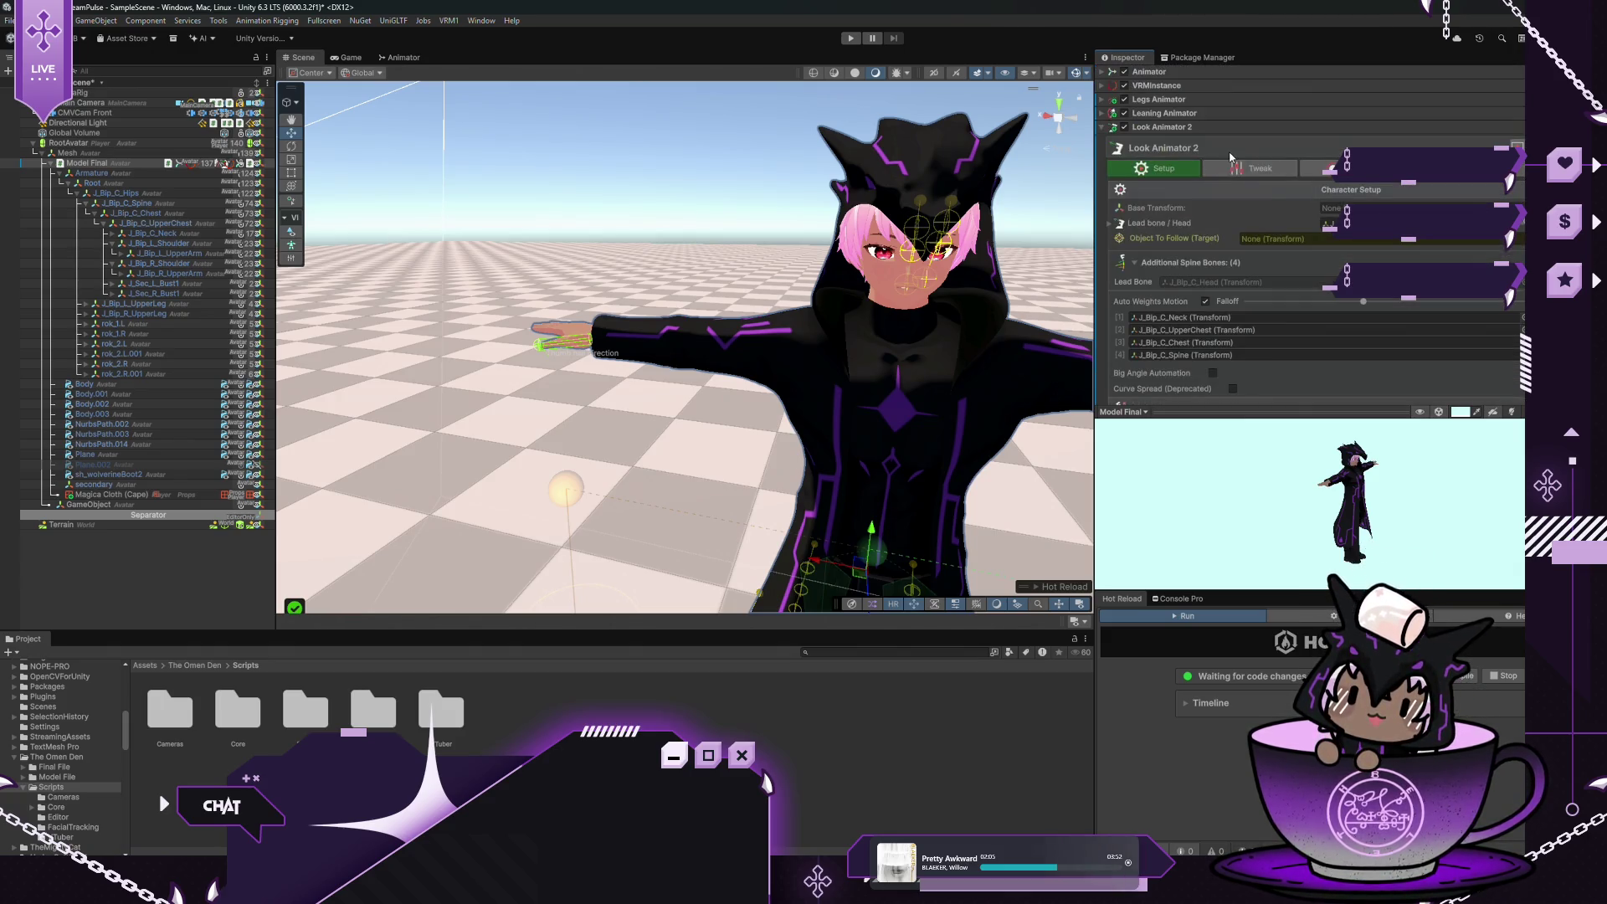
# Step through Look Animator 2's Tweak, Limit and Modules pages to the Corrections settings
pyautogui.click(1247, 172)
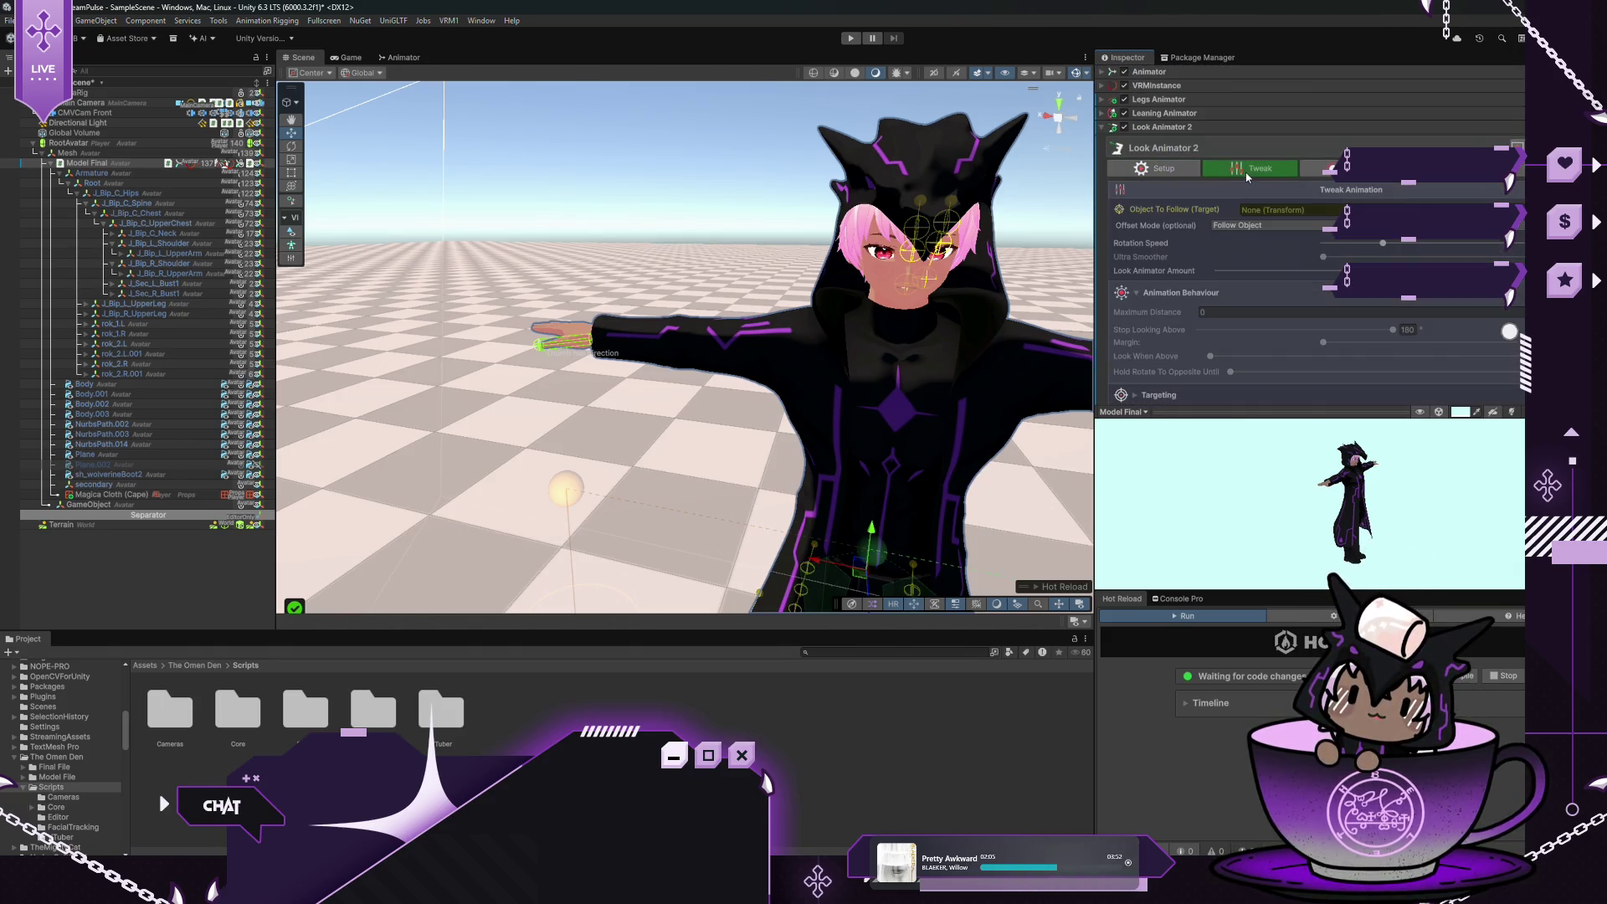
pyautogui.click(1334, 170)
pyautogui.click(1438, 183)
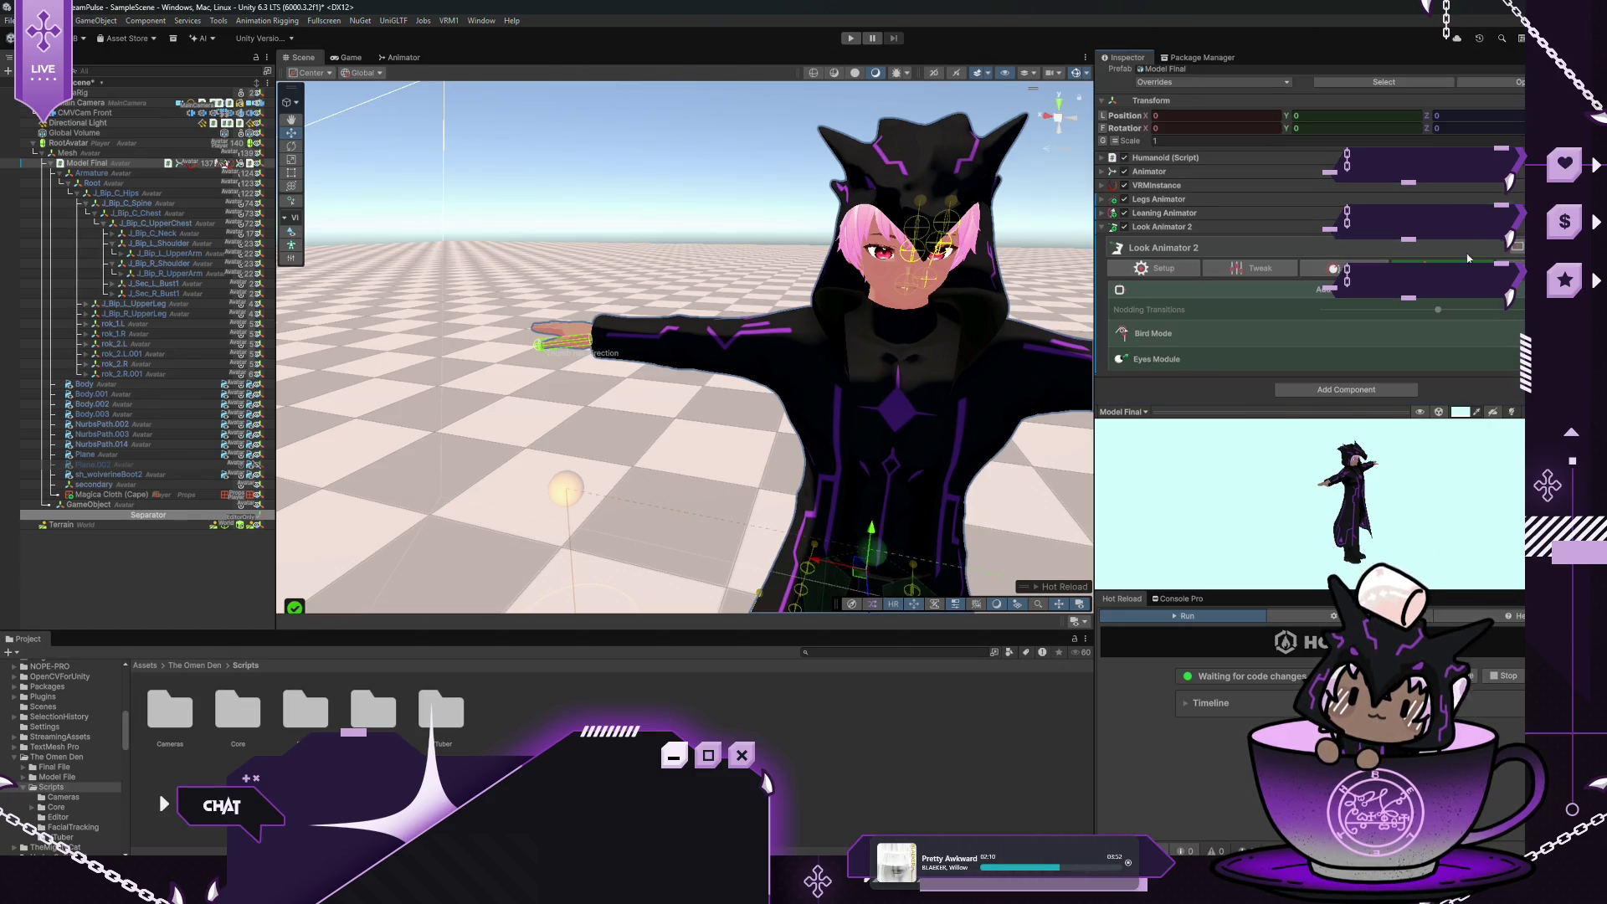
pyautogui.click(1130, 268)
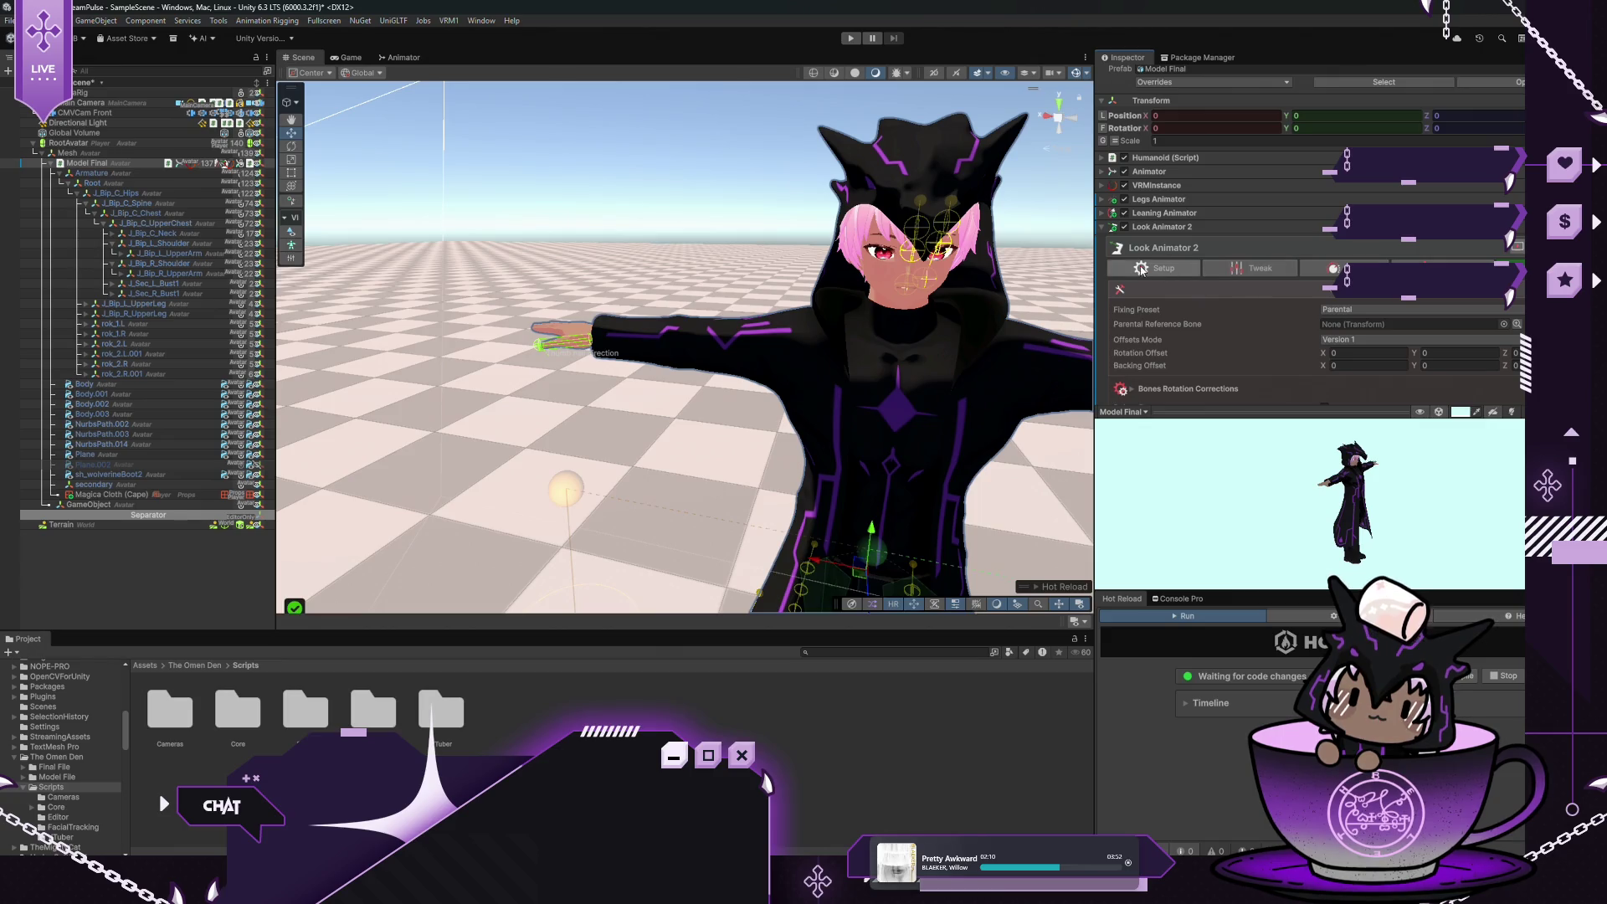
pyautogui.moveTo(1166, 326)
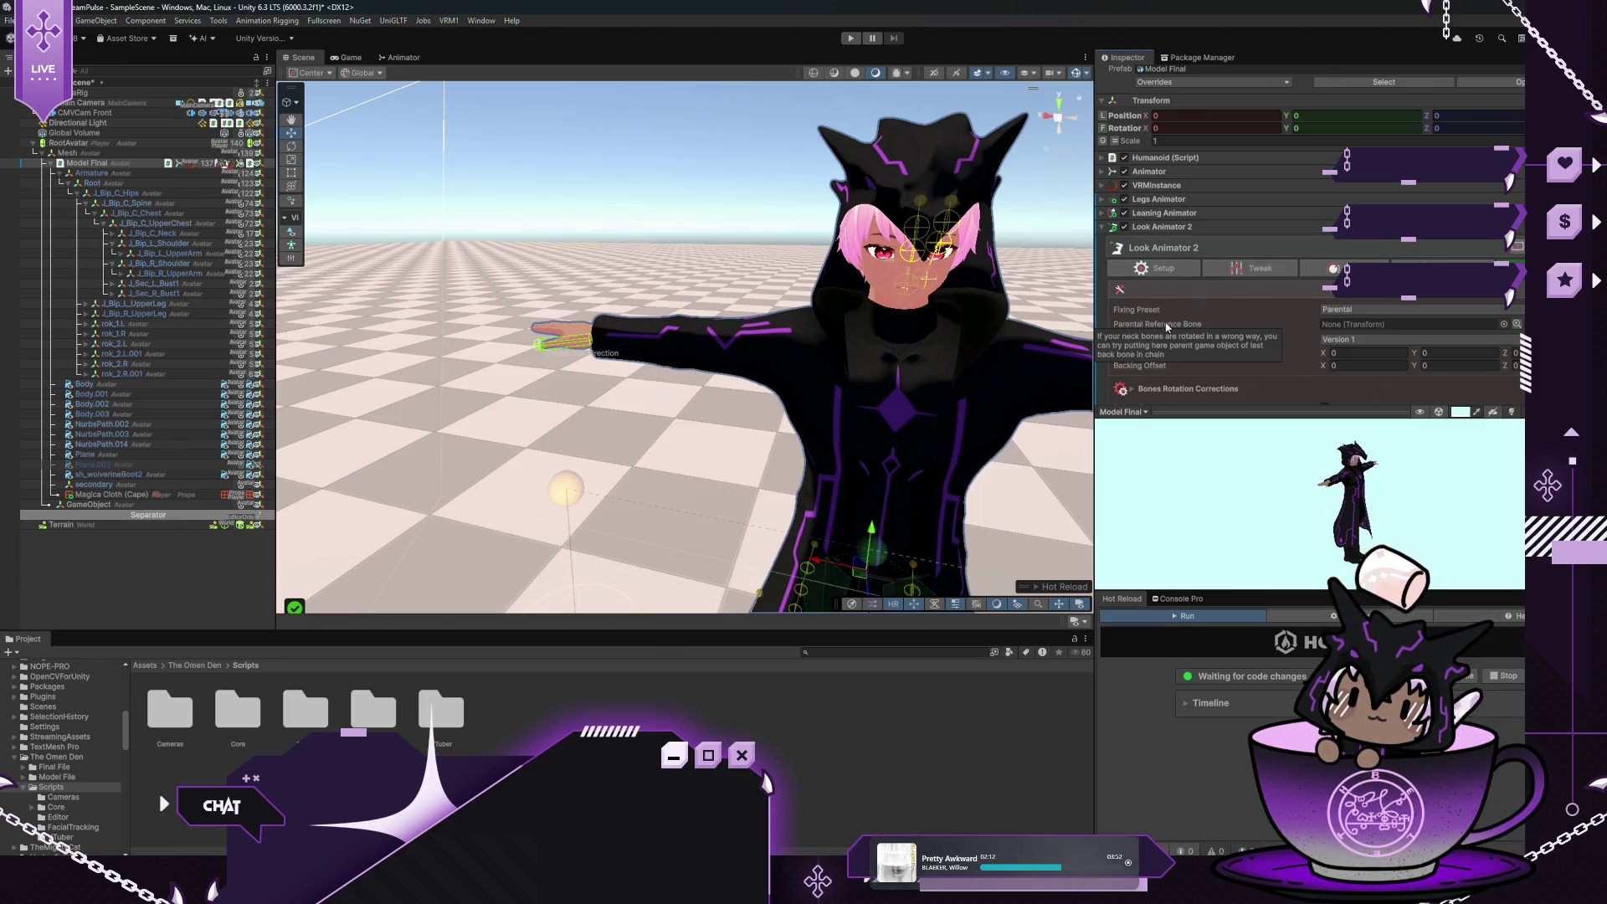
# Zoom the Scene view out and orbit it to see the whole avatar
pyautogui.click(851, 38)
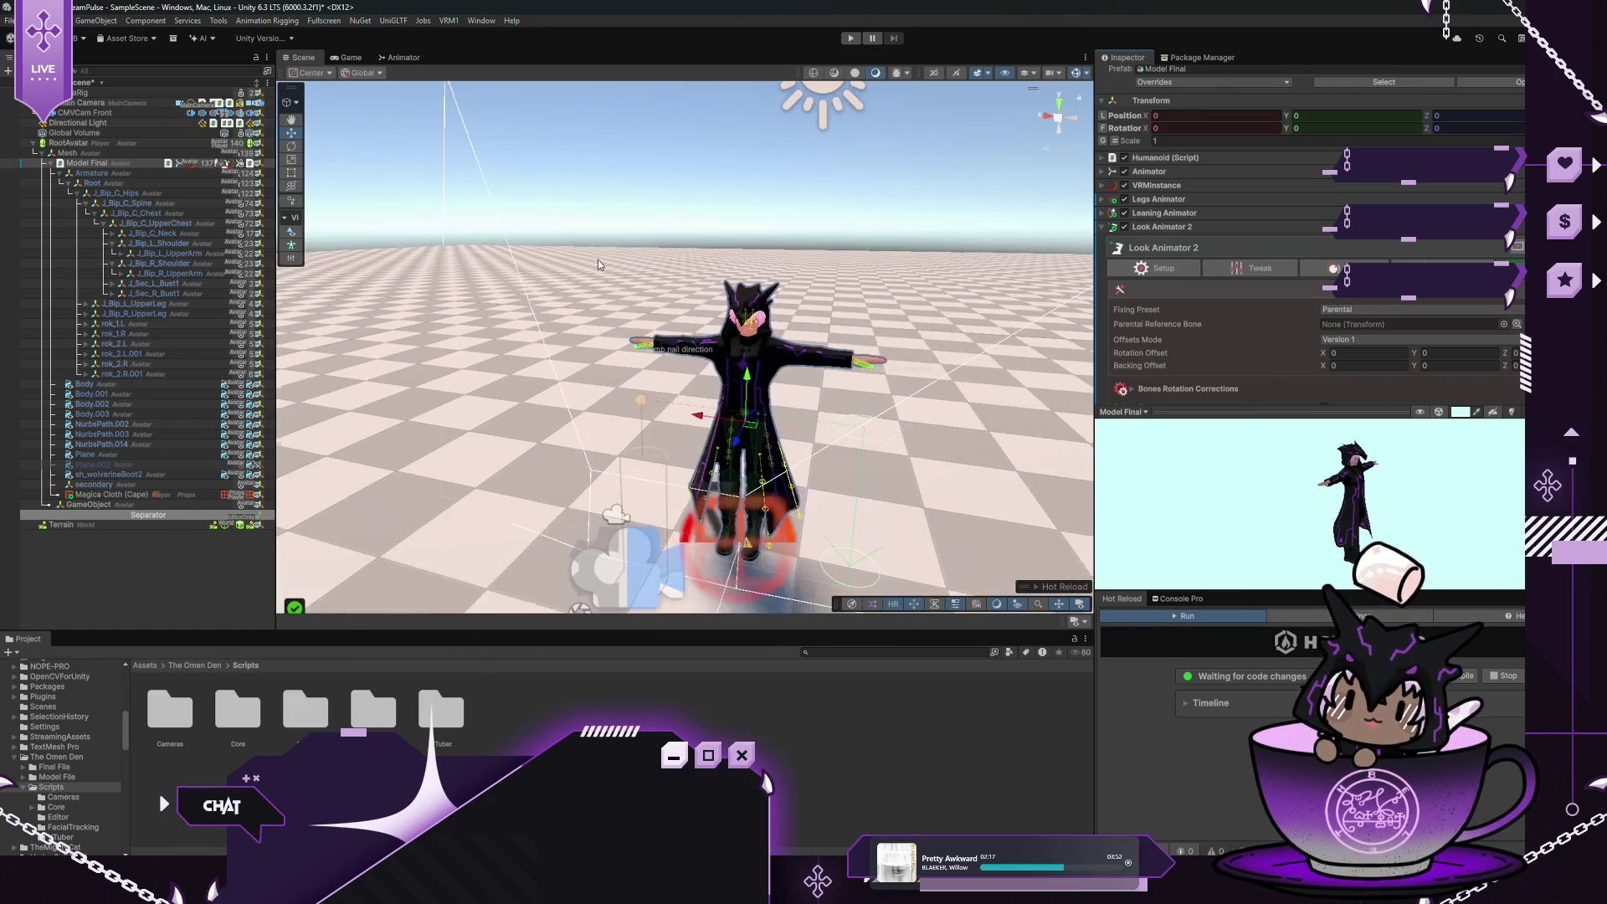
pyautogui.moveTo(492, 366)
pyautogui.mouseDown()
pyautogui.moveTo(524, 410)
pyautogui.moveTo(539, 308)
pyautogui.moveTo(389, 350)
pyautogui.moveTo(620, 348)
pyautogui.mouseUp()
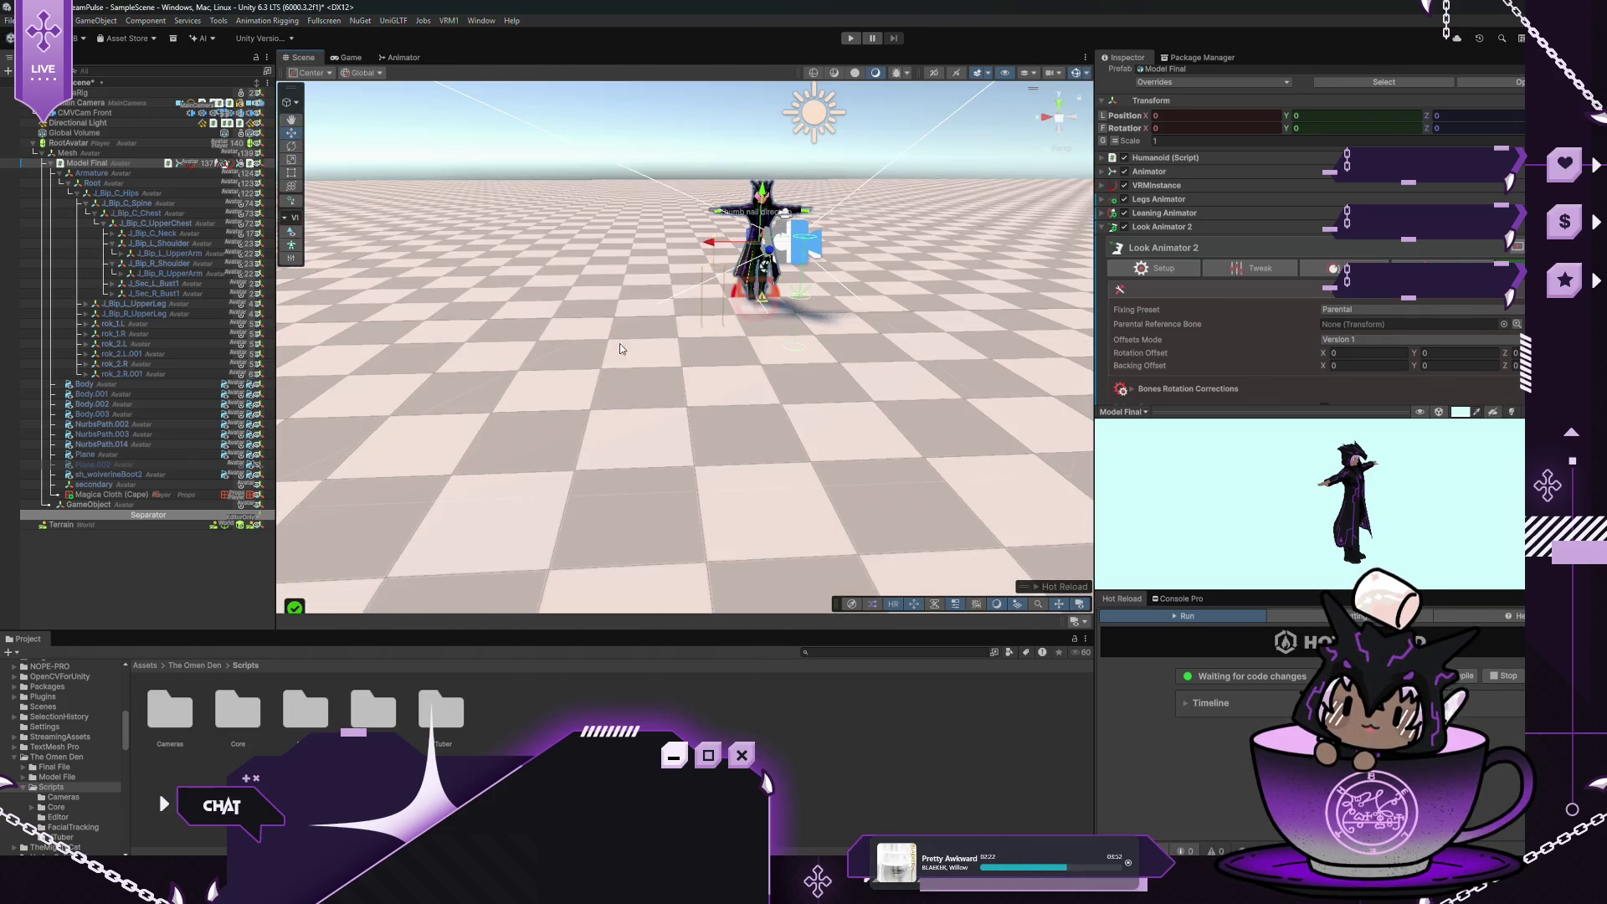
pyautogui.rightClick(104, 561)
# Create a 3D Sphere, raise it beside the avatar, and set its layer to World
pyautogui.moveTo(224, 567)
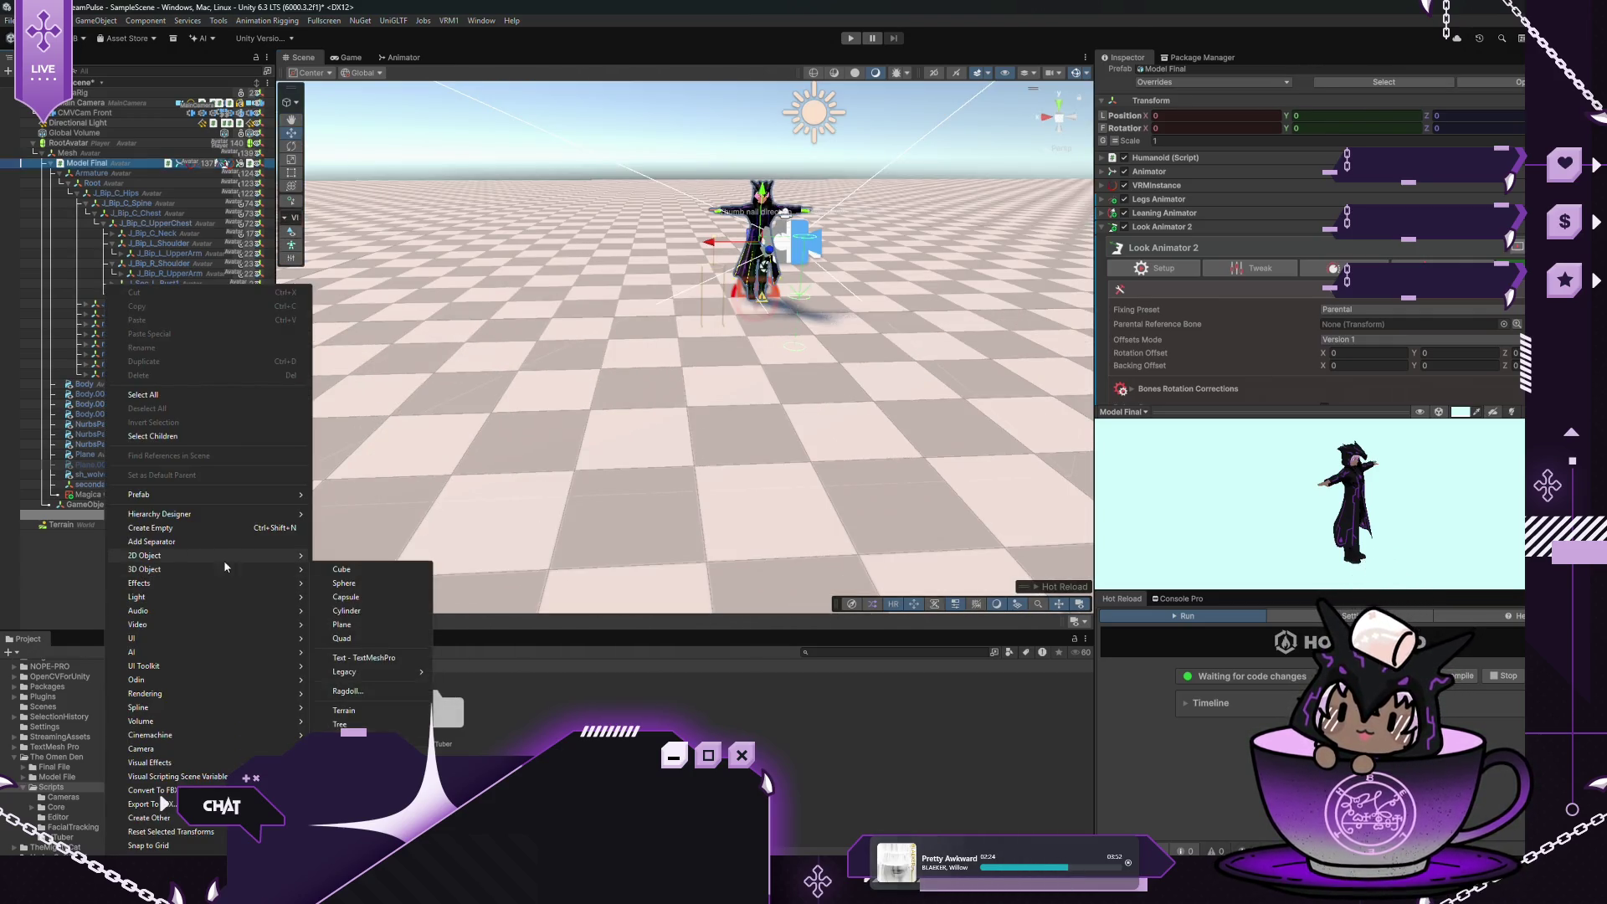
pyautogui.moveTo(276, 566)
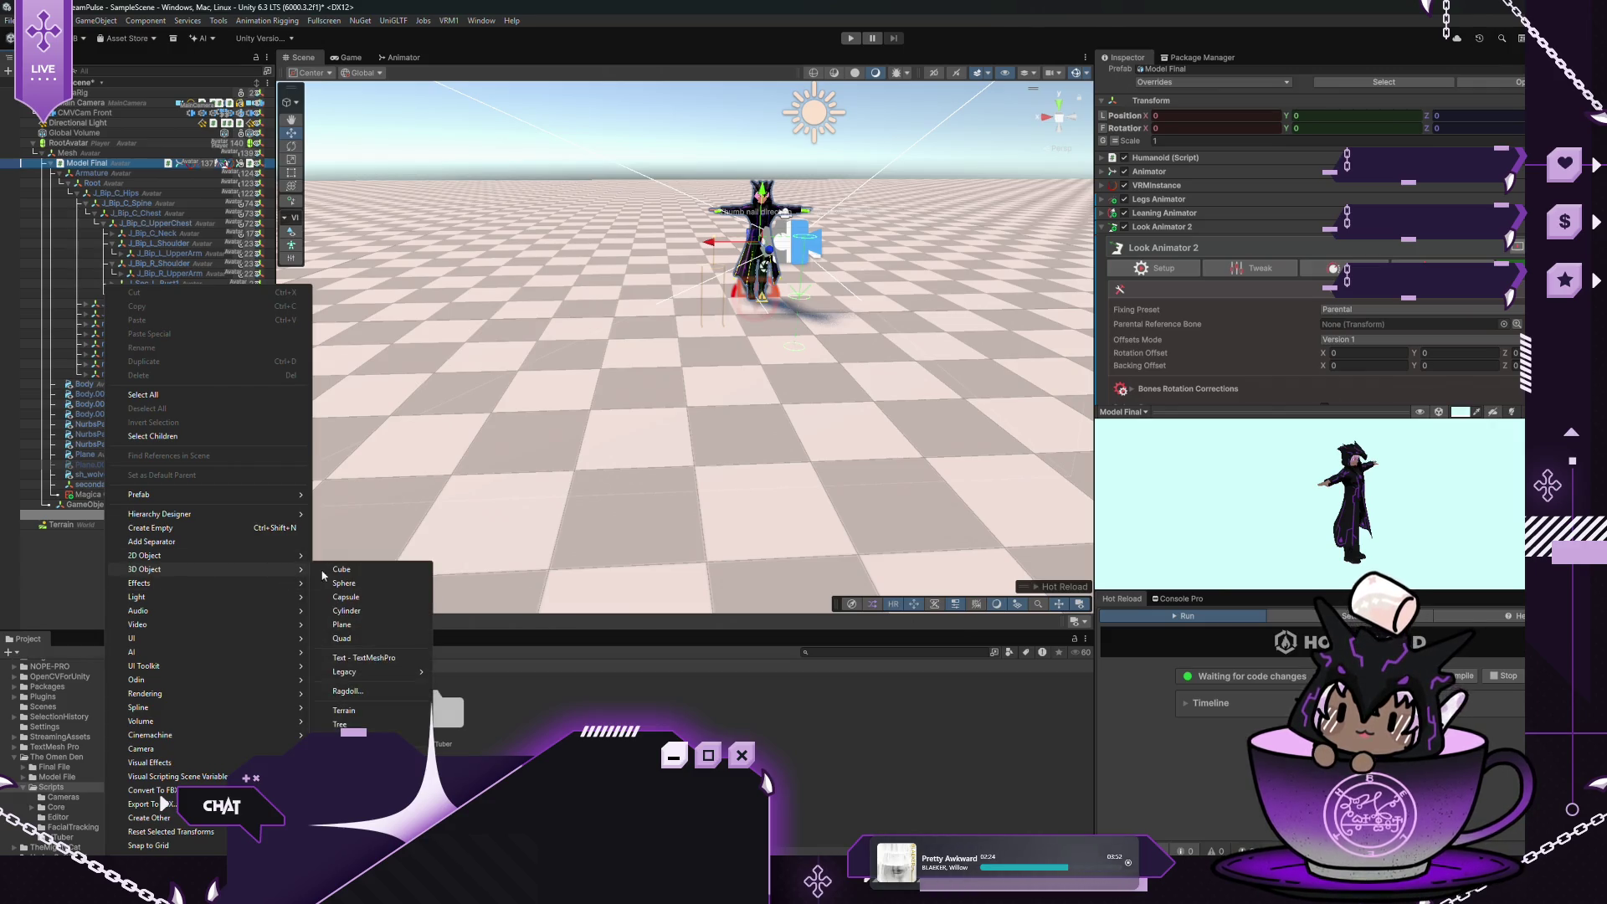
pyautogui.click(359, 585)
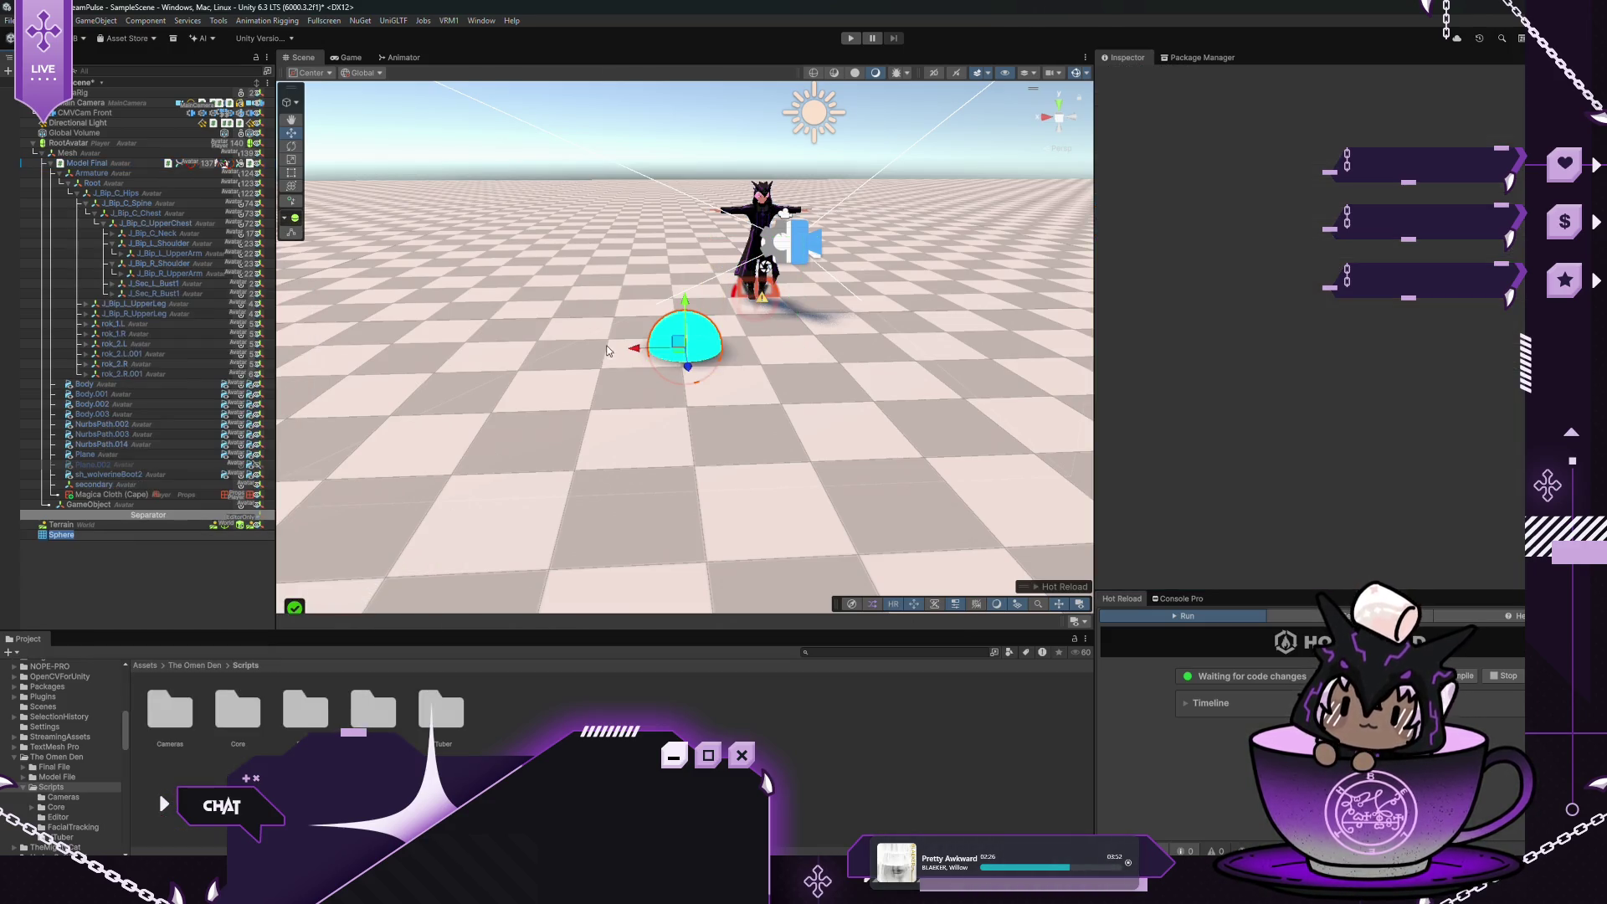
pyautogui.moveTo(686, 303); pyautogui.dragTo(684, 189)
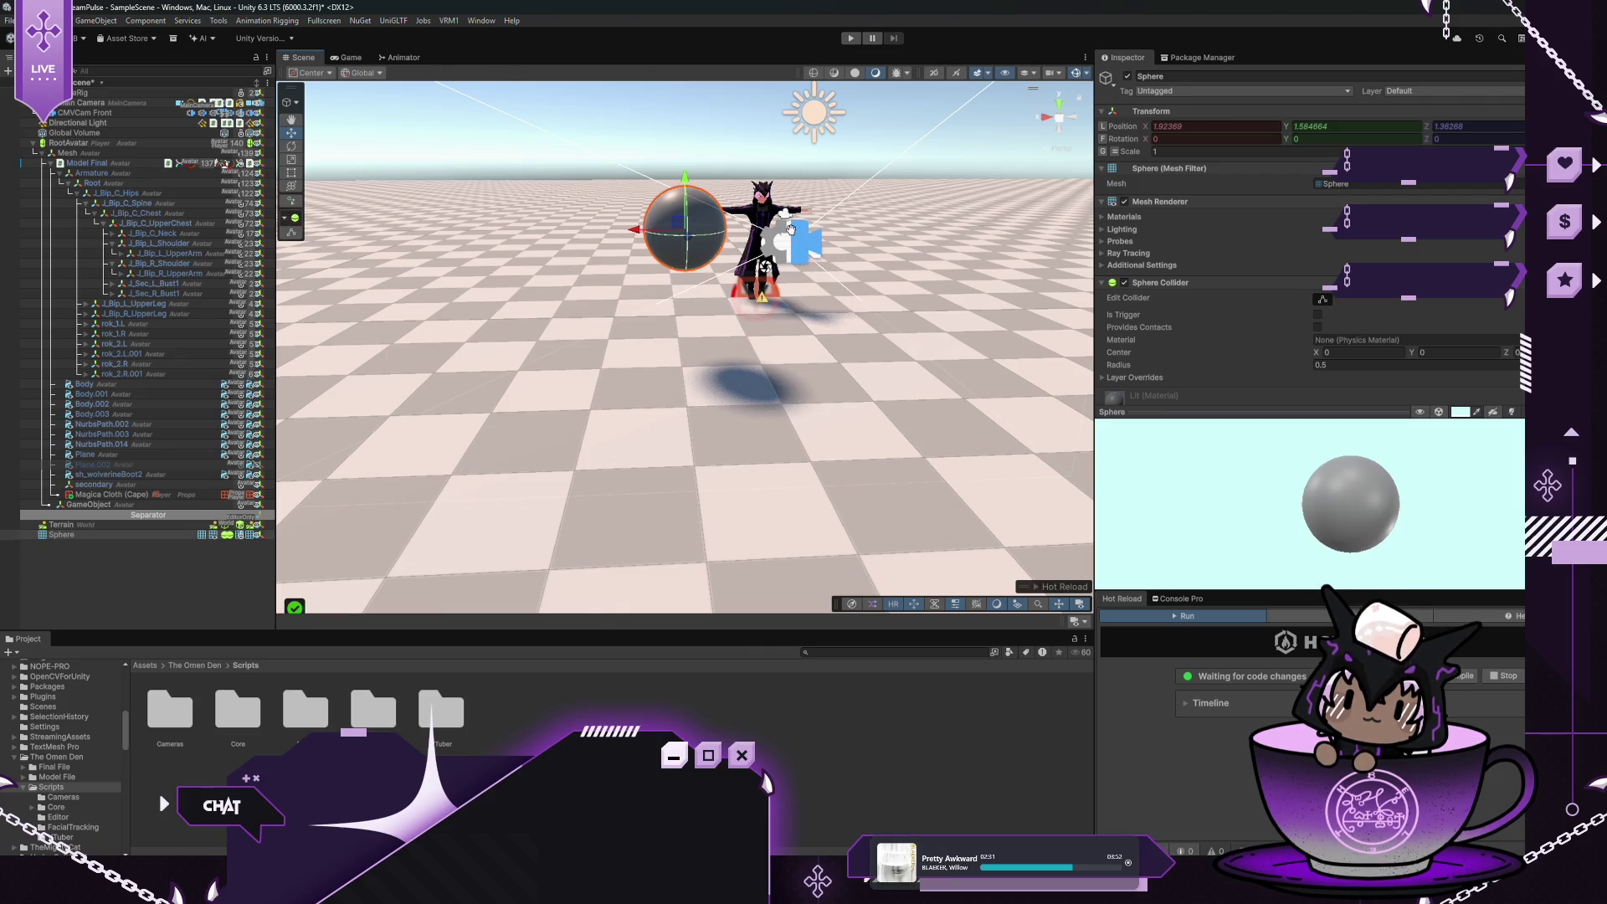
pyautogui.moveTo(790, 228); pyautogui.dragTo(670, 306)
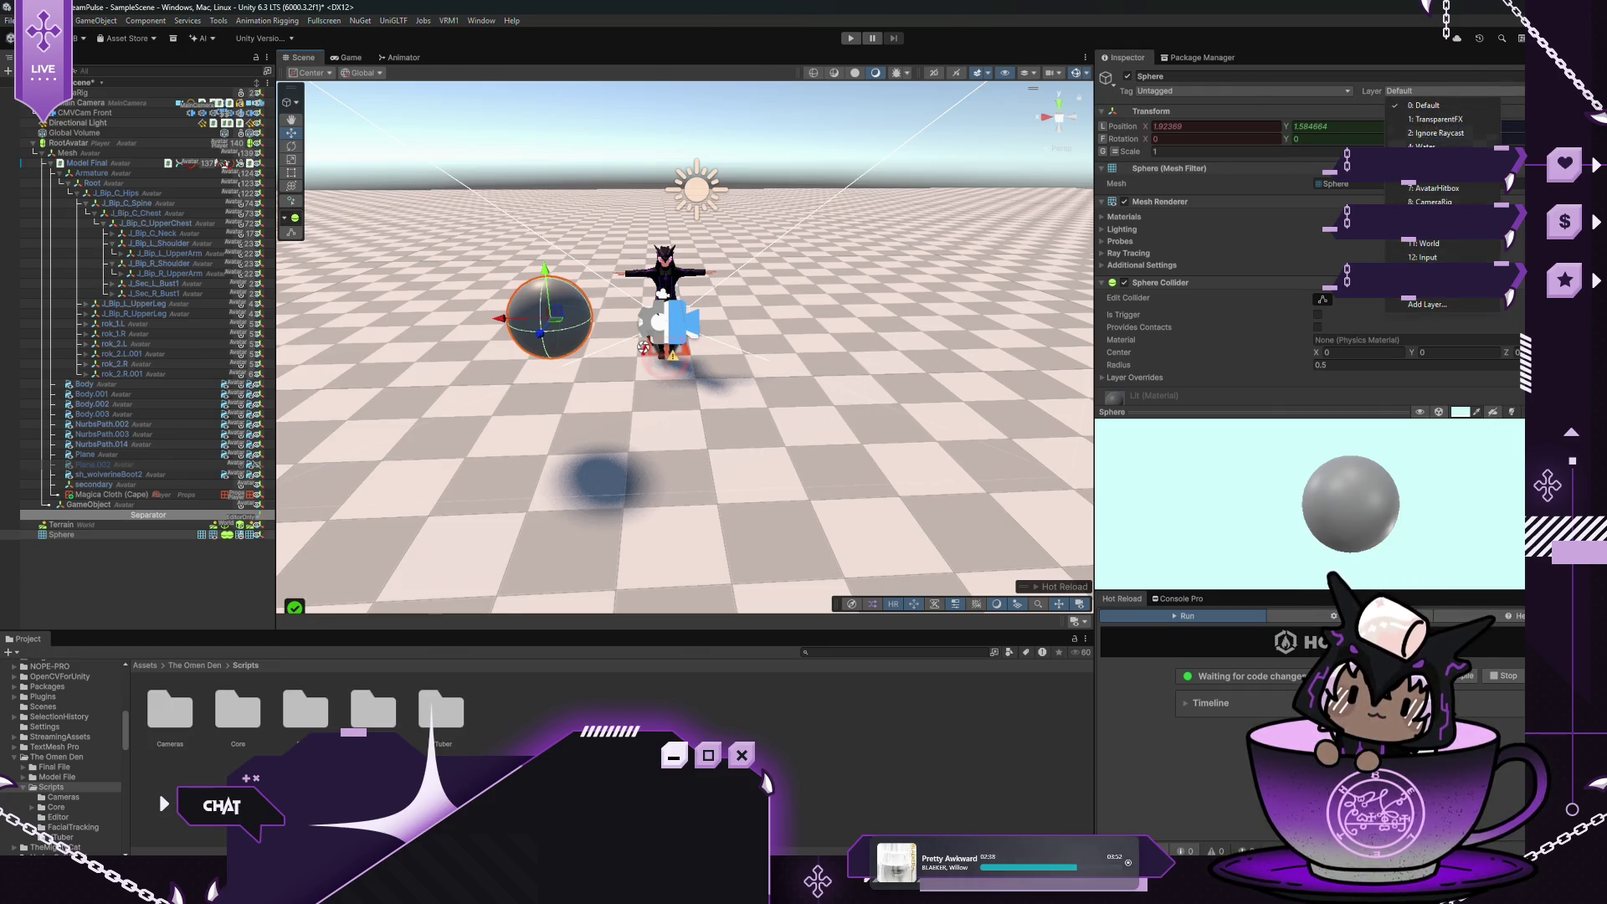
pyautogui.click(1440, 246)
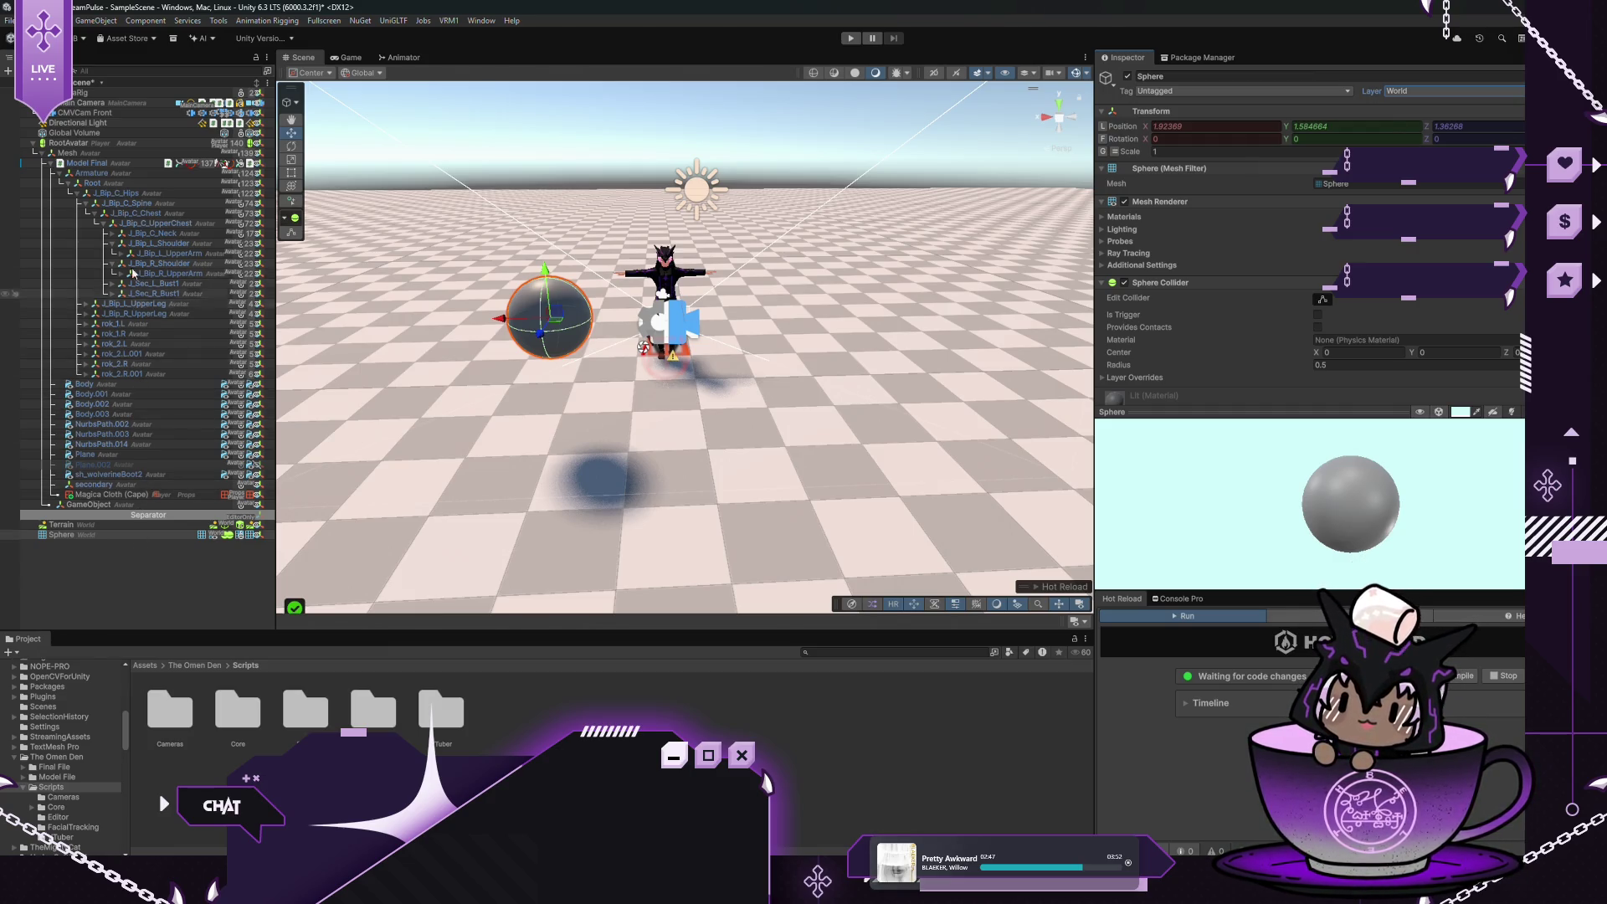
pyautogui.click(91, 164)
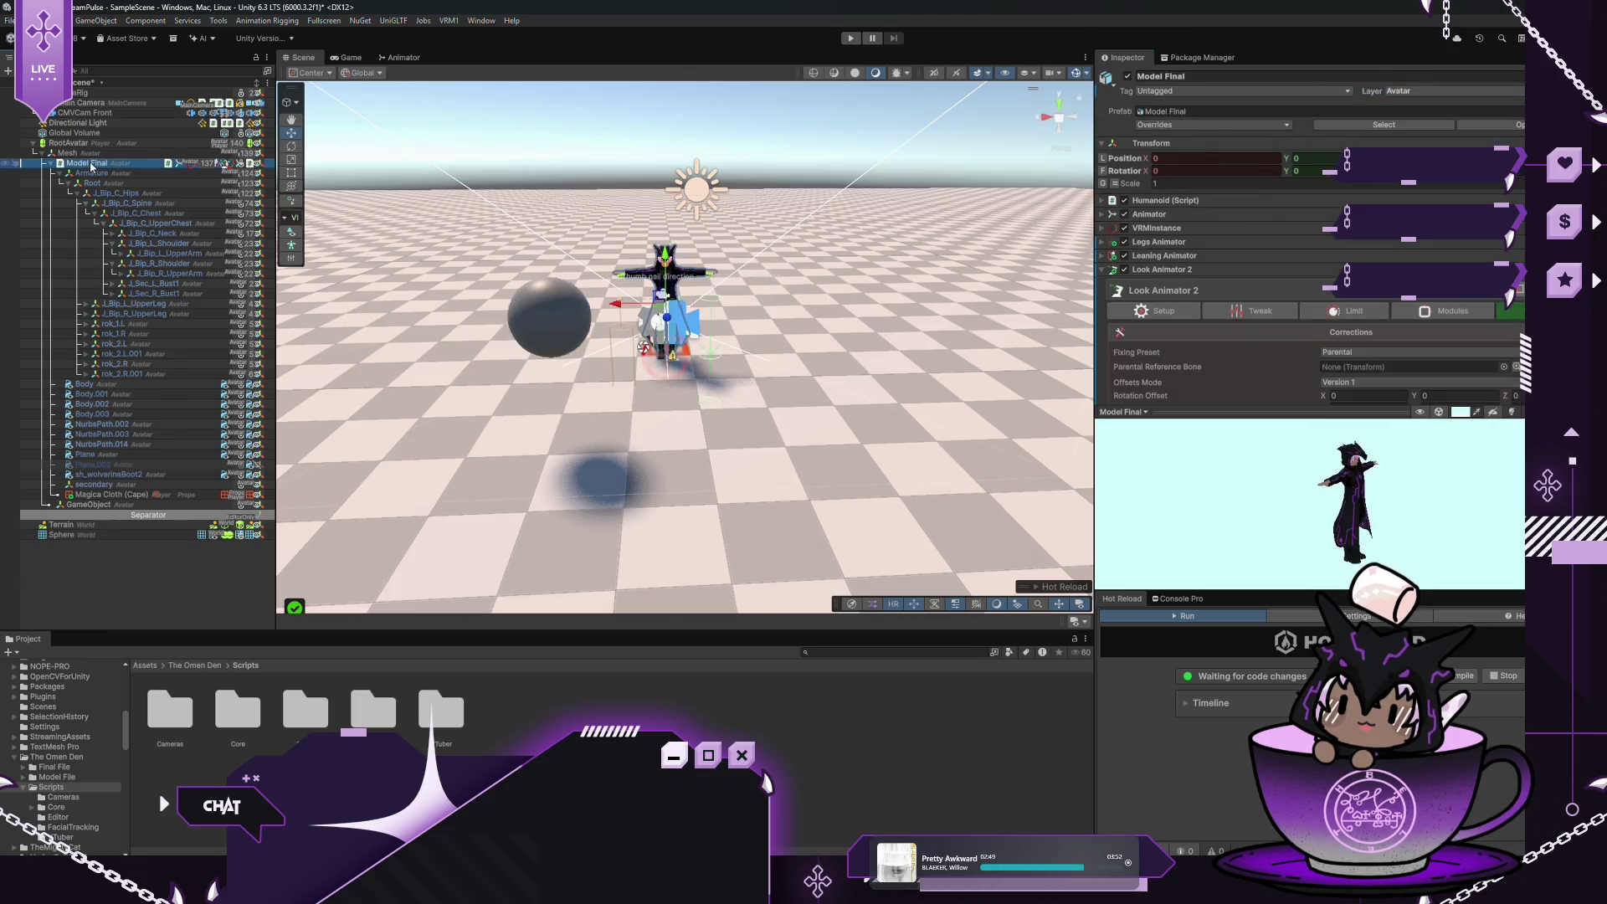
pyautogui.scroll(-5, 1210, 218)
pyautogui.click(1161, 198)
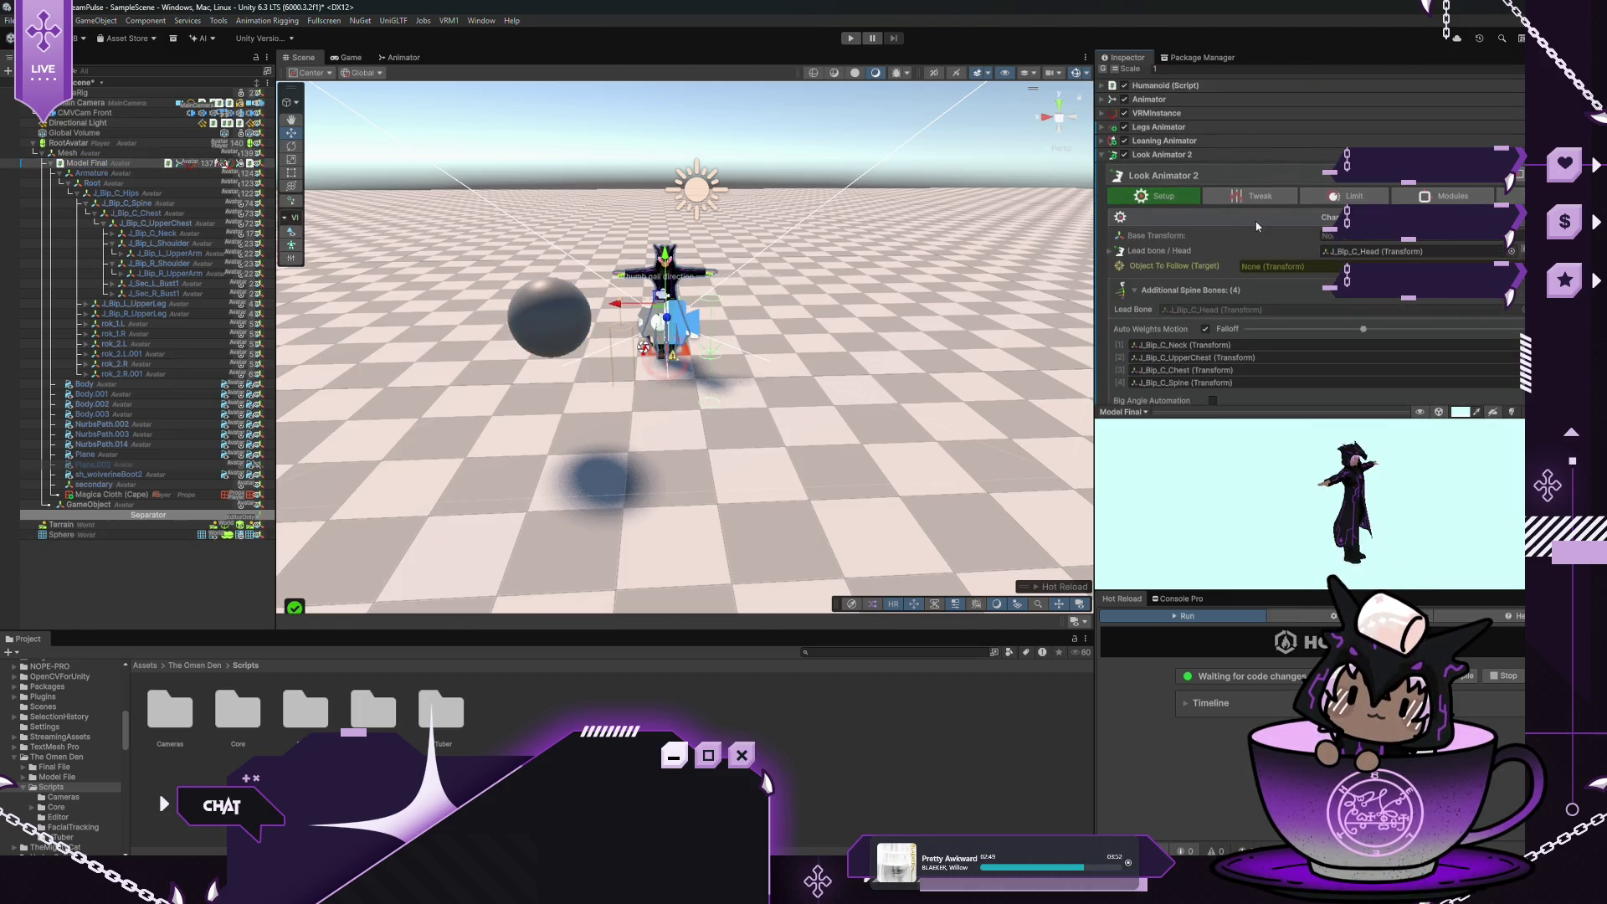
pyautogui.scroll(-1, 1213, 251)
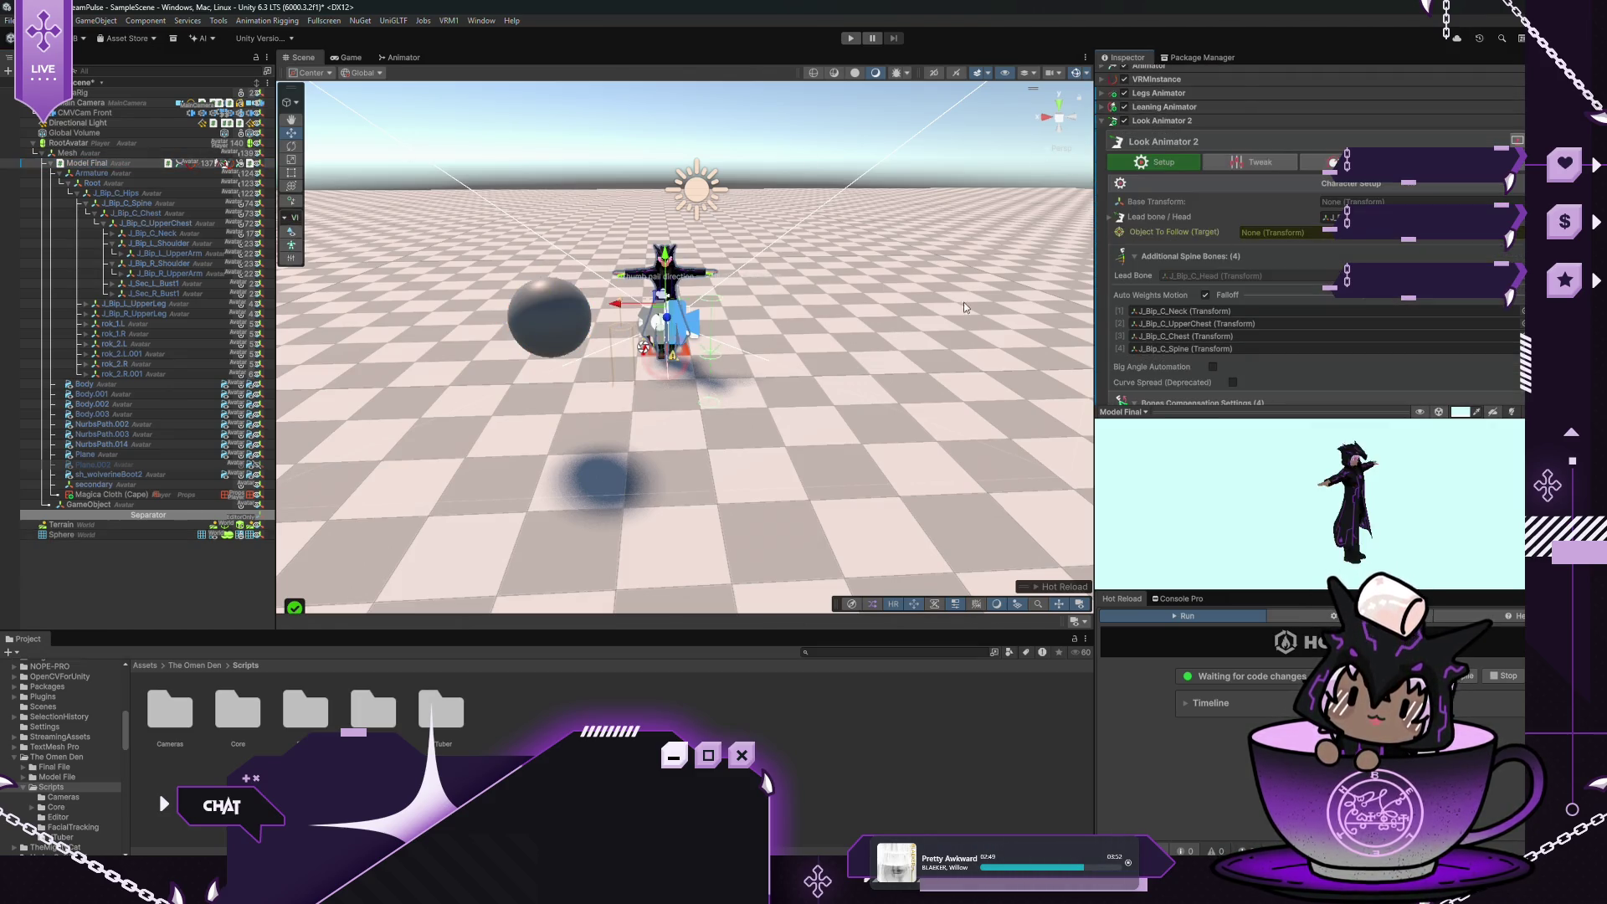
pyautogui.click(114, 535)
pyautogui.click(1335, 396)
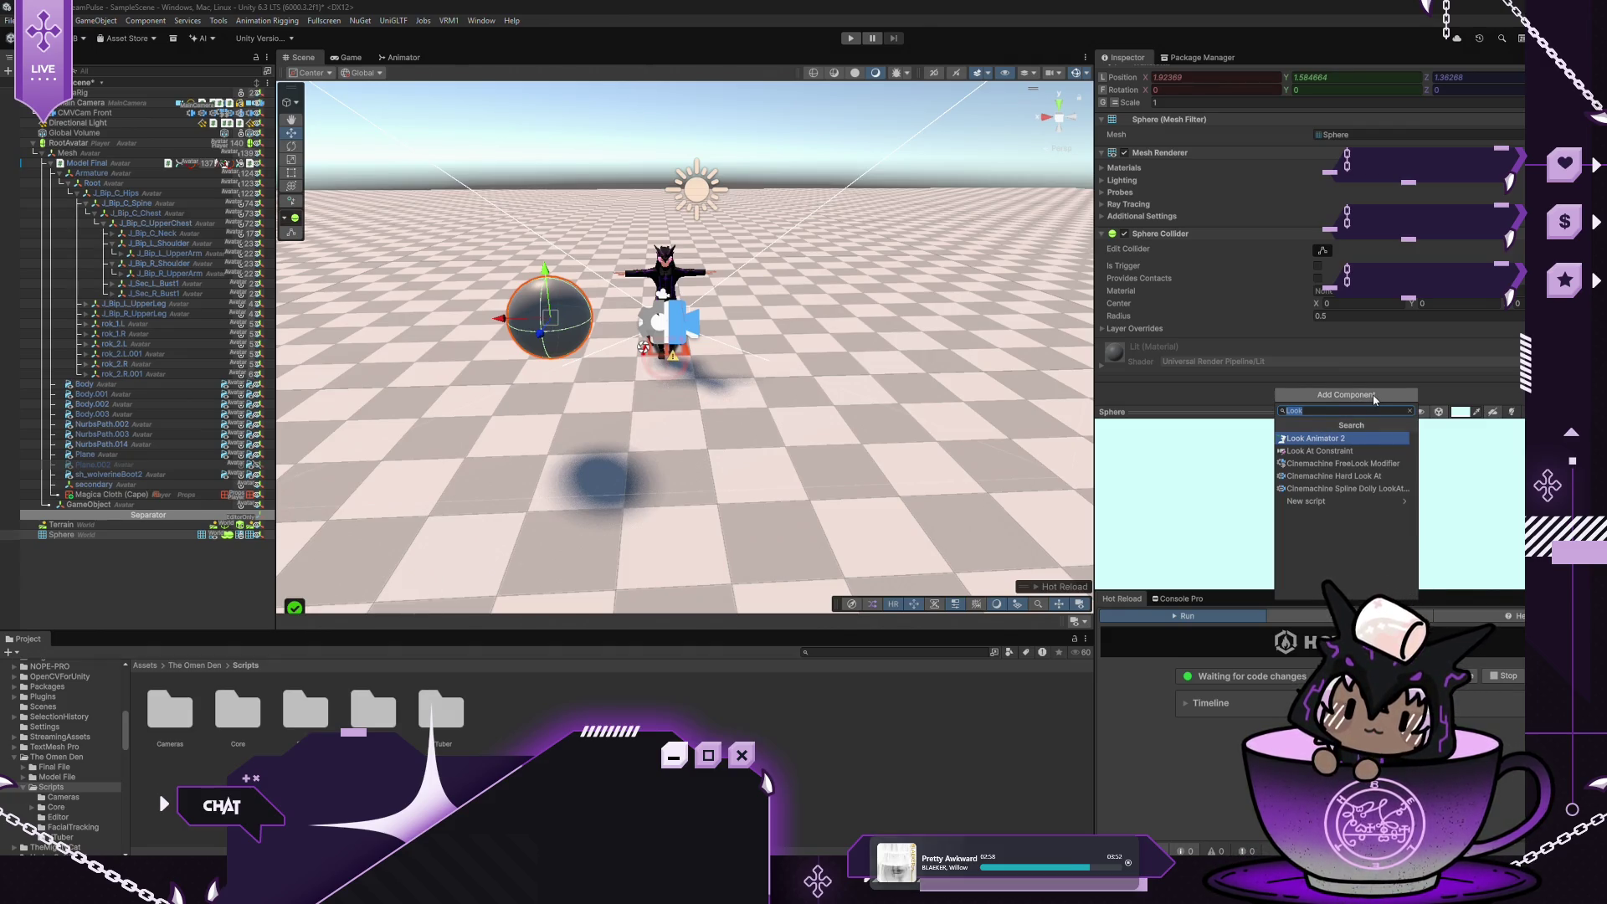
pyautogui.write('Target')
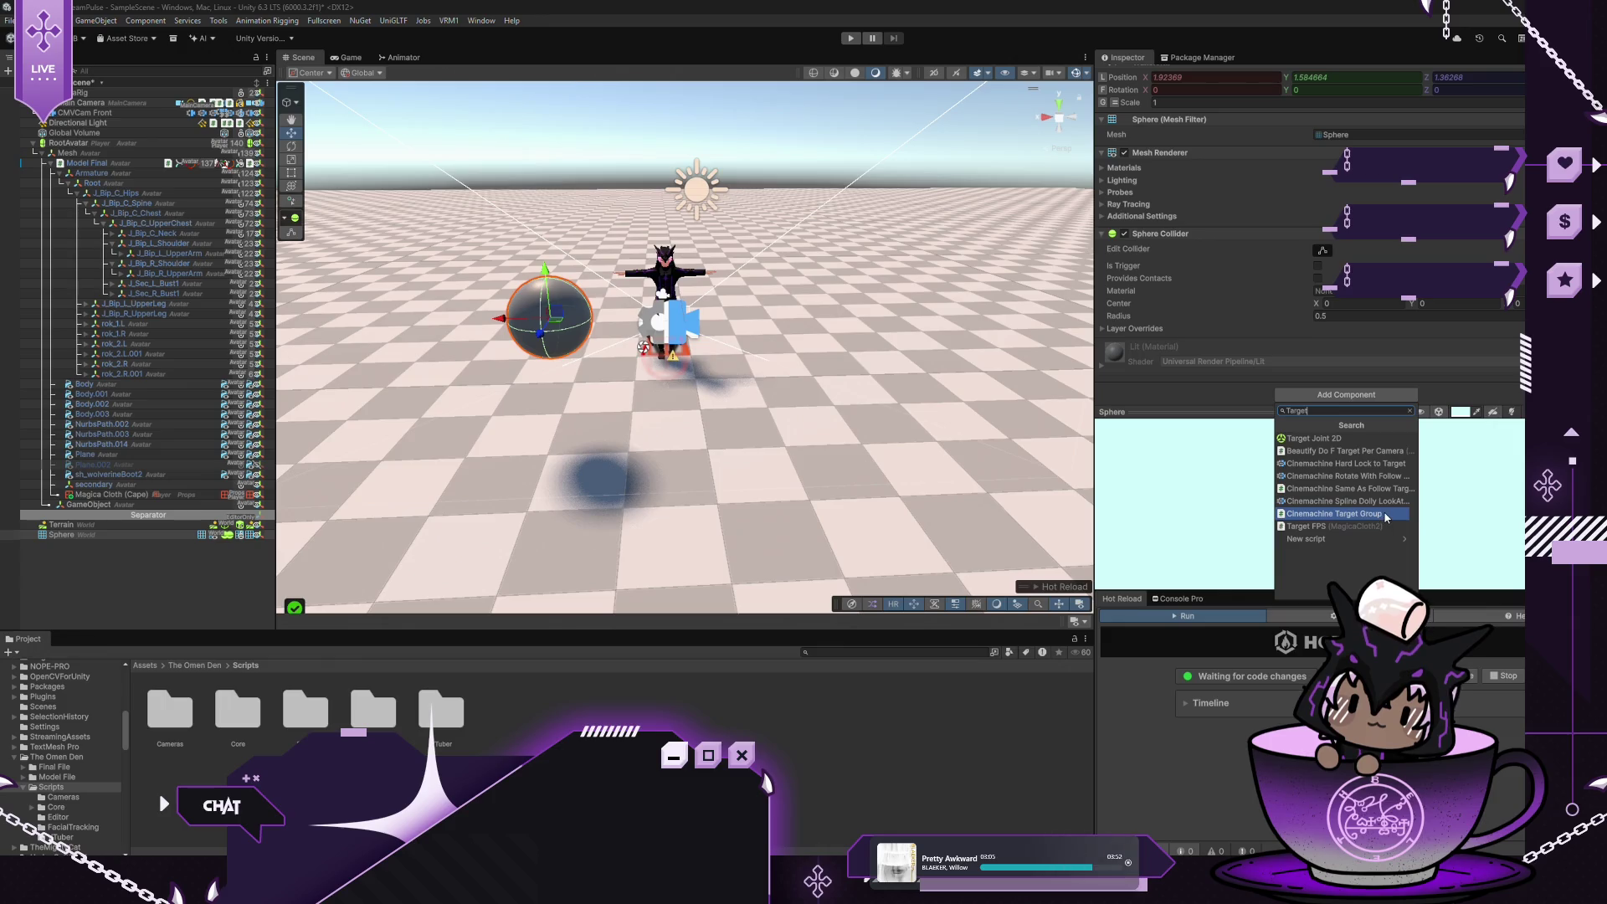
pyautogui.press('BackSpace')
pyautogui.press('BackSpace')
pyautogui.press('BackSpace')
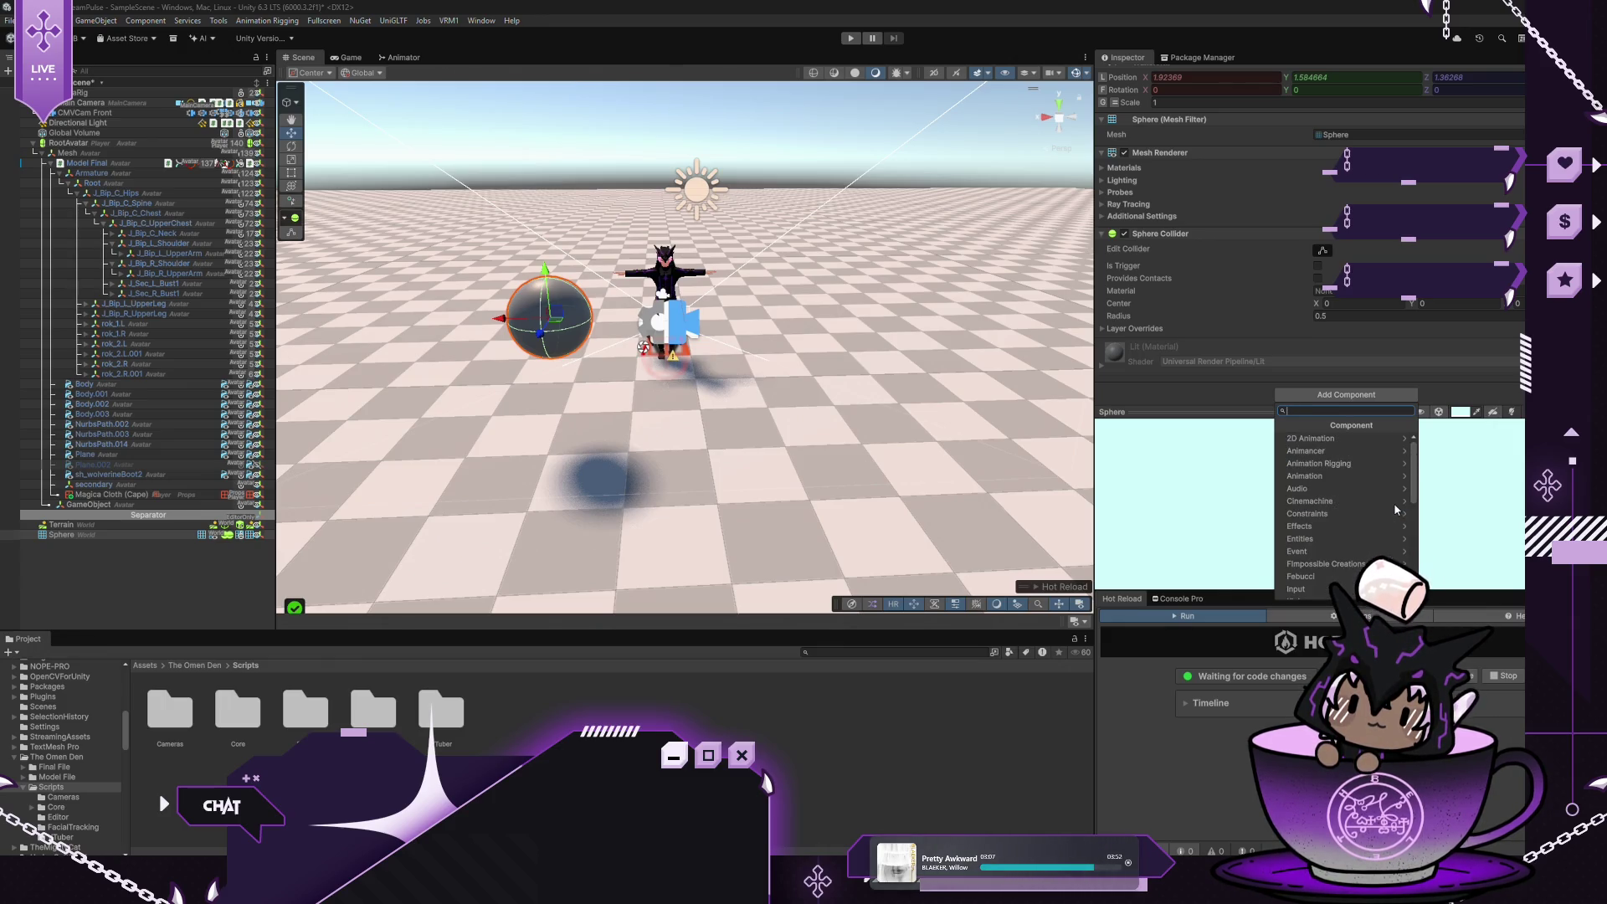
pyautogui.click(1353, 564)
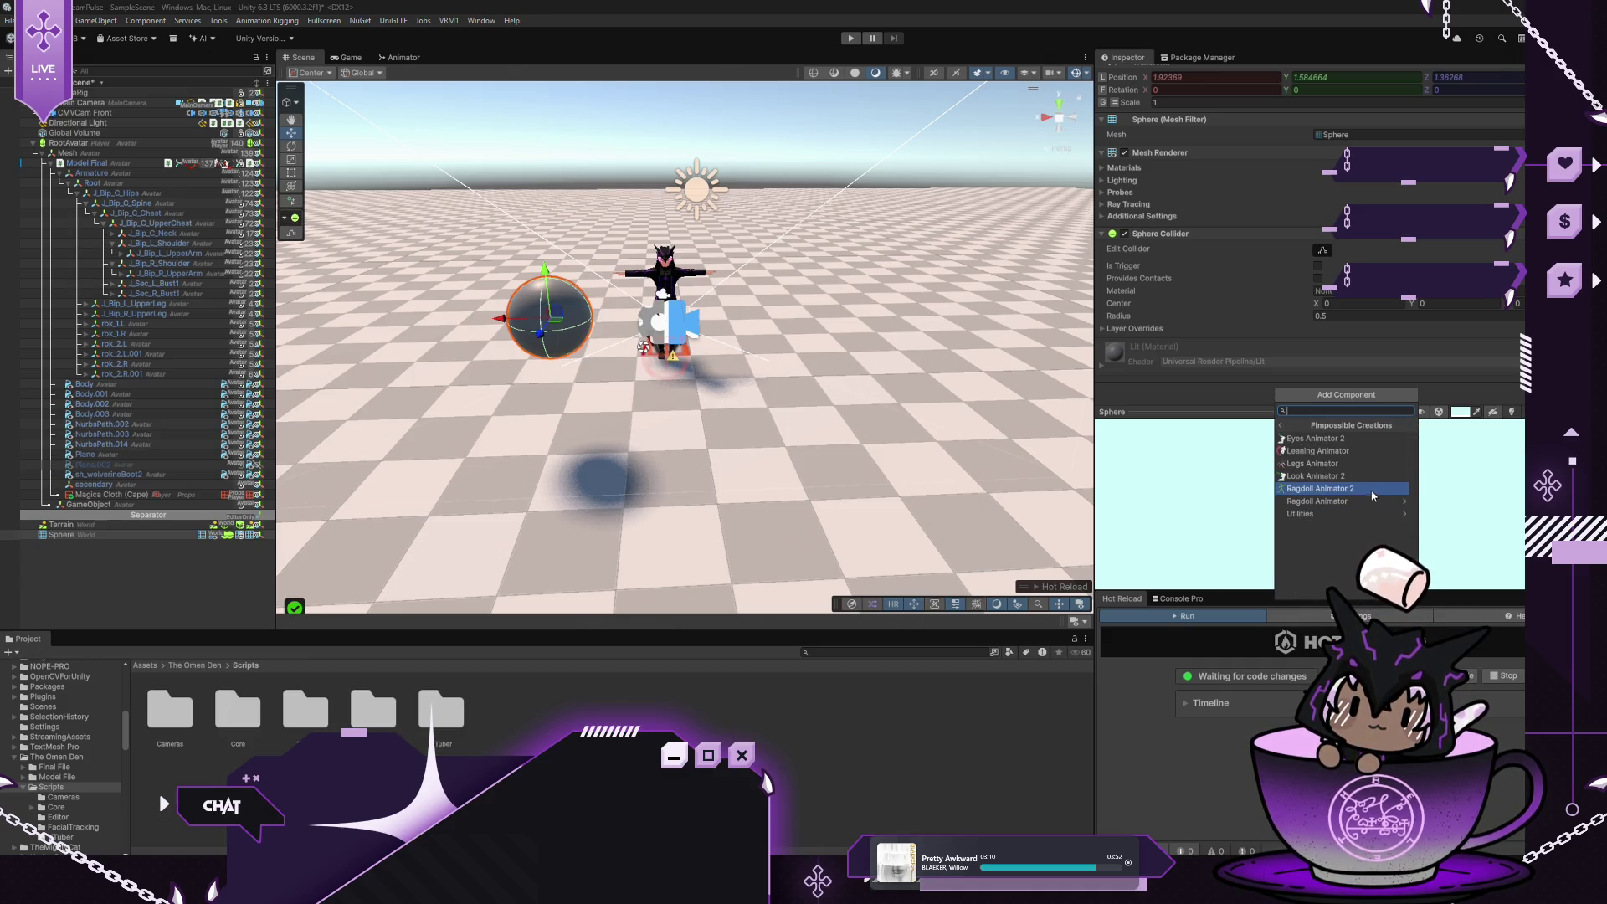
pyautogui.click(1343, 513)
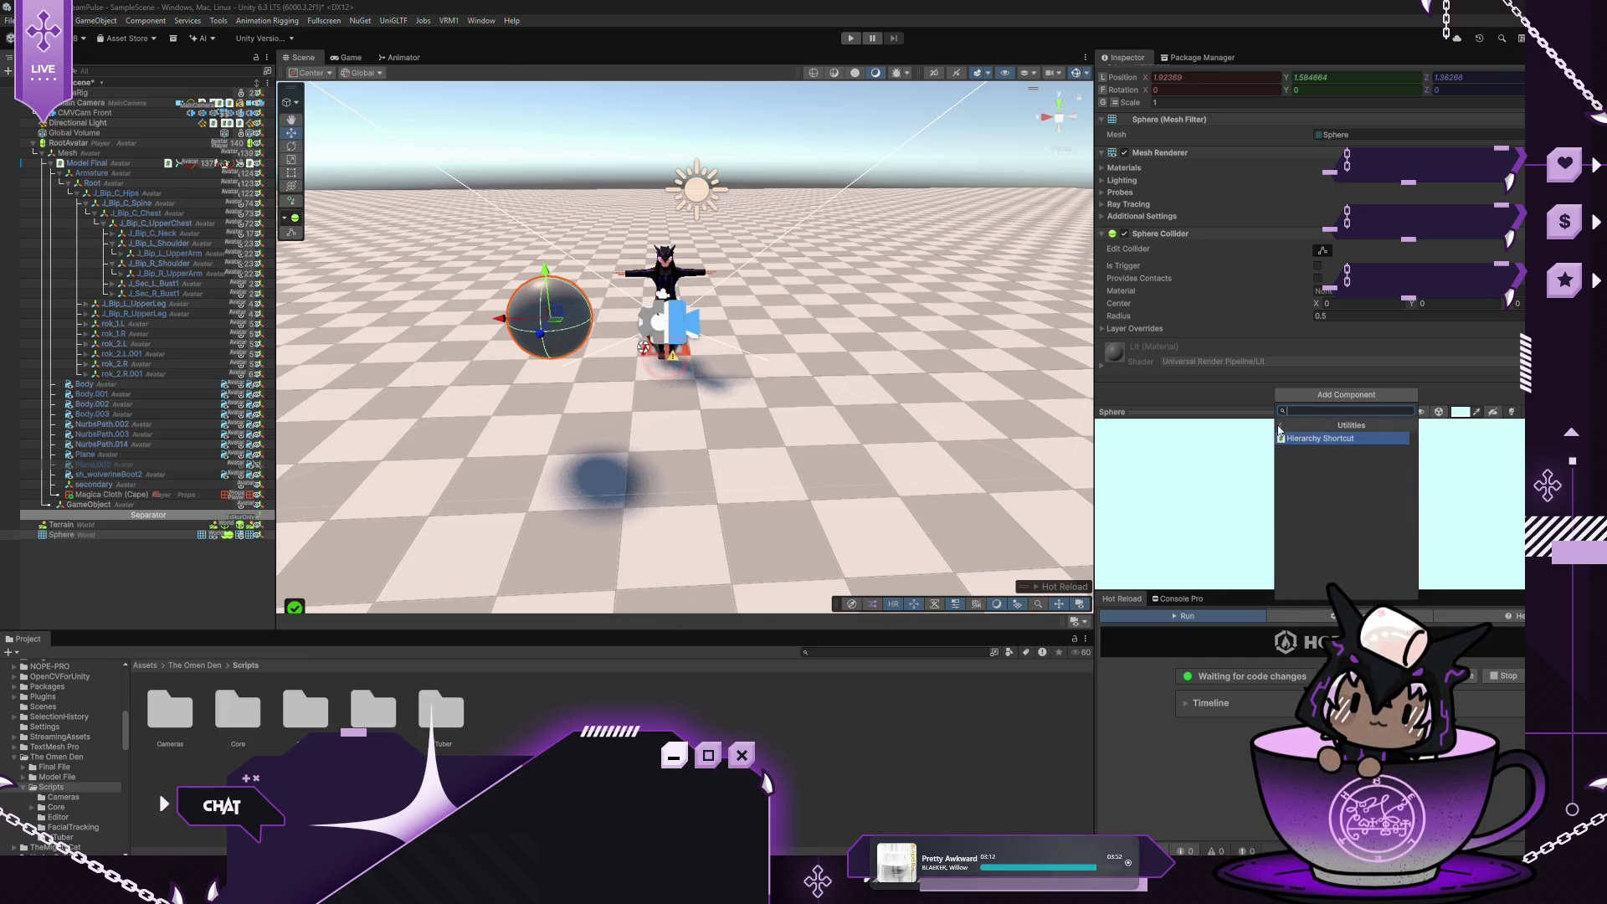
pyautogui.press('BackSpace')
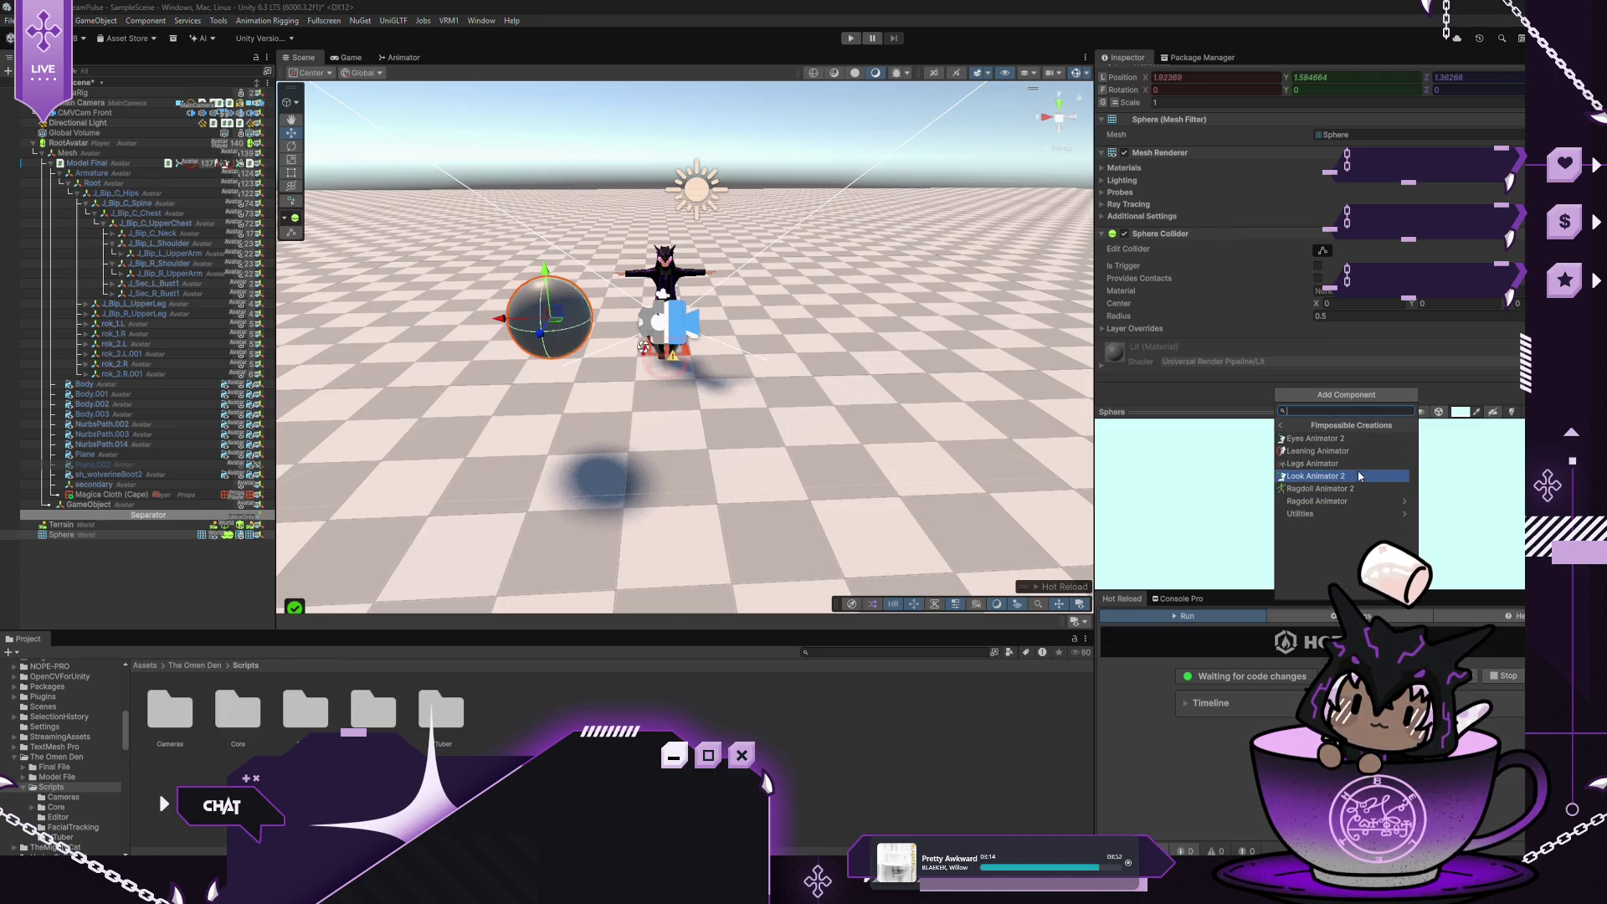
pyautogui.click(1198, 390)
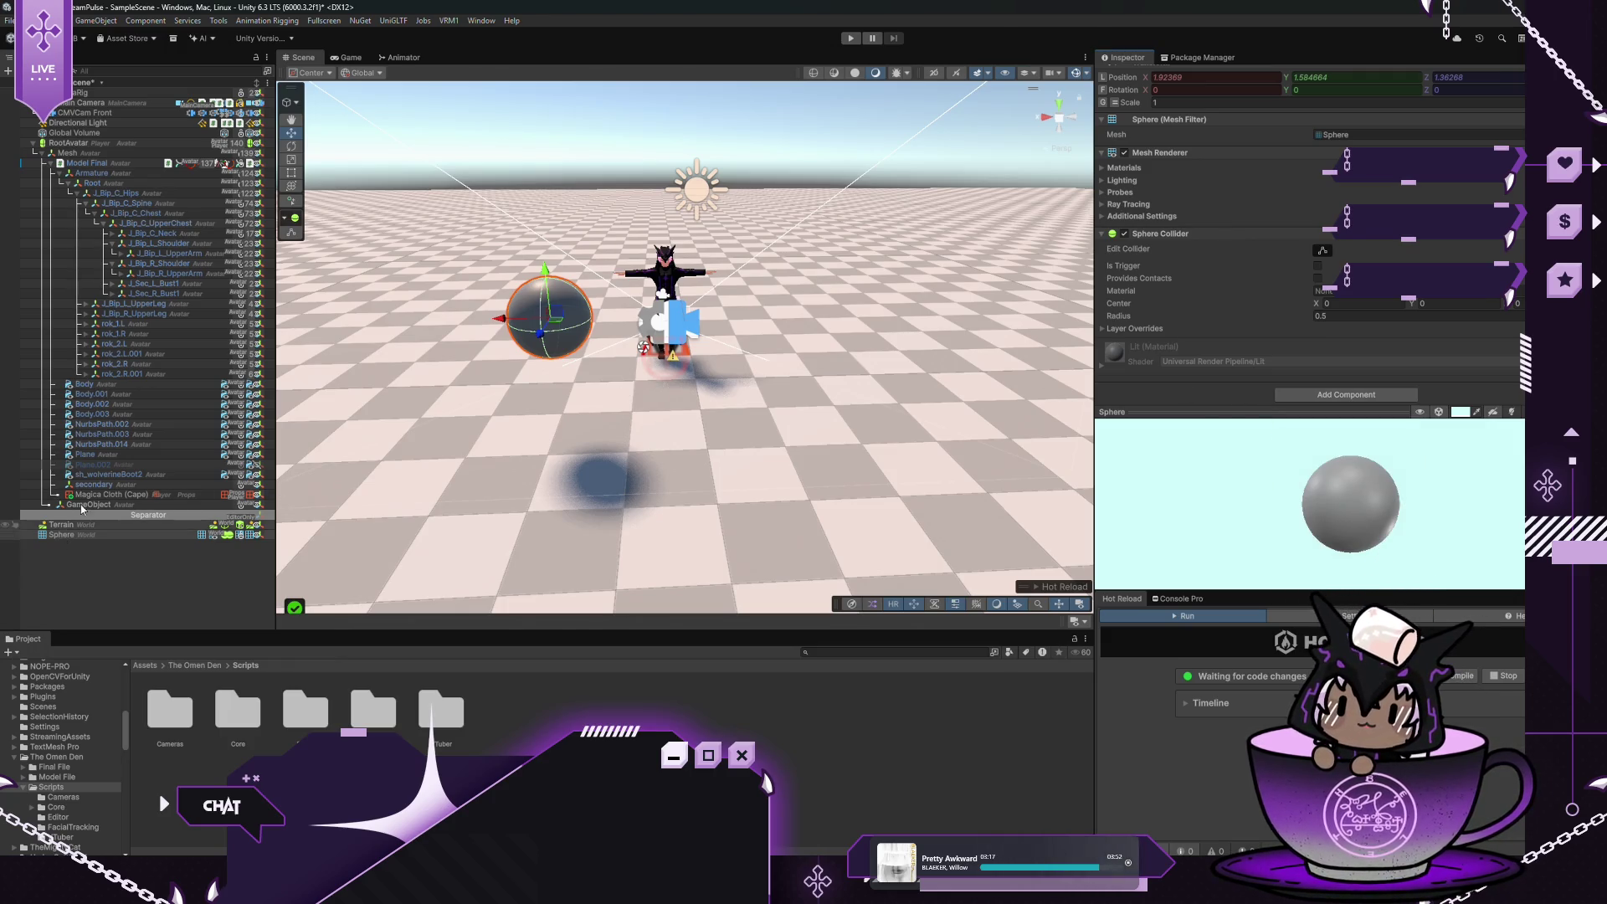
# Assign the Sphere as Look Animator 2's Object To Follow target on Model Final
pyautogui.click(149, 162)
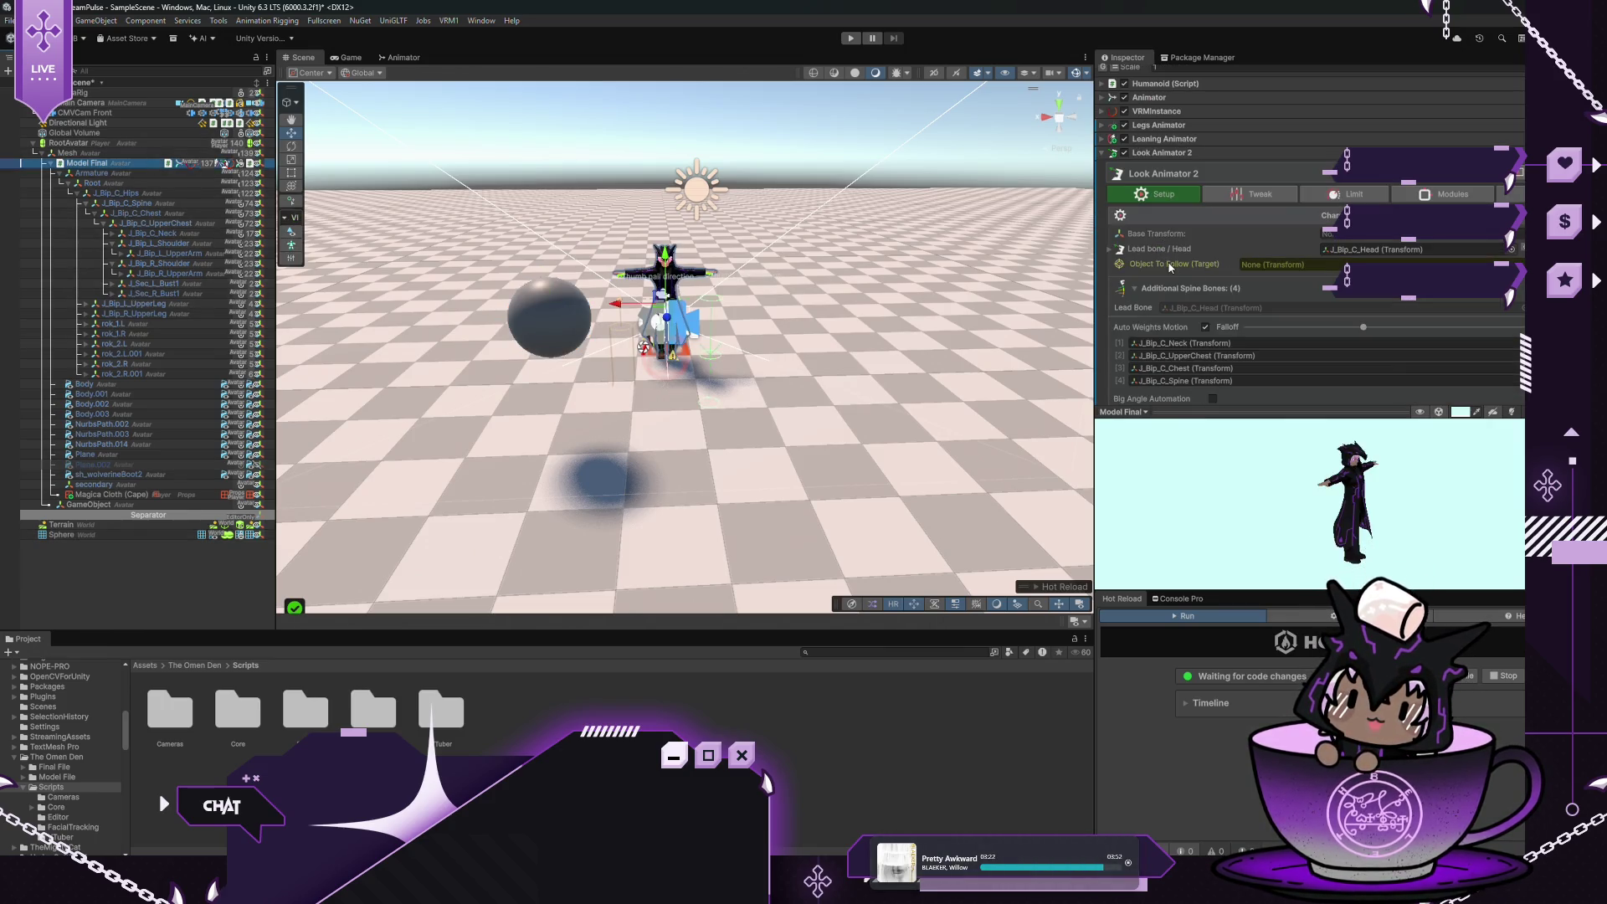
pyautogui.moveTo(1169, 266)
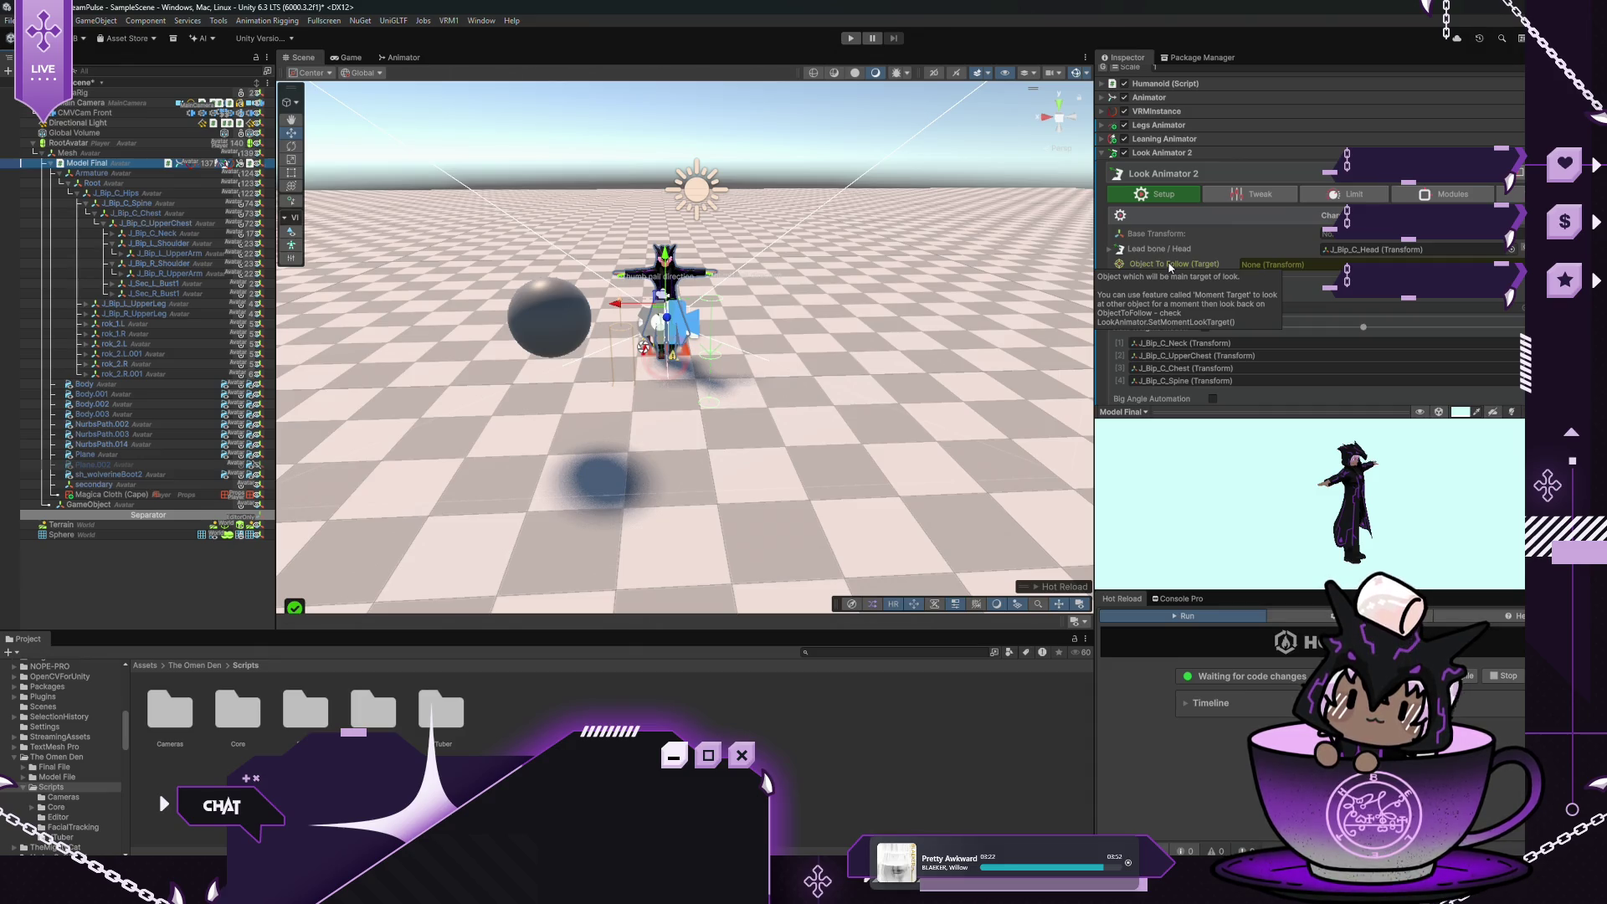
pyautogui.moveTo(110, 536); pyautogui.dragTo(1288, 267)
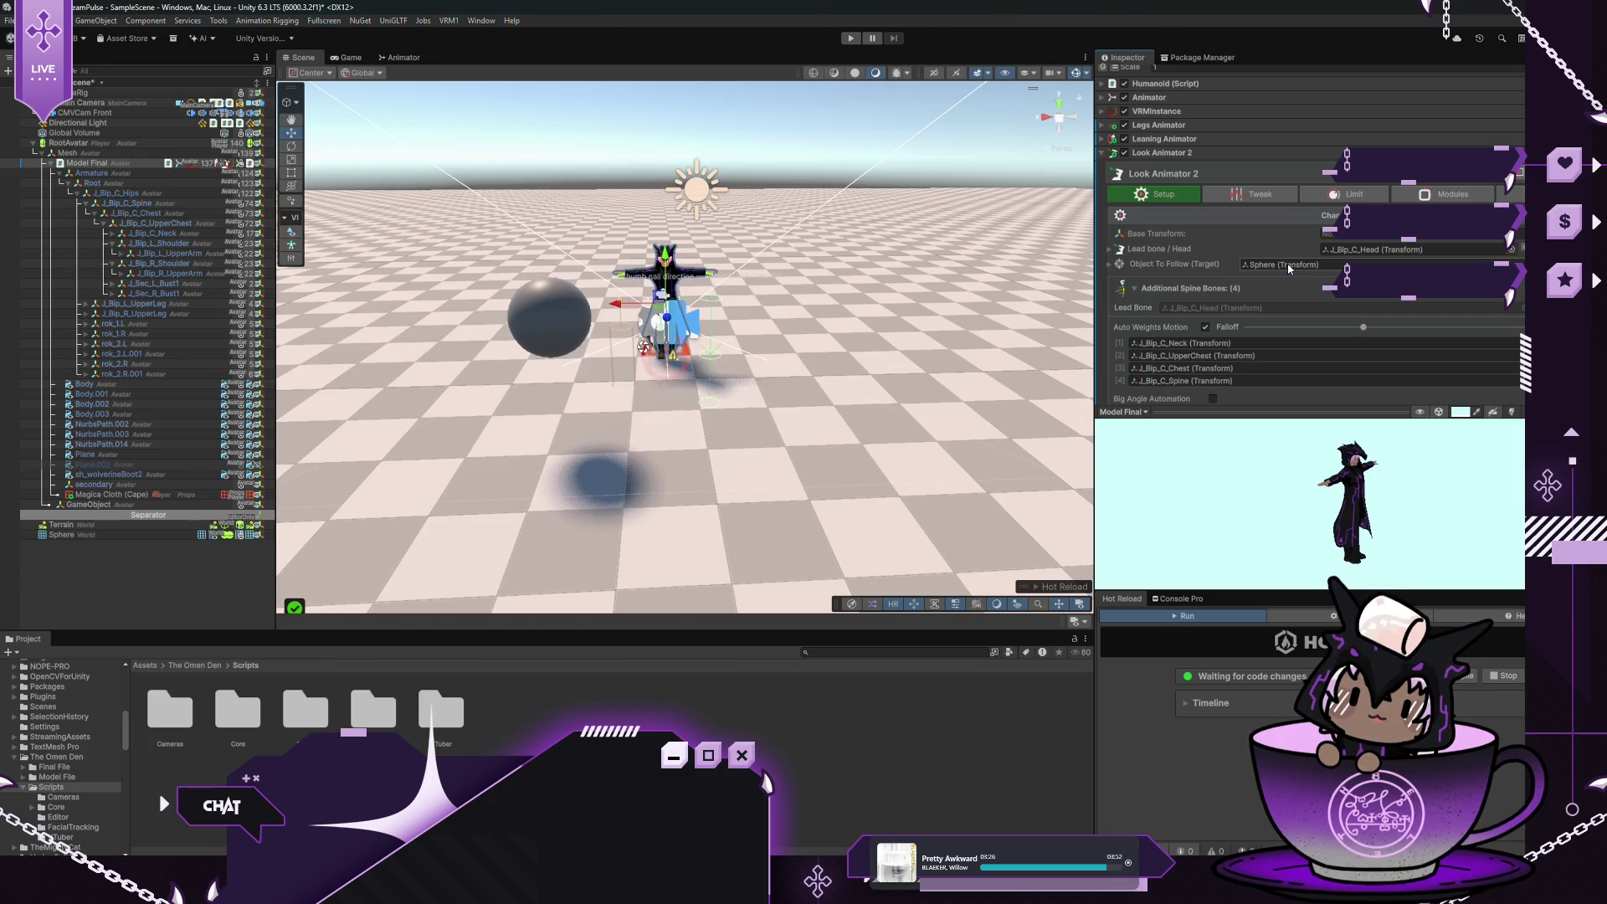
pyautogui.click(850, 40)
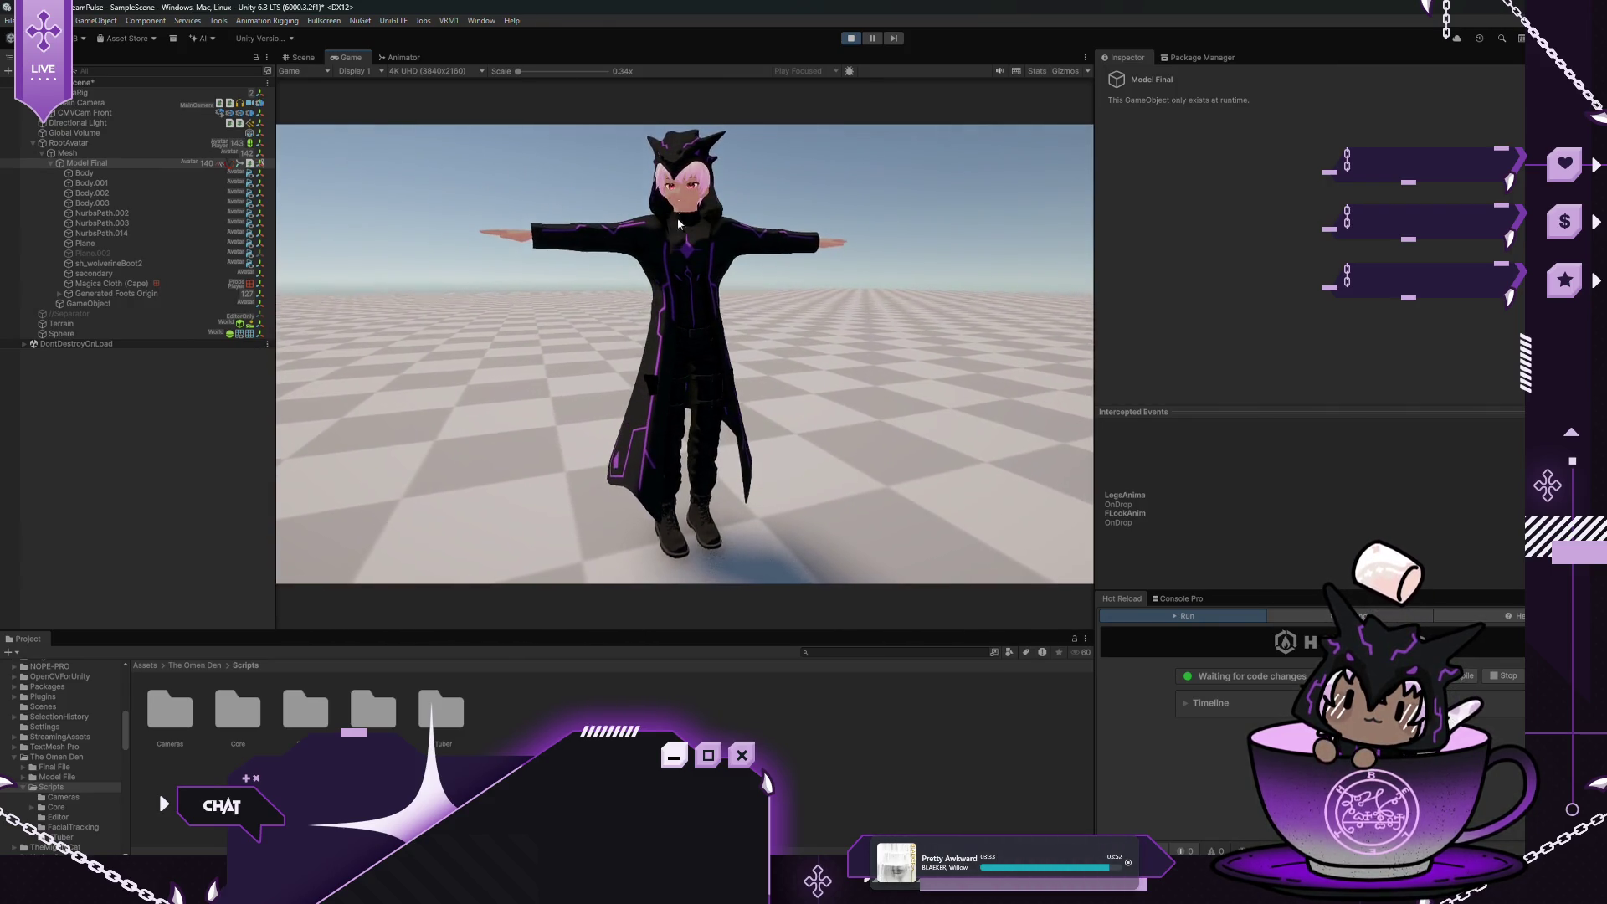
# Move the Sphere along Z, to X -3.15 and lower in Y while the head tracks it, then stop play
pyautogui.click(46, 334)
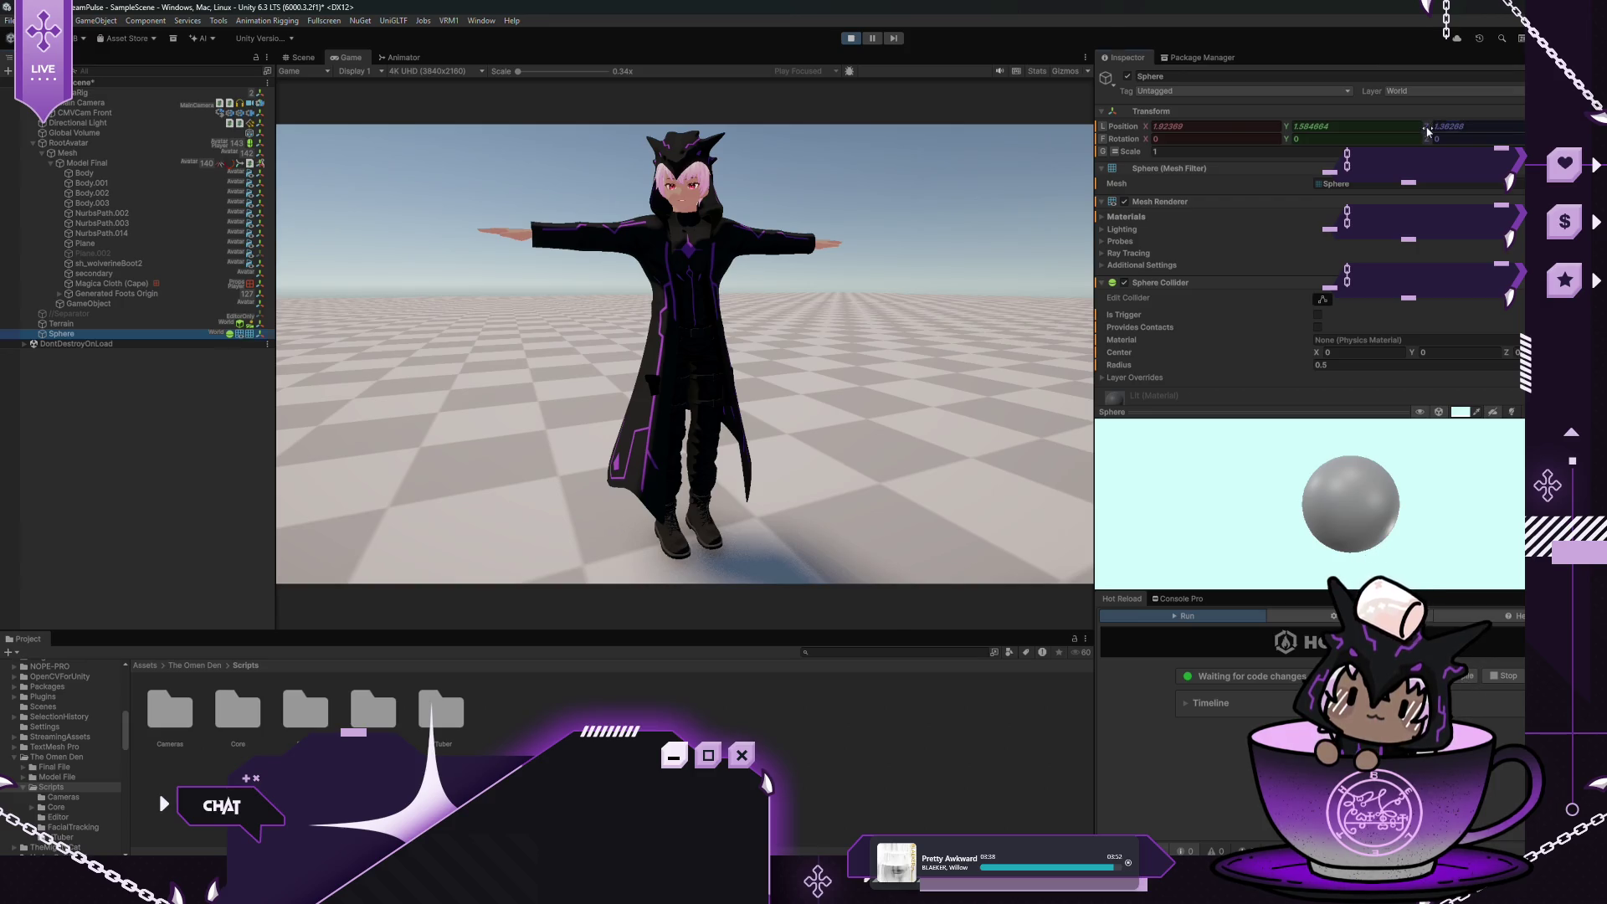
pyautogui.write('3.32')
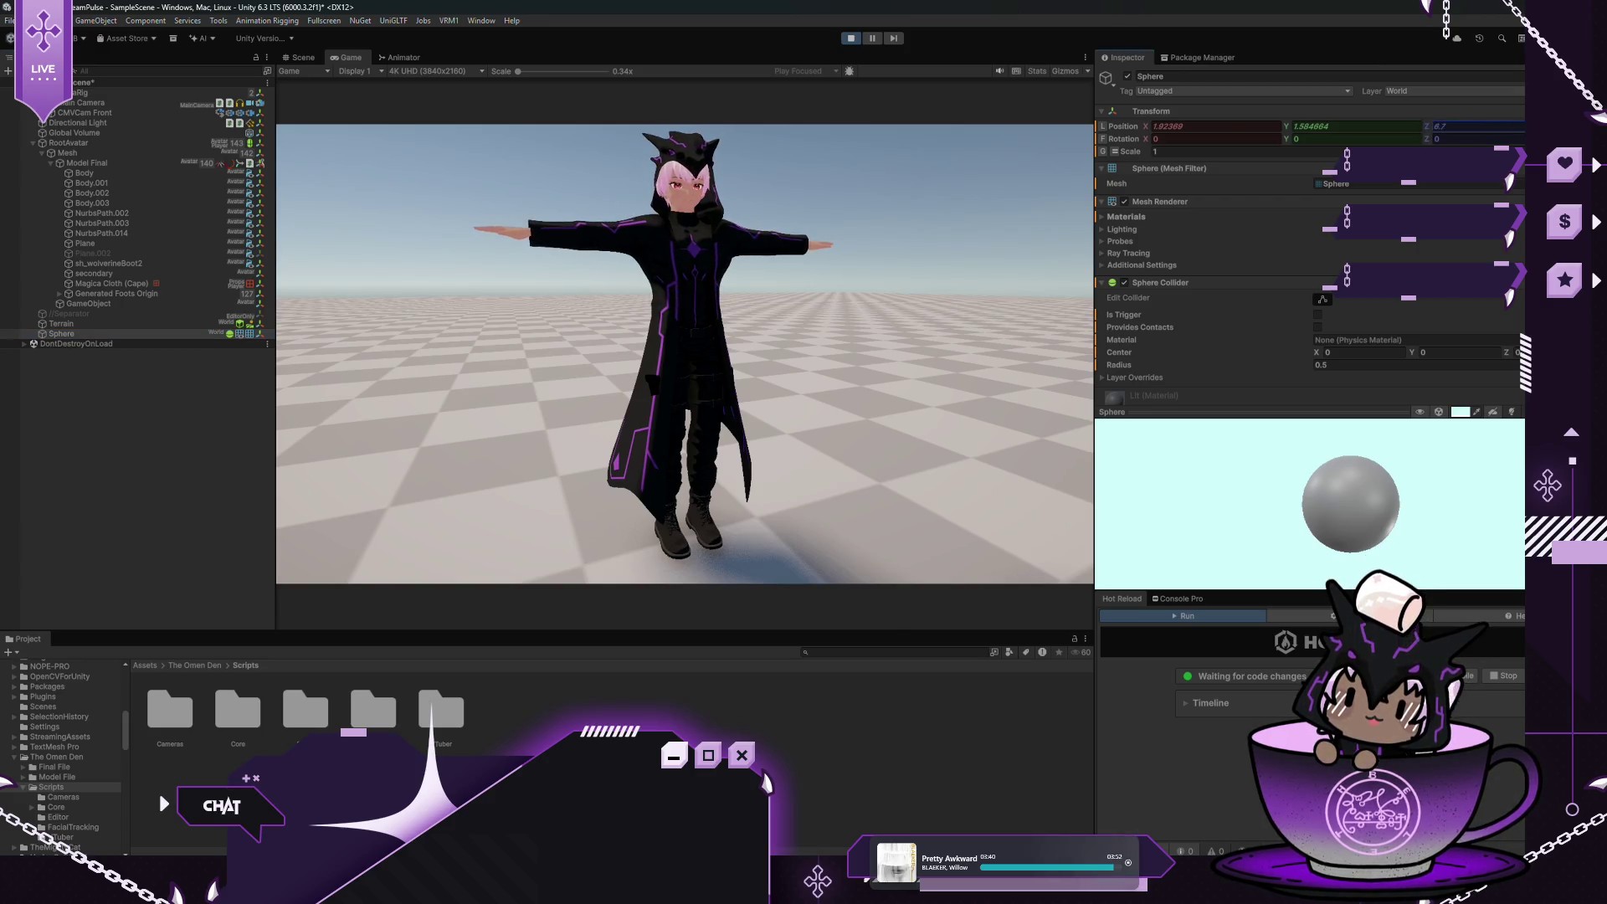
pyautogui.write('7.83')
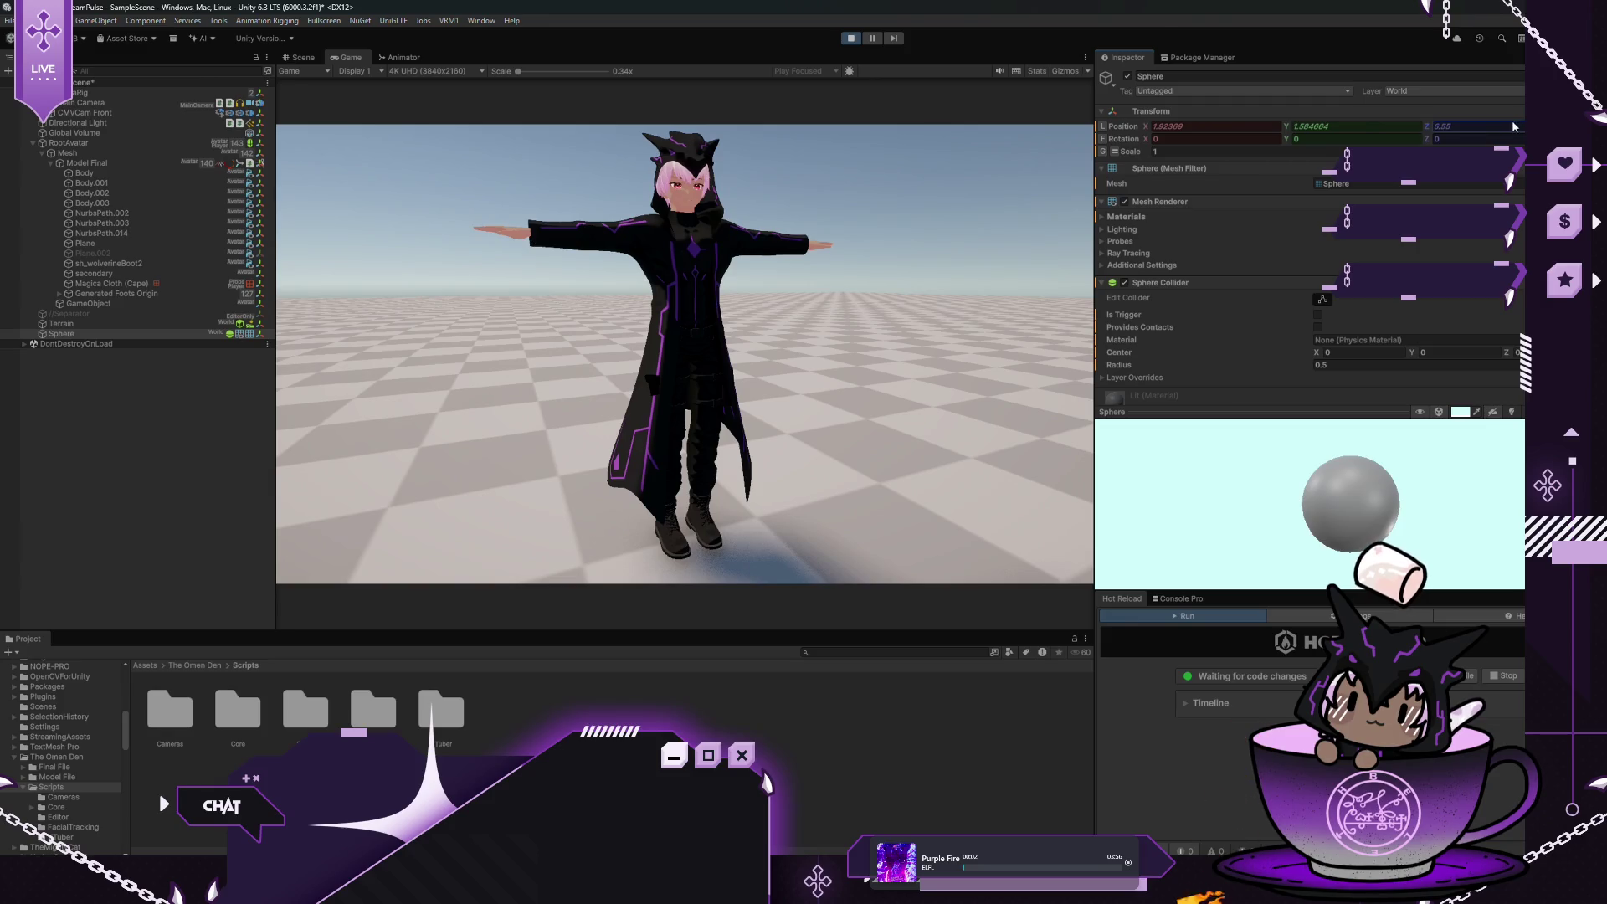
pyautogui.moveTo(1414, 132); pyautogui.dragTo(1504, 131)
pyautogui.moveTo(1145, 128)
pyautogui.mouseDown()
pyautogui.moveTo(1052, 135)
pyautogui.moveTo(1186, 141)
pyautogui.moveTo(1066, 149)
pyautogui.moveTo(1161, 152)
pyautogui.mouseUp()
pyautogui.moveTo(1278, 128)
pyautogui.mouseDown()
pyautogui.moveTo(1246, 131)
pyautogui.moveTo(1319, 130)
pyautogui.moveTo(1231, 141)
pyautogui.moveTo(1271, 136)
pyautogui.mouseUp()
pyautogui.moveTo(1426, 127); pyautogui.dragTo(1406, 130)
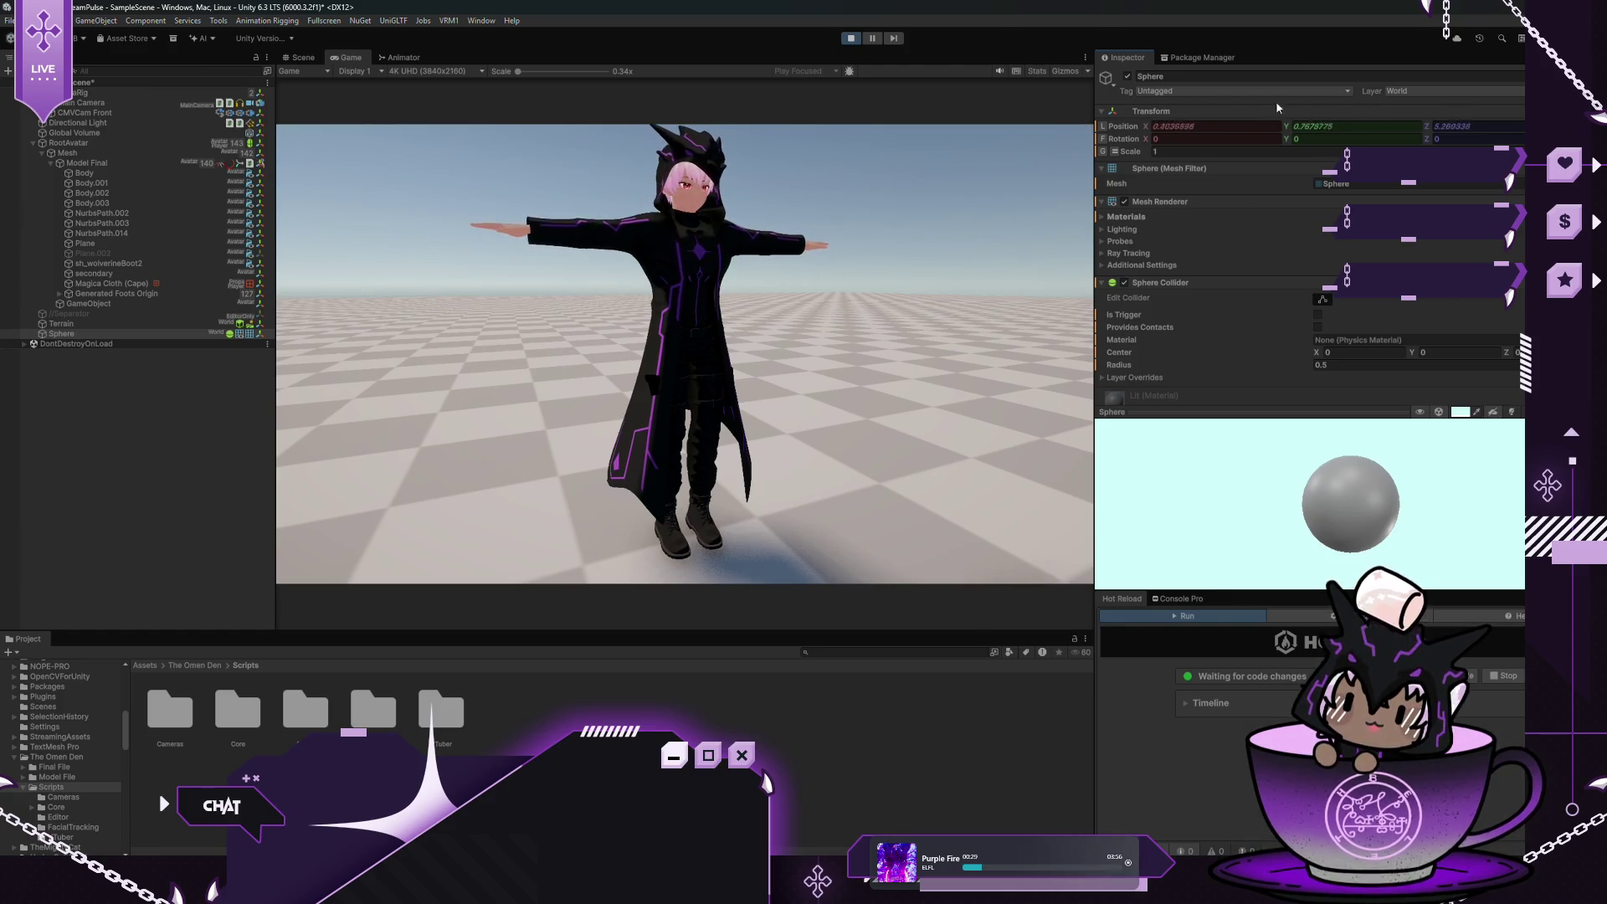
pyautogui.click(849, 38)
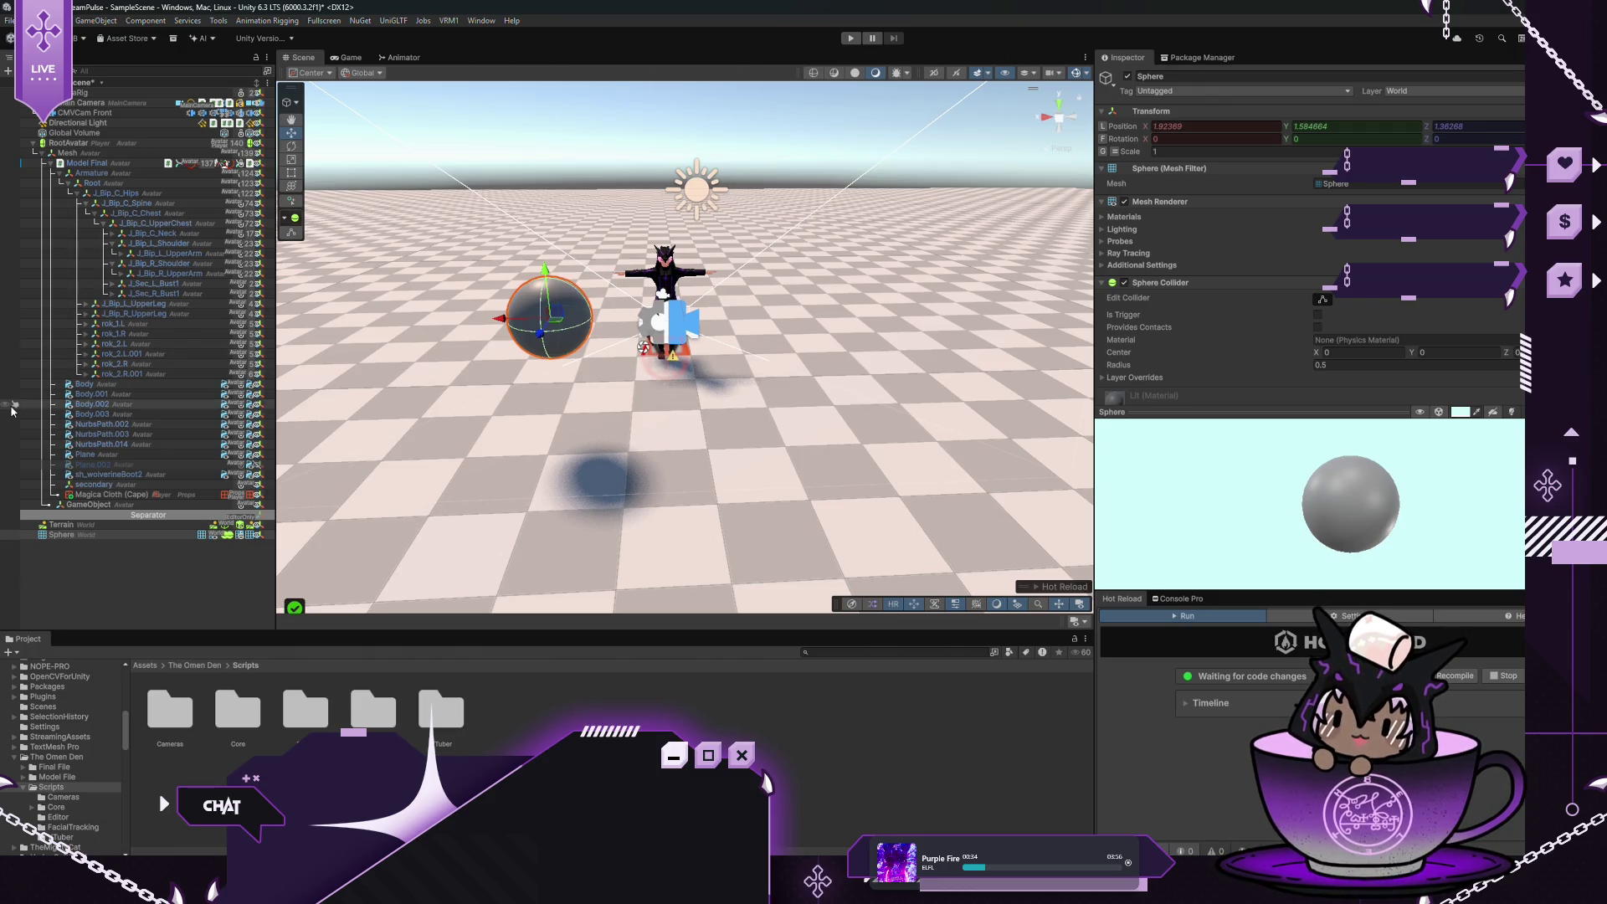
# Collapse Look Animator 2 and add Eyes Animator 2 to Model Final by searching 'Eye'
pyautogui.click(136, 164)
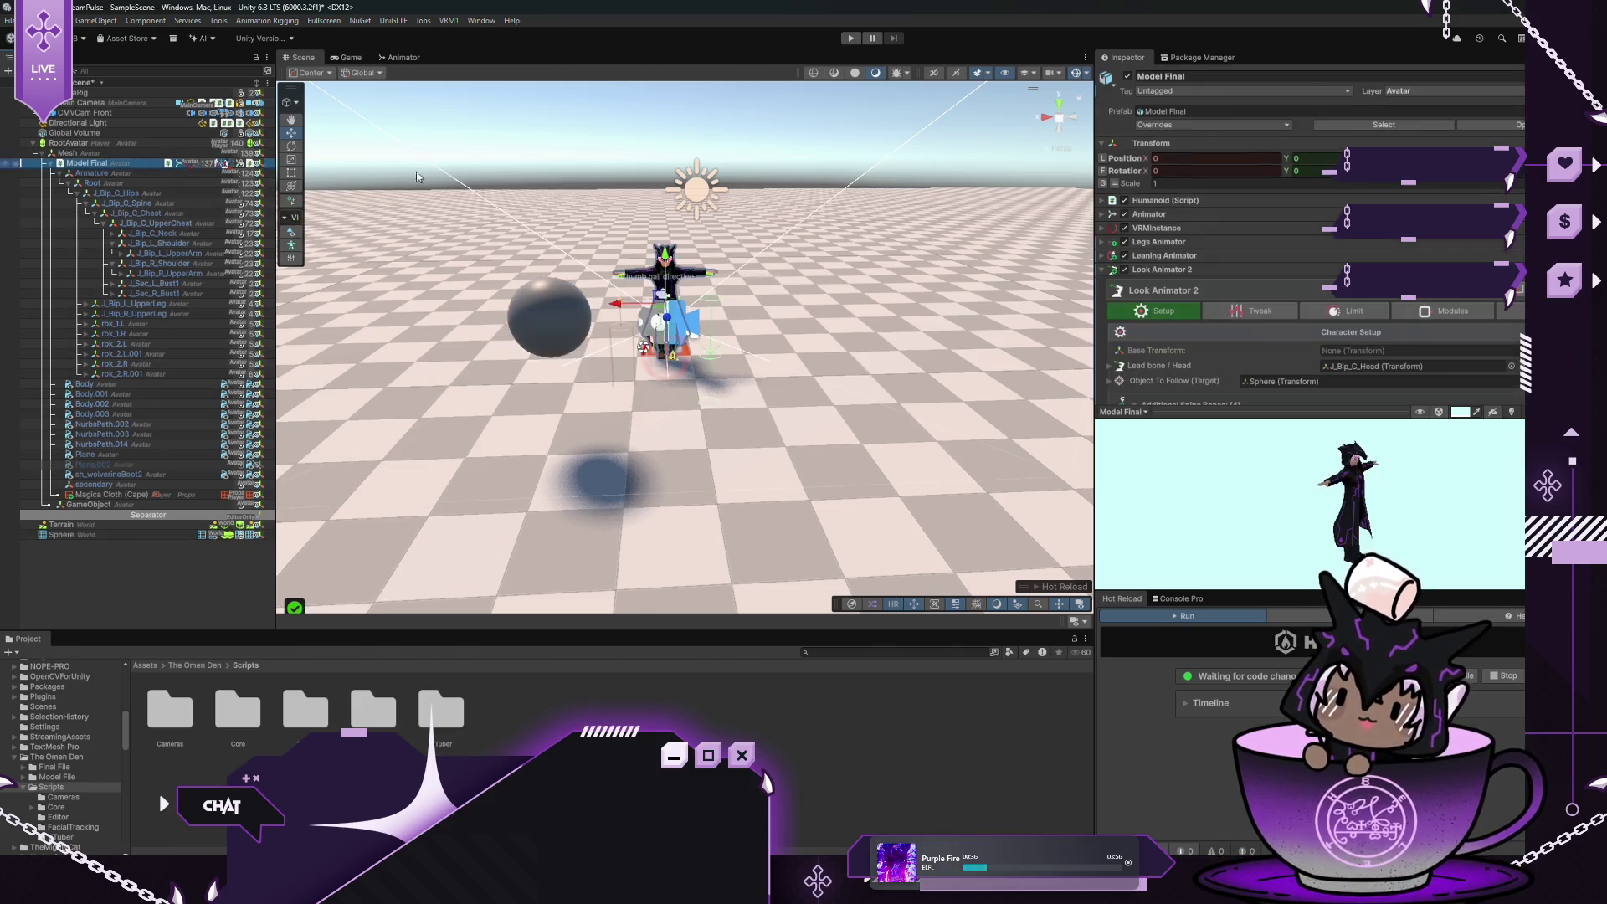
pyautogui.click(1101, 271)
pyautogui.click(1322, 290)
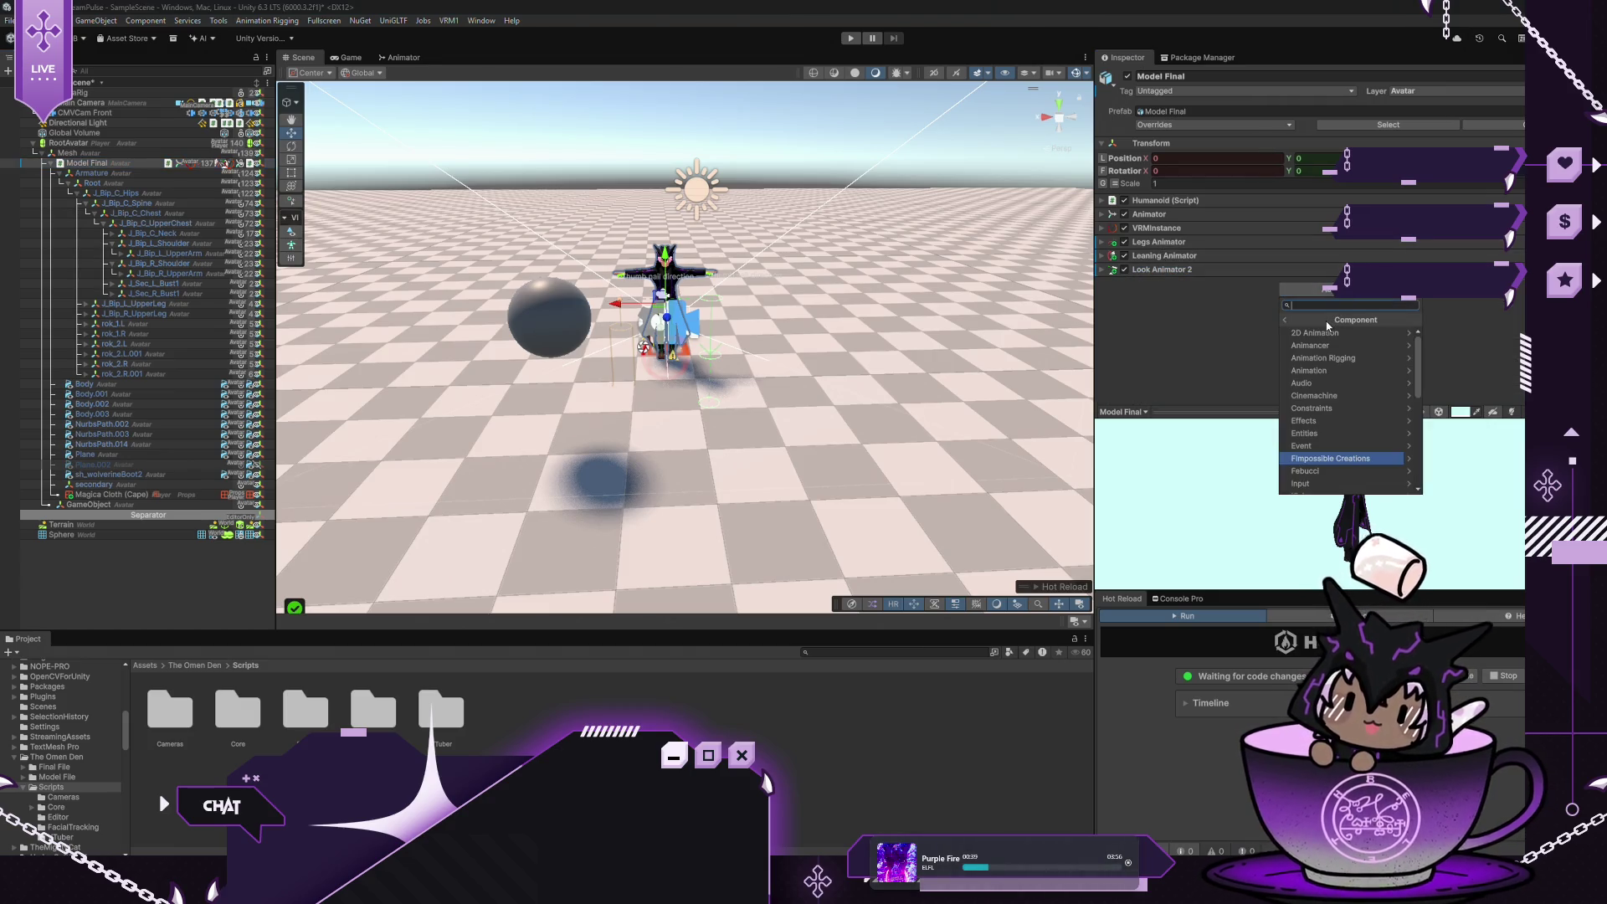
pyautogui.write('Eye')
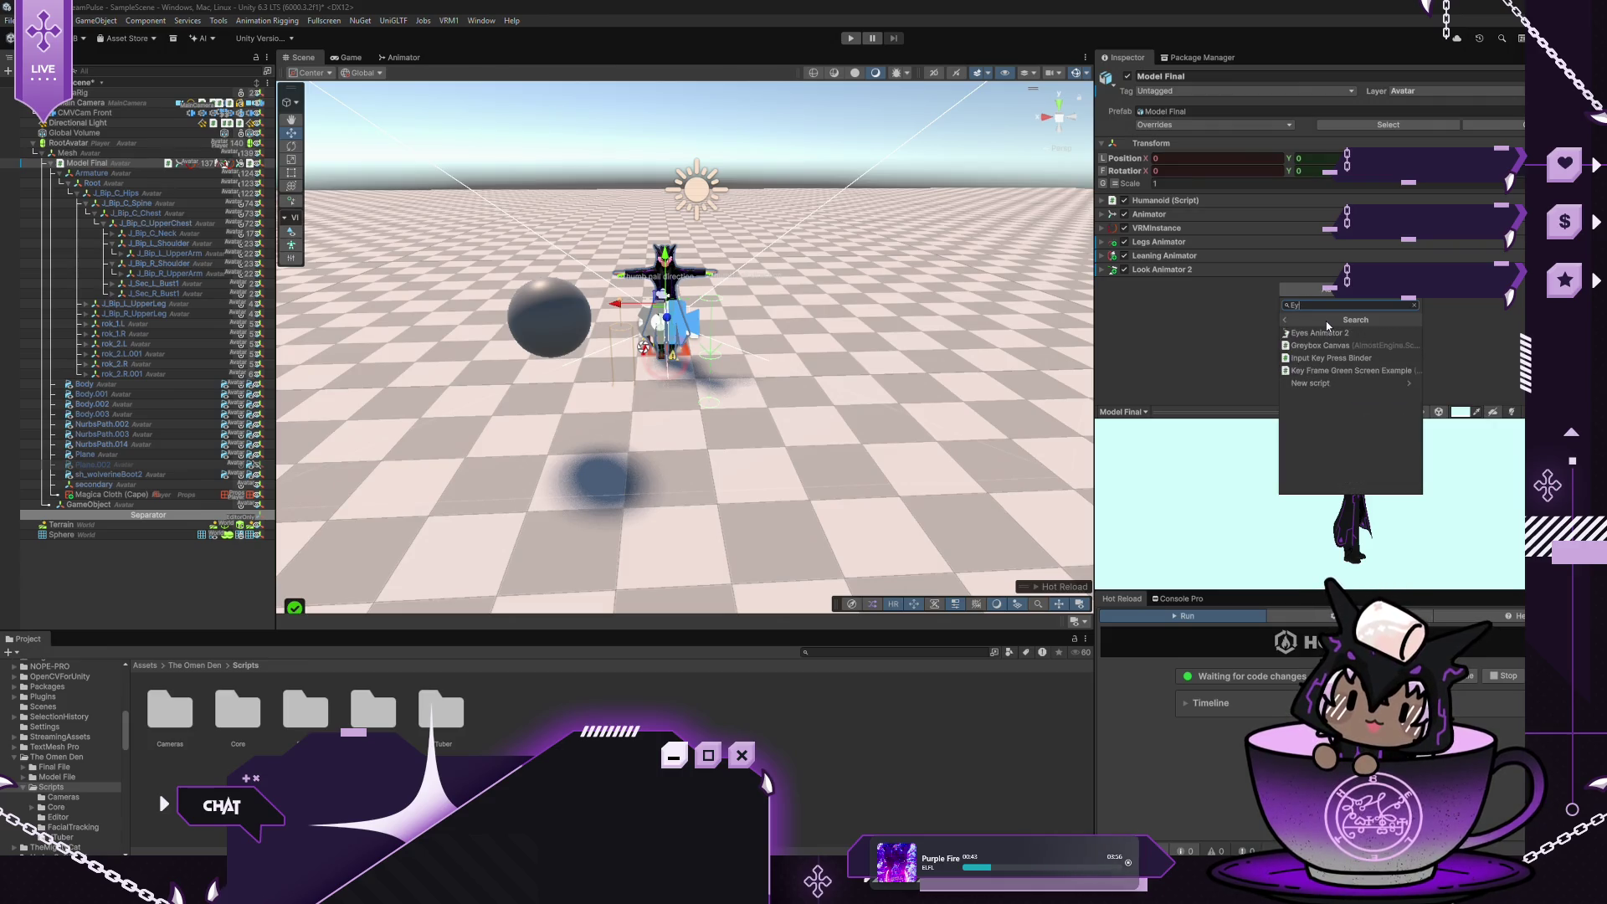
pyautogui.click(1320, 333)
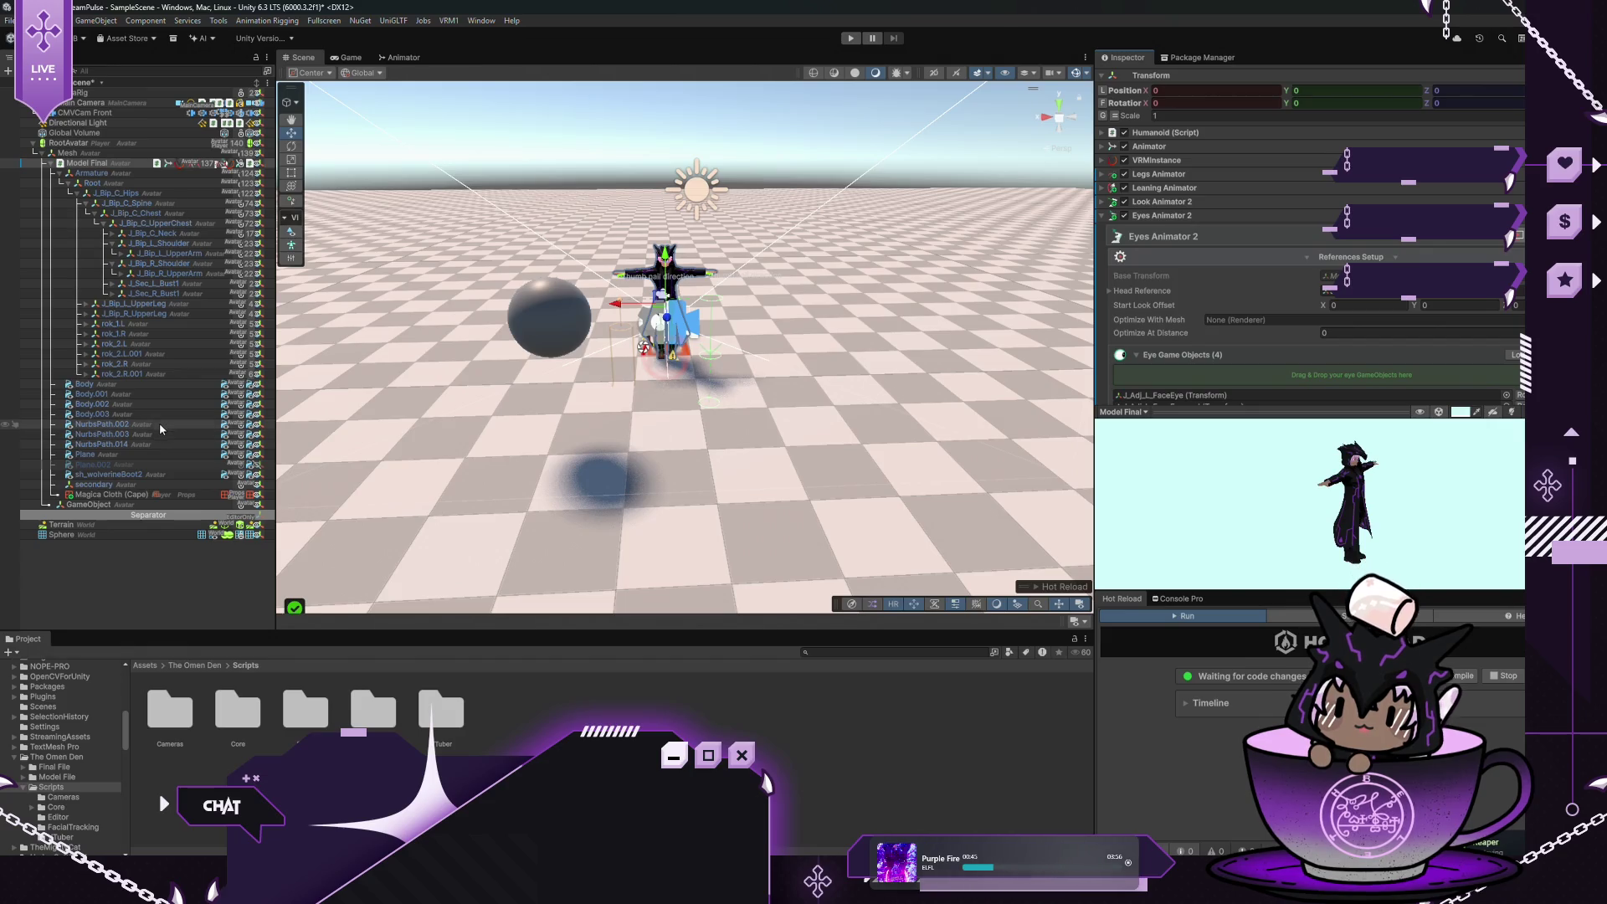
# Inspect NurbsPath.002, NurbsPath.014, Plane and Body.002 to find the eye mesh, then reselect Model Final
pyautogui.click(157, 426)
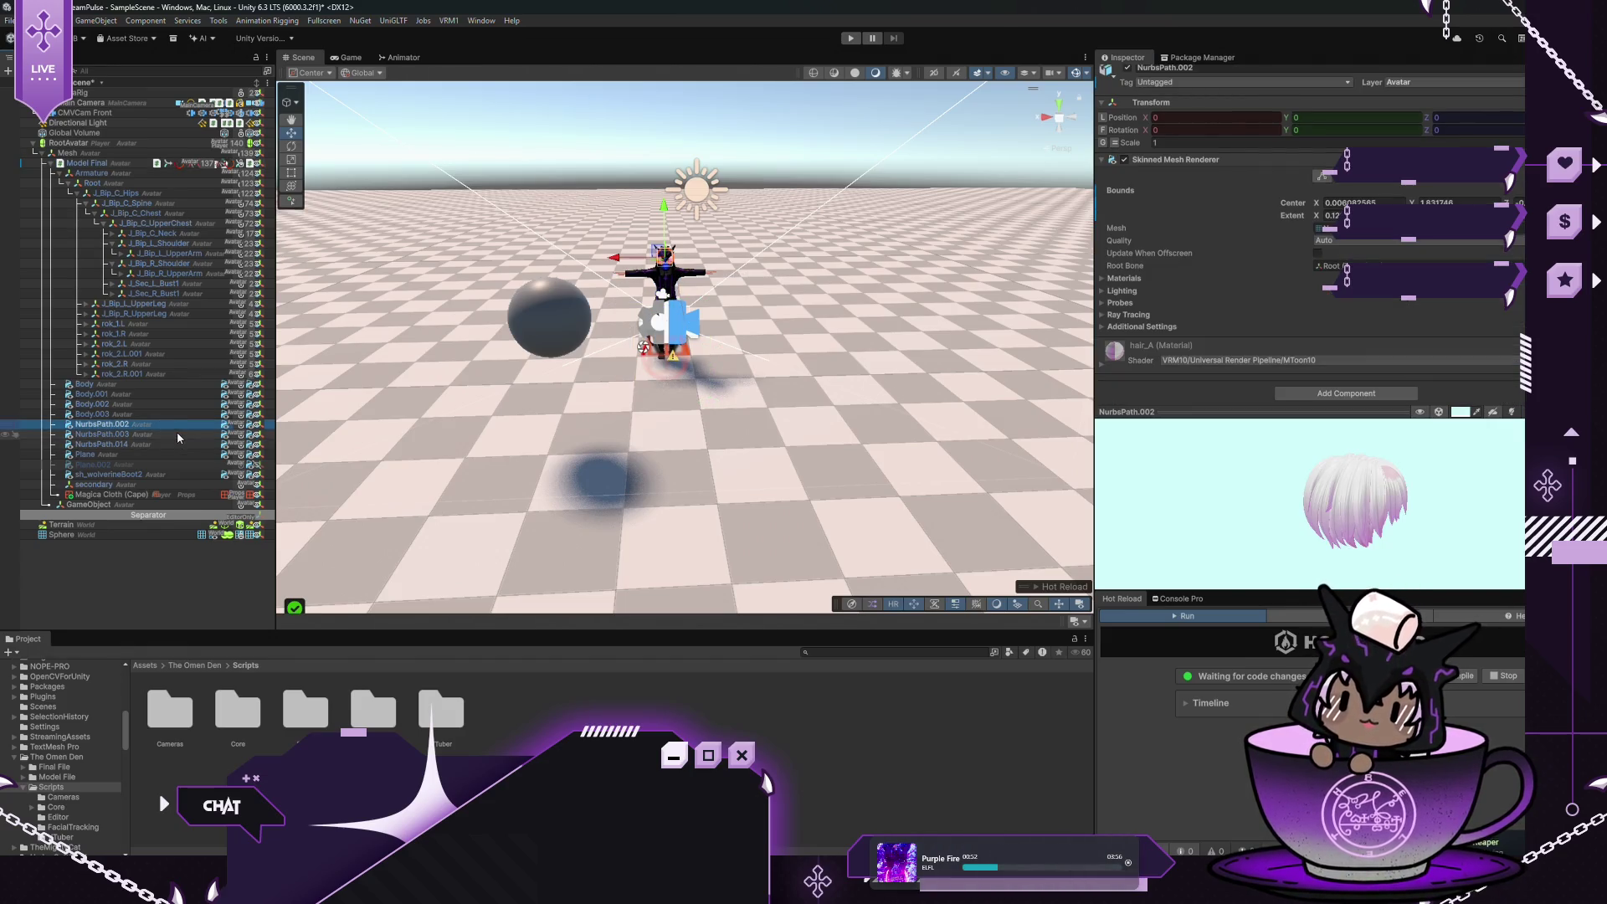
pyautogui.click(185, 445)
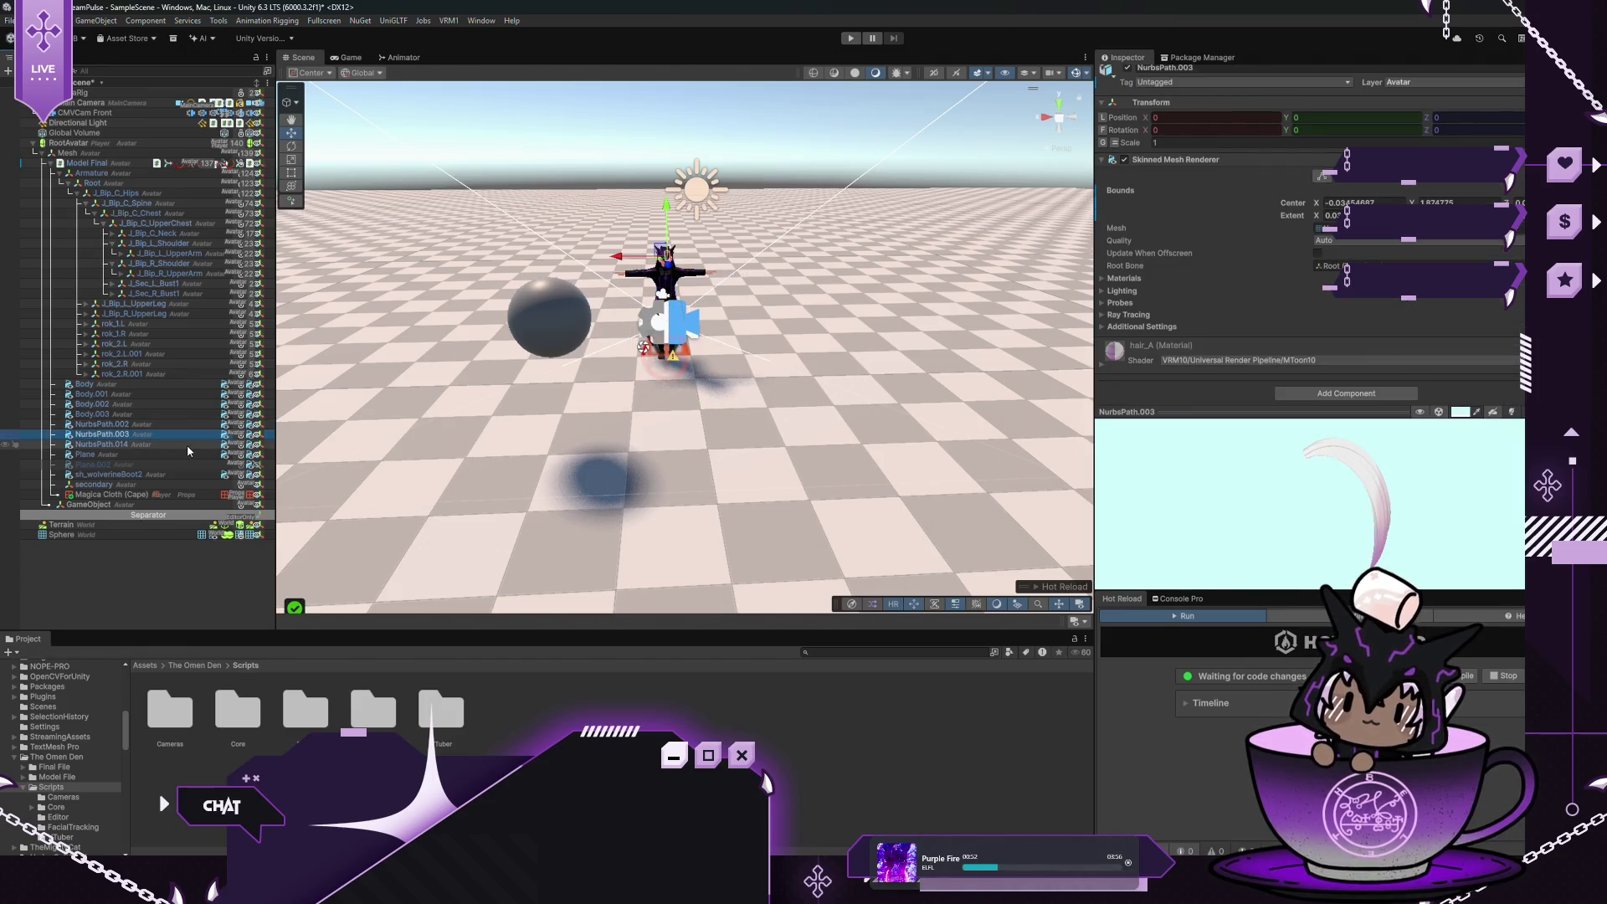
pyautogui.click(154, 456)
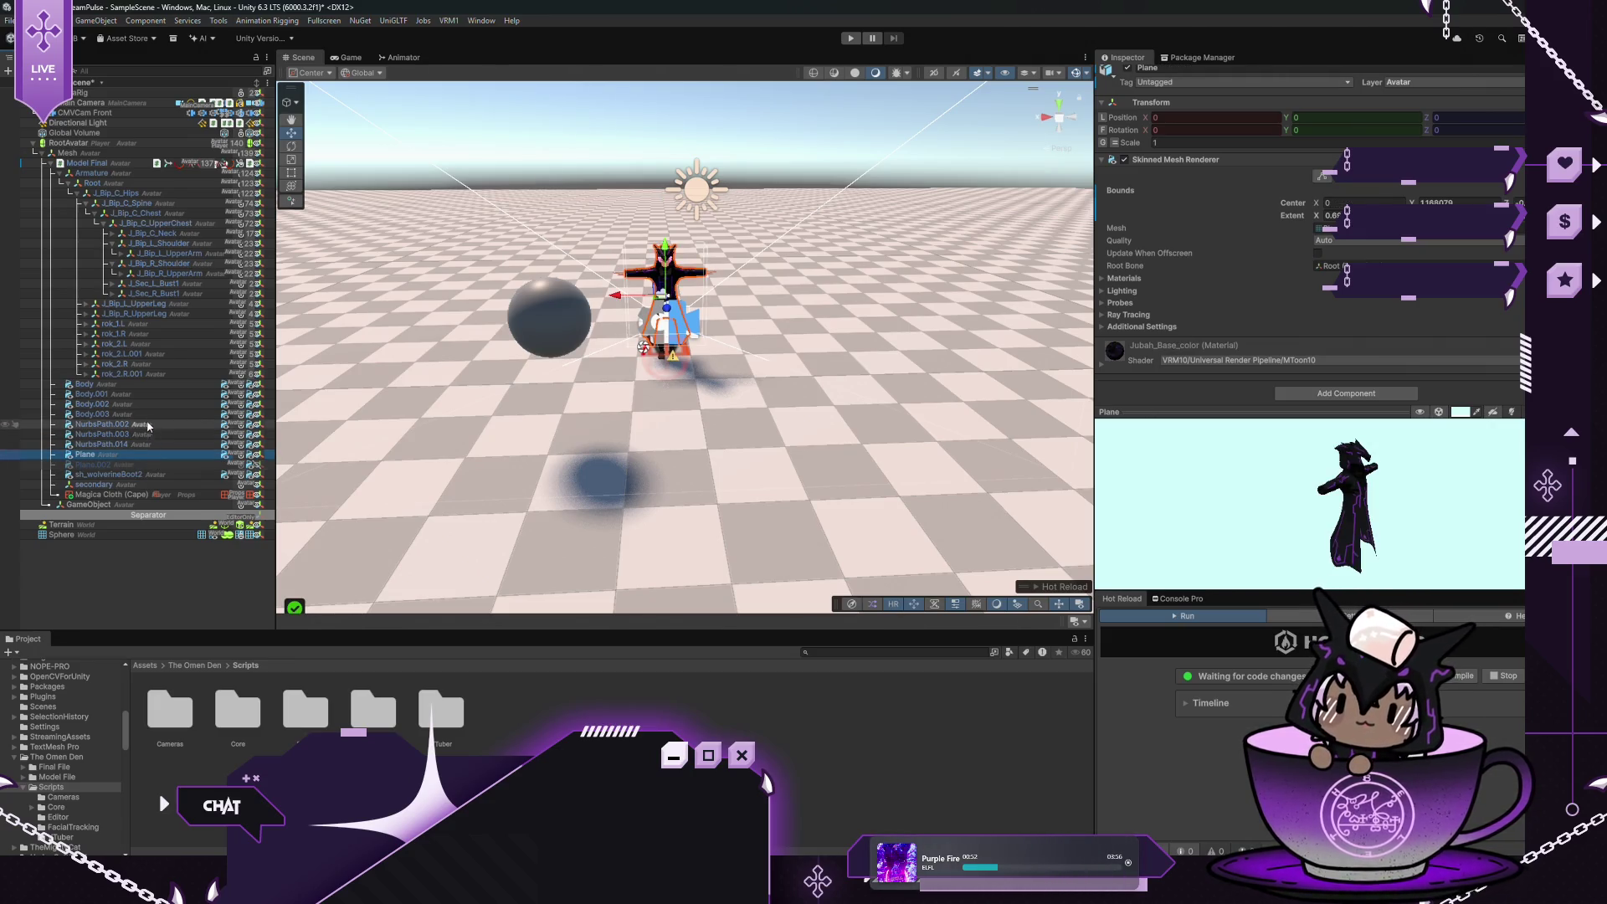
pyautogui.click(164, 406)
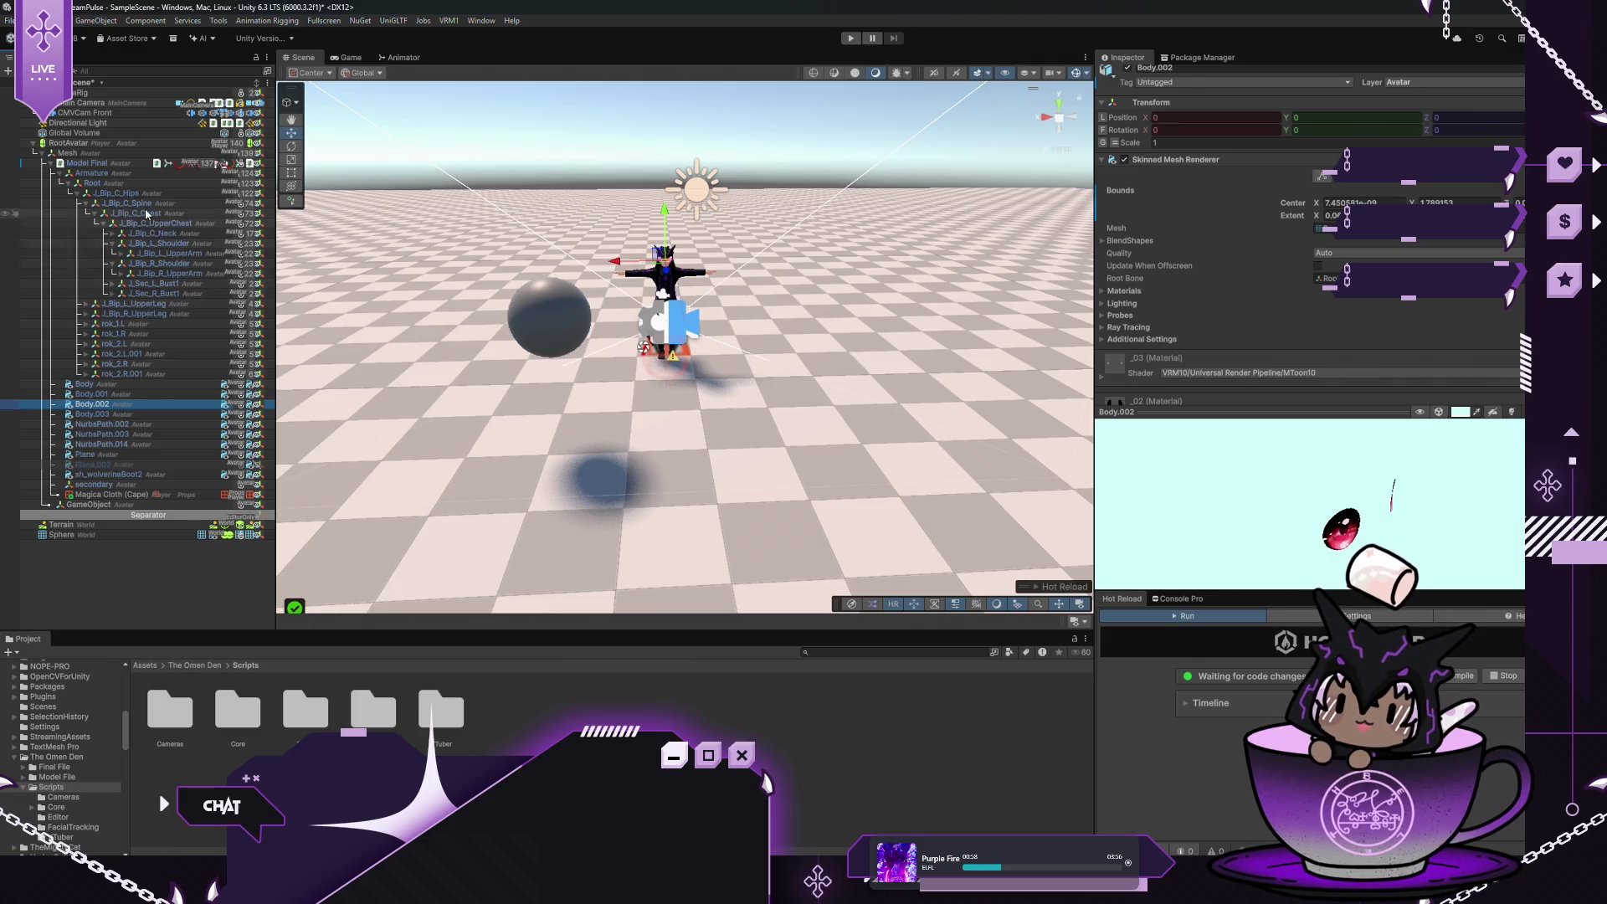
pyautogui.click(117, 164)
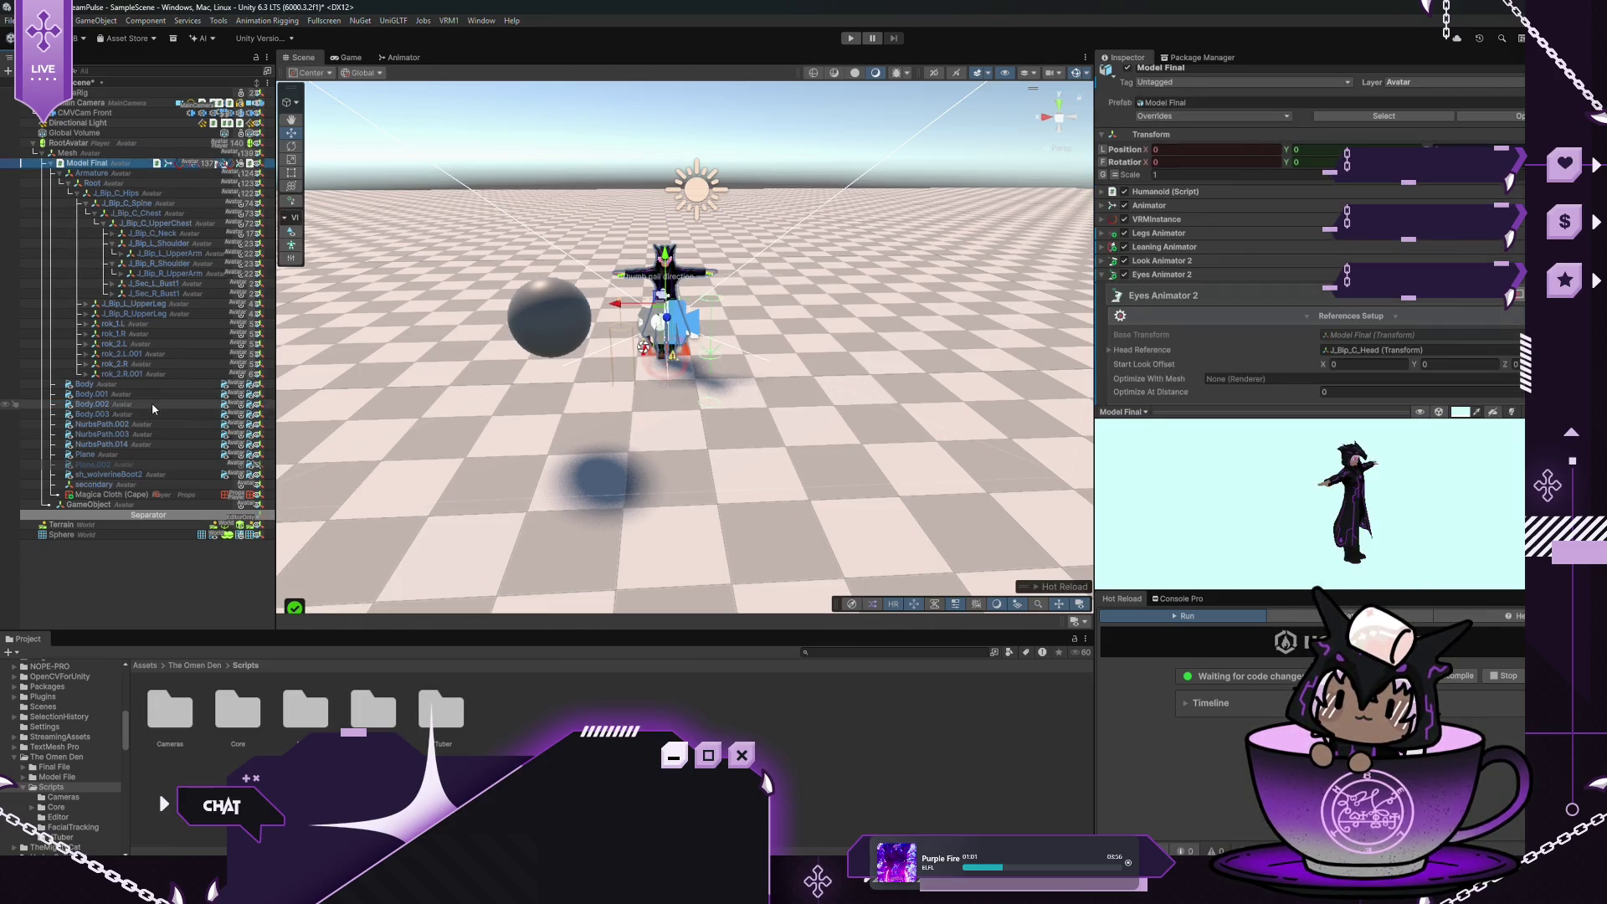
pyautogui.moveTo(1267, 384); pyautogui.dragTo(1268, 384)
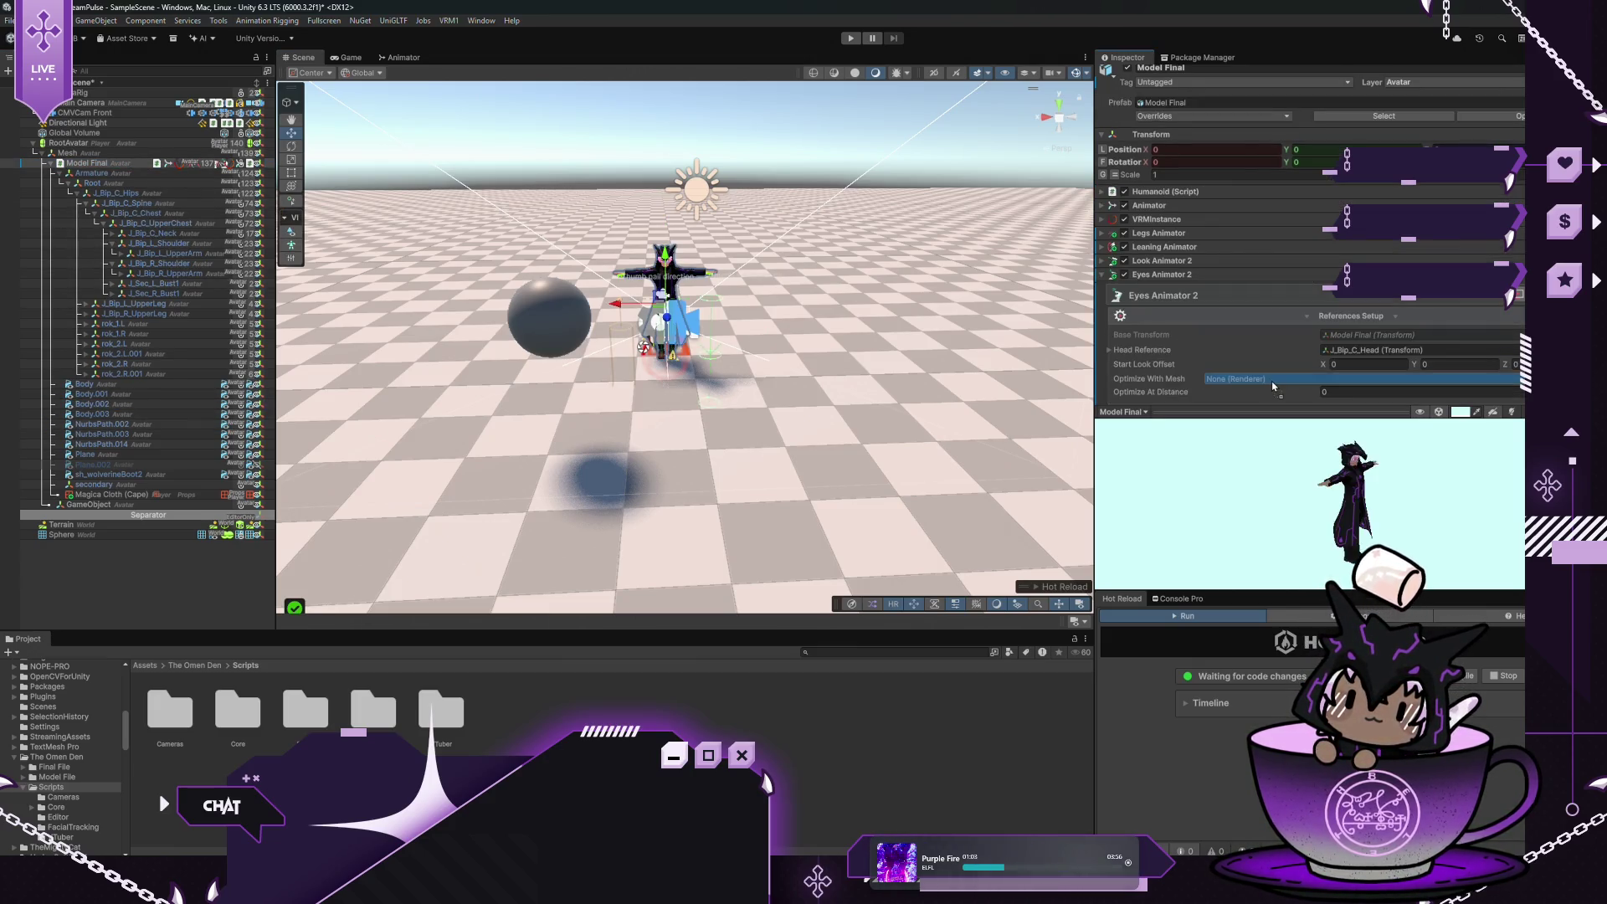
# Link Model Final's Look Animator in Eyes Animator 2's Look Animator Sync Settings
pyautogui.scroll(-3, 1263, 318)
pyautogui.scroll(-2, 1263, 310)
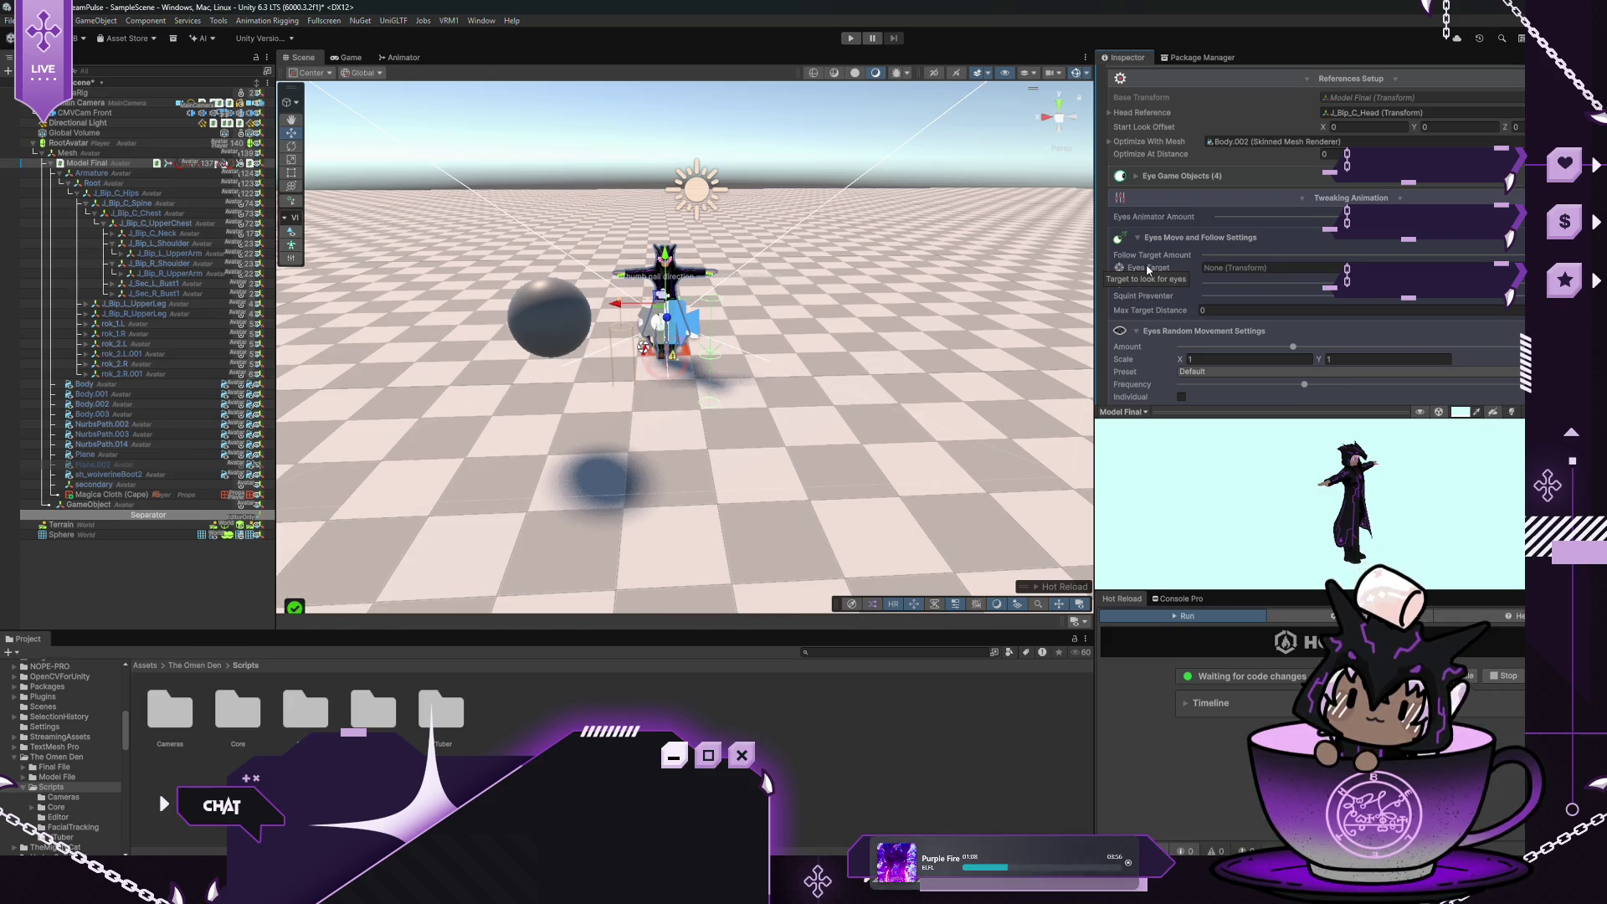
pyautogui.scroll(-5, 1253, 276)
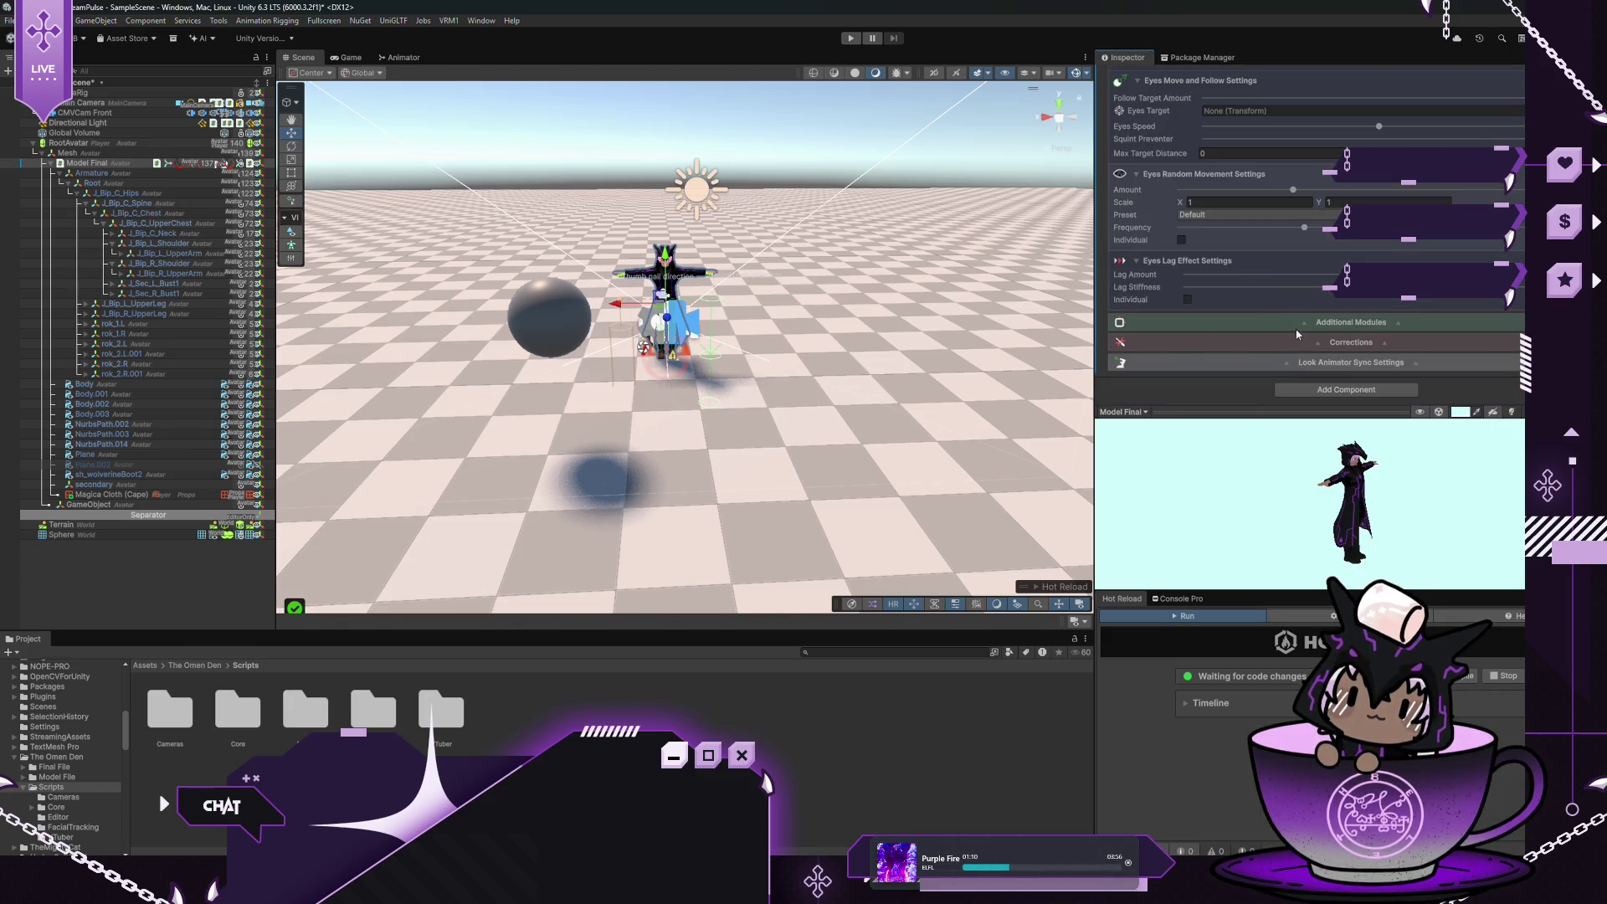
pyautogui.click(1288, 368)
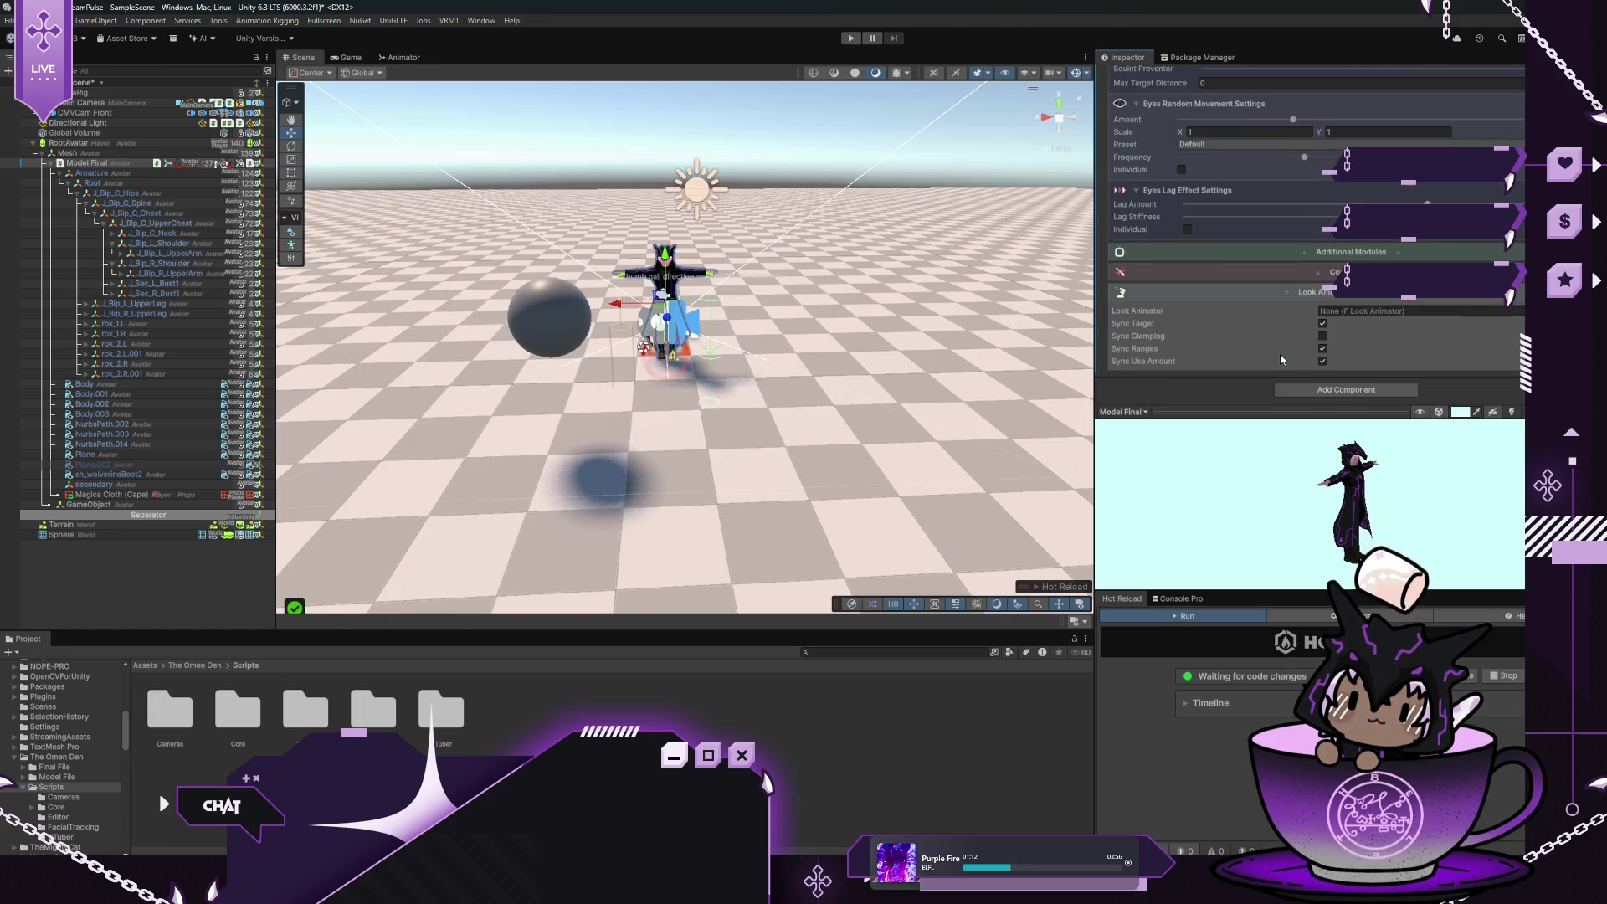
pyautogui.moveTo(1372, 311); pyautogui.dragTo(1372, 310)
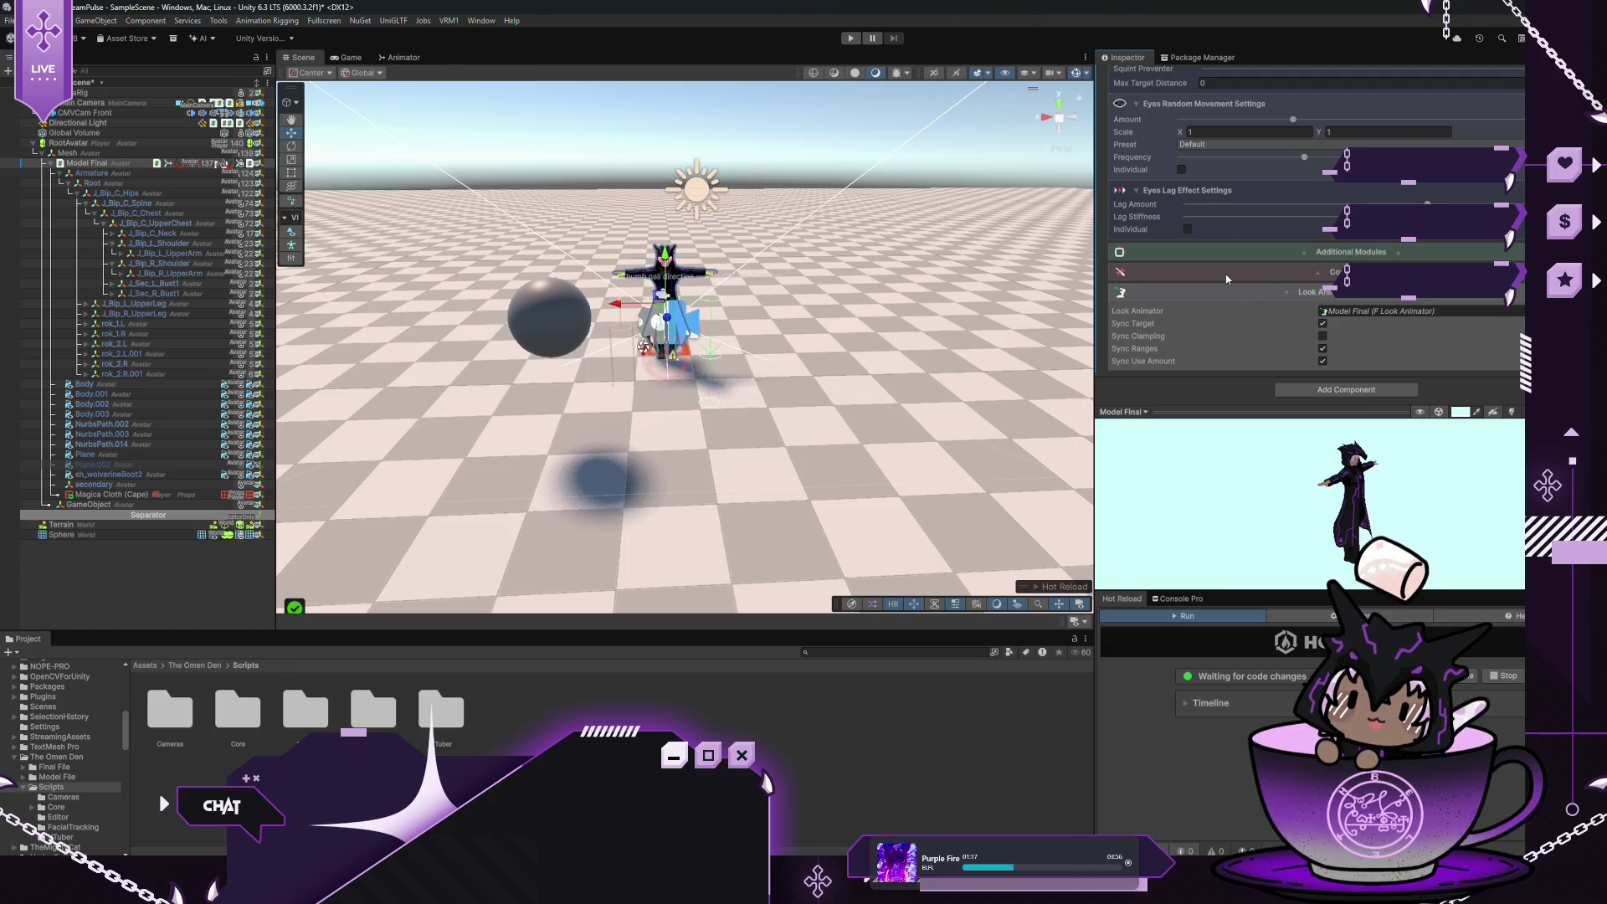
# Keep the Default random eye movement preset and expand Additional Modules' Blinking Module settings
pyautogui.scroll(2, 1226, 279)
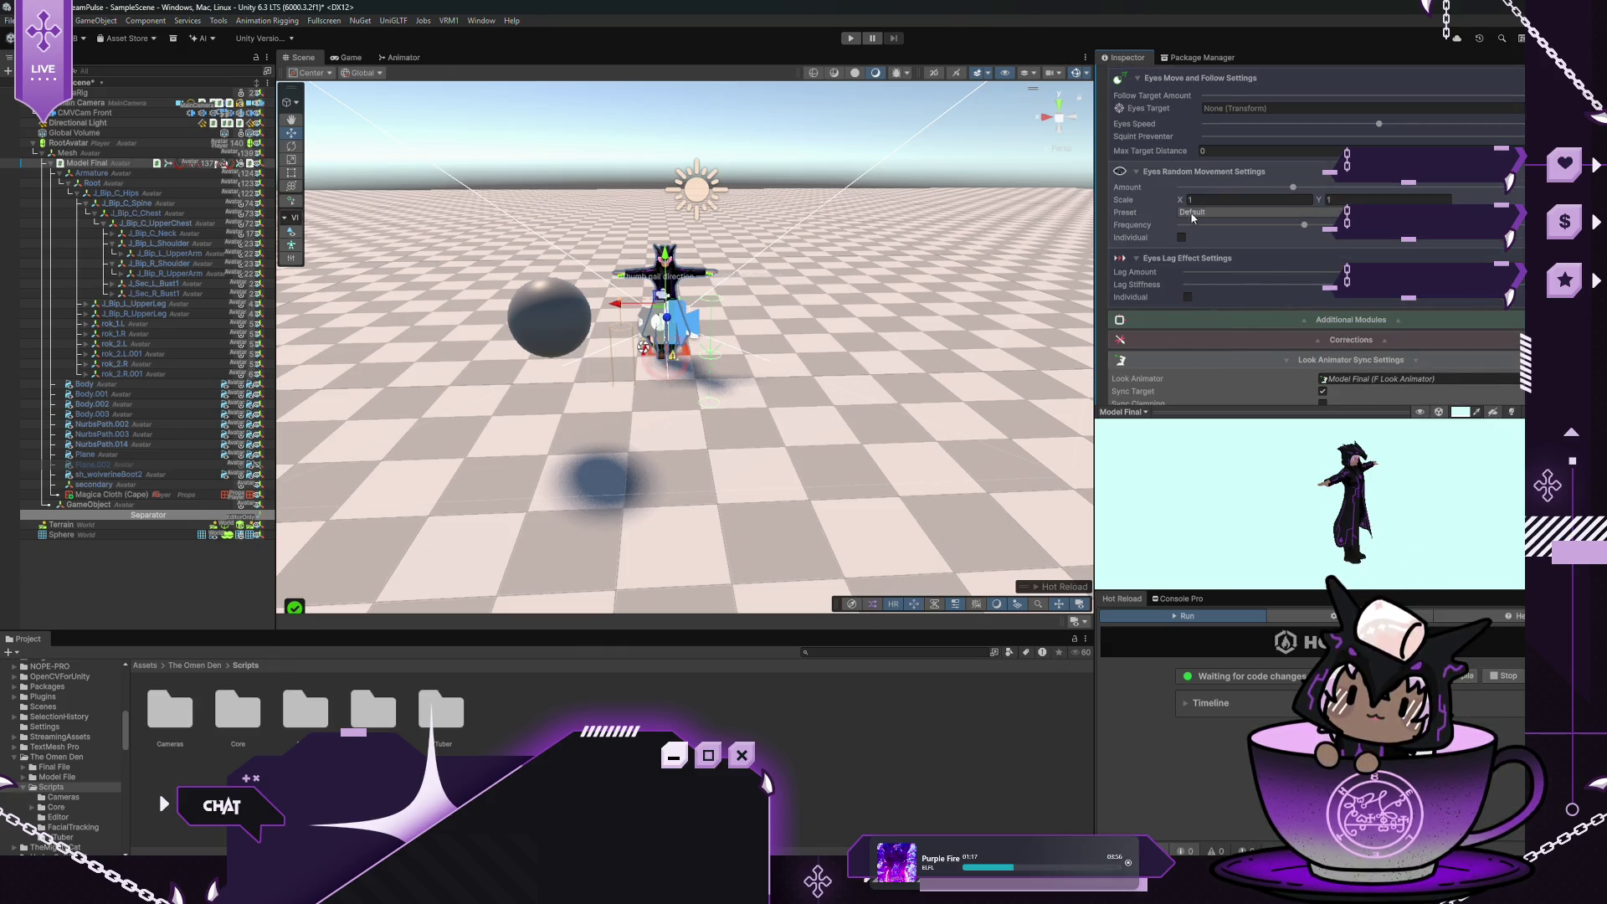
pyautogui.click(1185, 214)
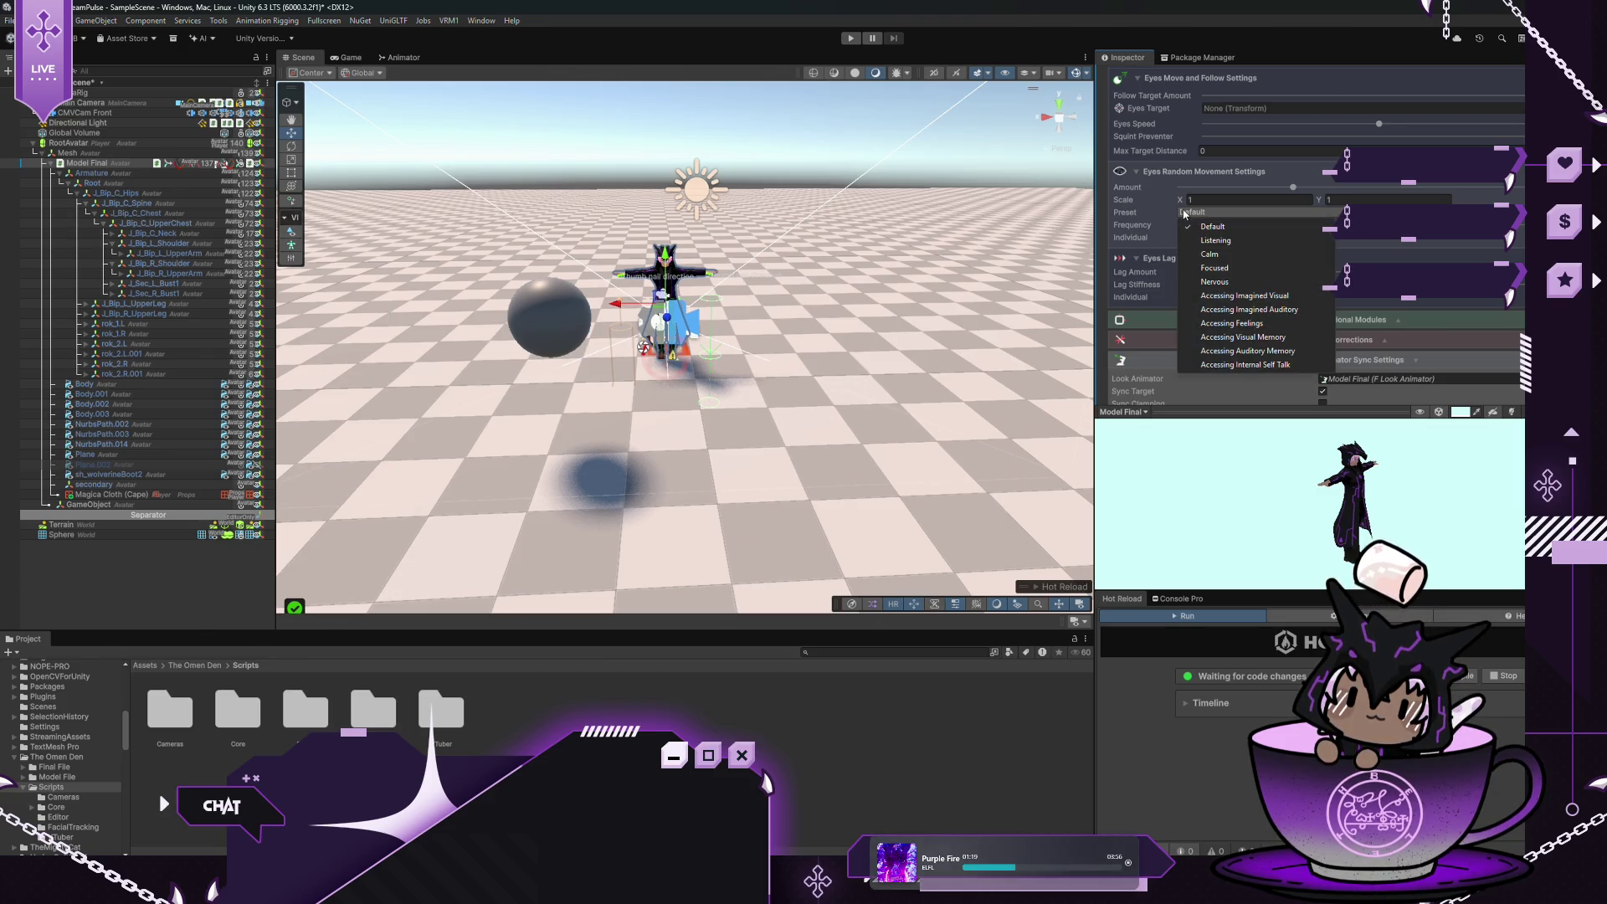
pyautogui.click(1137, 197)
pyautogui.click(1138, 172)
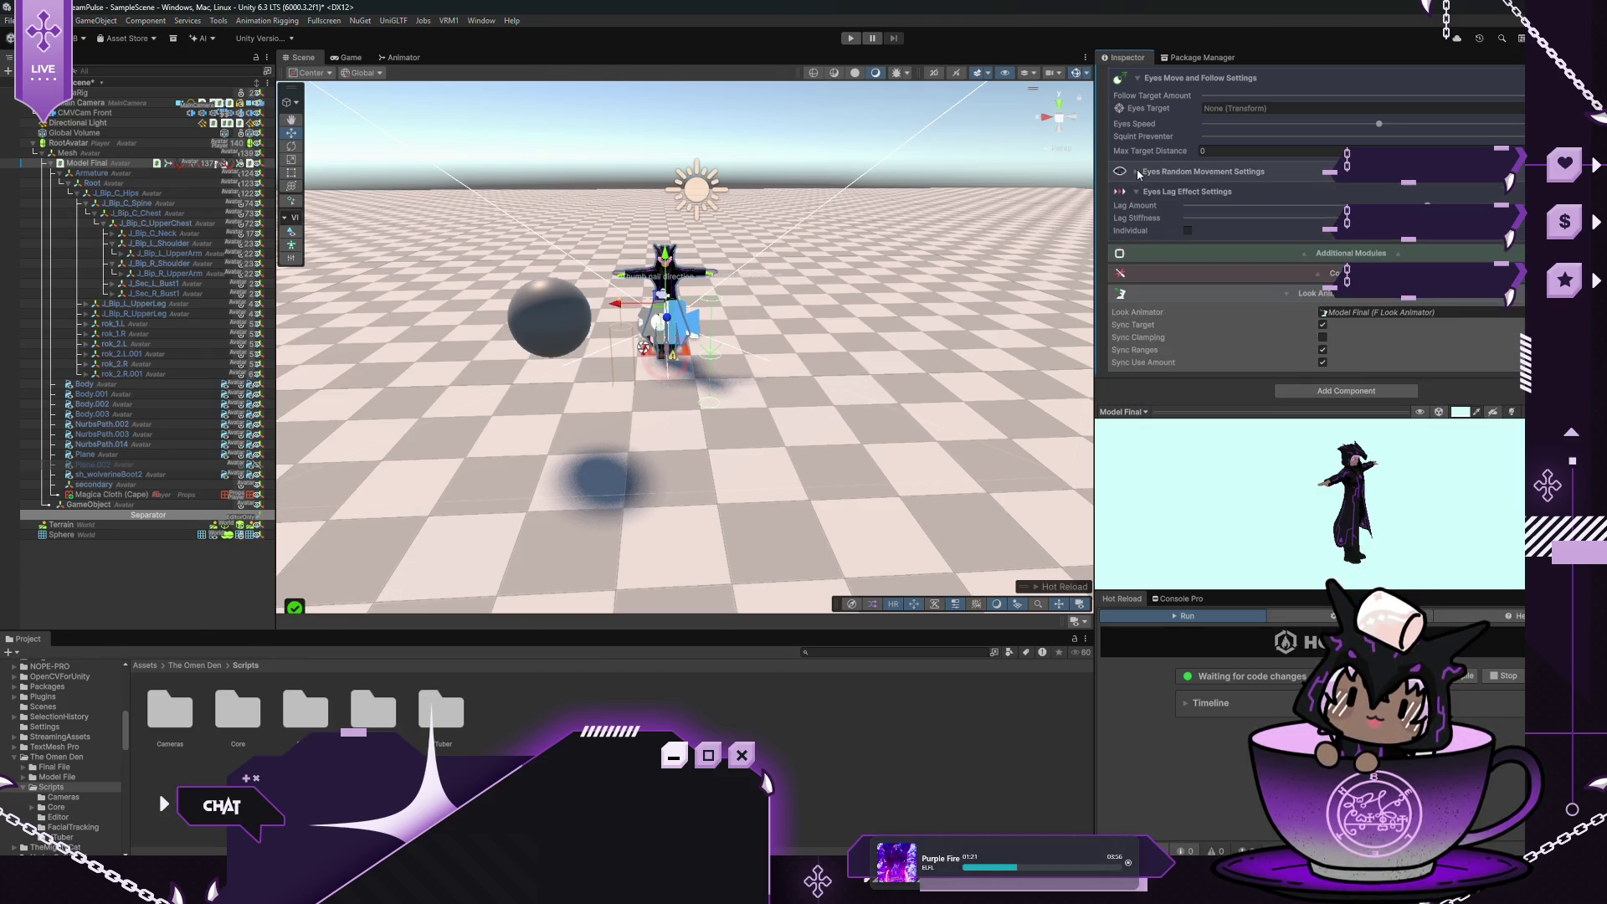
pyautogui.click(1289, 259)
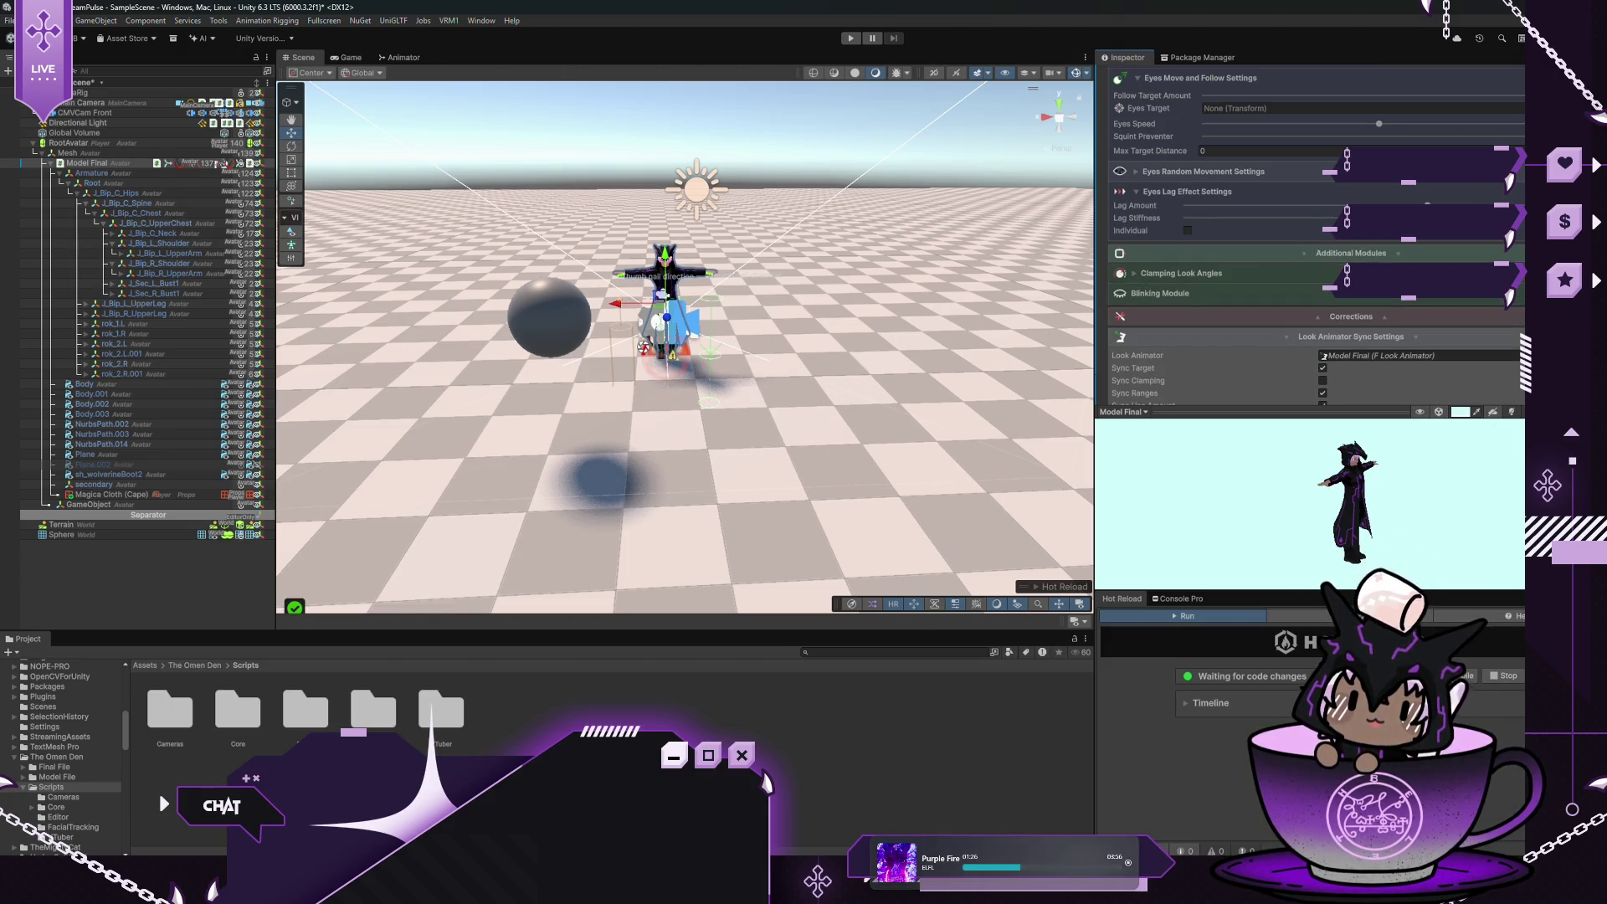
pyautogui.click(1138, 294)
# Switch Blinking Mode to Blendshapes and assign Body.002 as the Blend Shapes Mesh
pyautogui.scroll(-3, 1336, 258)
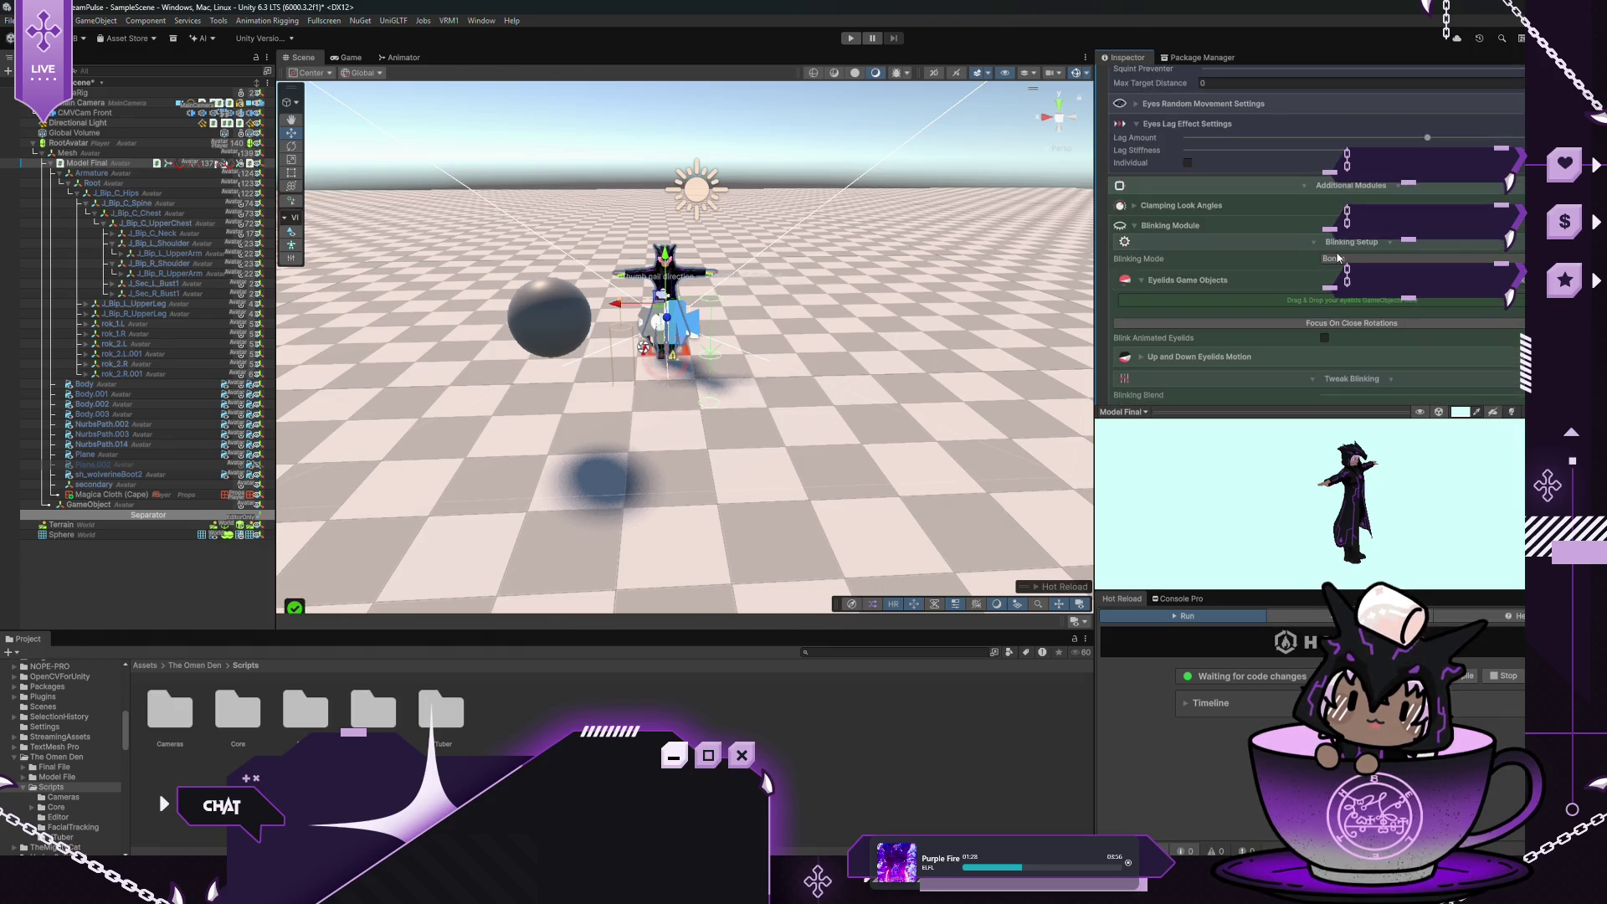
pyautogui.click(1343, 262)
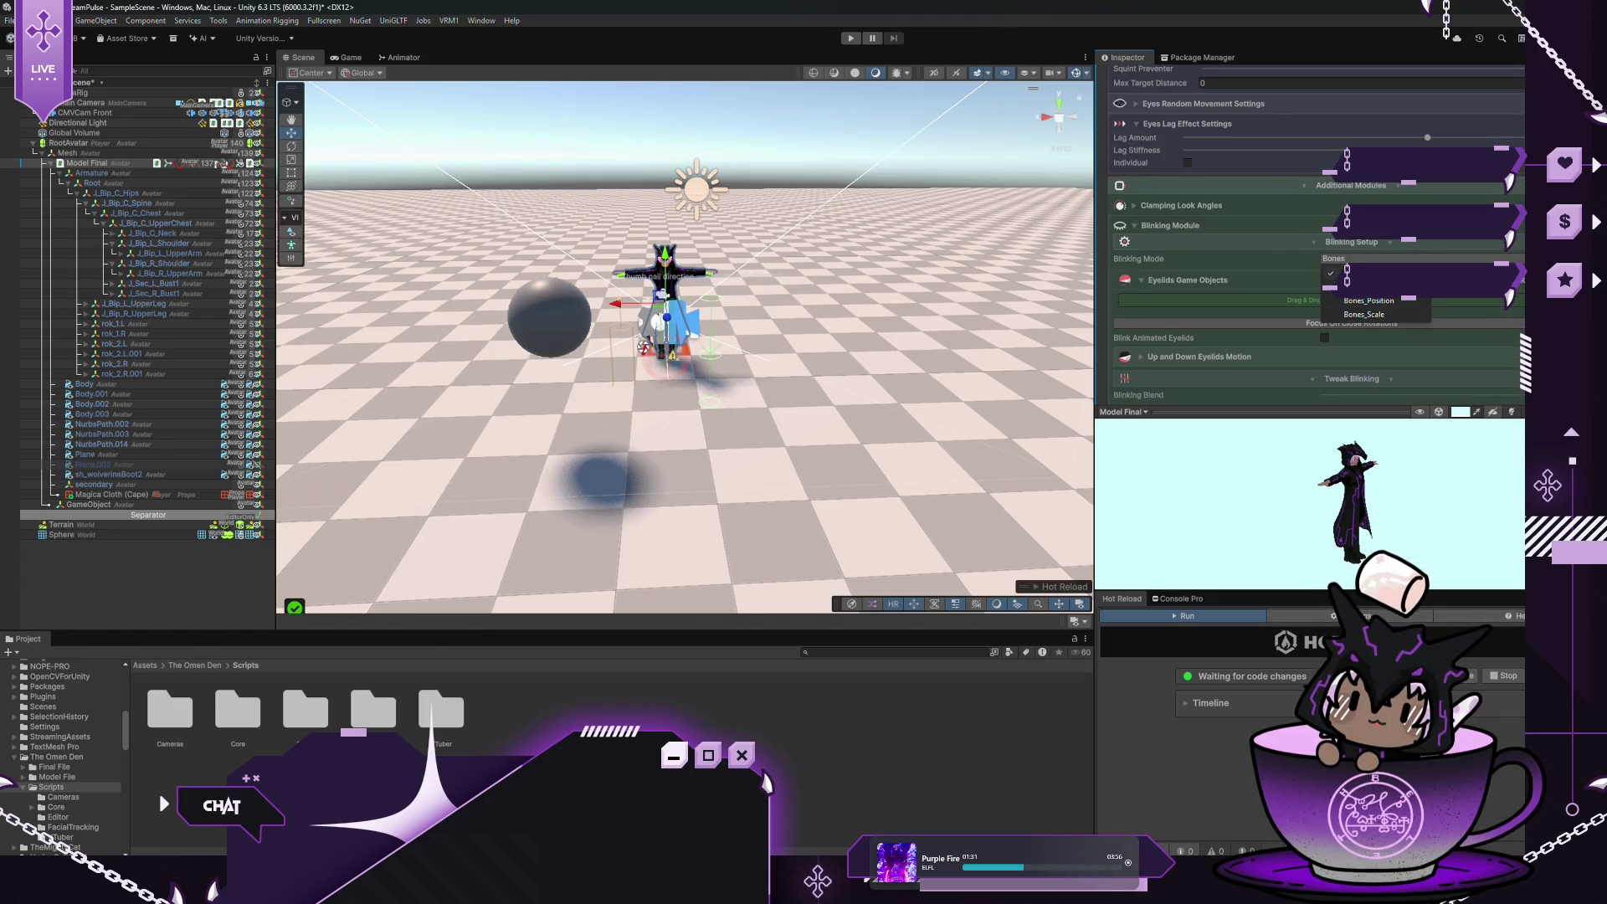
pyautogui.click(1338, 281)
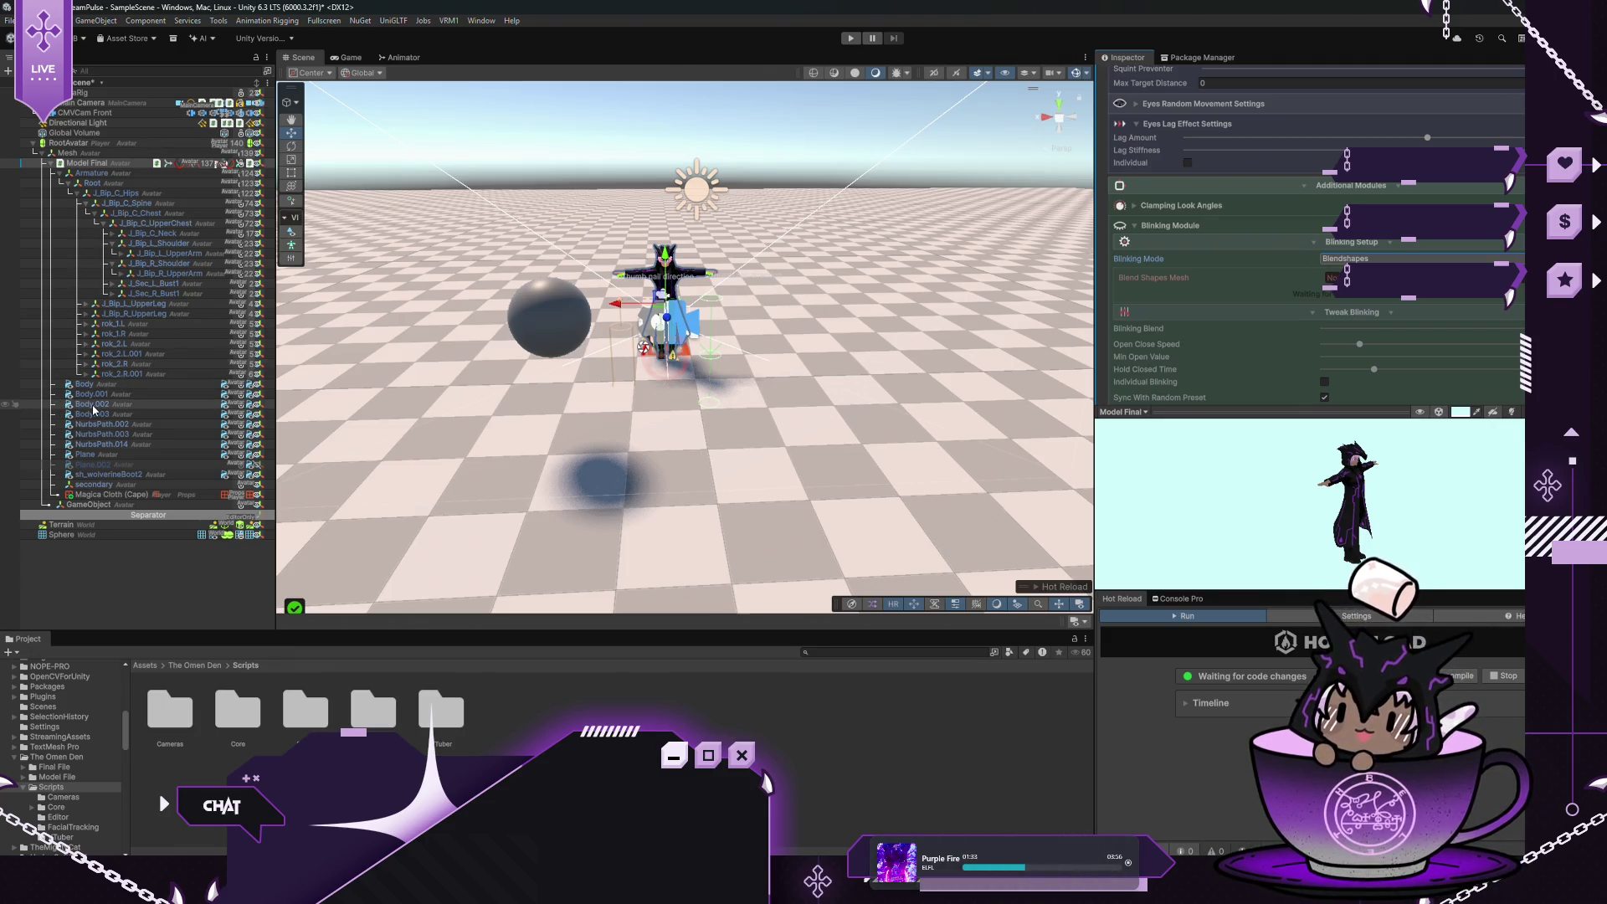
pyautogui.moveTo(93, 404); pyautogui.dragTo(1330, 279)
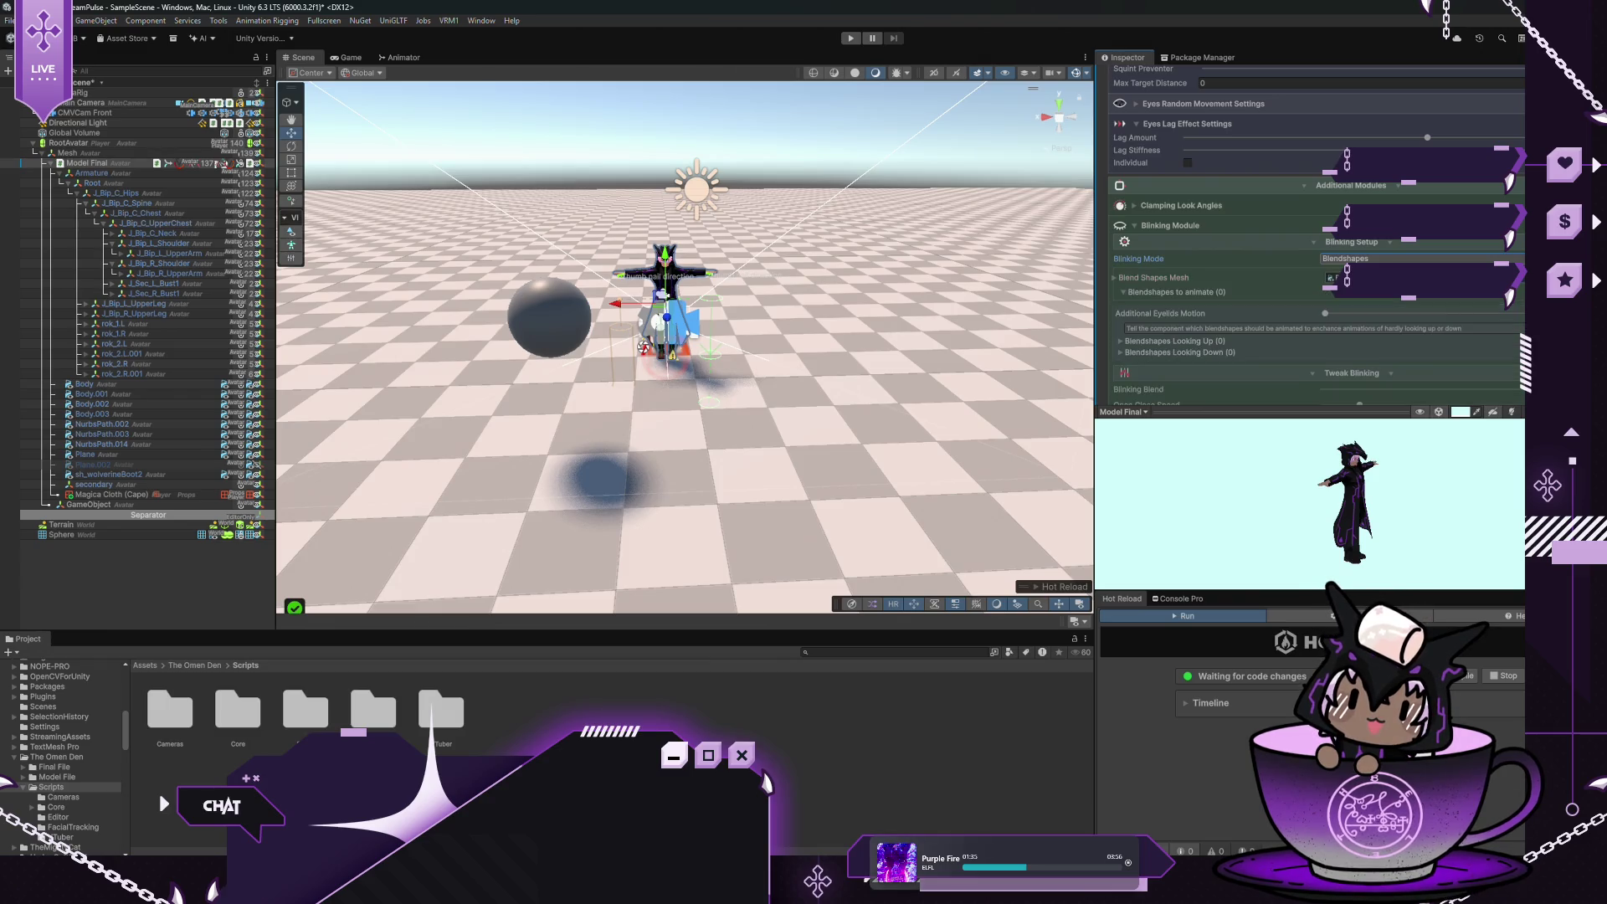
# Pick Fcl_EYE_Close as the blendshape to animate, then enter Play mode to test blinking
pyautogui.scroll(-1, 1225, 286)
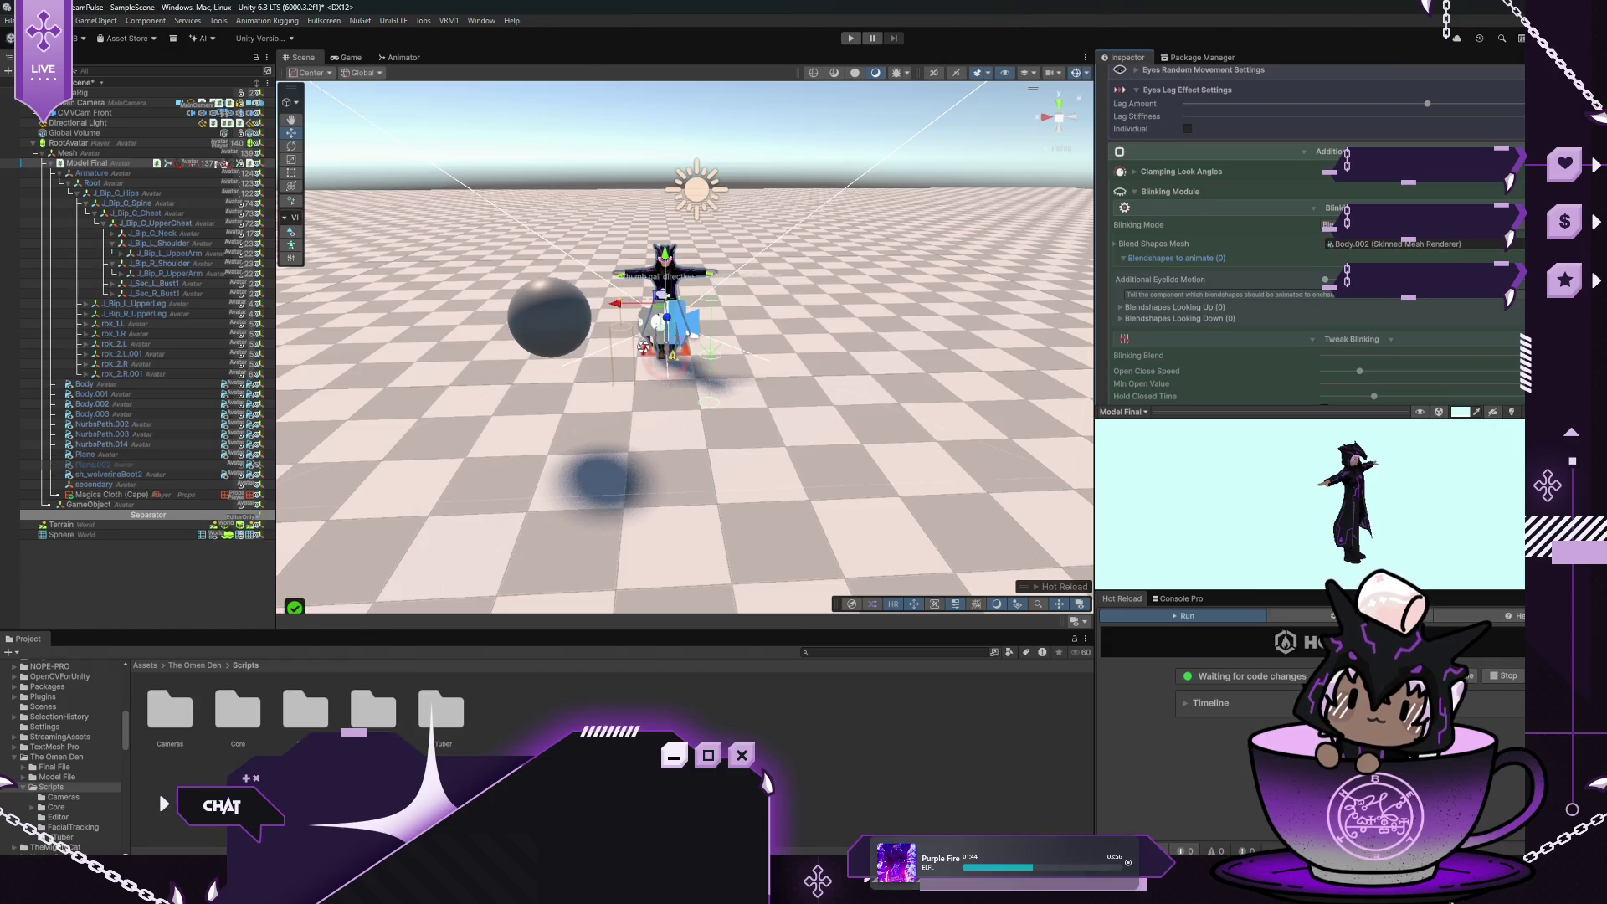
pyautogui.click(1123, 260)
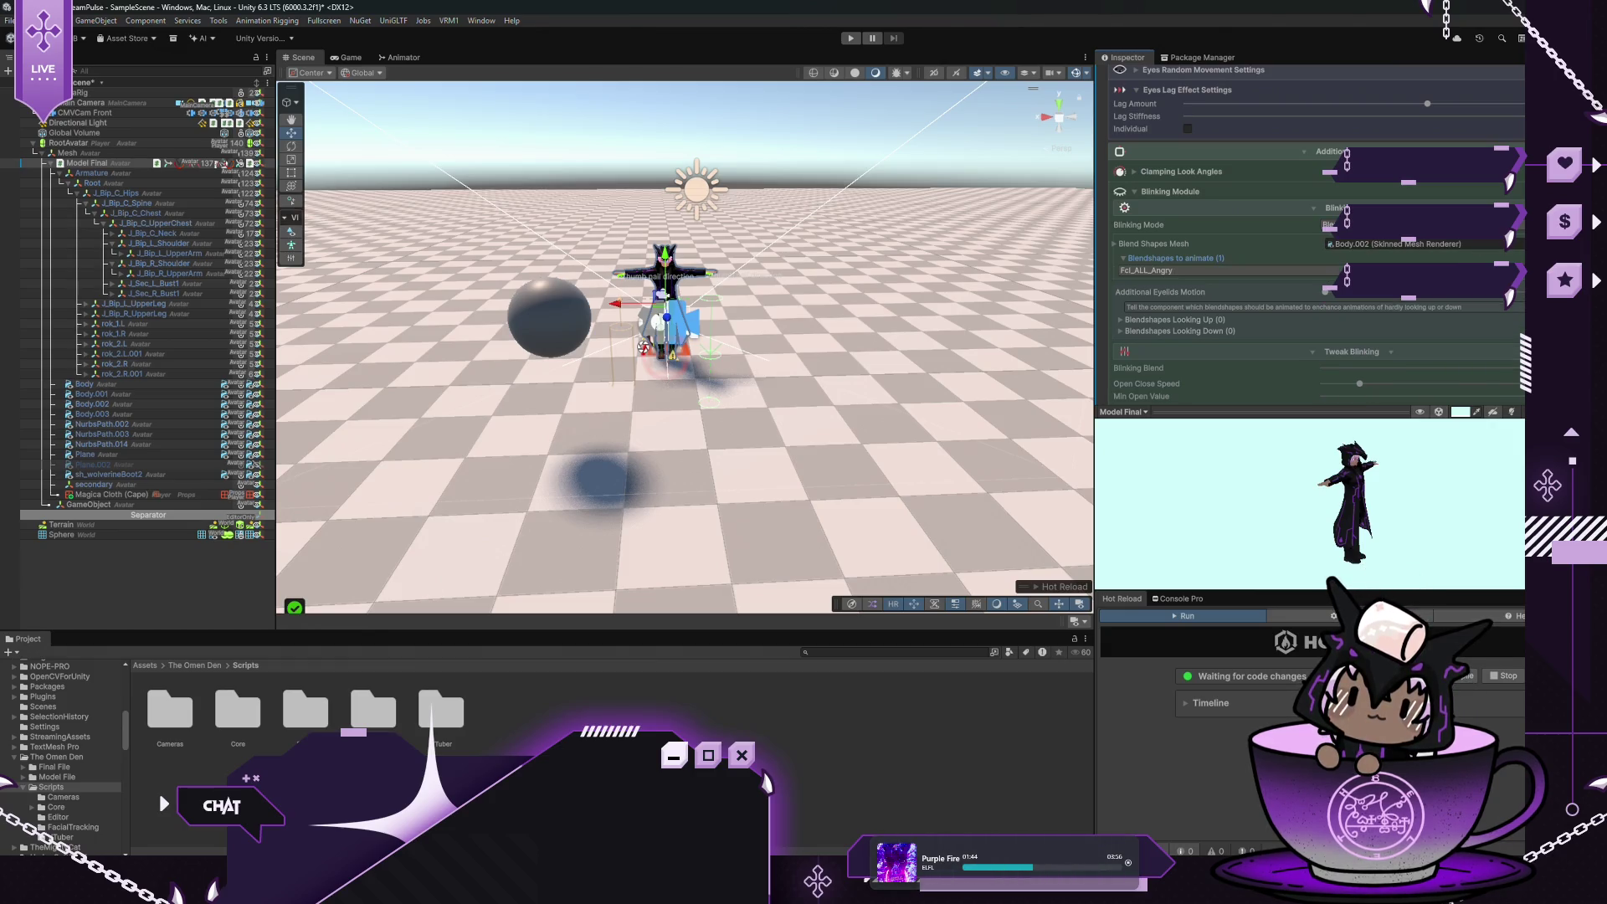
pyautogui.click(1223, 272)
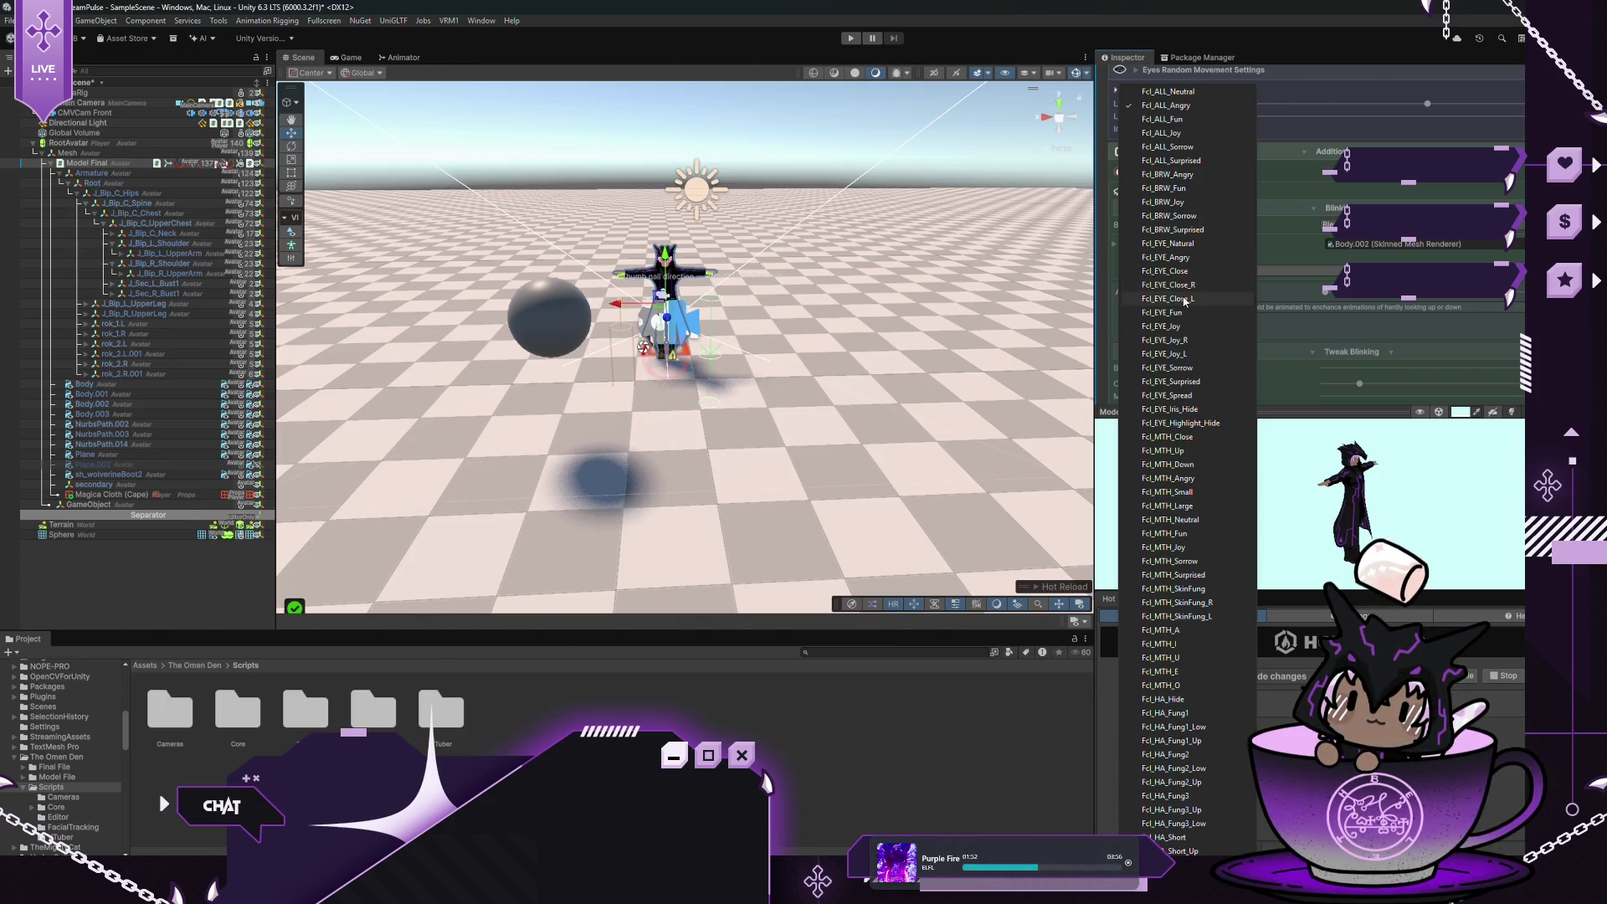
pyautogui.click(1180, 274)
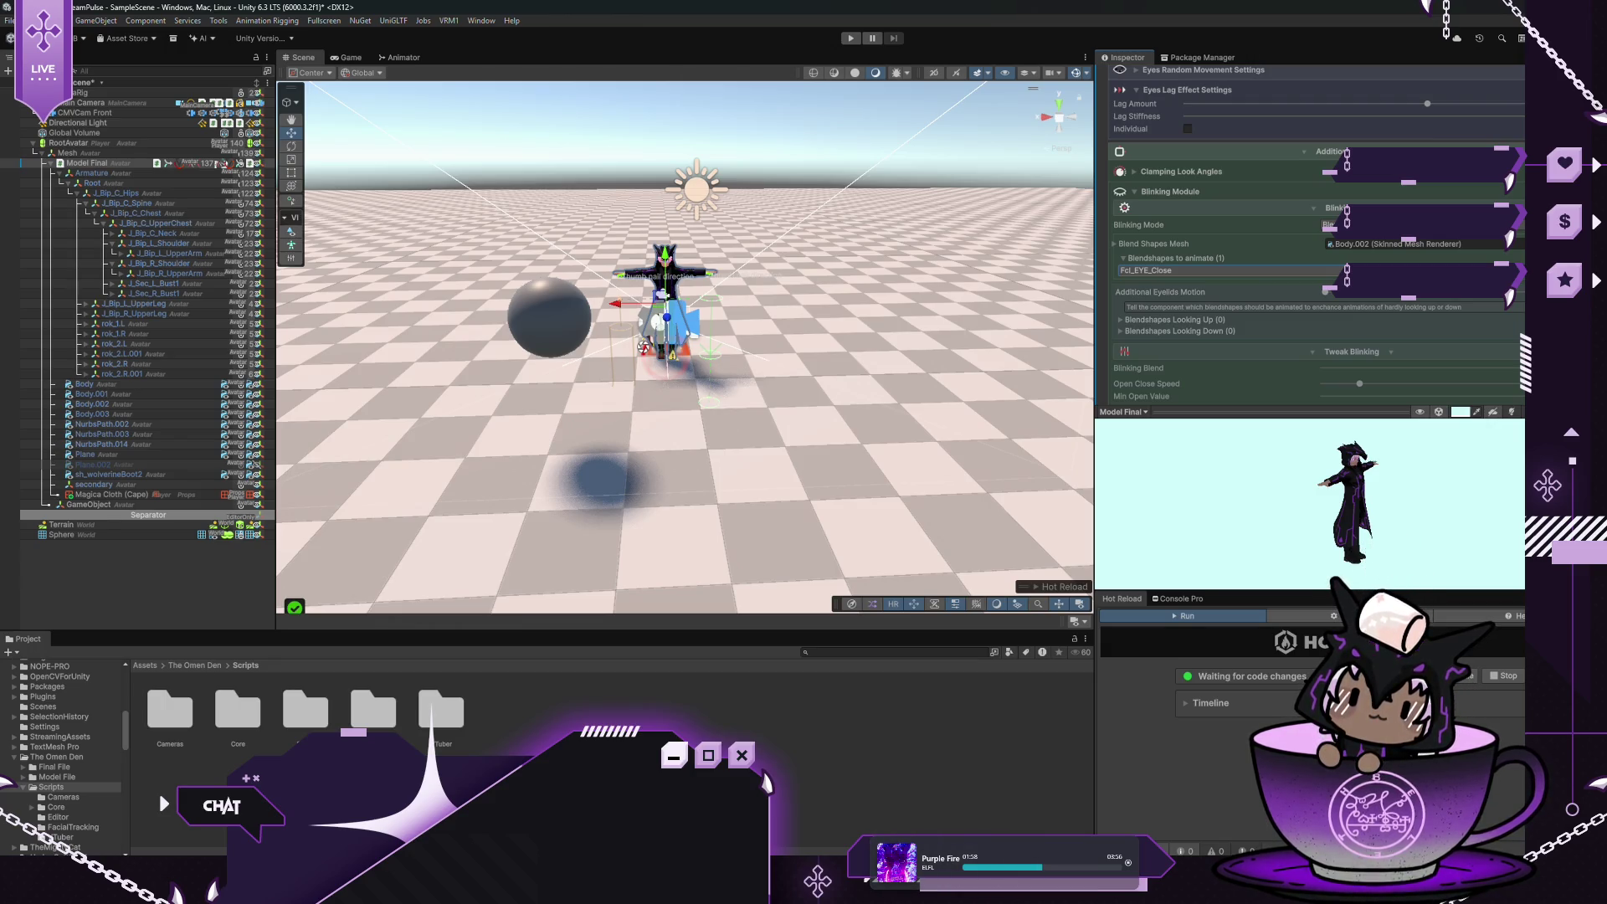
pyautogui.click(852, 39)
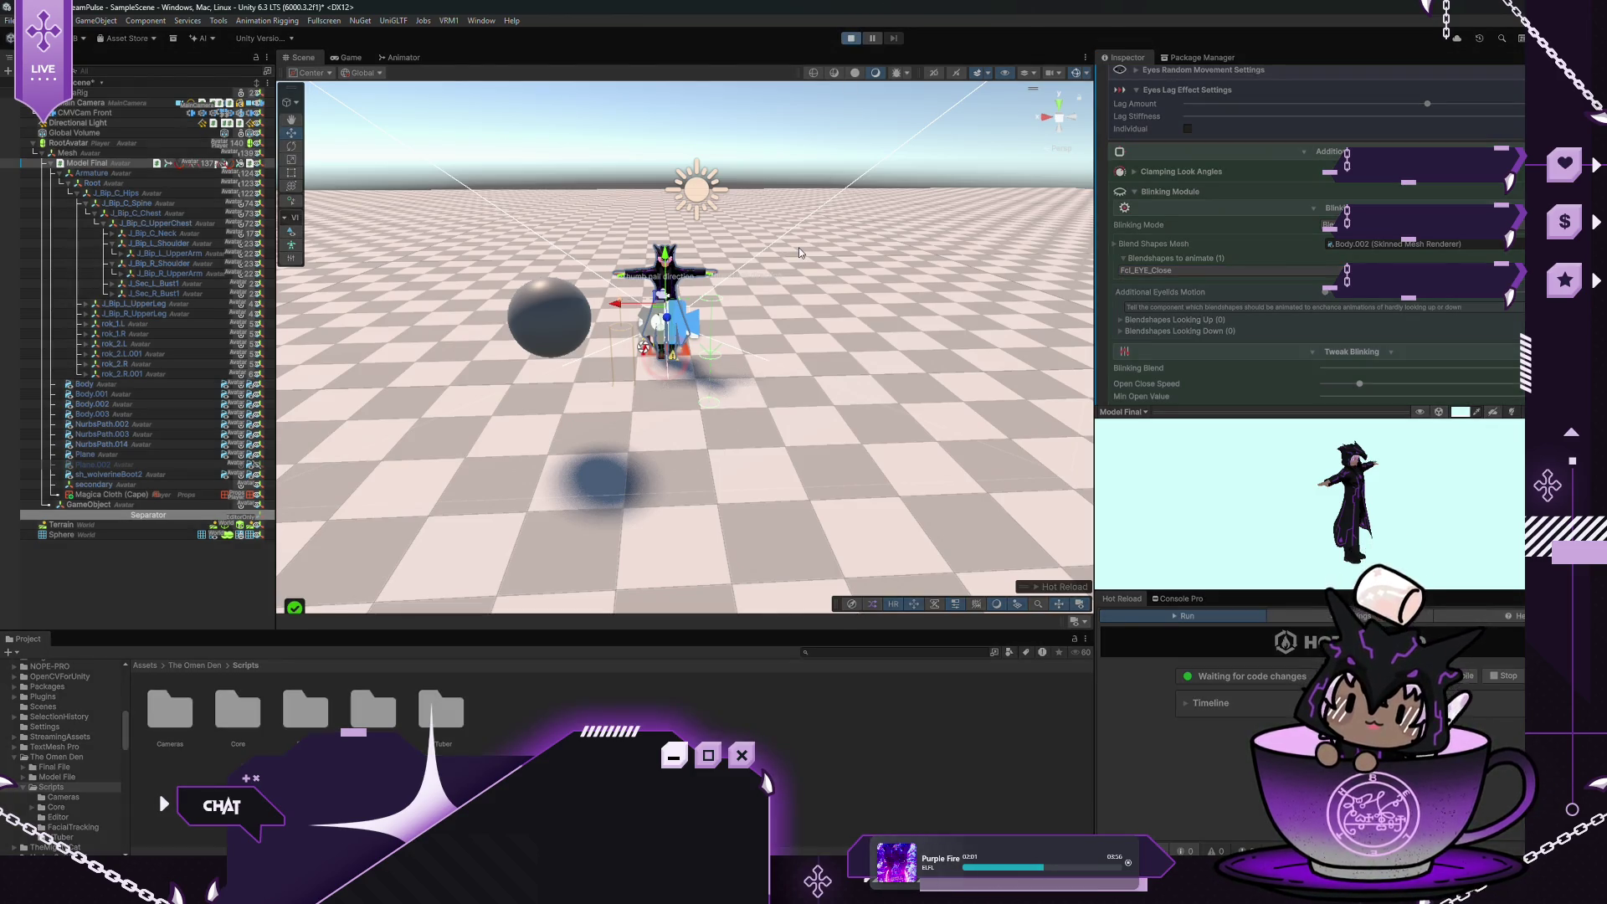
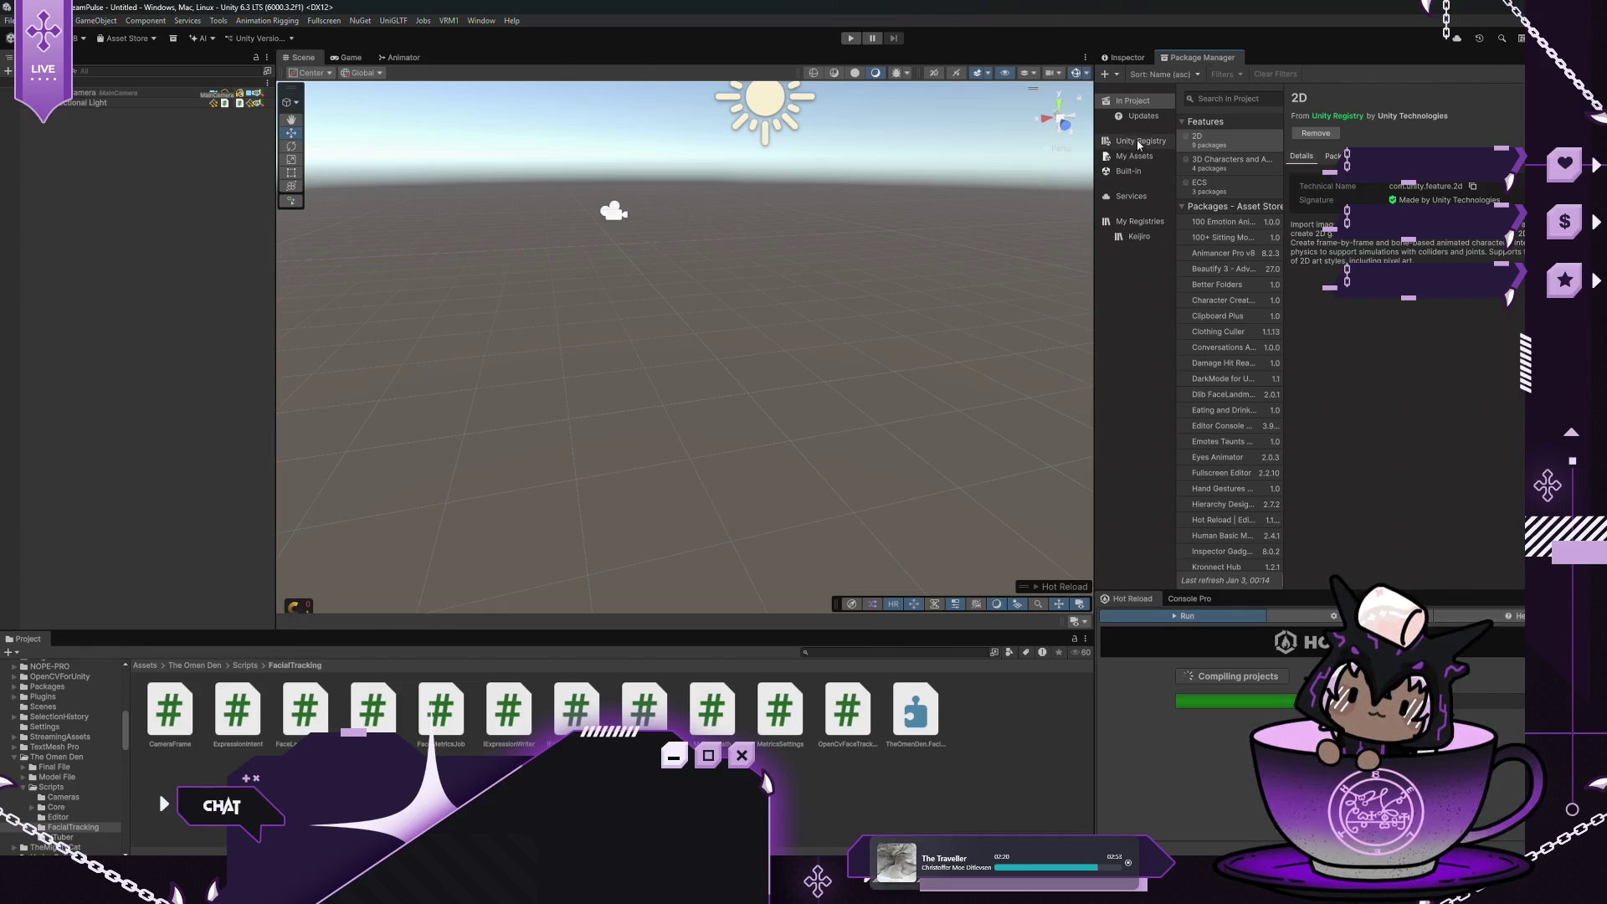
# In Package Manager's My Assets, search 'Asset Inventory' and start importing Asset Inventory 3
pyautogui.scroll(-1, 1254, 350)
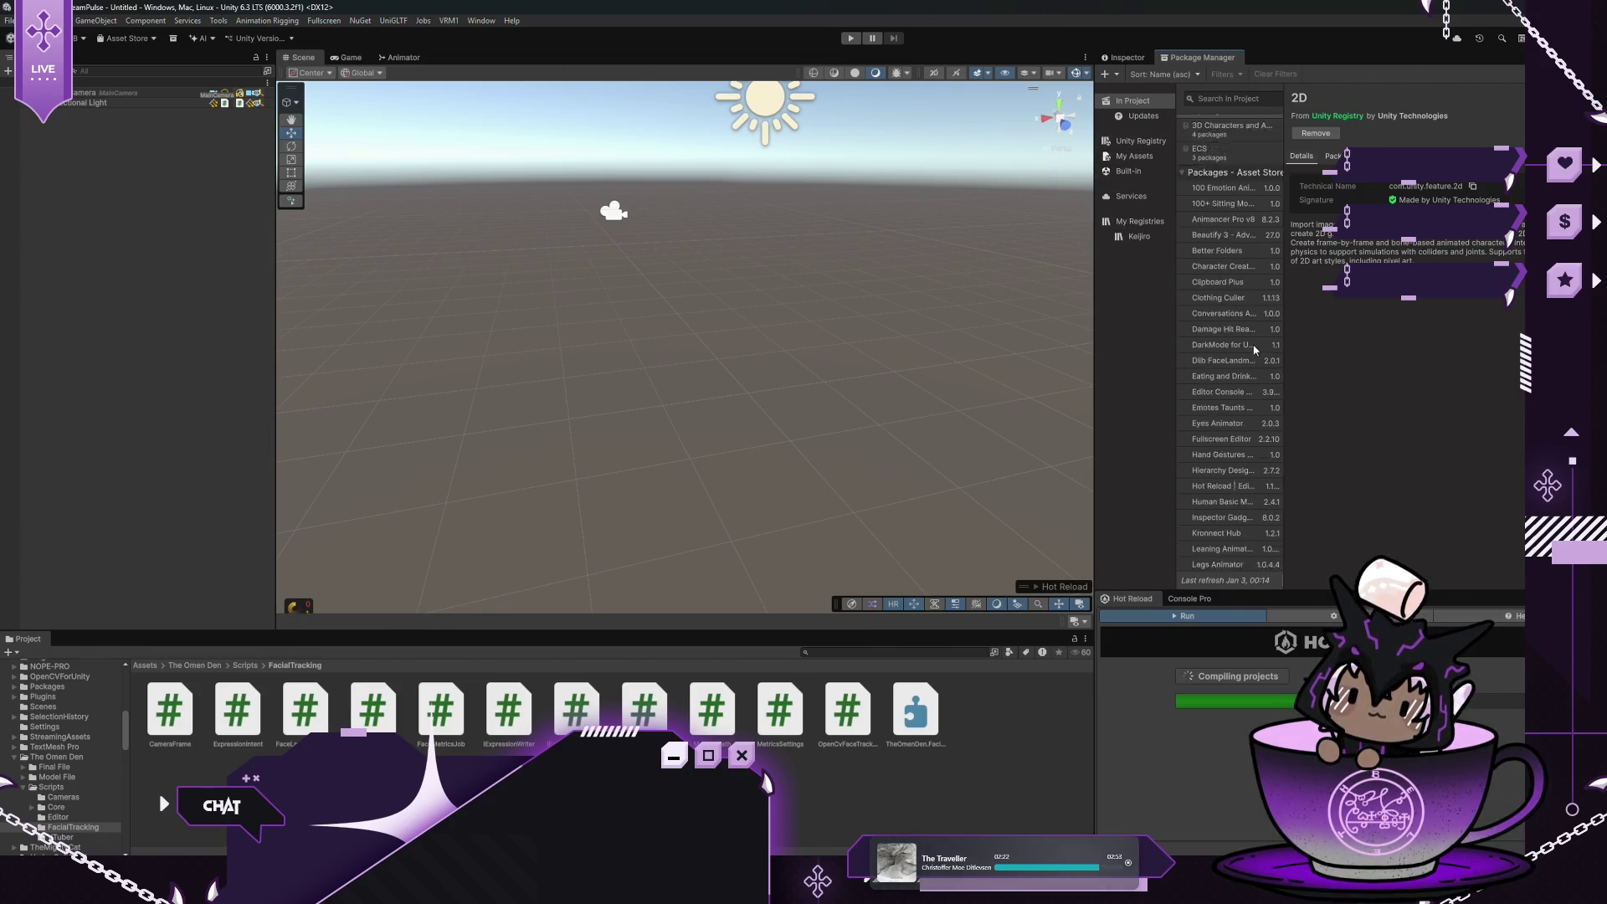
pyautogui.scroll(-15, 1254, 350)
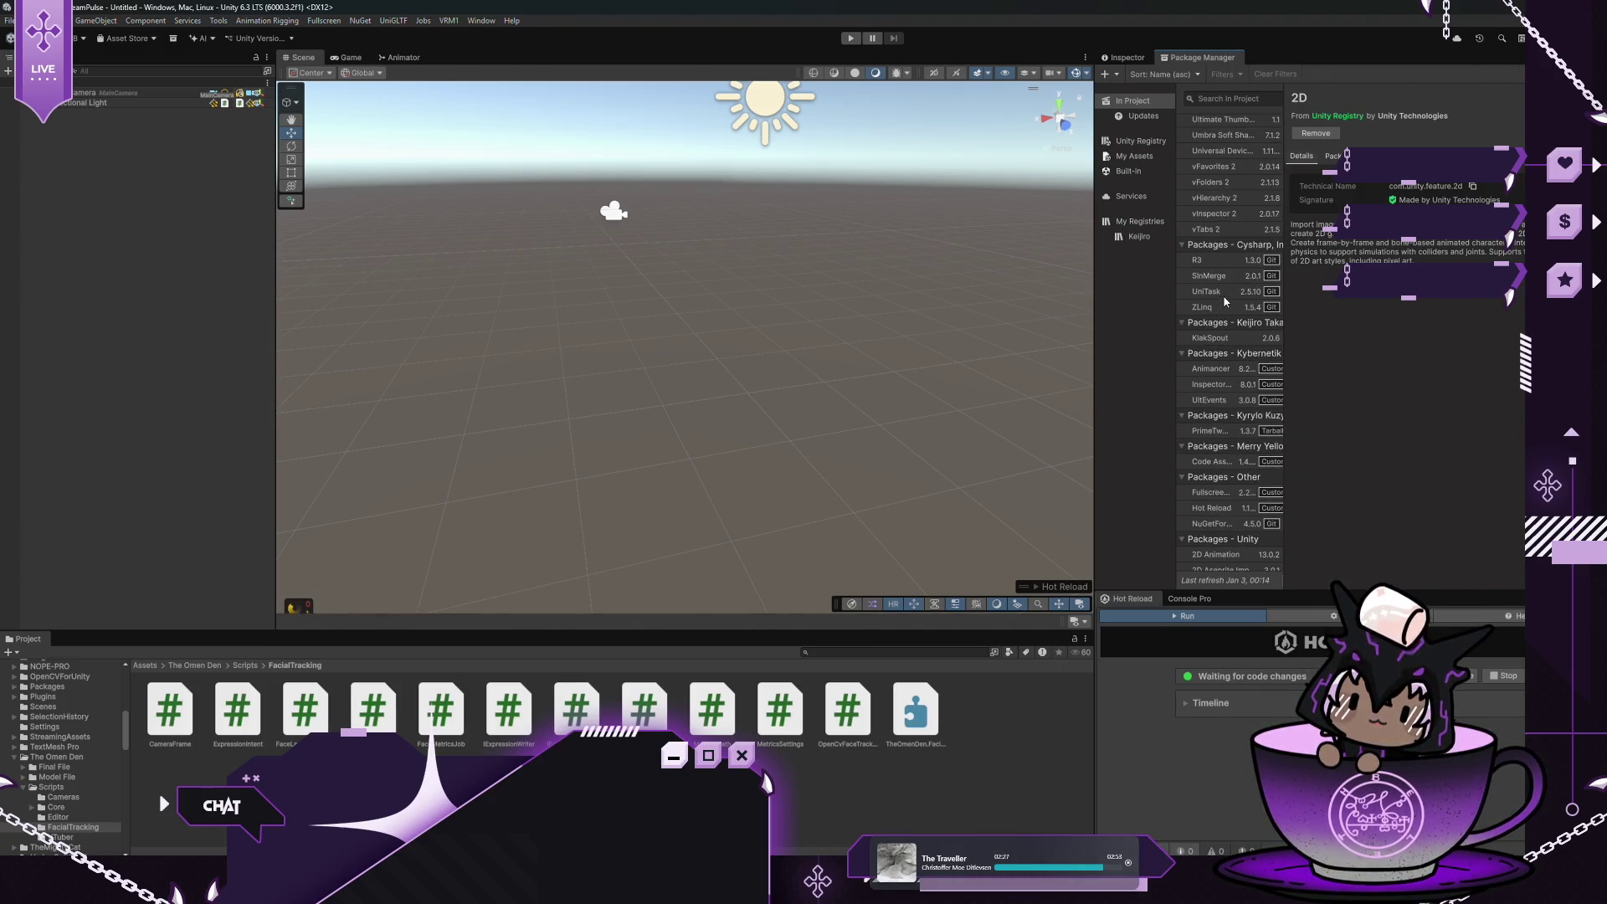
pyautogui.click(1130, 171)
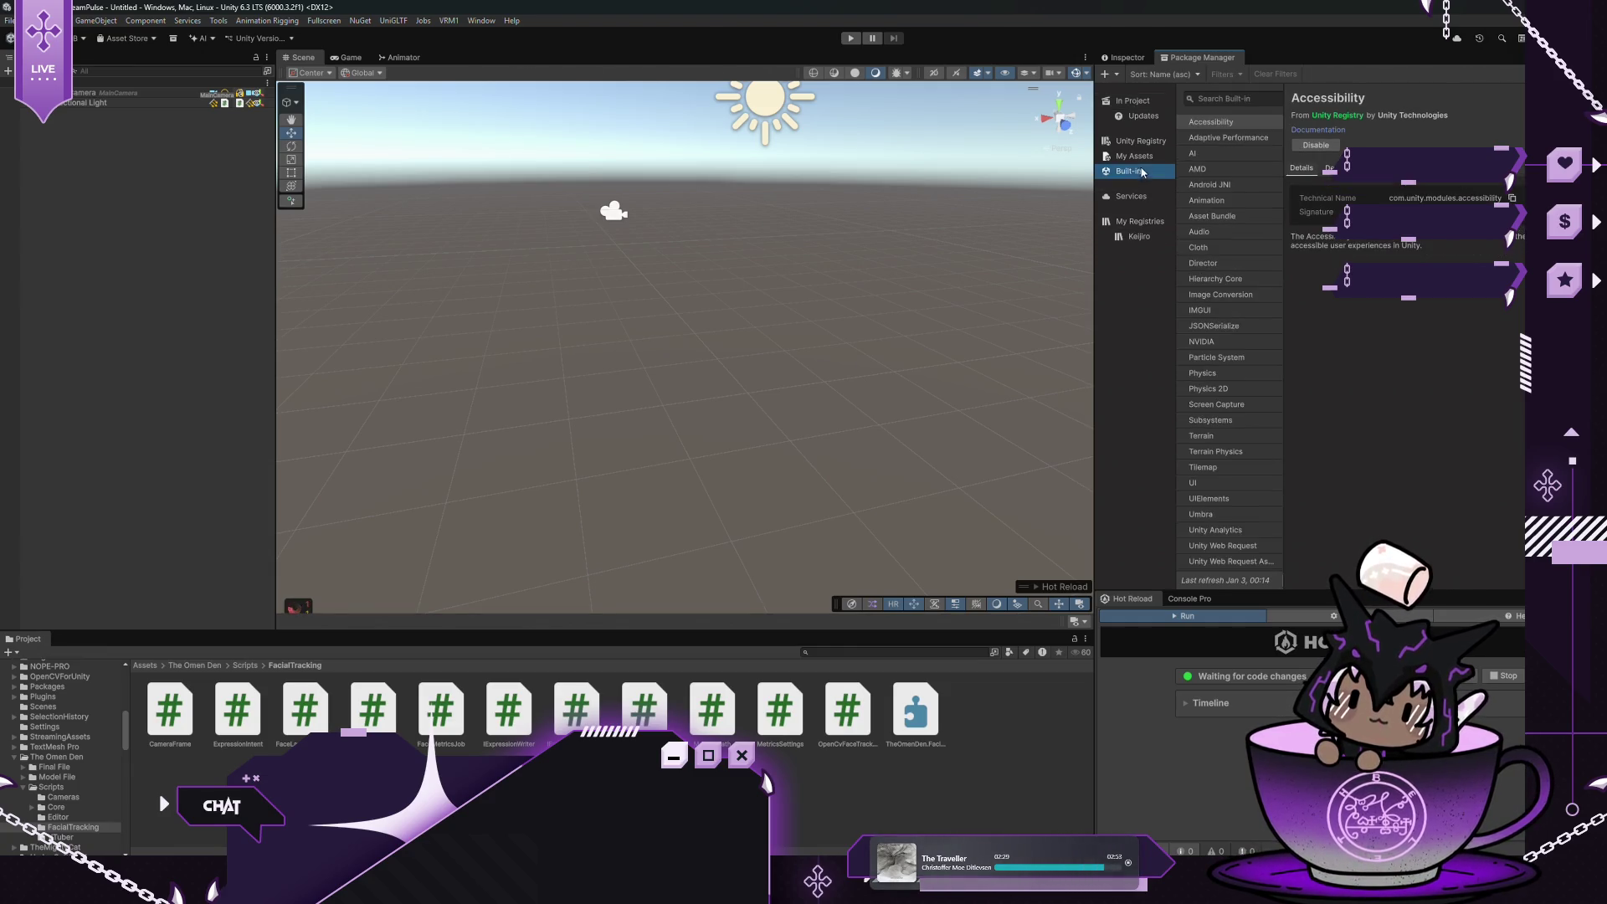
pyautogui.click(1135, 156)
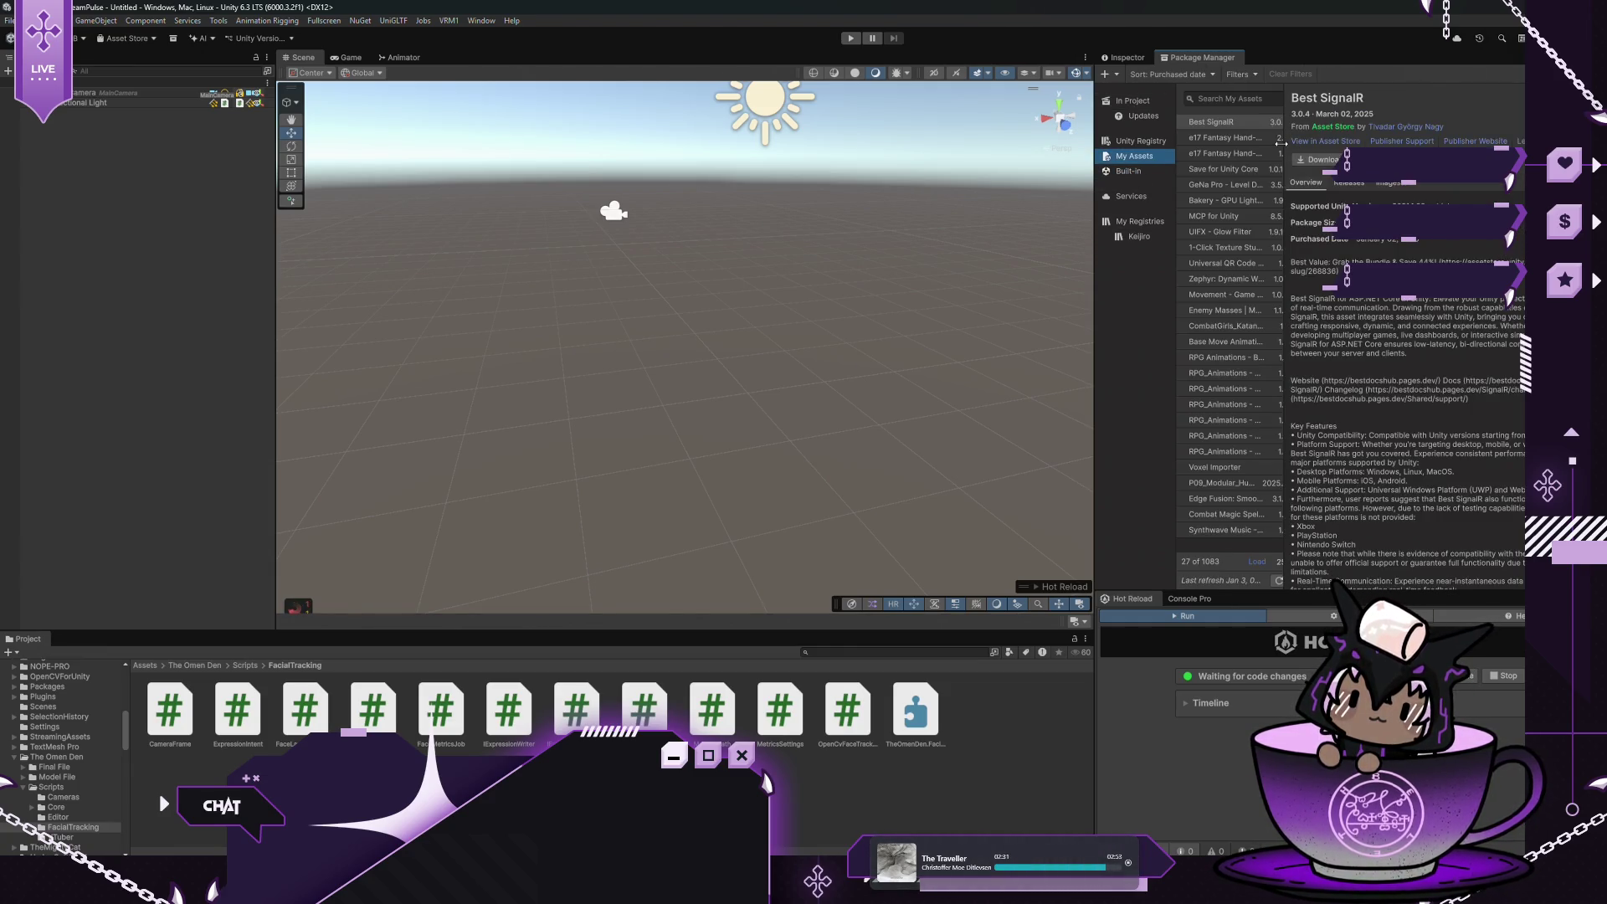
pyautogui.moveTo(1281, 143); pyautogui.dragTo(1379, 143)
pyautogui.click(1244, 98)
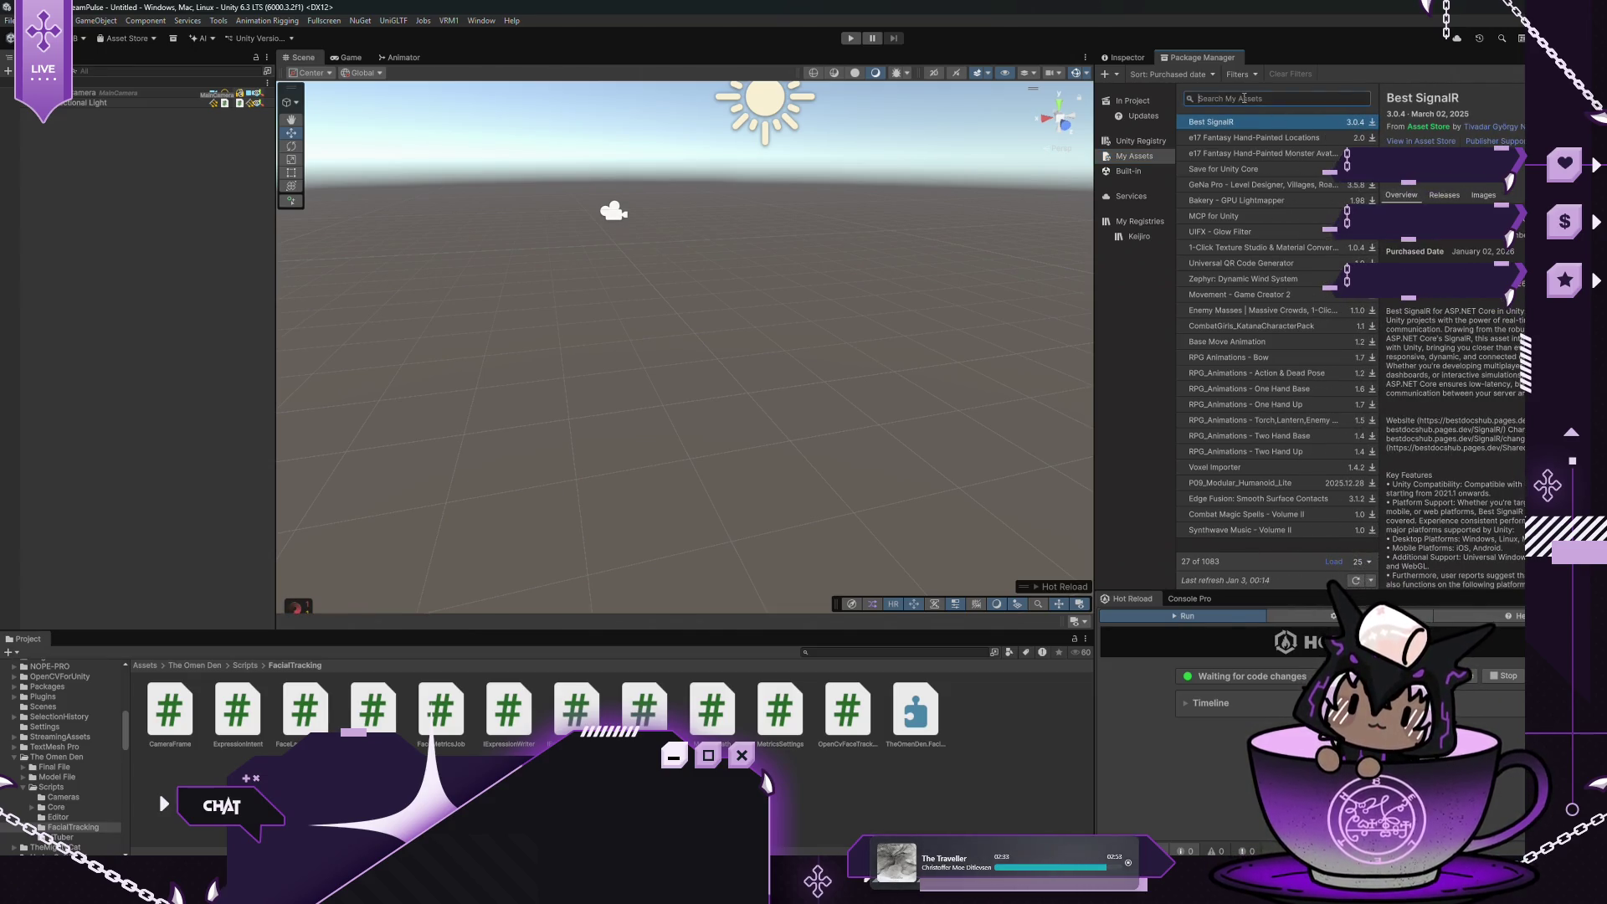
pyautogui.write('Asset Inventoryu')
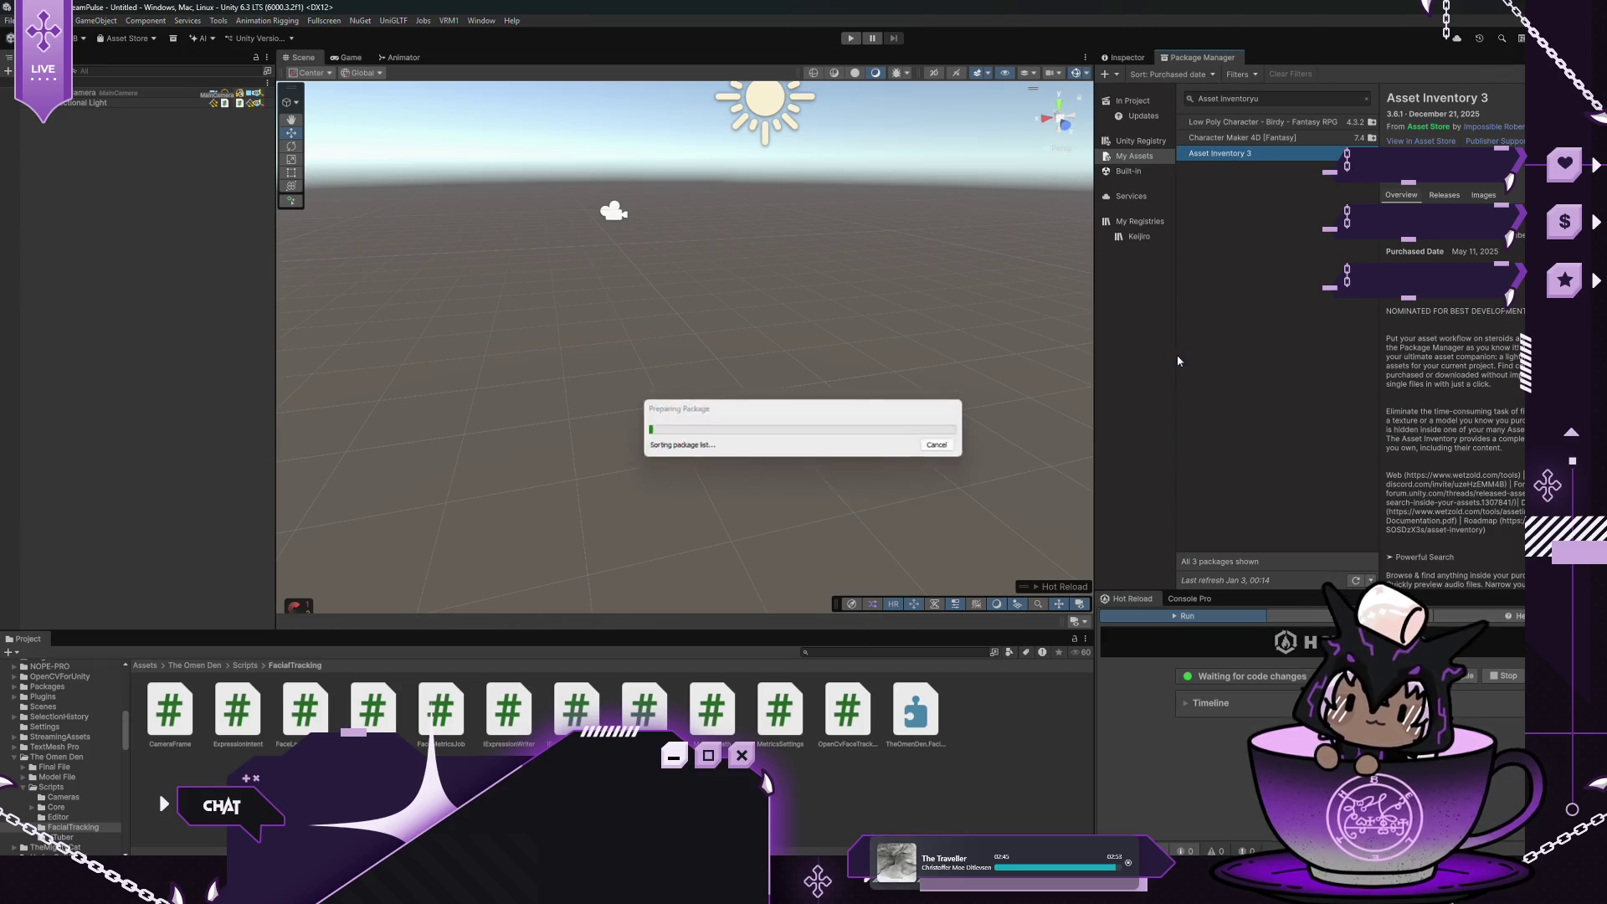
pyautogui.click(817, 474)
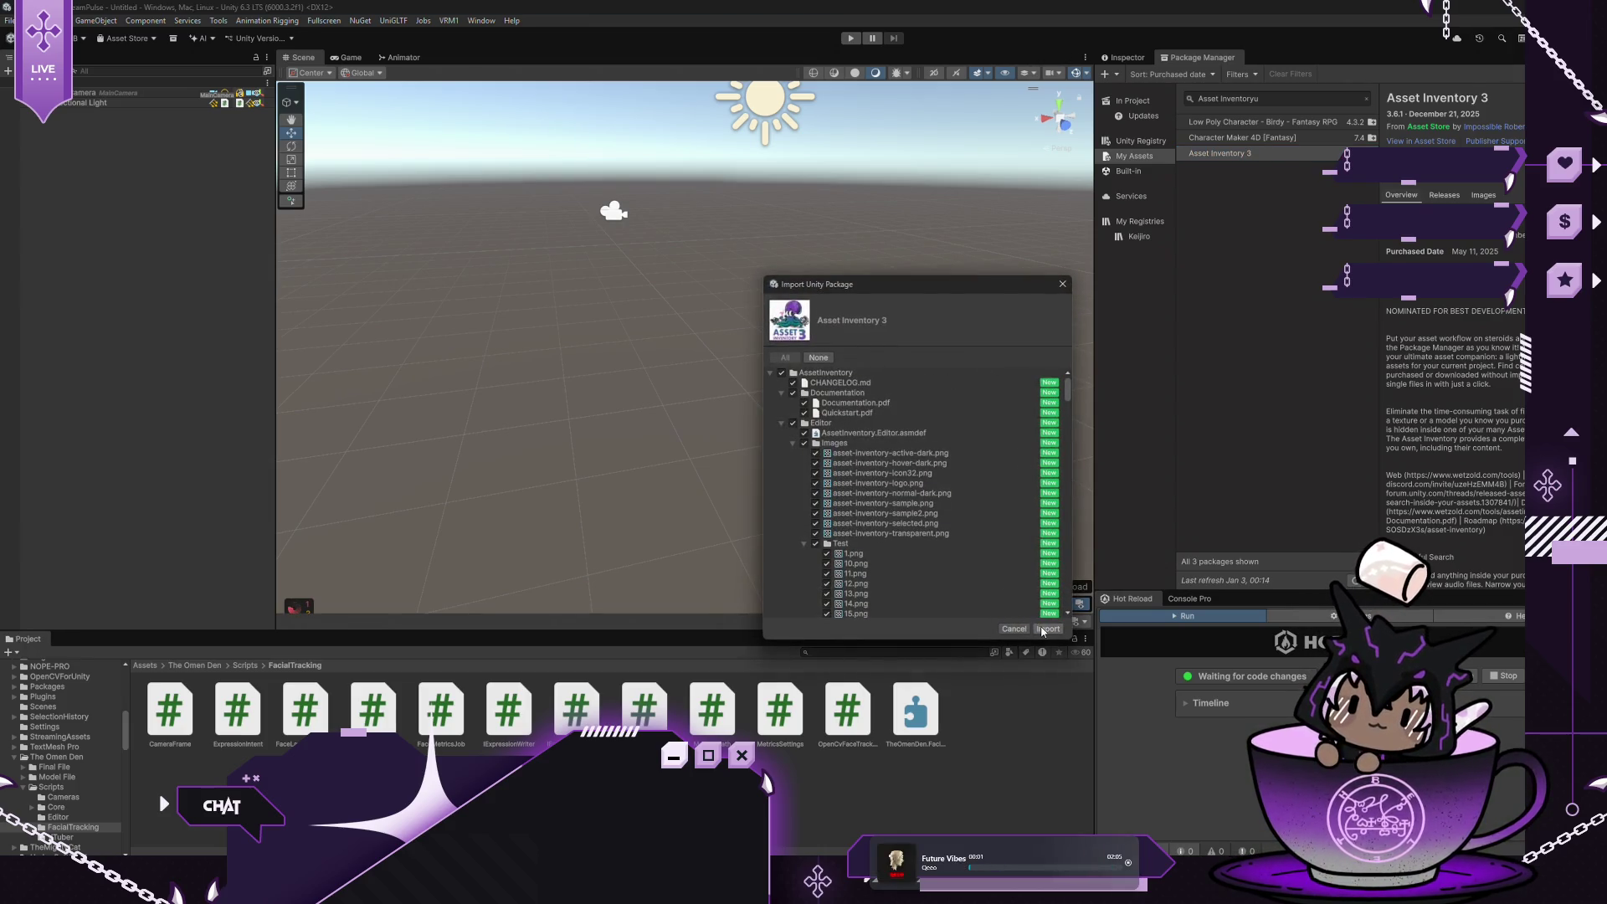
# Import all Asset Inventory 3 files and show the resulting errors in the console
pyautogui.click(1048, 629)
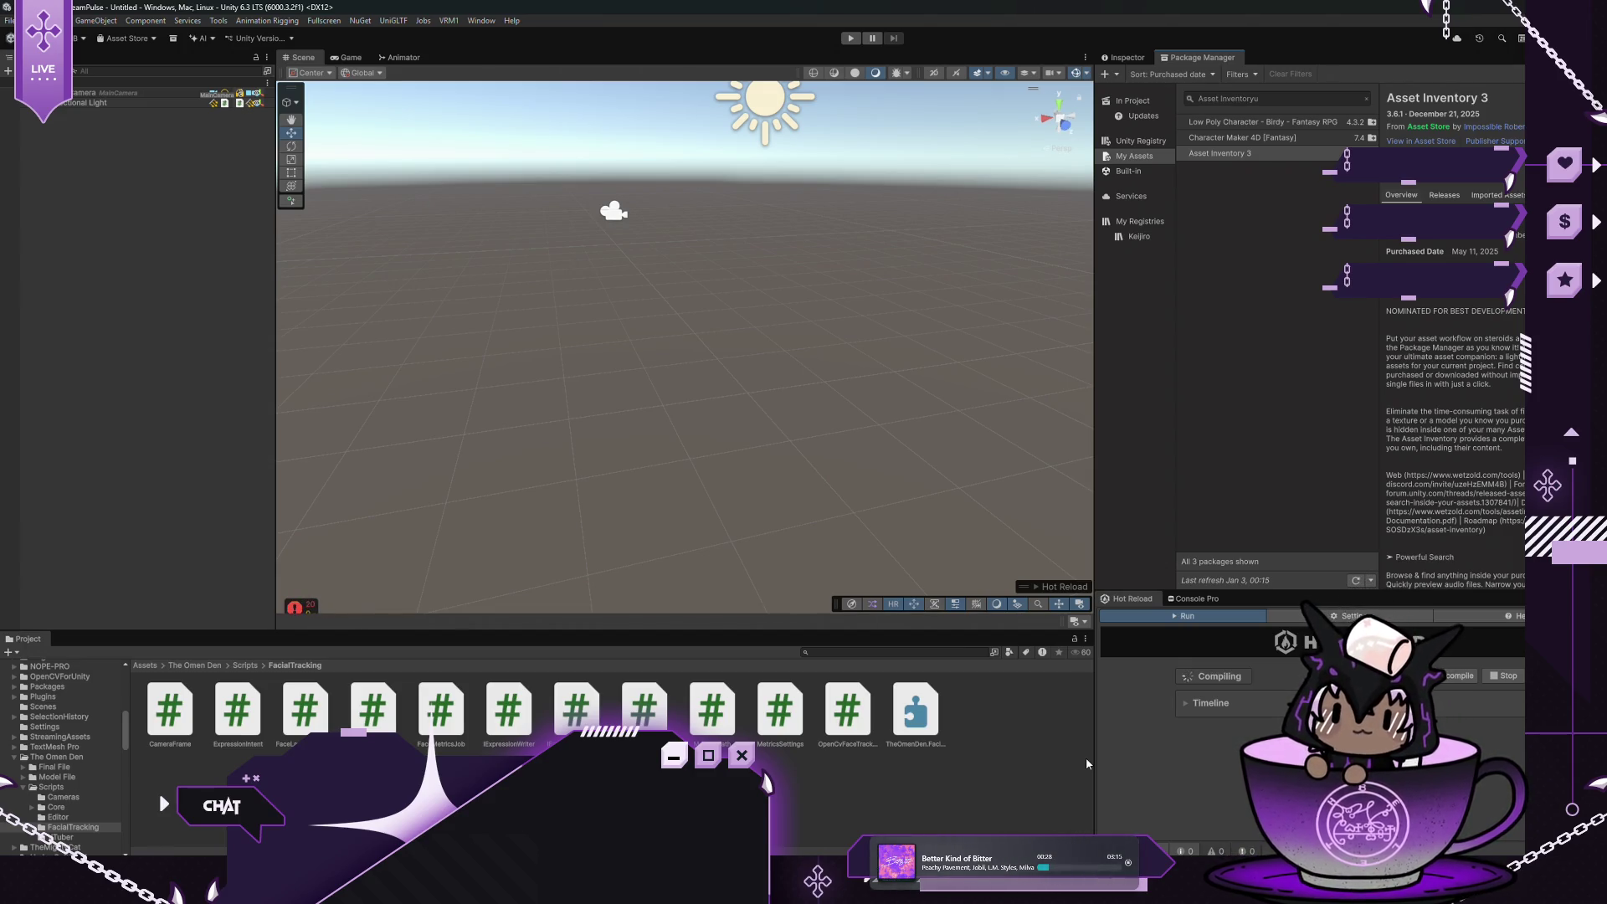
pyautogui.click(1193, 599)
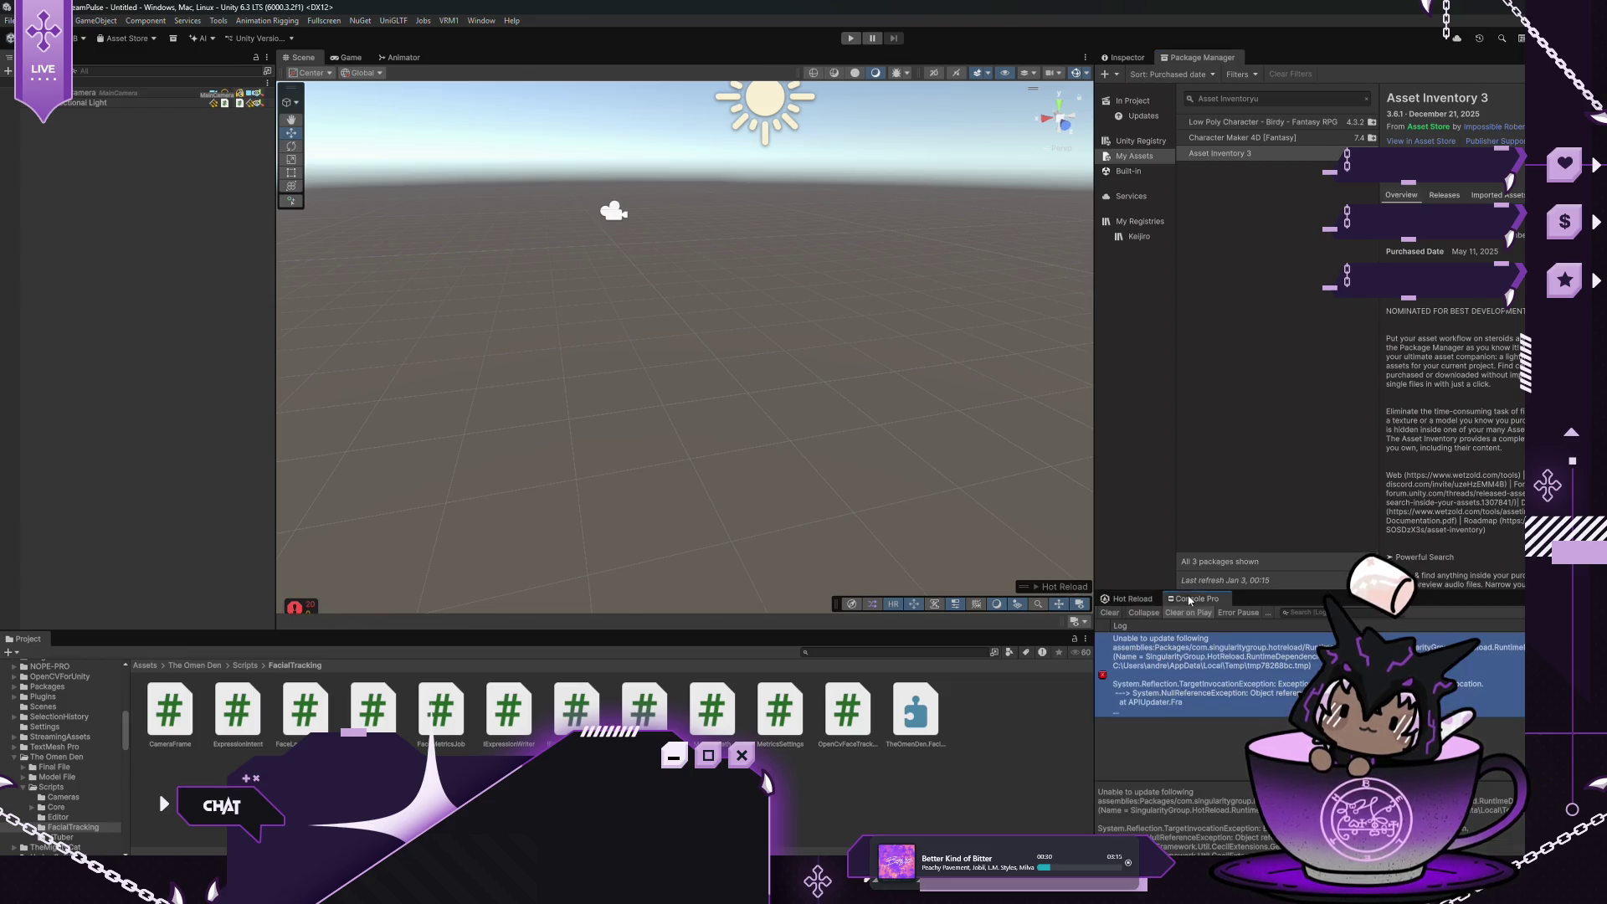
# Clear the console's errors and open SampleScene from the Scenes folder
pyautogui.click(1110, 611)
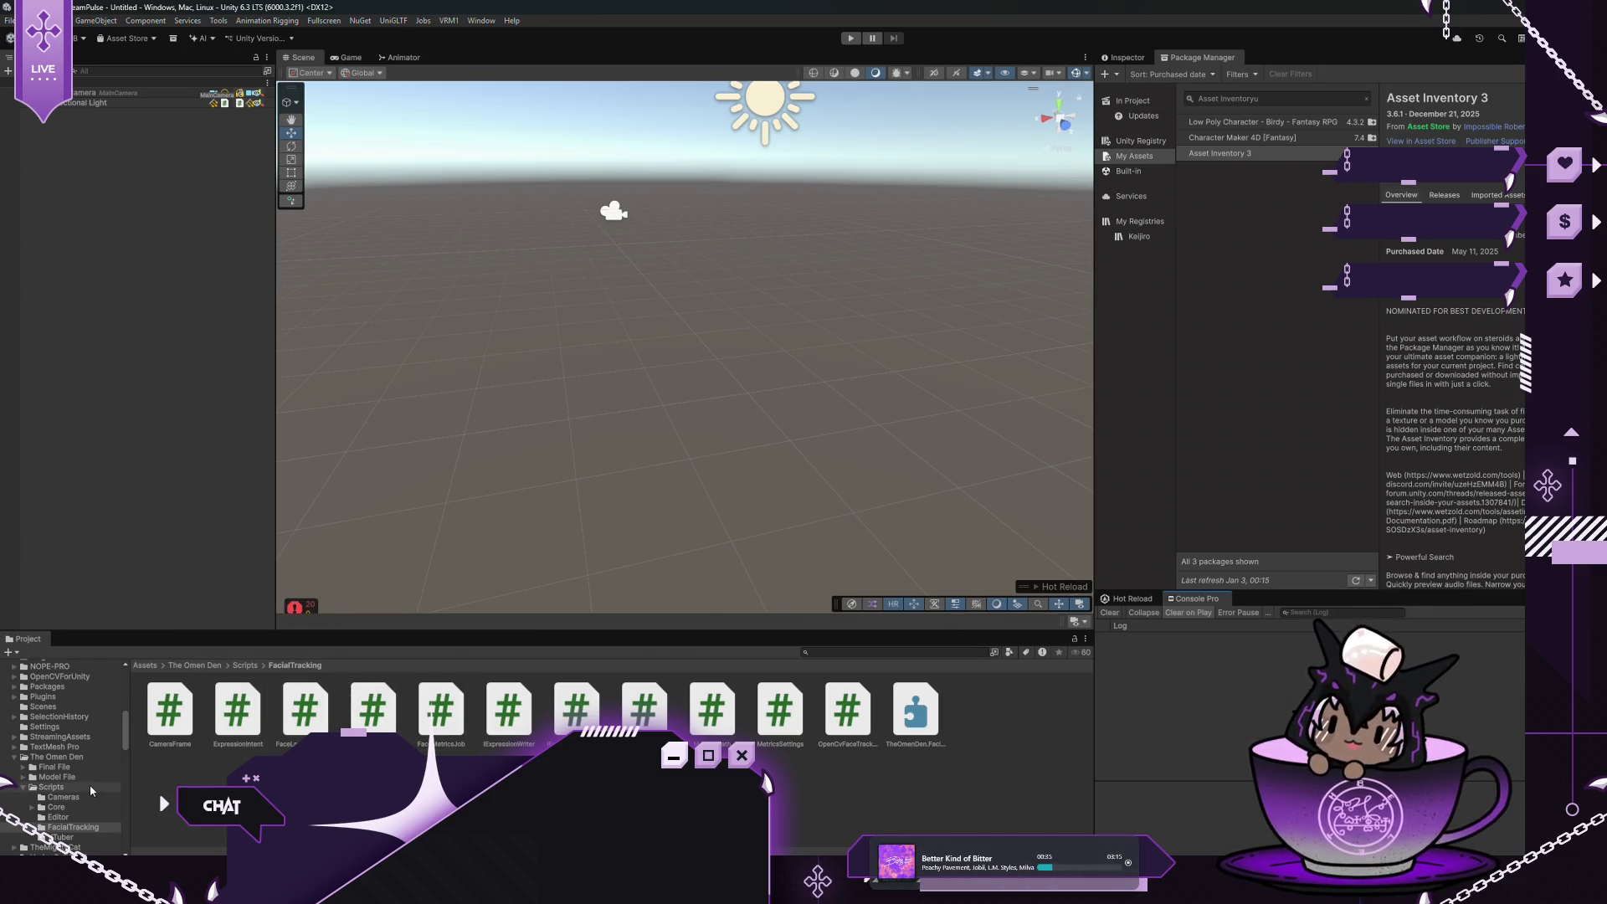
pyautogui.click(44, 706)
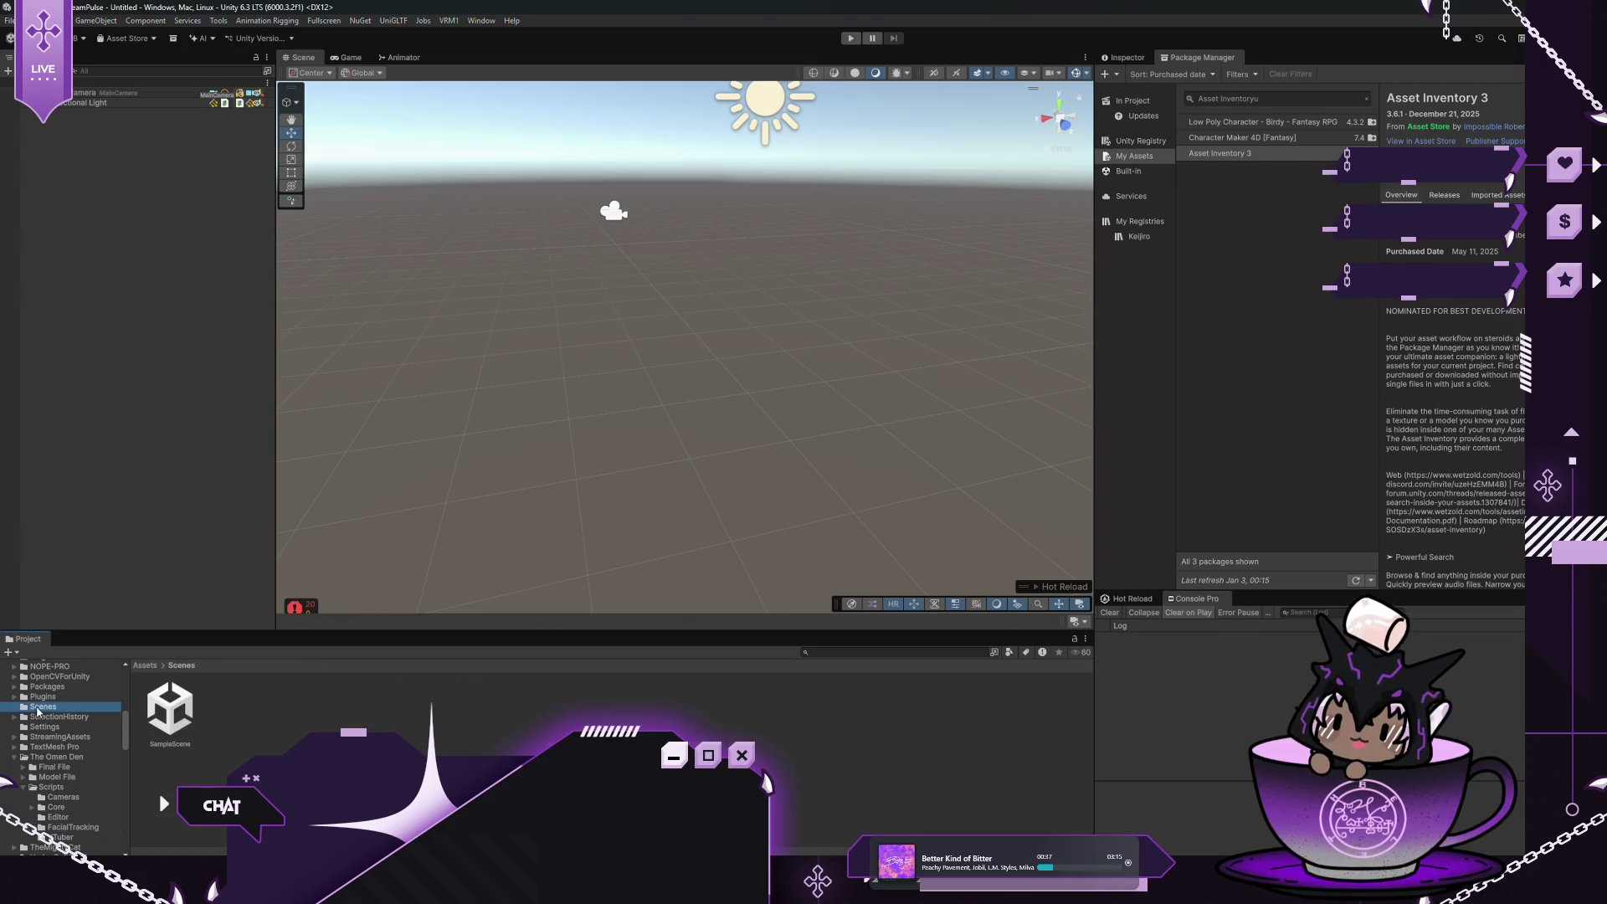
pyautogui.click(164, 709)
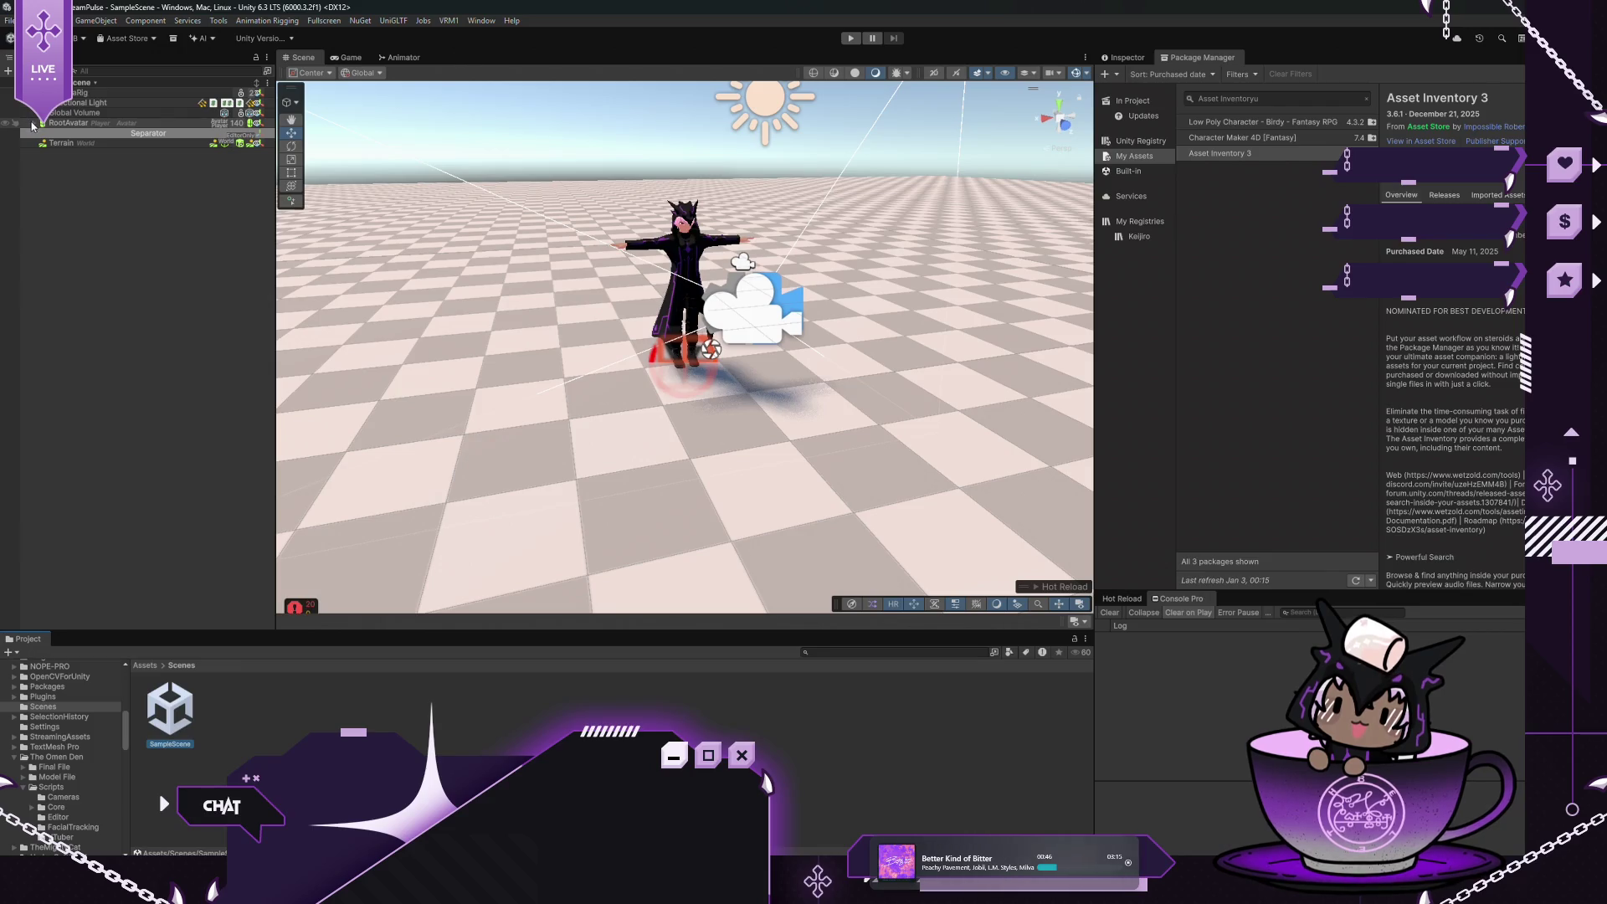
# Select Model Final under RootAvatar > Mesh and show its components in the Inspector
pyautogui.click(33, 124)
pyautogui.click(43, 134)
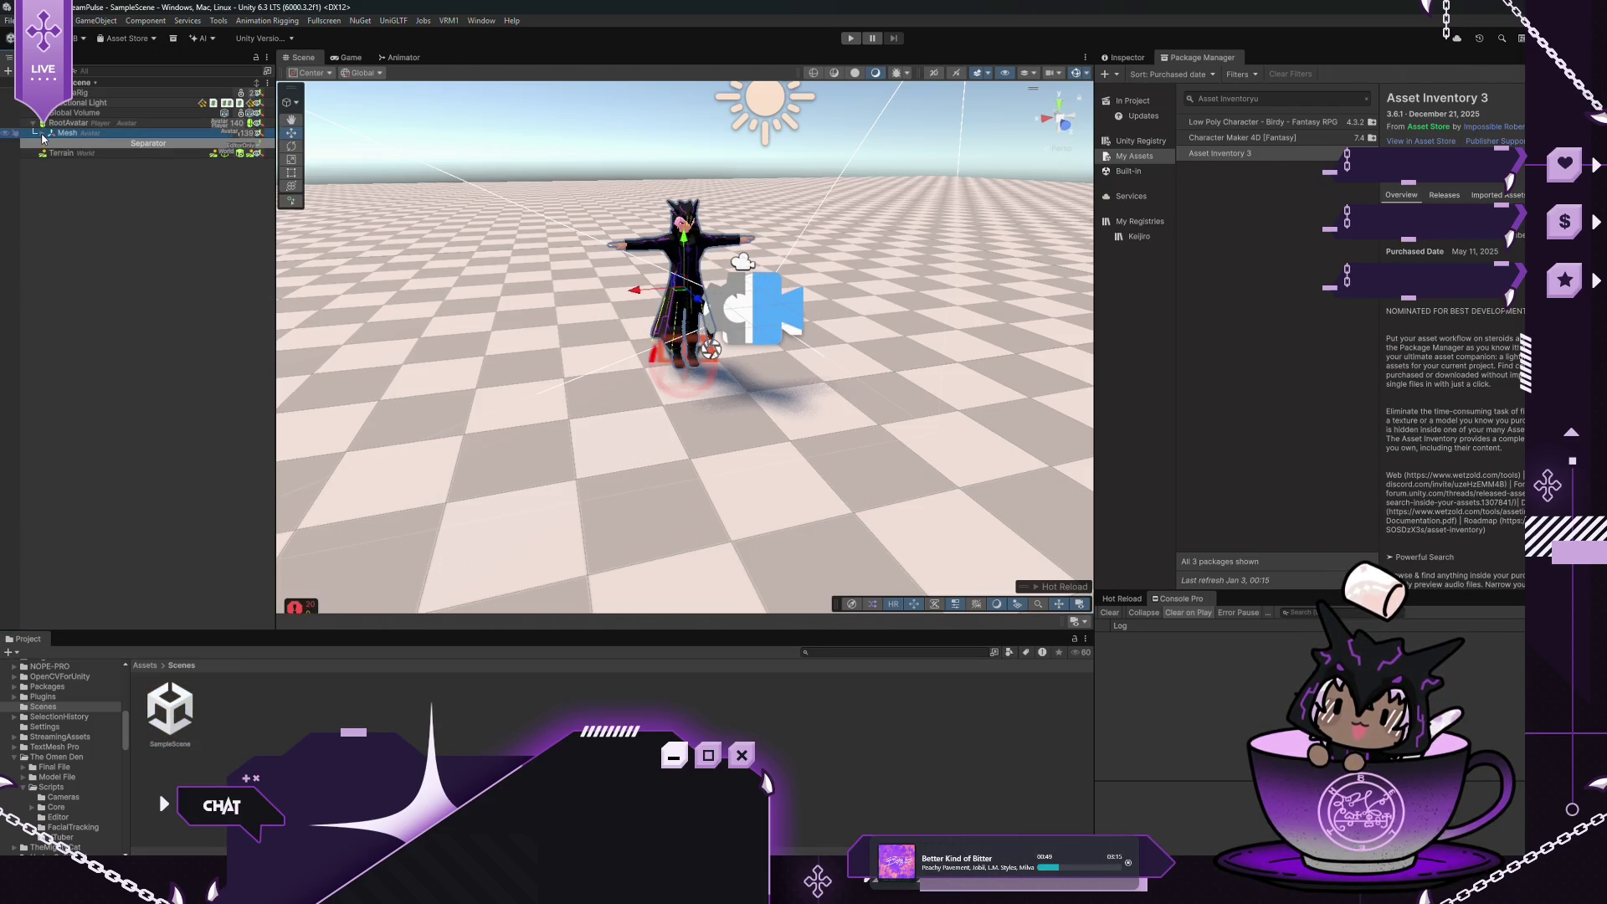
pyautogui.click(43, 134)
pyautogui.click(22, 143)
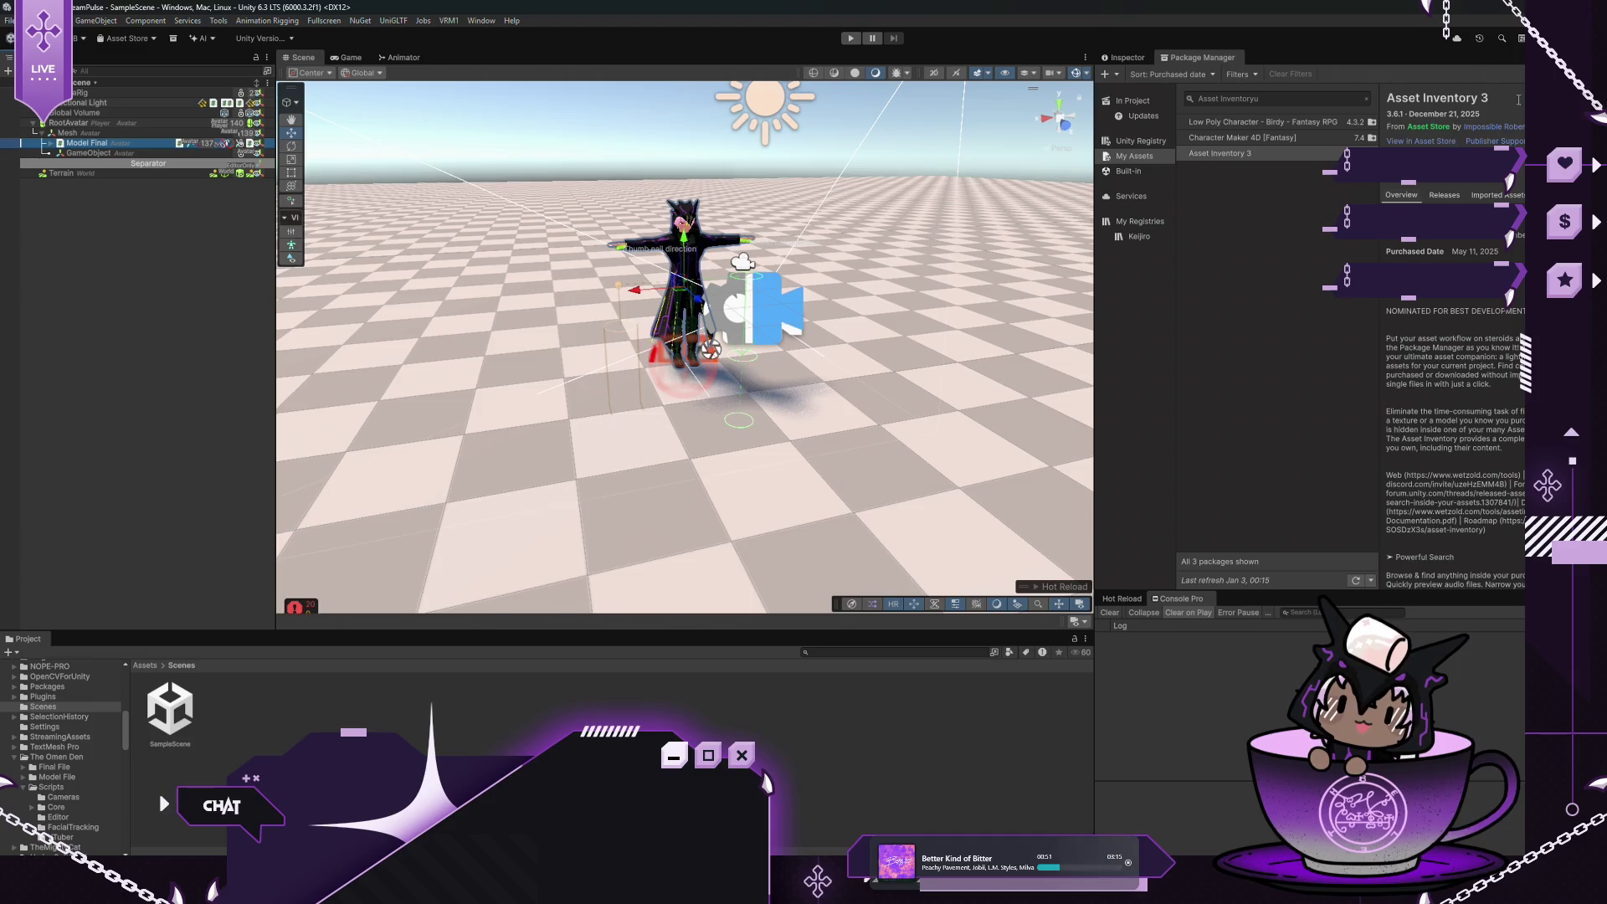
pyautogui.click(1111, 57)
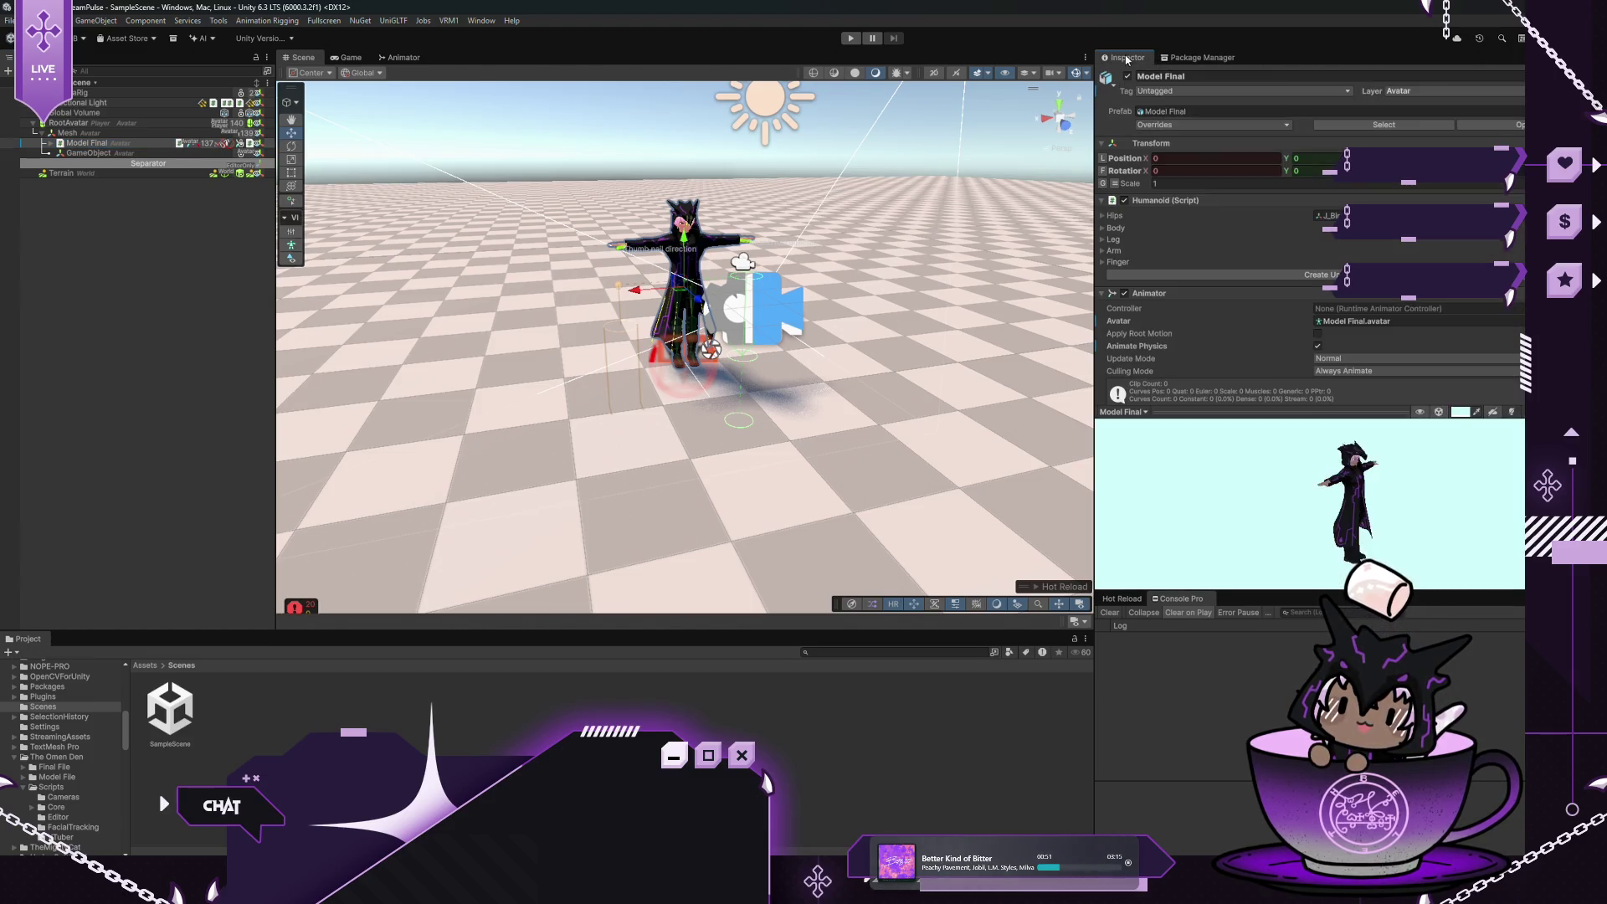
# Collapse the Leaning Animator, Legs Animator, VRMInstance, Humanoid and Animator components
pyautogui.scroll(-15, 1203, 245)
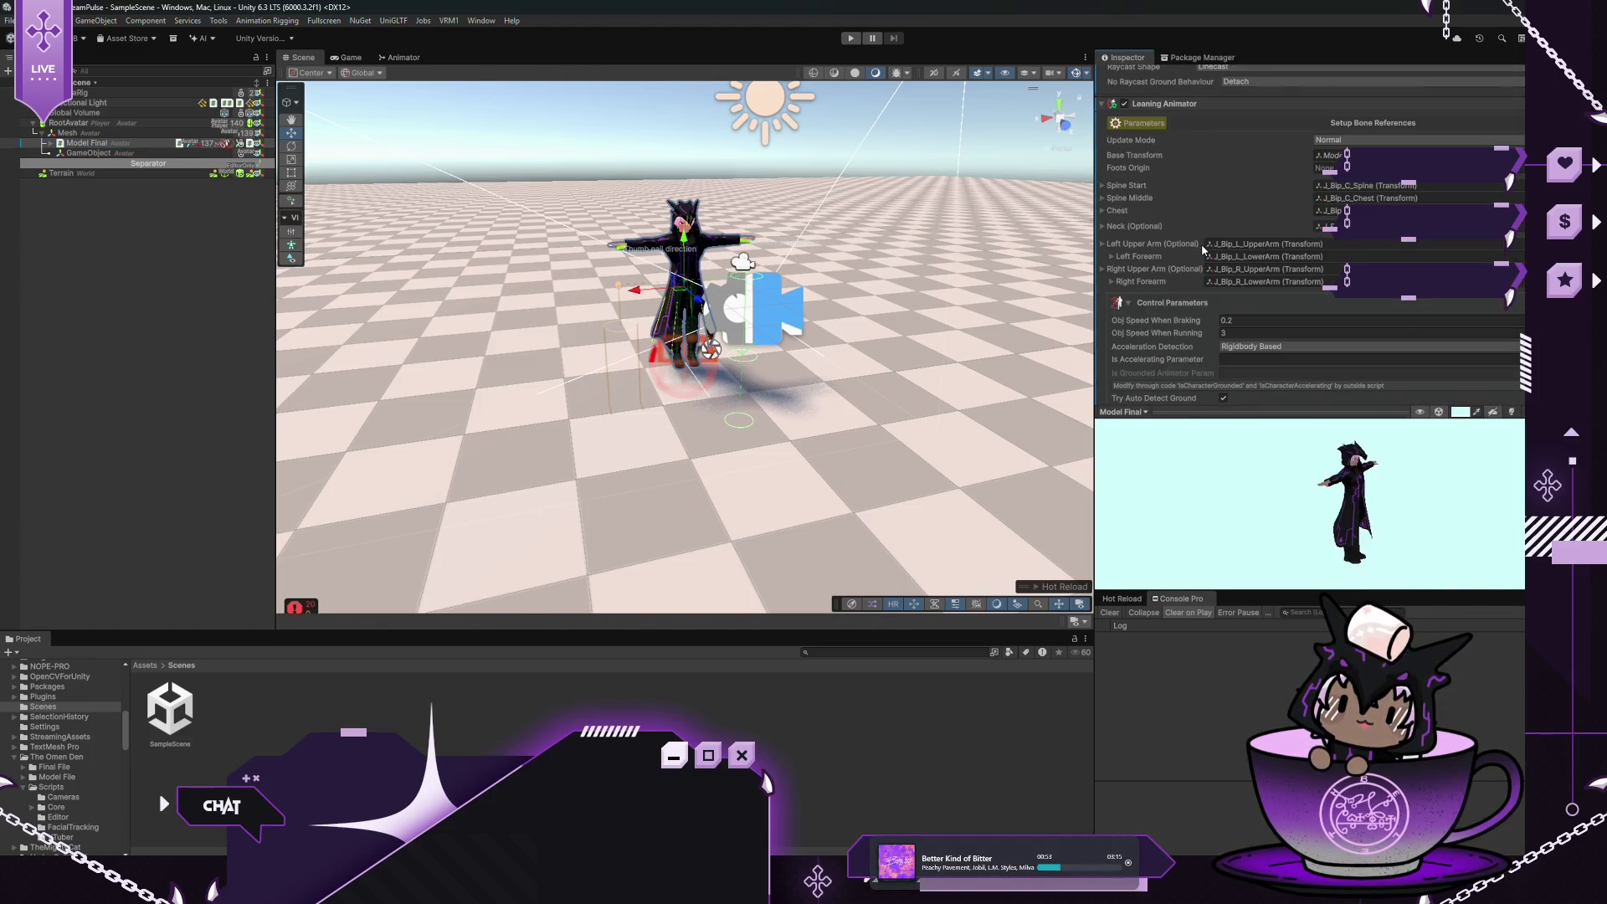
pyautogui.click(1101, 238)
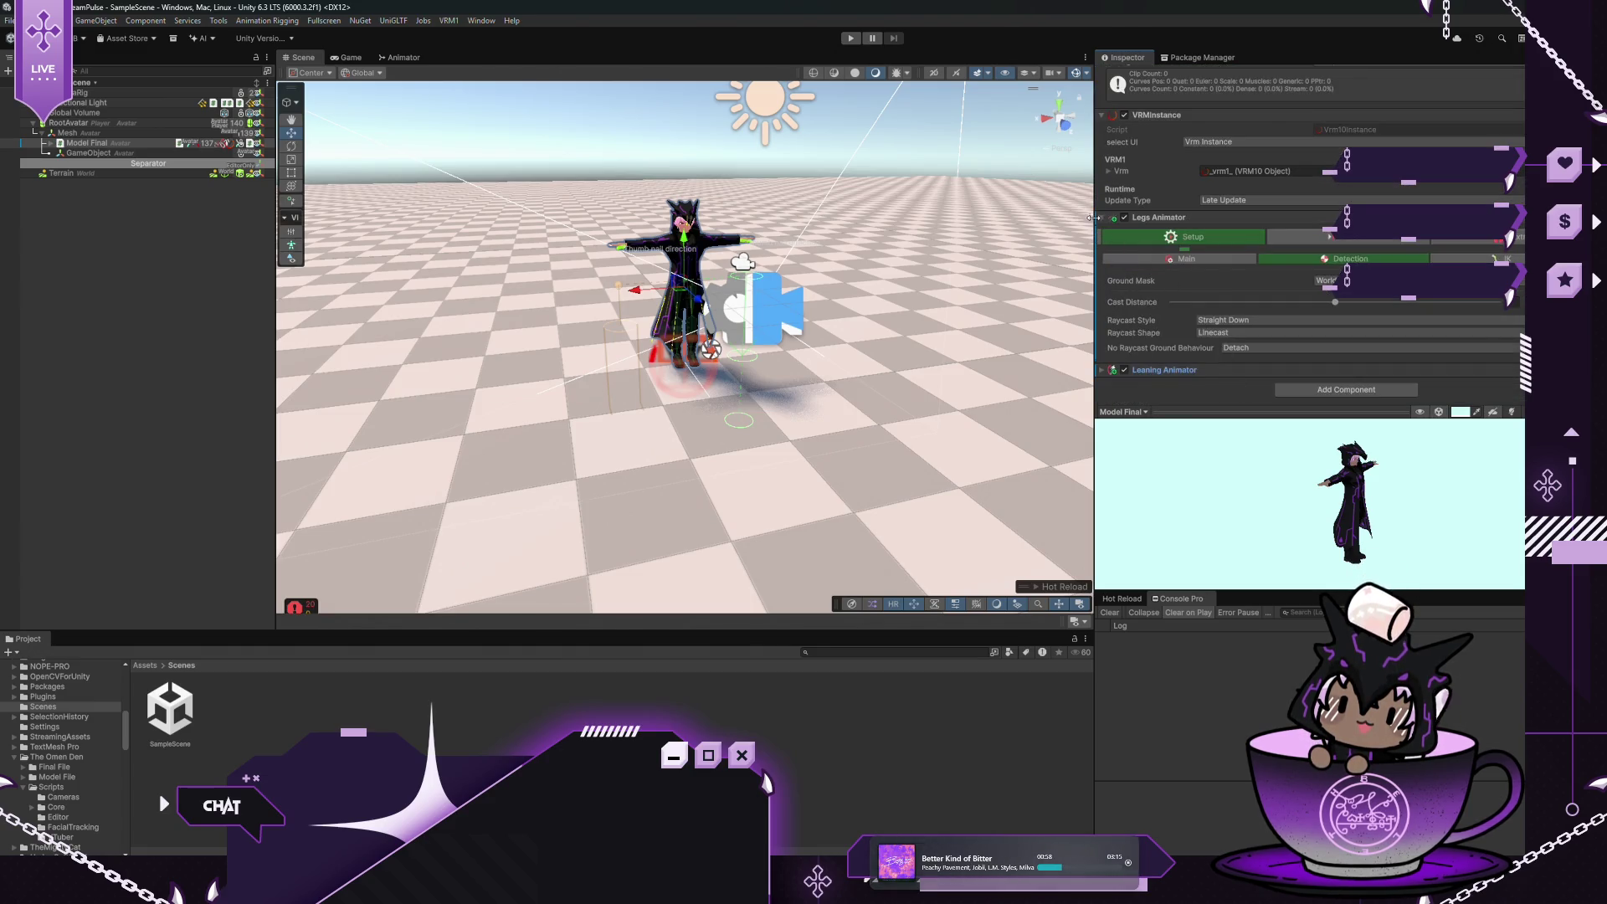
pyautogui.click(1101, 217)
pyautogui.click(1101, 253)
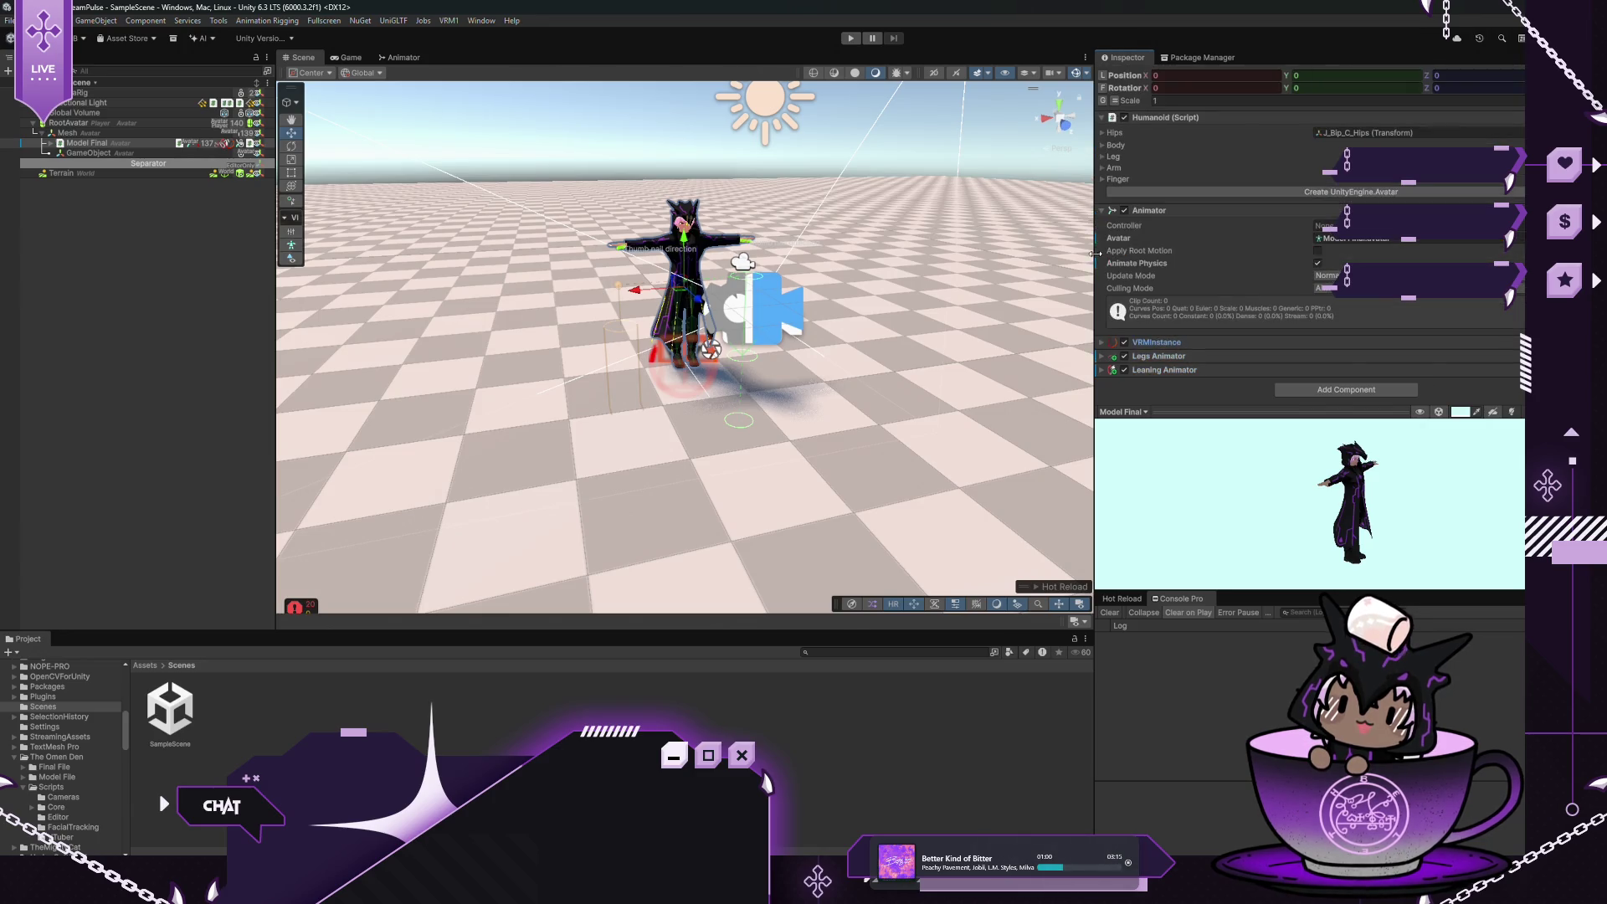
pyautogui.moveTo(1177, 251)
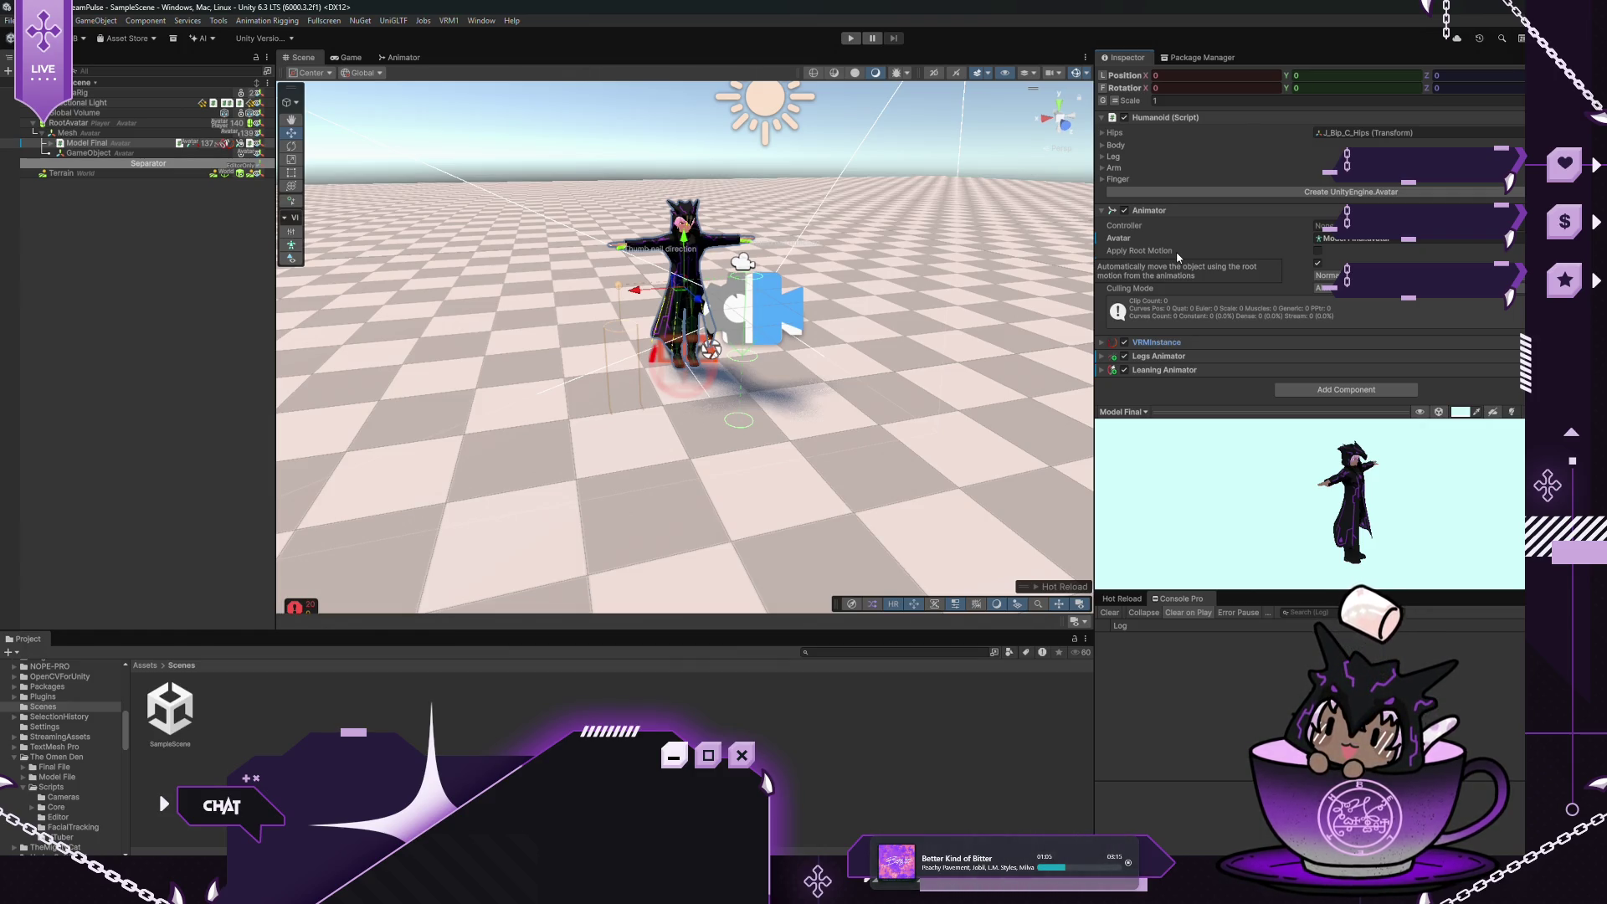
pyautogui.click(1101, 118)
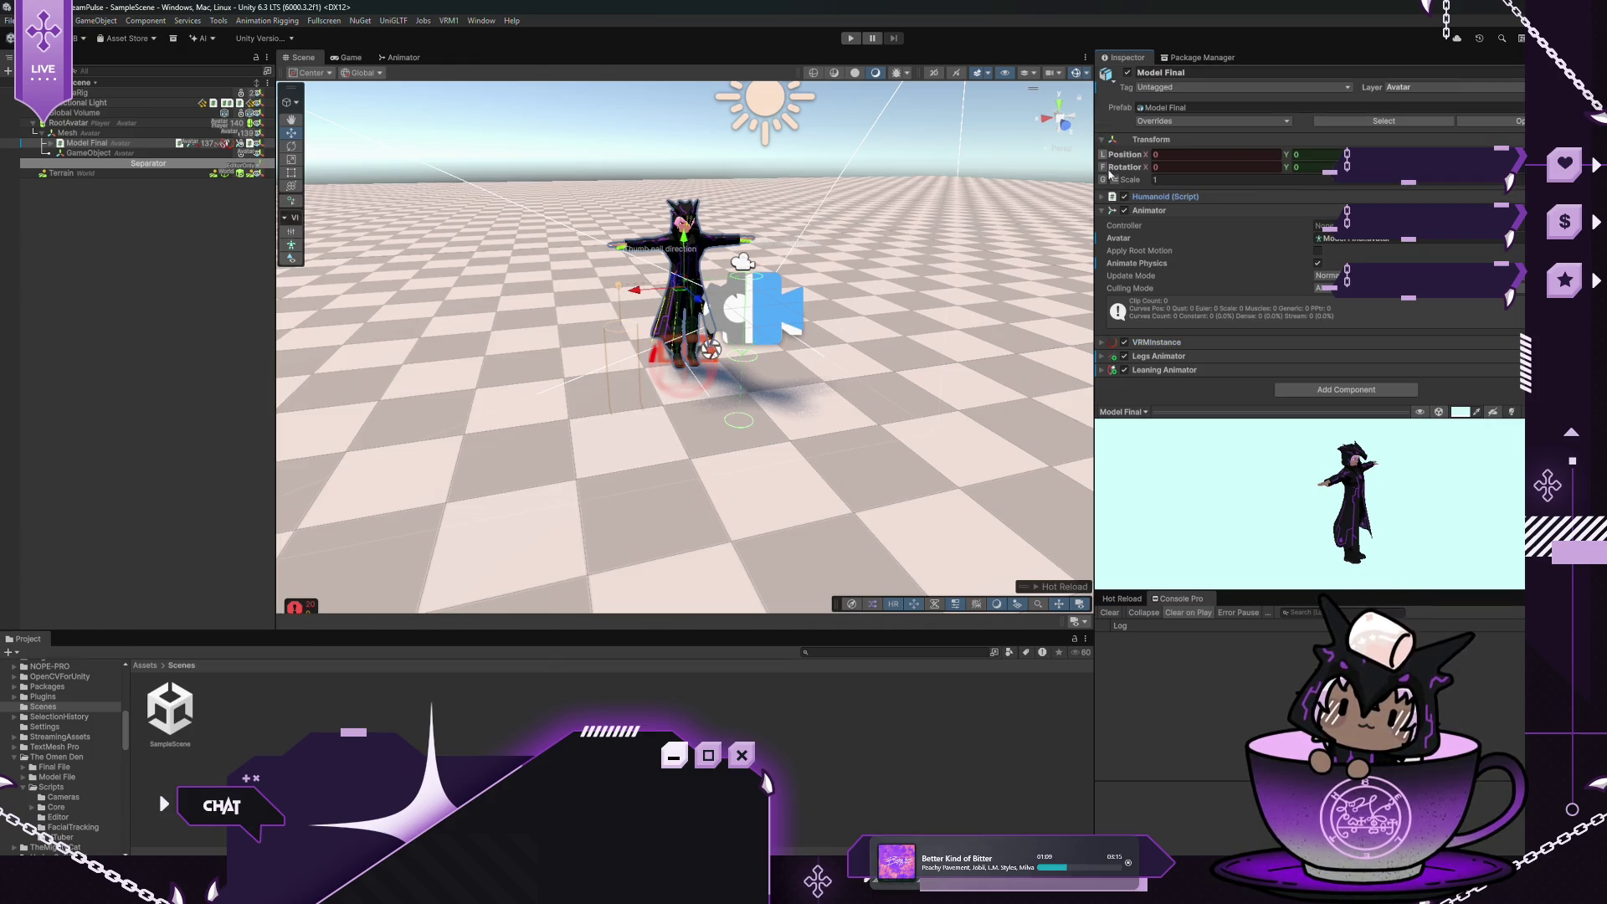
pyautogui.click(1112, 214)
pyautogui.click(1328, 279)
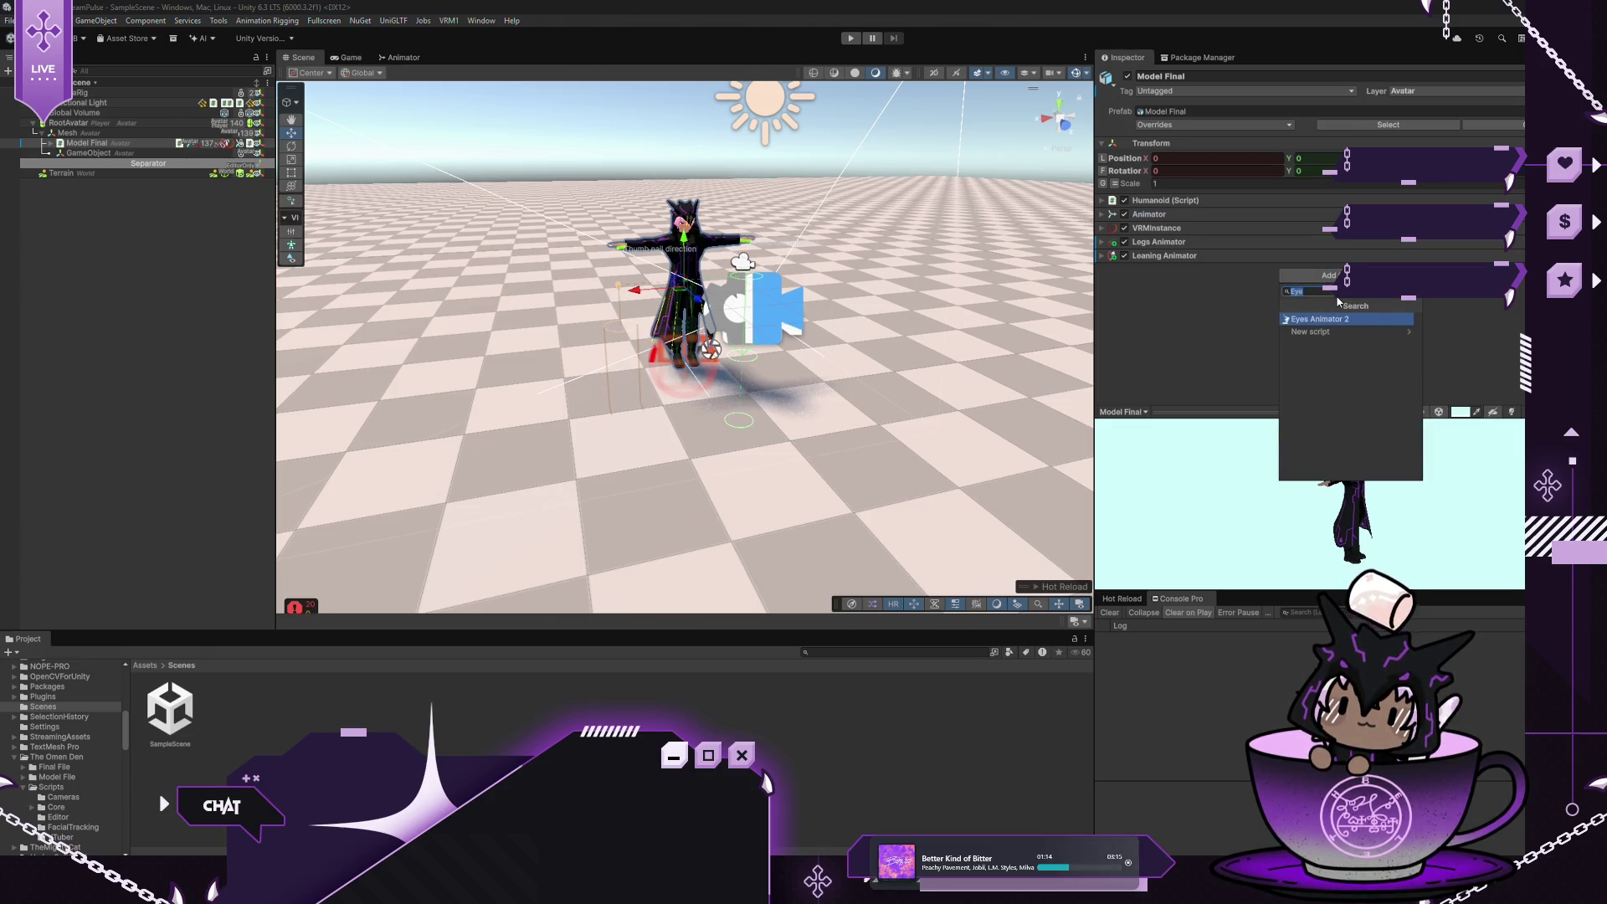
# Add Look Animator 2 with neck, upper chest, chest and spine as extra spine bones
pyautogui.write('Look')
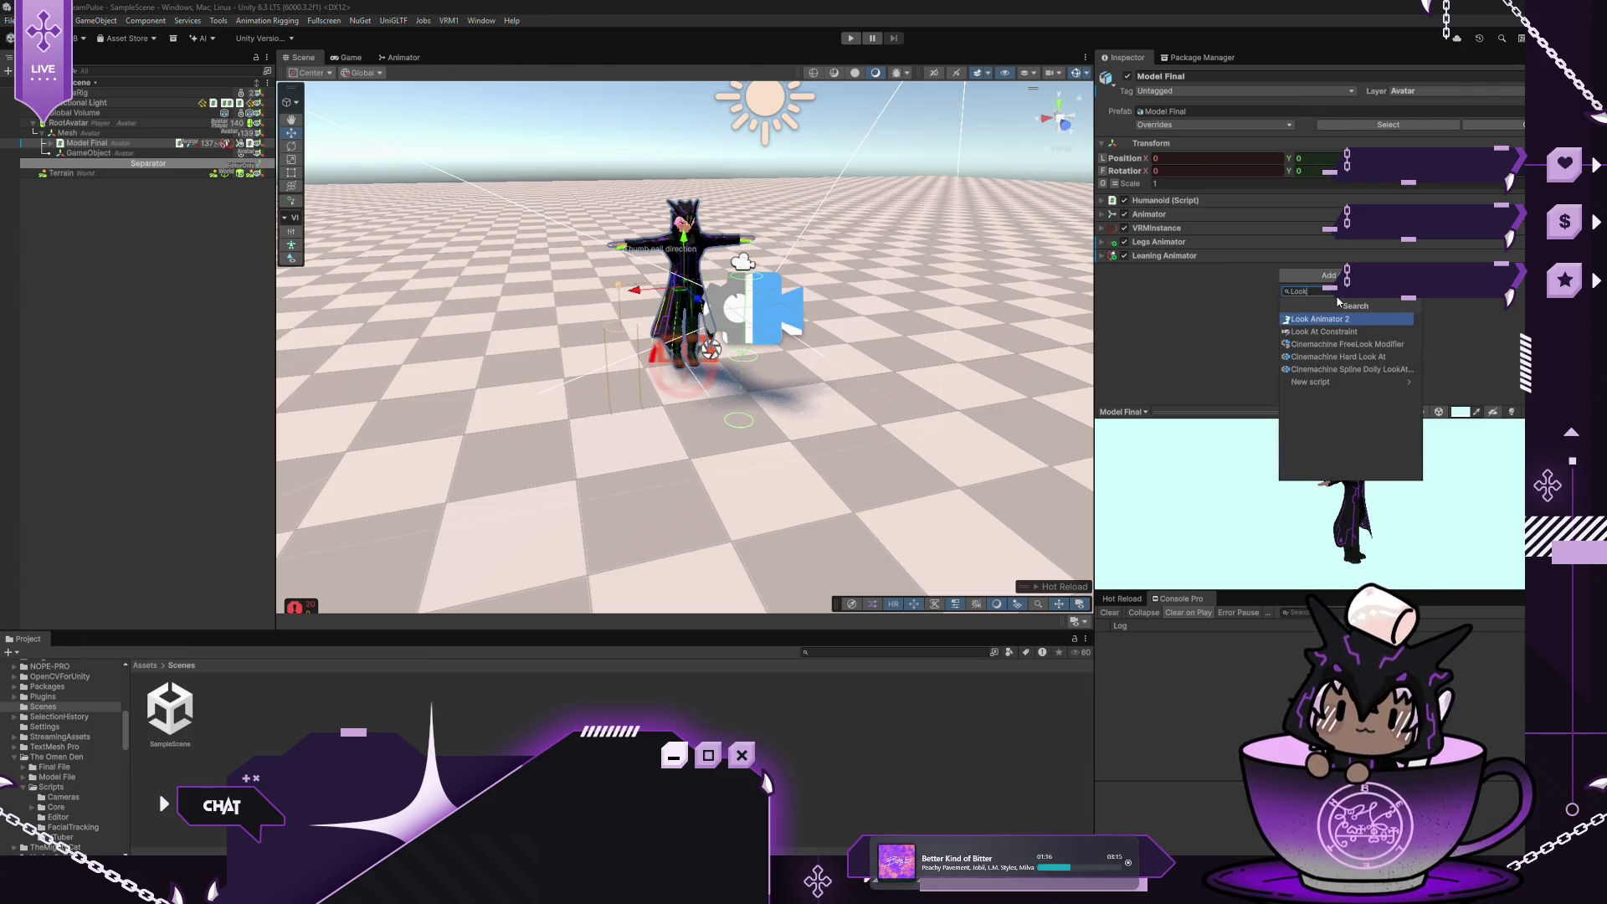
pyautogui.click(1291, 318)
pyautogui.scroll(-3, 1228, 318)
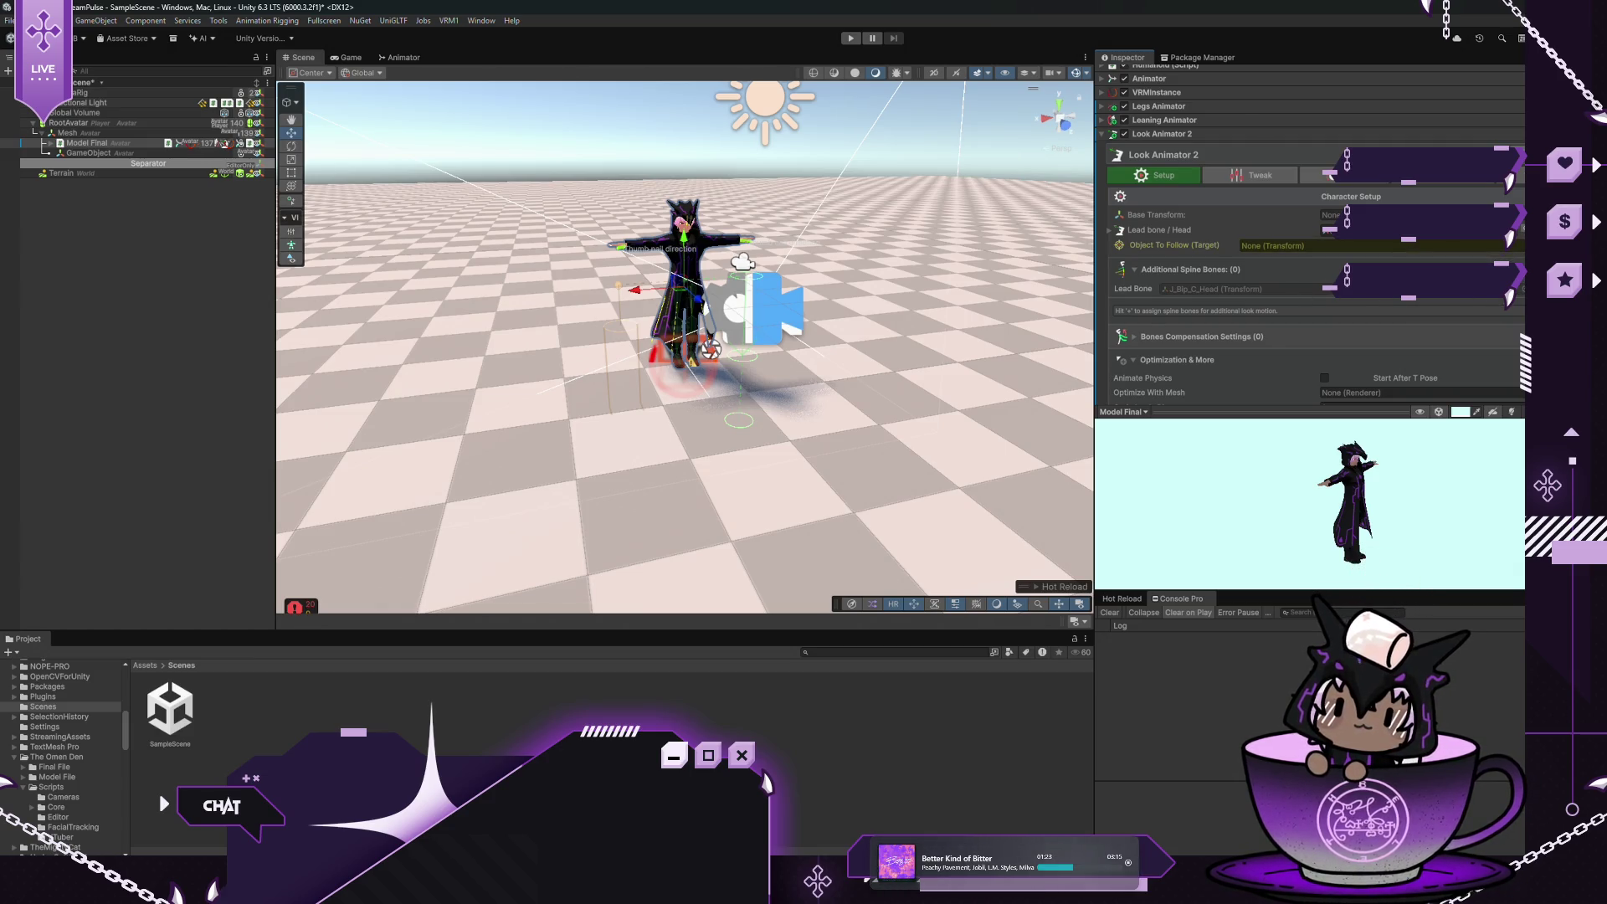
pyautogui.scroll(-1, 1280, 320)
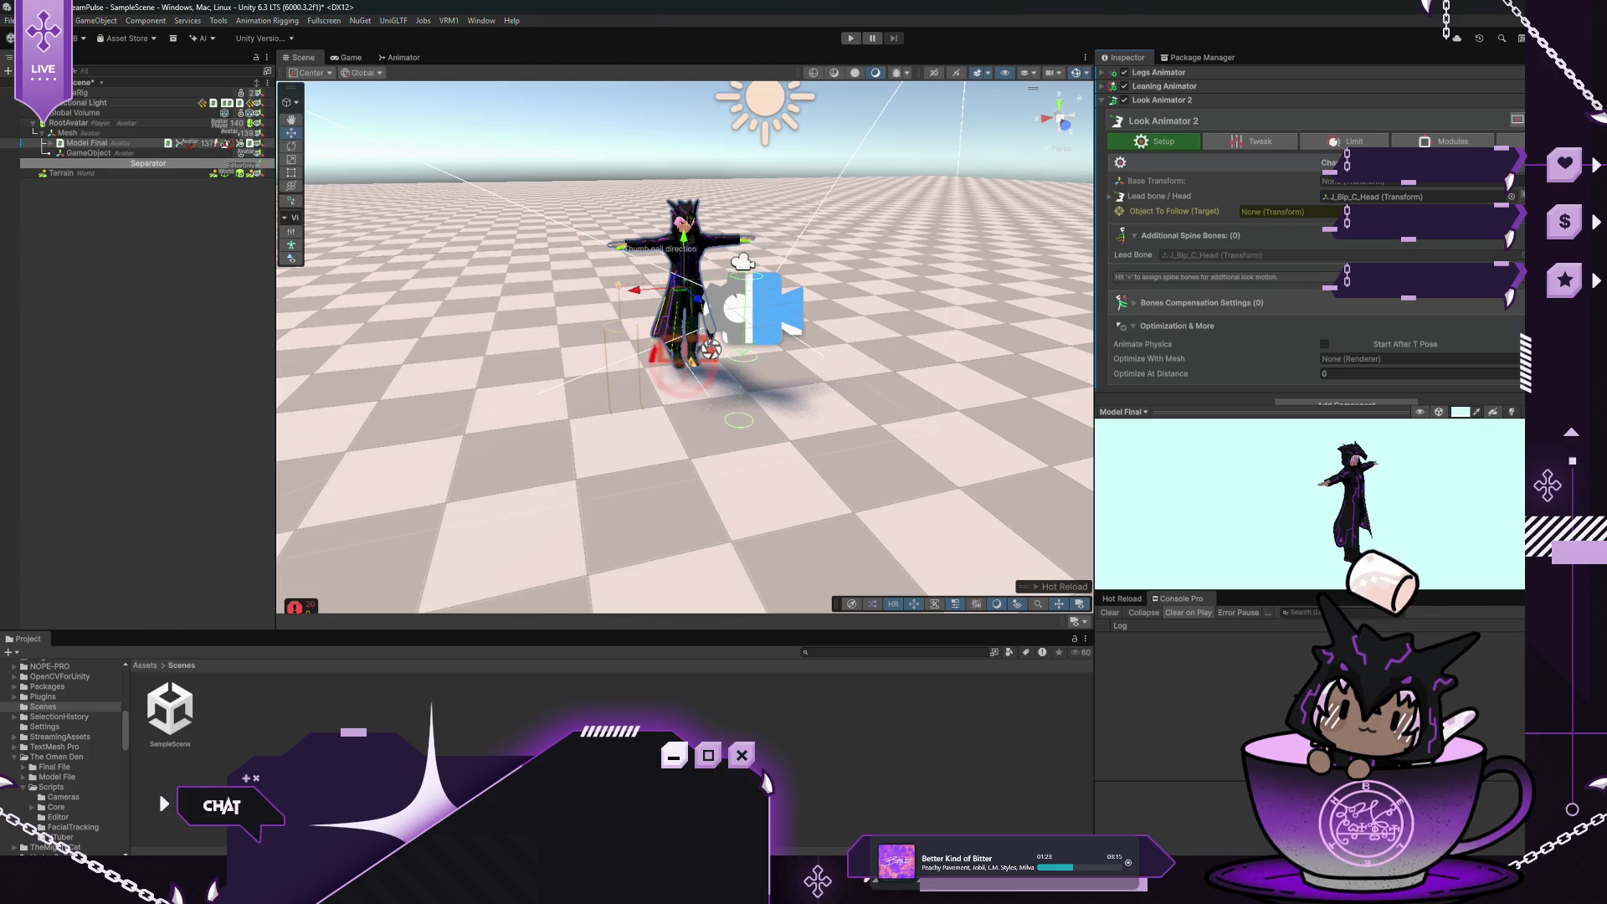
pyautogui.click(1516, 235)
pyautogui.click(1516, 235)
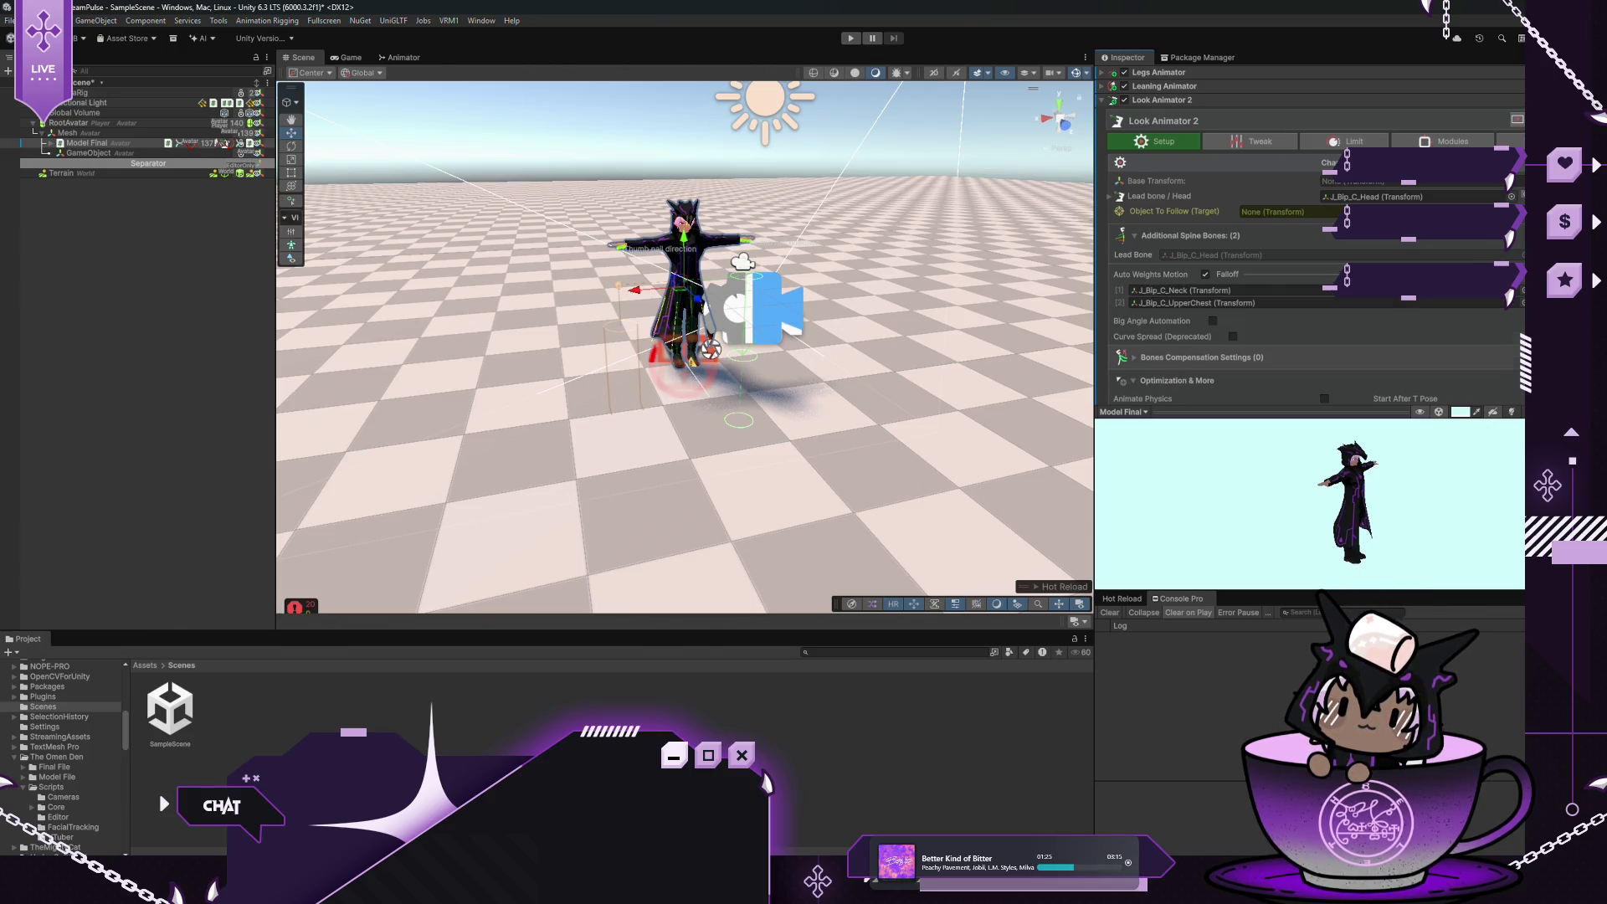
pyautogui.click(1517, 235)
pyautogui.click(1516, 235)
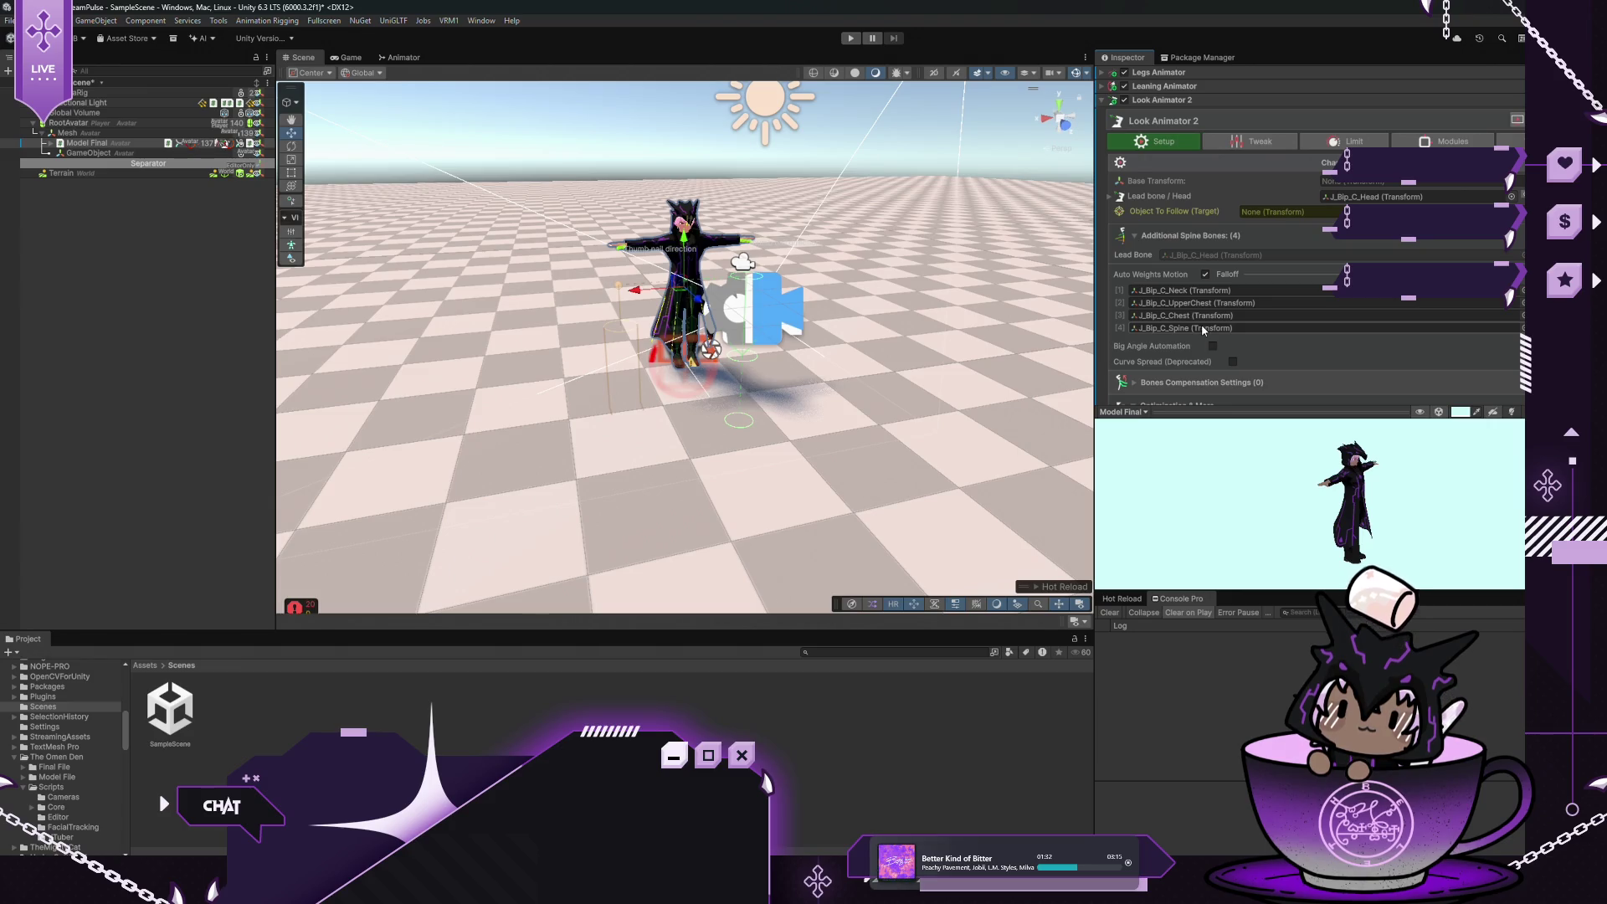
# Auto-find shoulder and upper arm compensation bones, review the Setup tab, then collapse Look Animator 2
pyautogui.scroll(-3, 1202, 324)
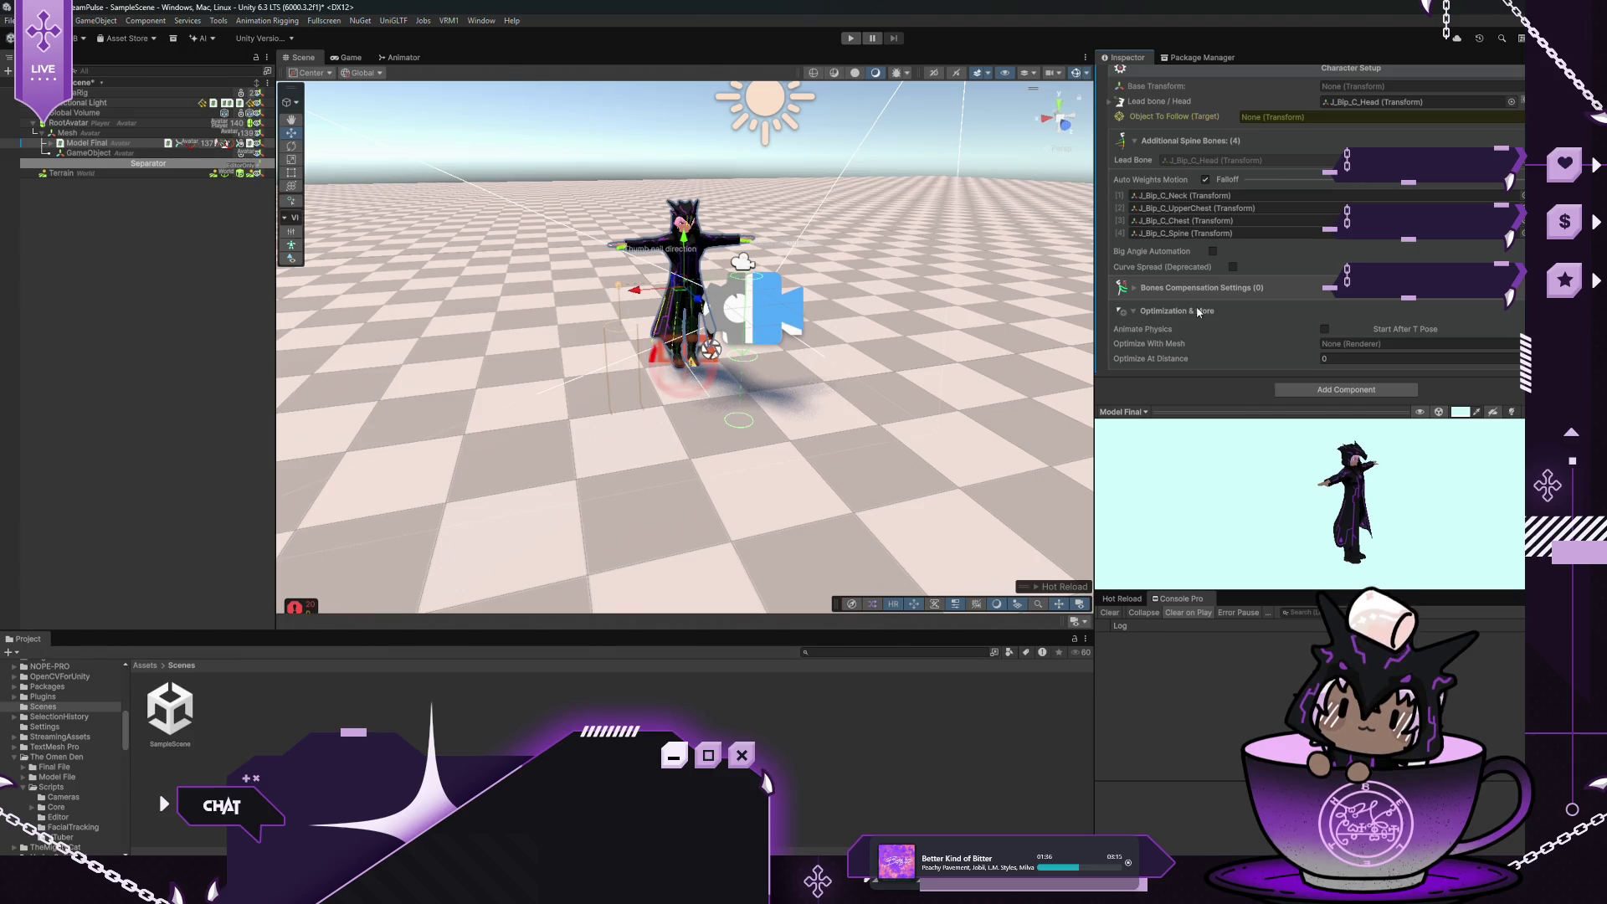
pyautogui.click(1142, 286)
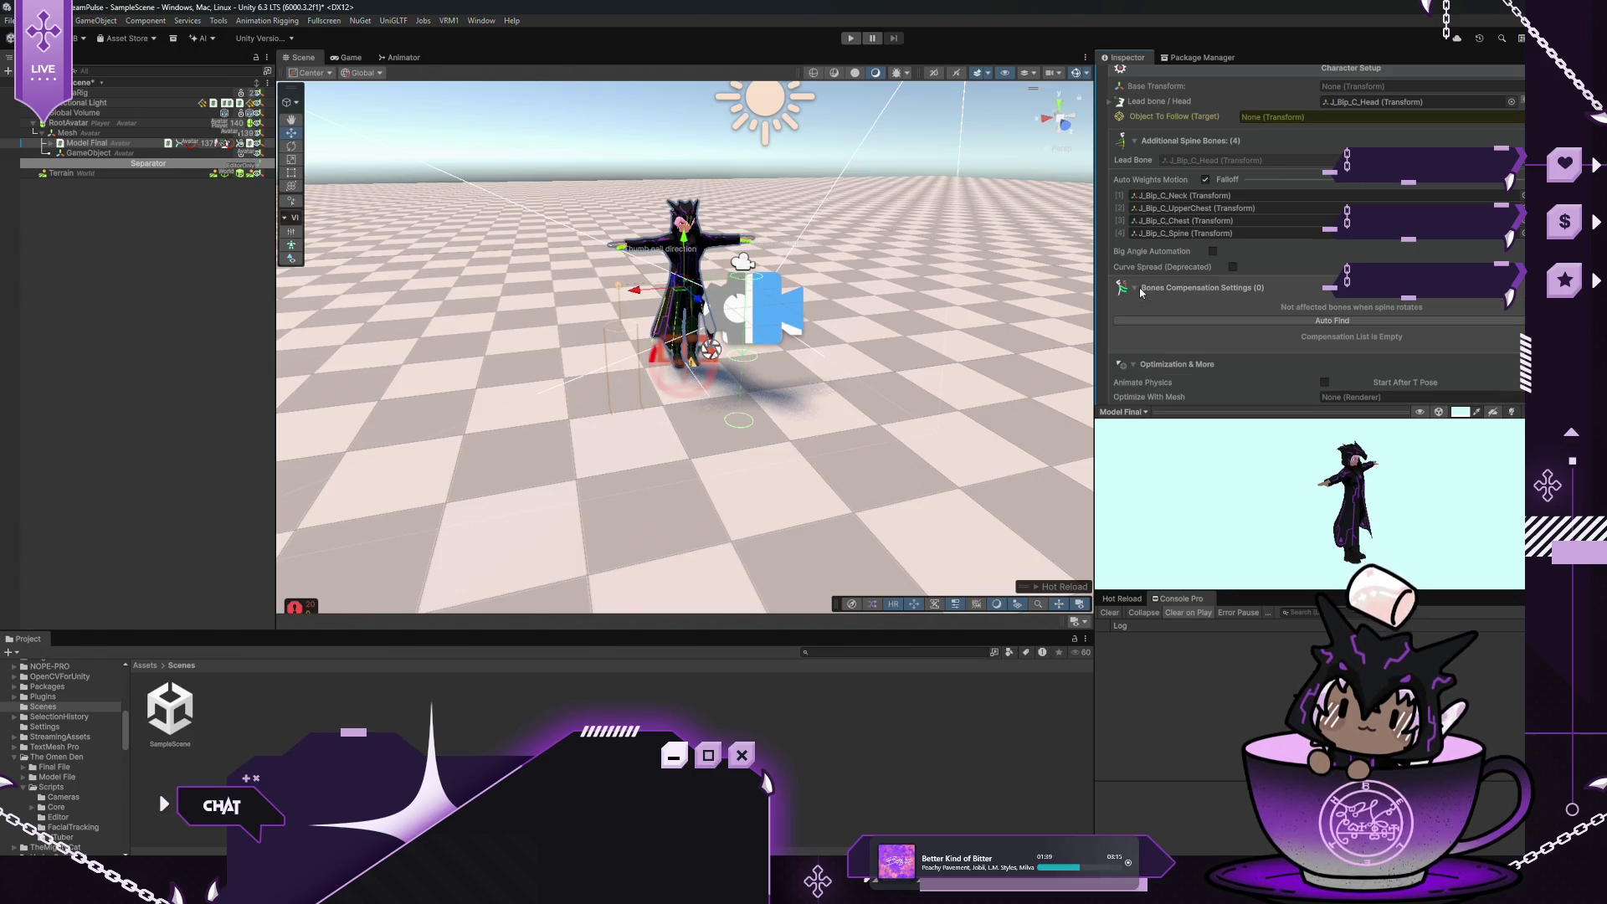
pyautogui.click(1292, 320)
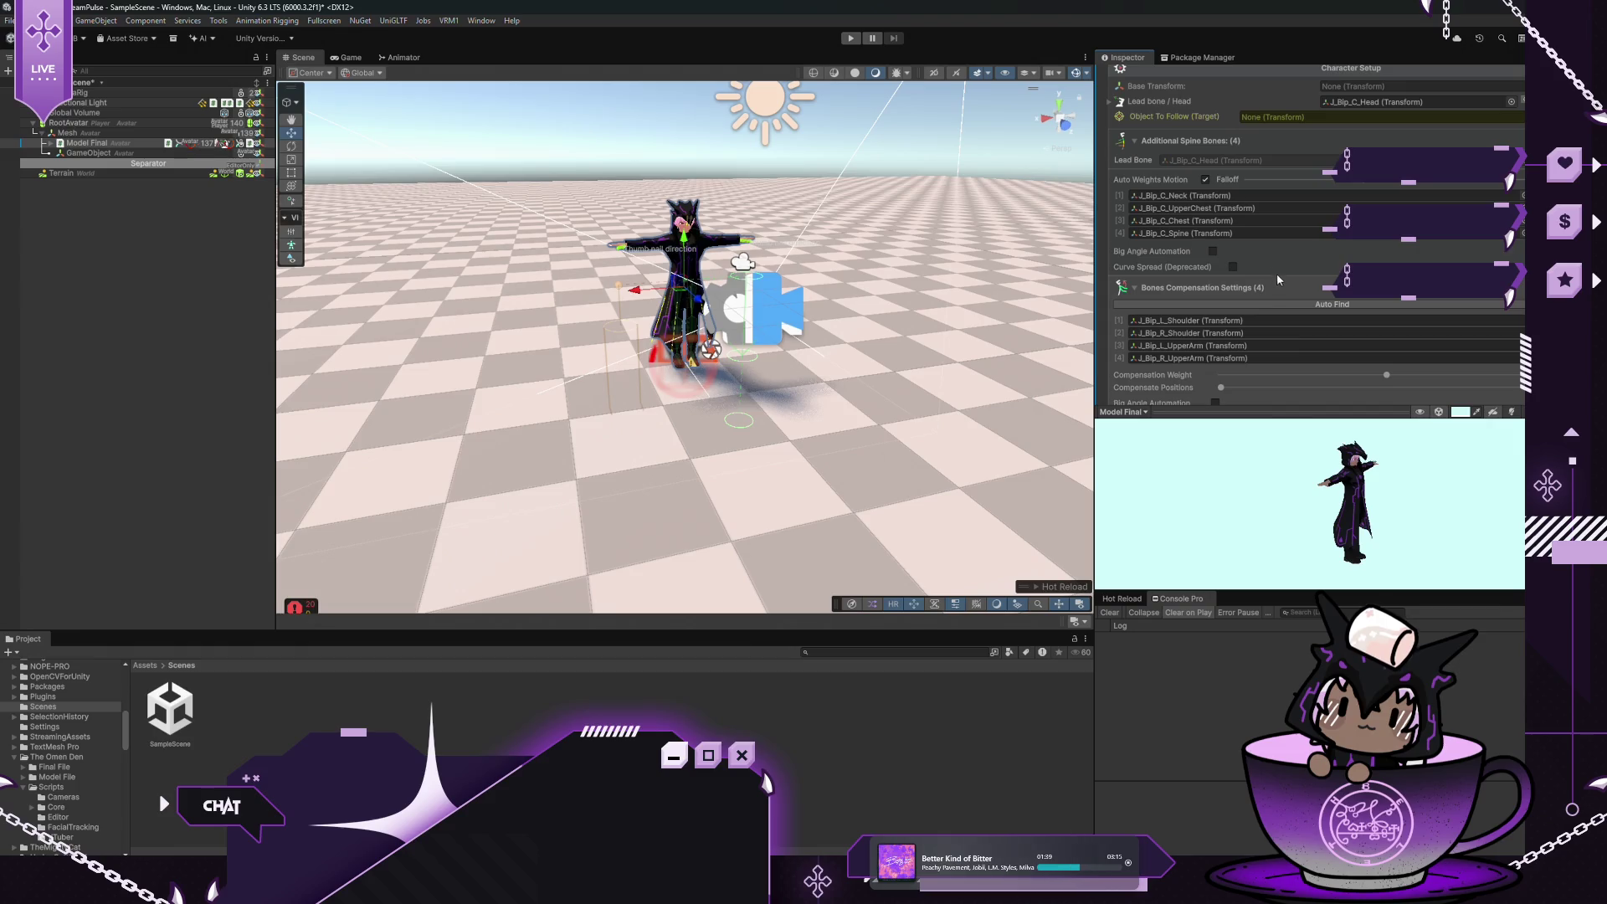
pyautogui.scroll(3, 1196, 263)
pyautogui.scroll(1, 1227, 253)
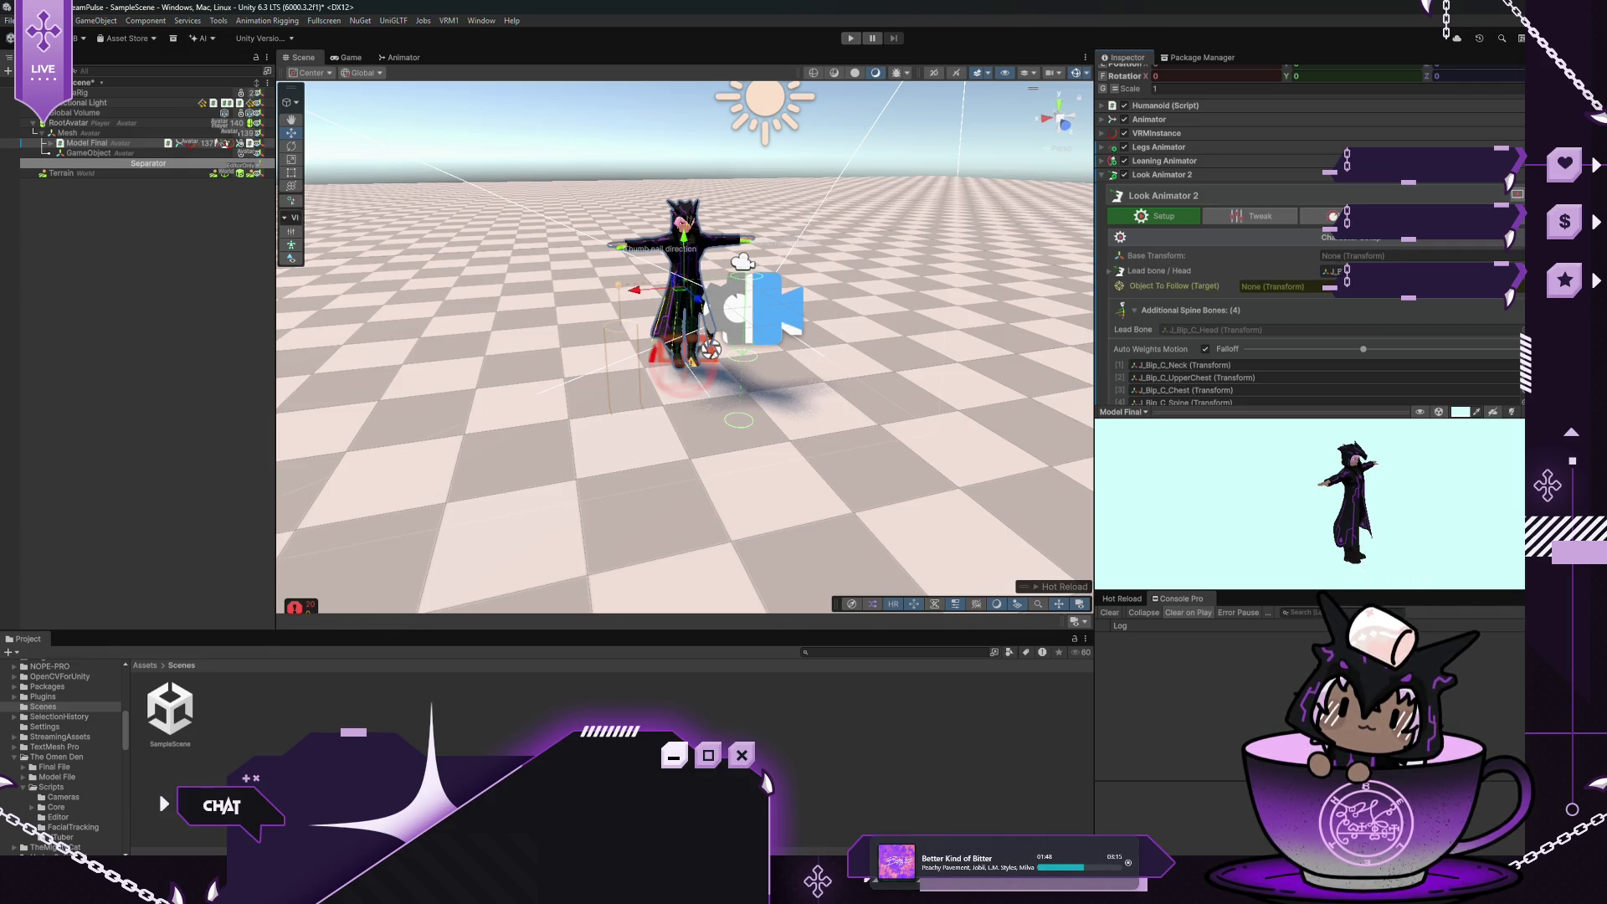
pyautogui.click(1271, 219)
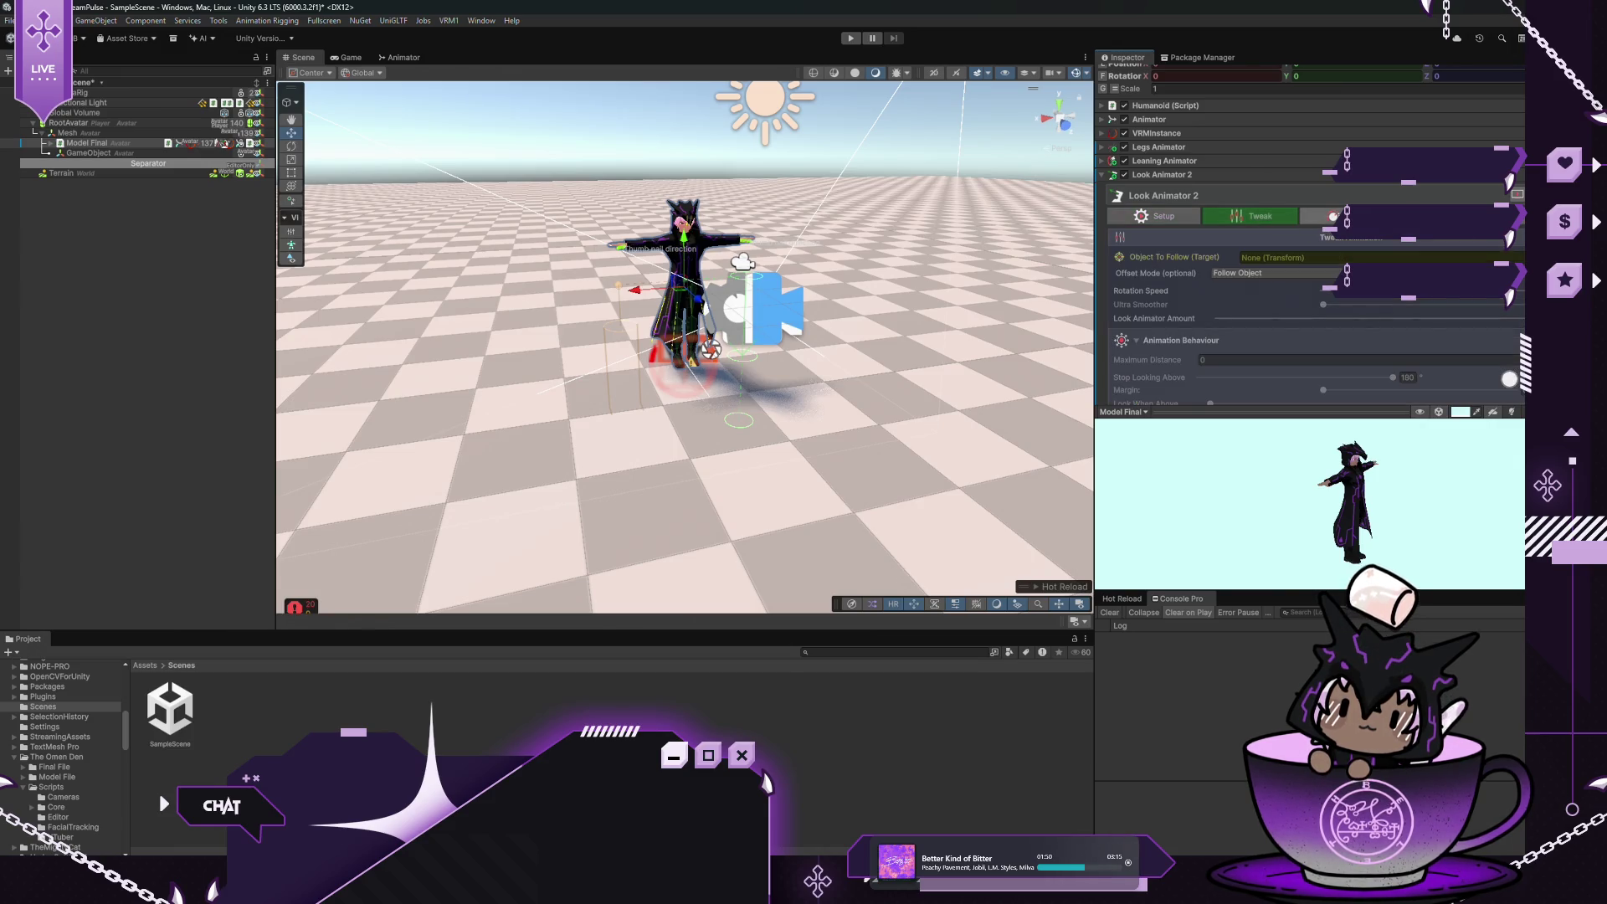
pyautogui.click(1155, 215)
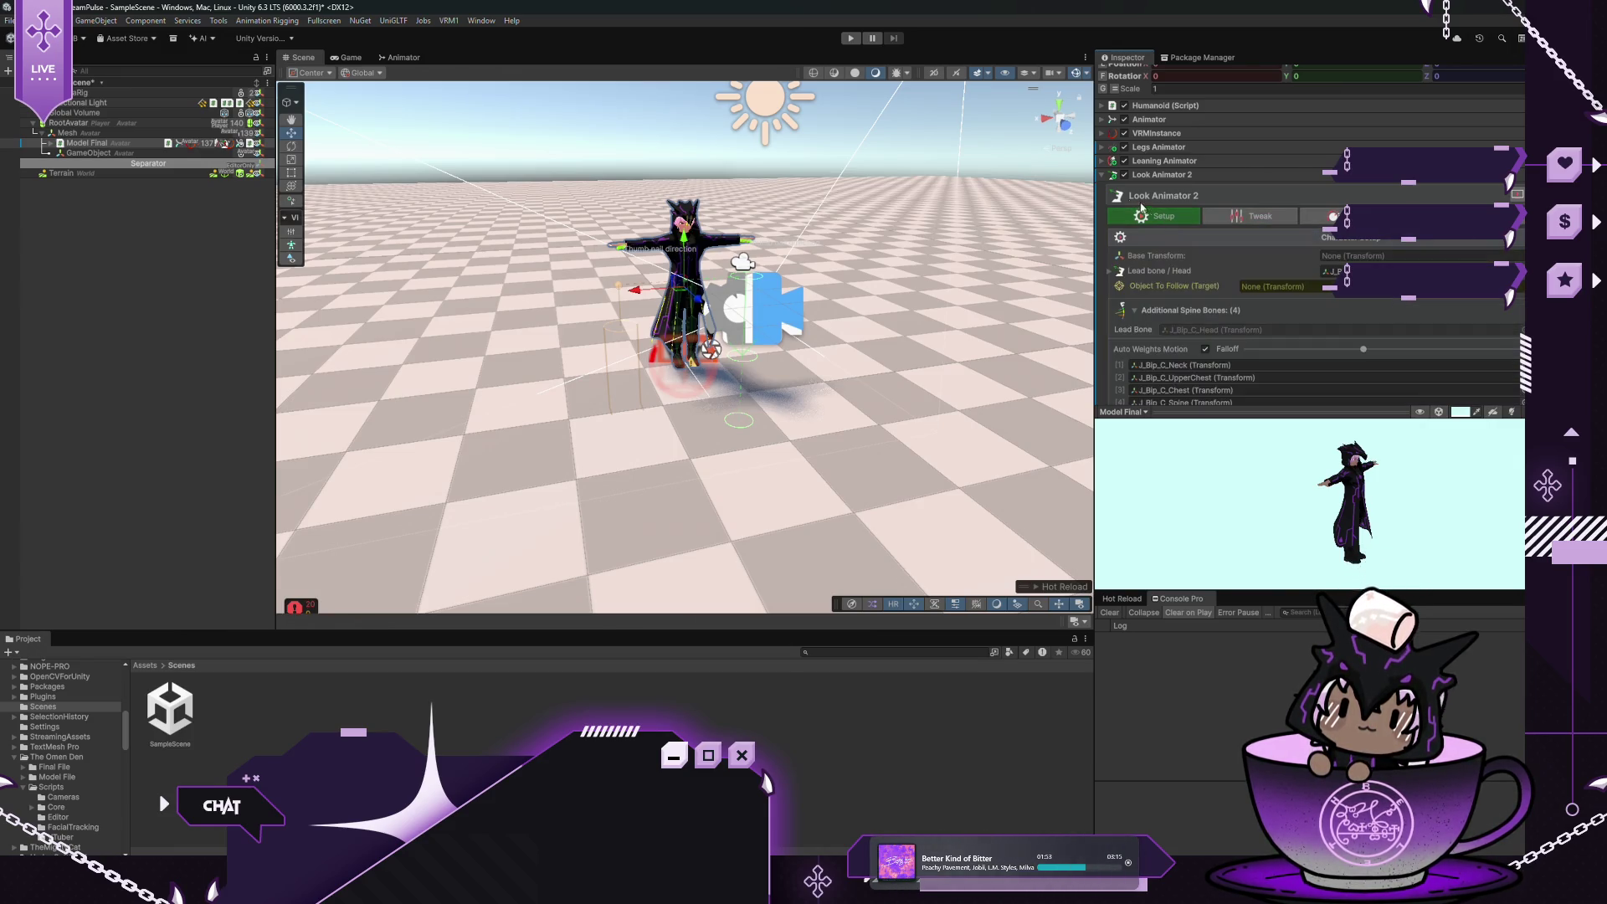
pyautogui.click(1102, 175)
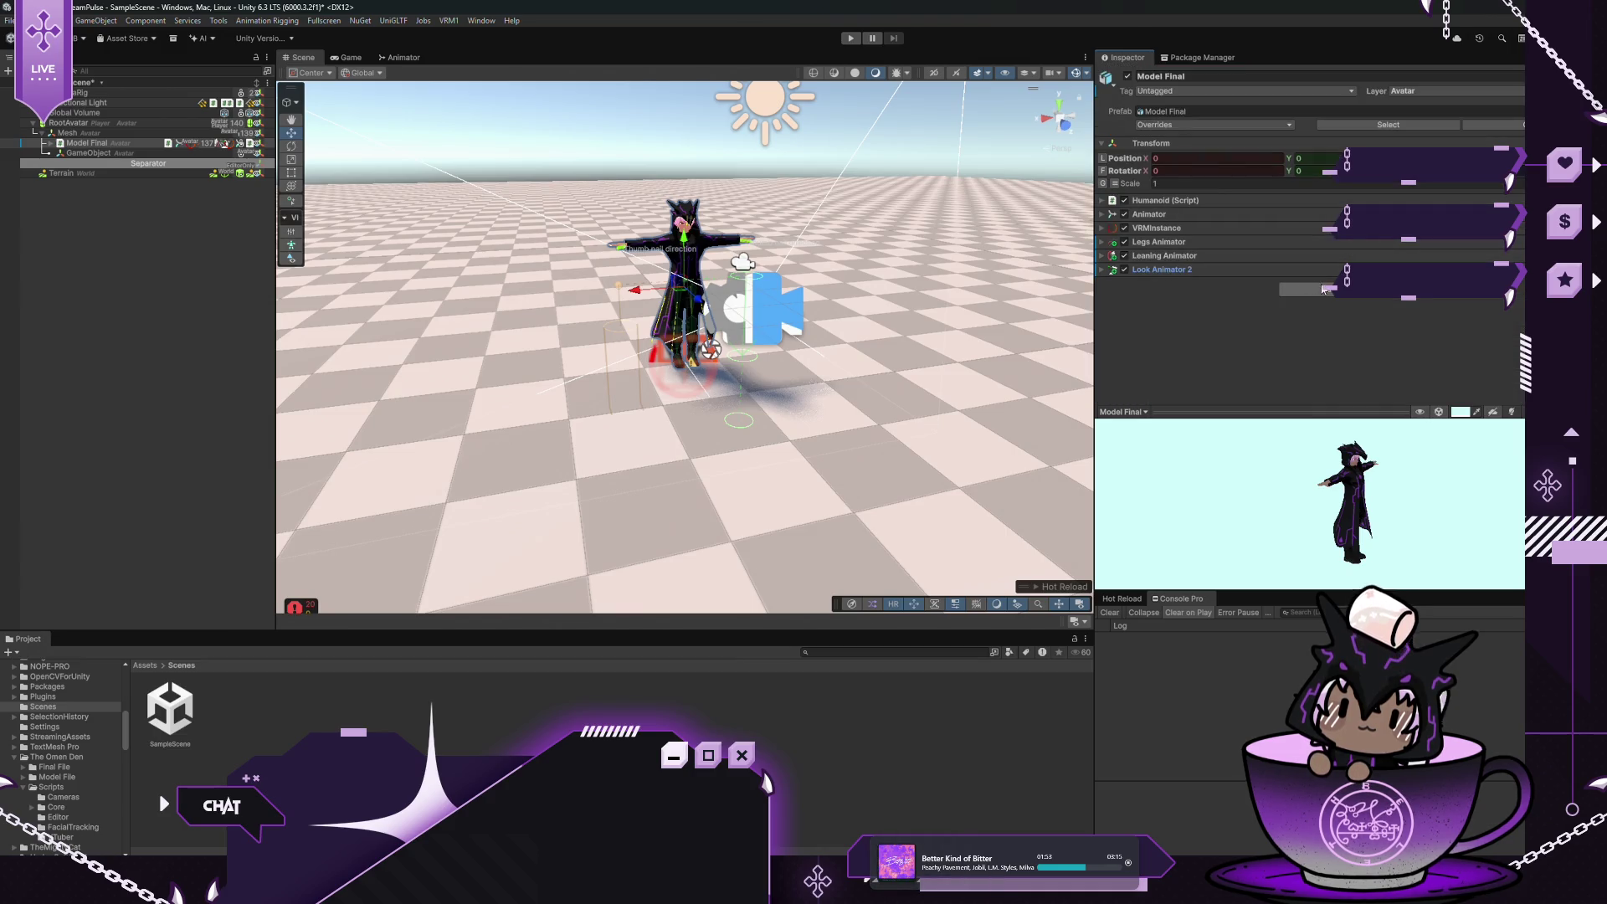
# Add Eyes Animator 2 to Model Final and fold its eye tweaking animation settings
pyautogui.click(1326, 289)
pyautogui.write('Eye')
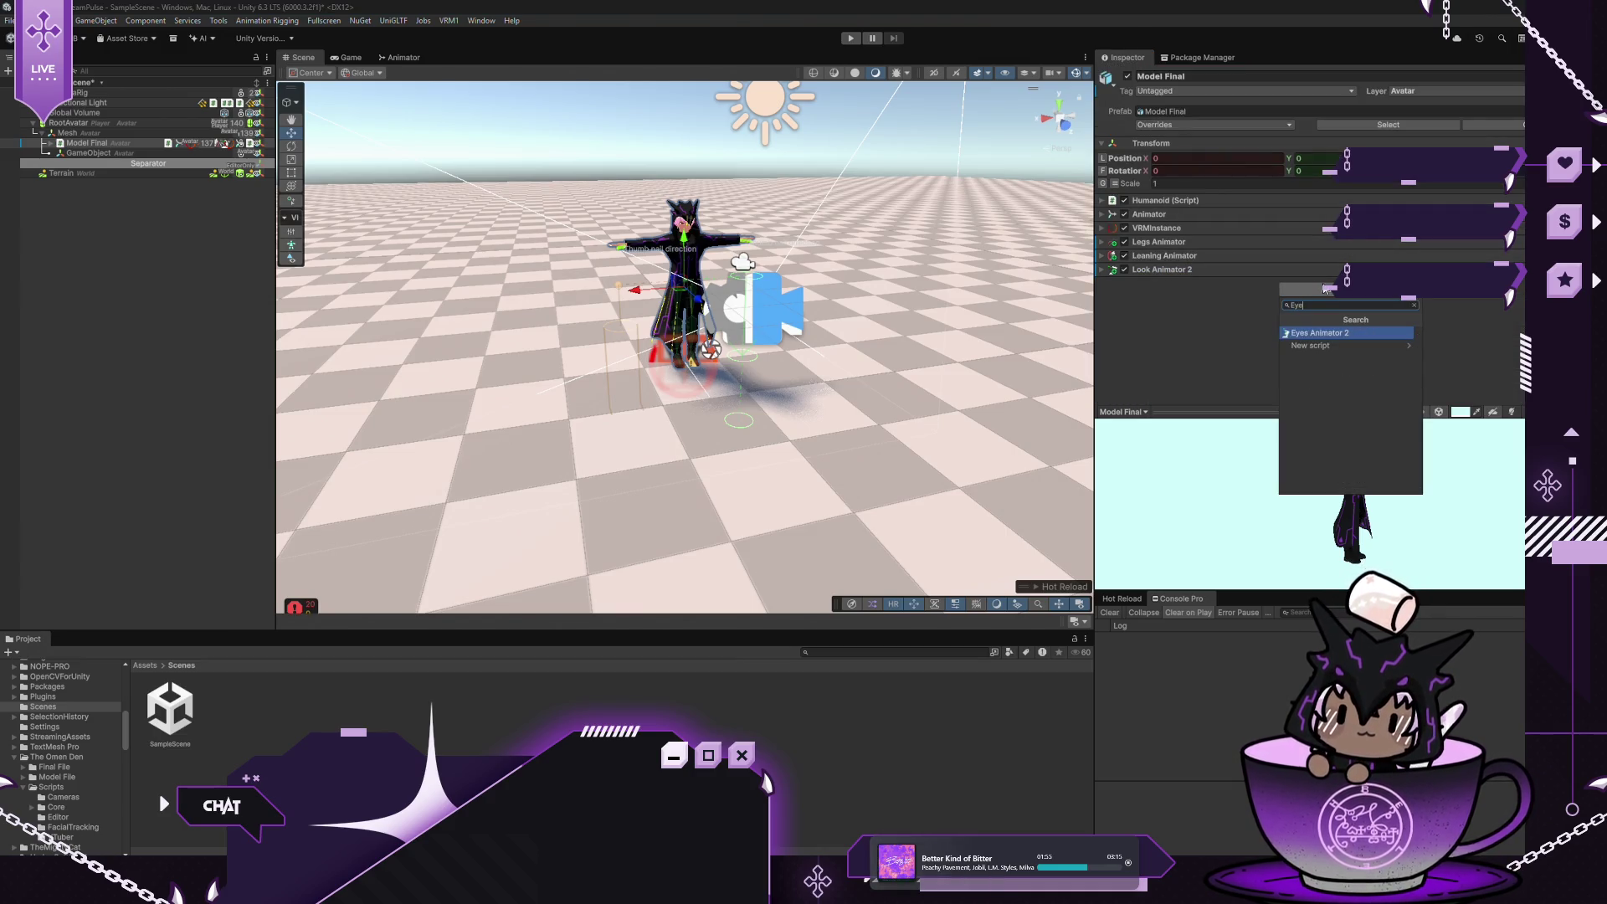
pyautogui.click(1310, 335)
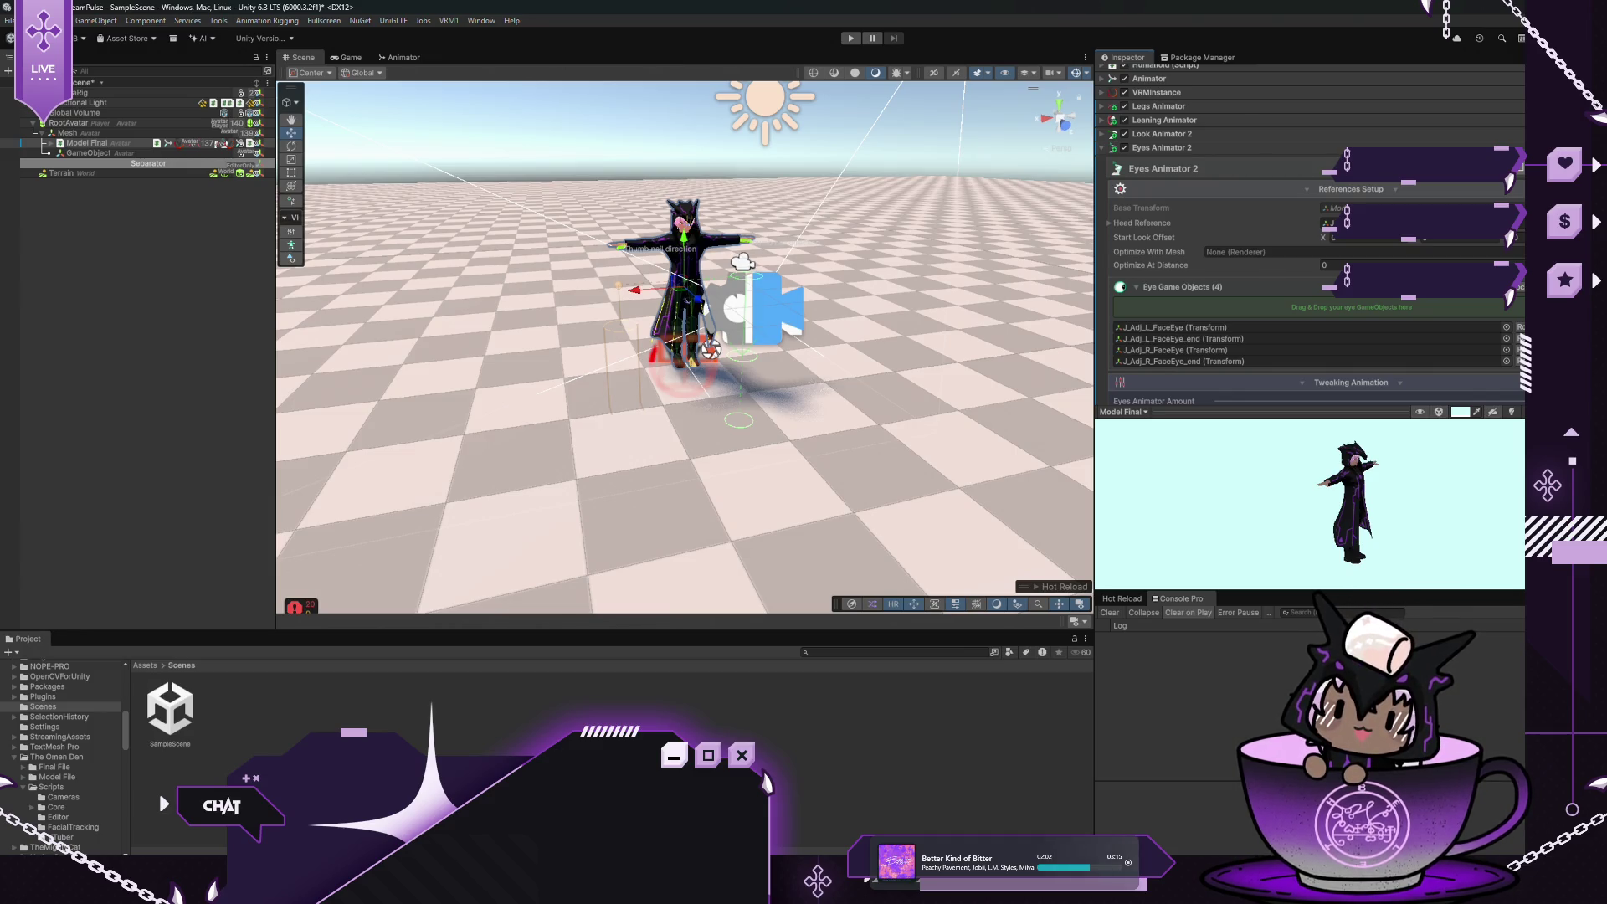
pyautogui.scroll(-3, 1304, 273)
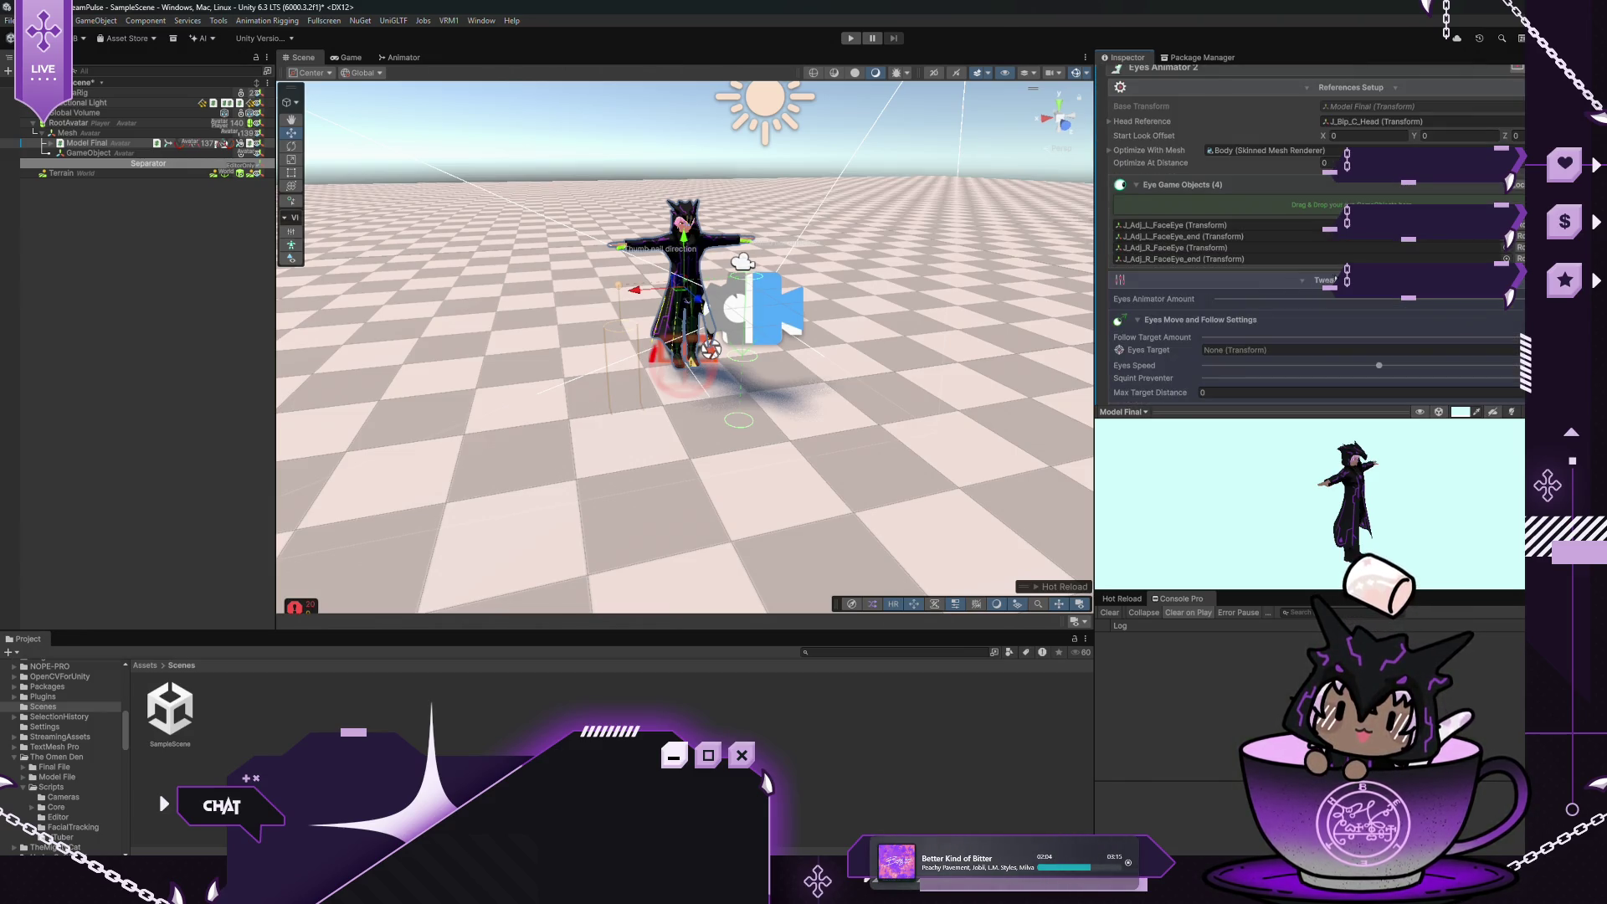
pyautogui.click(1286, 281)
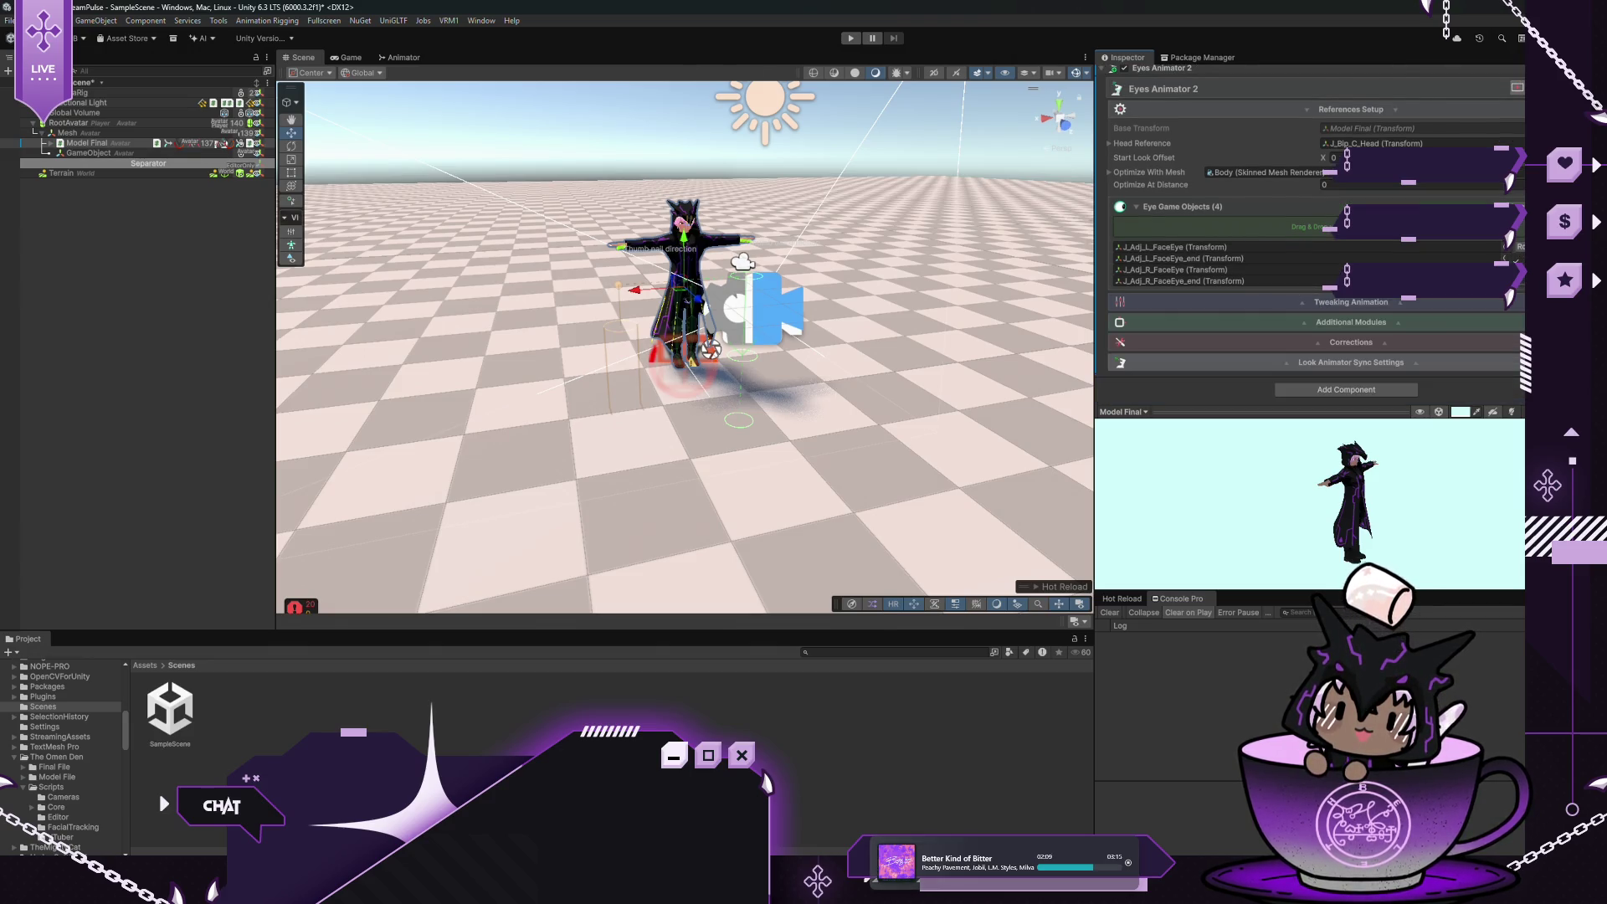
# Assign Model Final to the Look Animator field in Eyes Animator's Look Animator Sync settings
pyautogui.scroll(2, 1270, 250)
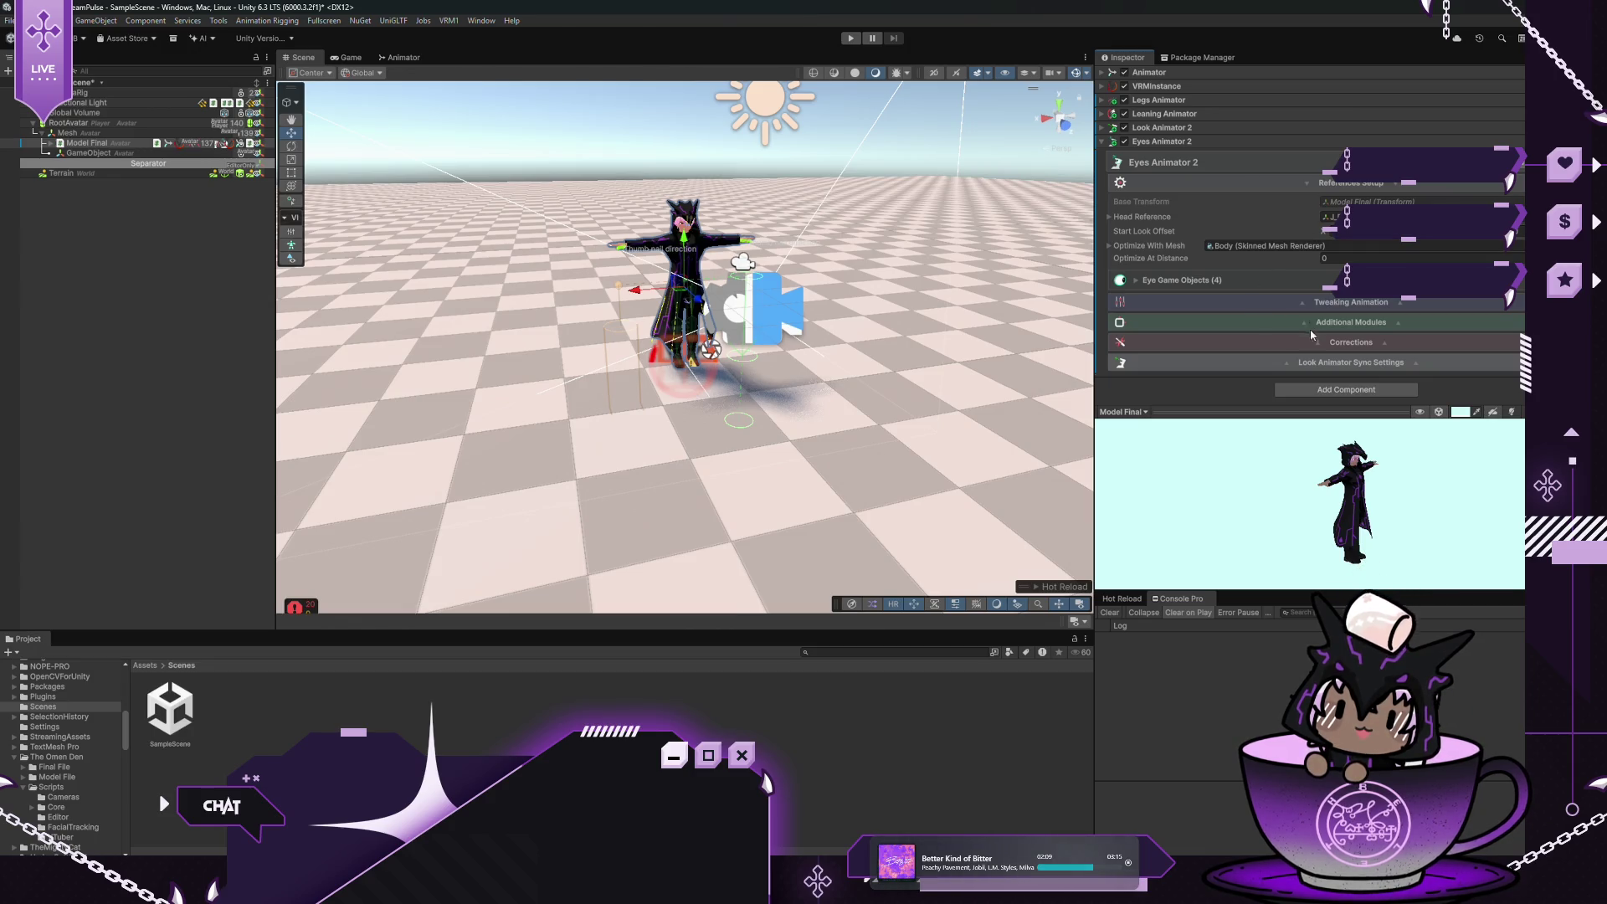
pyautogui.click(1295, 365)
pyautogui.scroll(-2, 1295, 365)
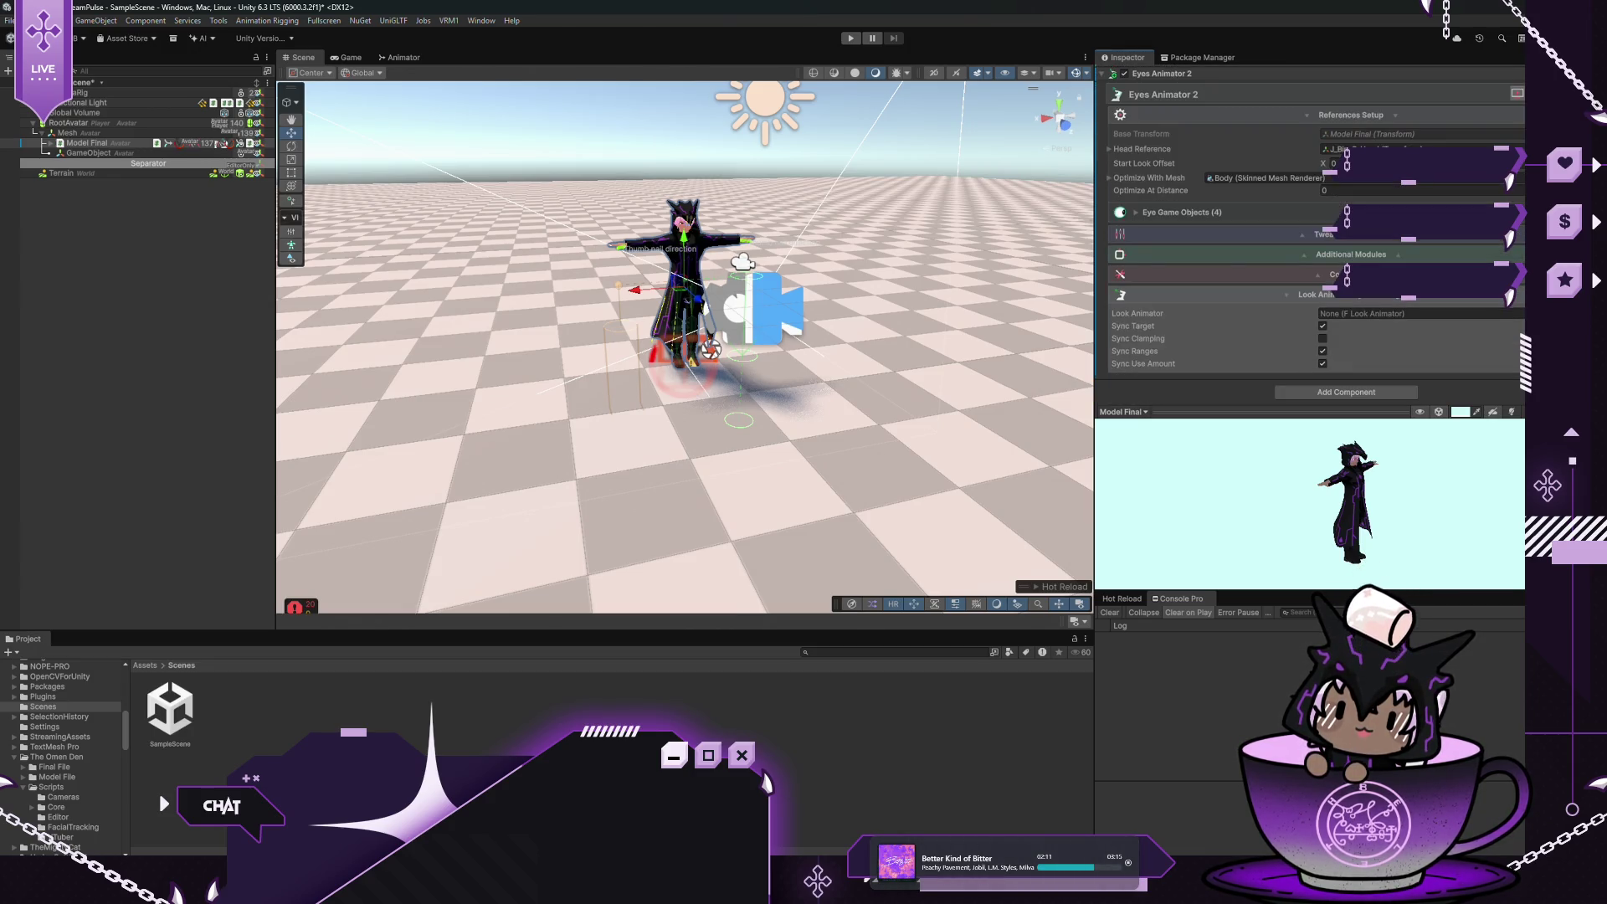
pyautogui.moveTo(87, 143); pyautogui.dragTo(1381, 313)
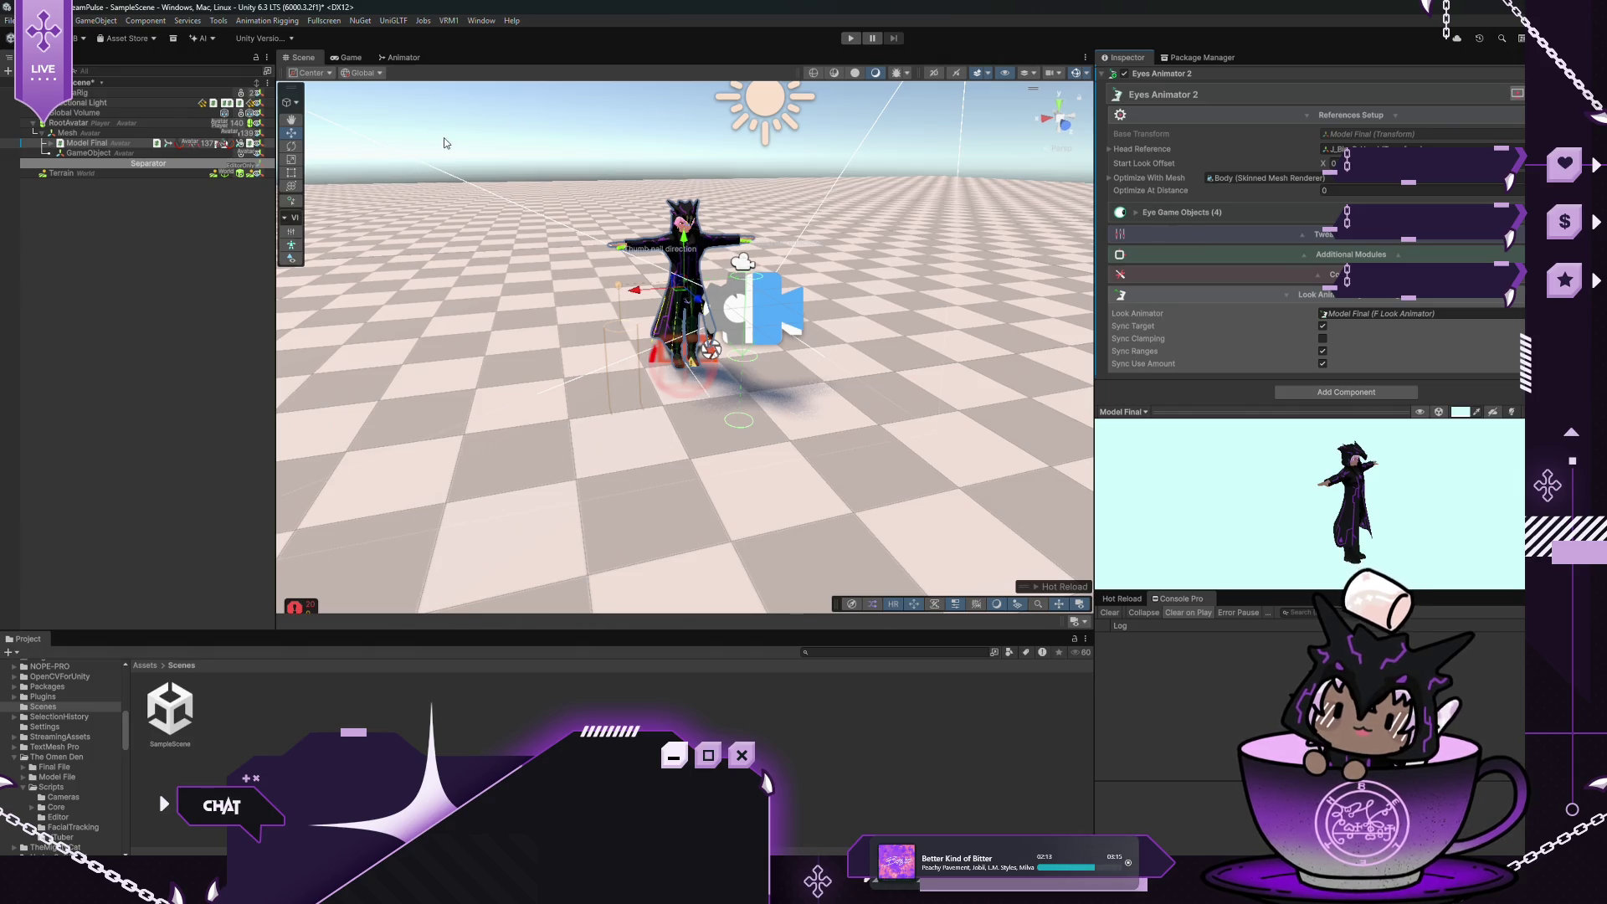
pyautogui.rightClick(79, 194)
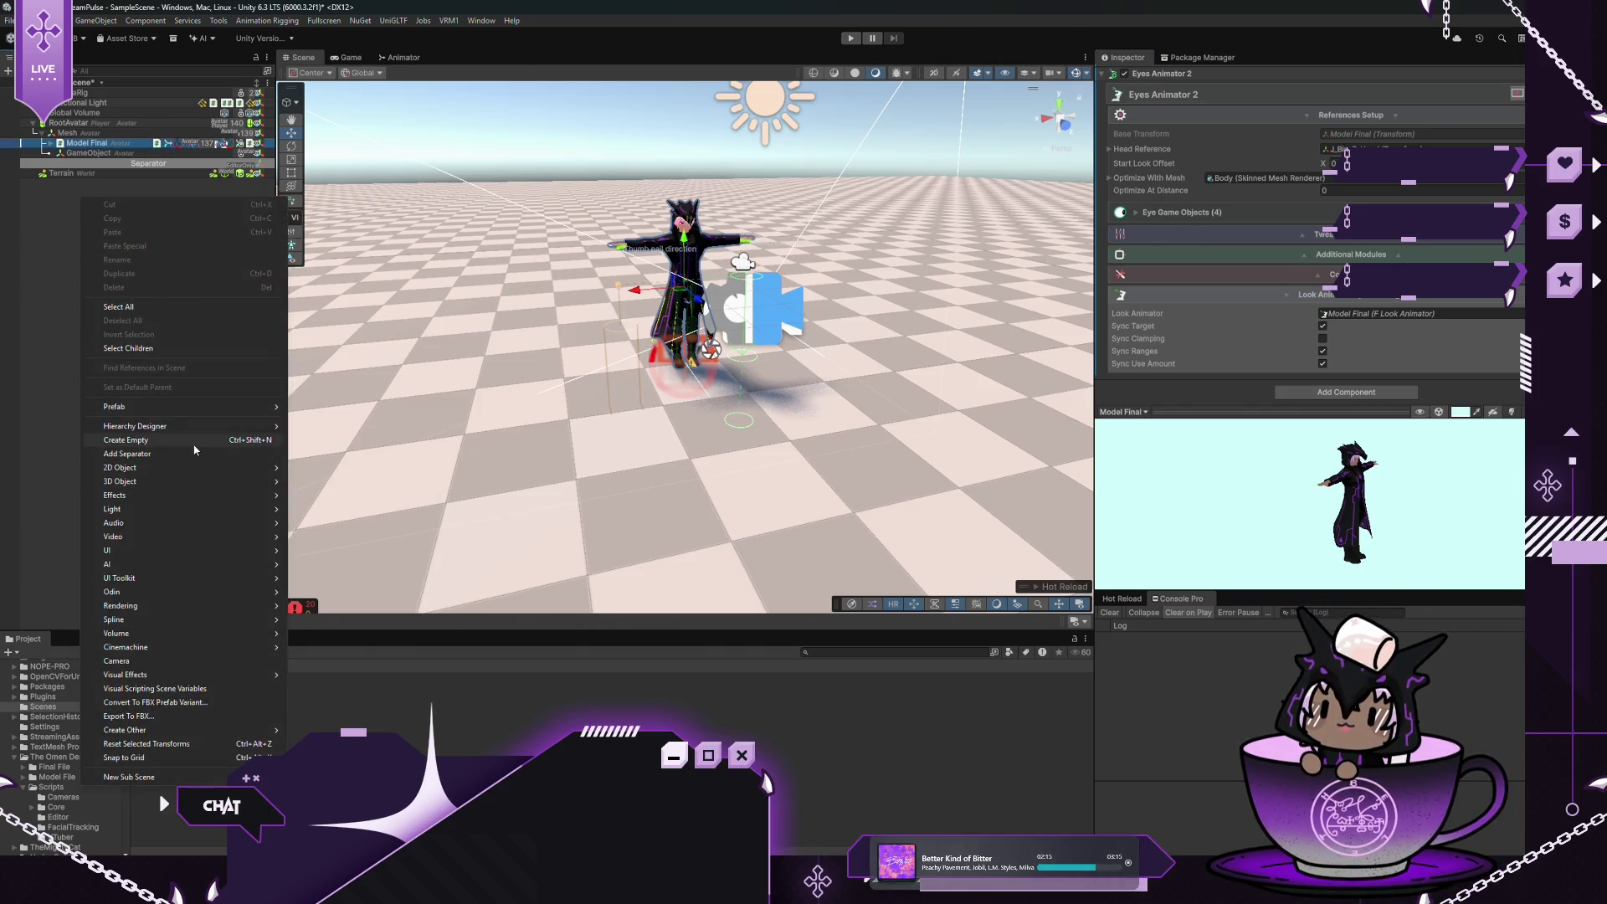
# Create a Sphere in the scene and put it on the World layer
pyautogui.moveTo(225, 484)
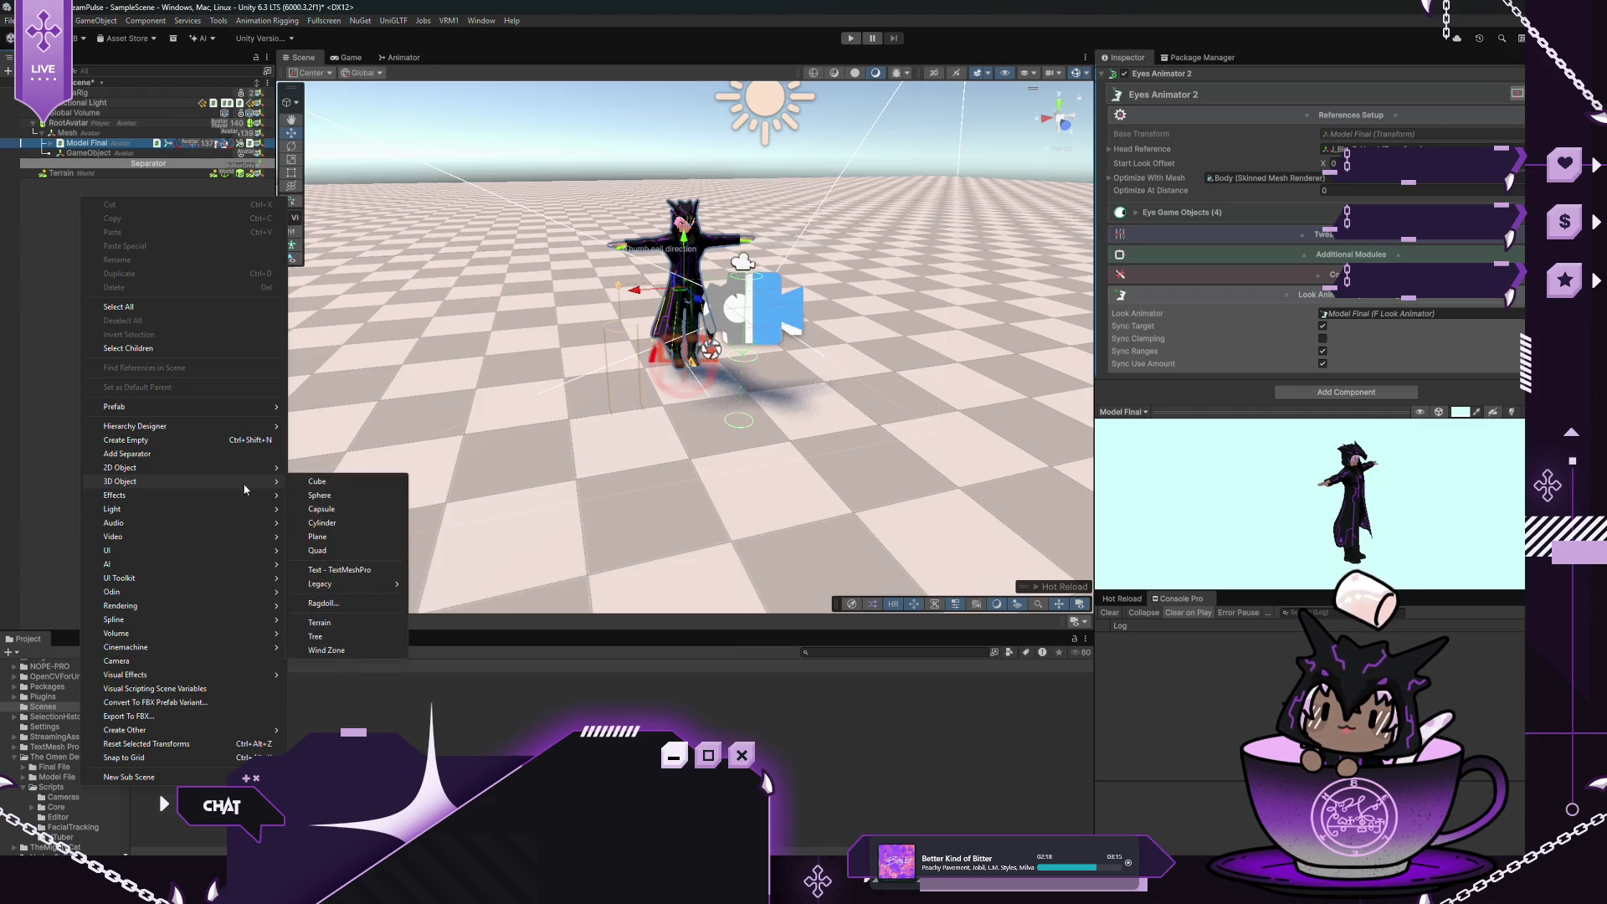
pyautogui.click(361, 498)
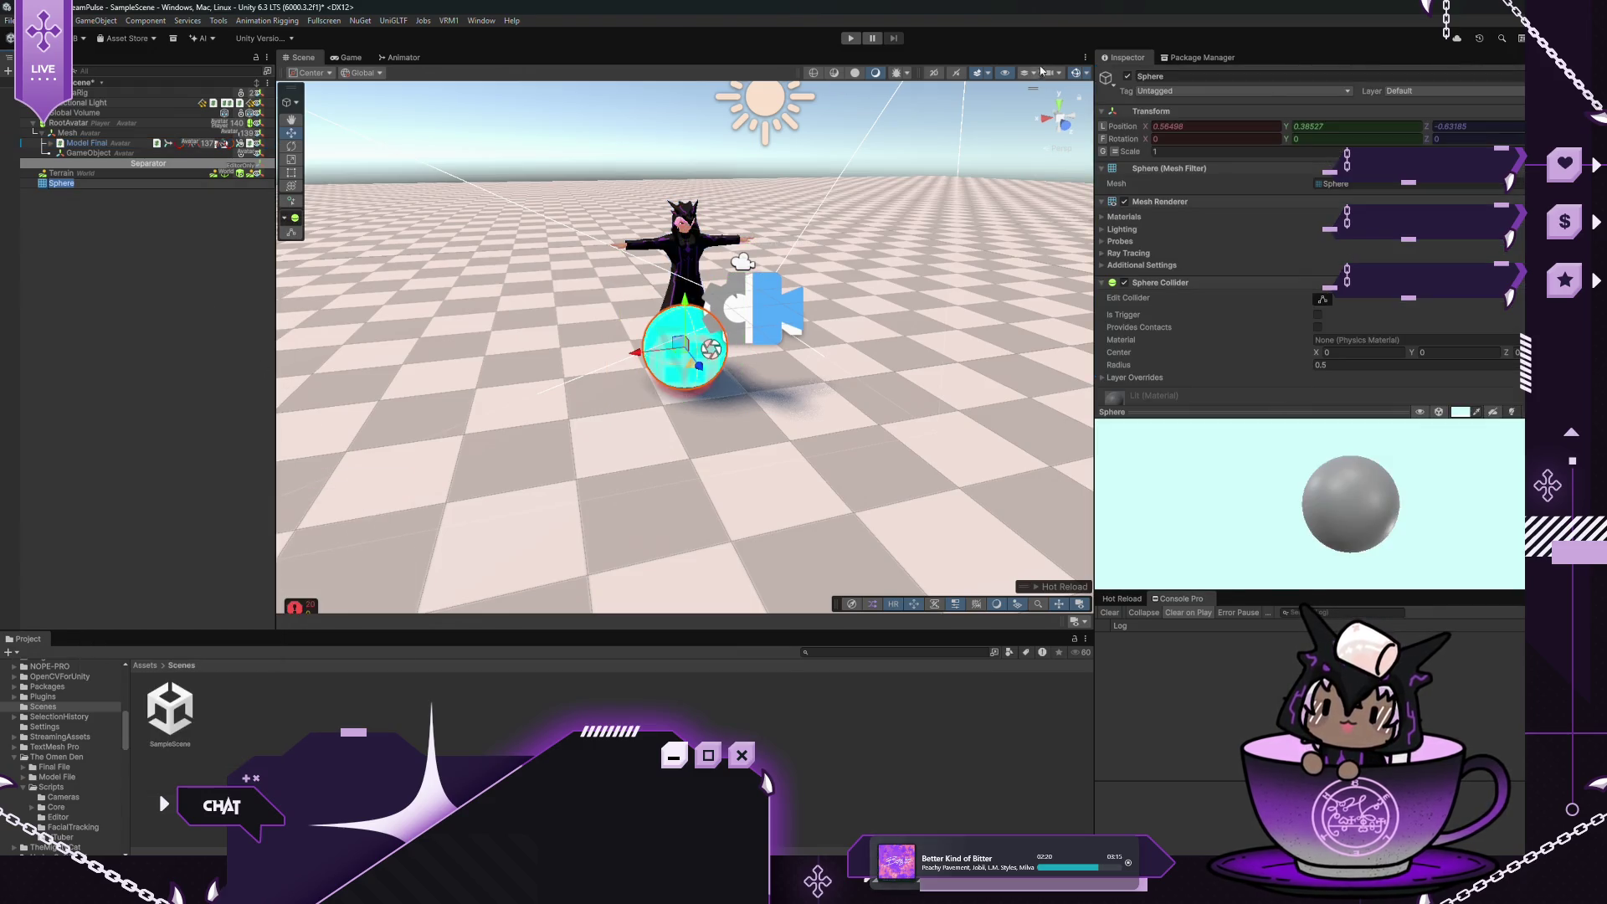
pyautogui.click(1420, 92)
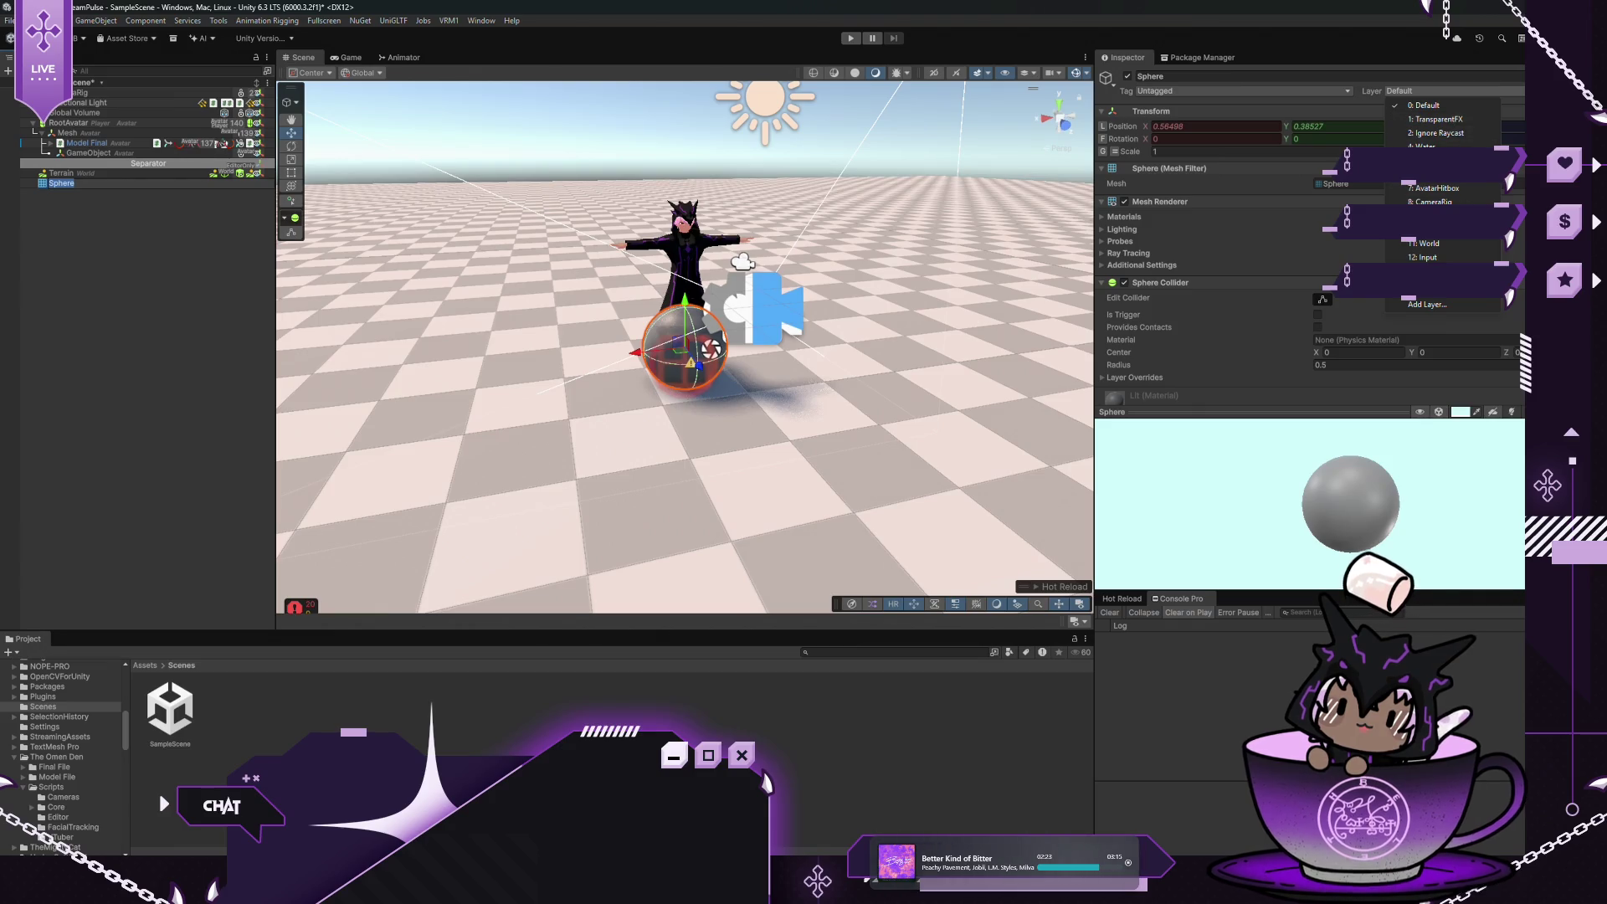
pyautogui.click(1454, 246)
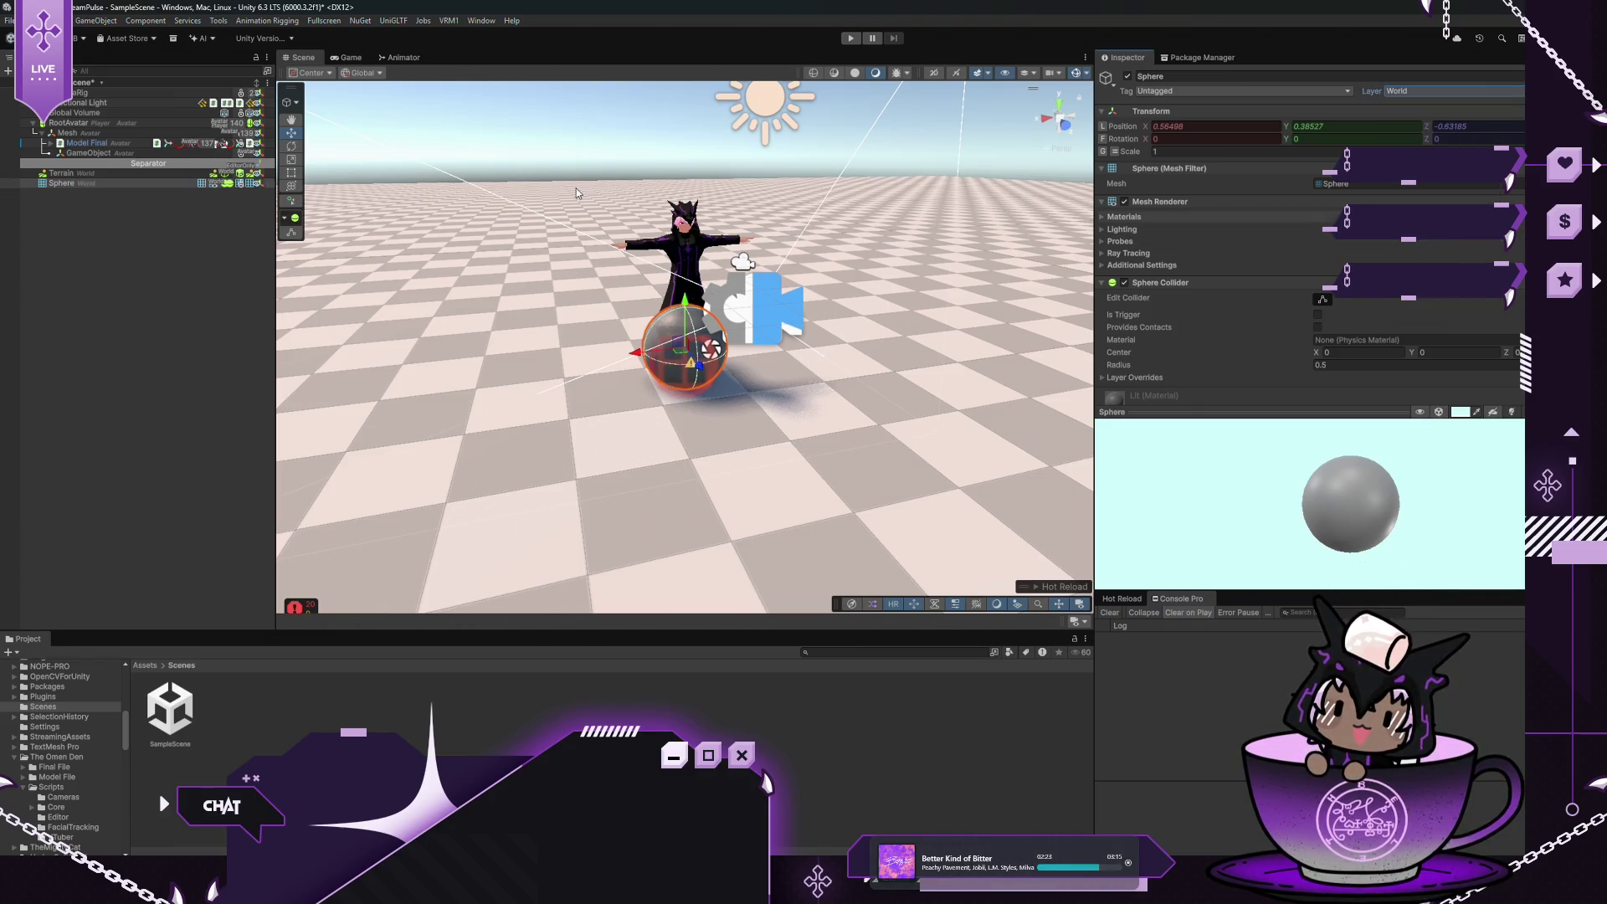
# Position the sphere at -0.99, 2.11, 1.41 and view it from the game camera
pyautogui.click(1292, 126)
pyautogui.write('0.75')
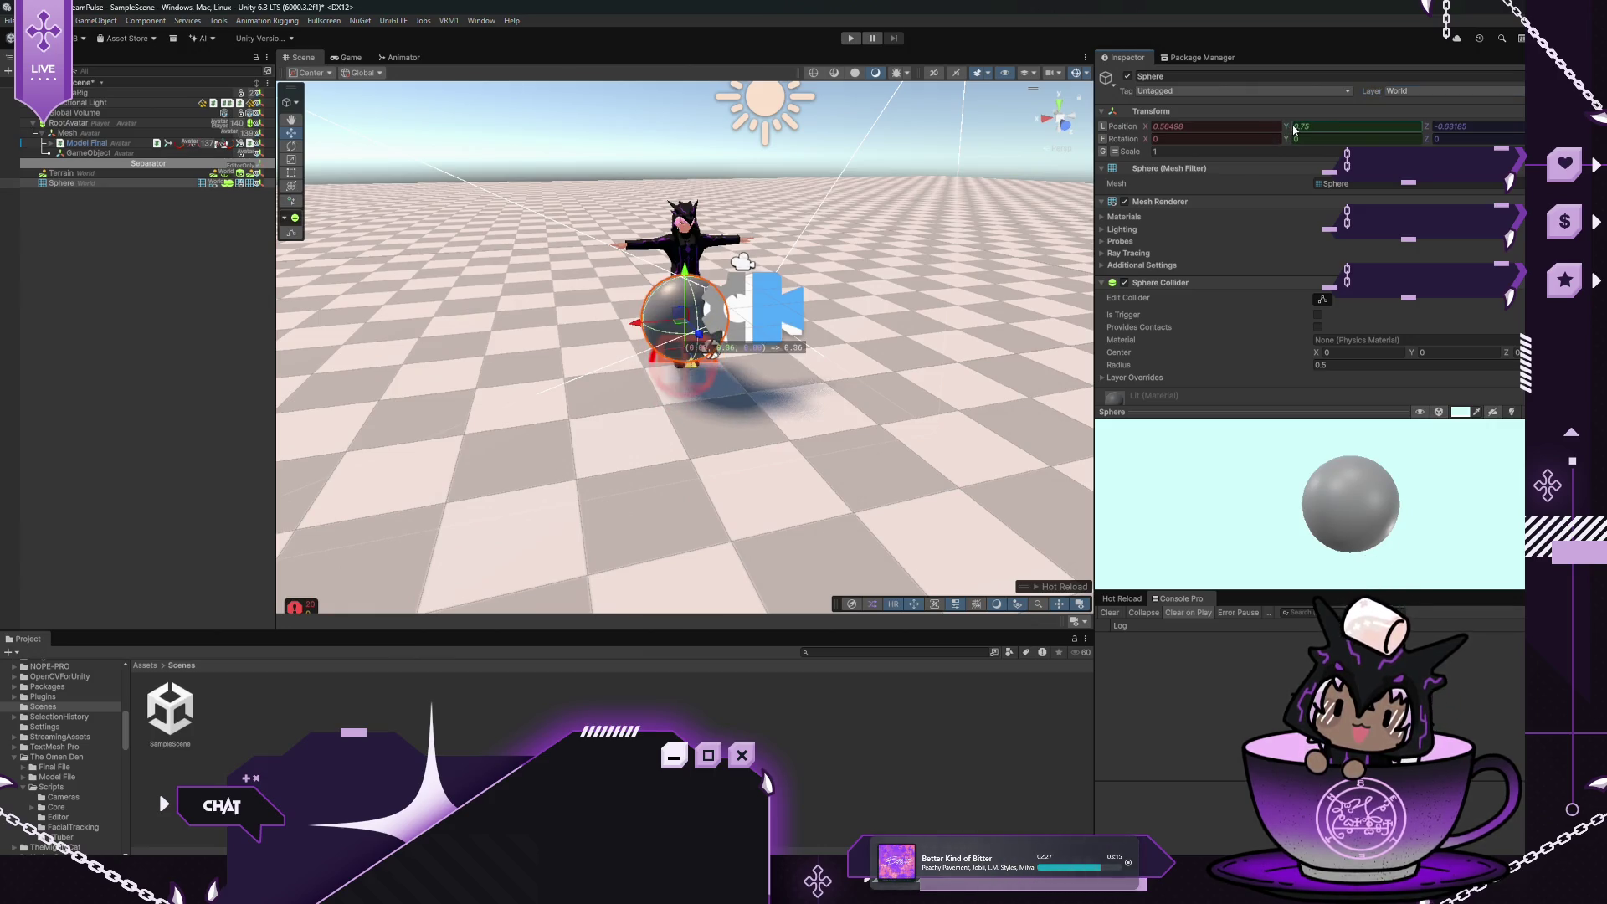
pyautogui.moveTo(1145, 130)
pyautogui.mouseDown()
pyautogui.moveTo(992, 130)
pyautogui.moveTo(1050, 131)
pyautogui.moveTo(1014, 131)
pyautogui.mouseUp()
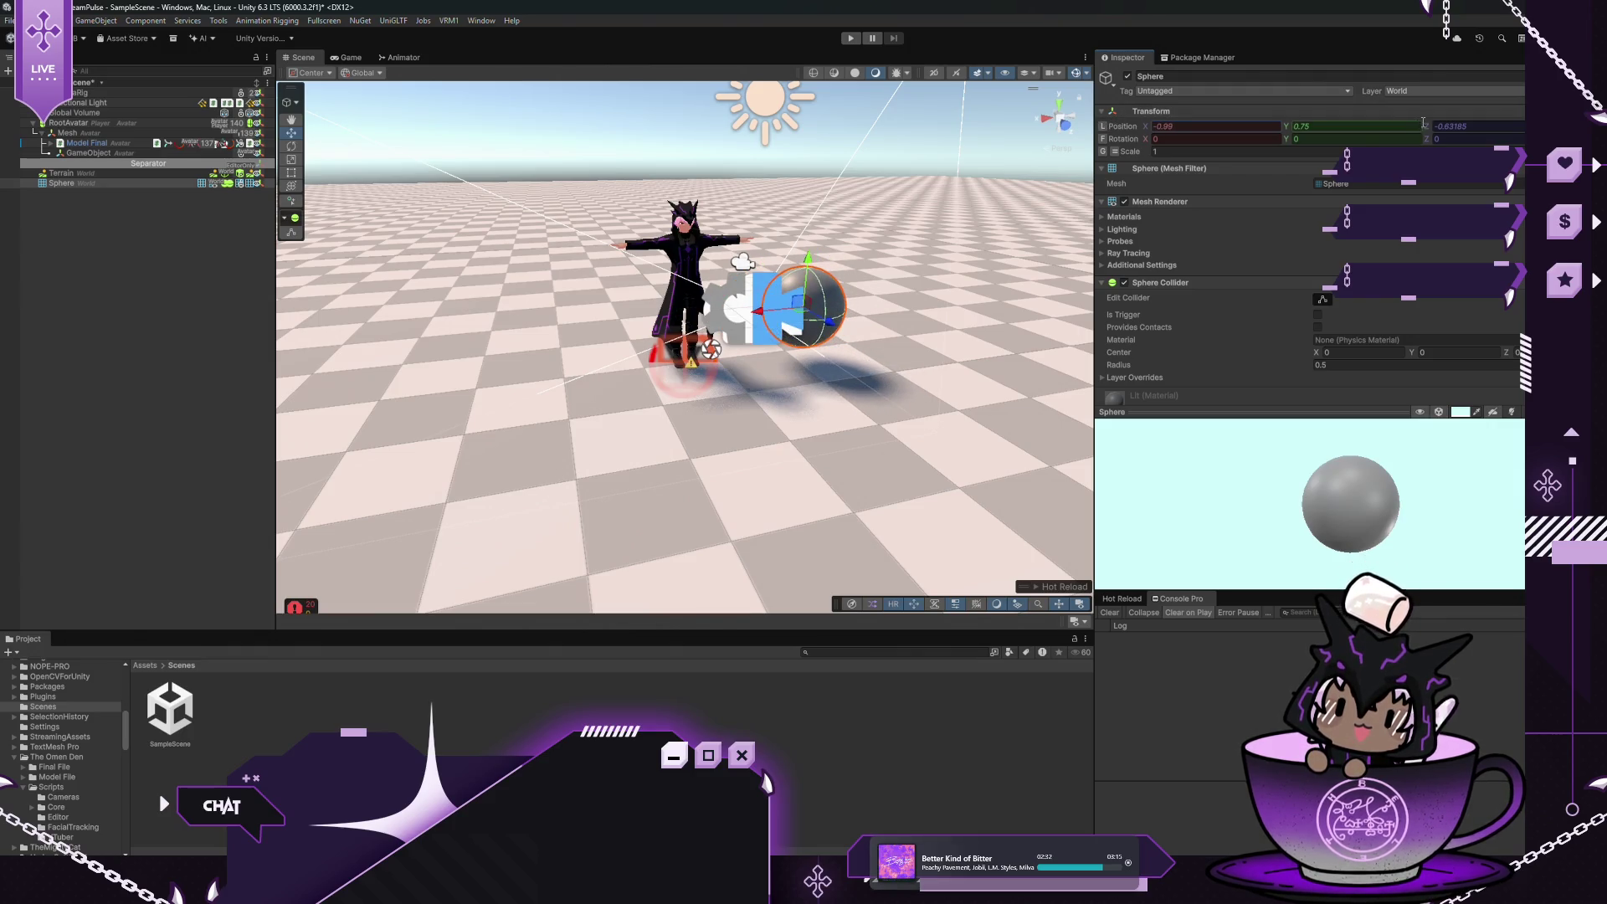
pyautogui.click(1450, 126)
pyautogui.write('0')
pyautogui.write('1.41')
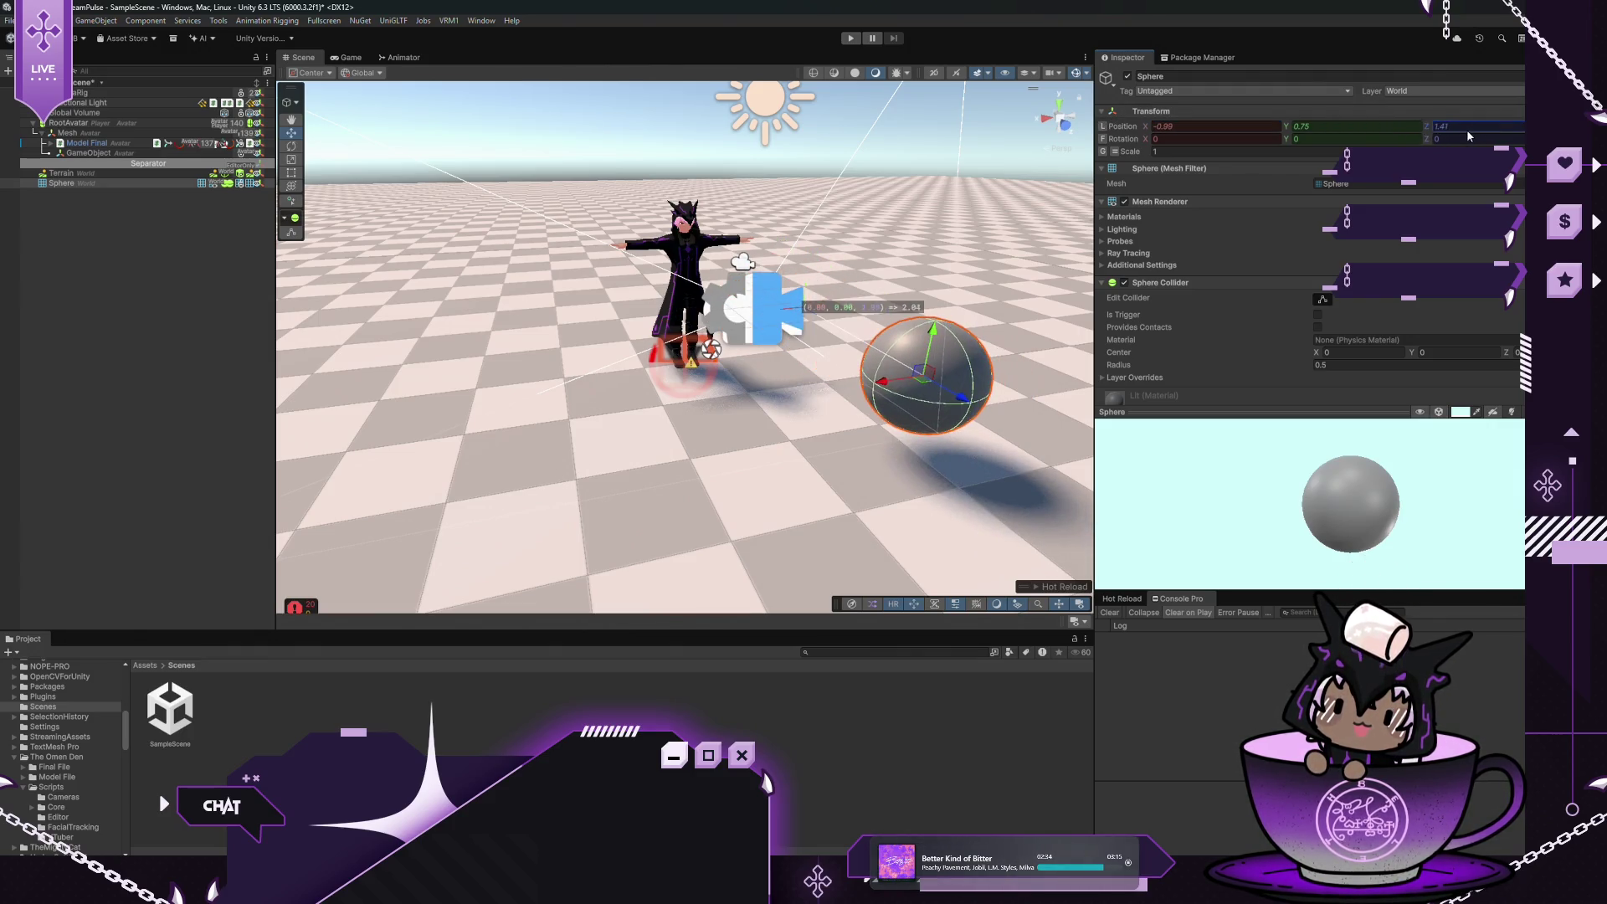
pyautogui.click(1311, 125)
pyautogui.write('1.062.11')
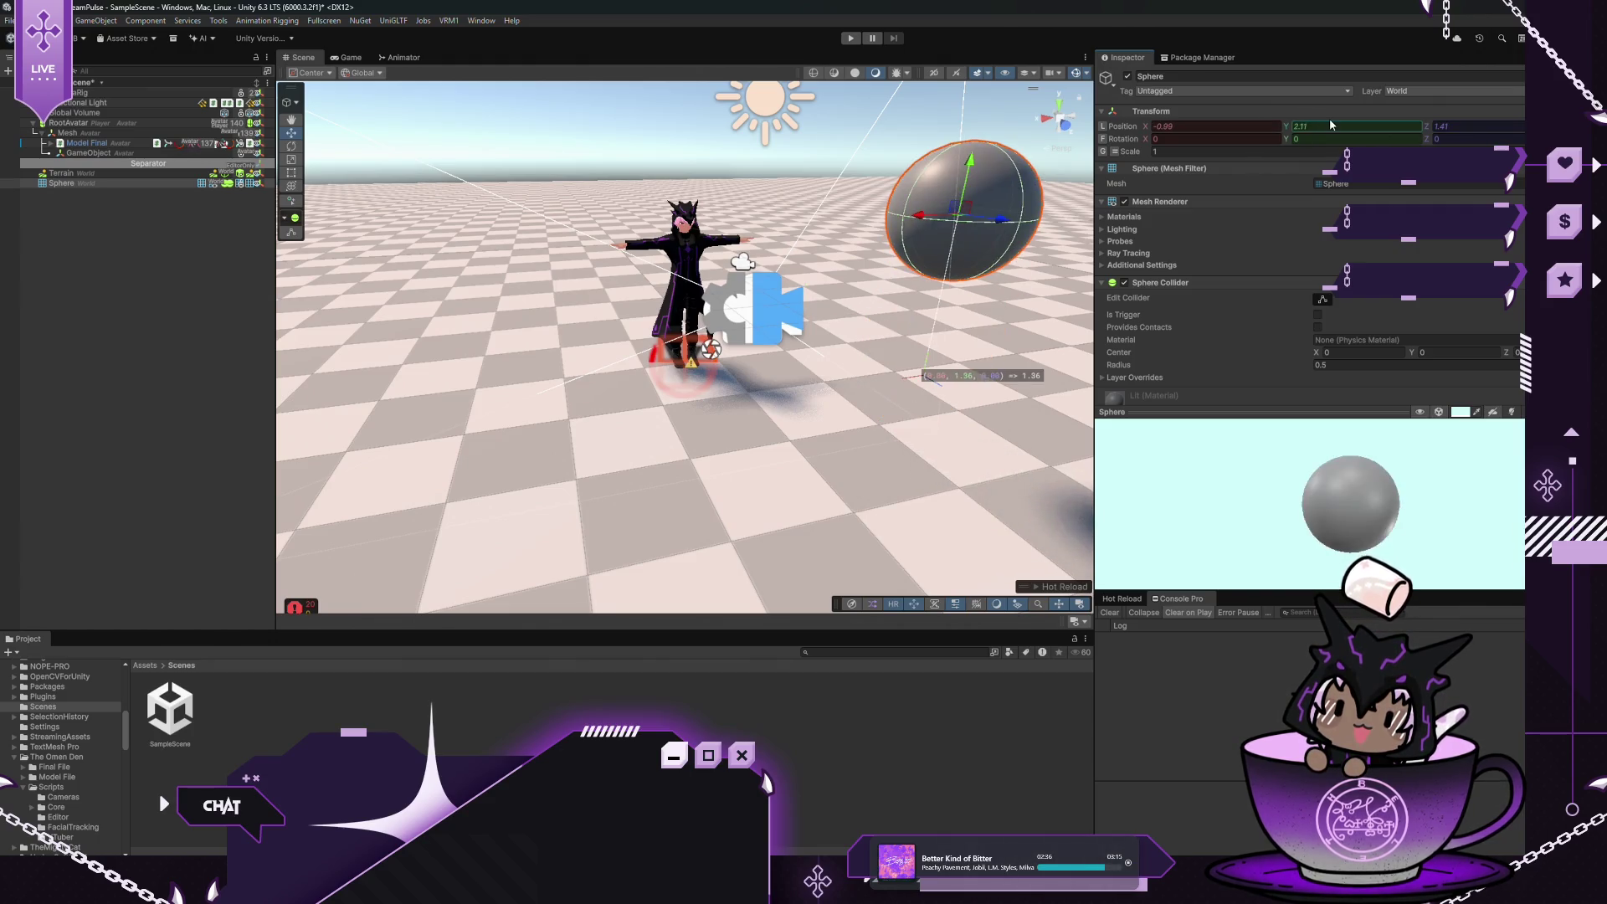
pyautogui.click(352, 59)
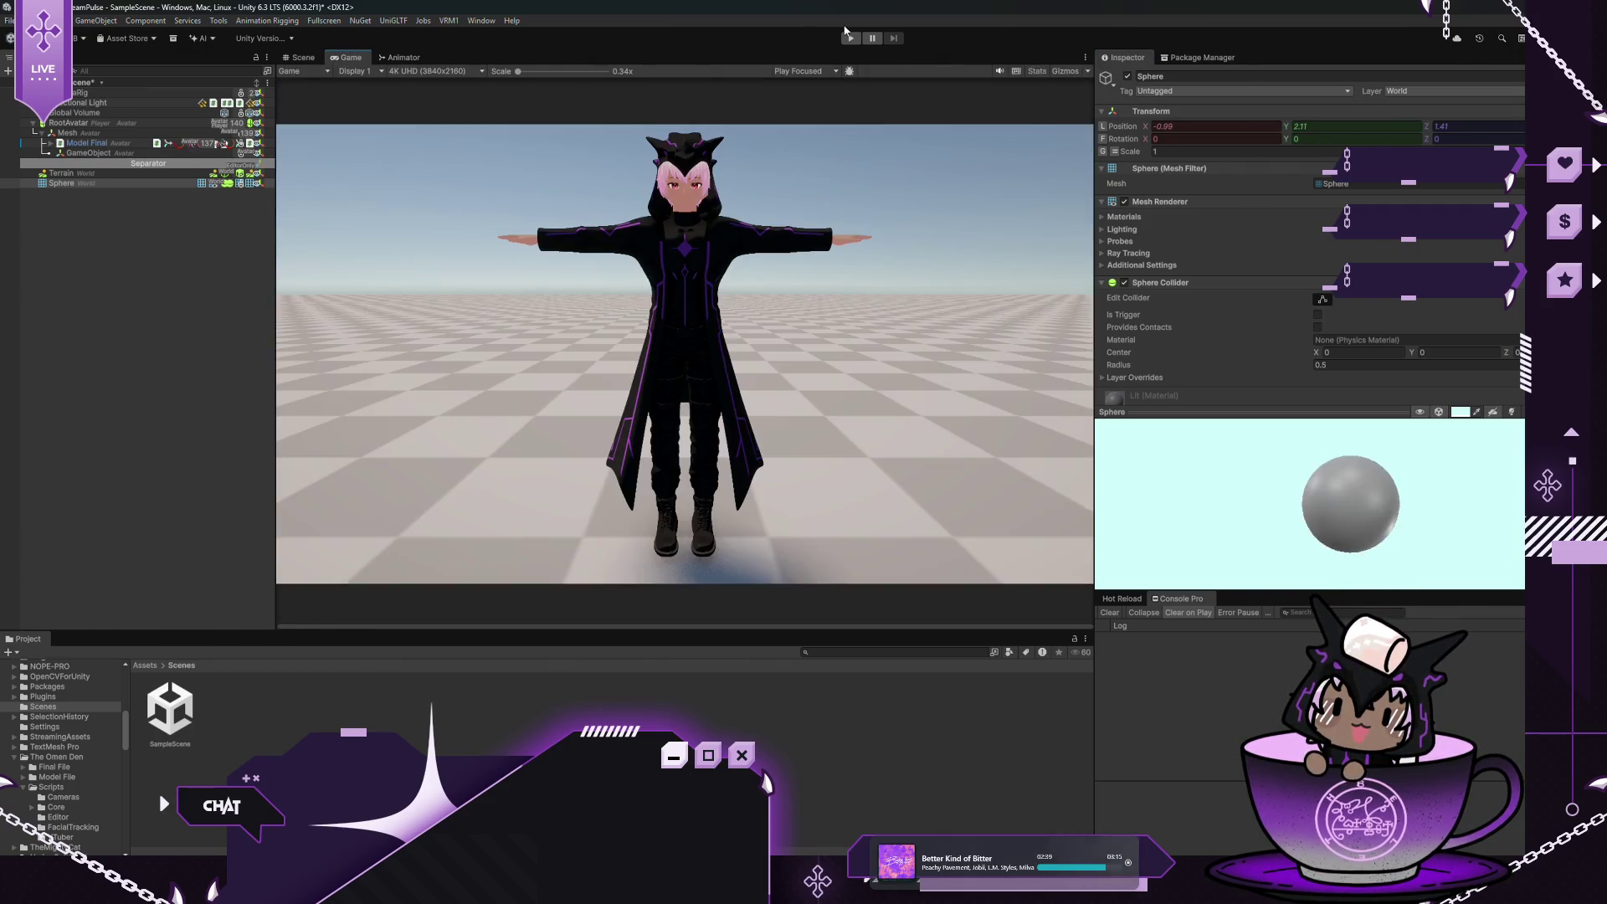
pyautogui.click(6, 18)
# Save the scene and run a brief Play mode test
pyautogui.click(9, 82)
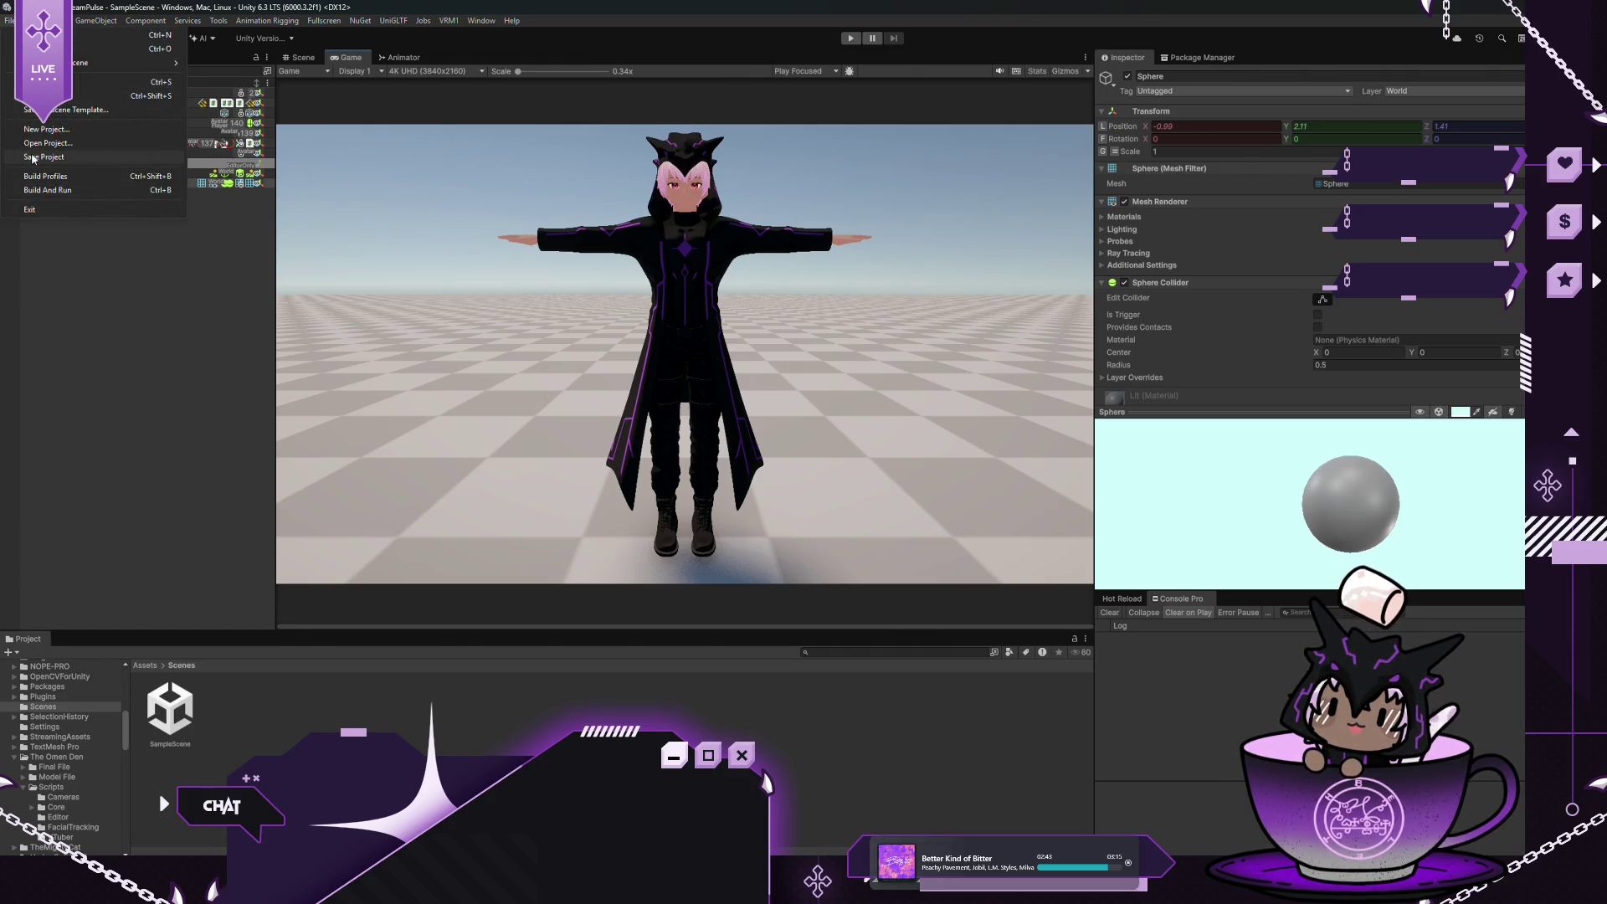
pyautogui.hotkey('ctrl', 'p')
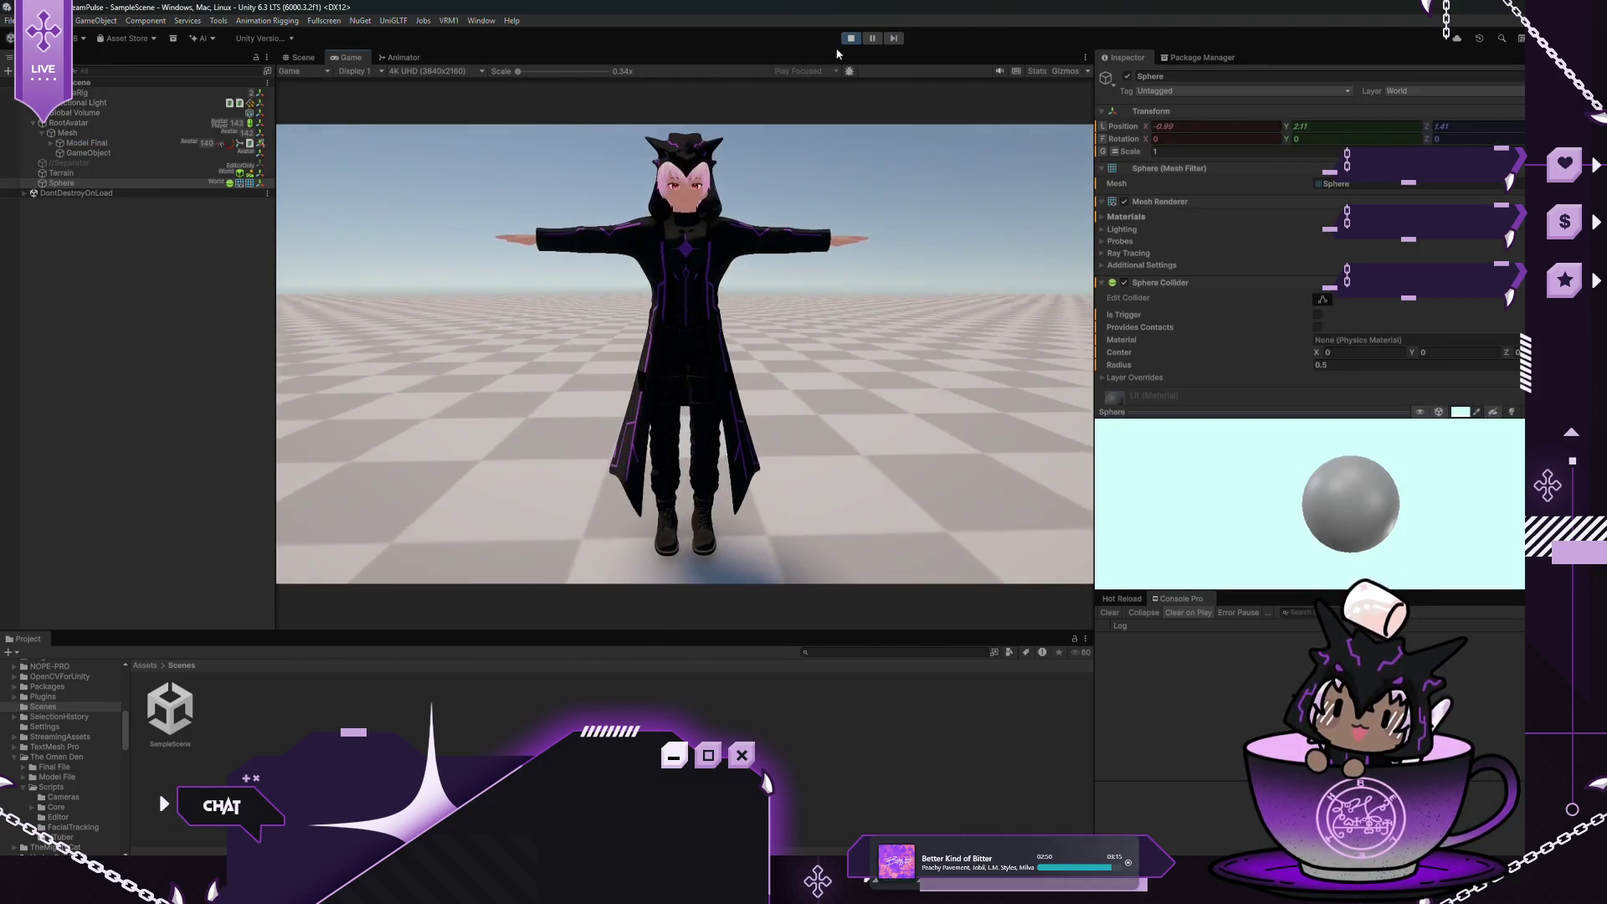
pyautogui.click(846, 39)
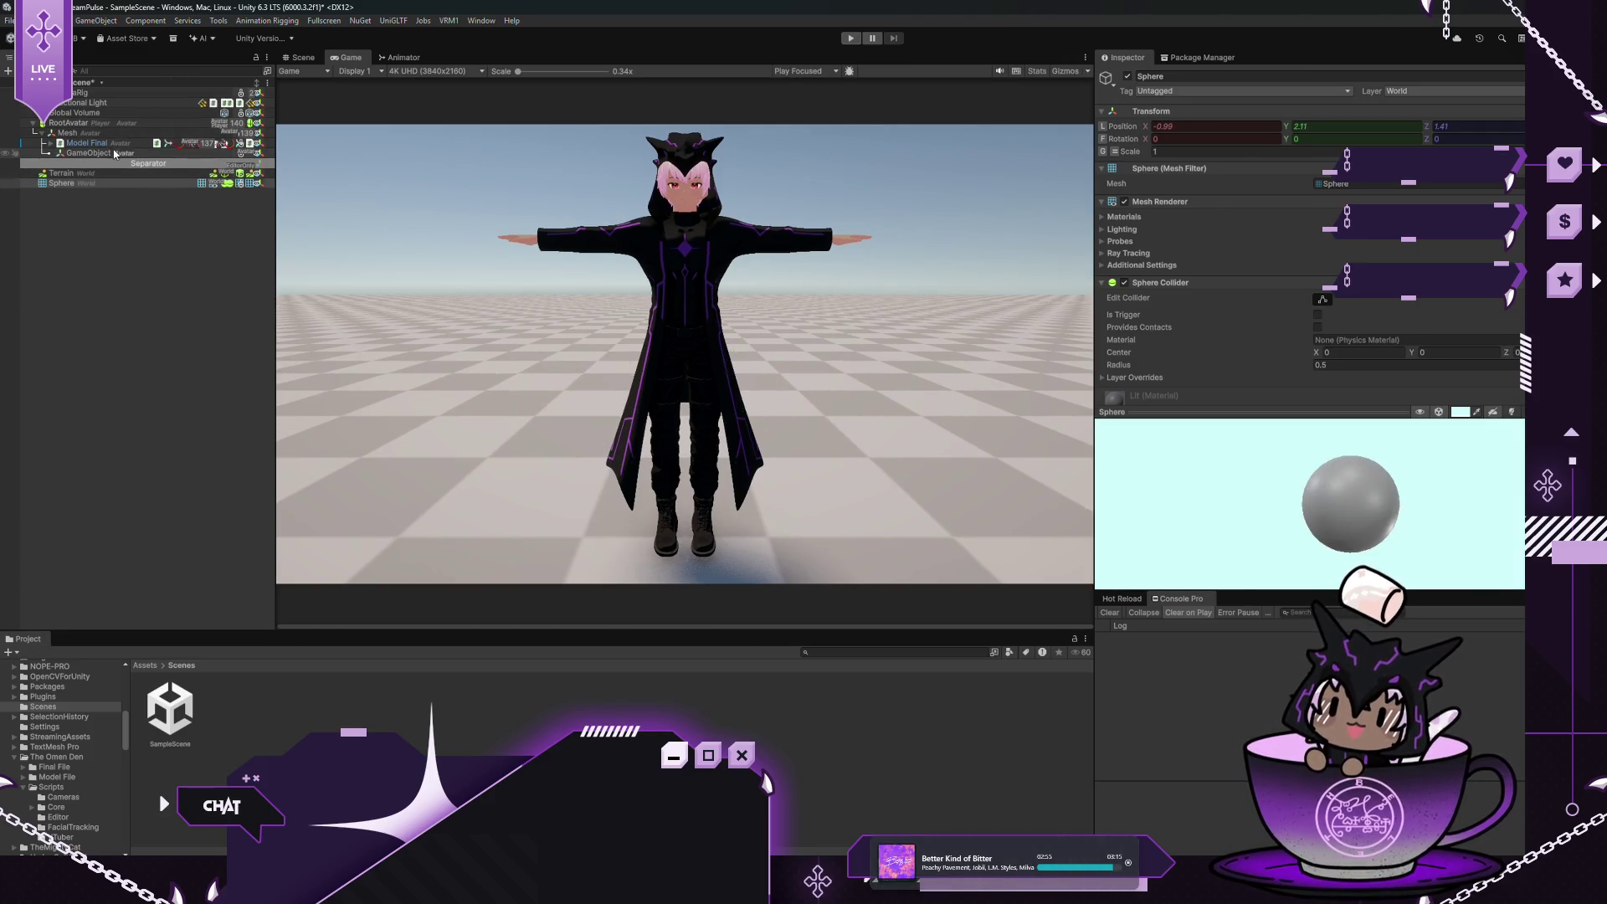
# Select Model Final and expand its Look Animator 2 settings
pyautogui.click(150, 144)
pyautogui.scroll(-5, 1284, 279)
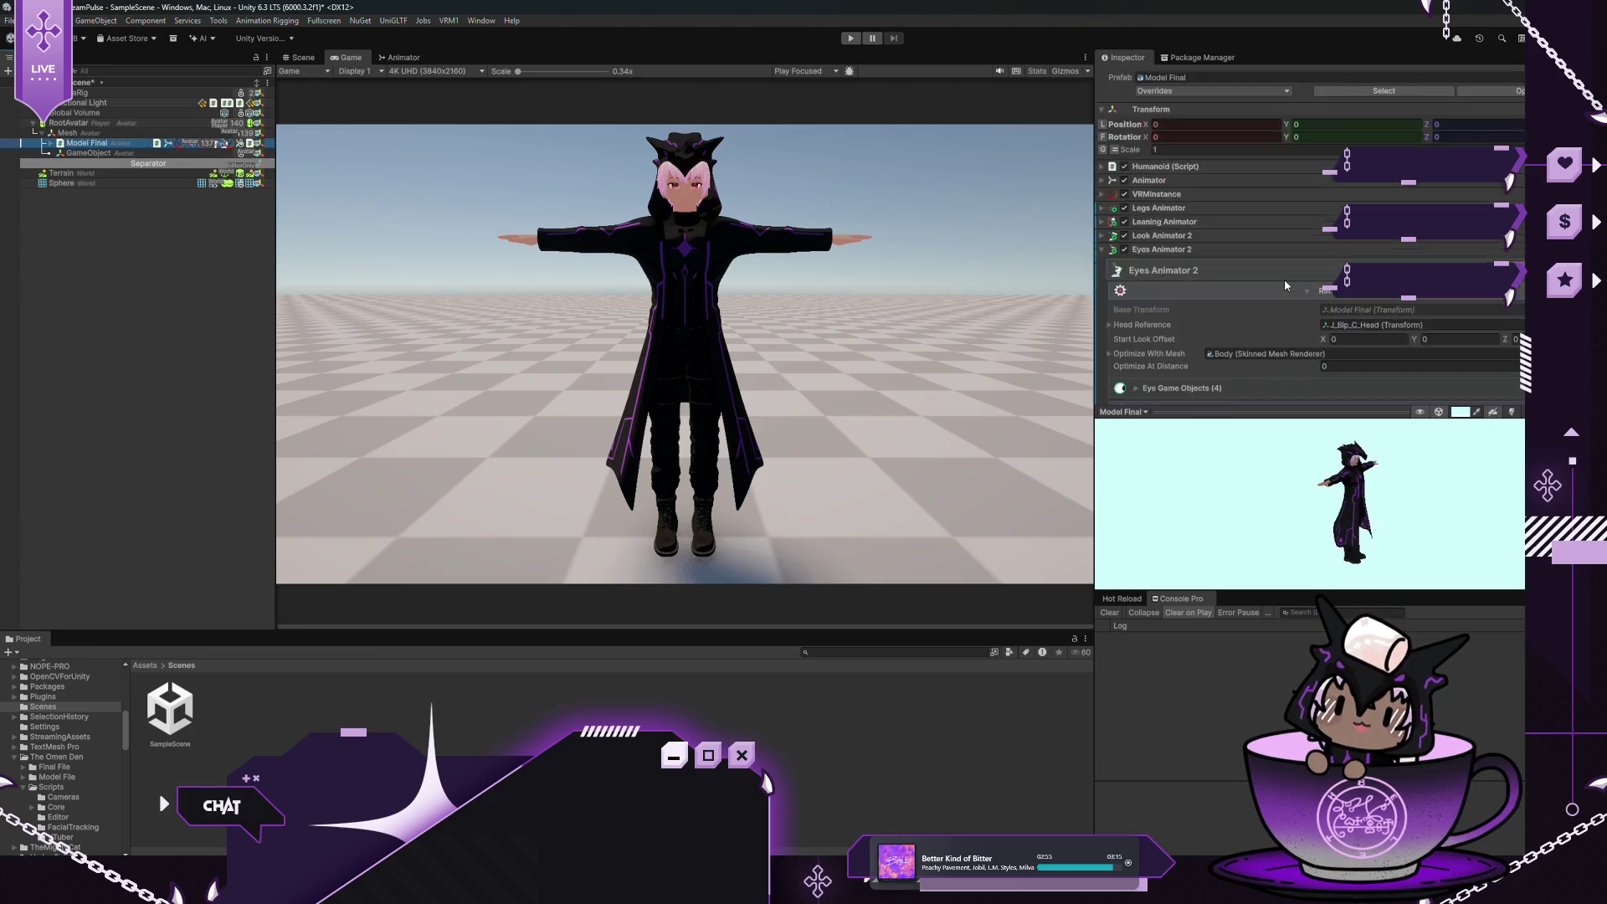
pyautogui.scroll(-1, 1275, 287)
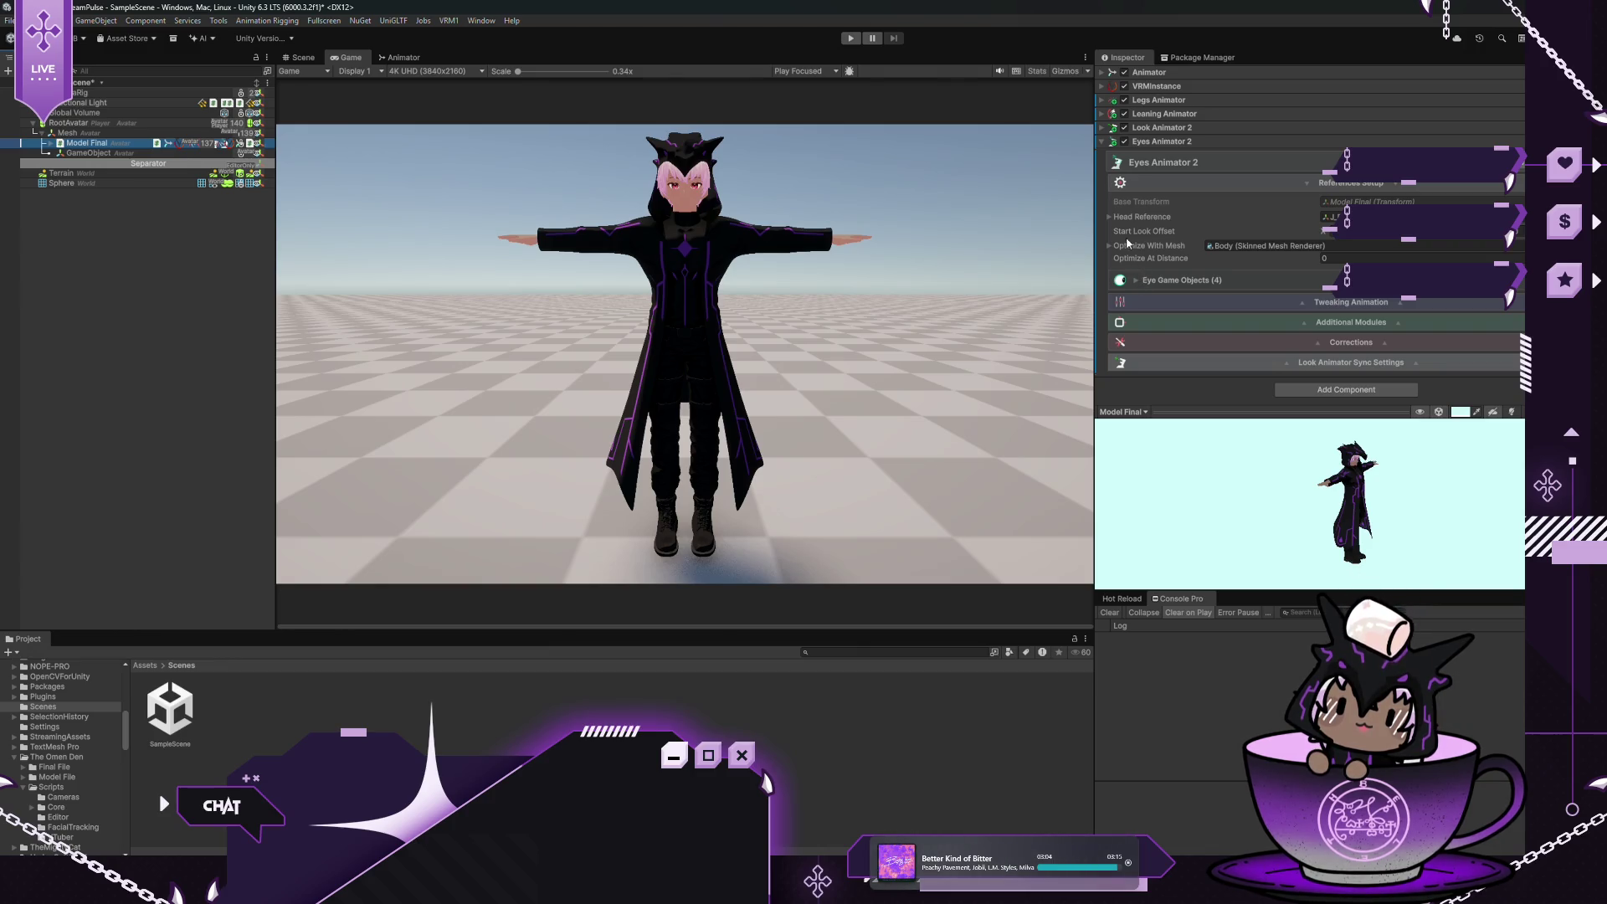
pyautogui.click(1101, 128)
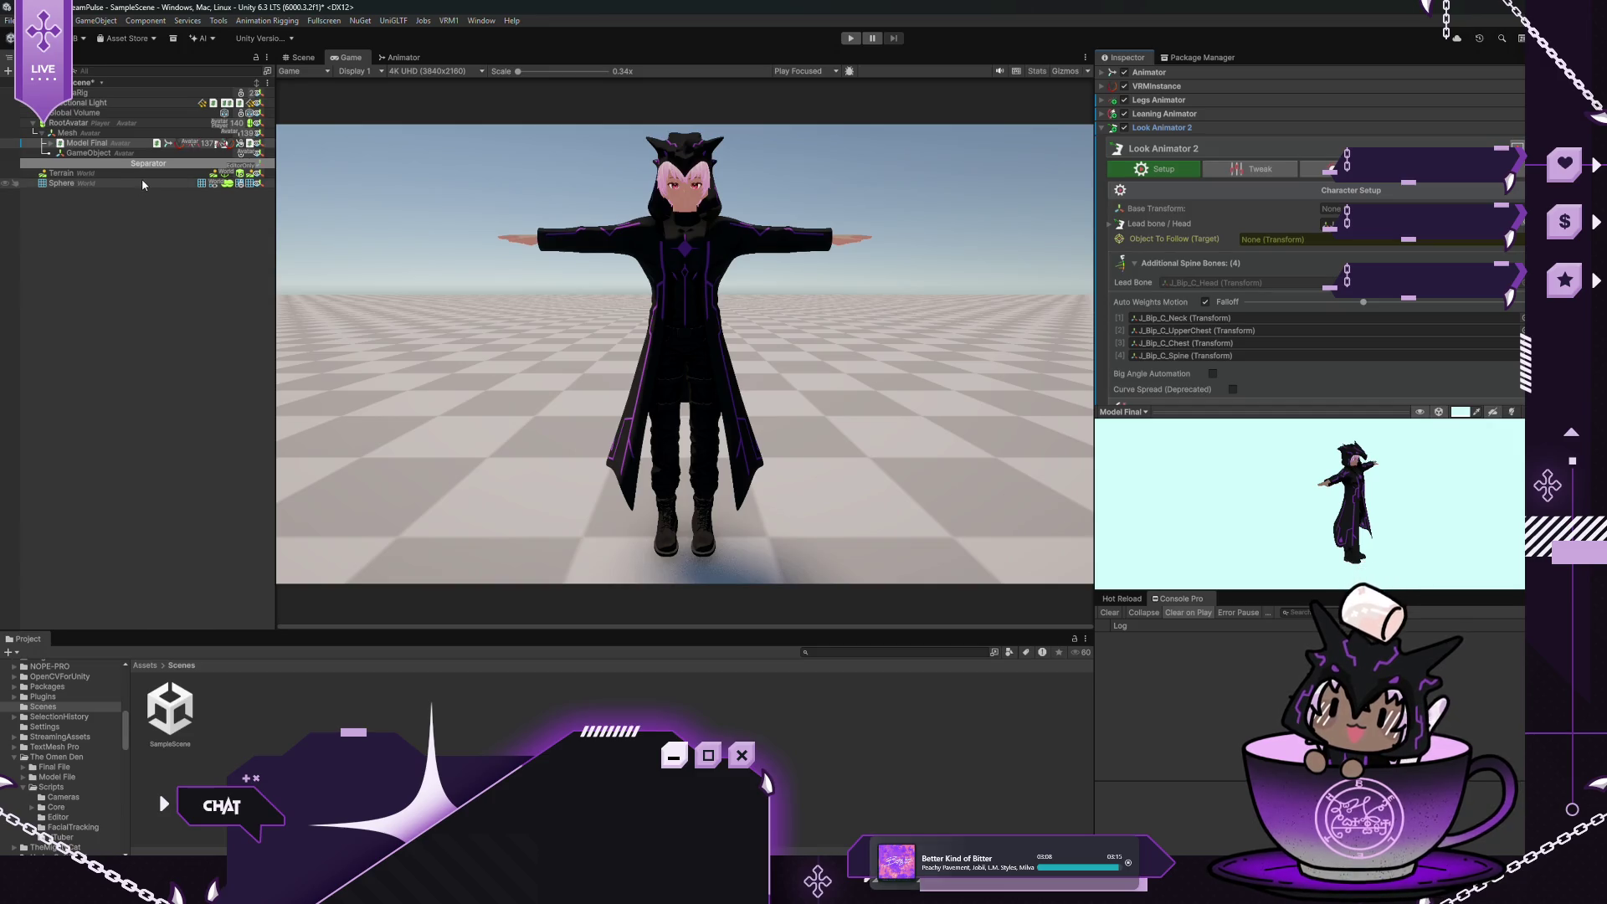
# Set the Sphere as Look Animator 2's Object To Follow and enter Play mode
pyautogui.moveTo(143, 185); pyautogui.dragTo(802, 180)
pyautogui.moveTo(1395, 245); pyautogui.dragTo(1362, 241)
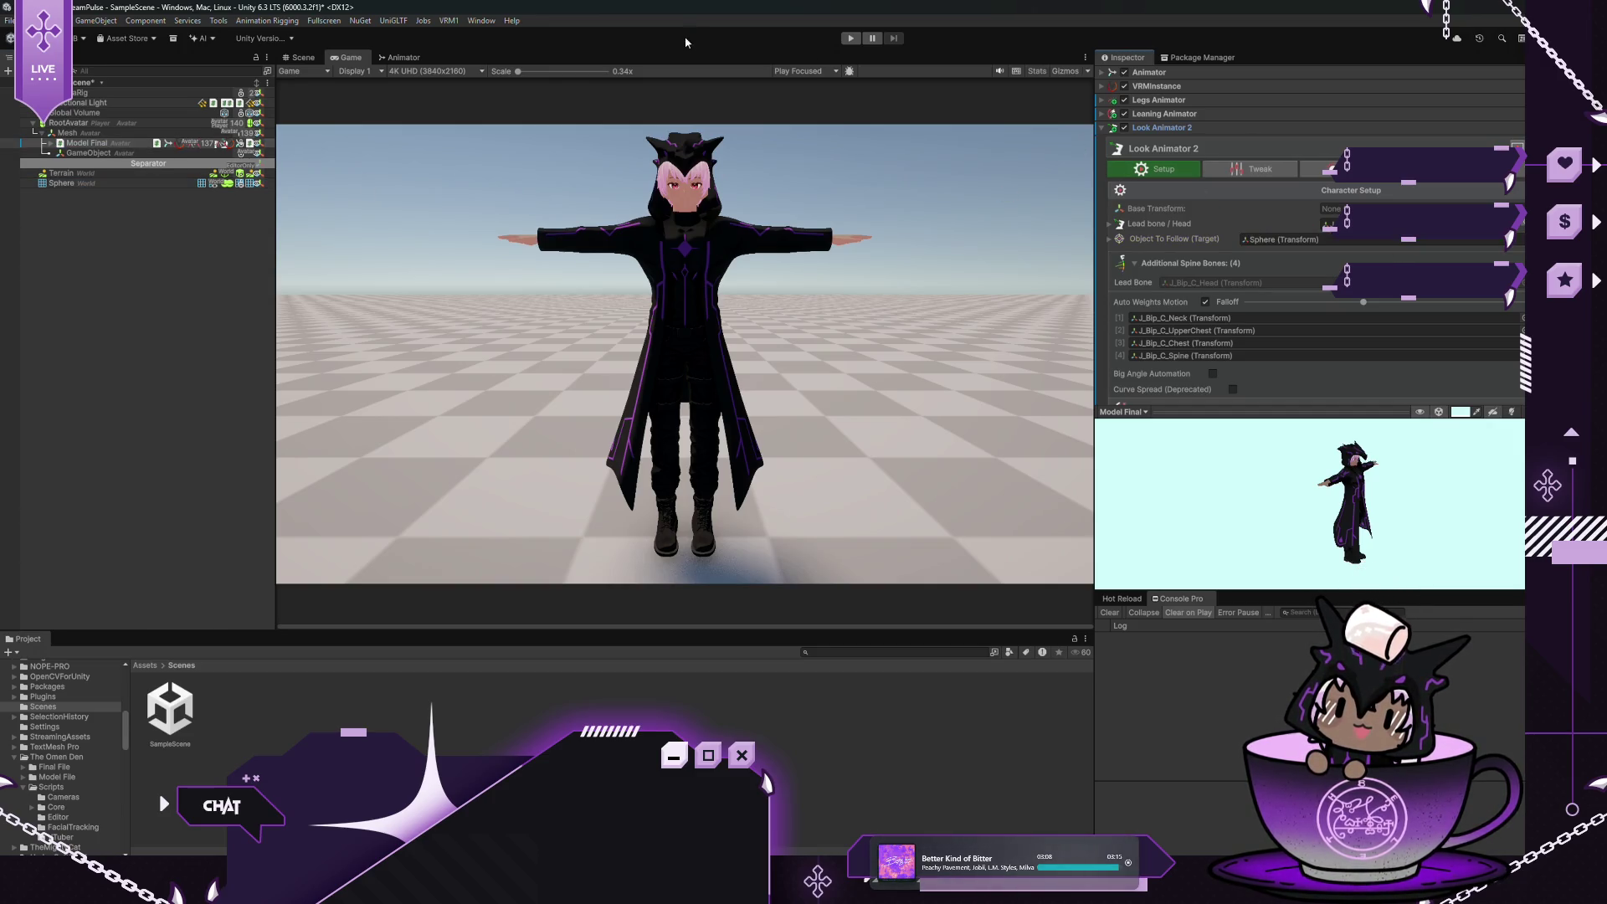
pyautogui.click(851, 38)
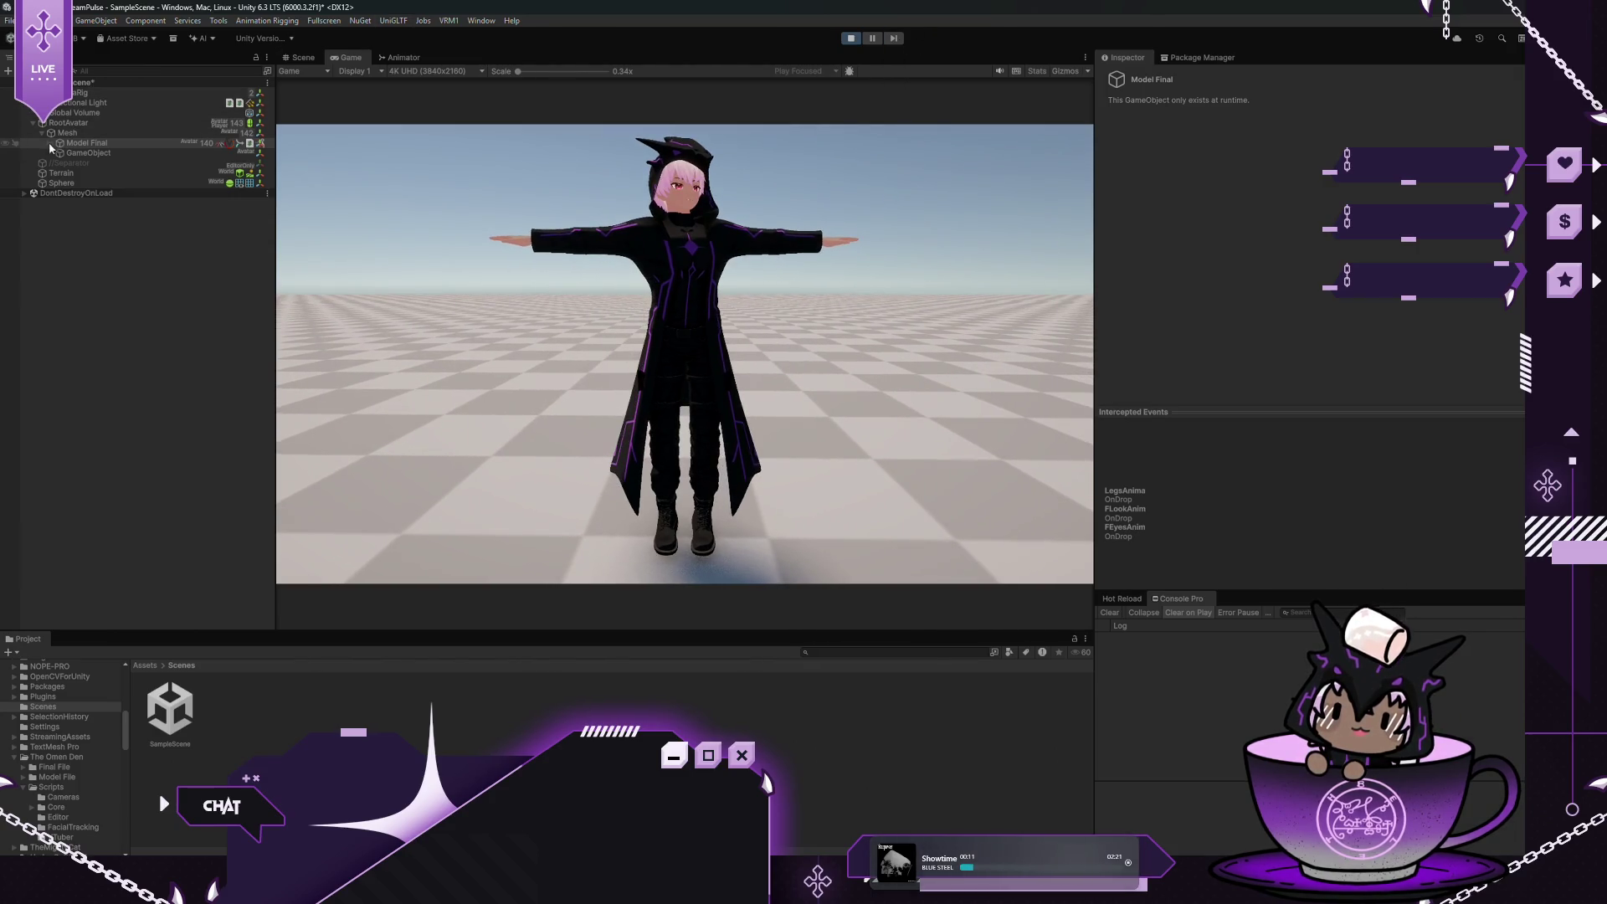
# Move the sphere along its X, Y and Z positions to test head tracking, then stop
pyautogui.click(251, 183)
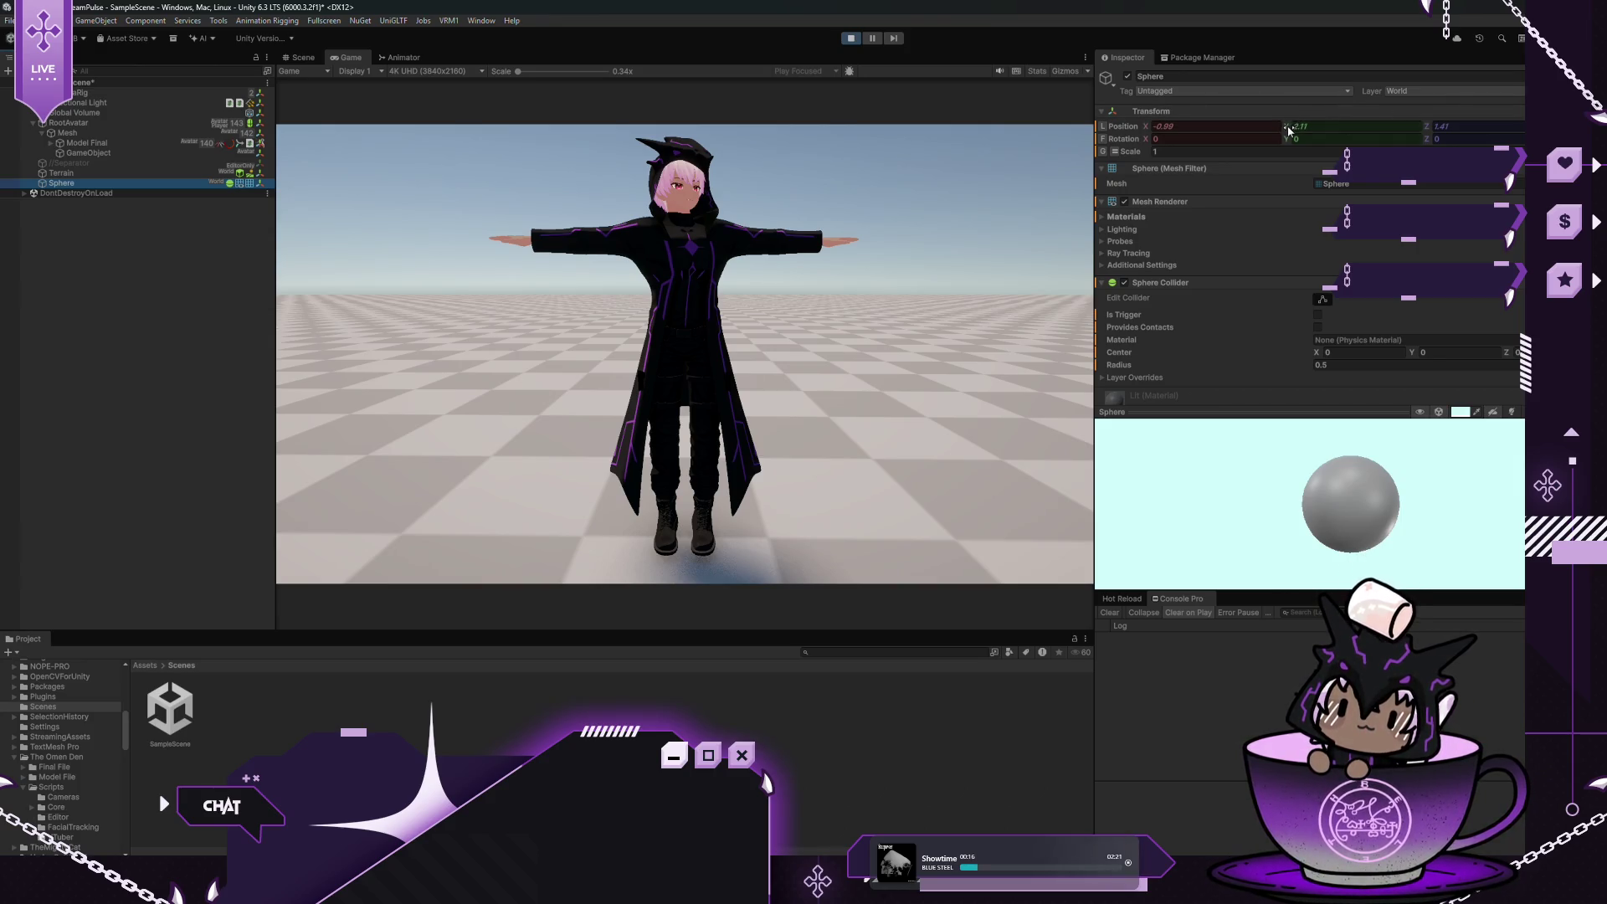
pyautogui.moveTo(1287, 126)
pyautogui.mouseDown()
pyautogui.moveTo(1240, 132)
pyautogui.moveTo(1434, 126)
pyautogui.moveTo(1385, 125)
pyautogui.mouseUp()
pyautogui.moveTo(1147, 134)
pyautogui.mouseDown()
pyautogui.moveTo(1178, 130)
pyautogui.moveTo(1157, 133)
pyautogui.mouseUp()
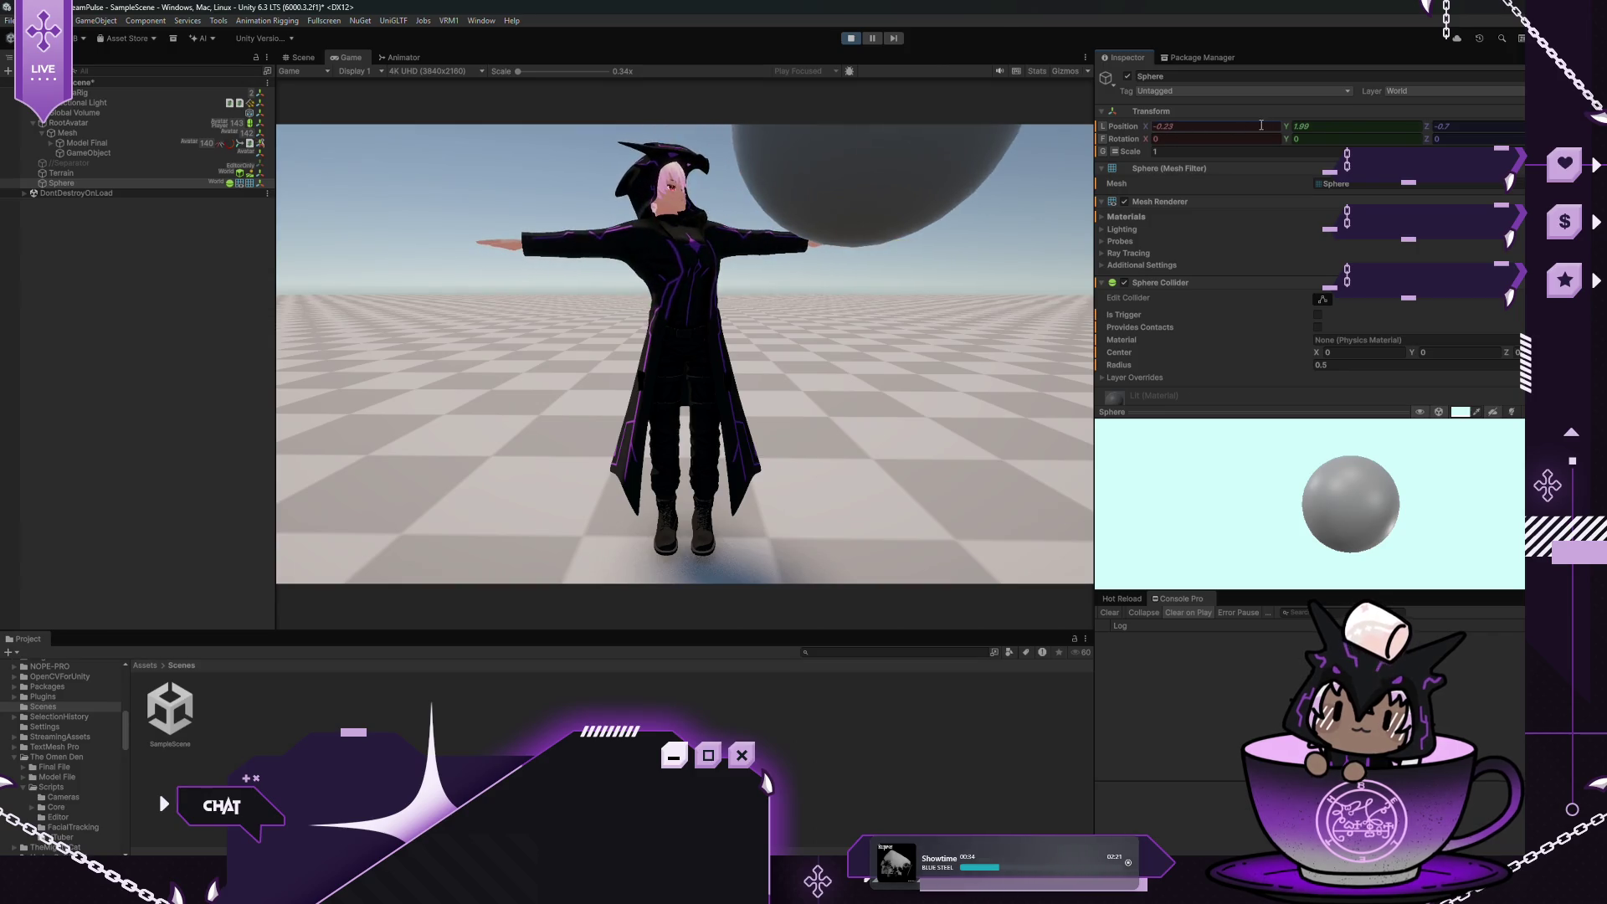
pyautogui.moveTo(1425, 134)
pyautogui.mouseDown()
pyautogui.moveTo(1445, 126)
pyautogui.moveTo(1421, 128)
pyautogui.mouseUp()
pyautogui.click(850, 39)
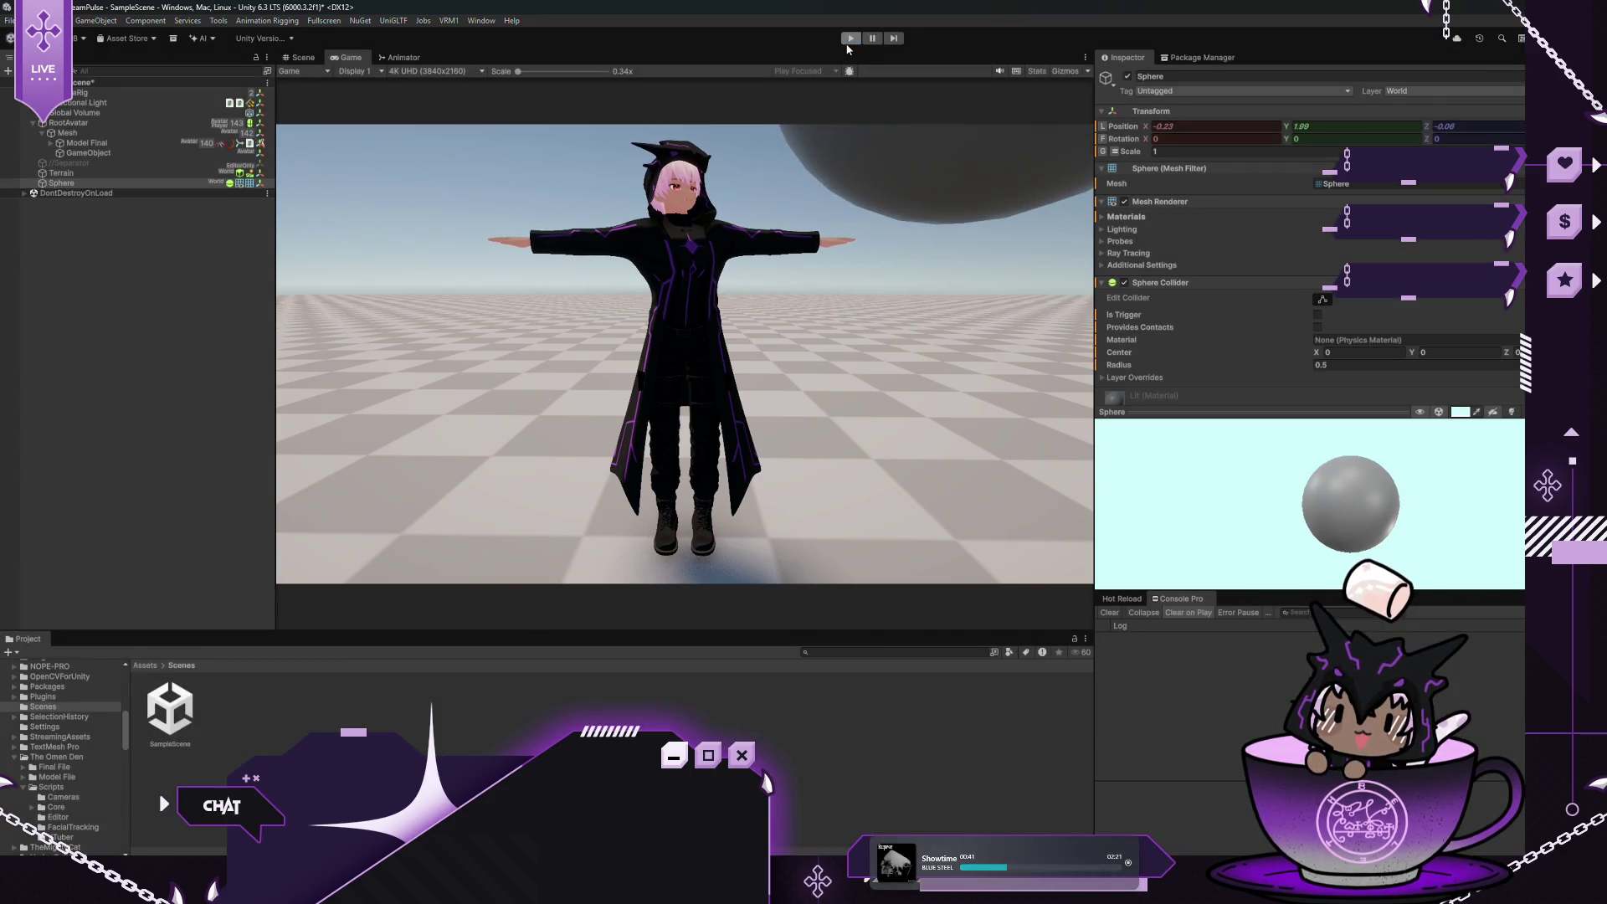
# Select Model Final again and collapse its Look Animator 2 settings
pyautogui.click(88, 144)
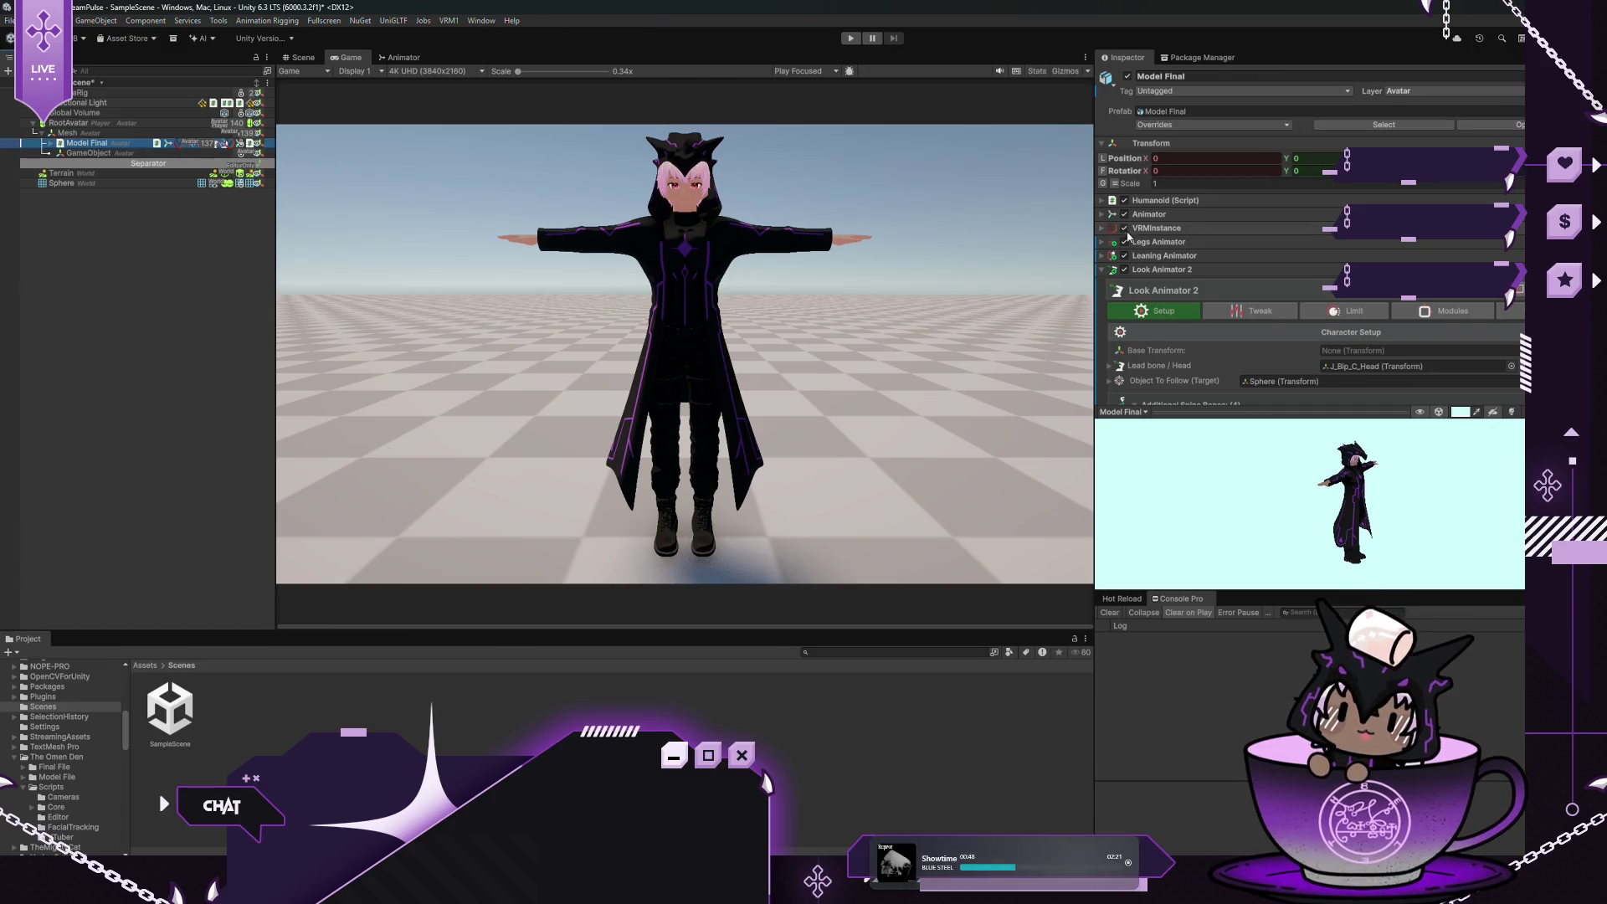
pyautogui.scroll(-5, 1230, 284)
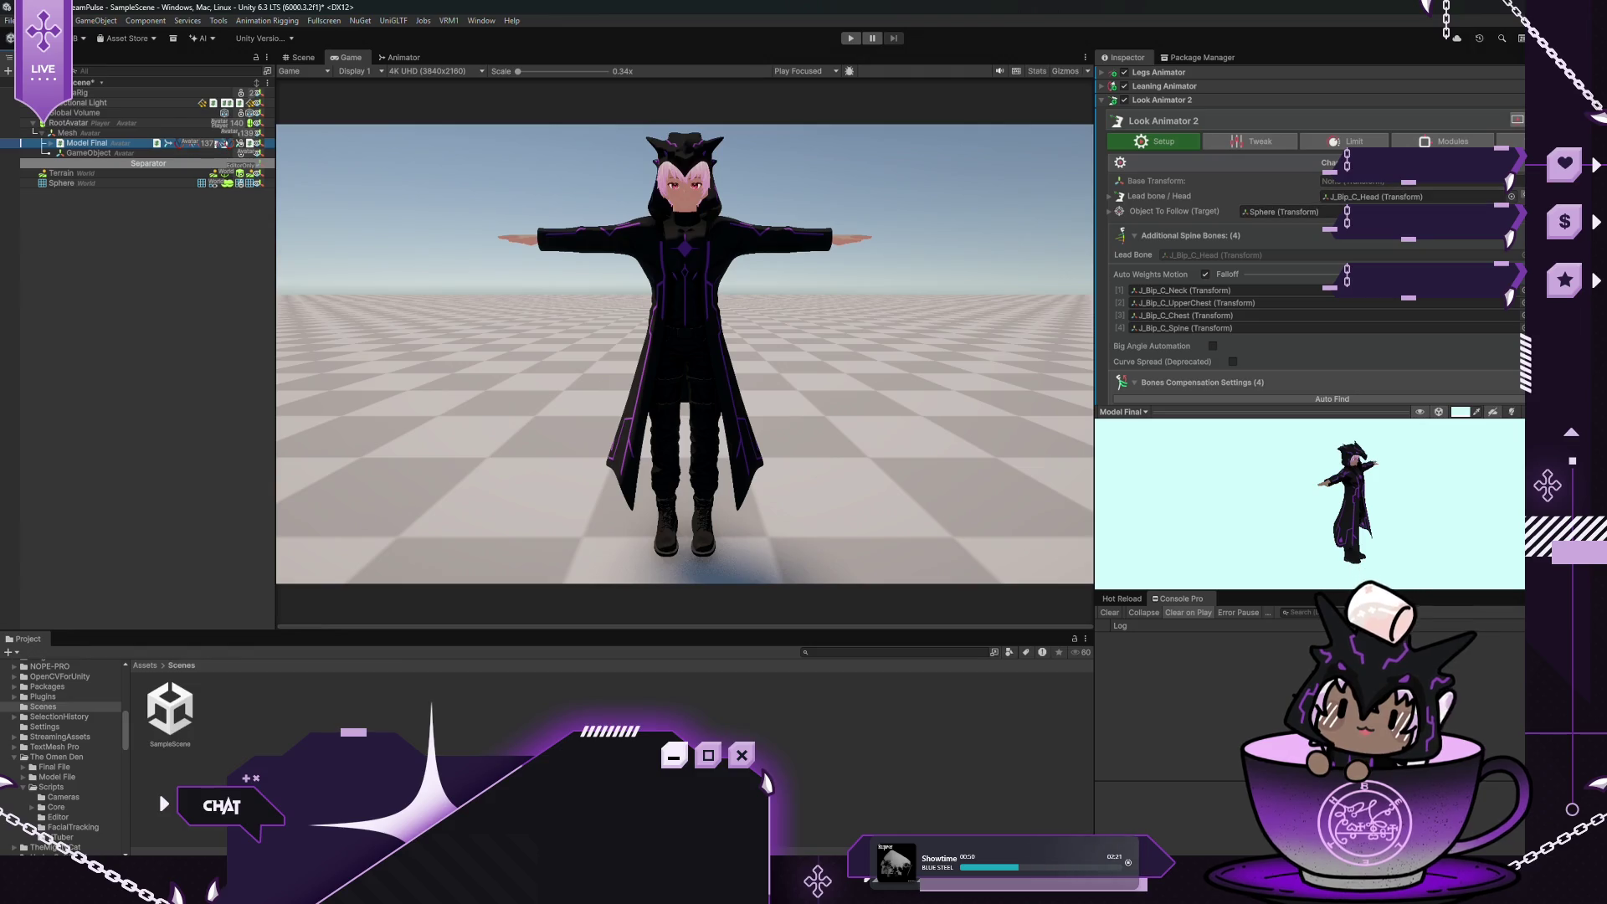
pyautogui.scroll(-1, 1162, 197)
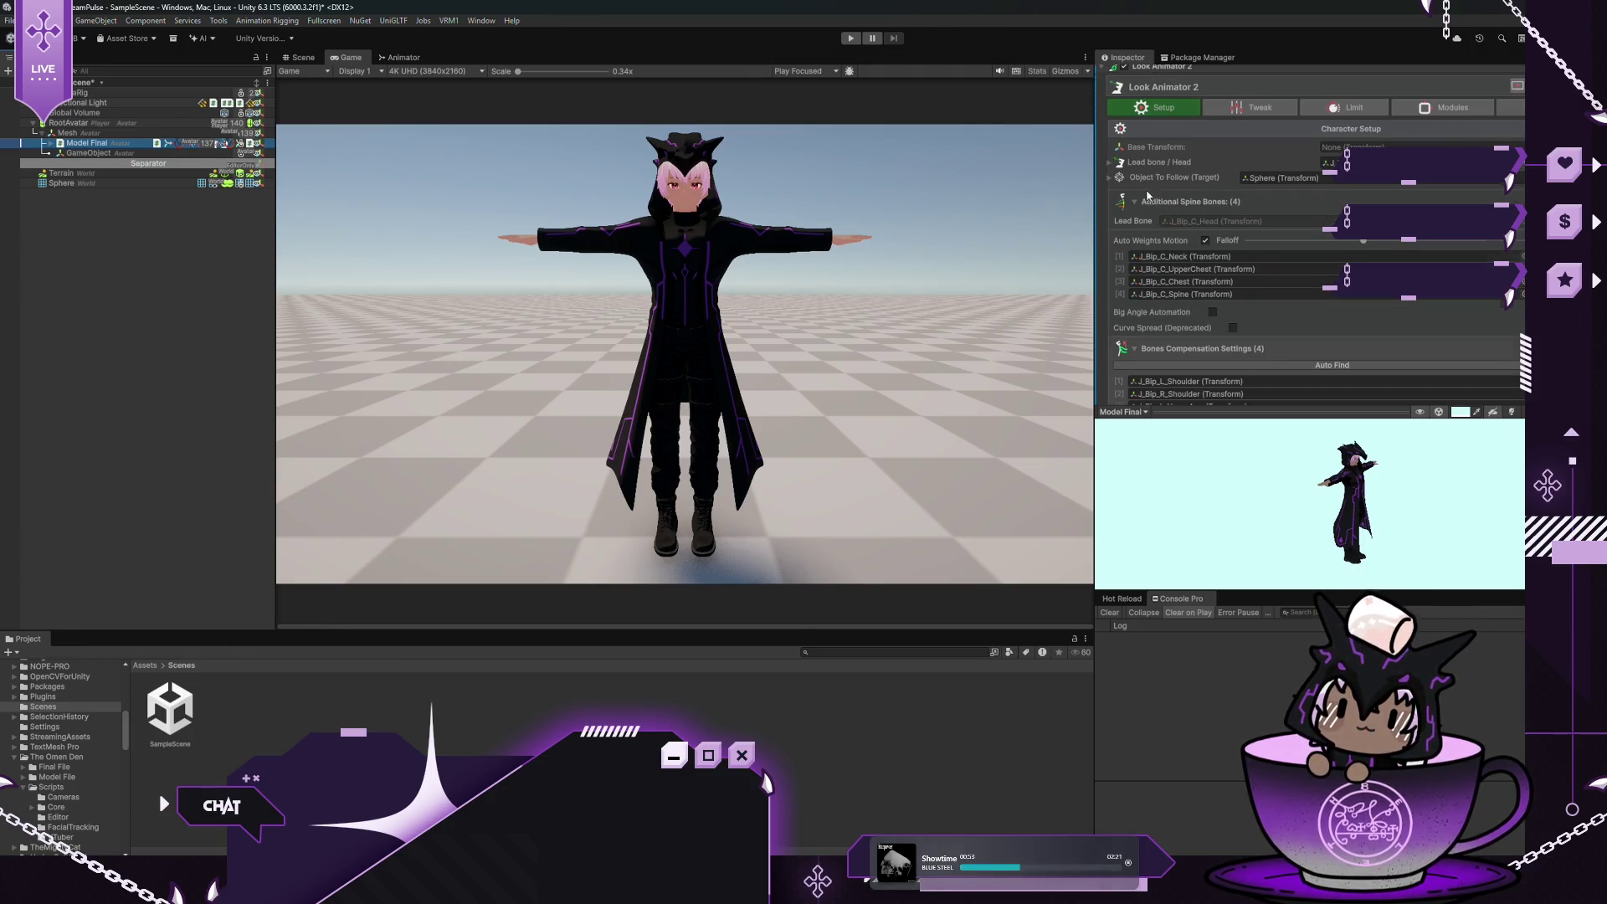
pyautogui.scroll(2, 1162, 197)
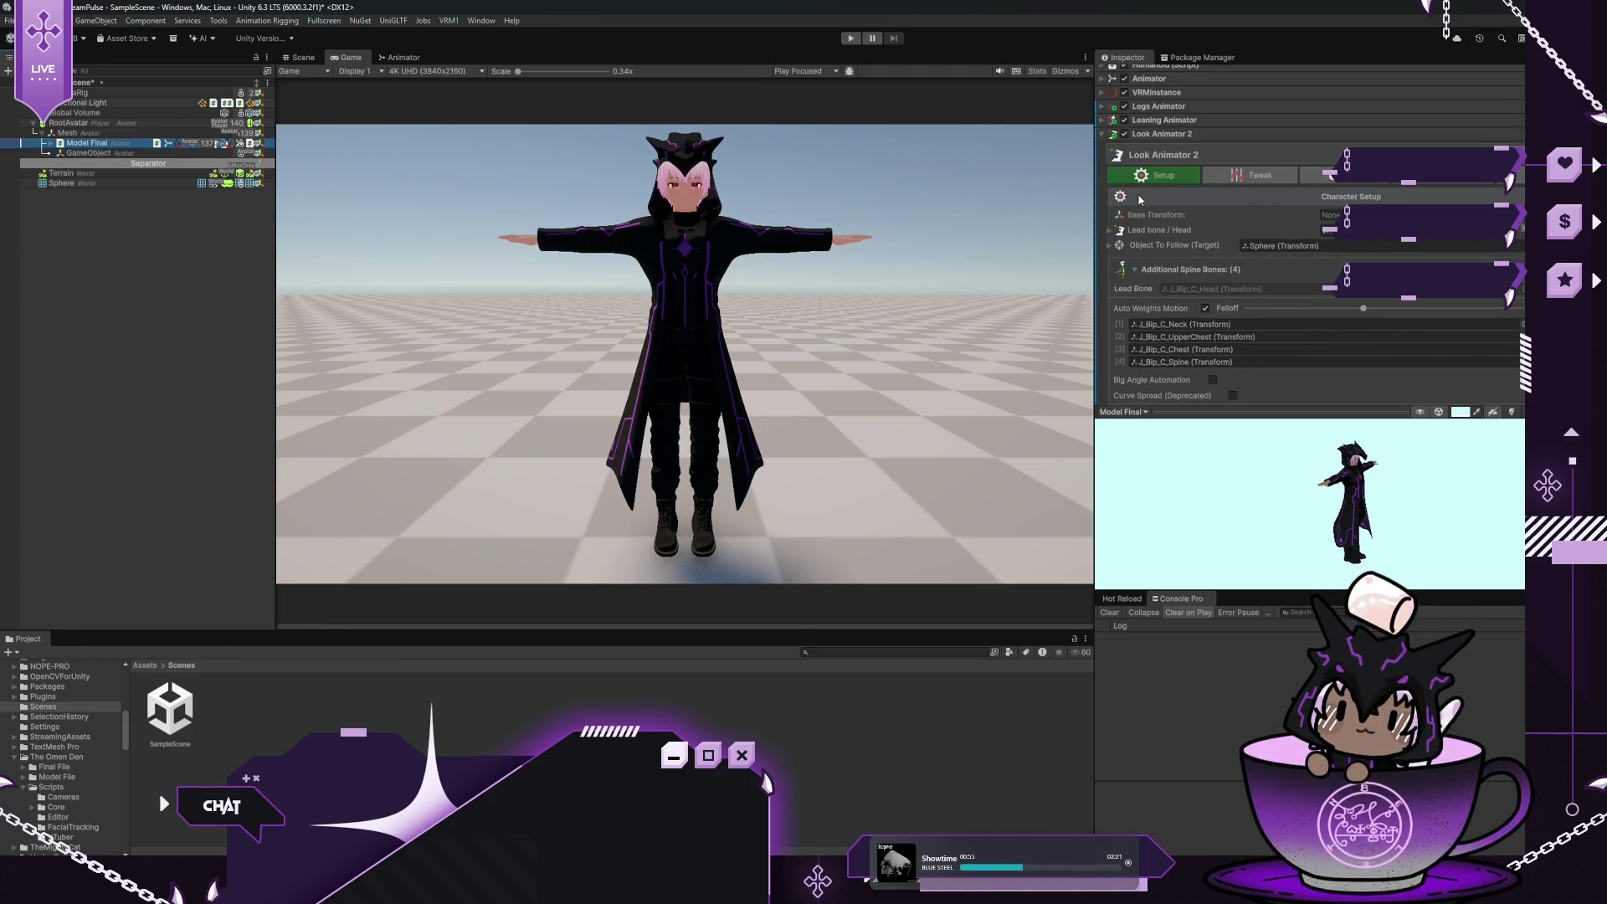
pyautogui.click(1101, 135)
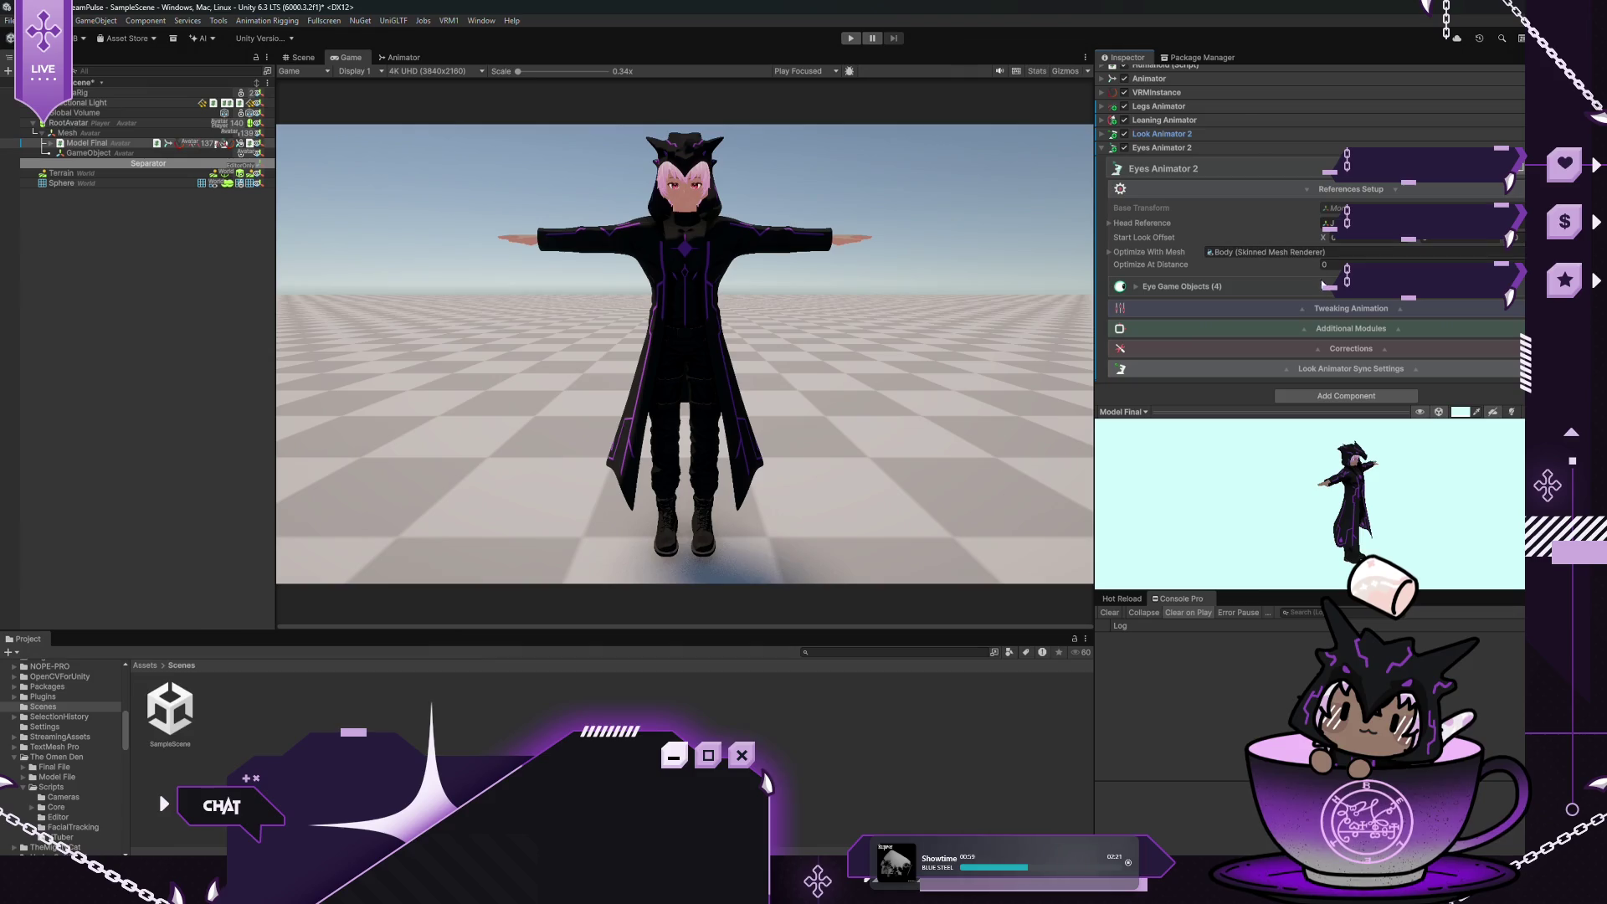
# Reveal Eyes Animator 2's Blinking Module eyelid slots and list Model Final's children in the Hierarchy
pyautogui.click(1228, 328)
pyautogui.scroll(-1, 1229, 336)
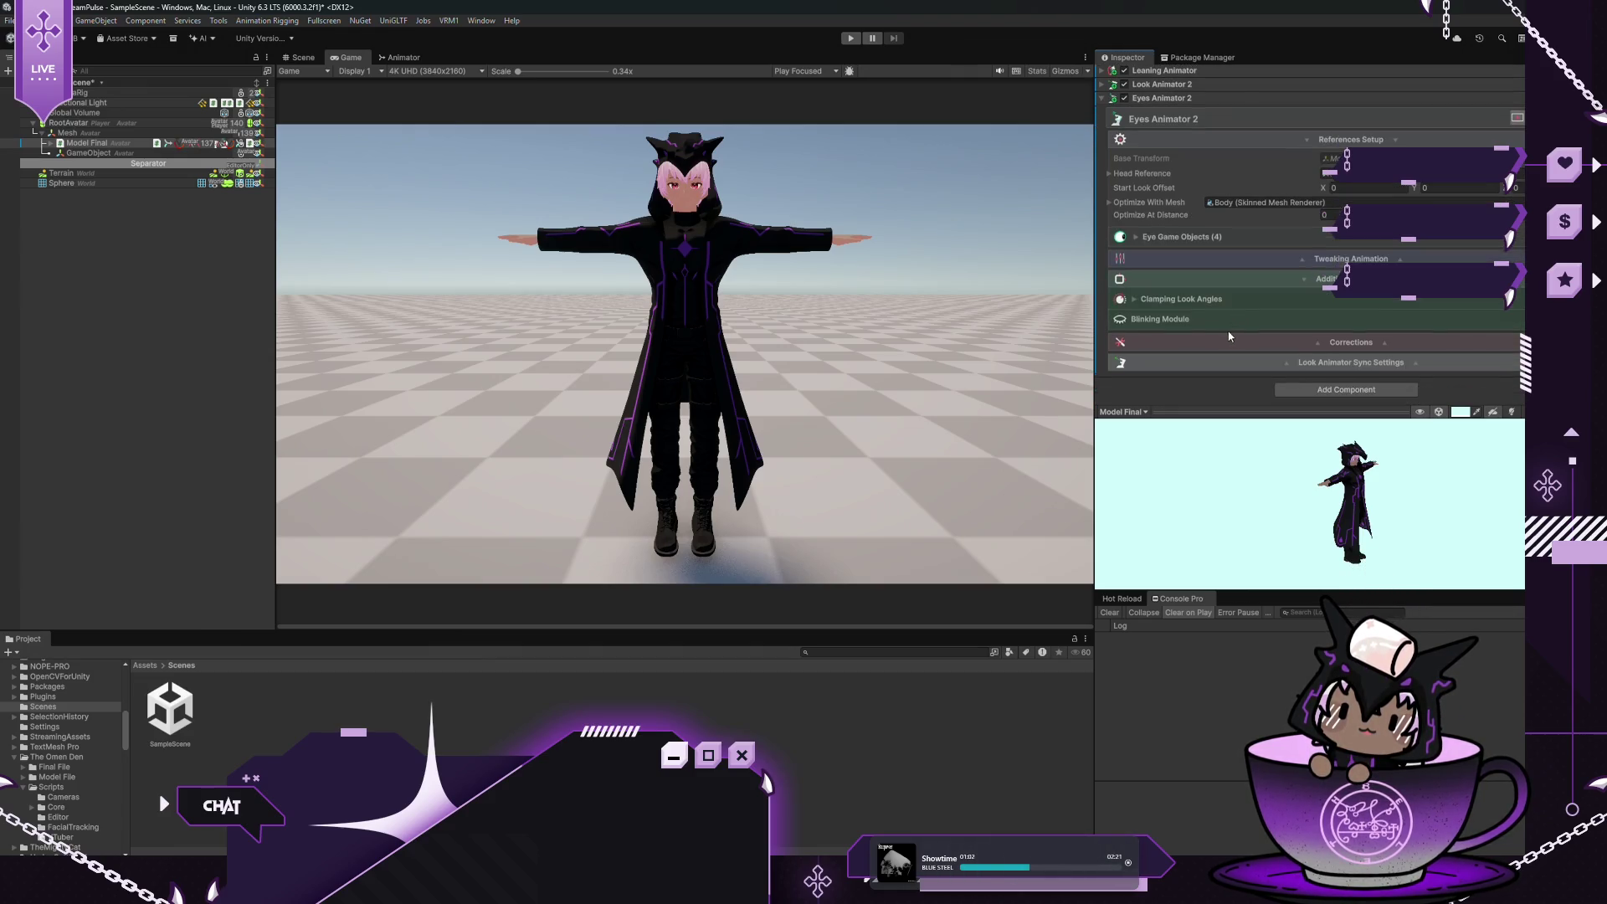
pyautogui.click(1133, 298)
pyautogui.click(1133, 298)
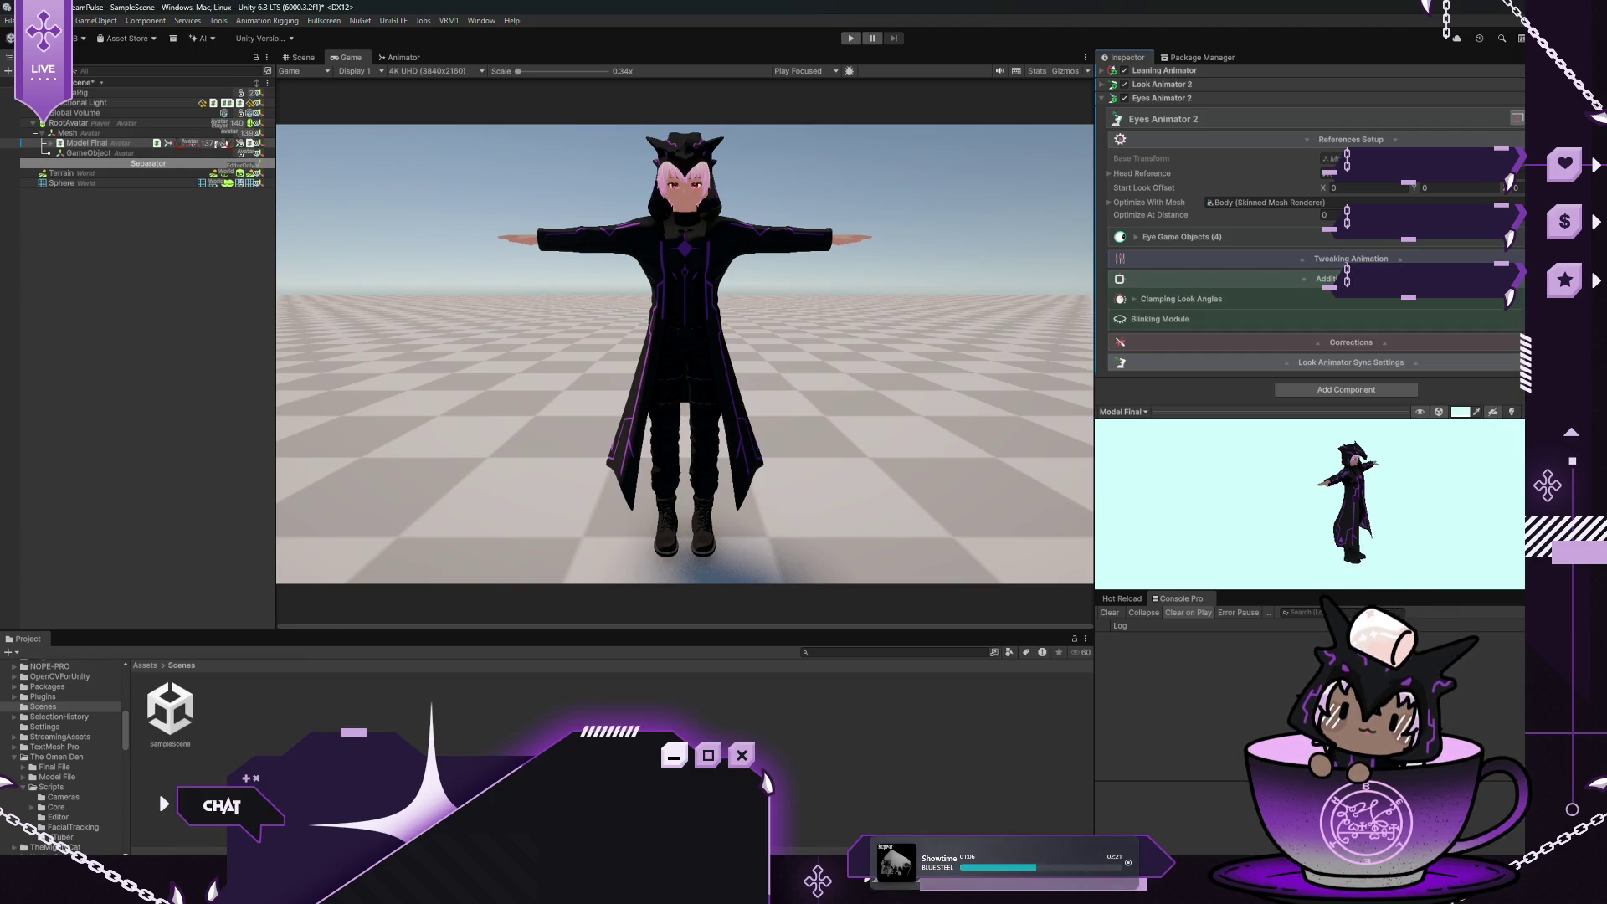
pyautogui.click(1159, 319)
pyautogui.scroll(-2, 1428, 302)
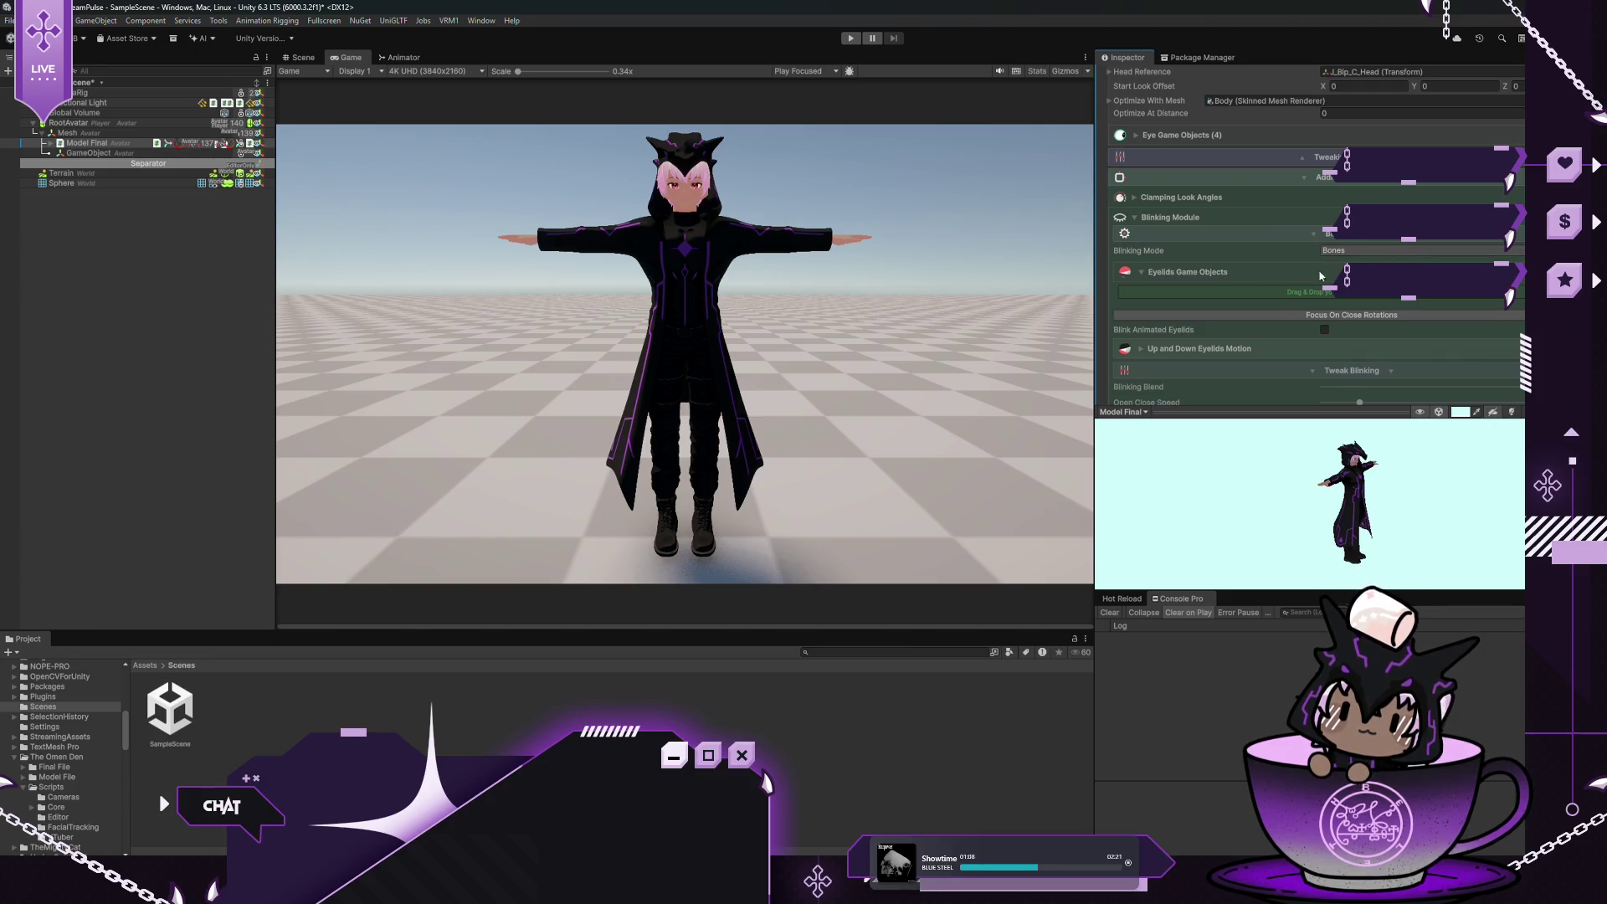
pyautogui.click(1140, 273)
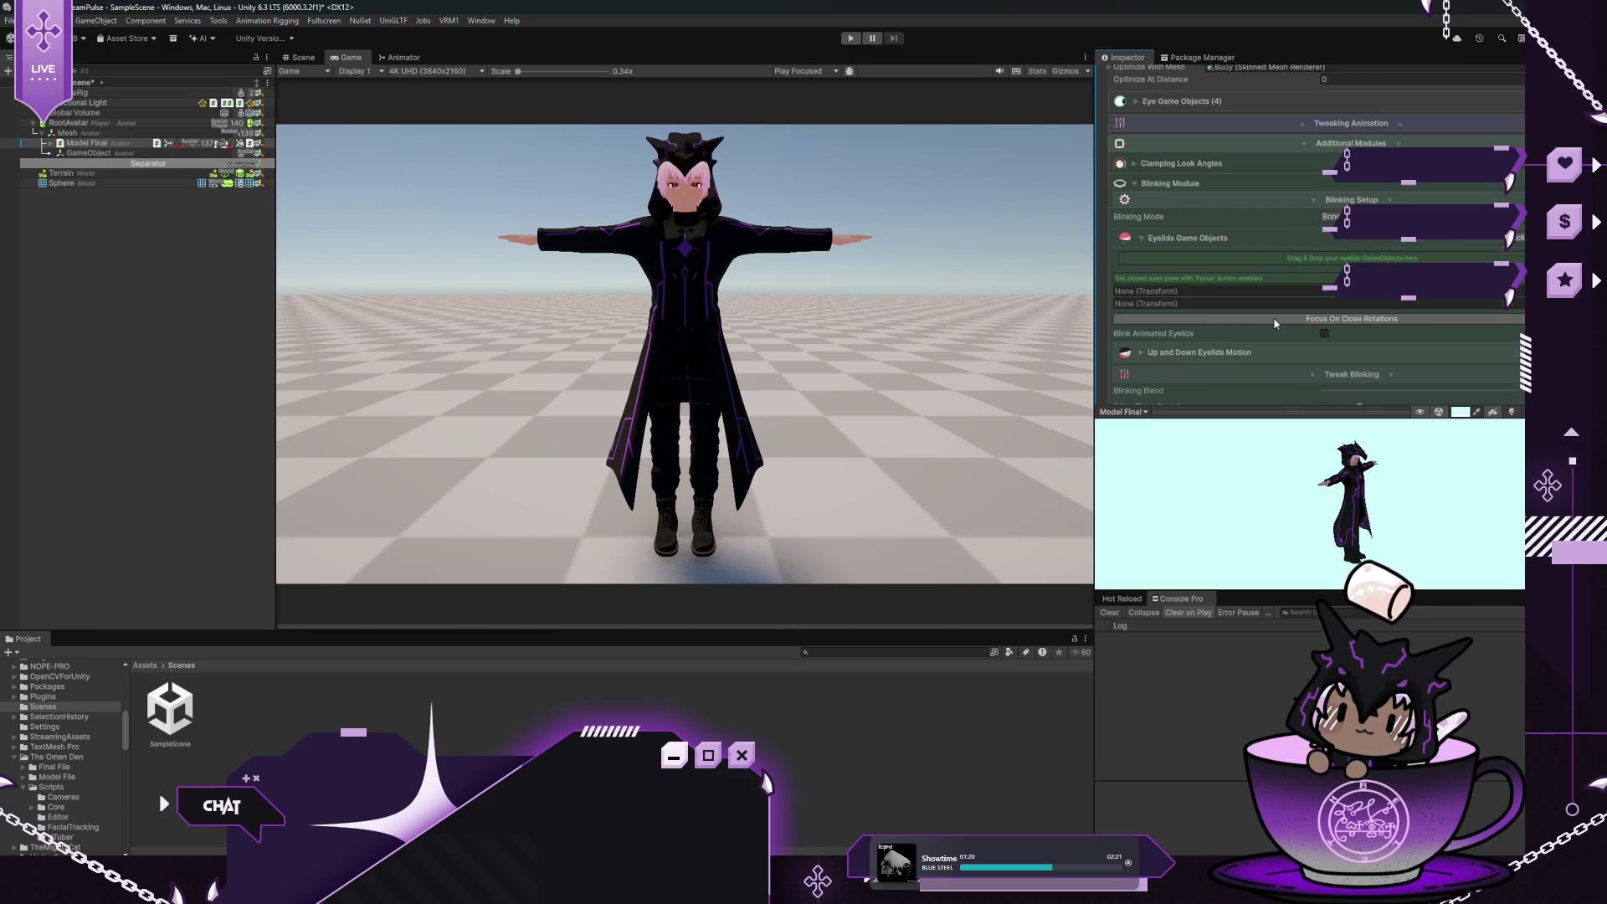
pyautogui.click(48, 145)
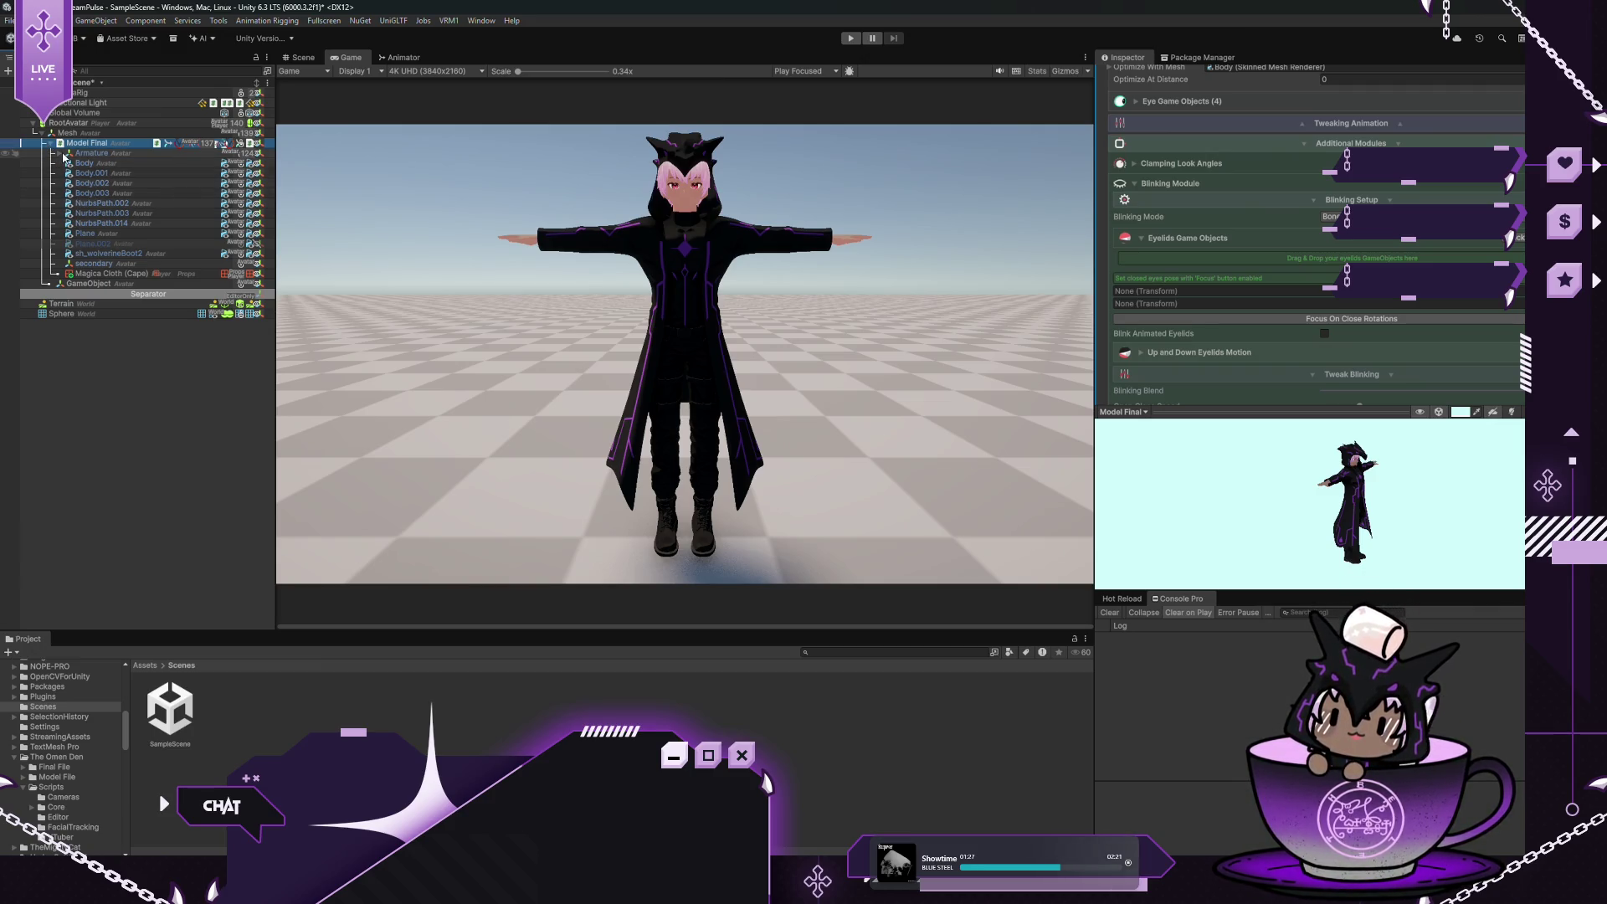
# Expand the Hierarchy from Armature > Root > J_Bip_C_Hips down through Spine, Chest, UpperChest, Neck to Head
pyautogui.click(64, 157)
pyautogui.click(69, 164)
pyautogui.click(73, 174)
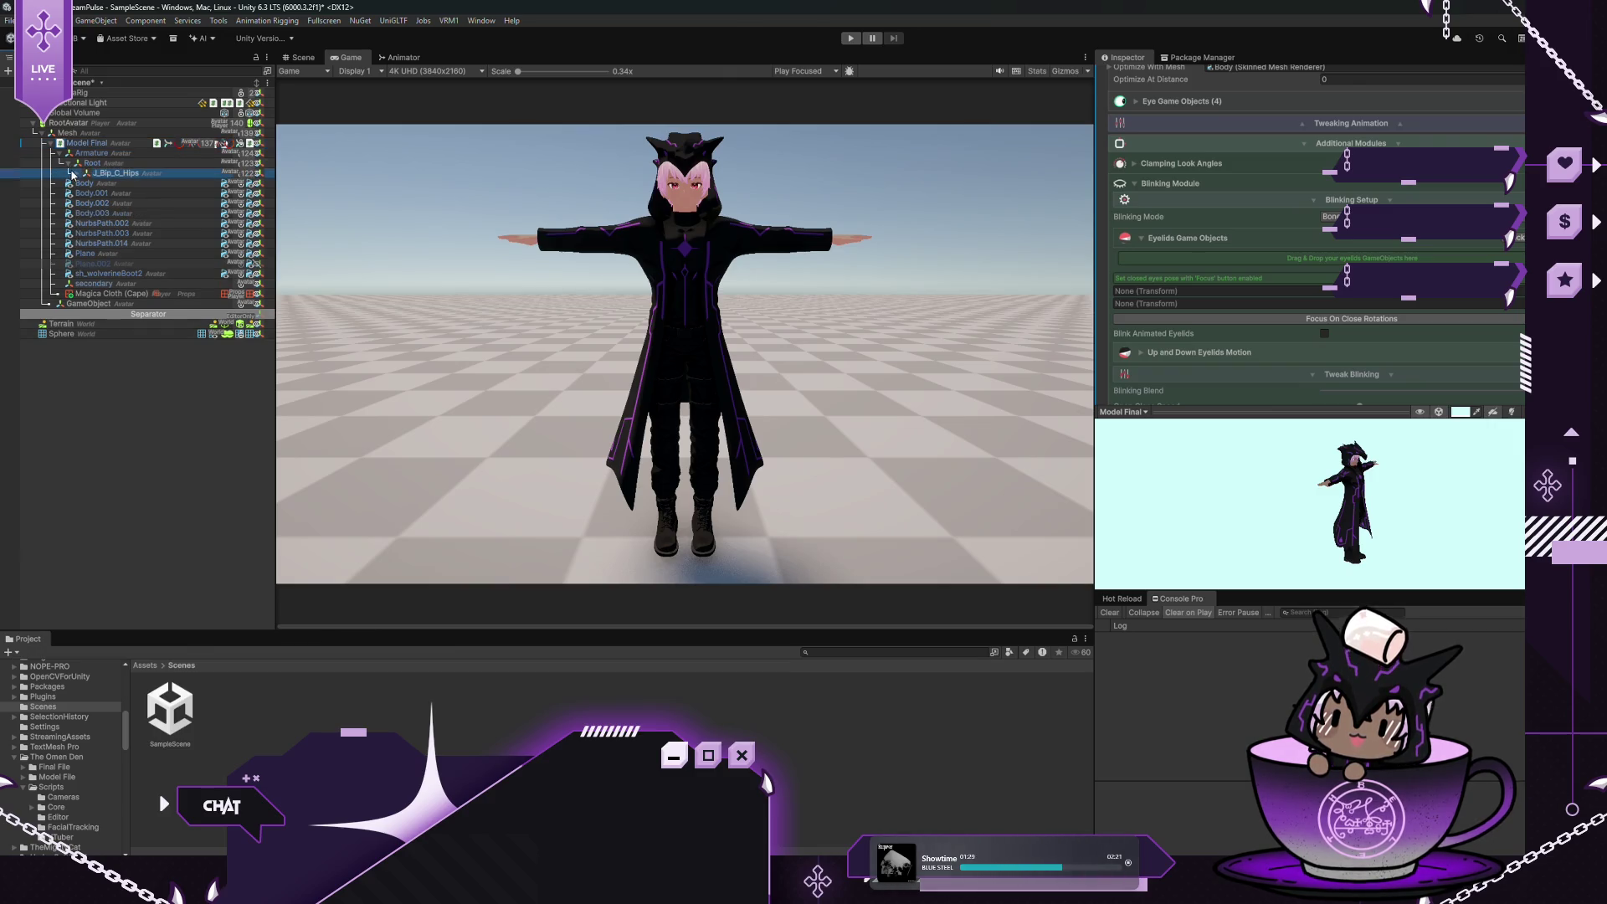
pyautogui.click(77, 173)
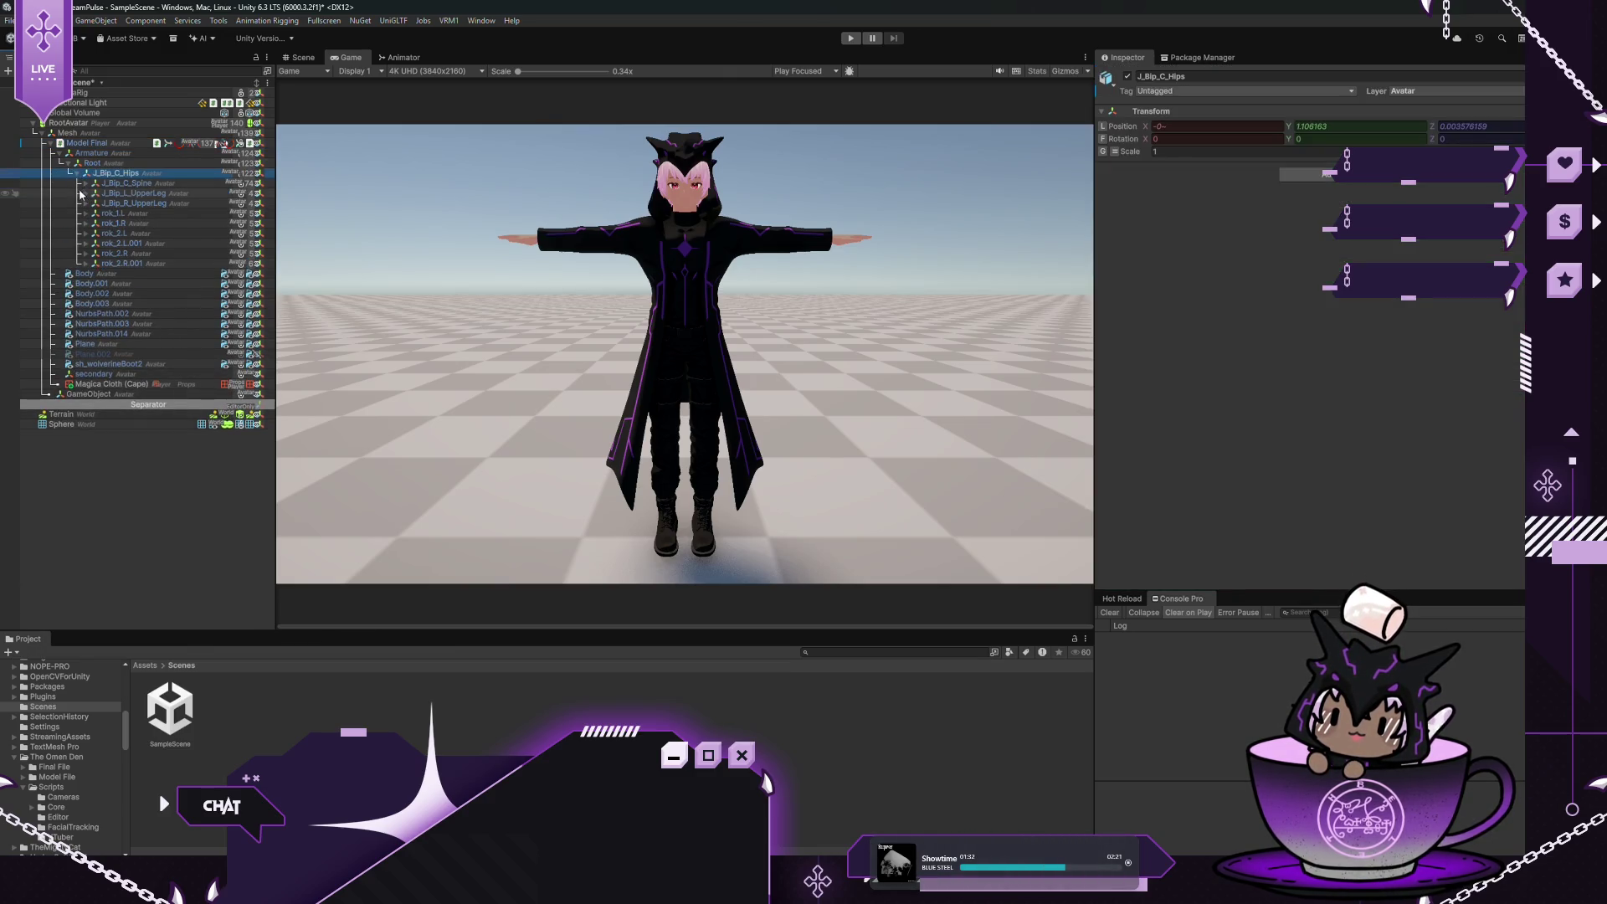
pyautogui.click(85, 183)
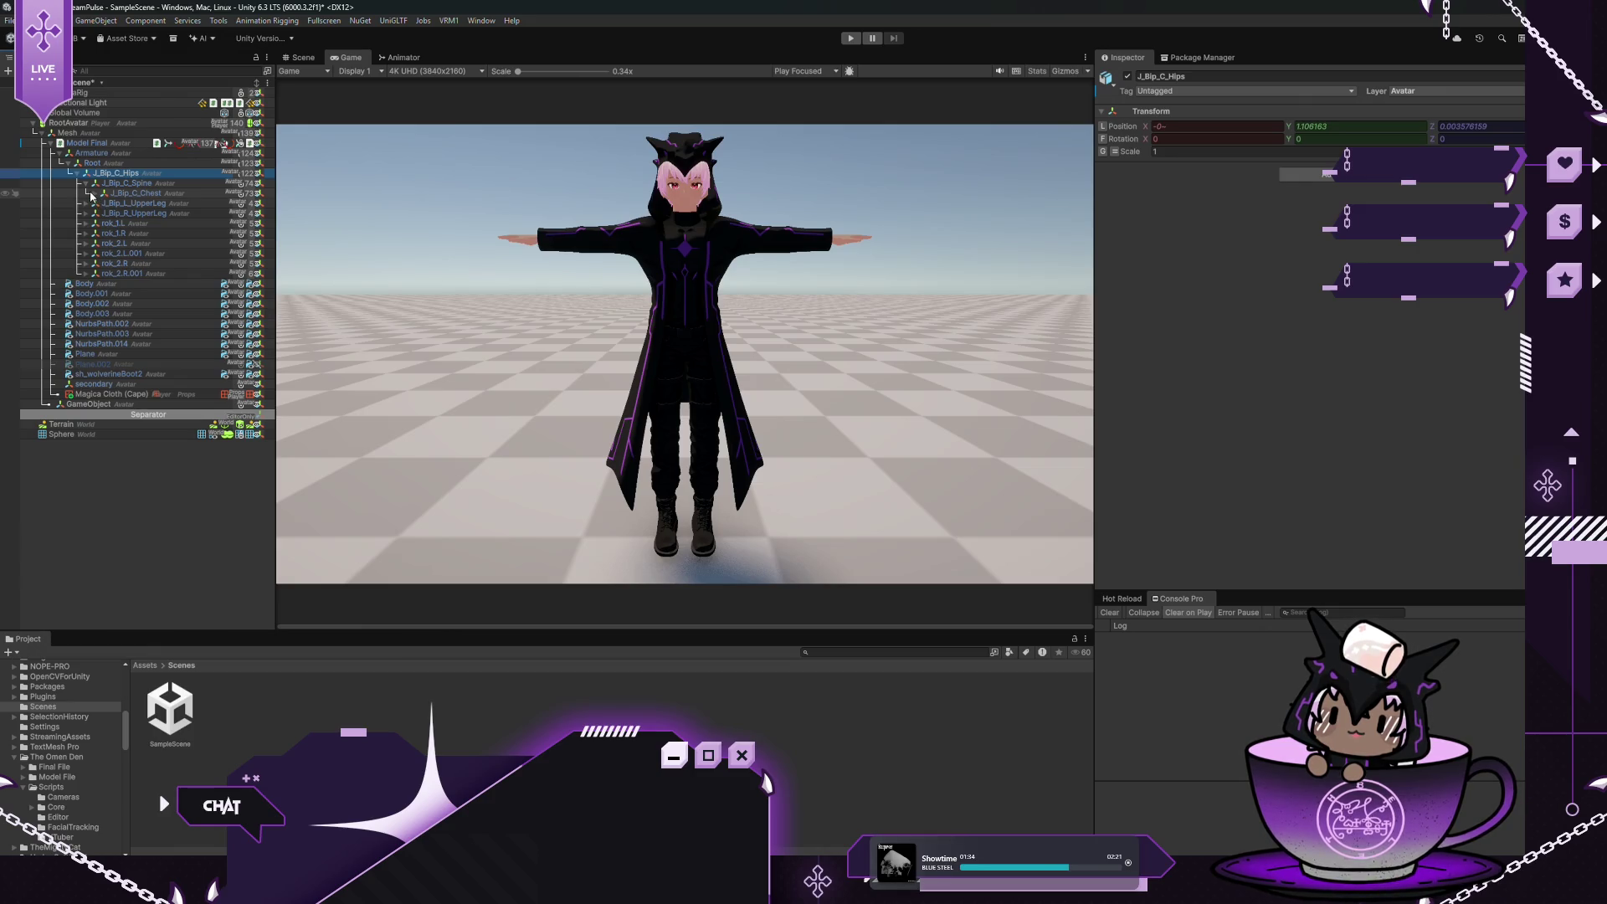
pyautogui.click(94, 193)
pyautogui.click(104, 204)
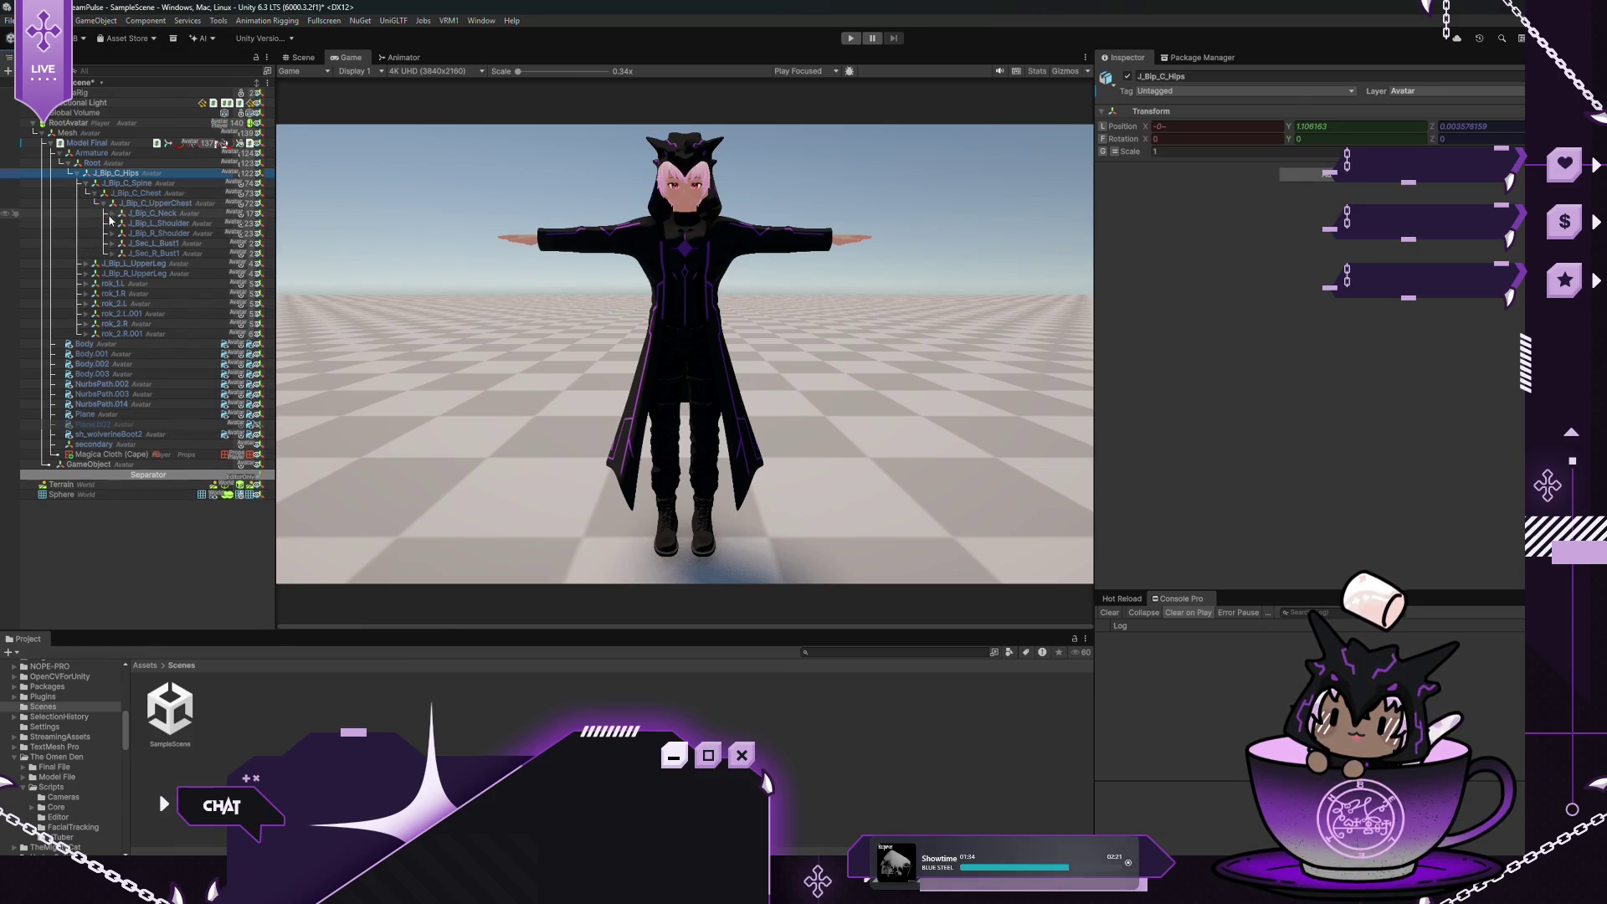
pyautogui.click(112, 214)
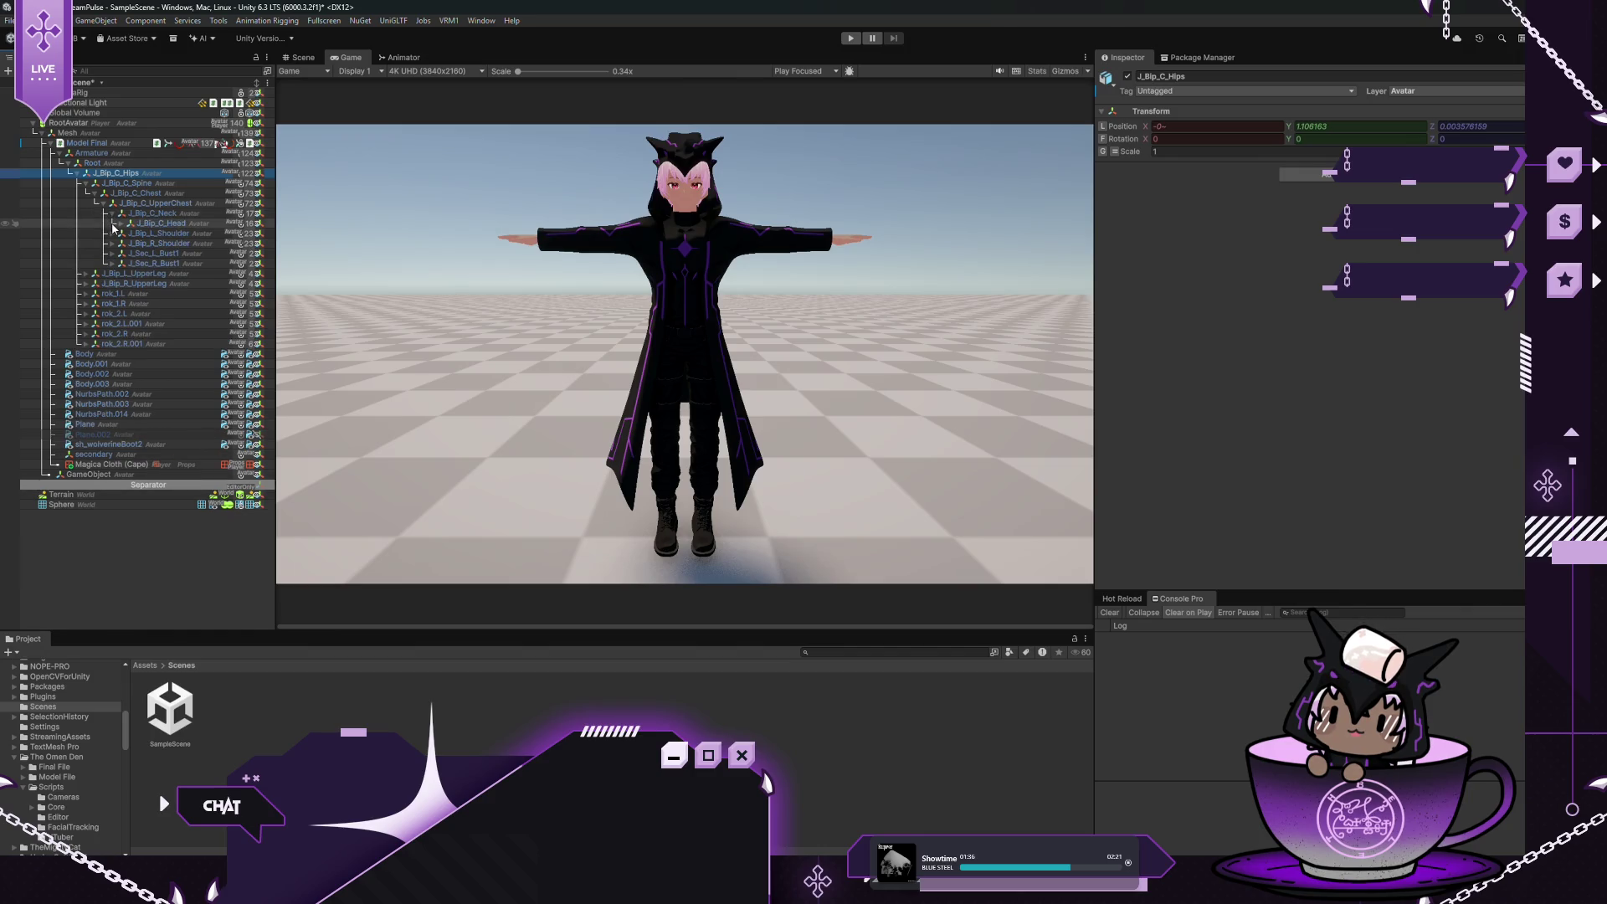
pyautogui.click(121, 224)
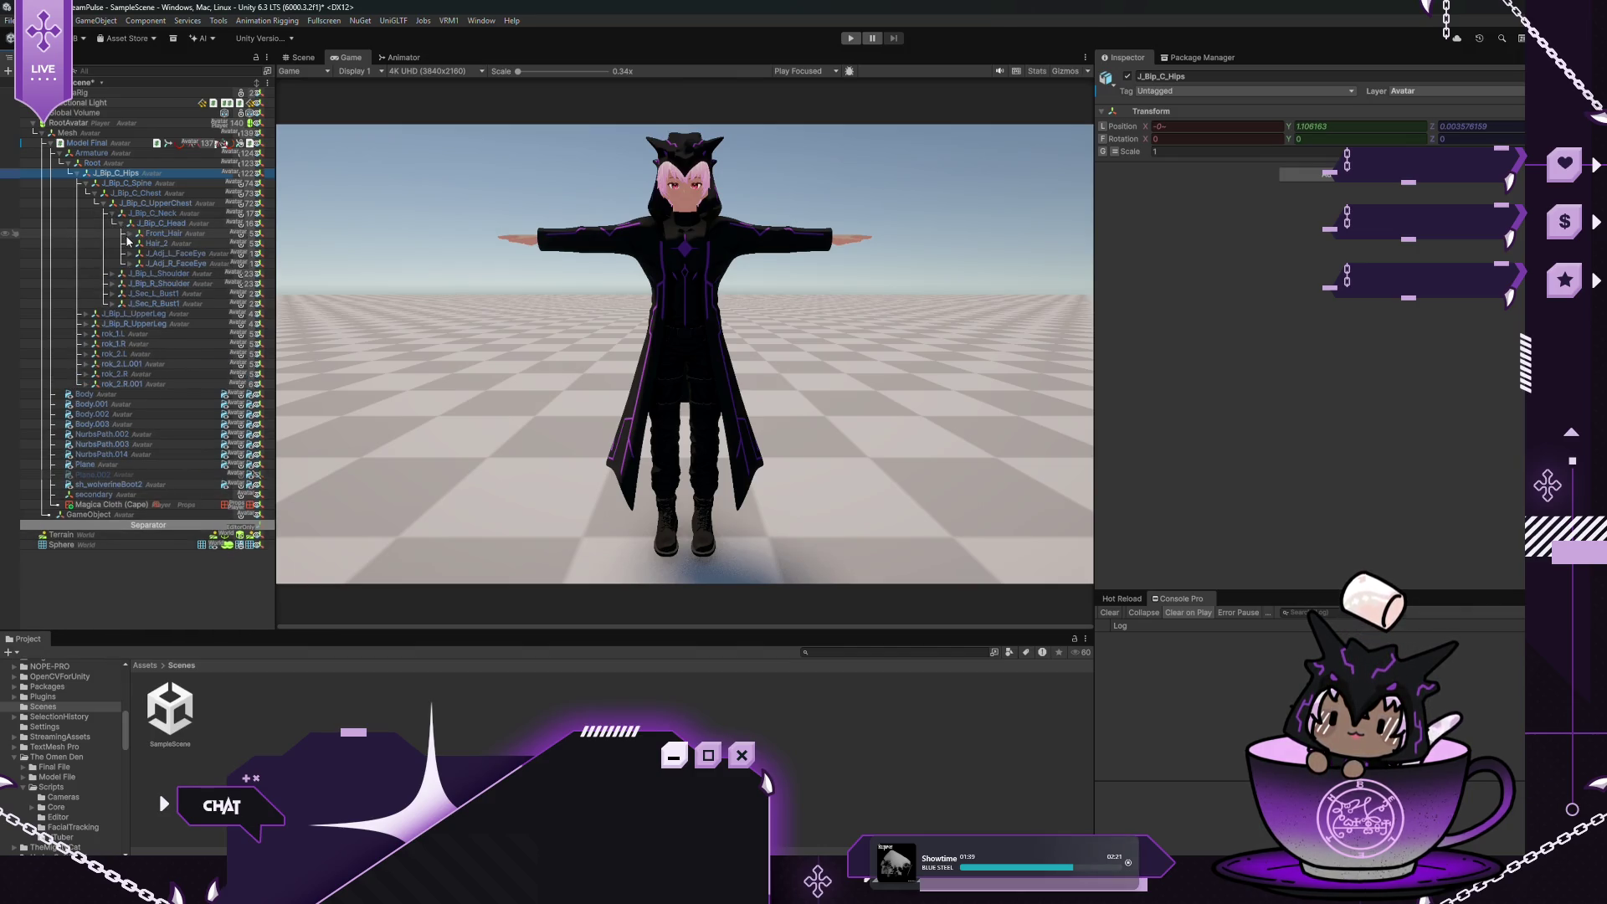
# Expand the J_Adj_L_FaceEye and J_Adj_R_FaceEye bones, then reselect Model Final
pyautogui.click(175, 255)
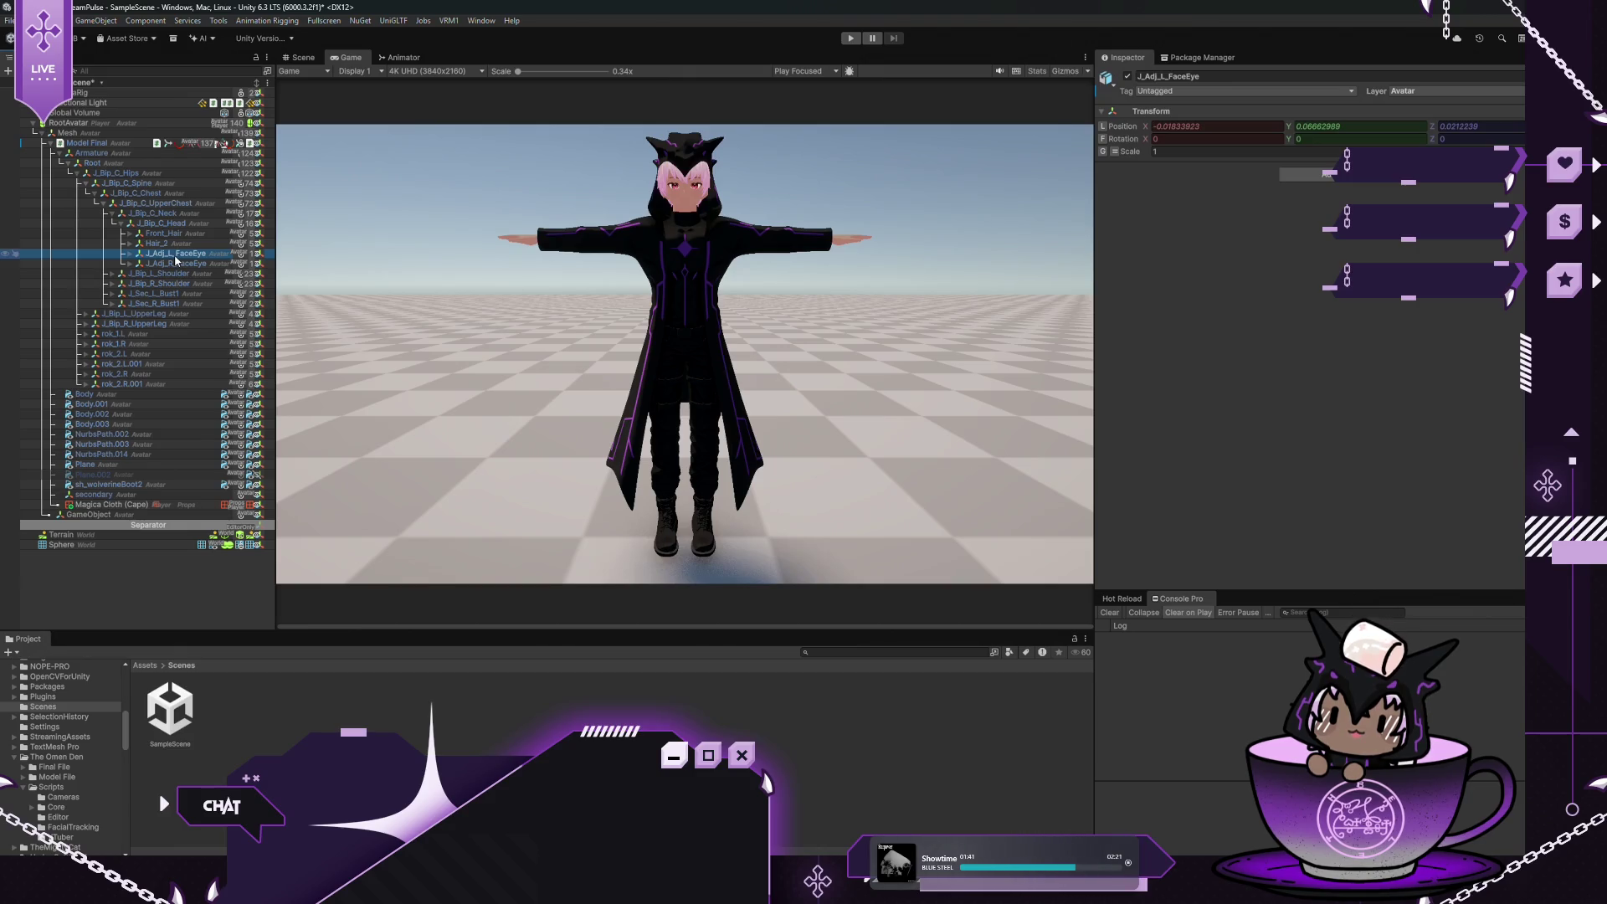
pyautogui.click(130, 255)
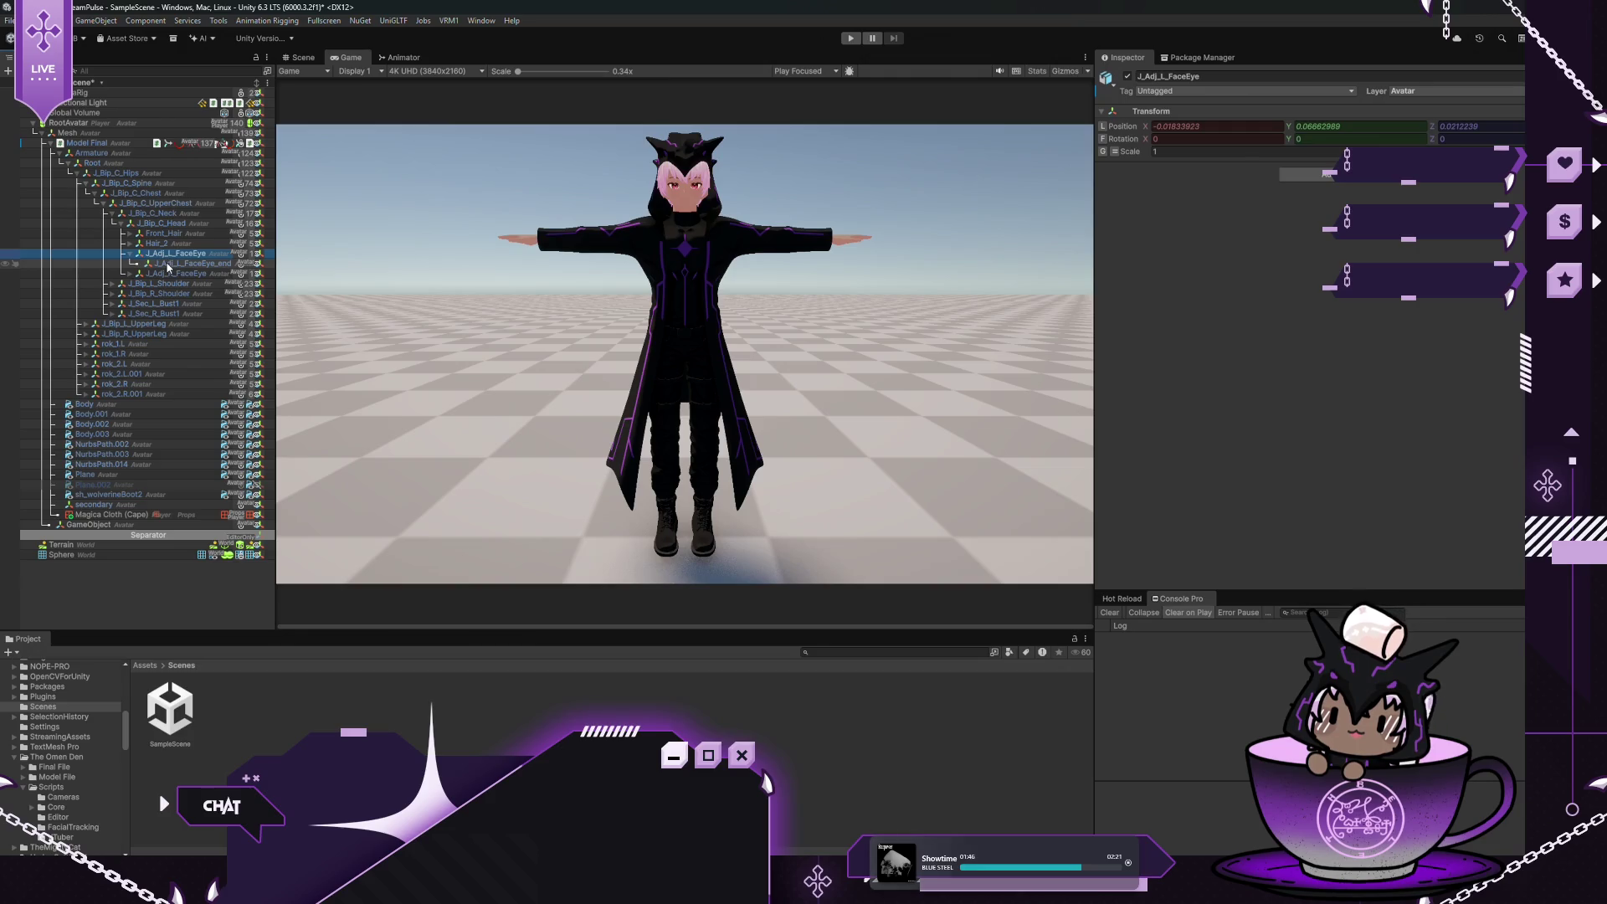
pyautogui.click(131, 273)
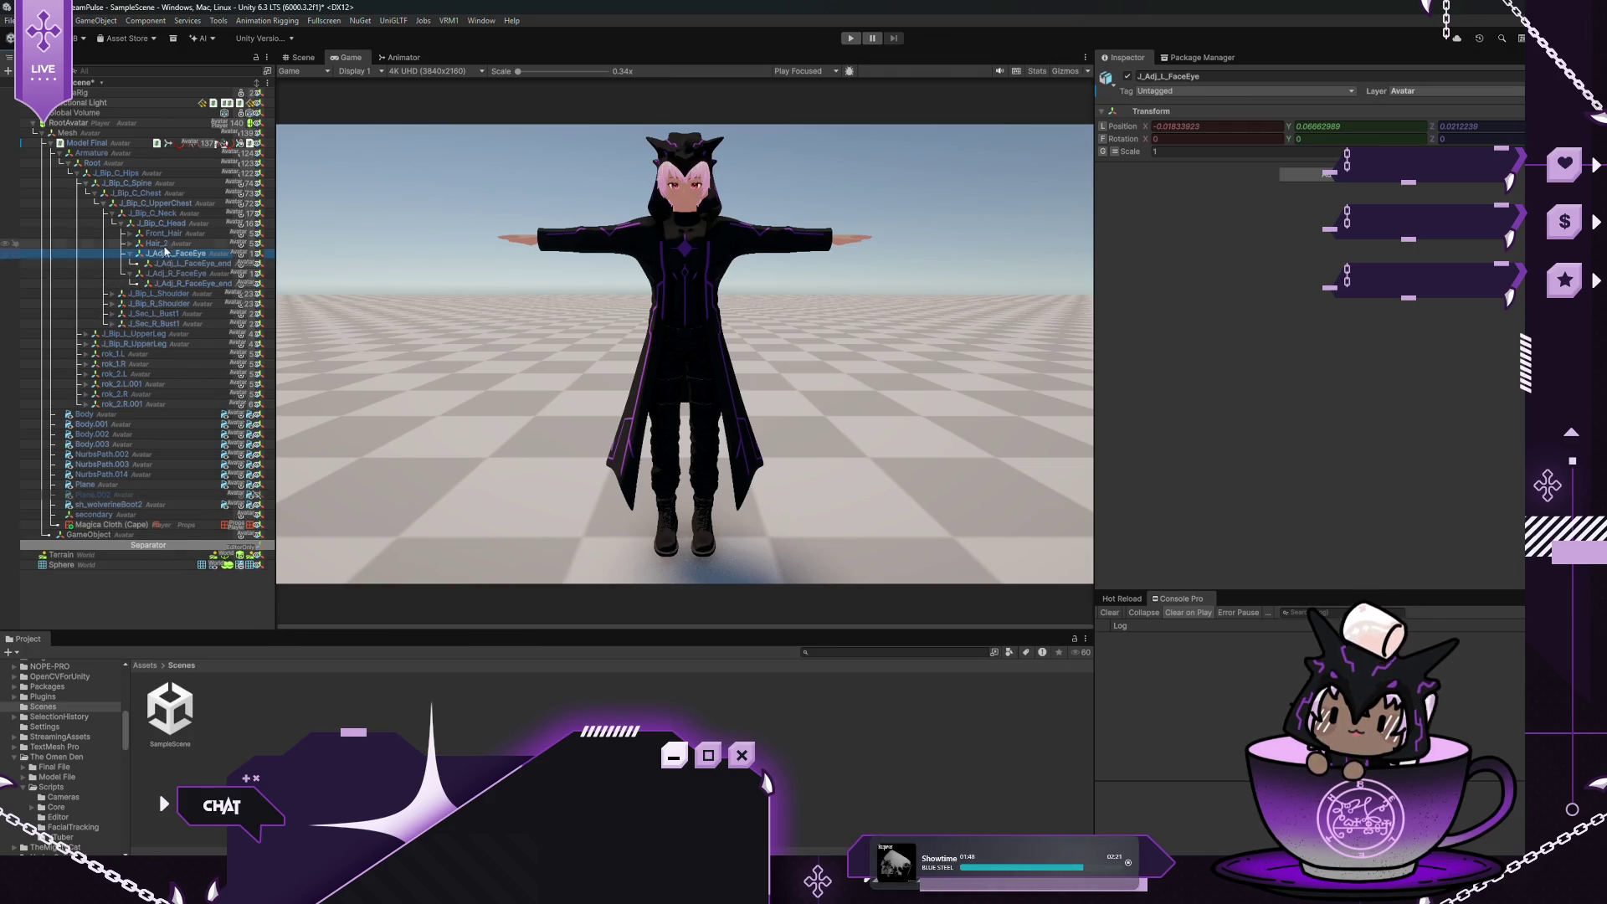
pyautogui.click(92, 143)
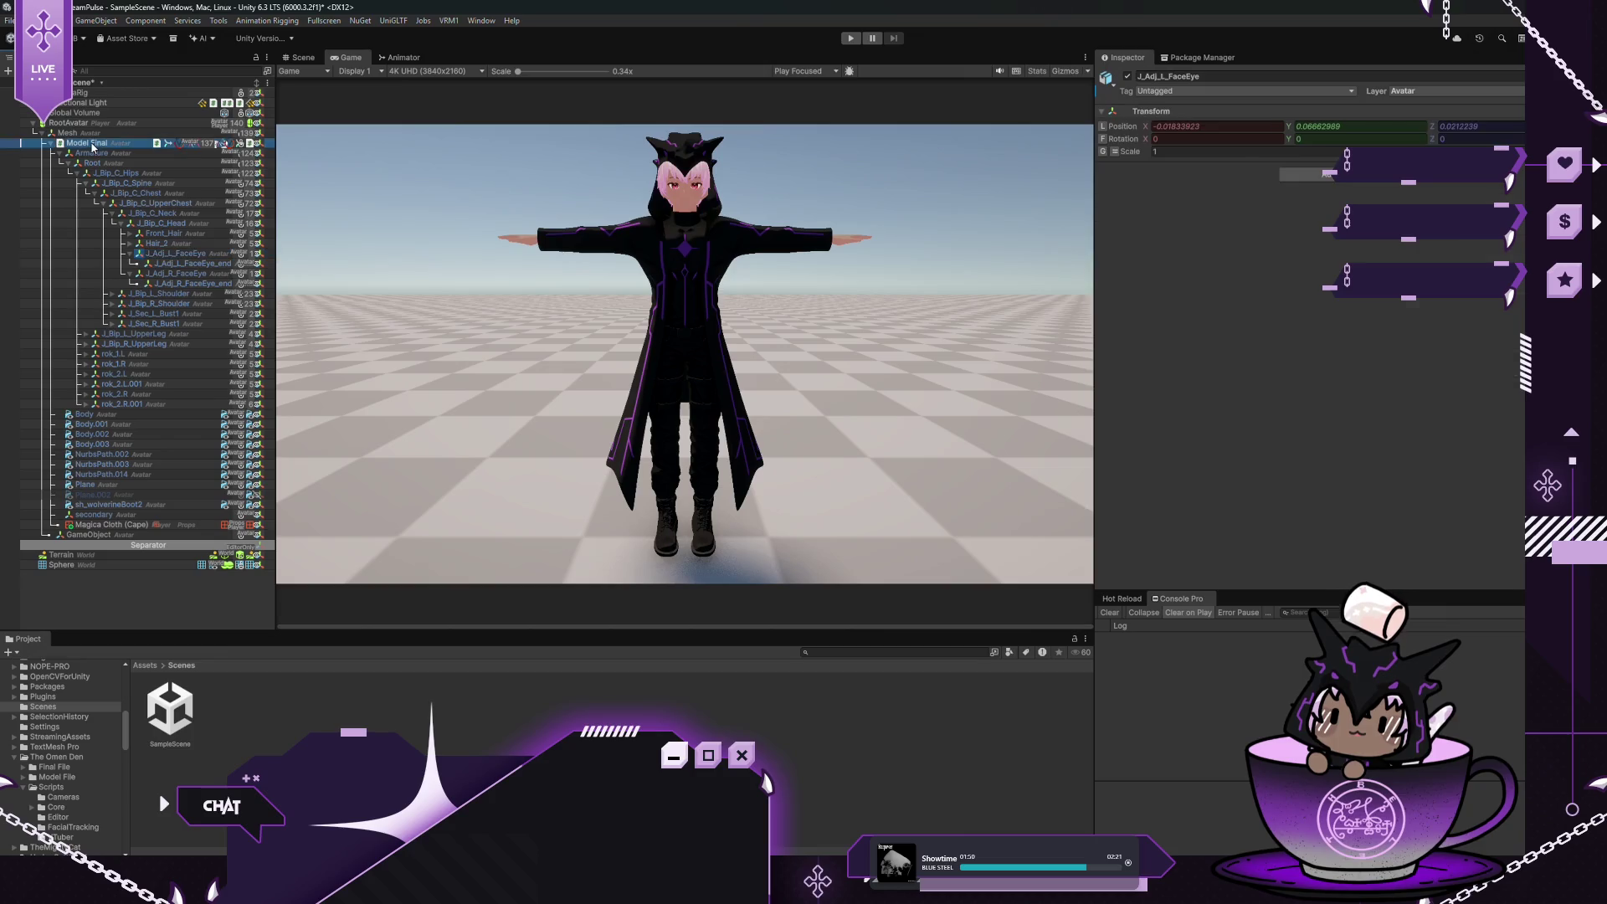
pyautogui.scroll(-5, 1272, 293)
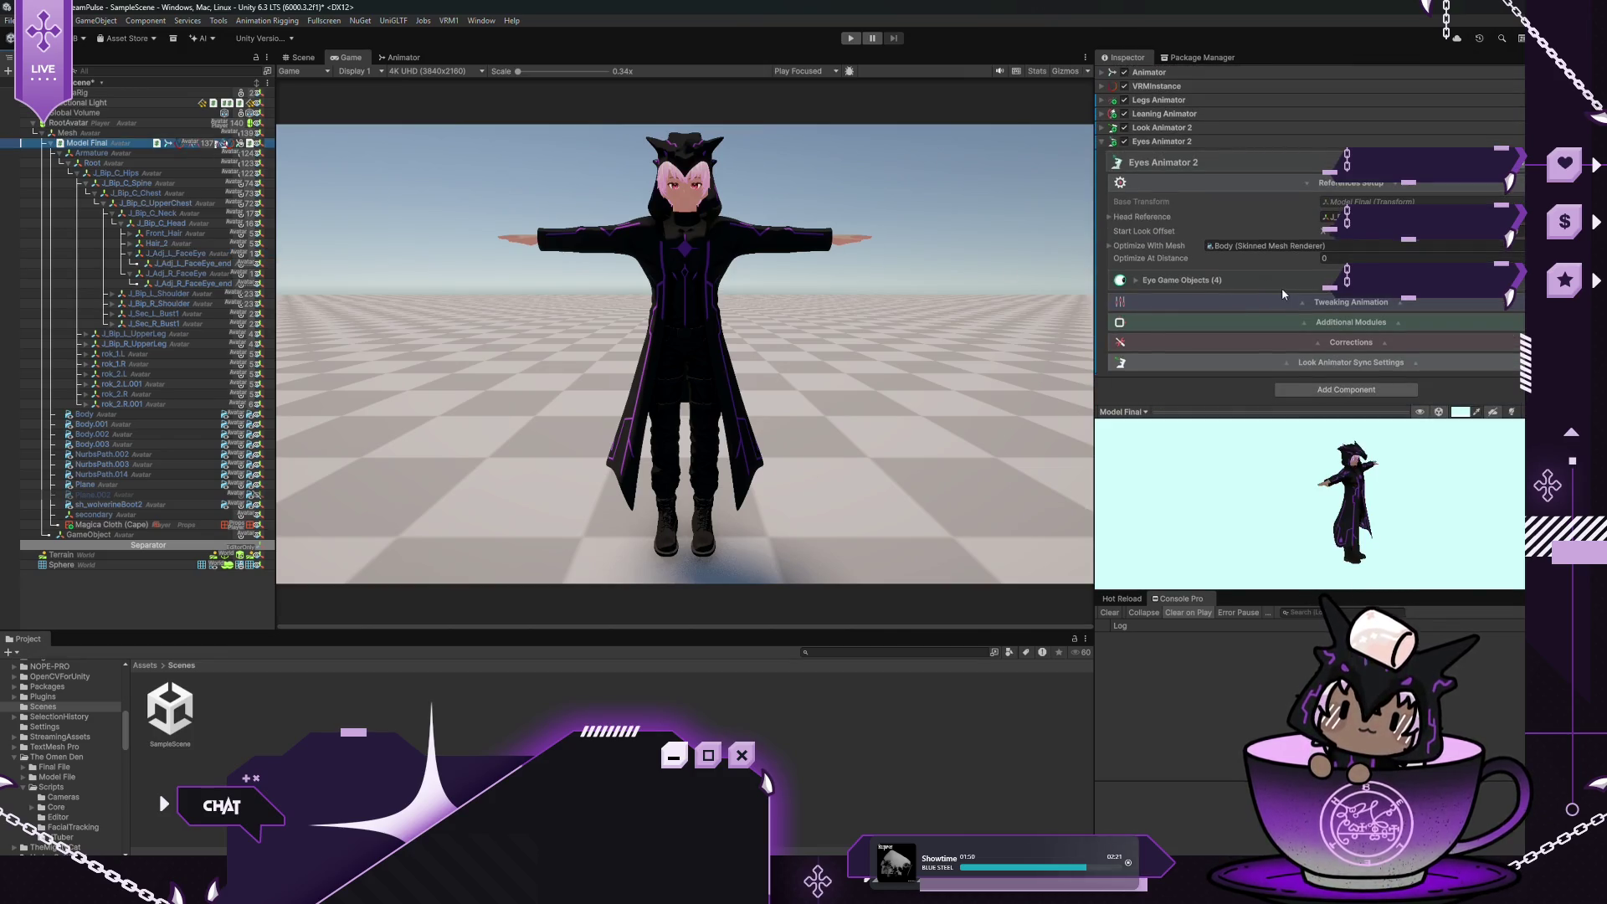
# Expand Eyes Animator 2's Additional Modules and its Blinking Module options
pyautogui.click(1308, 325)
pyautogui.scroll(-3, 1314, 251)
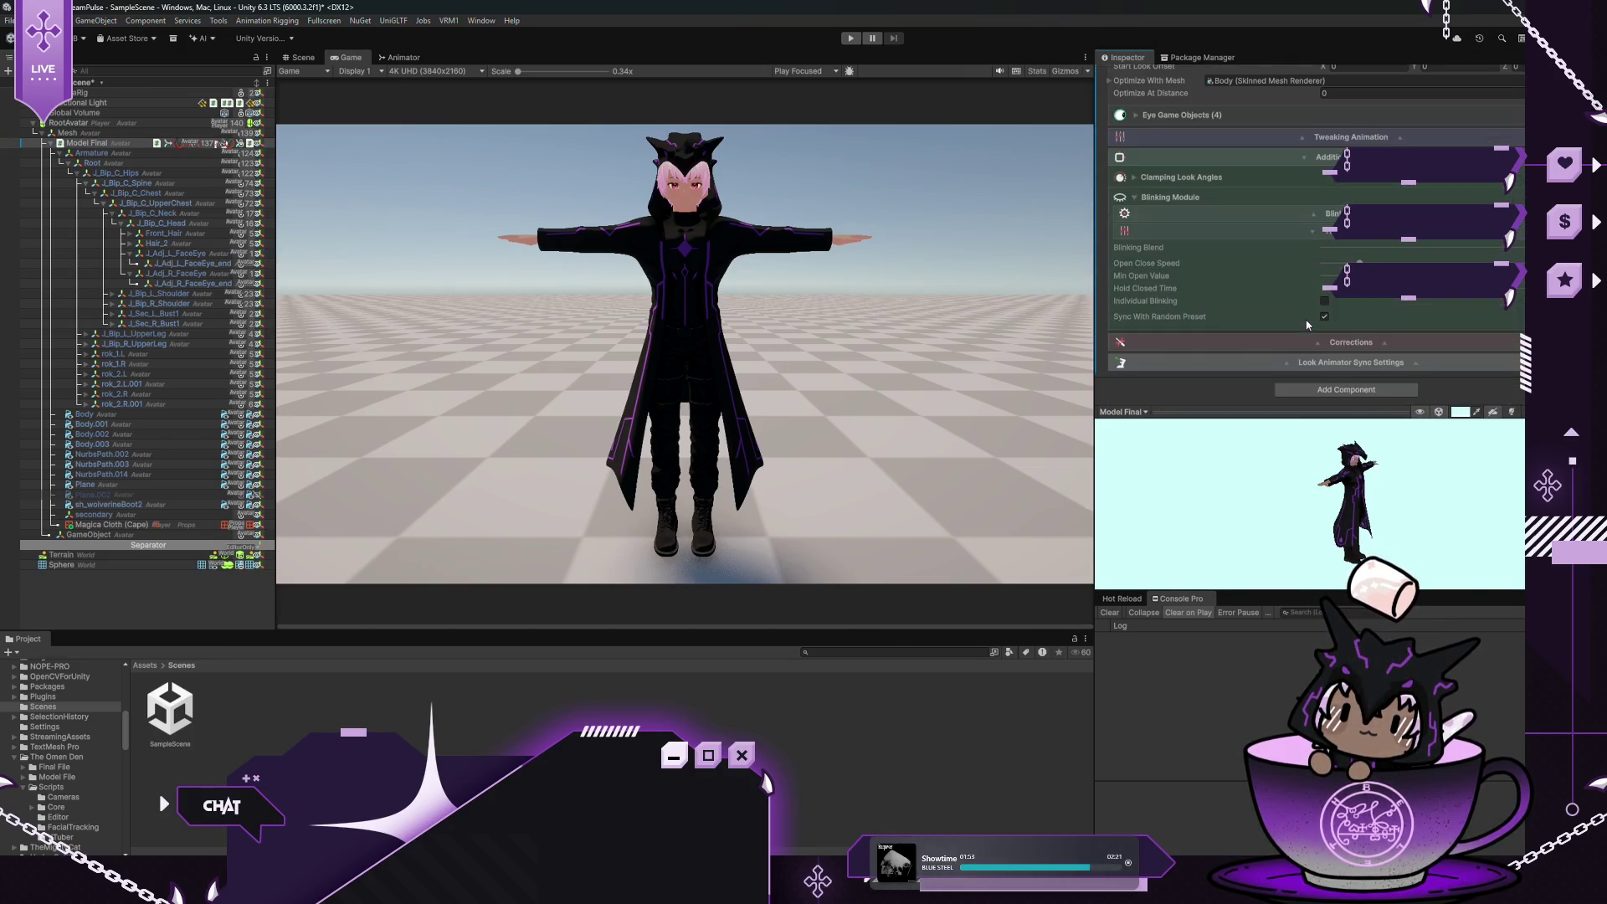
pyautogui.click(1314, 213)
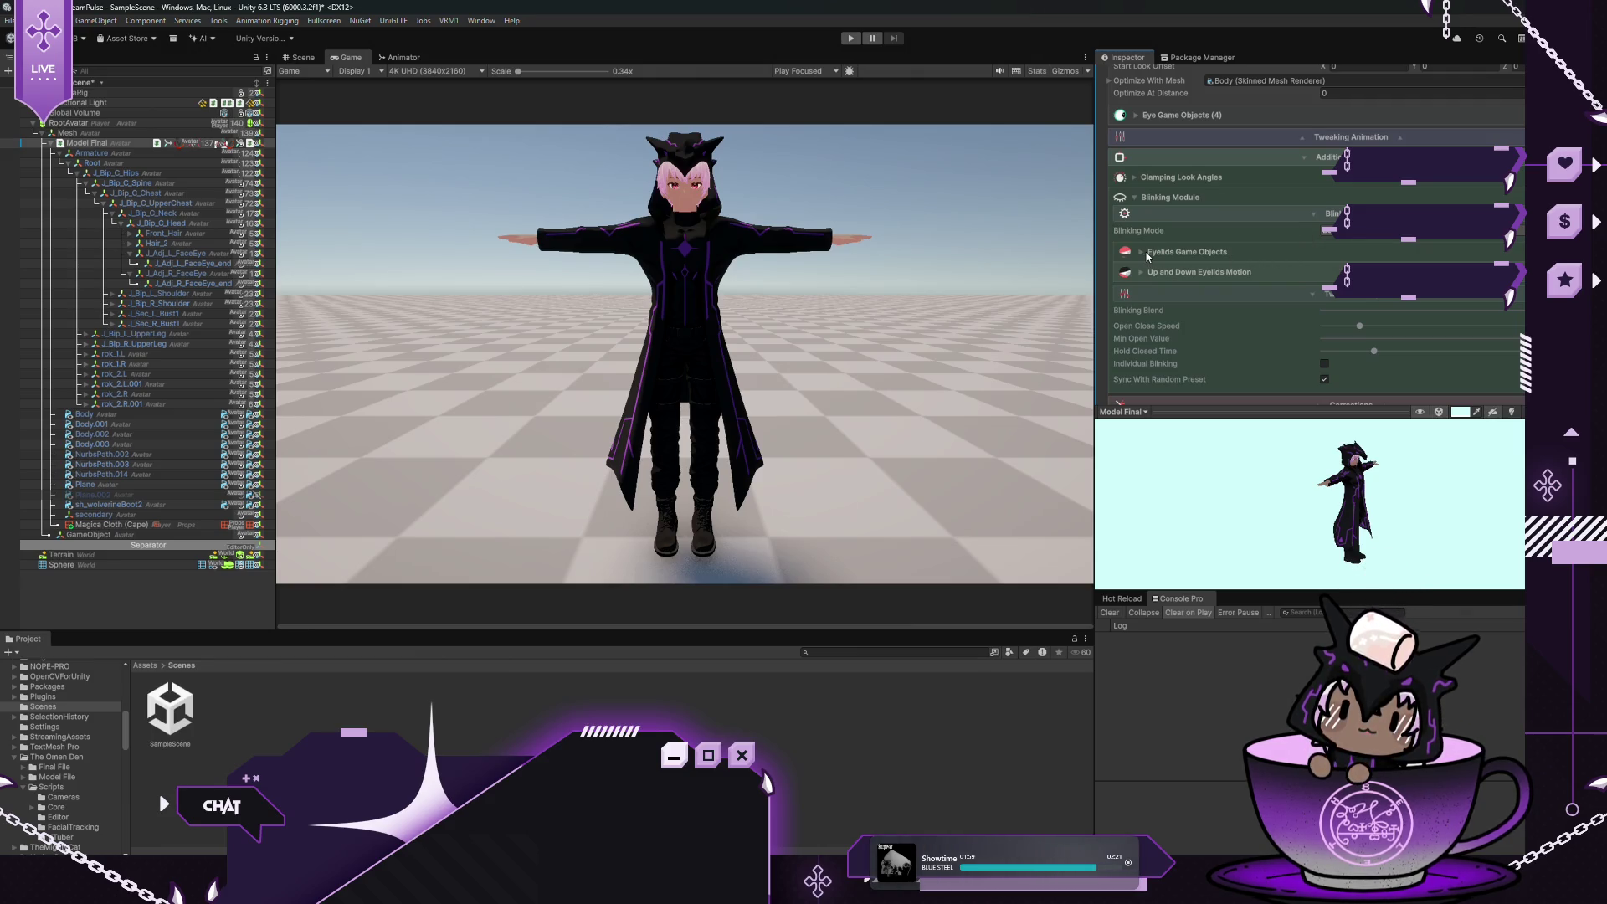
pyautogui.scroll(3, 696, 155)
pyautogui.scroll(-3, 357, 108)
# In the Scene view, orbit to the avatar's front, frame it and zoom onto the face
pyautogui.click(300, 57)
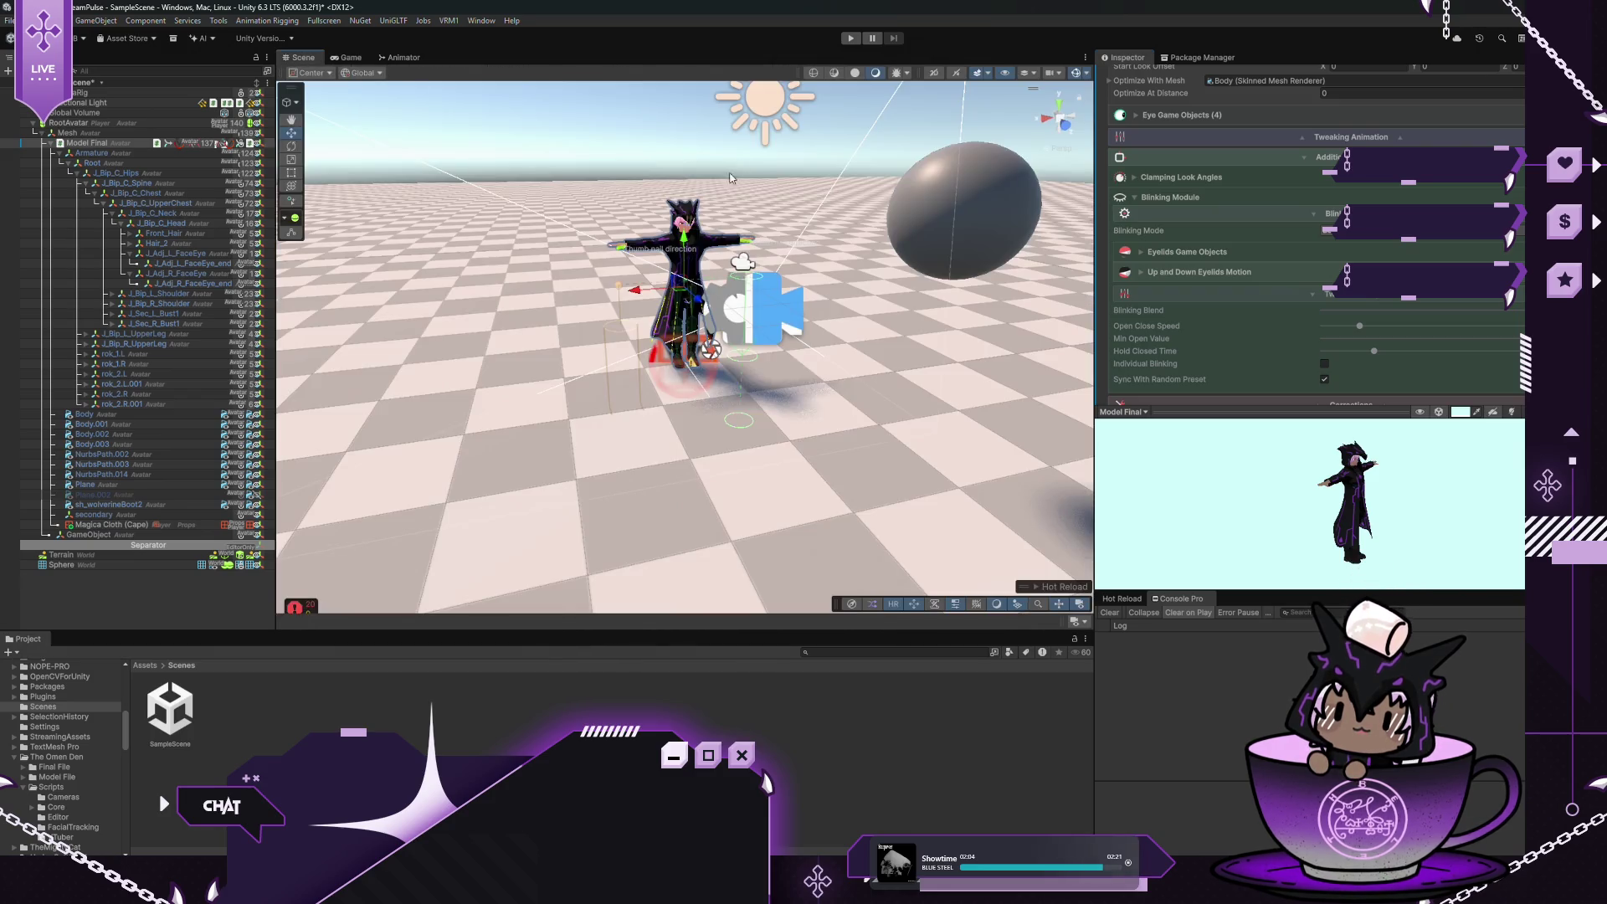
pyautogui.scroll(10, 693, 157)
pyautogui.moveTo(693, 157); pyautogui.dragTo(733, 538)
pyautogui.press('f')
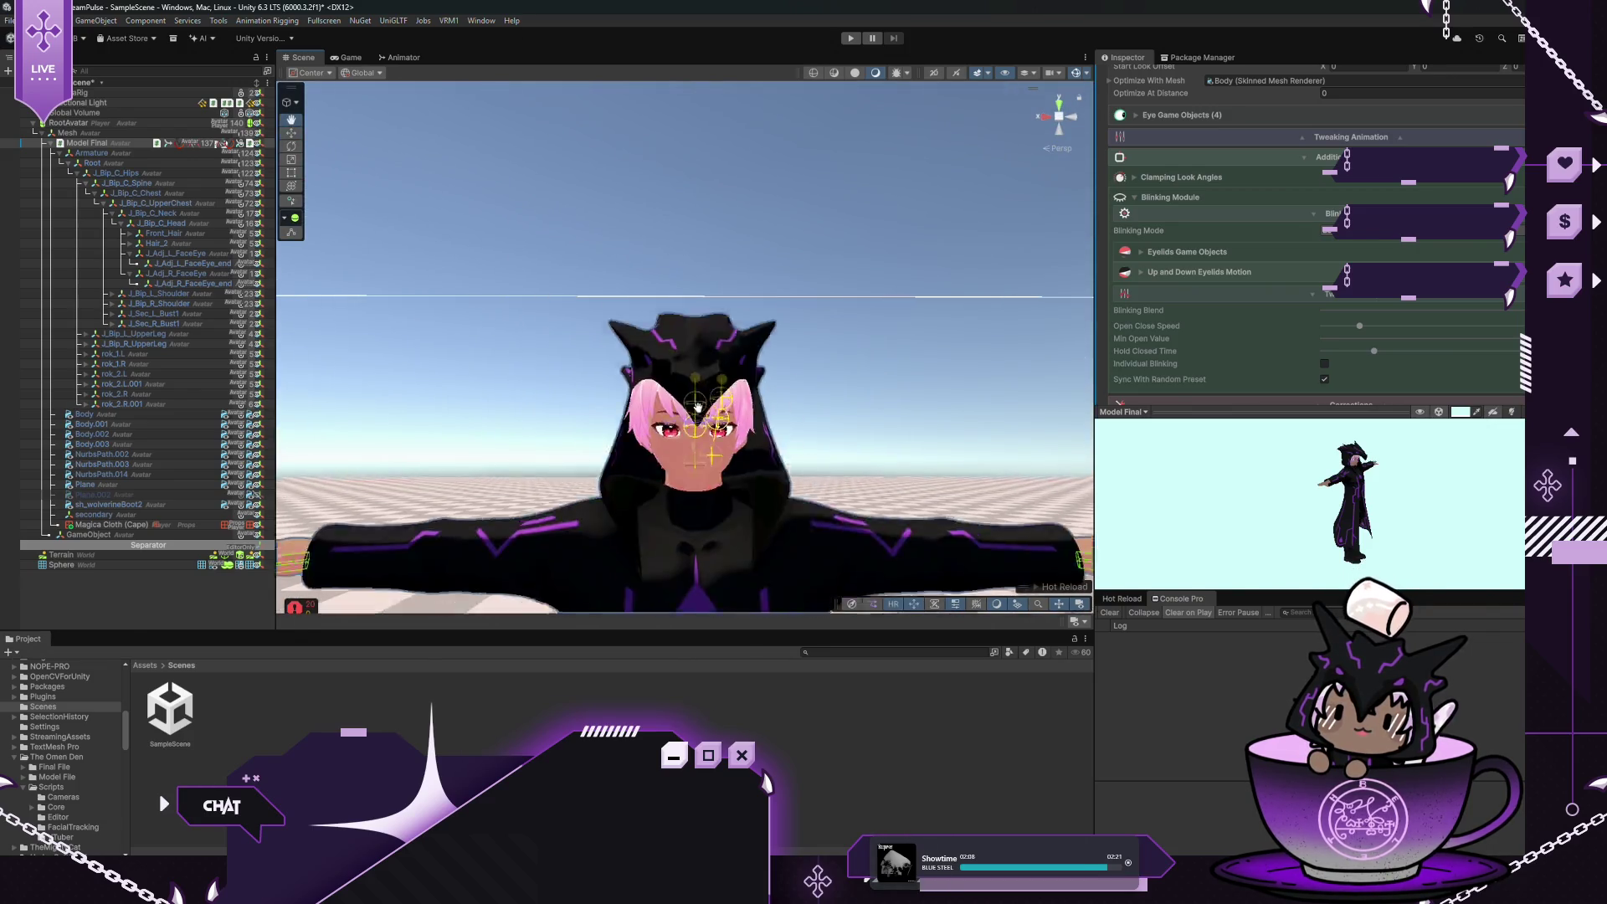
pyautogui.scroll(8, 626, 283)
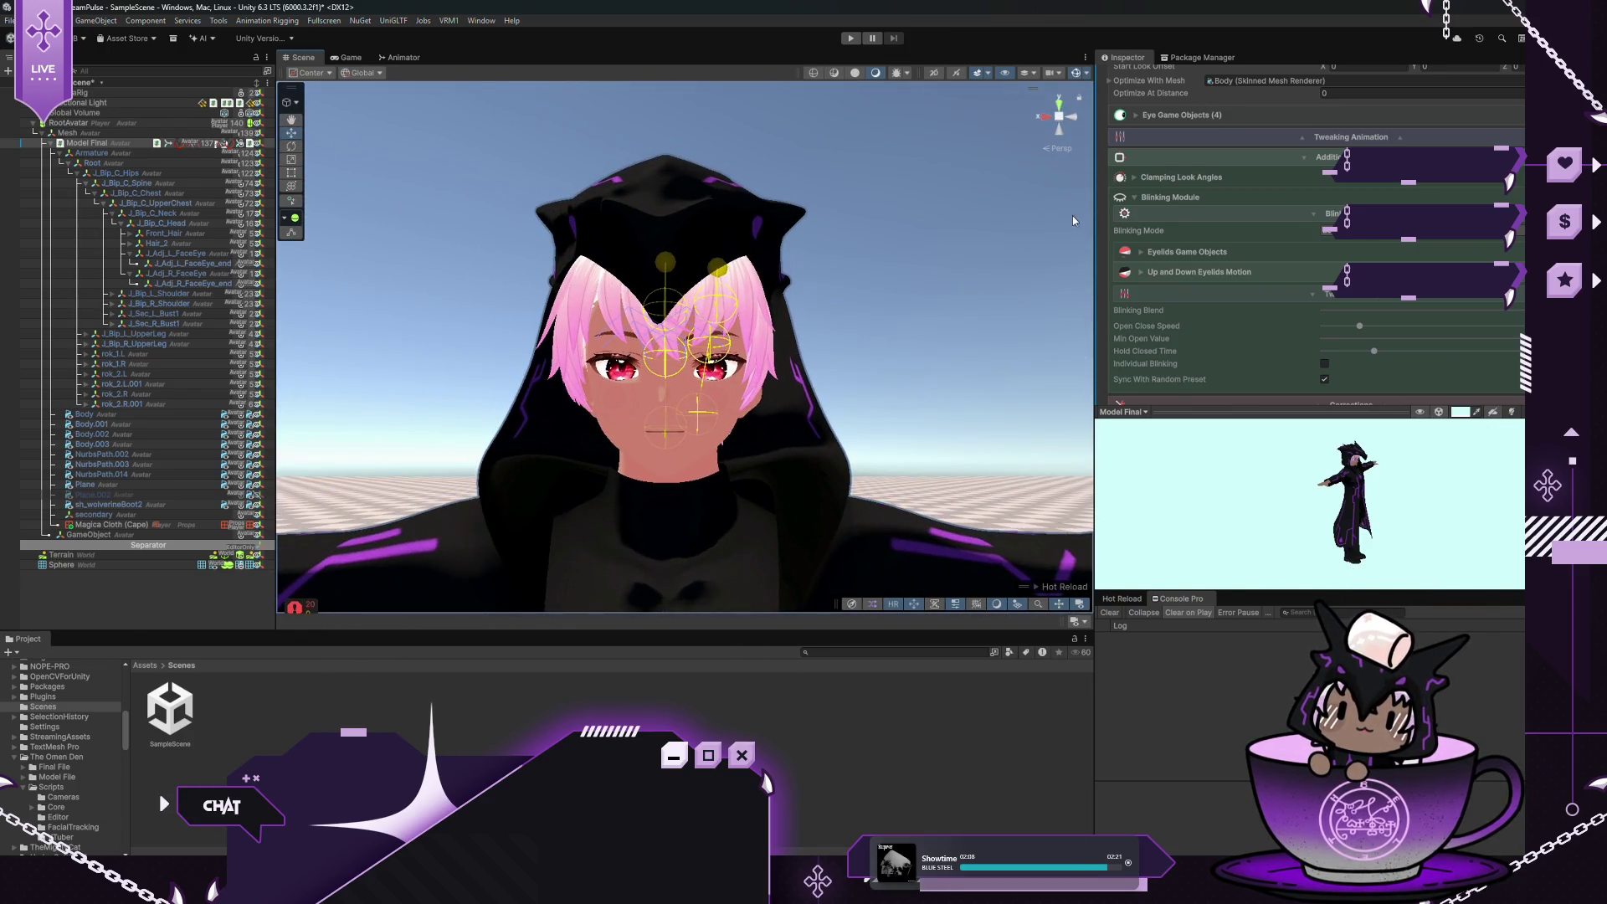
pyautogui.scroll(-2, 1223, 237)
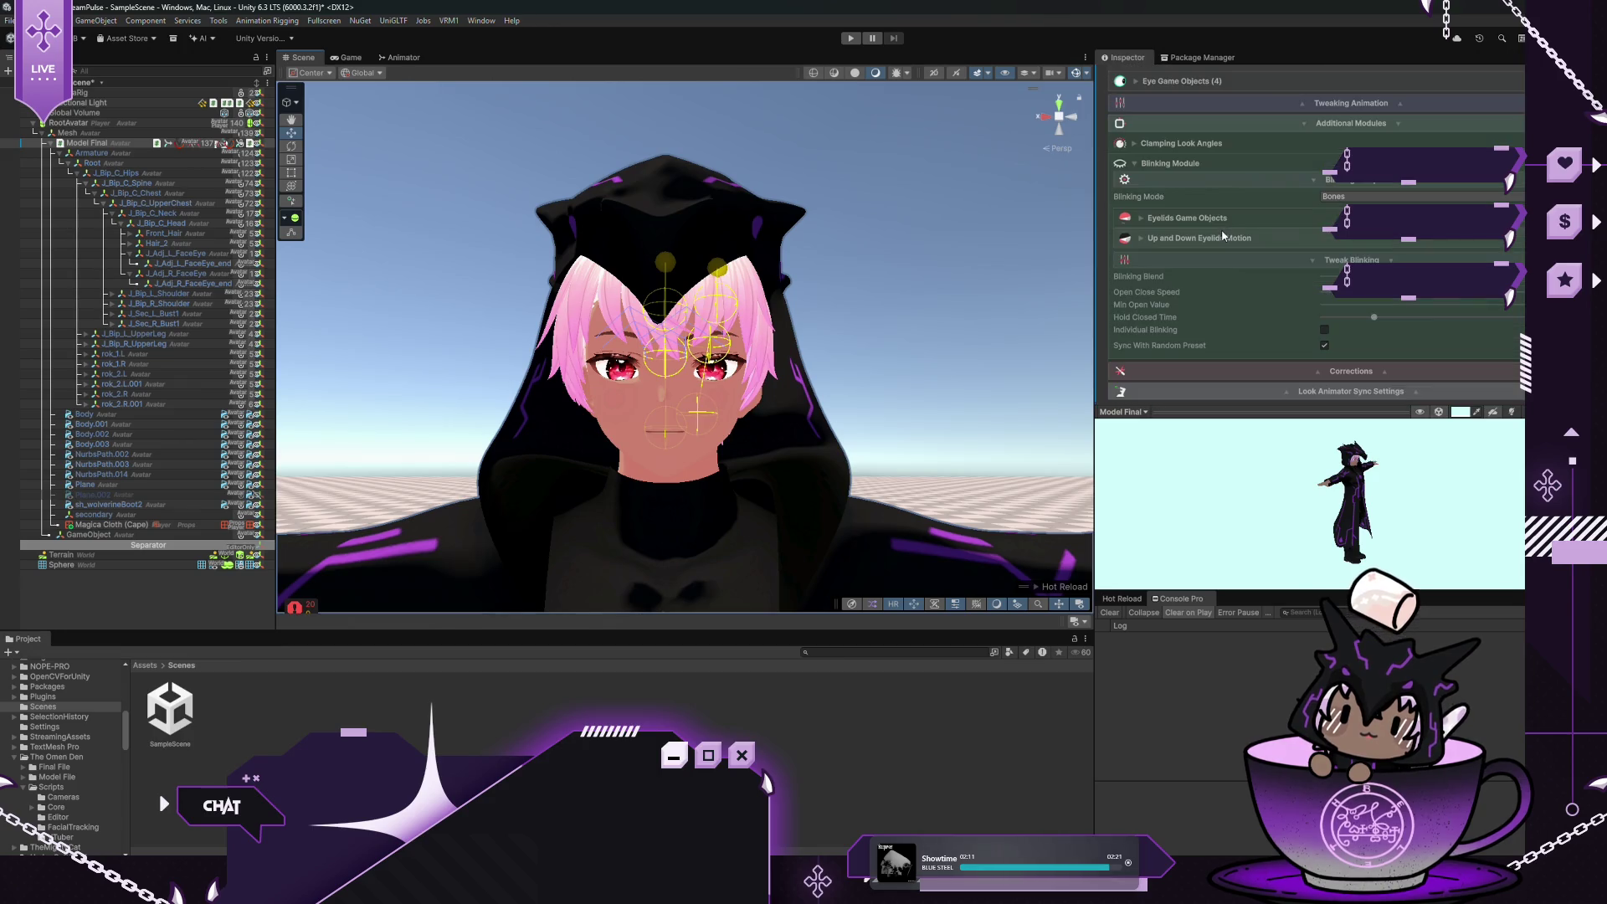
# Assign J_Adj_L_FaceEye and J_Adj_R_FaceEye as eyelid objects and enable Blink Animated Eyelids
pyautogui.click(1144, 239)
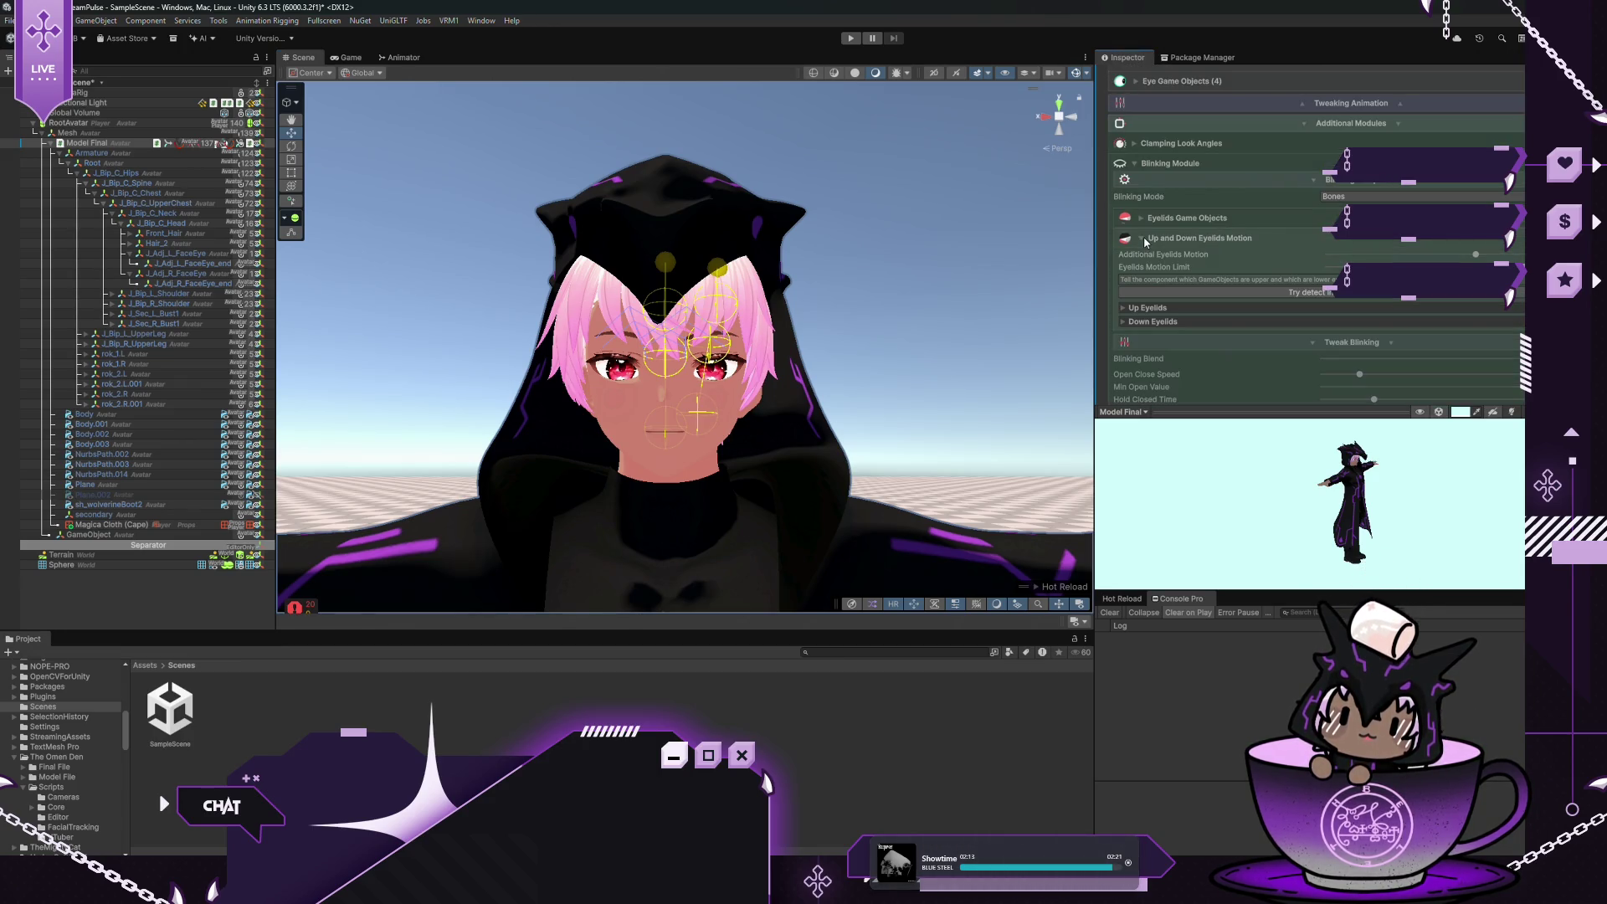
pyautogui.click(1122, 309)
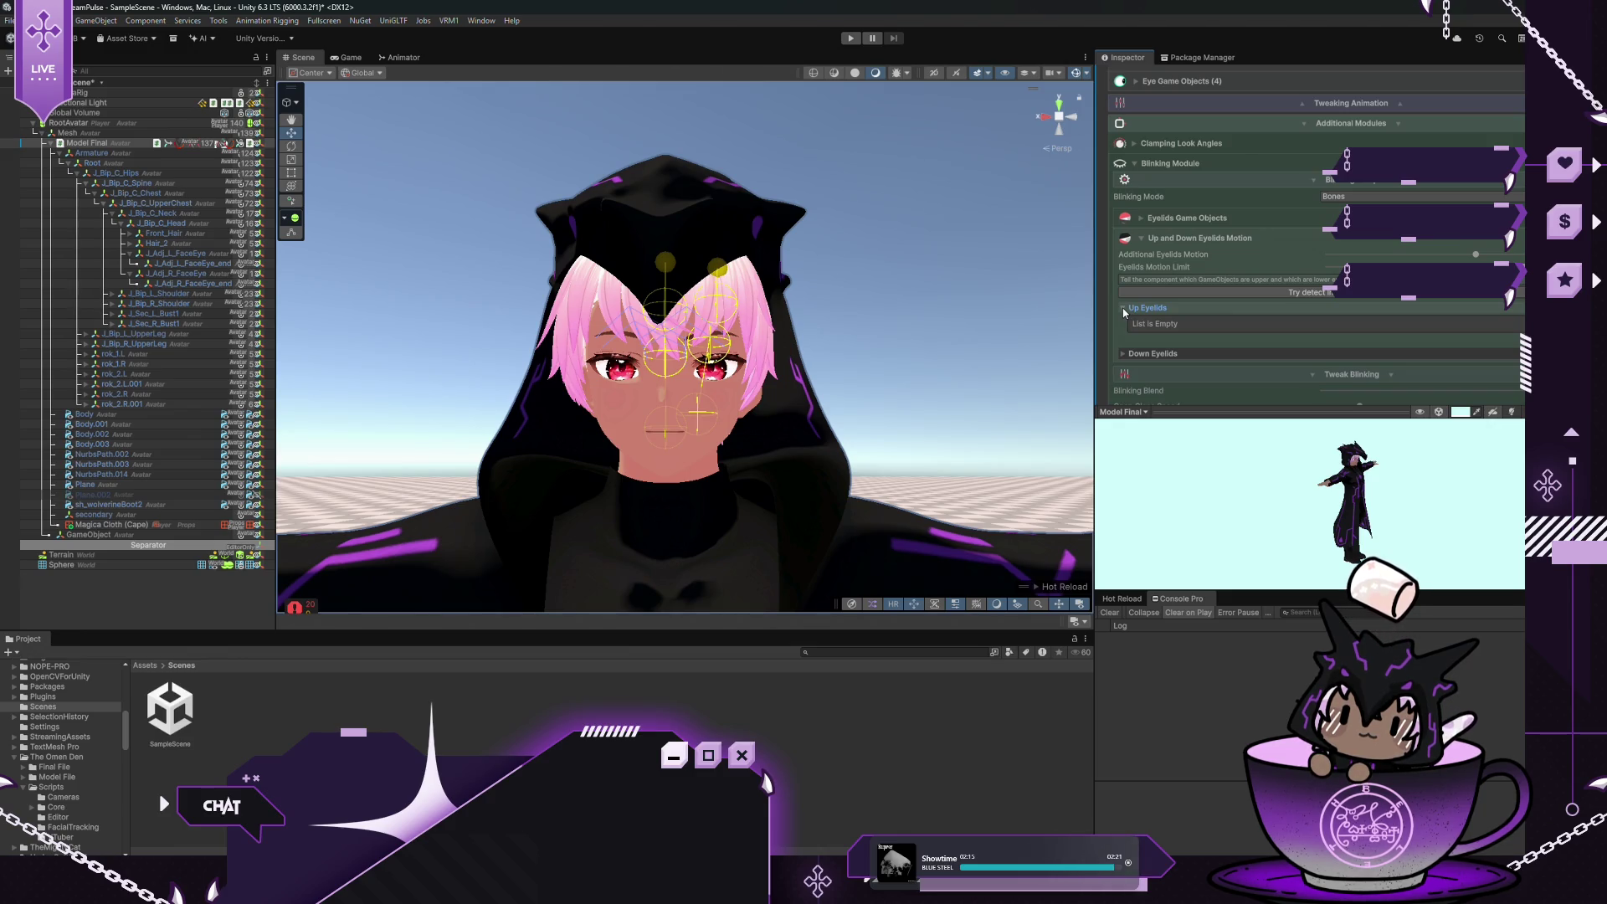
pyautogui.click(1122, 309)
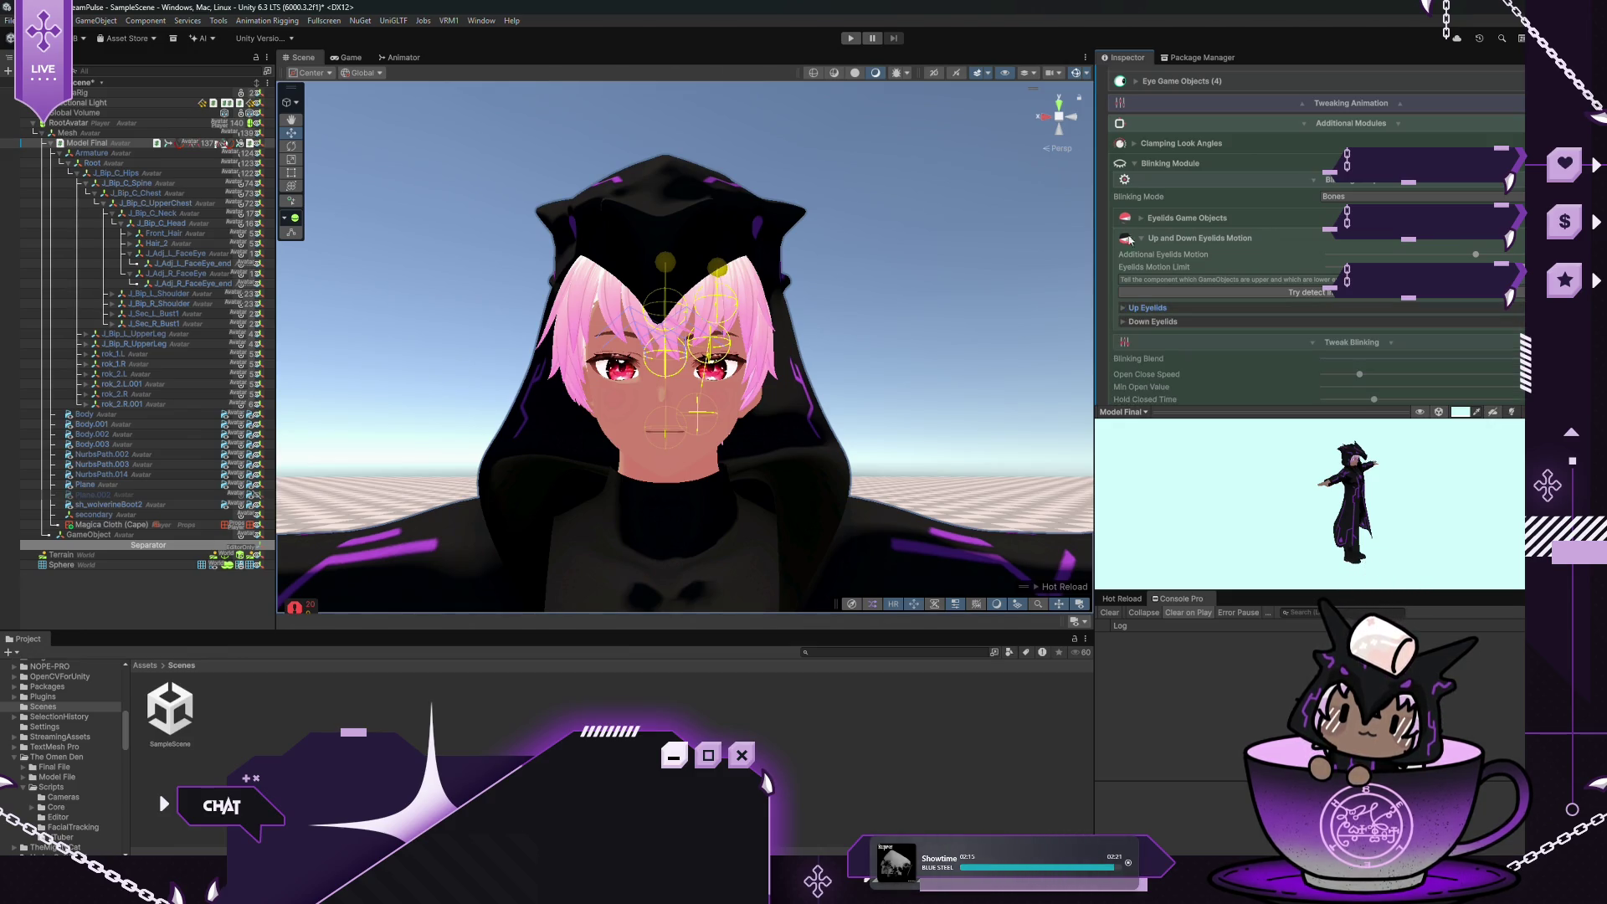
pyautogui.click(1143, 219)
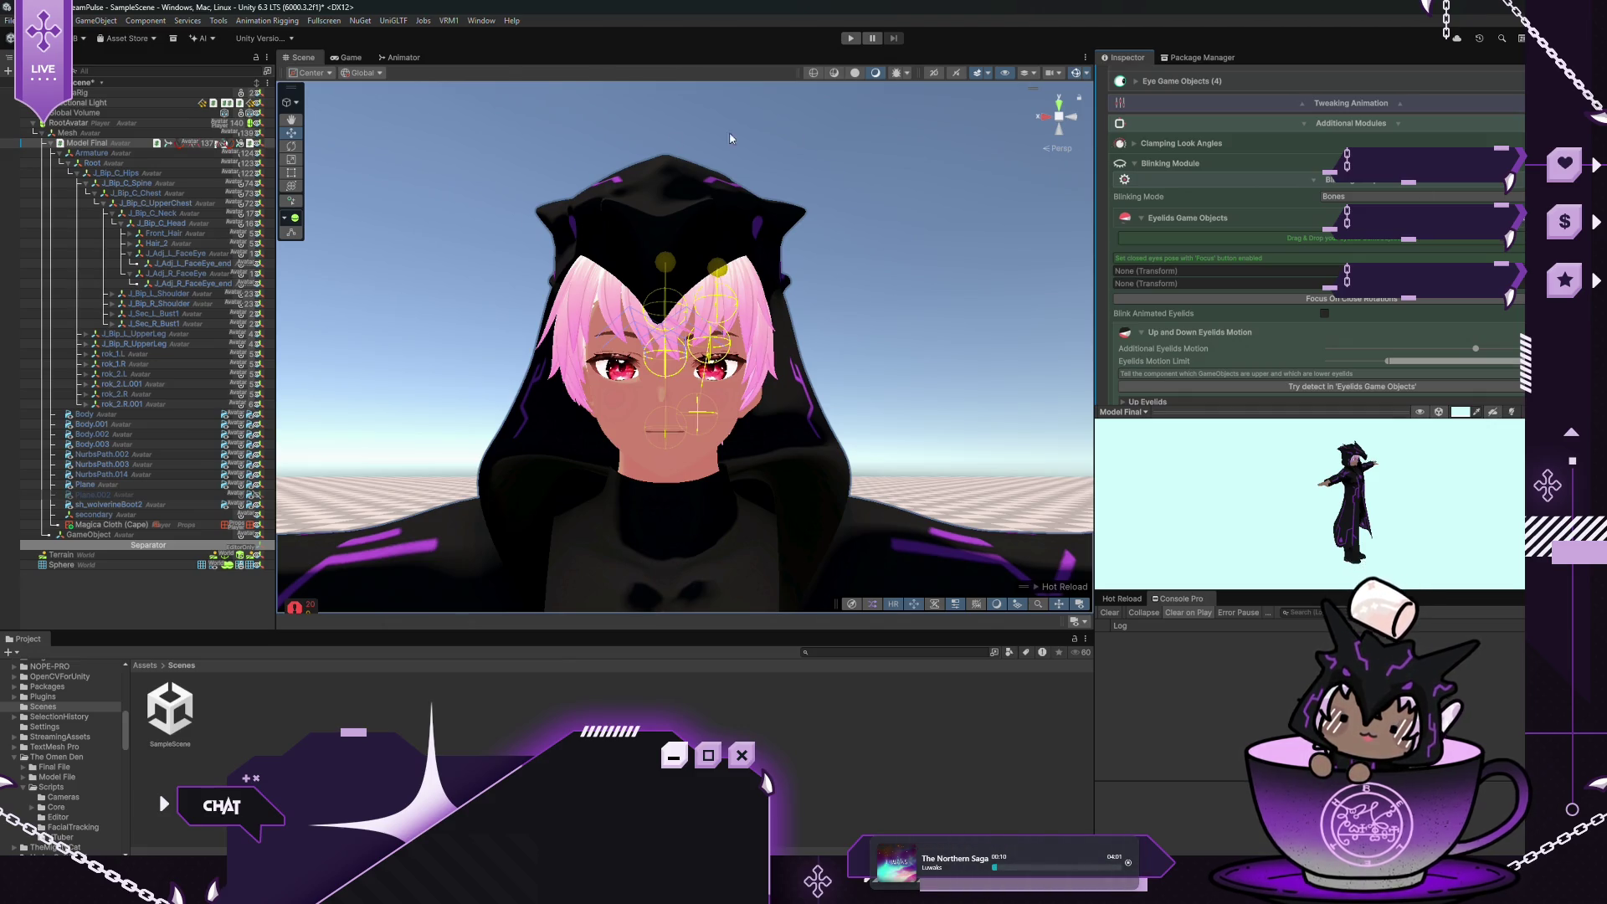
pyautogui.moveTo(187, 257); pyautogui.dragTo(1221, 270)
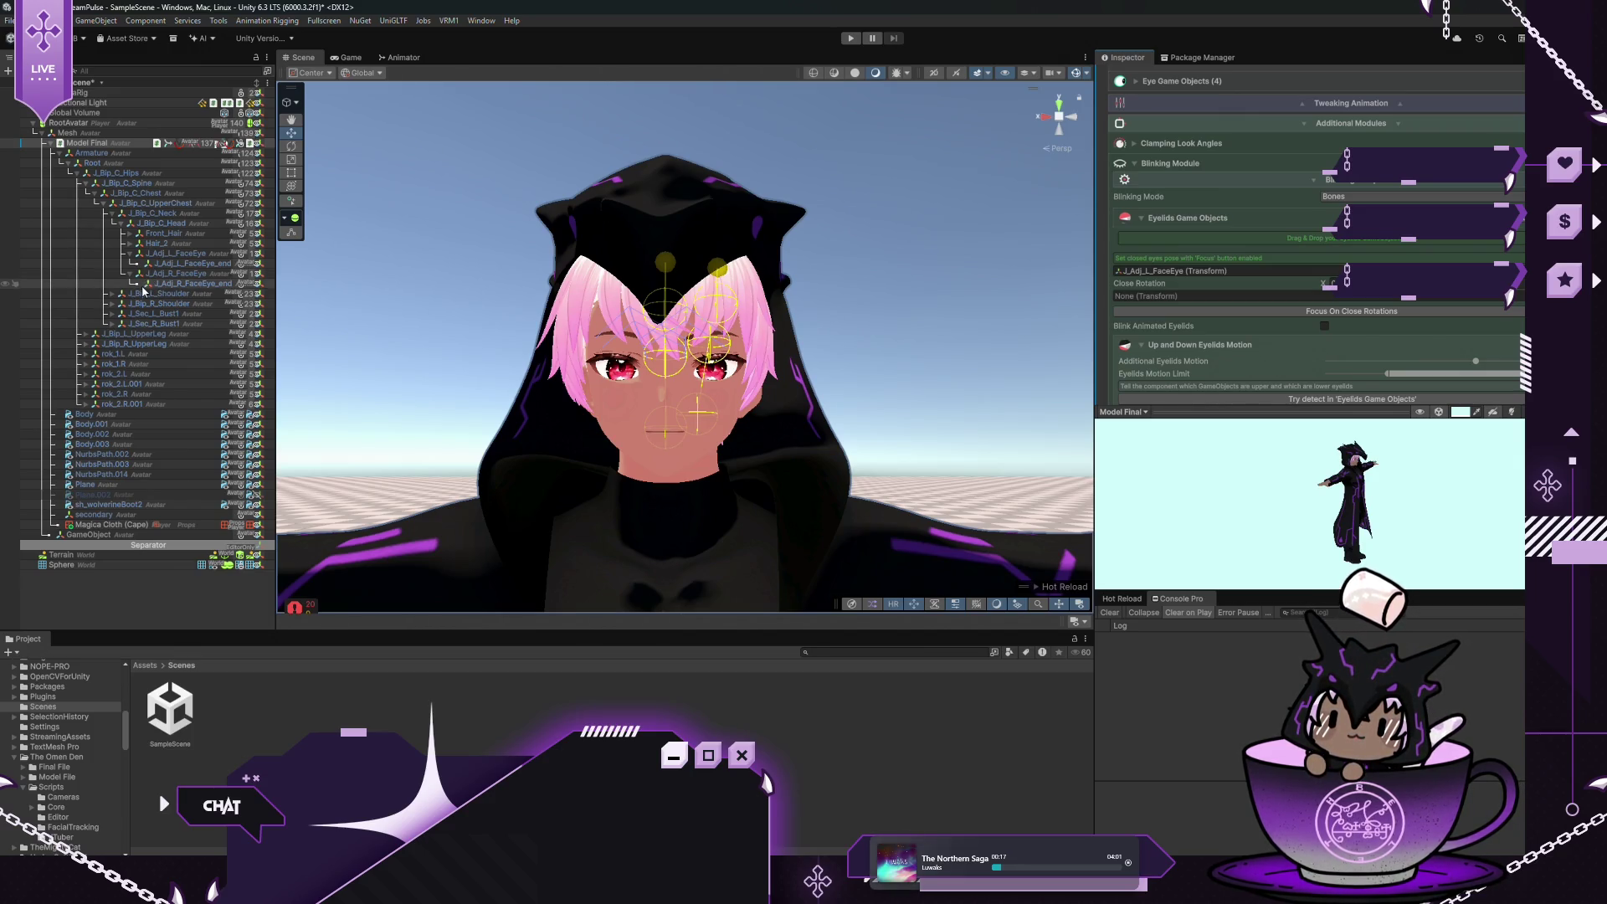
pyautogui.moveTo(167, 274)
pyautogui.mouseDown()
pyautogui.moveTo(1210, 310)
pyautogui.moveTo(1218, 296)
pyautogui.mouseUp()
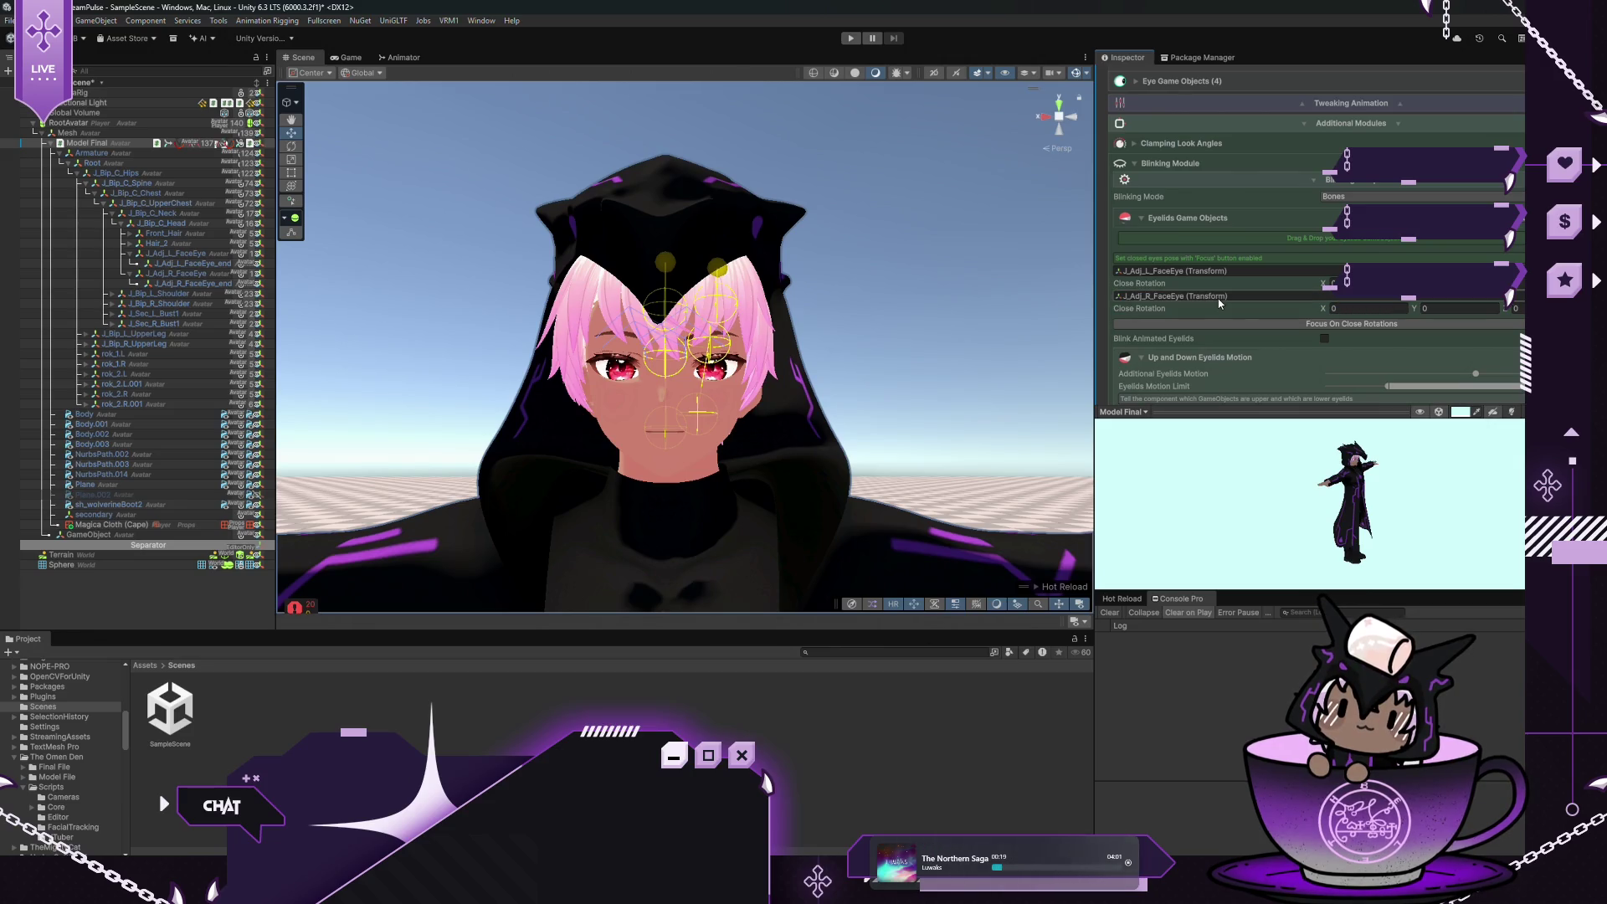
pyautogui.click(1265, 323)
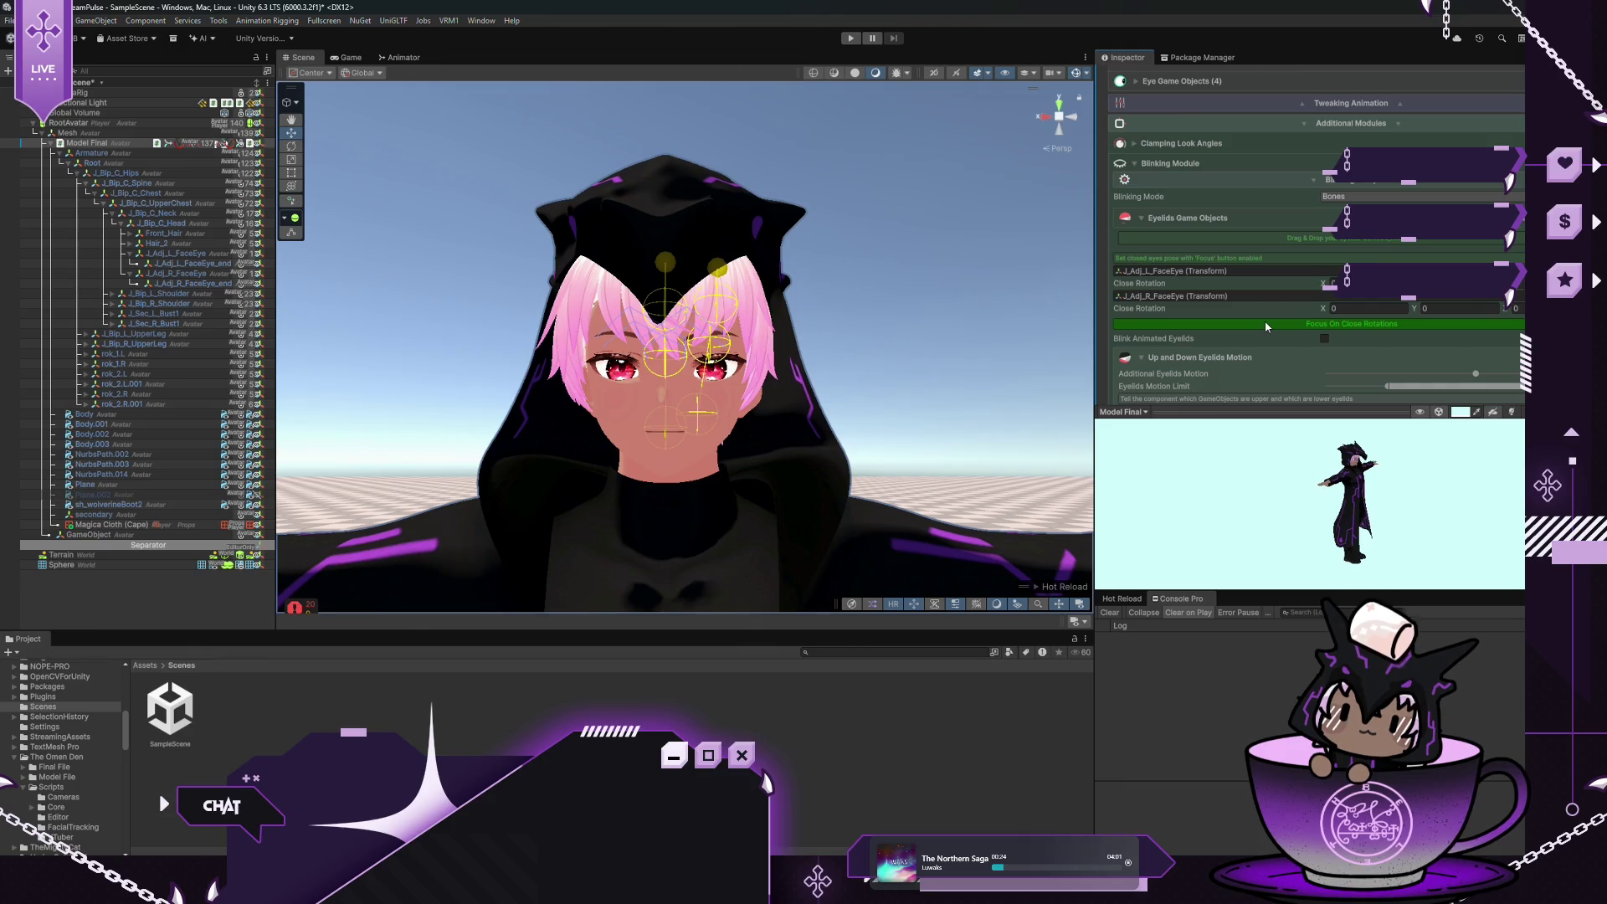
pyautogui.click(1265, 324)
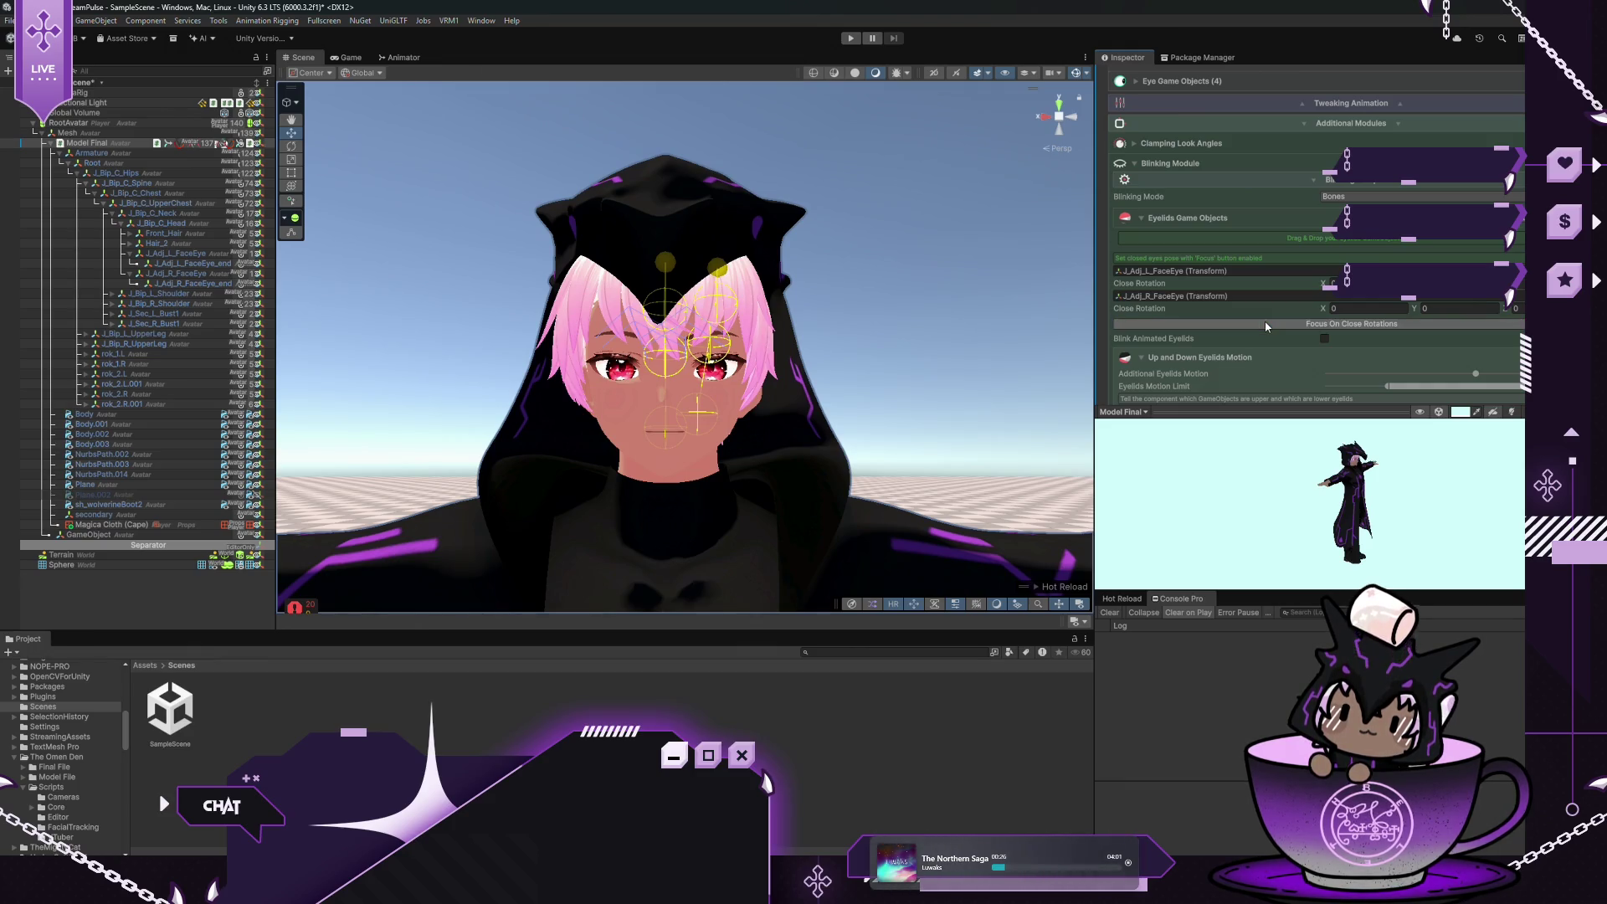
pyautogui.click(1323, 338)
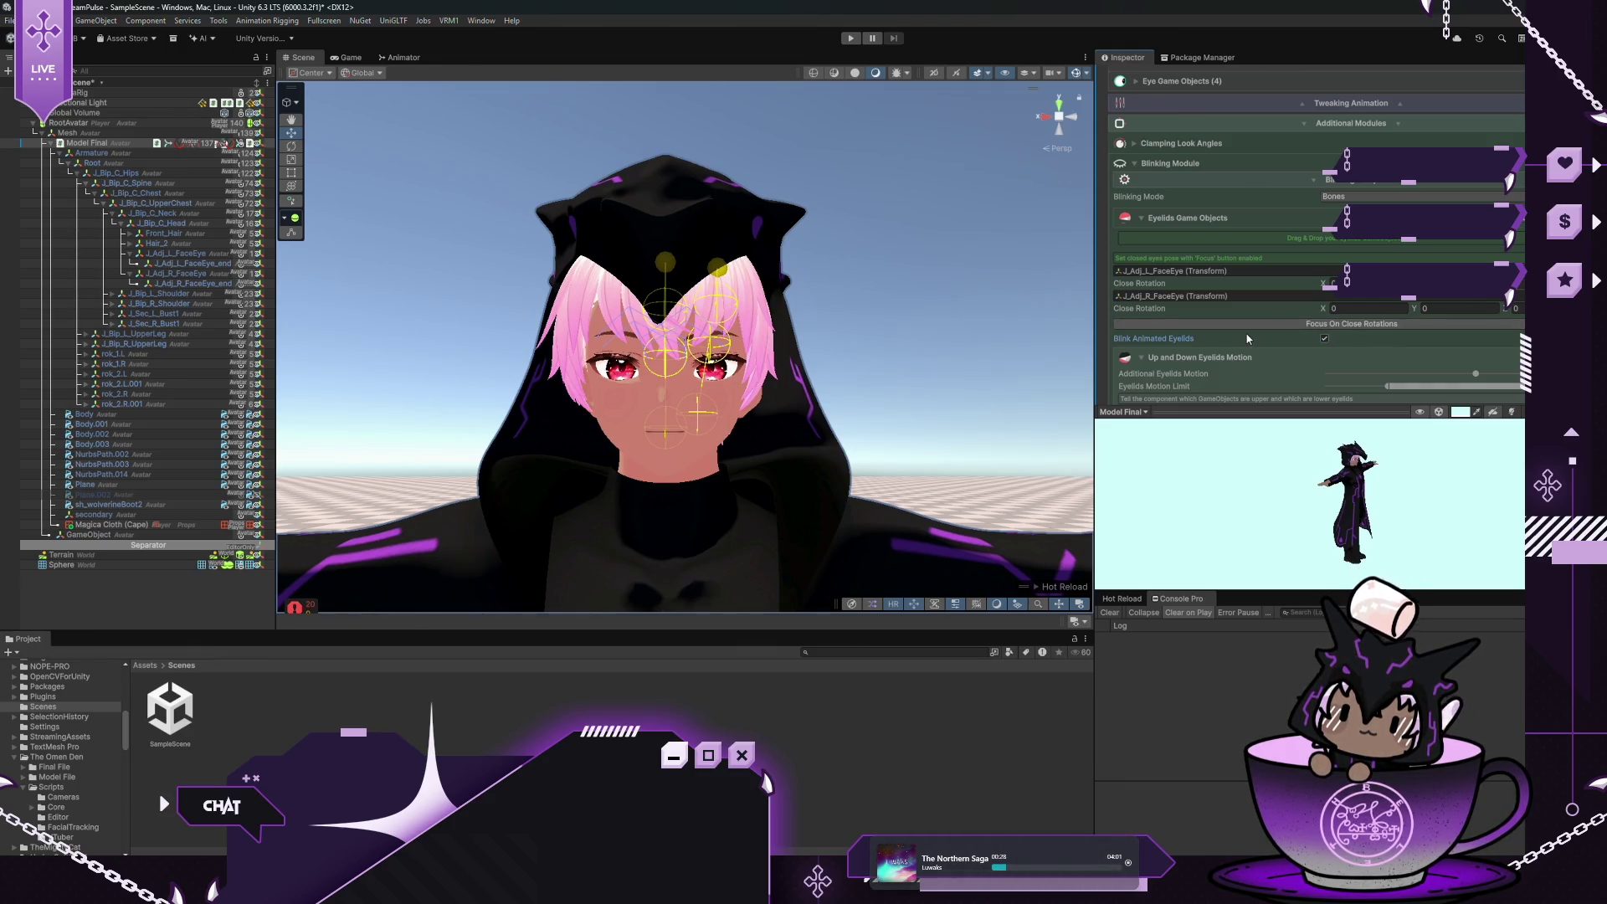
pyautogui.scroll(-4, 1247, 338)
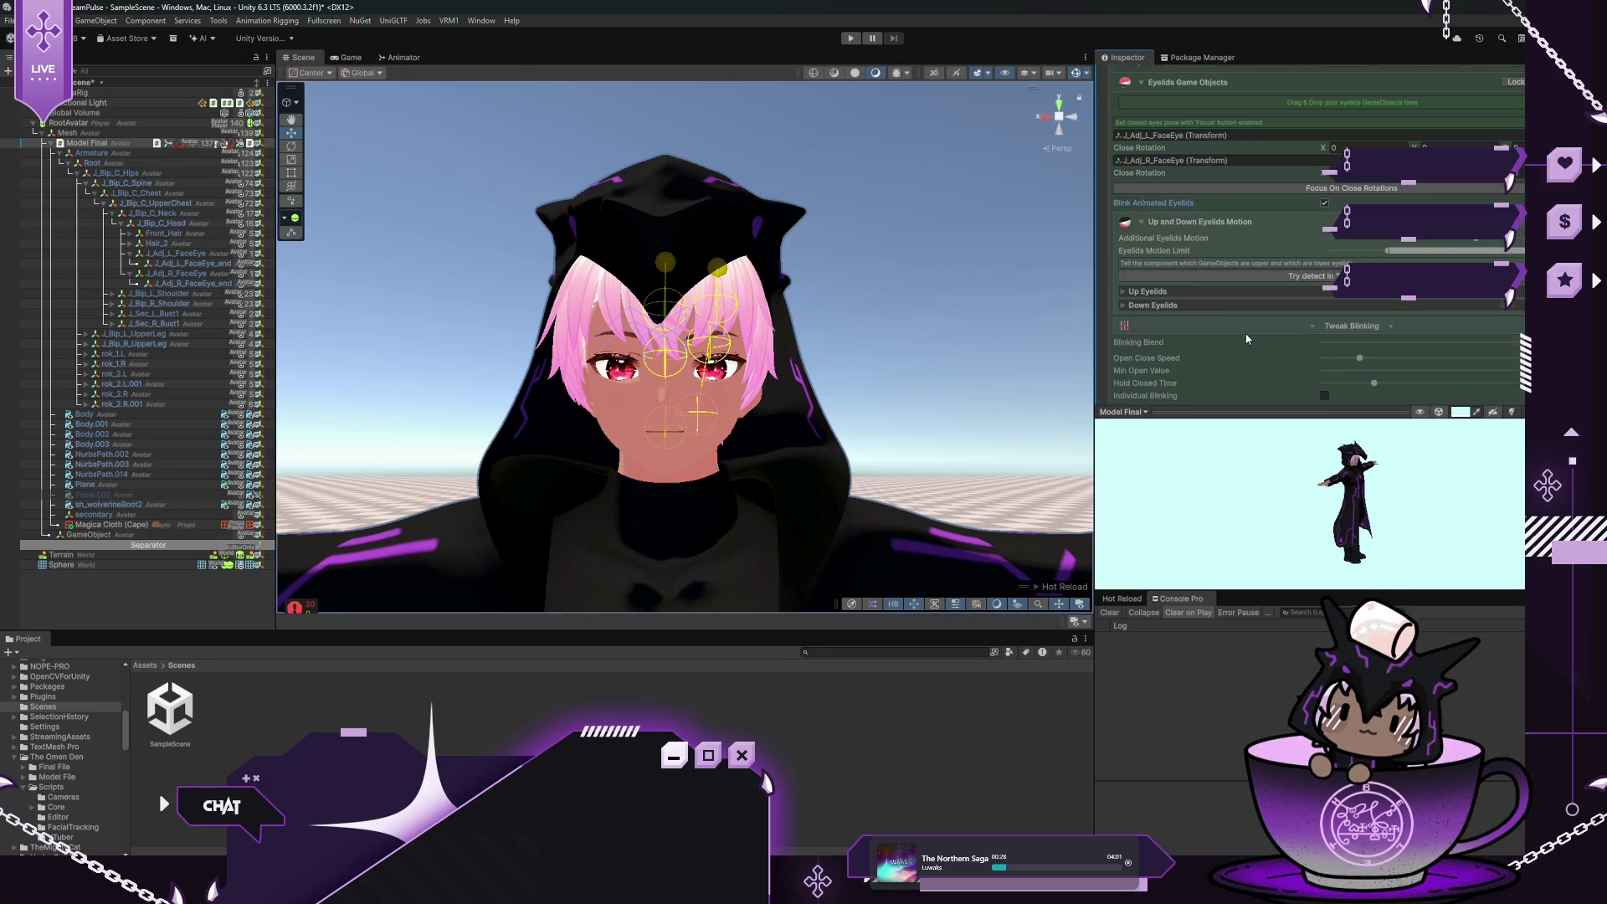
# Try auto-detecting Up/Down Eyelids, check both lists stay empty, then switch to the Game view
pyautogui.click(1195, 279)
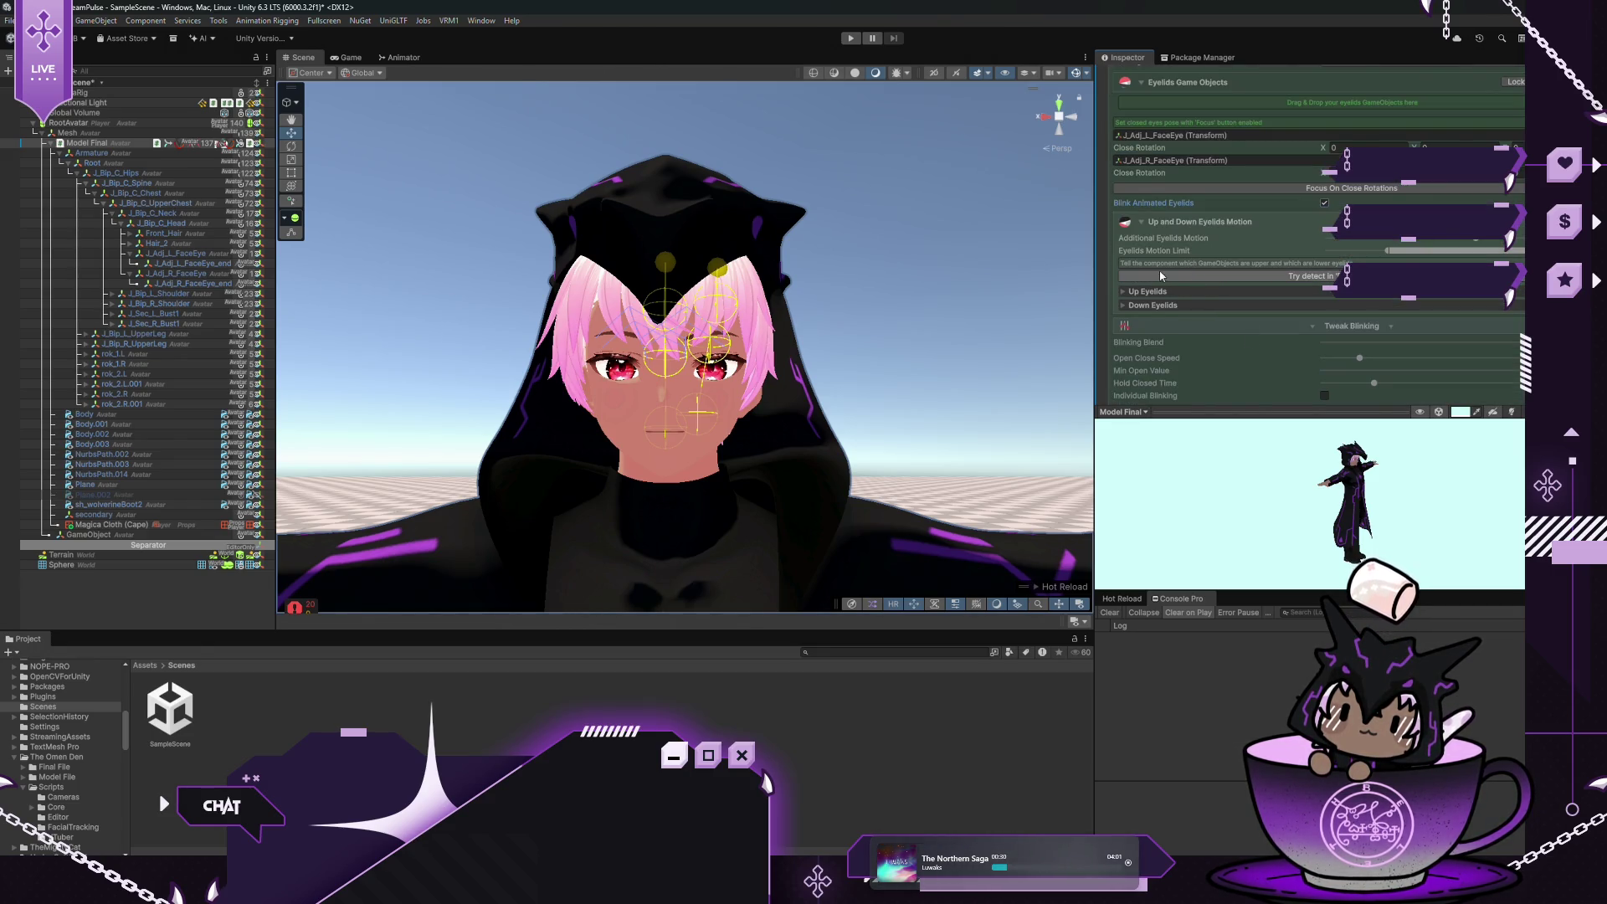
pyautogui.click(1123, 292)
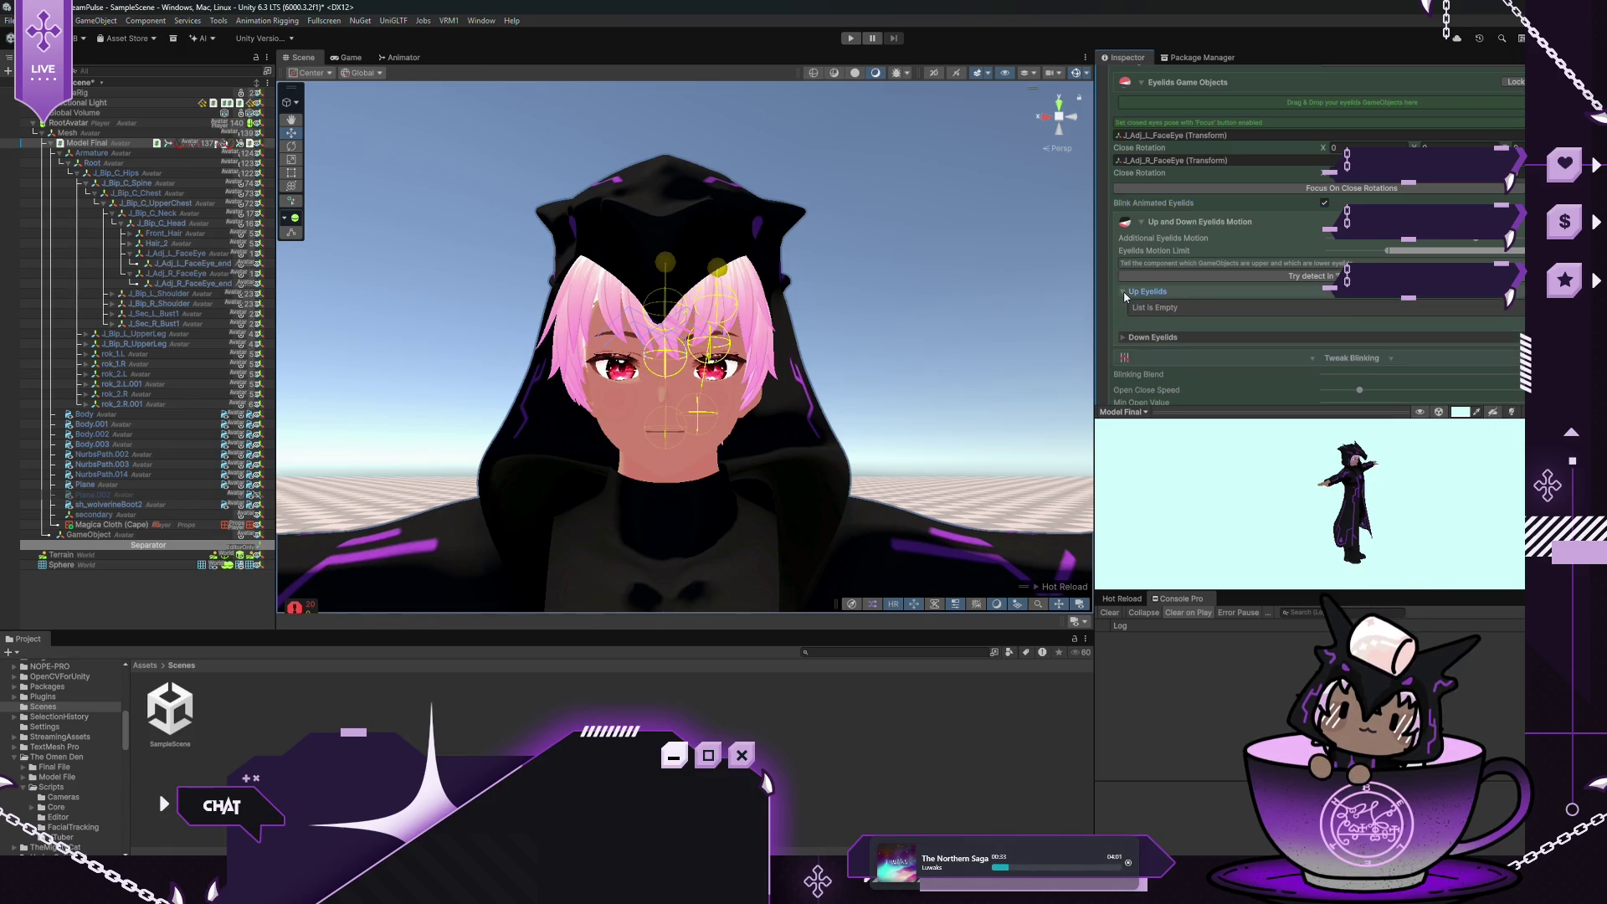
pyautogui.click(1123, 292)
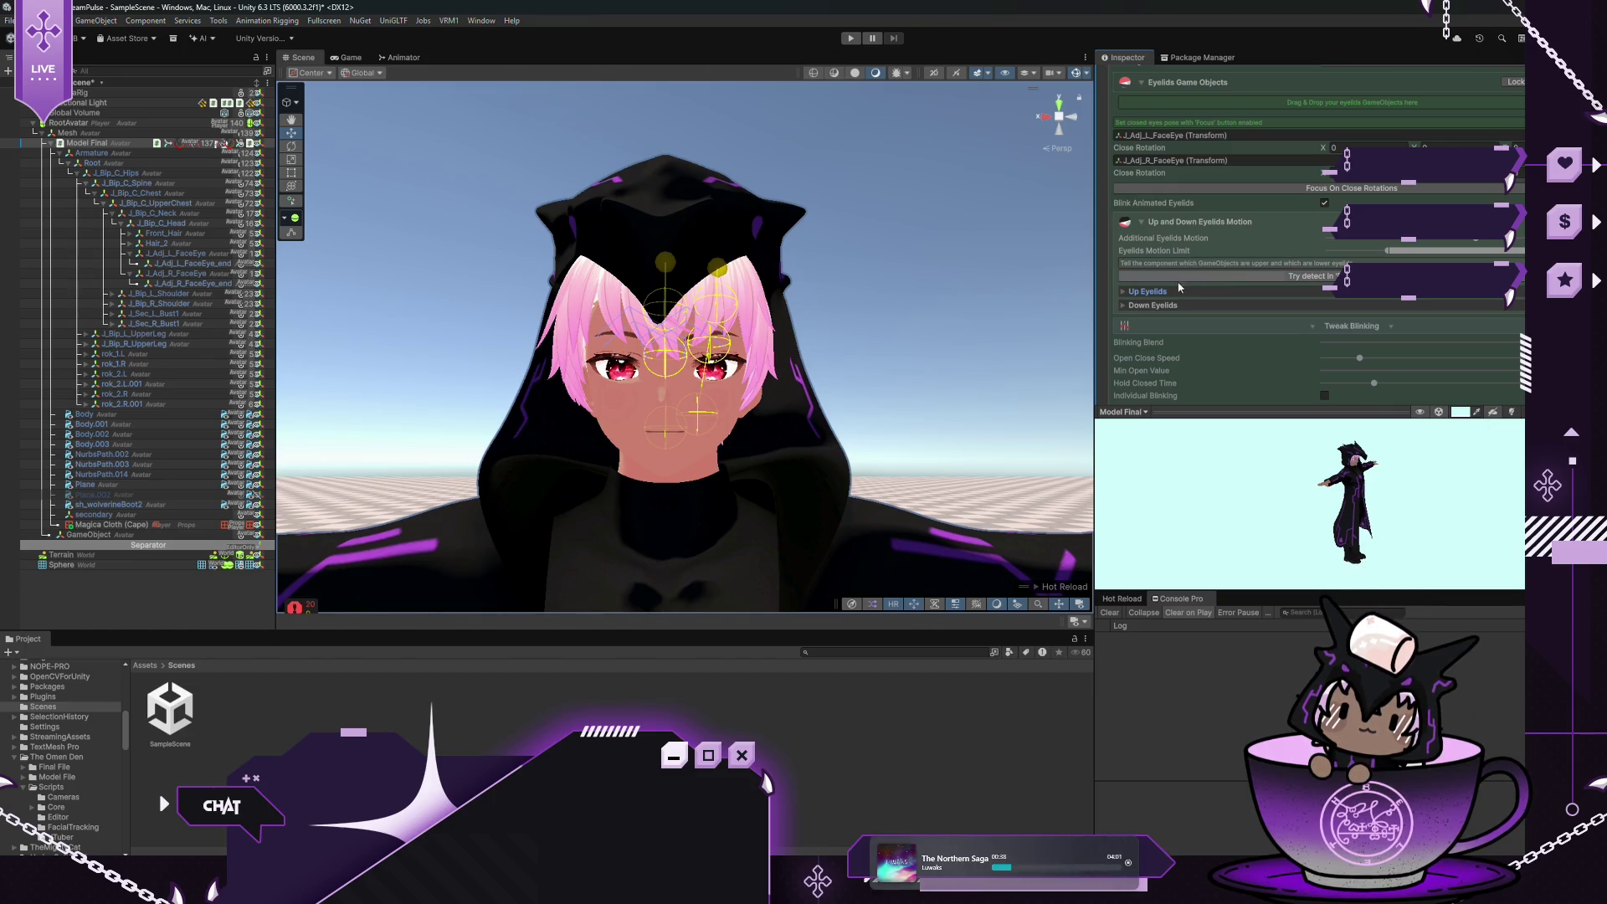
pyautogui.click(1123, 305)
pyautogui.click(1123, 306)
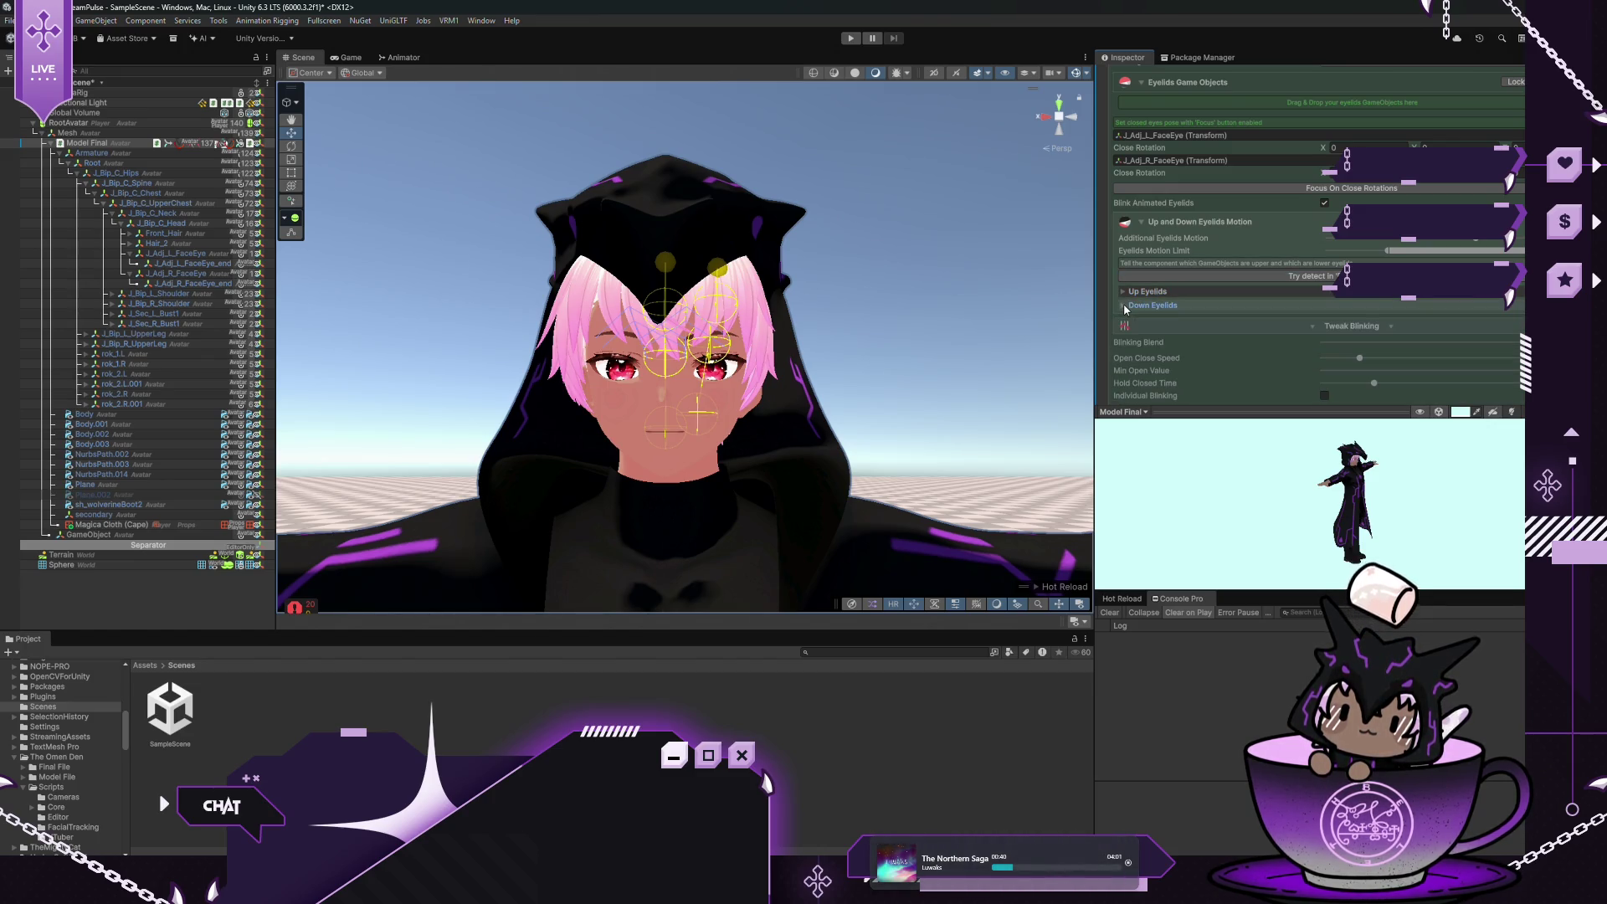
pyautogui.scroll(4, 1194, 177)
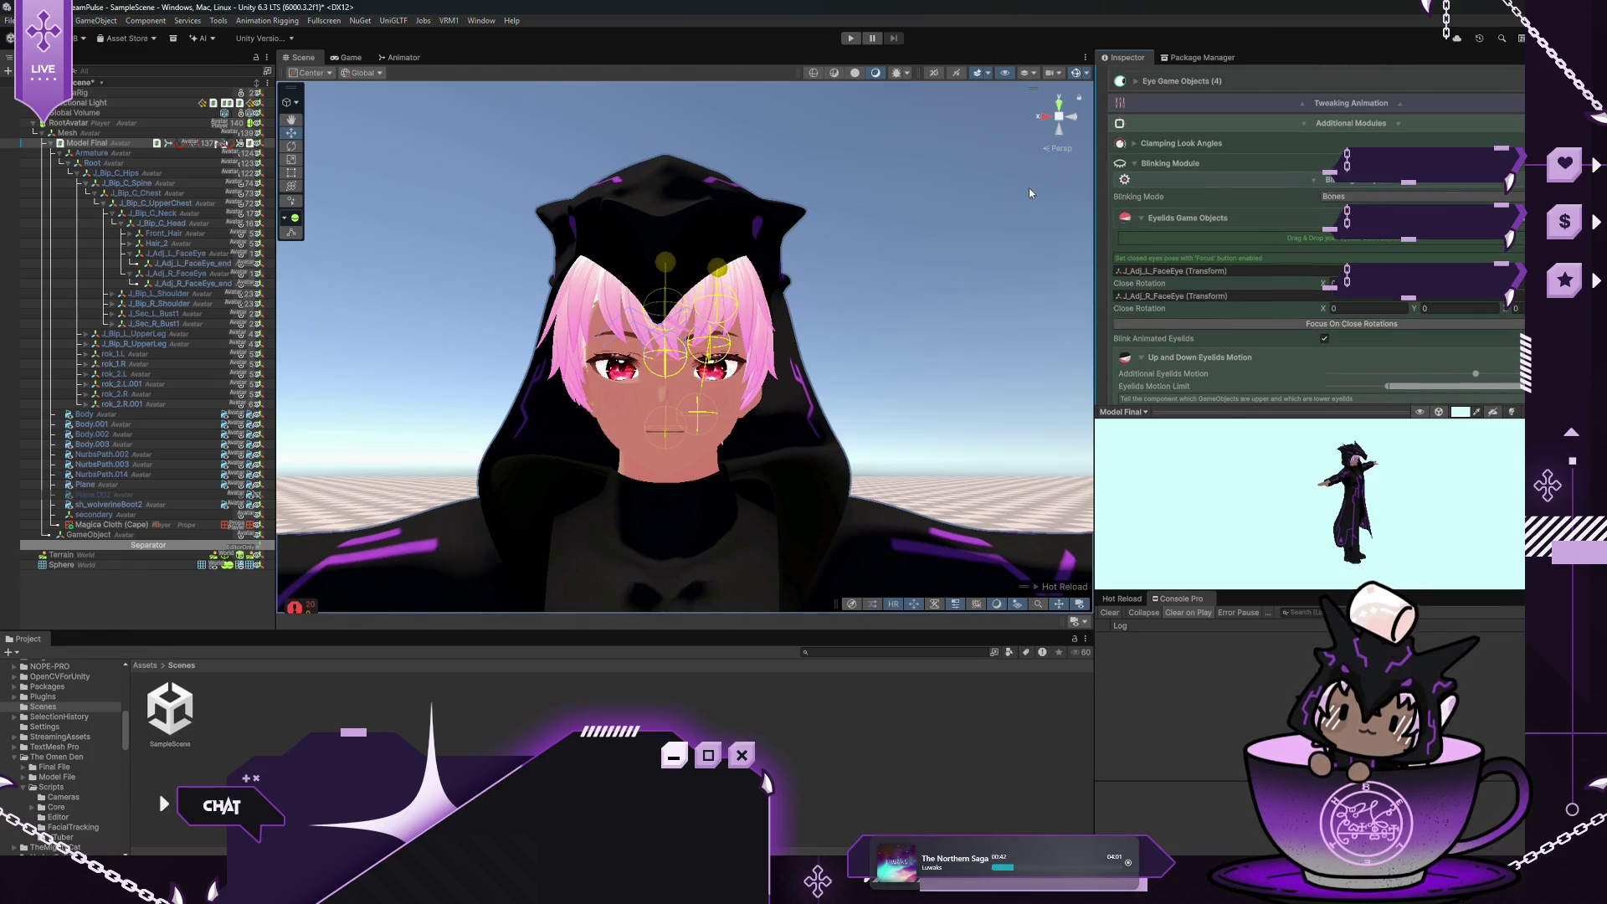
pyautogui.click(347, 57)
# Enter Play mode, set the Sphere's Position Y to 2.11 and Z to 7.68, then reselect Model Final
pyautogui.click(850, 38)
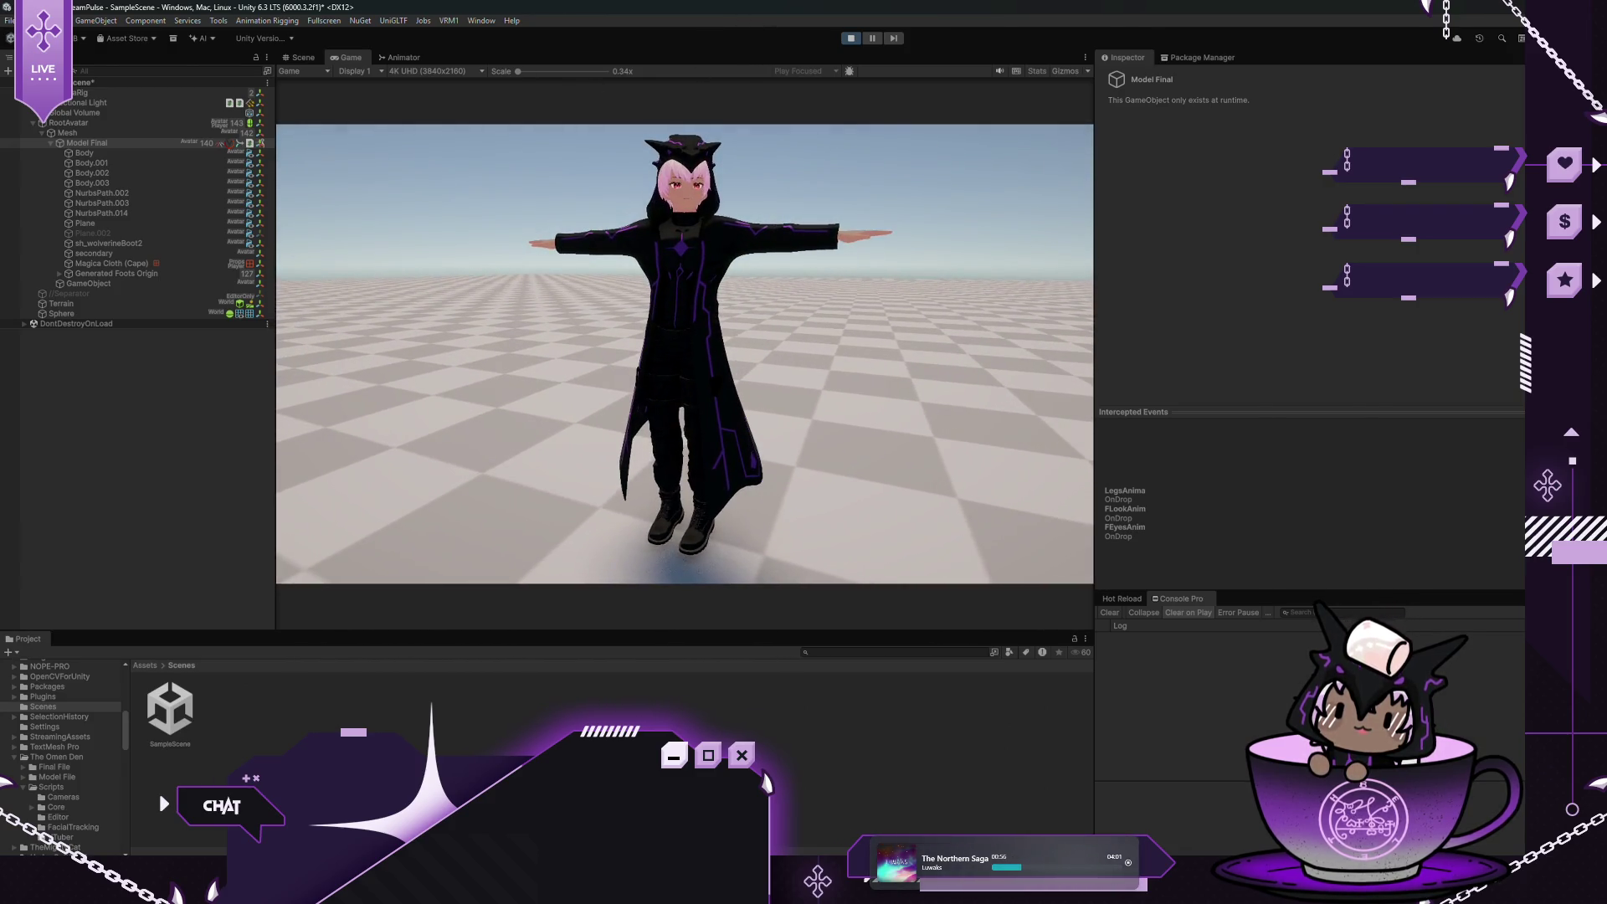
pyautogui.click(271, 124)
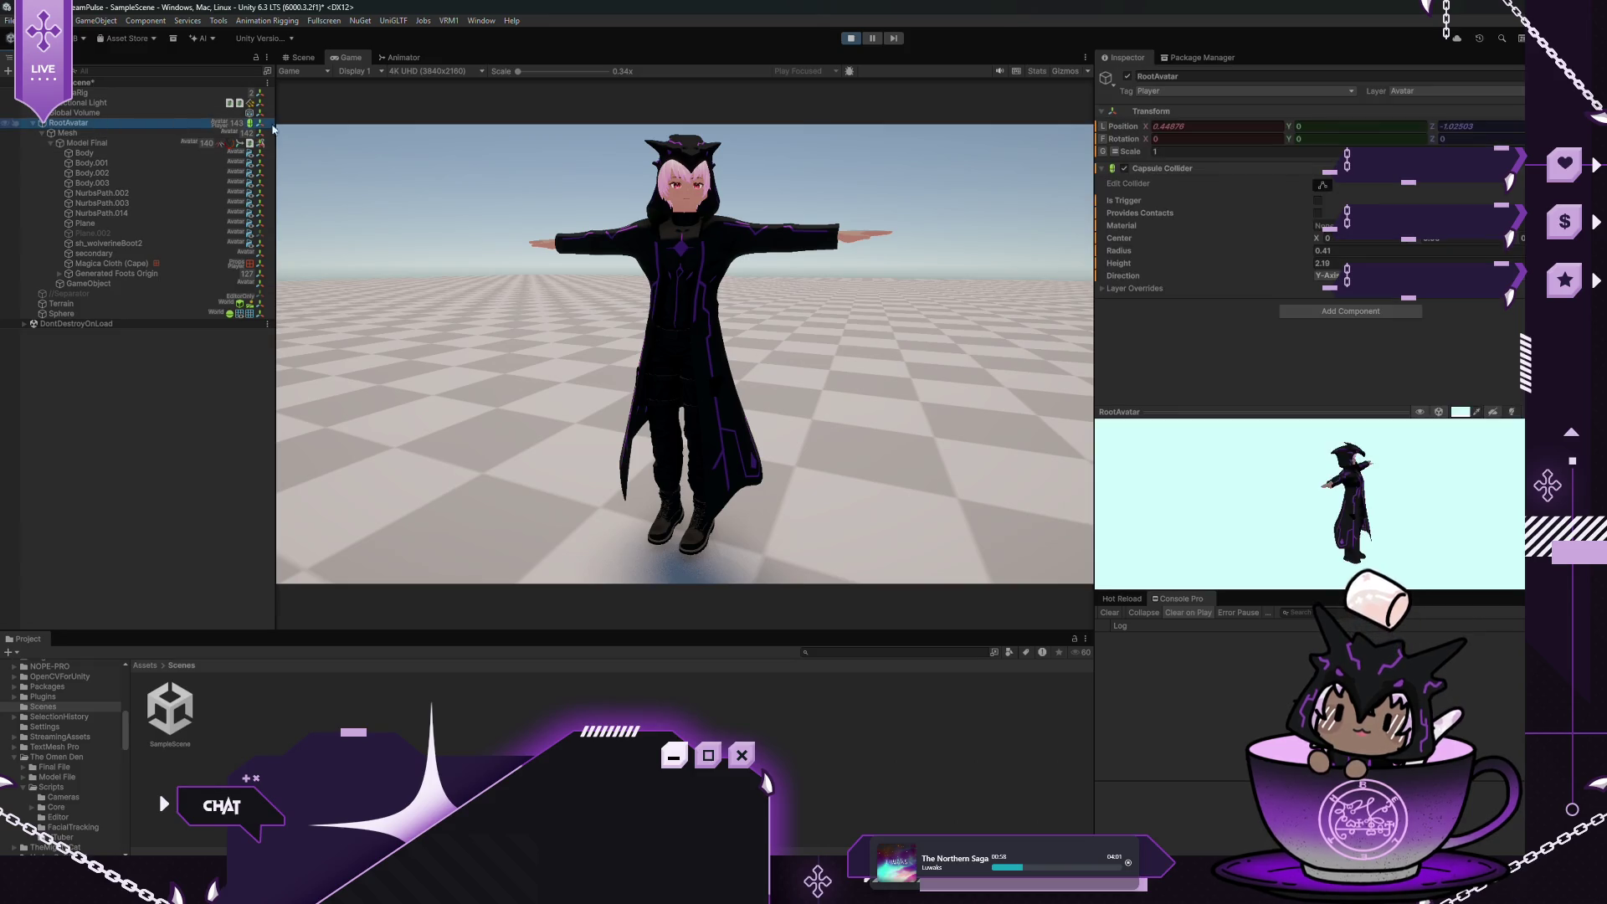
pyautogui.click(89, 314)
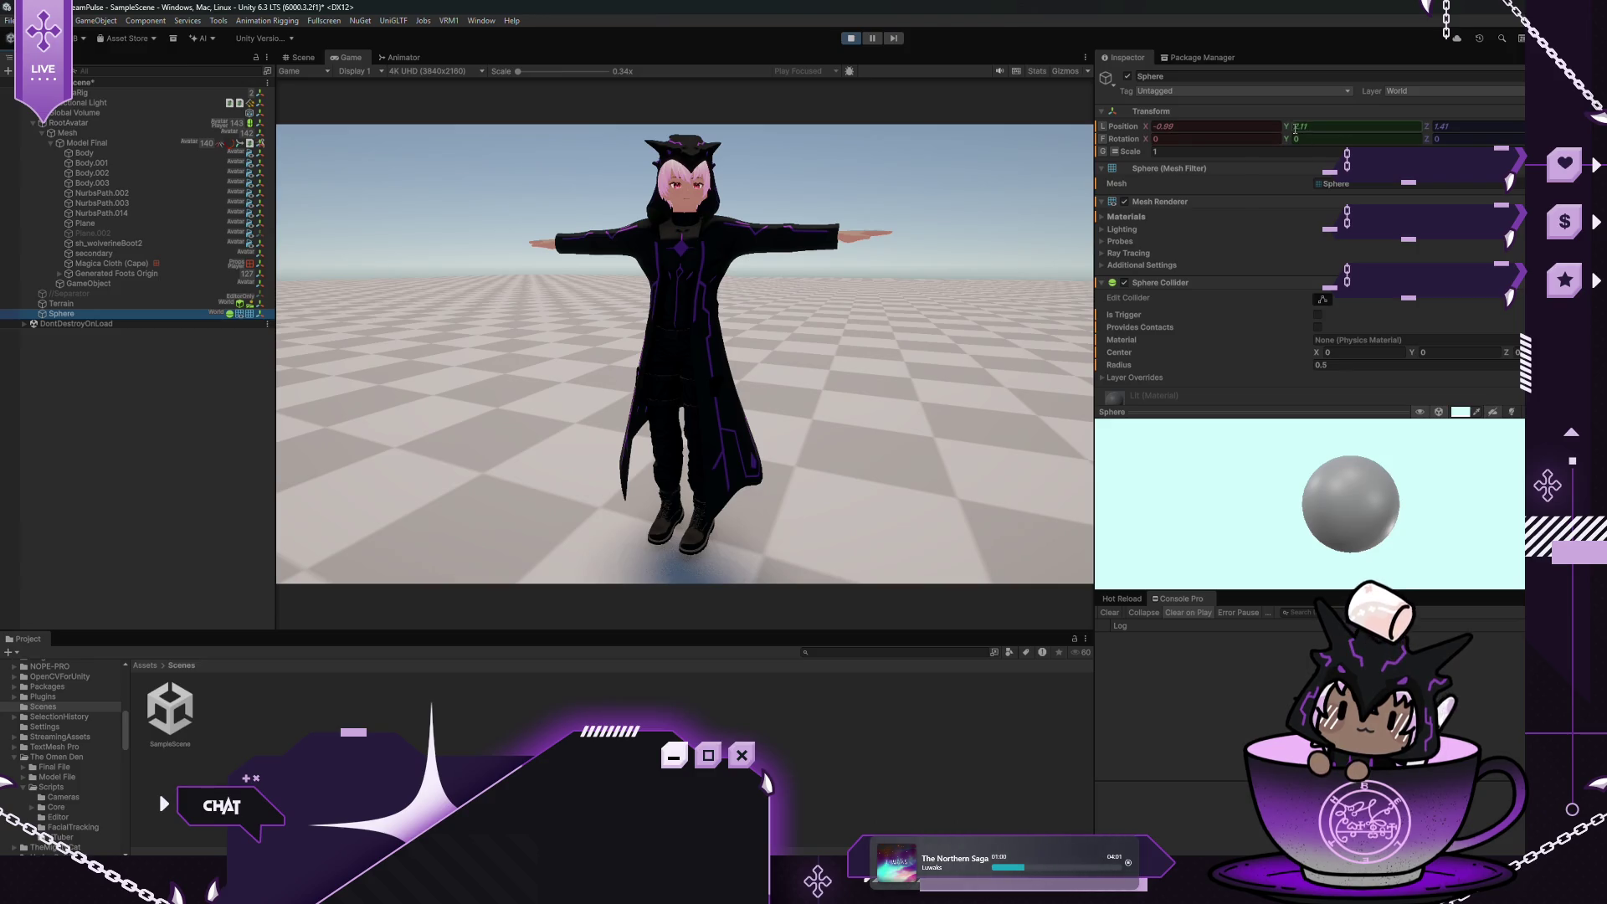
pyautogui.write('2.11')
pyautogui.press('Tab')
pyautogui.write('7.68')
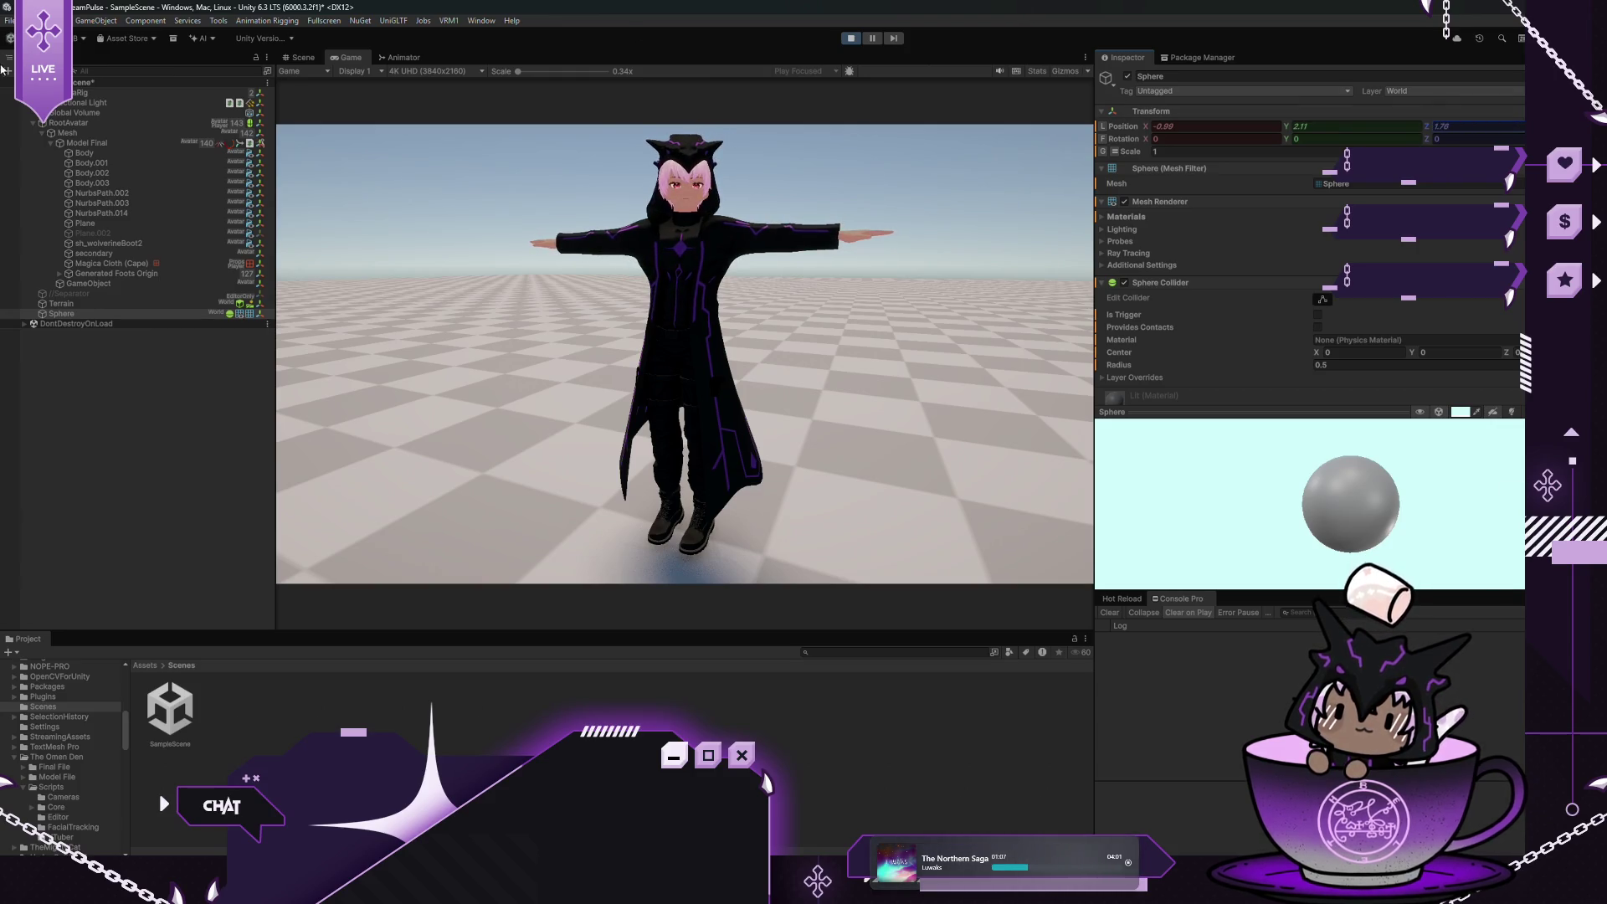
pyautogui.click(174, 140)
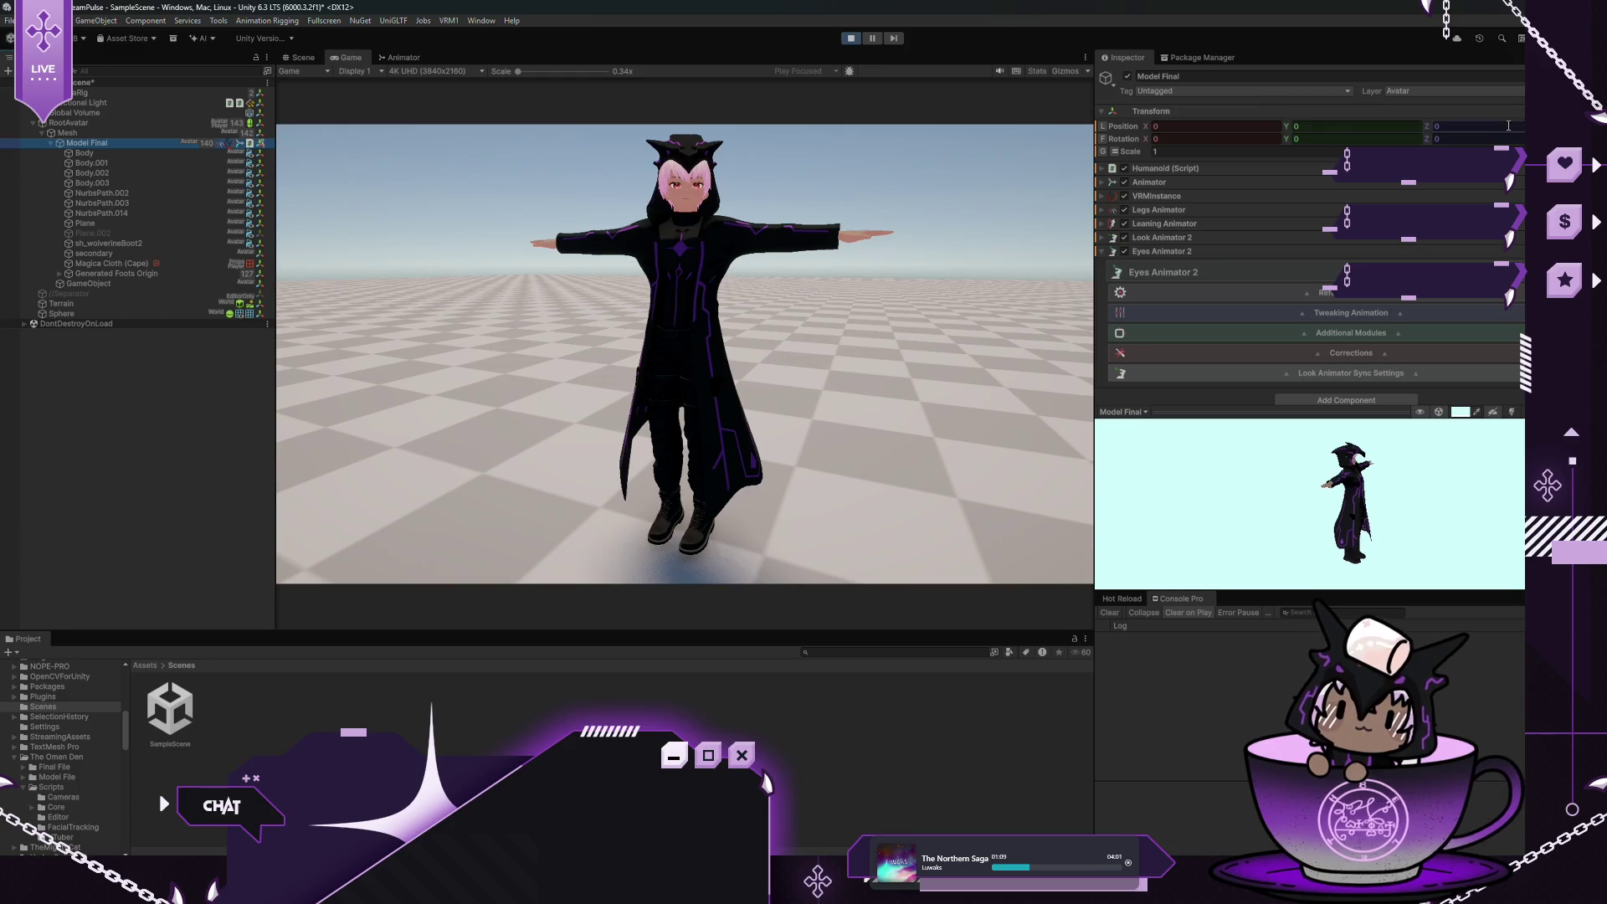
# Preview the eyes' close rotations and set Close Rotation X values to 2.22 and -0.42
pyautogui.scroll(-1, 1508, 126)
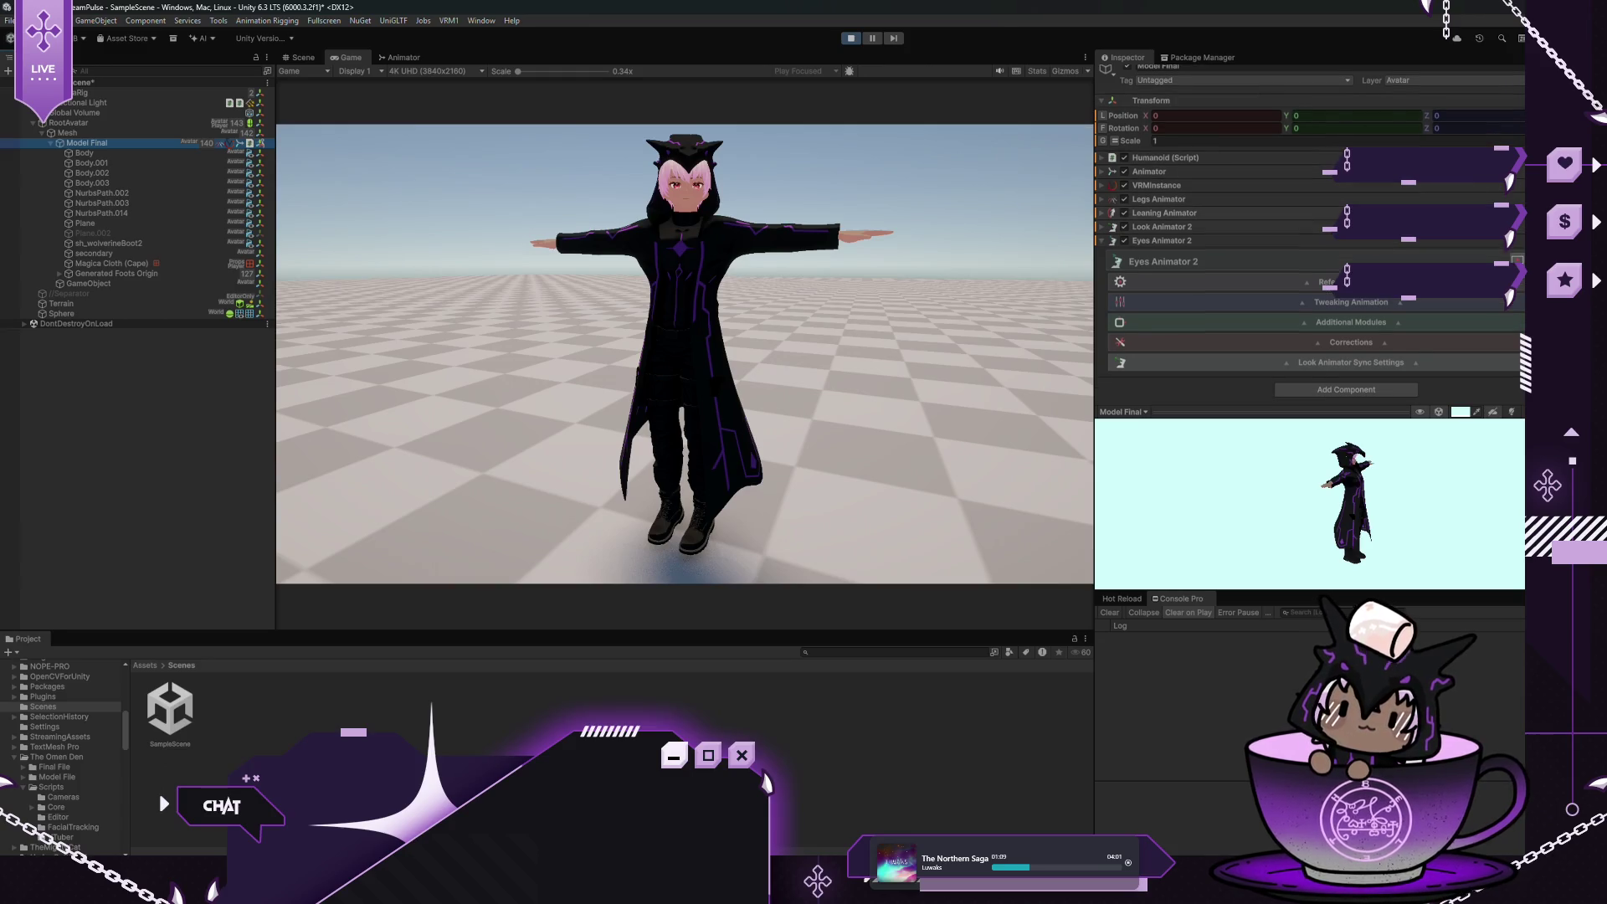
pyautogui.click(1303, 323)
pyautogui.scroll(-5, 1293, 295)
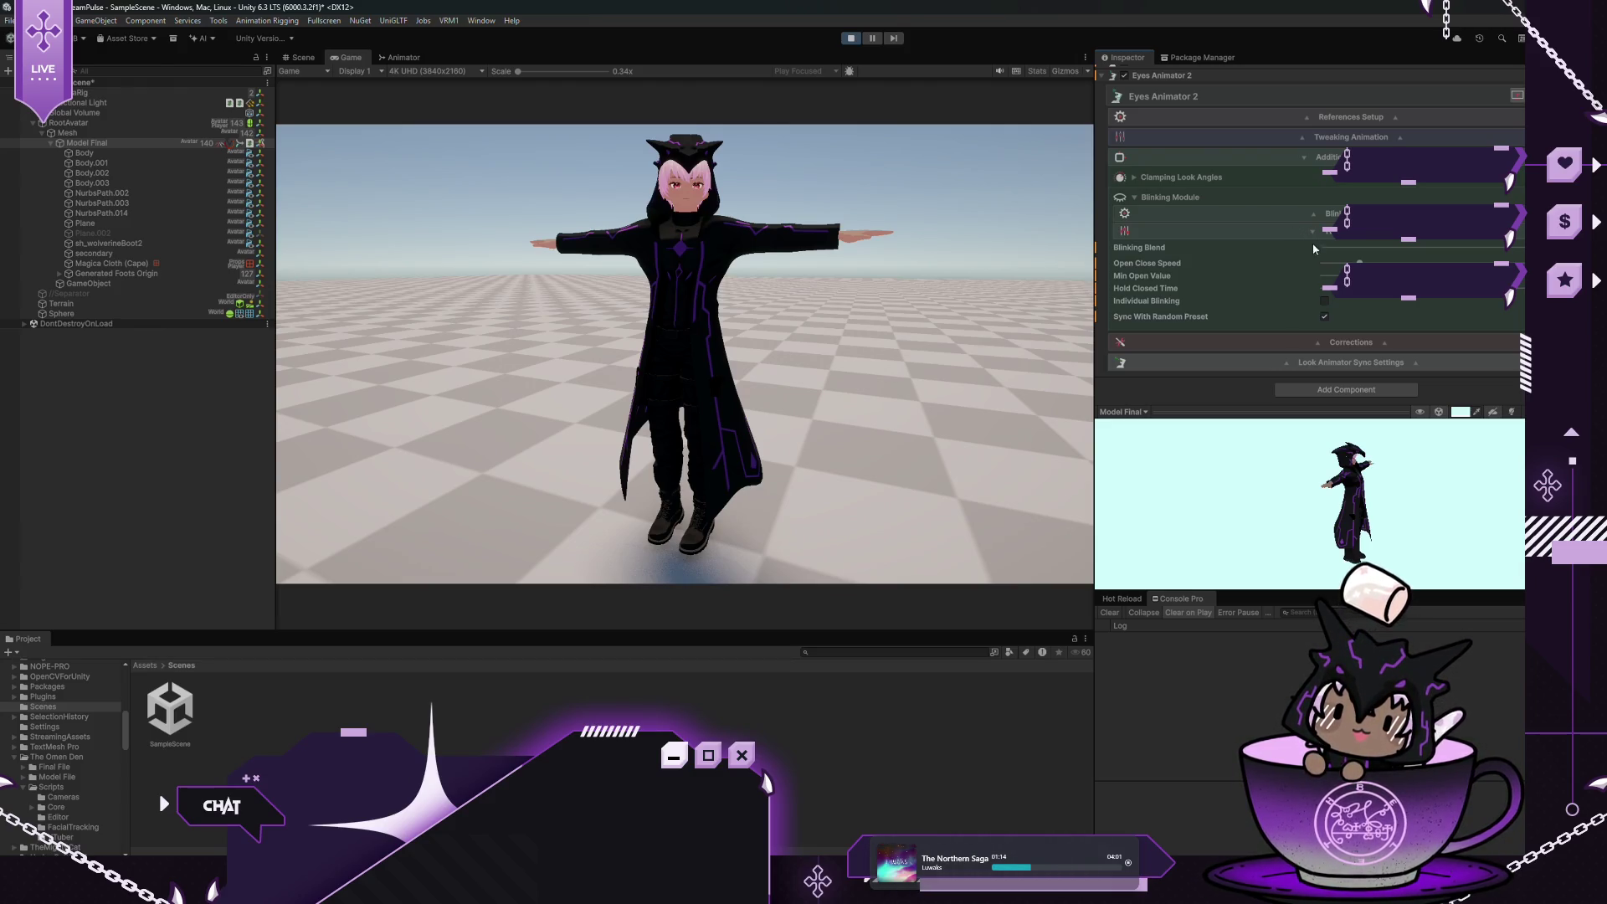
pyautogui.click(1313, 211)
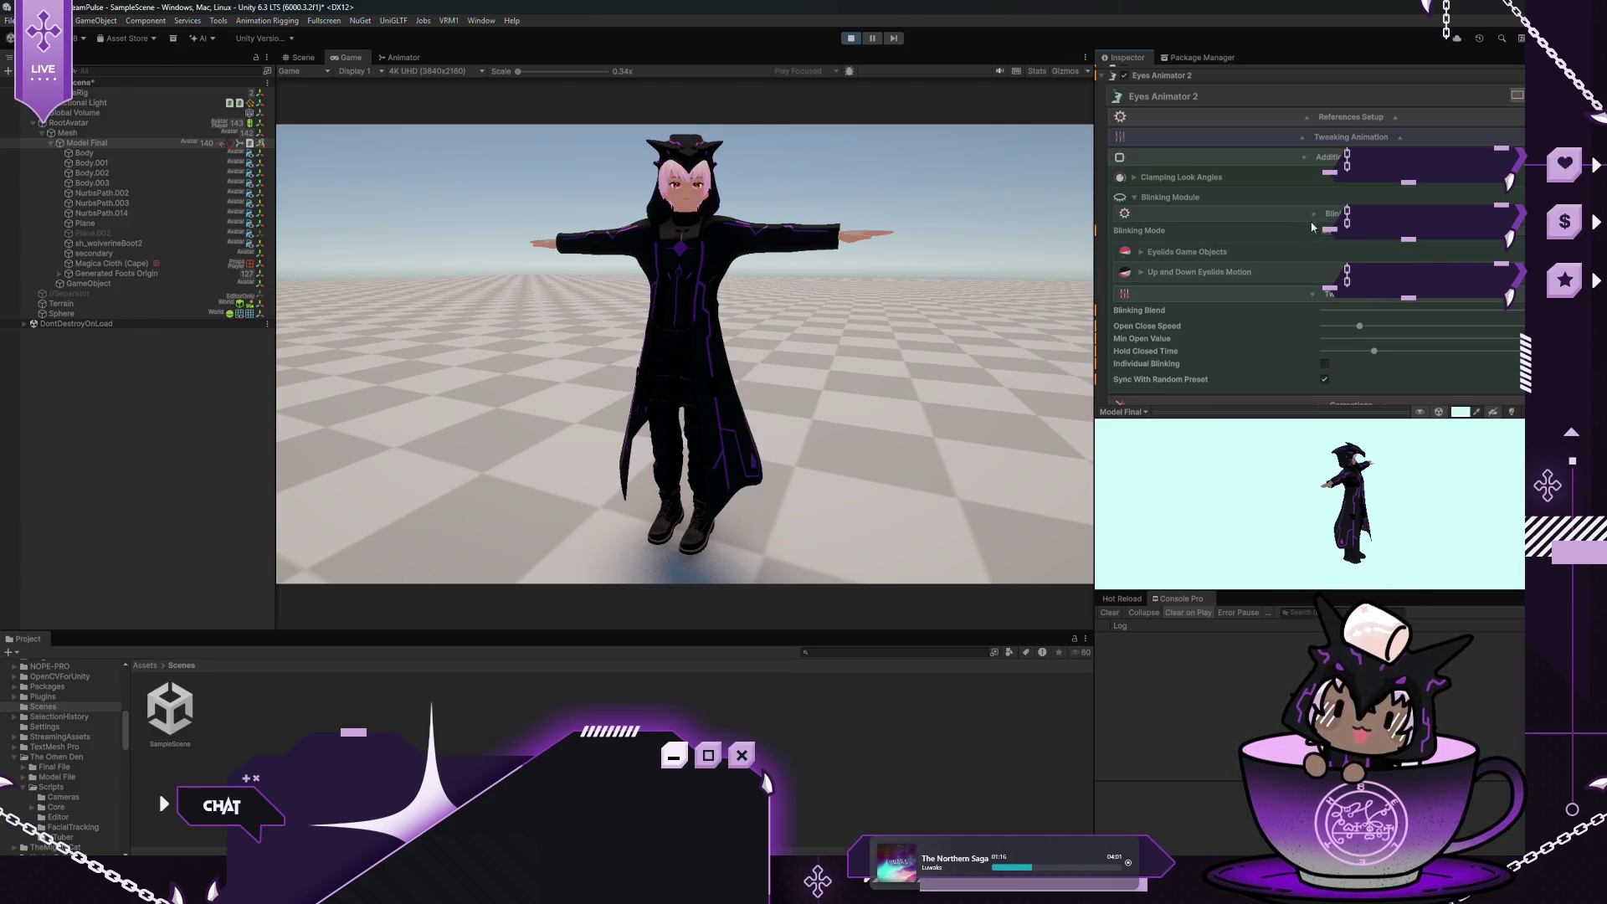
pyautogui.click(1329, 230)
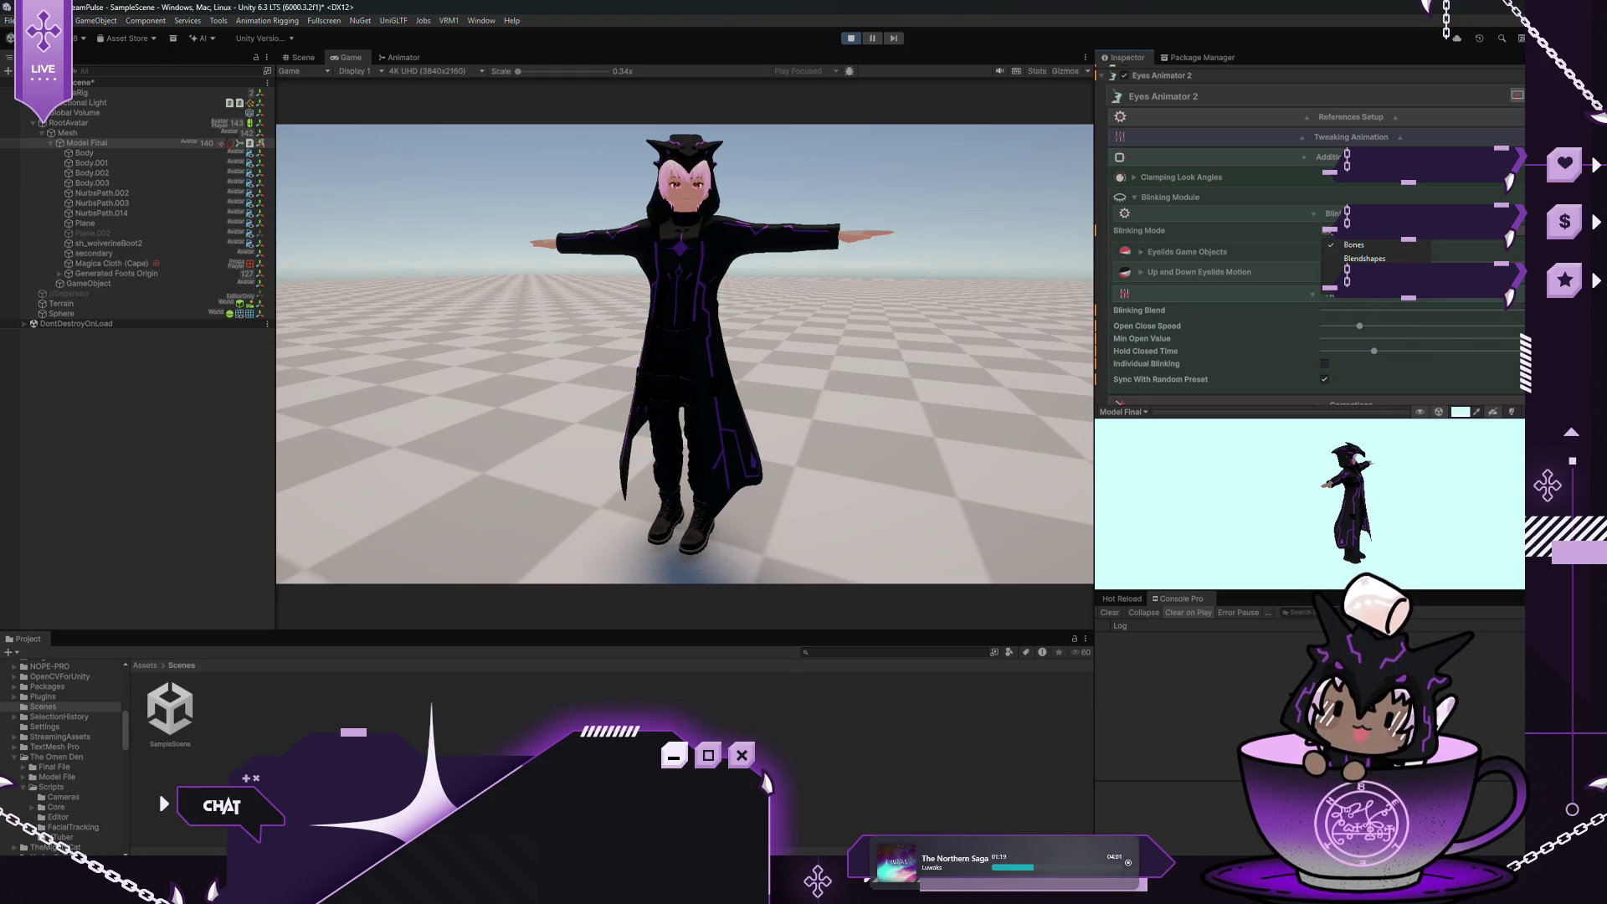
pyautogui.click(1286, 226)
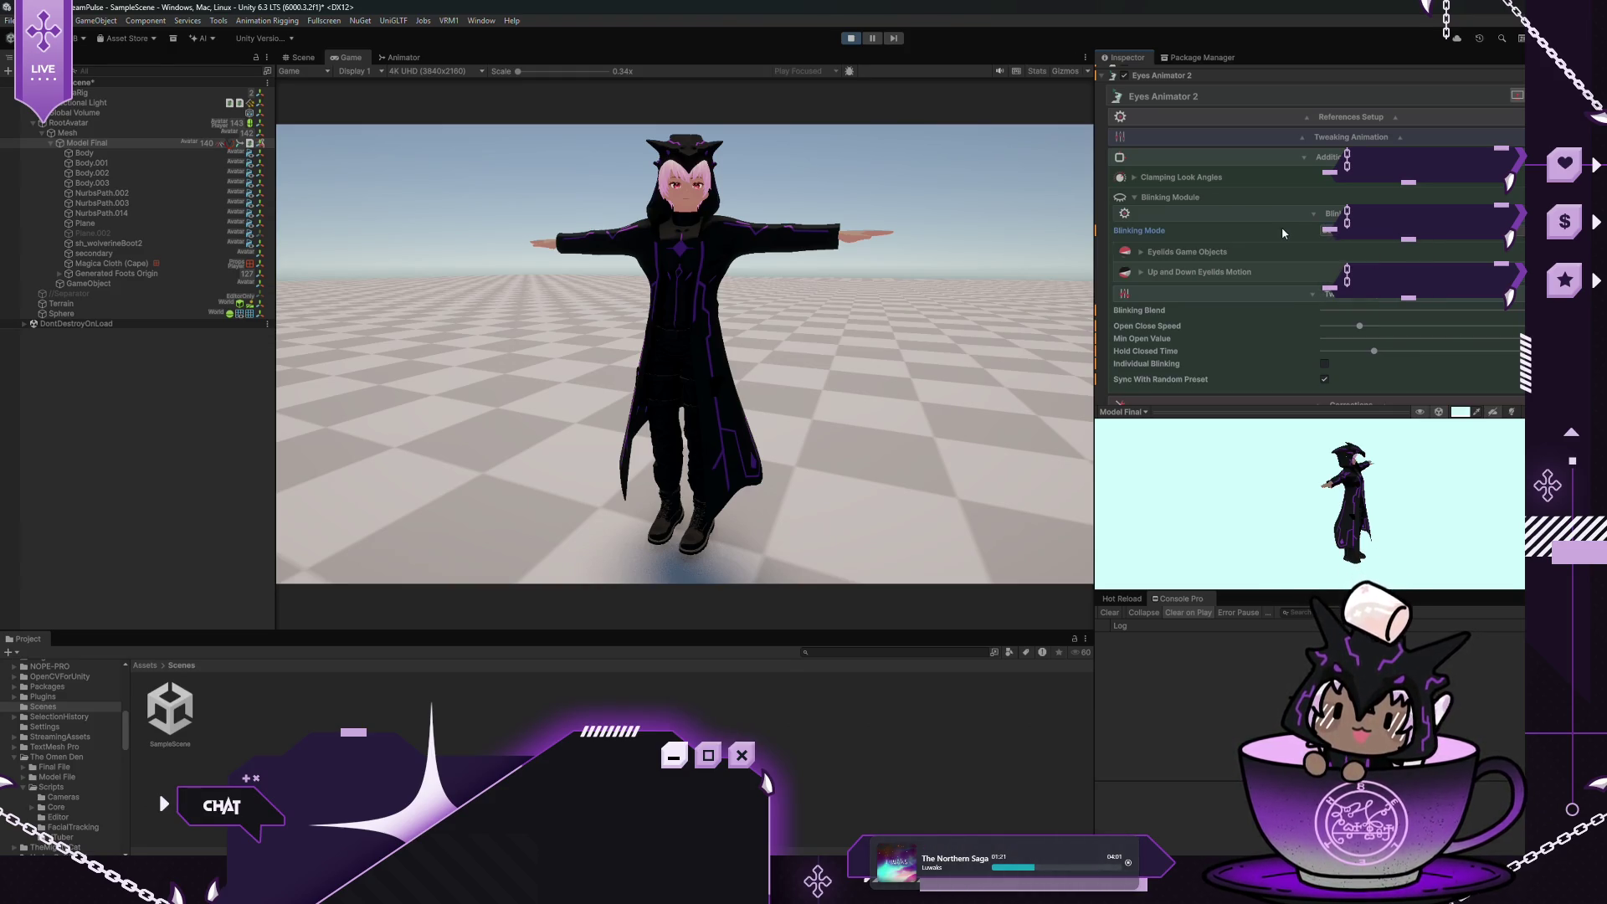
pyautogui.click(1171, 251)
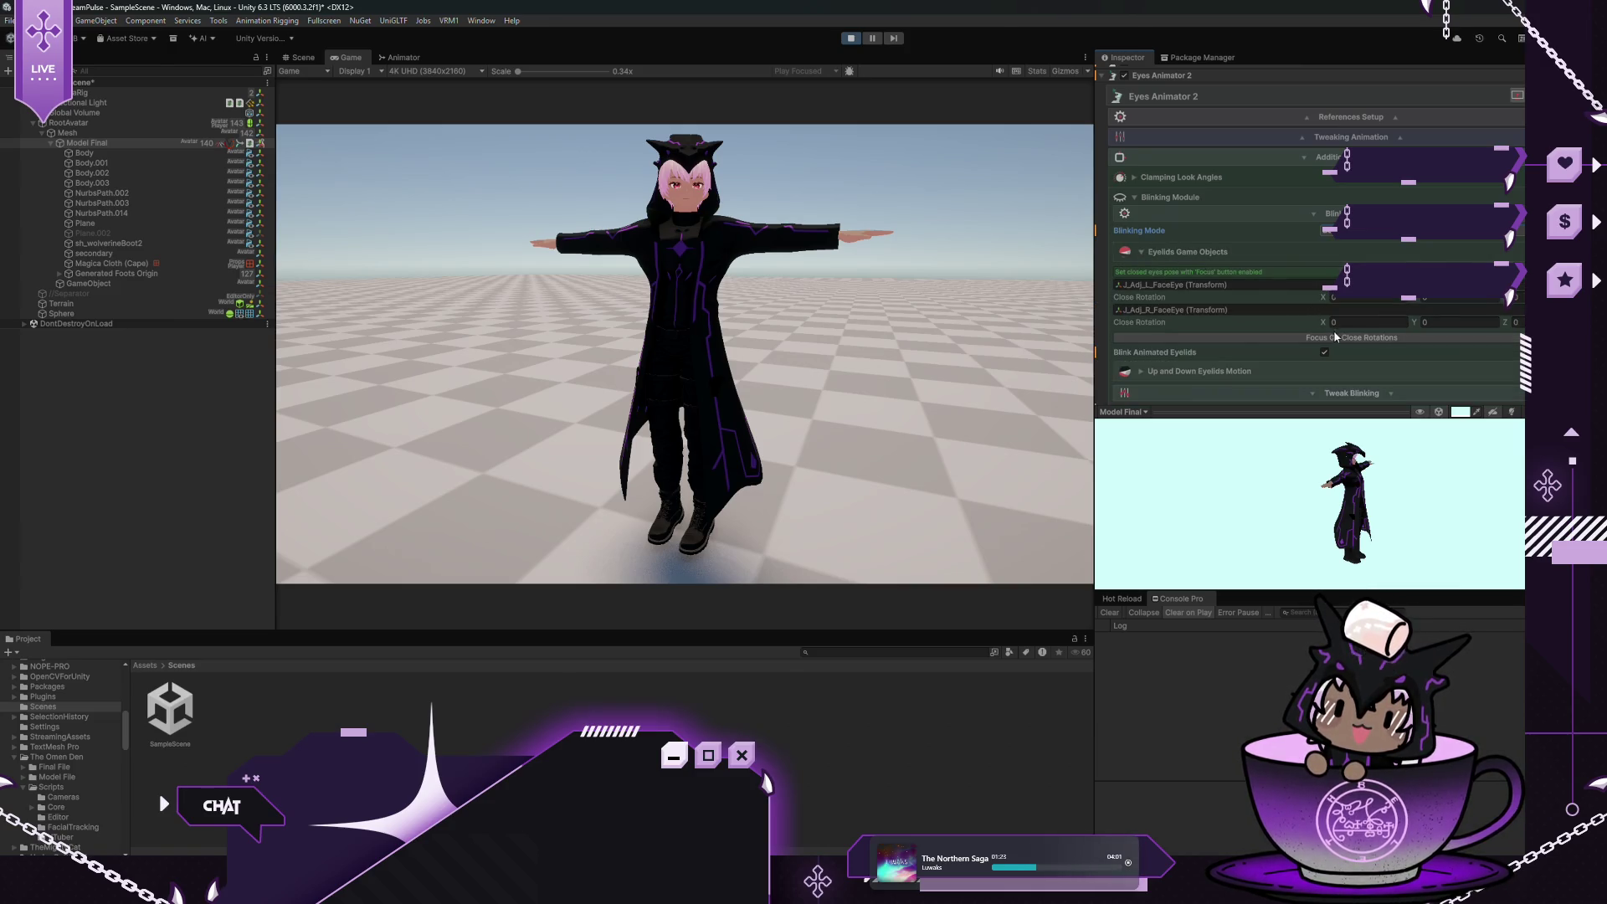
pyautogui.click(1336, 337)
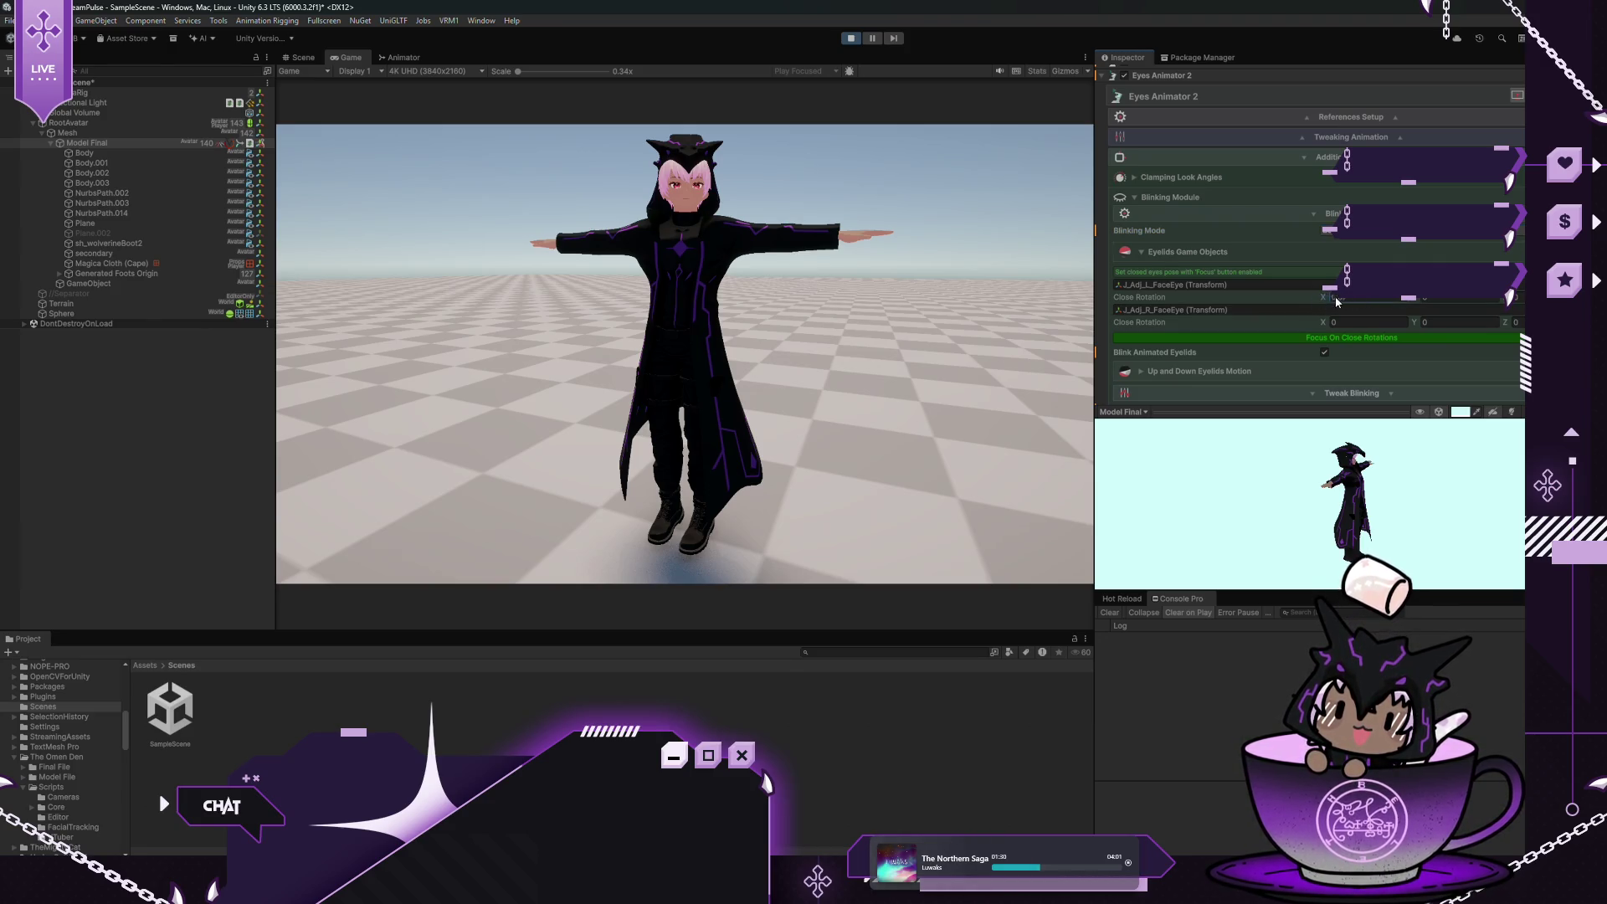
pyautogui.moveTo(1322, 299)
pyautogui.mouseDown()
pyautogui.moveTo(1519, 298)
pyautogui.moveTo(1456, 301)
pyautogui.mouseUp()
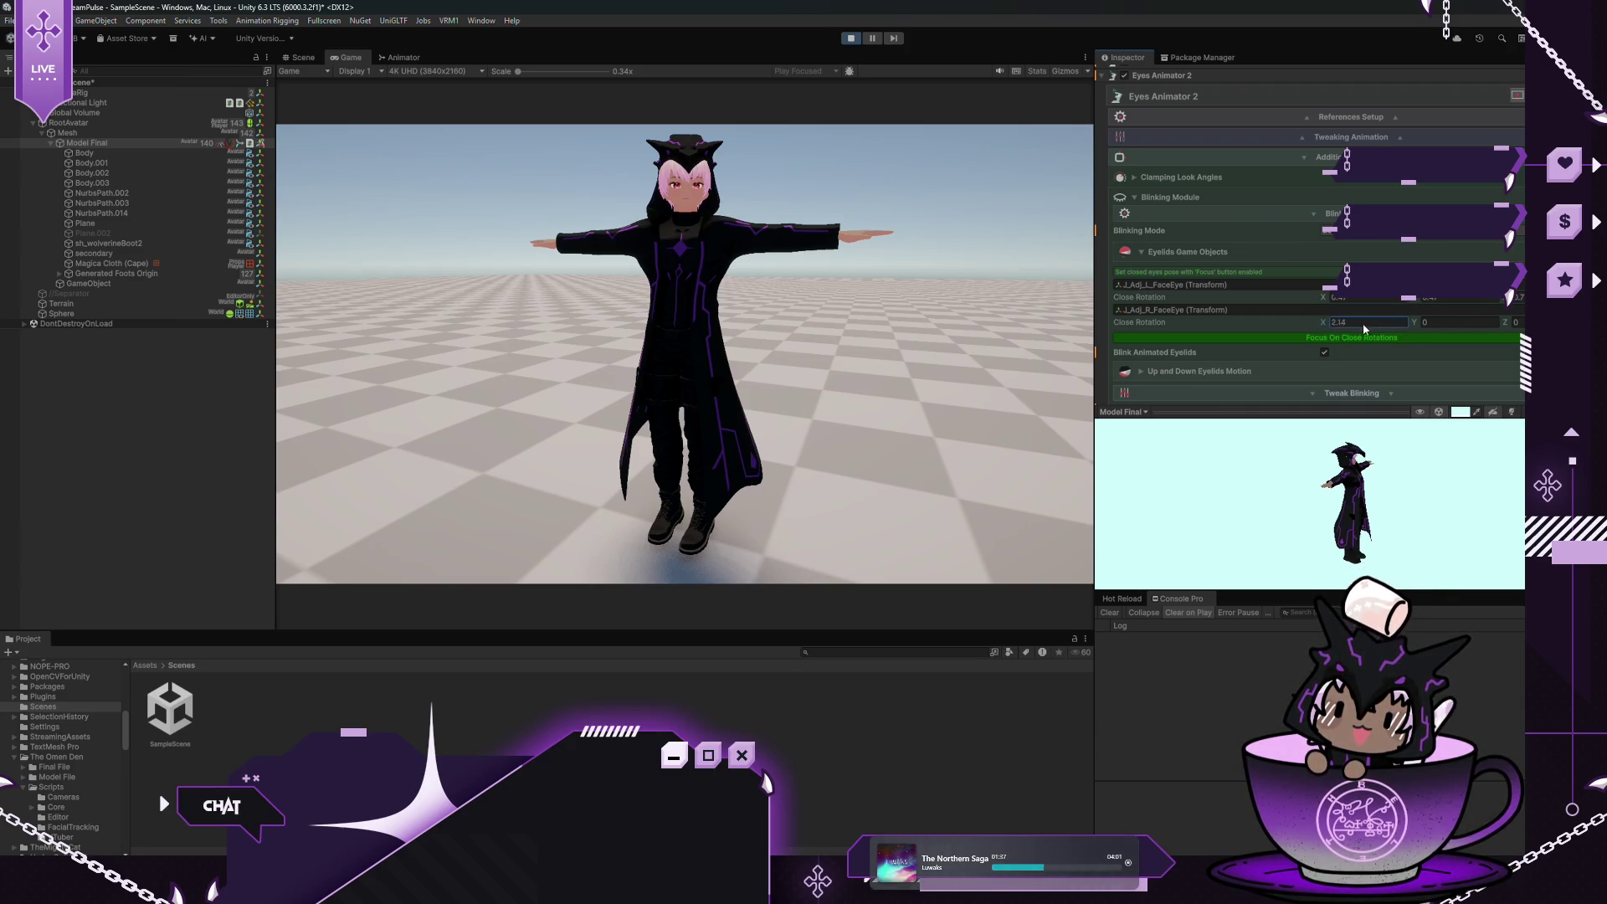
pyautogui.write('2.22')
pyautogui.click(1326, 339)
pyautogui.write('-0.42')
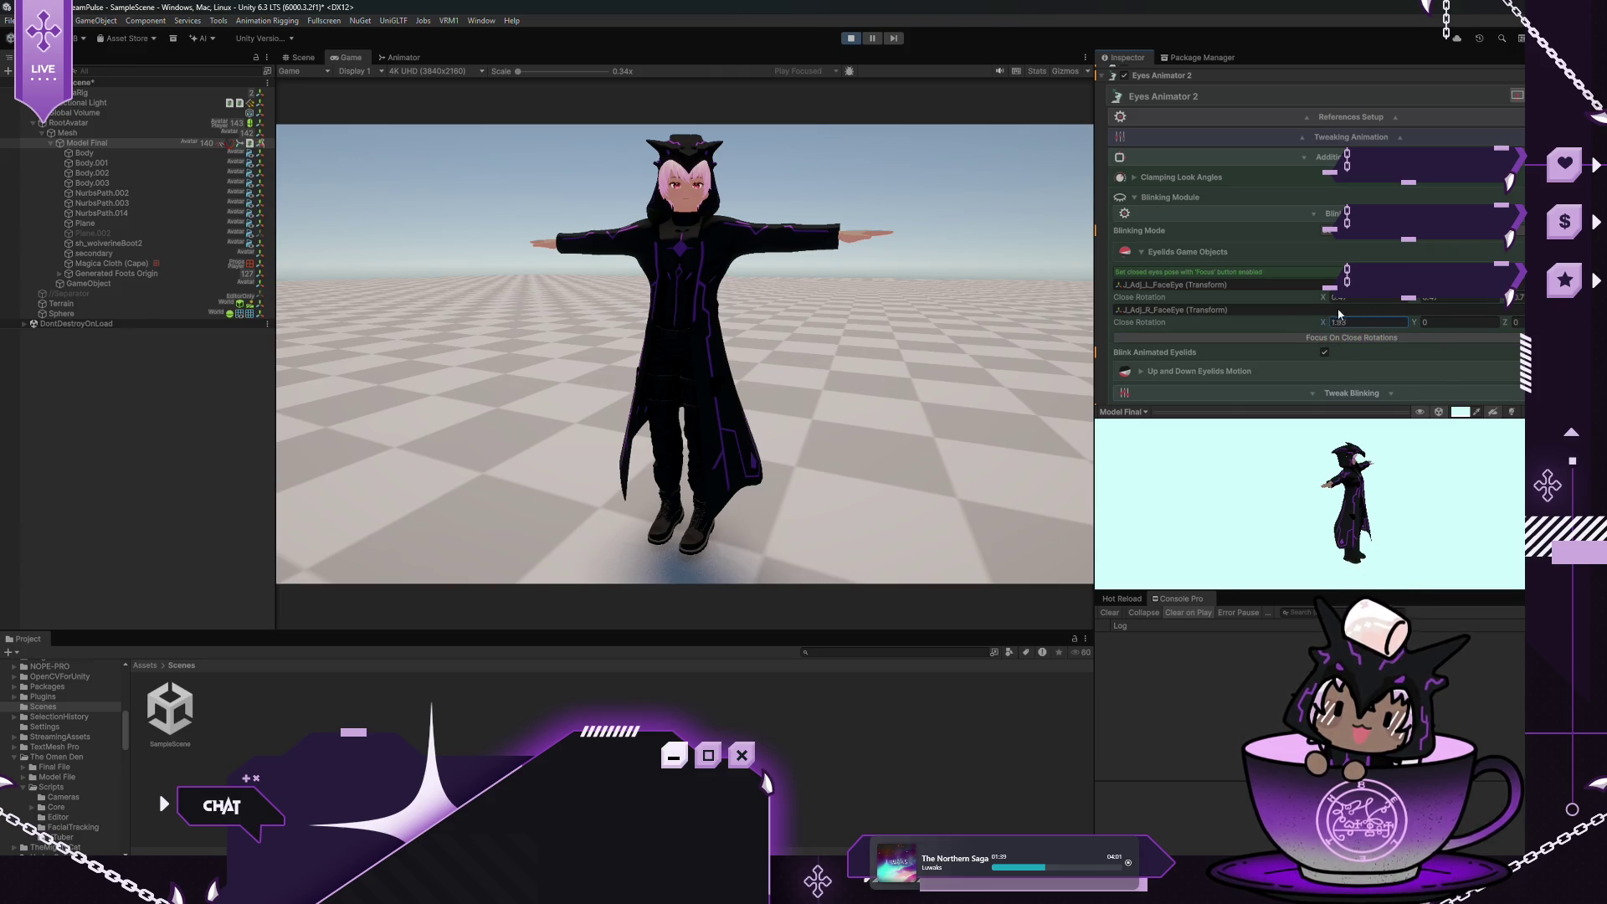
# Switch Blinking Mode to close position offsets and adjust both eyes' Close Position Offset X
pyautogui.click(1332, 231)
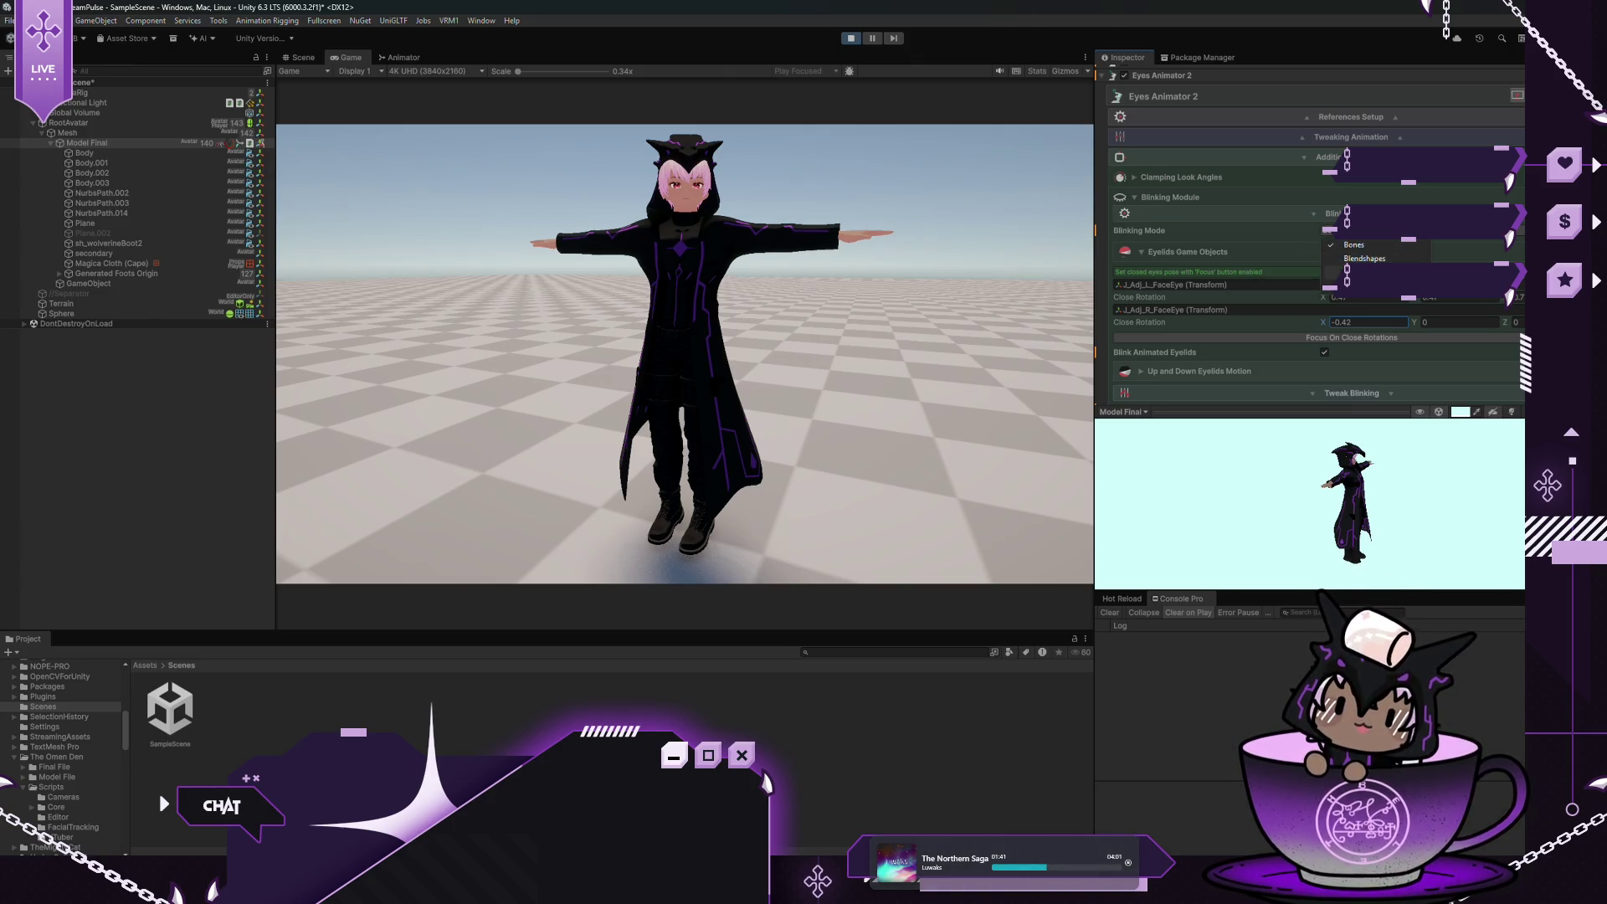
pyautogui.click(1364, 258)
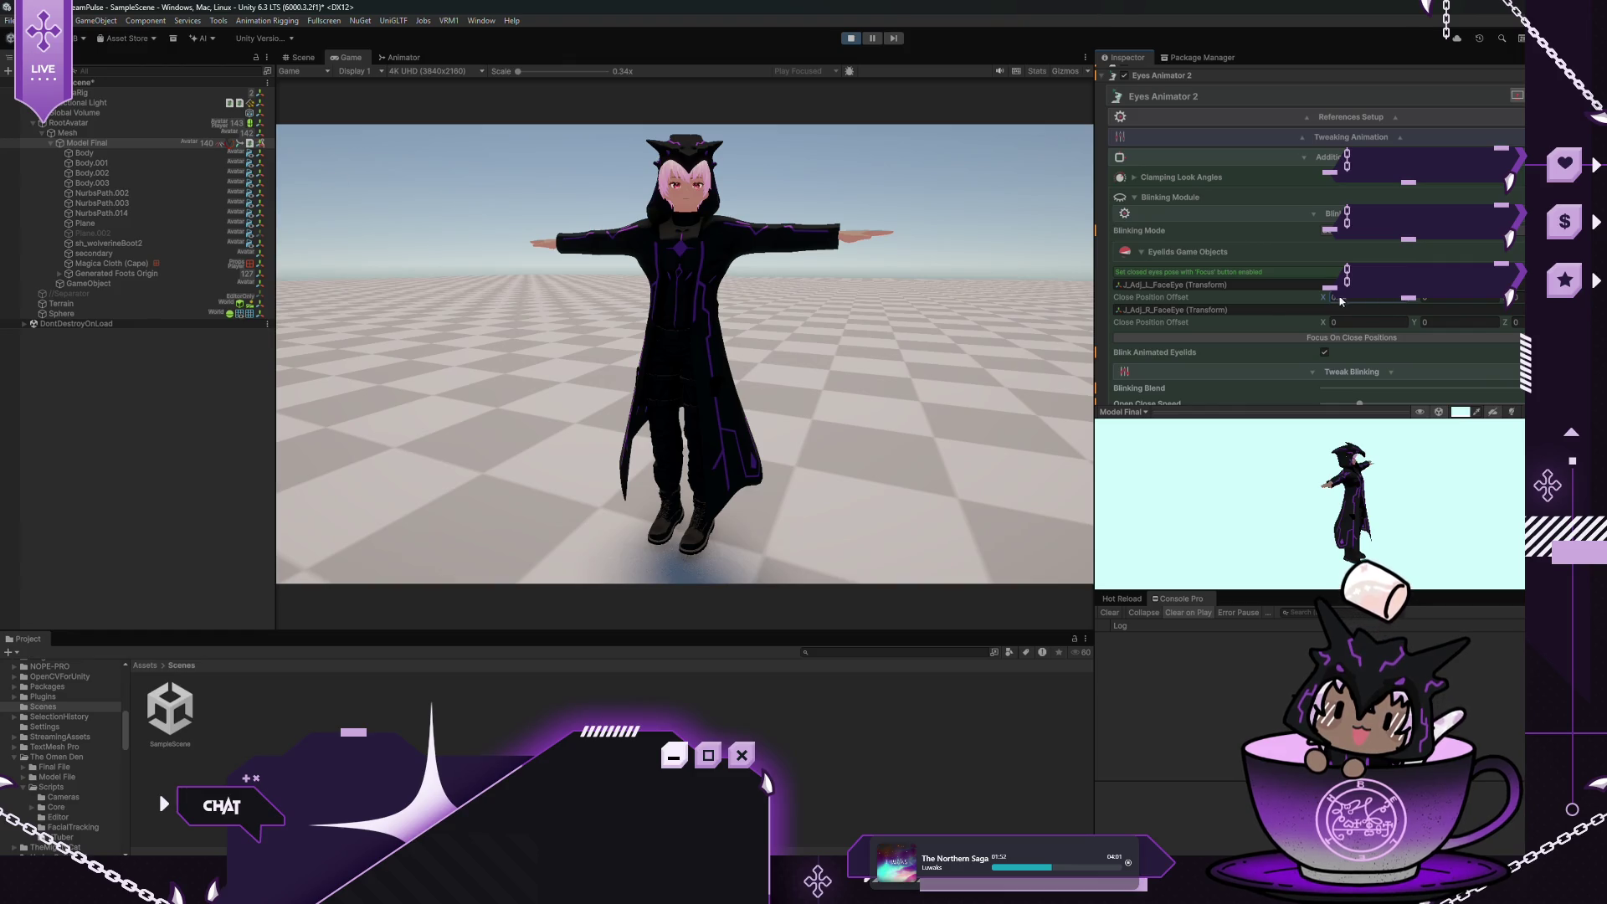
pyautogui.moveTo(1342, 299); pyautogui.dragTo(1379, 300)
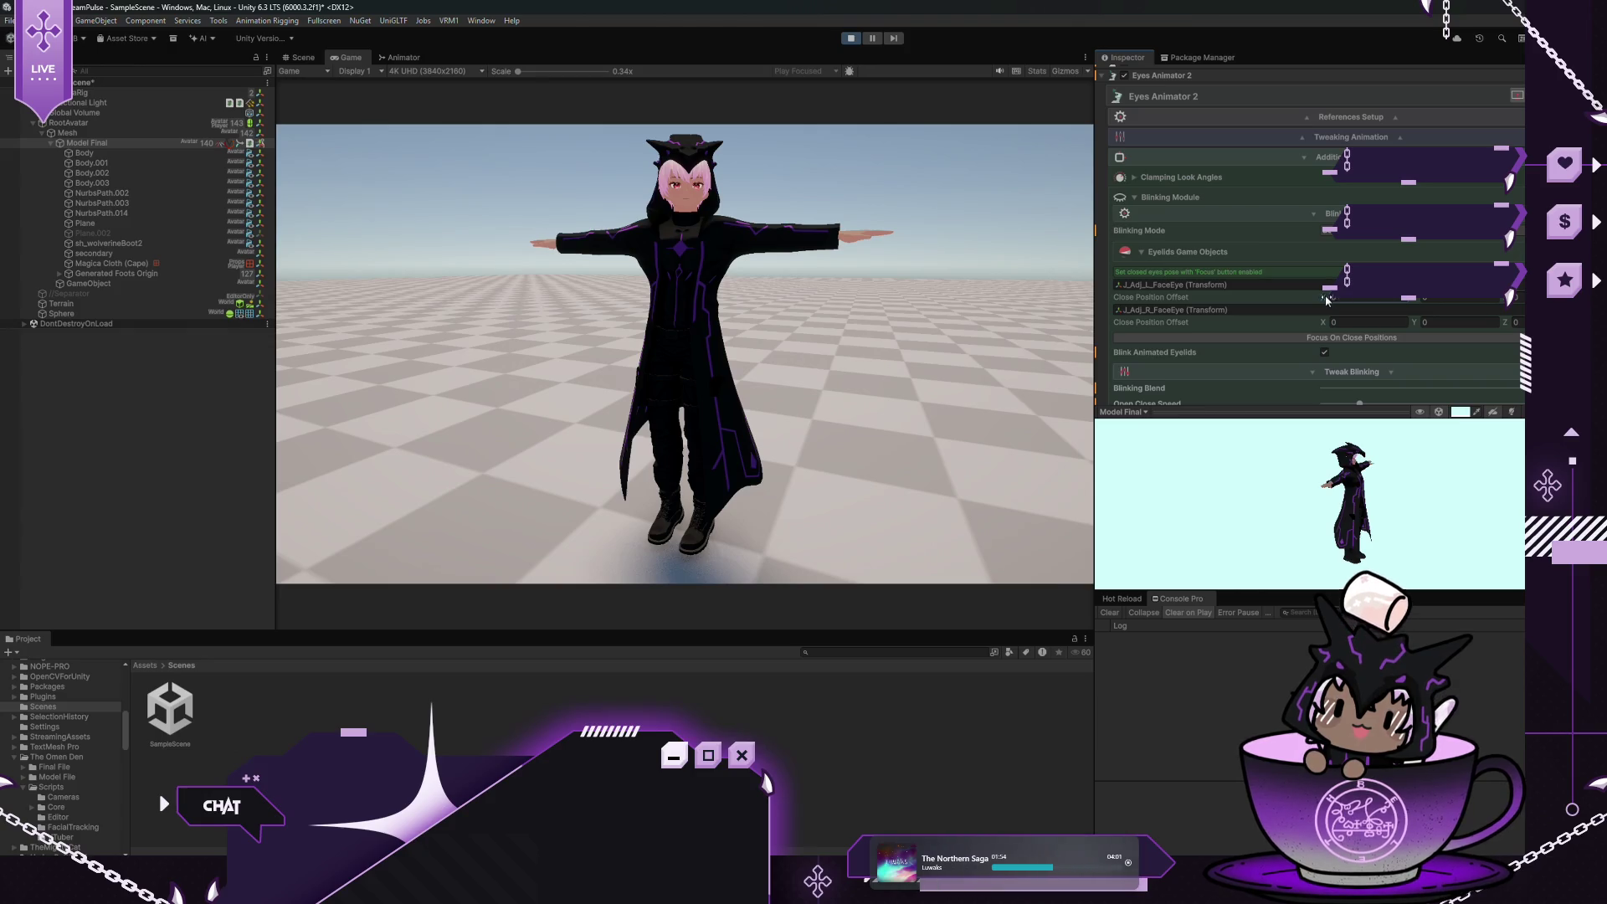
pyautogui.moveTo(1327, 300); pyautogui.dragTo(1322, 298)
pyautogui.click(1366, 231)
pyautogui.click(1268, 294)
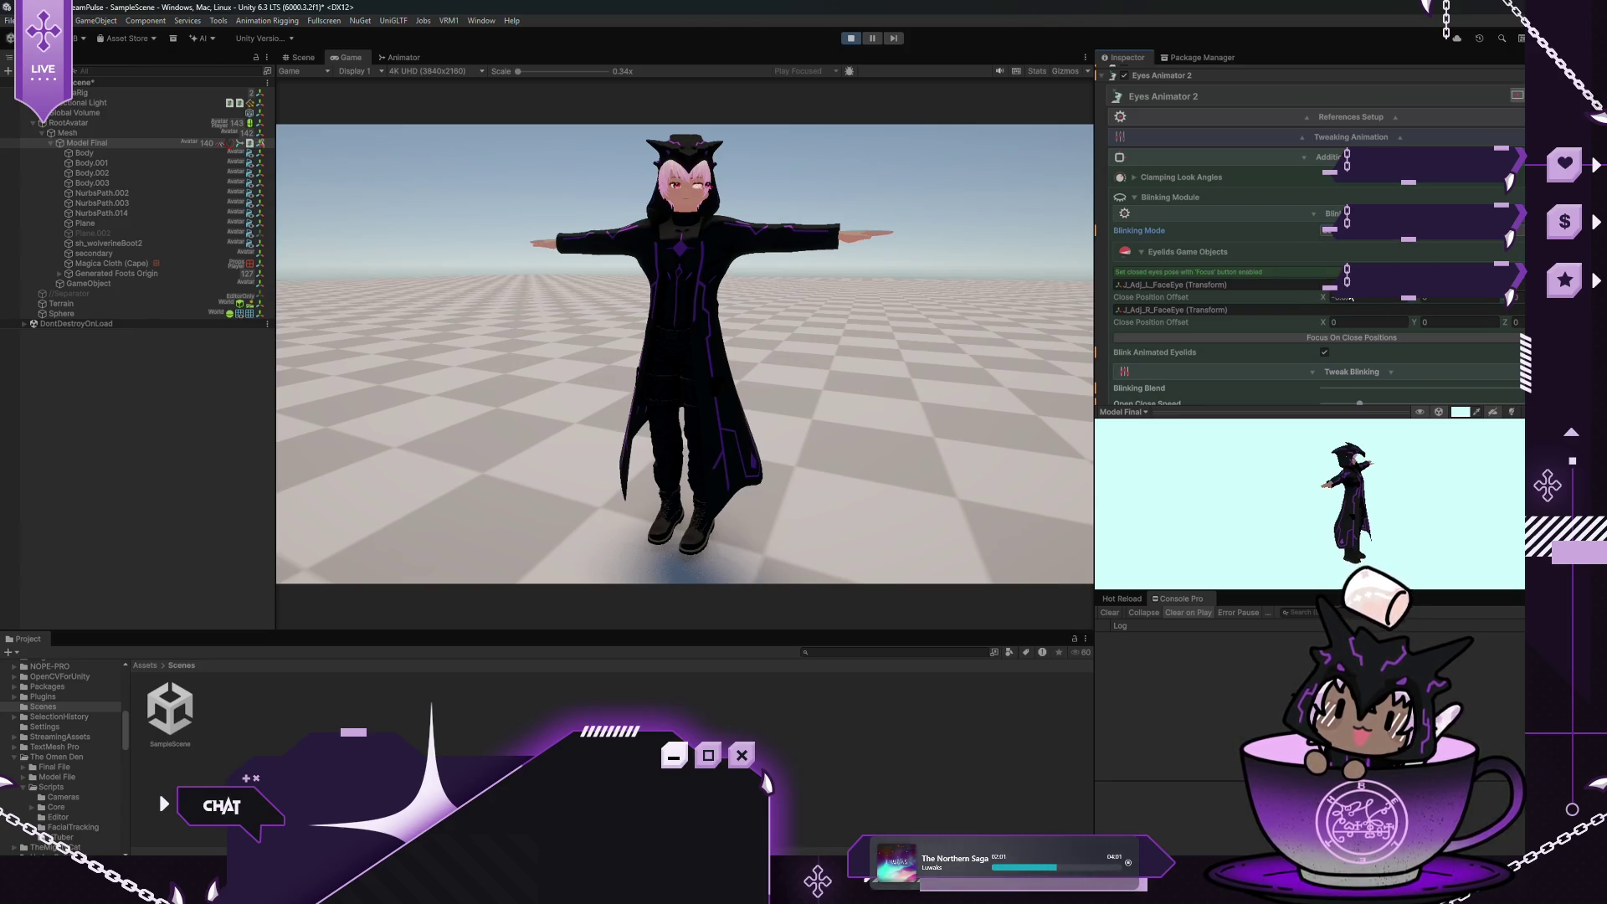
pyautogui.click(1362, 300)
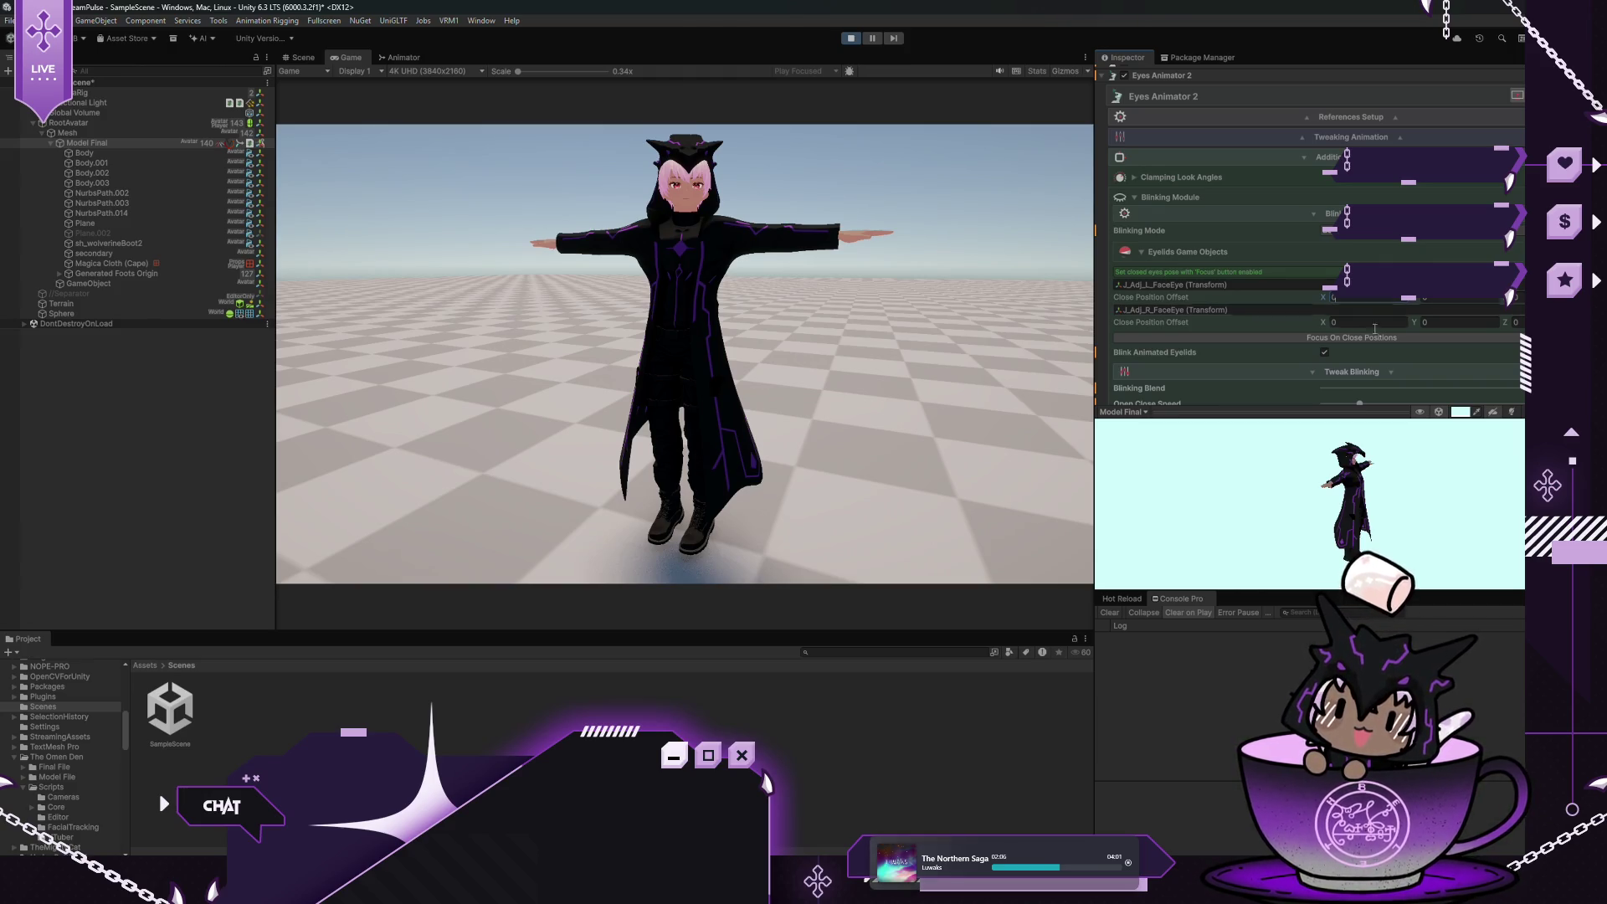
pyautogui.click(1357, 325)
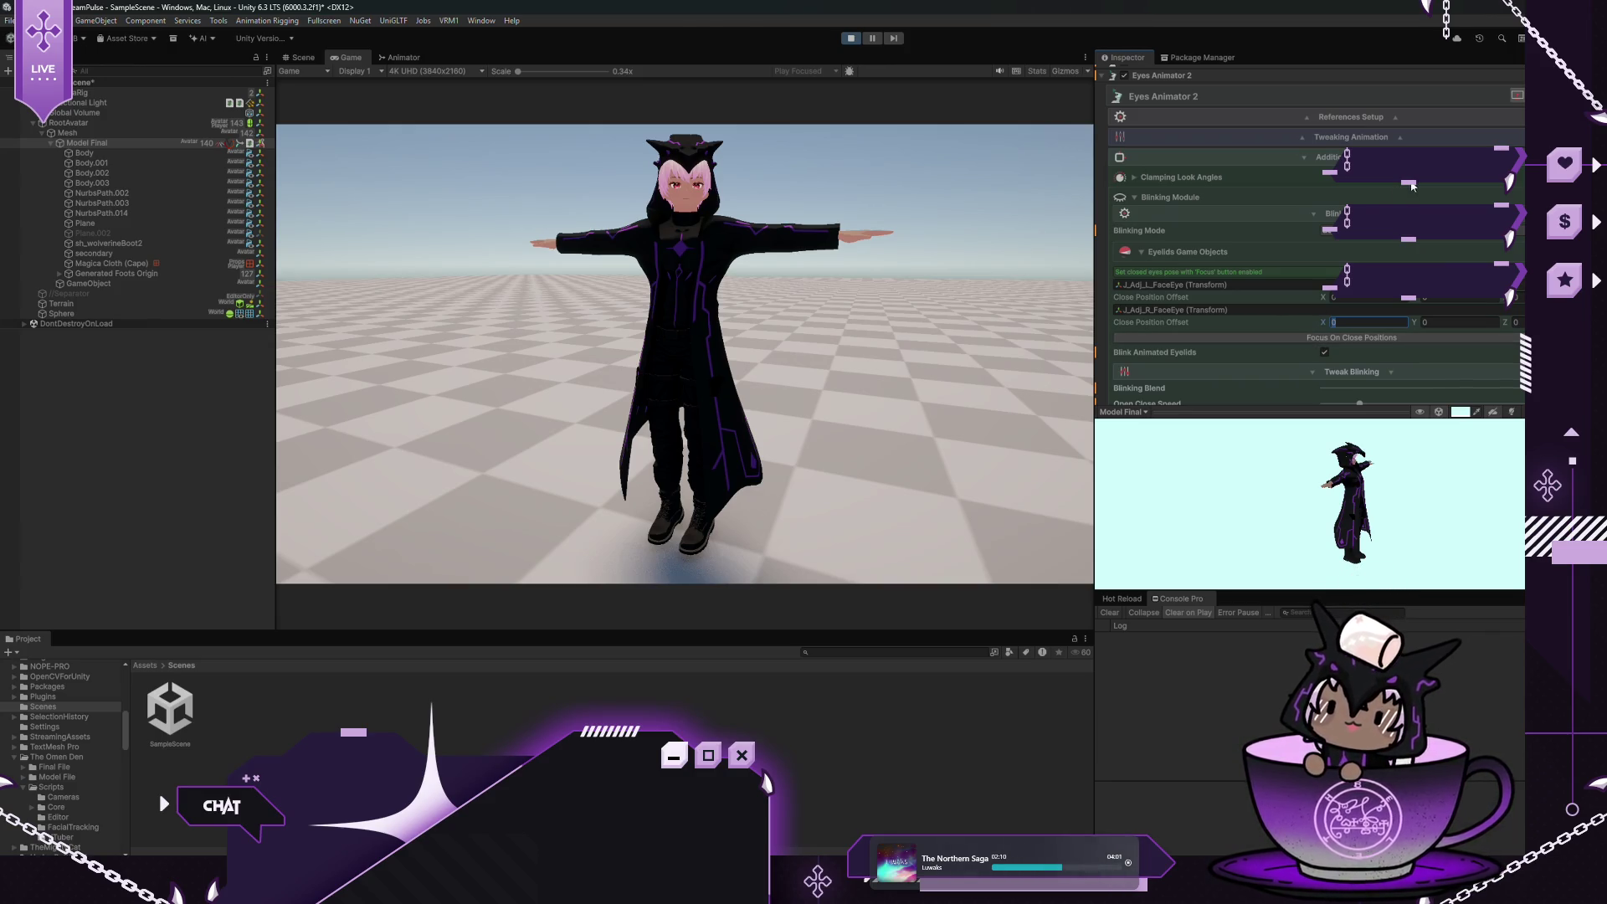
pyautogui.click(1366, 238)
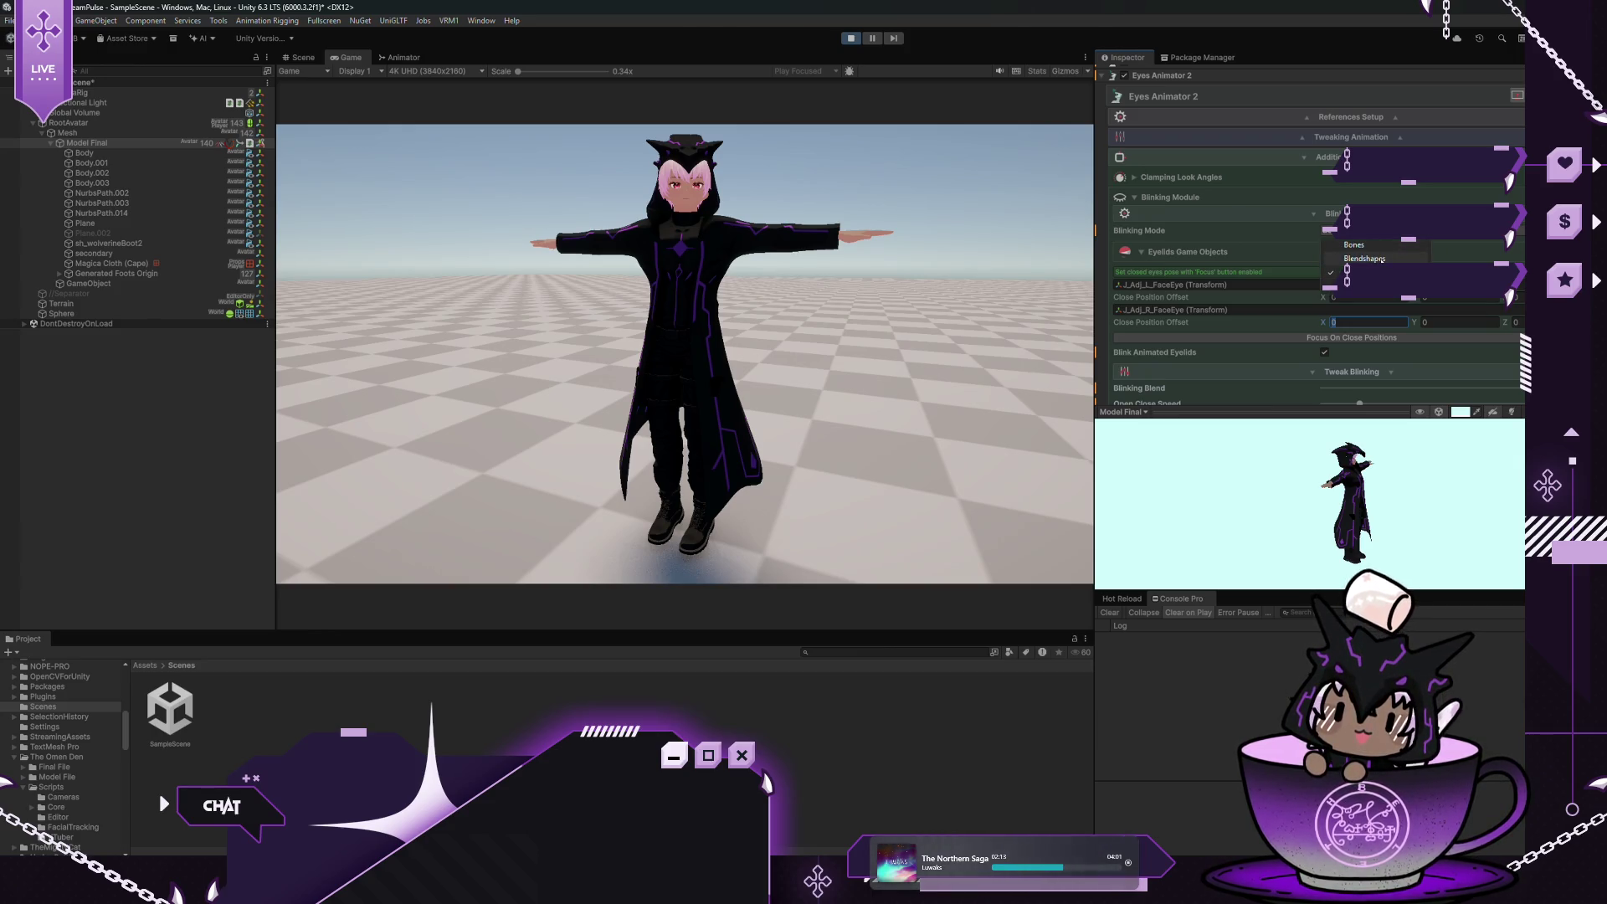
# Set blinking to Blendshapes mode with Body as the blend shapes mesh
pyautogui.click(1380, 258)
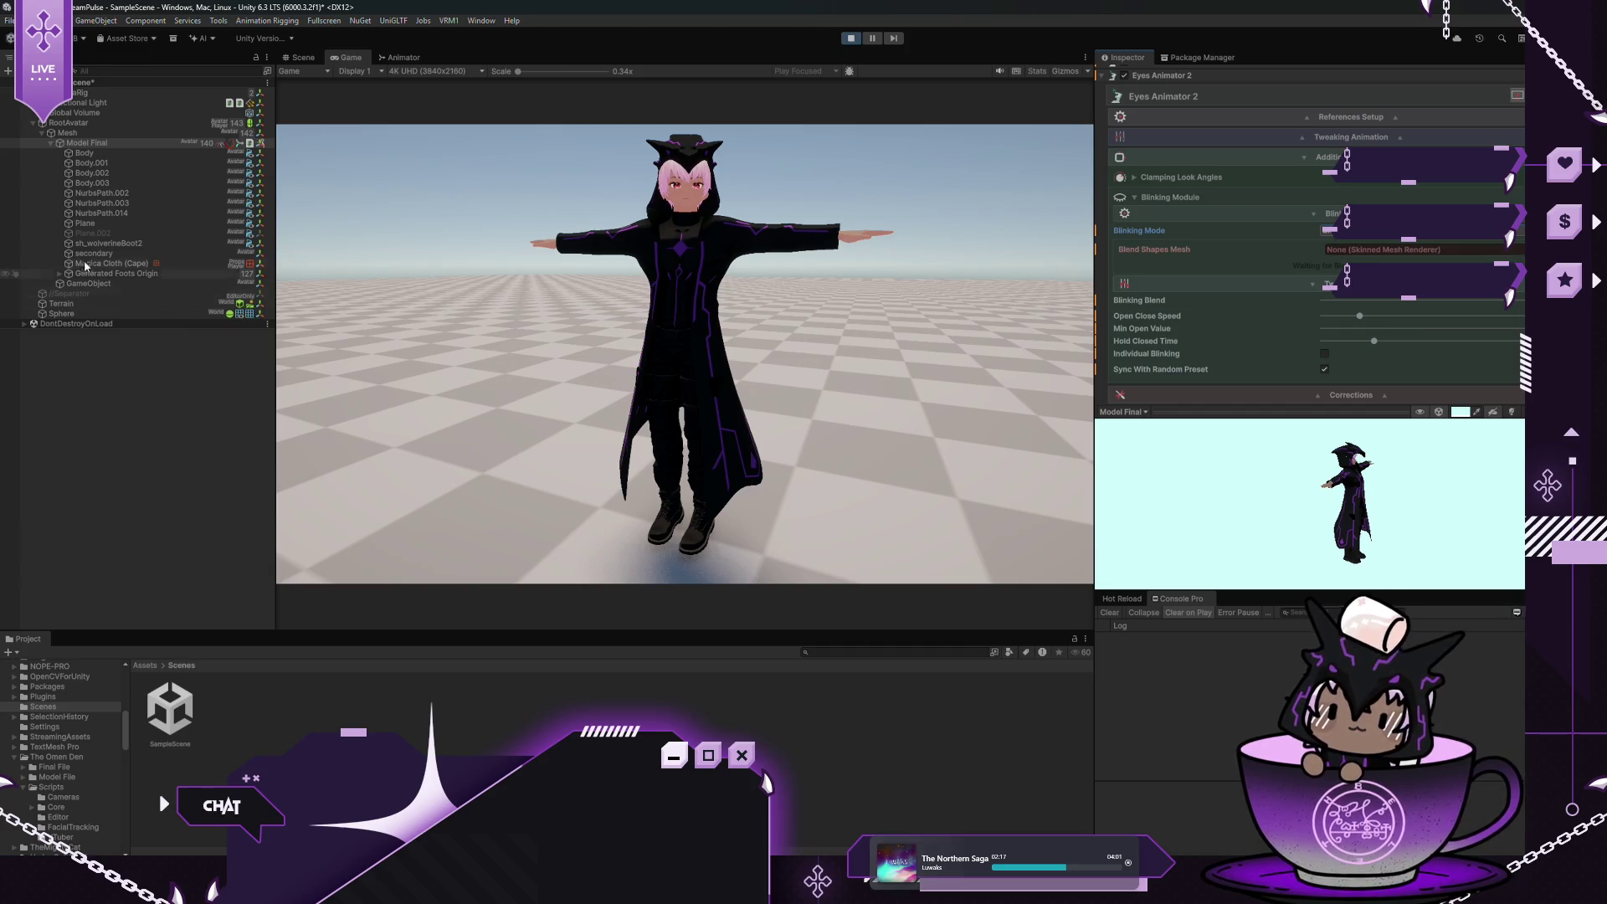
pyautogui.moveTo(84, 160); pyautogui.dragTo(1390, 249)
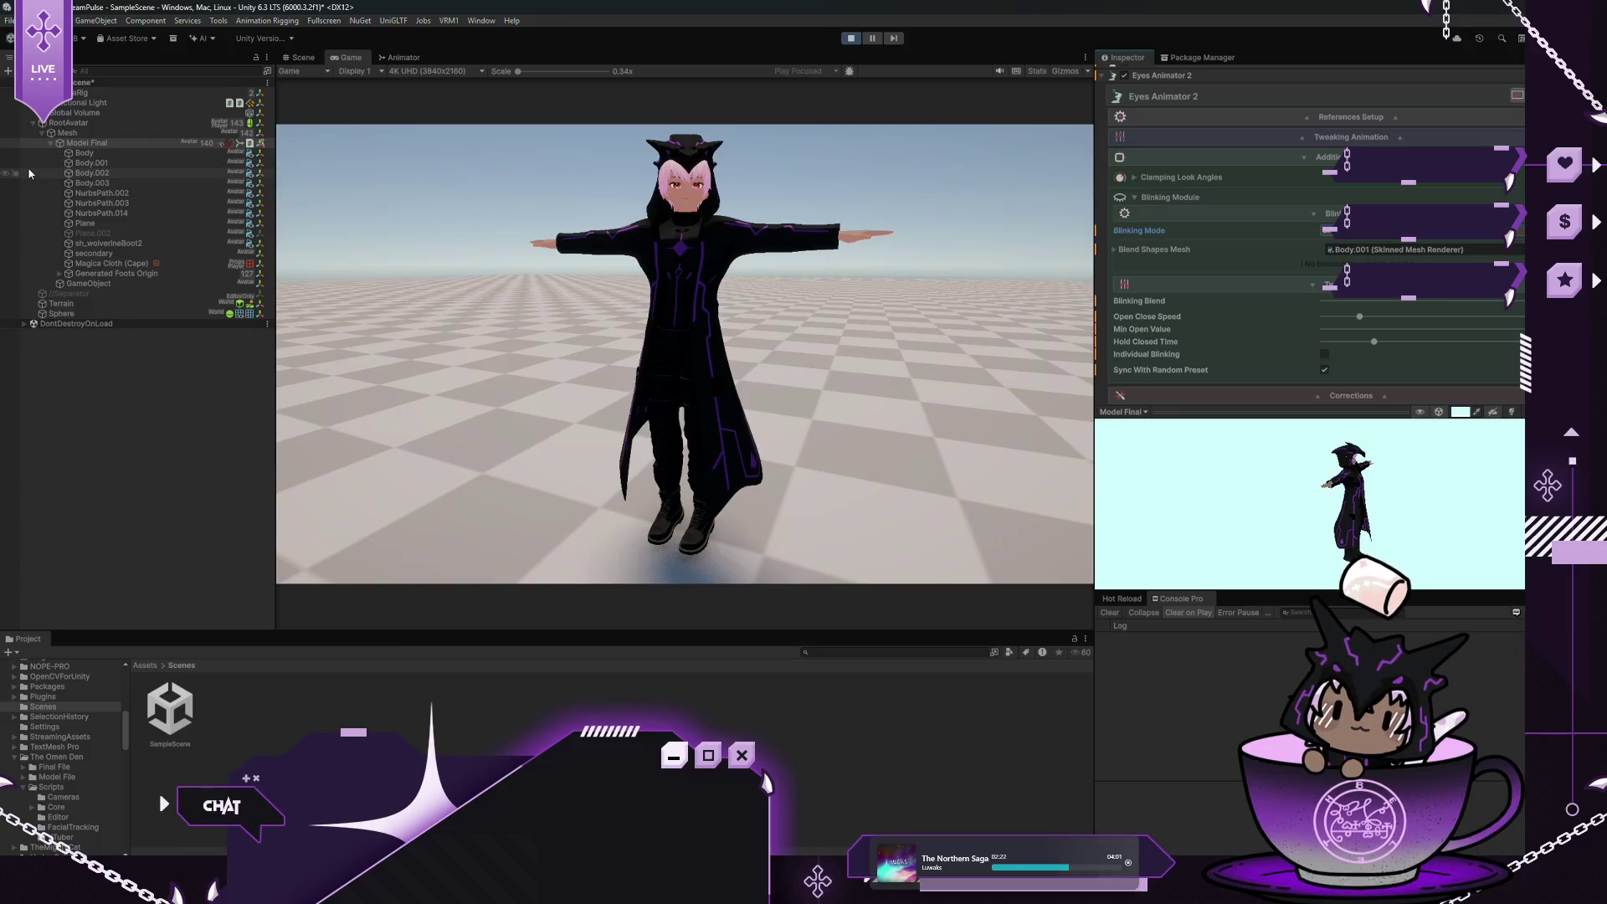
pyautogui.moveTo(784, 189)
pyautogui.mouseDown()
pyautogui.moveTo(1436, 258)
pyautogui.moveTo(1418, 255)
pyautogui.mouseUp()
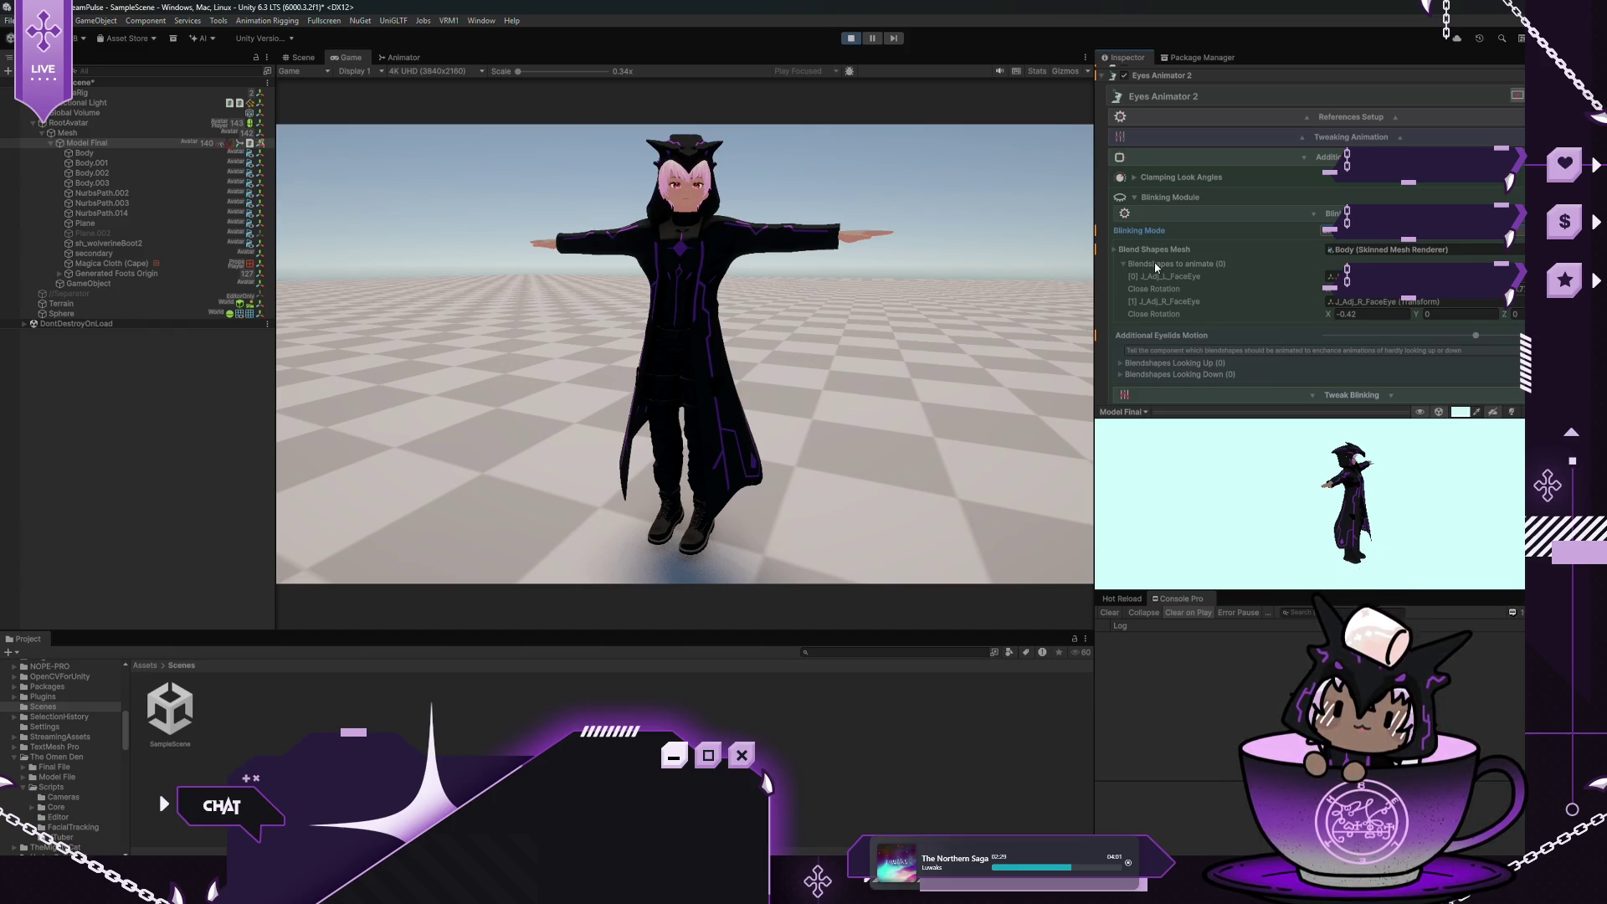
# Expand Look Animator Sync Settings and collapse the Blinking Setup and Tweak Blinking foldouts
pyautogui.scroll(-2, 1228, 289)
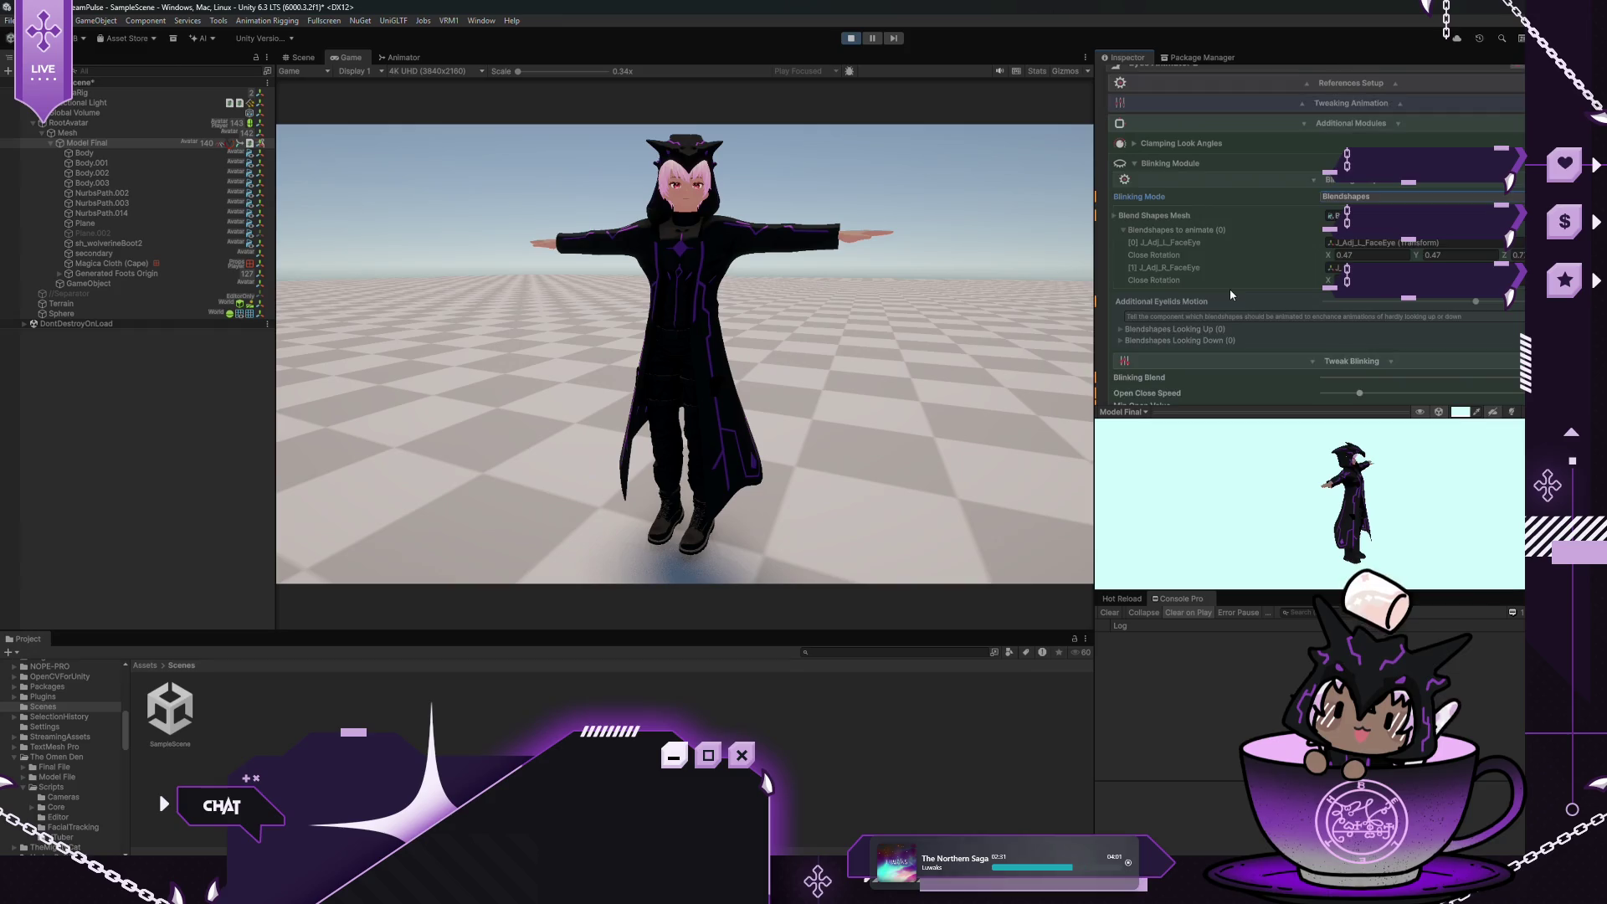
pyautogui.scroll(-2, 1230, 295)
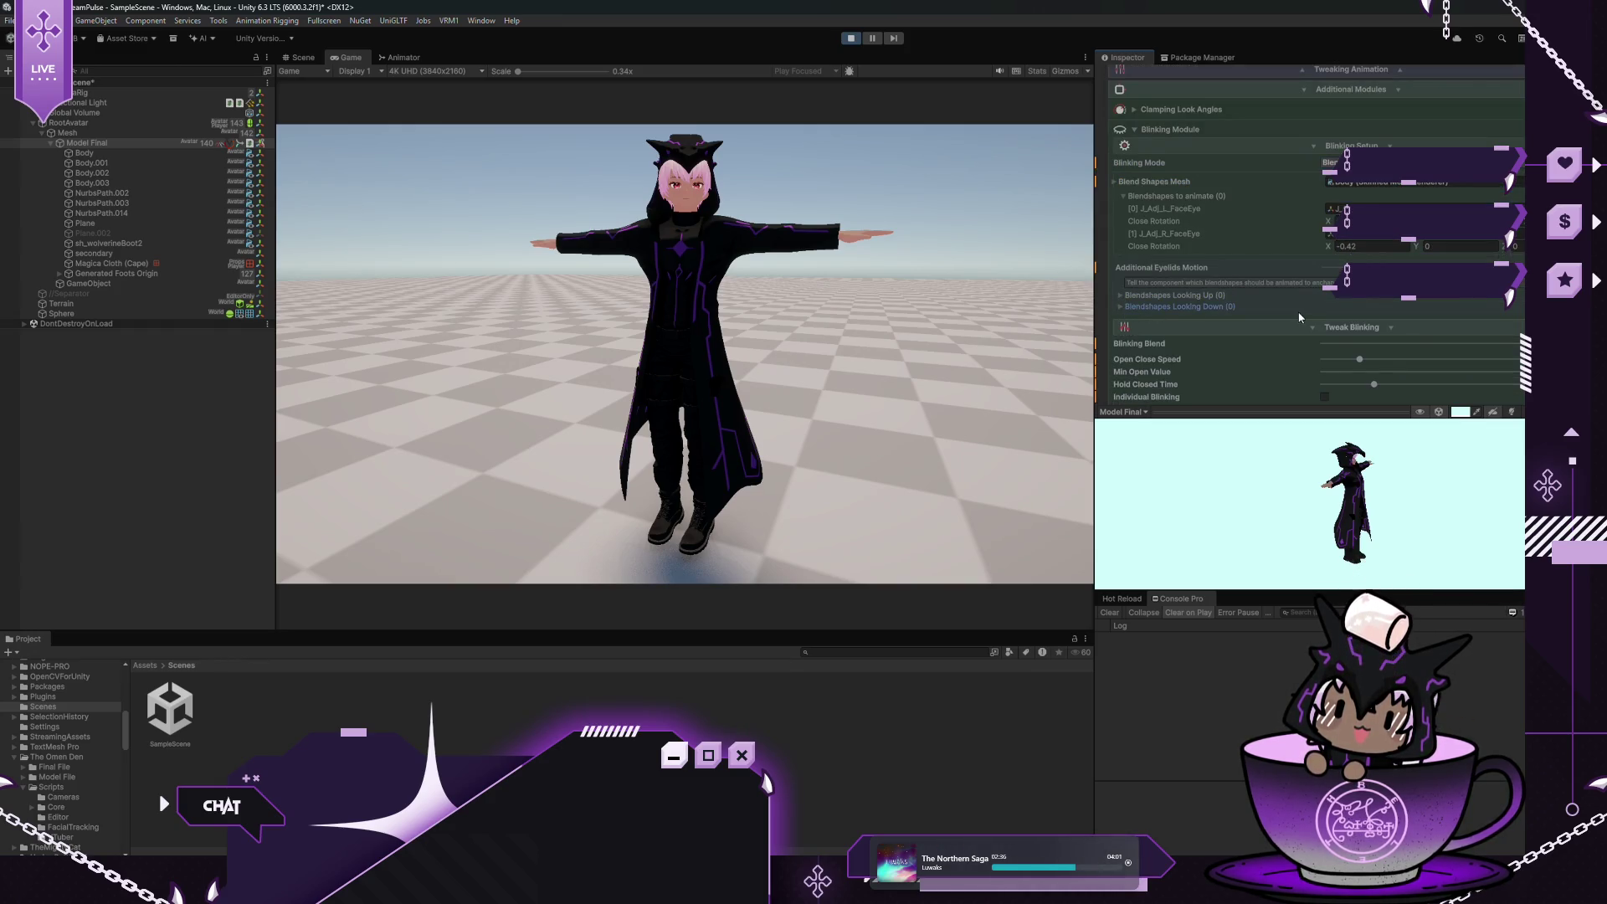
pyautogui.scroll(-3, 1197, 323)
pyautogui.scroll(-3, 1275, 336)
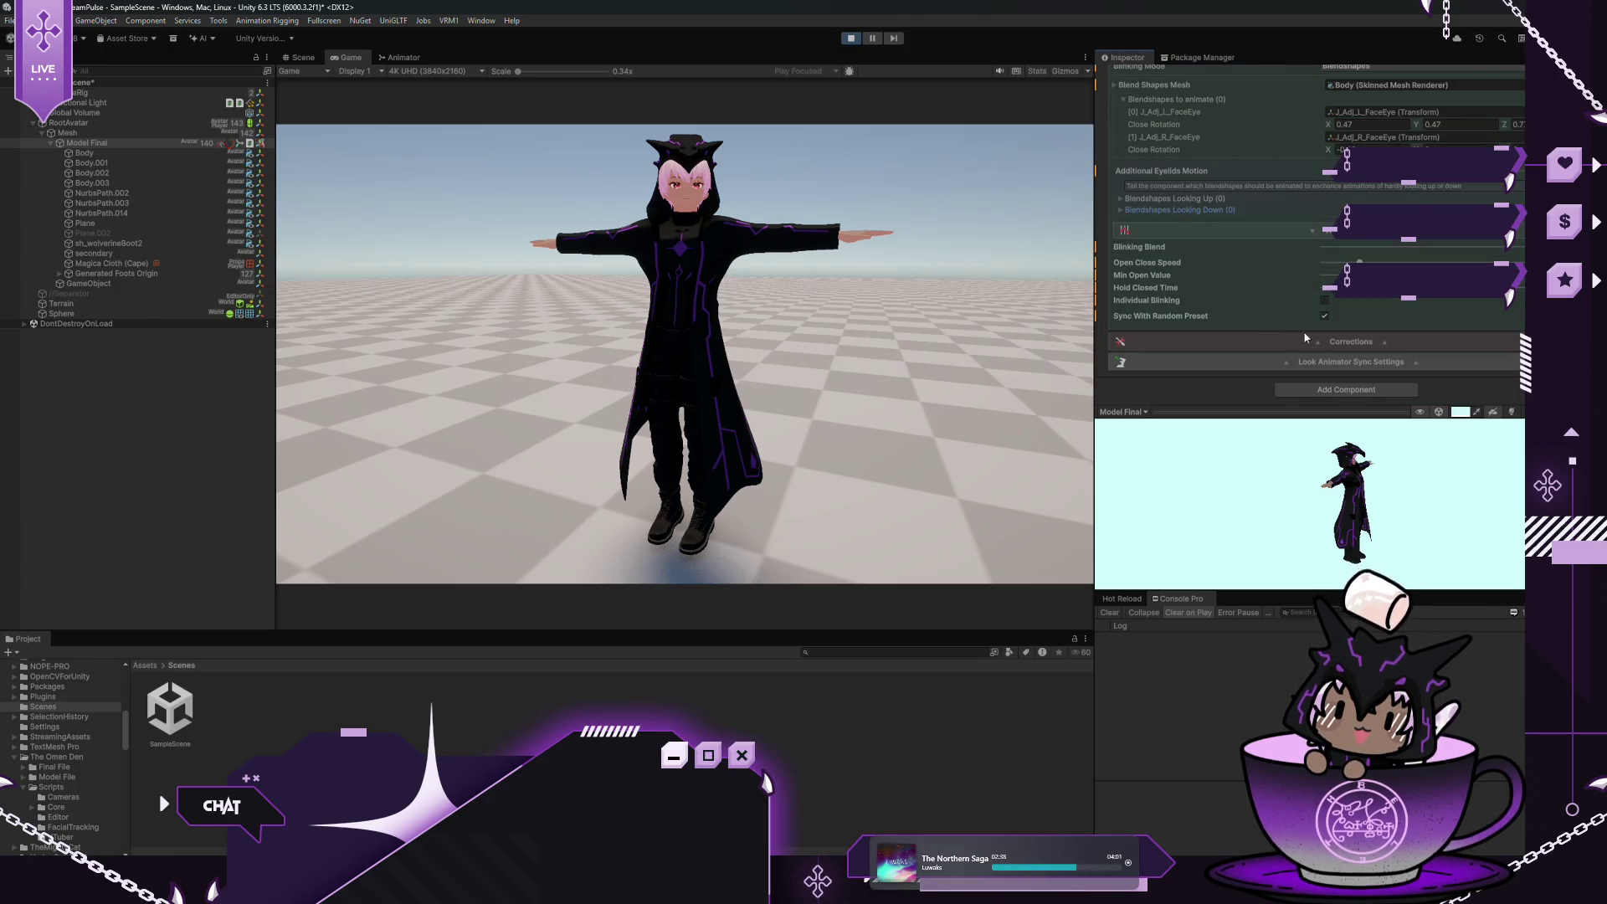
pyautogui.click(1288, 363)
pyautogui.scroll(-3, 1287, 366)
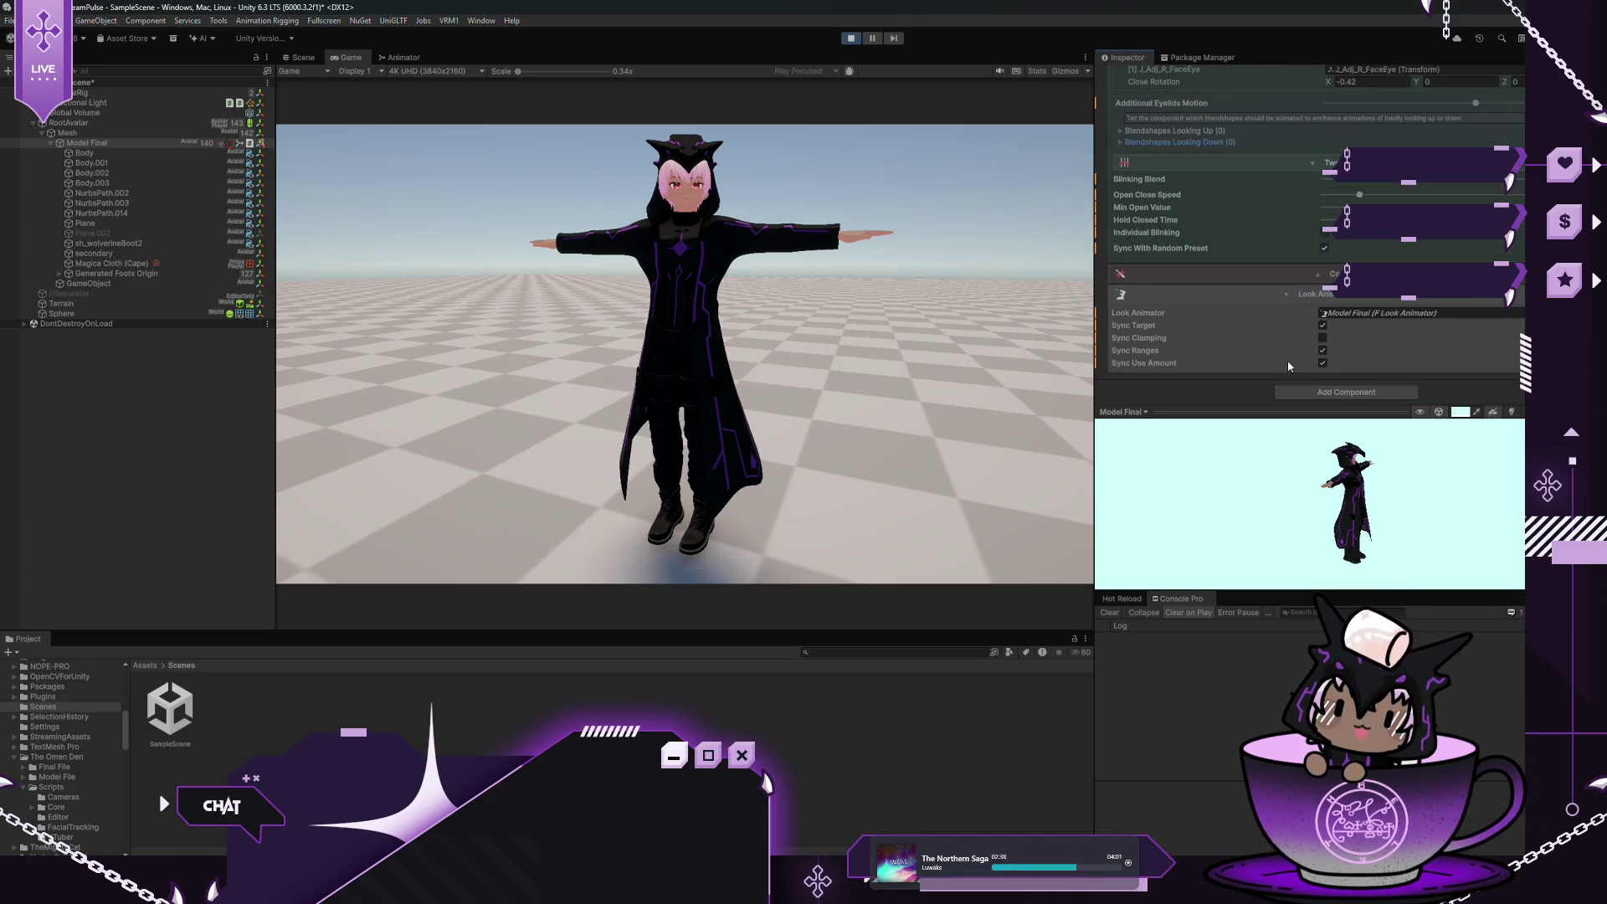
pyautogui.scroll(6, 1287, 366)
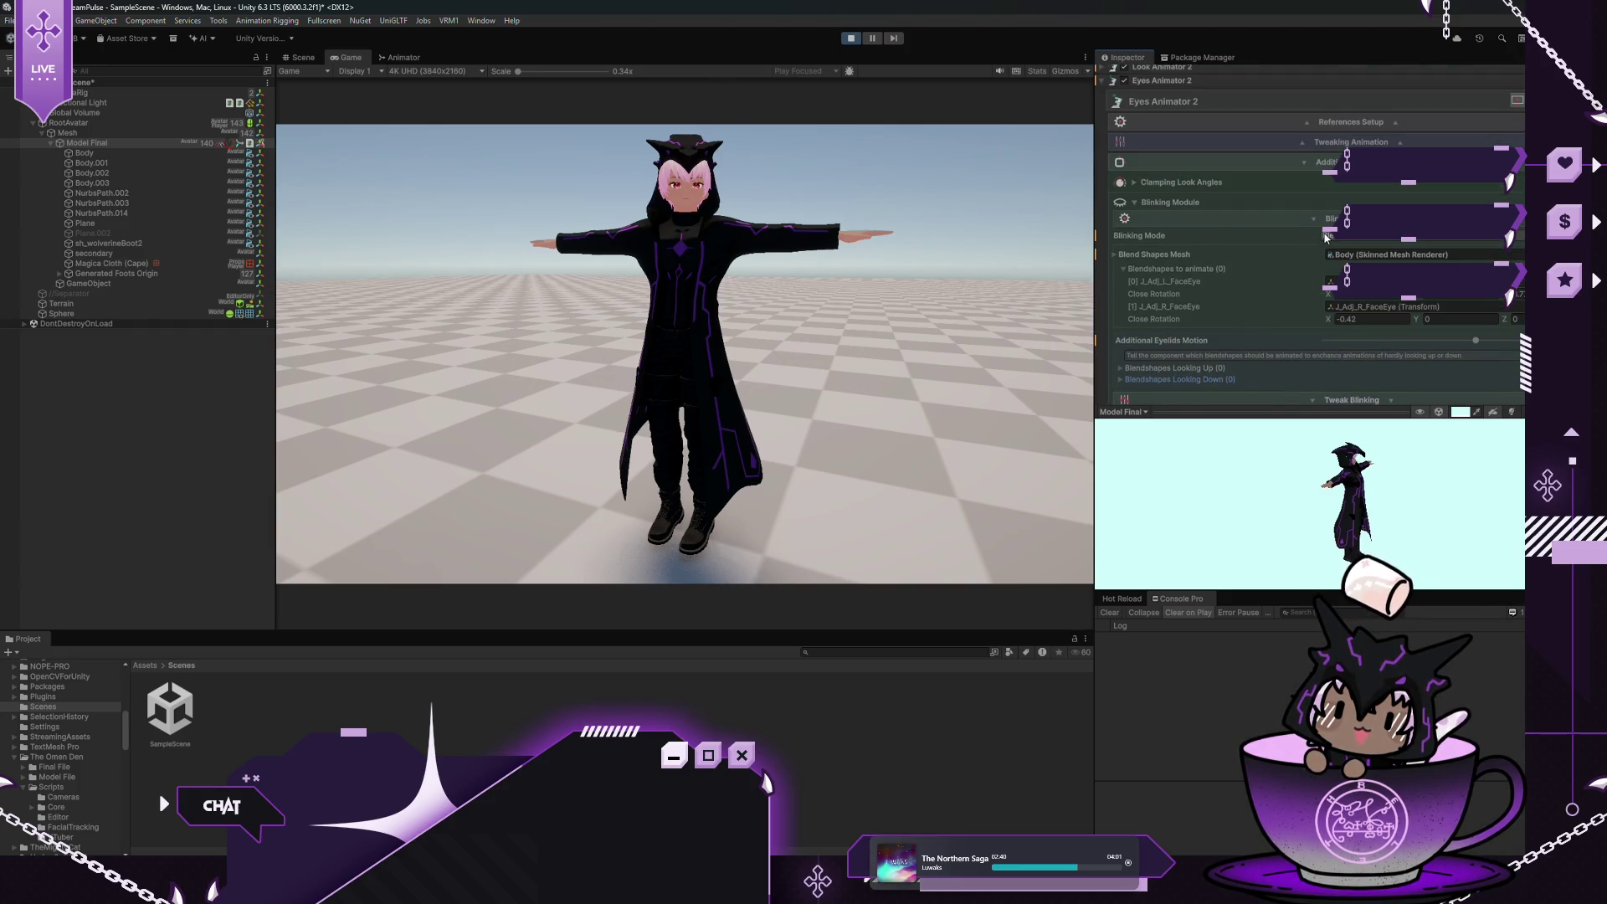
pyautogui.click(1313, 219)
pyautogui.click(1312, 237)
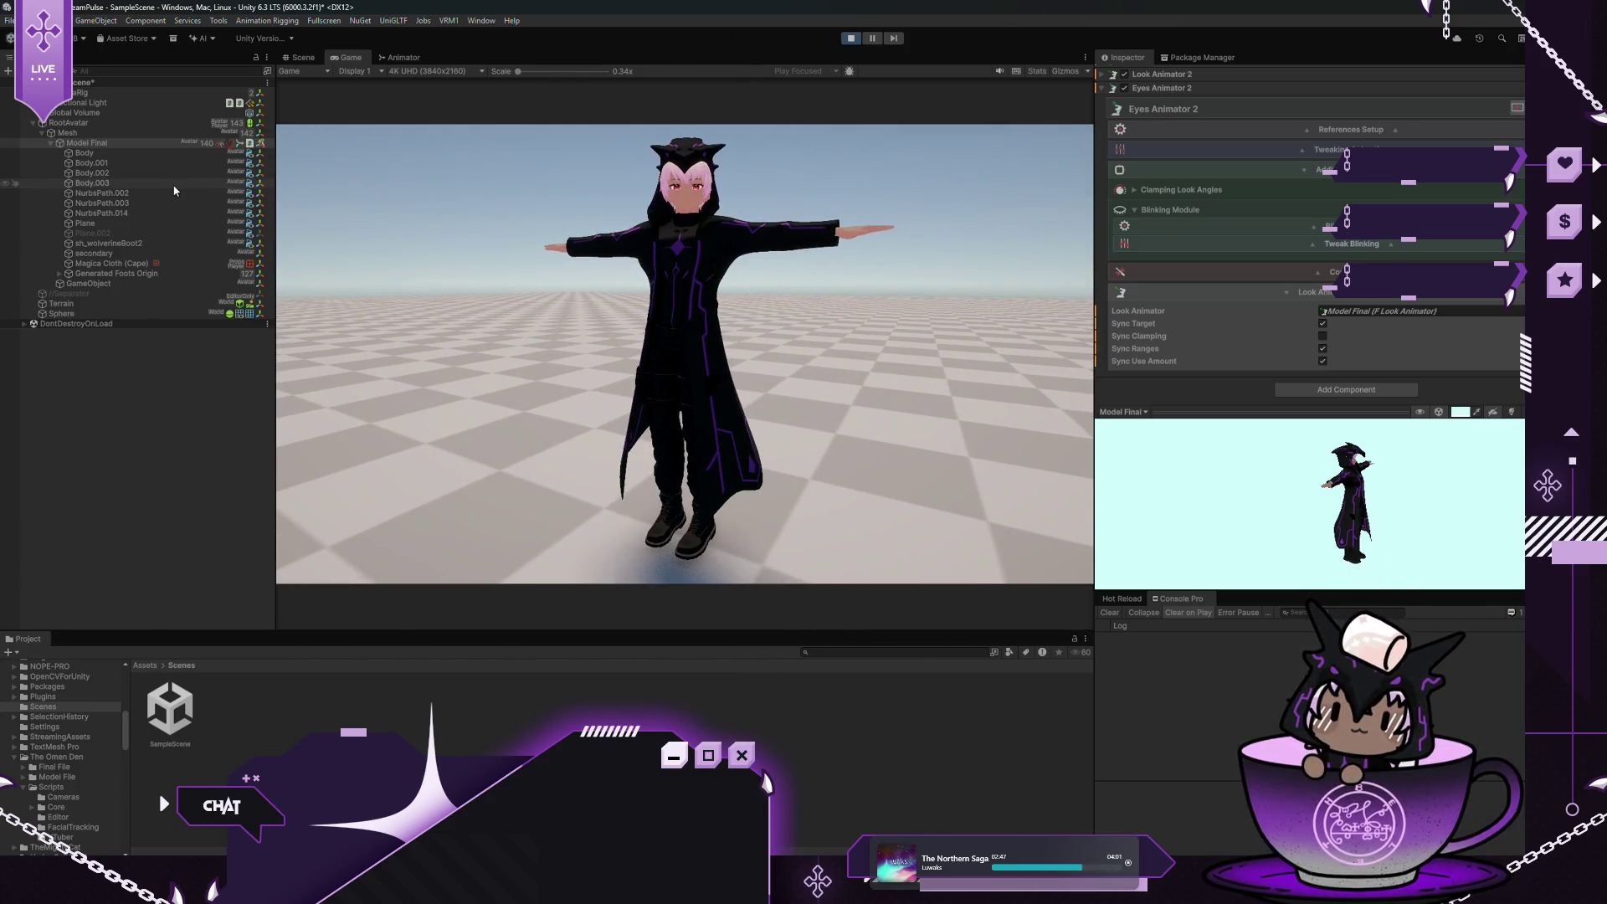
# Scrub the Sphere's Position Z and X to test the avatar's eye tracking, then exit Play mode
pyautogui.click(105, 324)
pyautogui.click(100, 313)
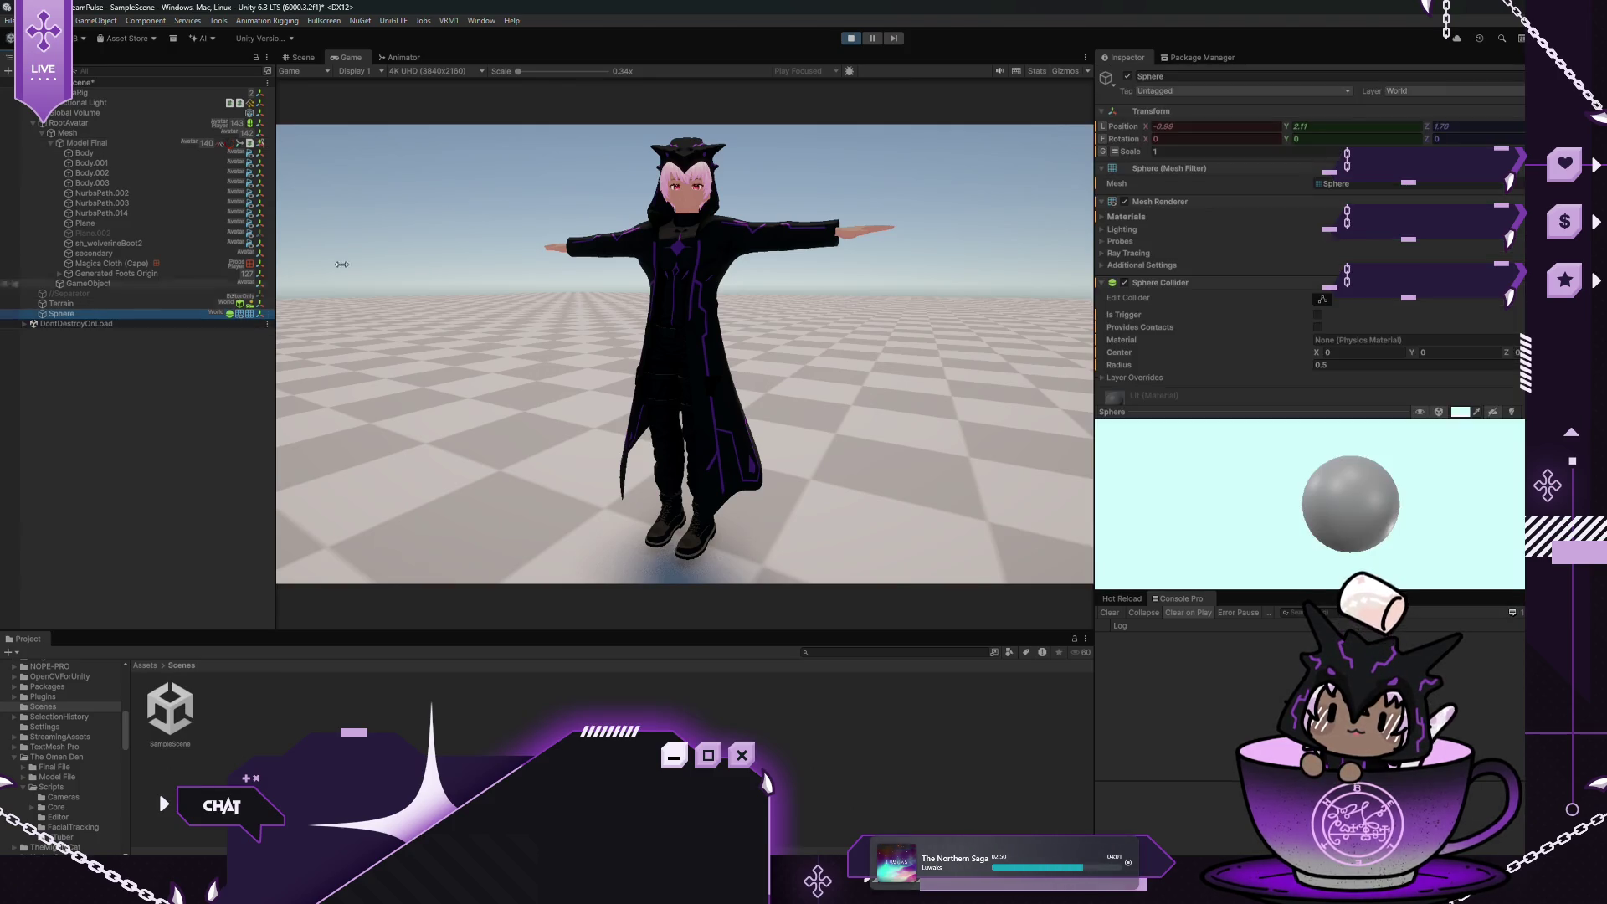
pyautogui.moveTo(1426, 120)
pyautogui.mouseDown()
pyautogui.moveTo(1355, 124)
pyautogui.moveTo(1423, 126)
pyautogui.mouseUp()
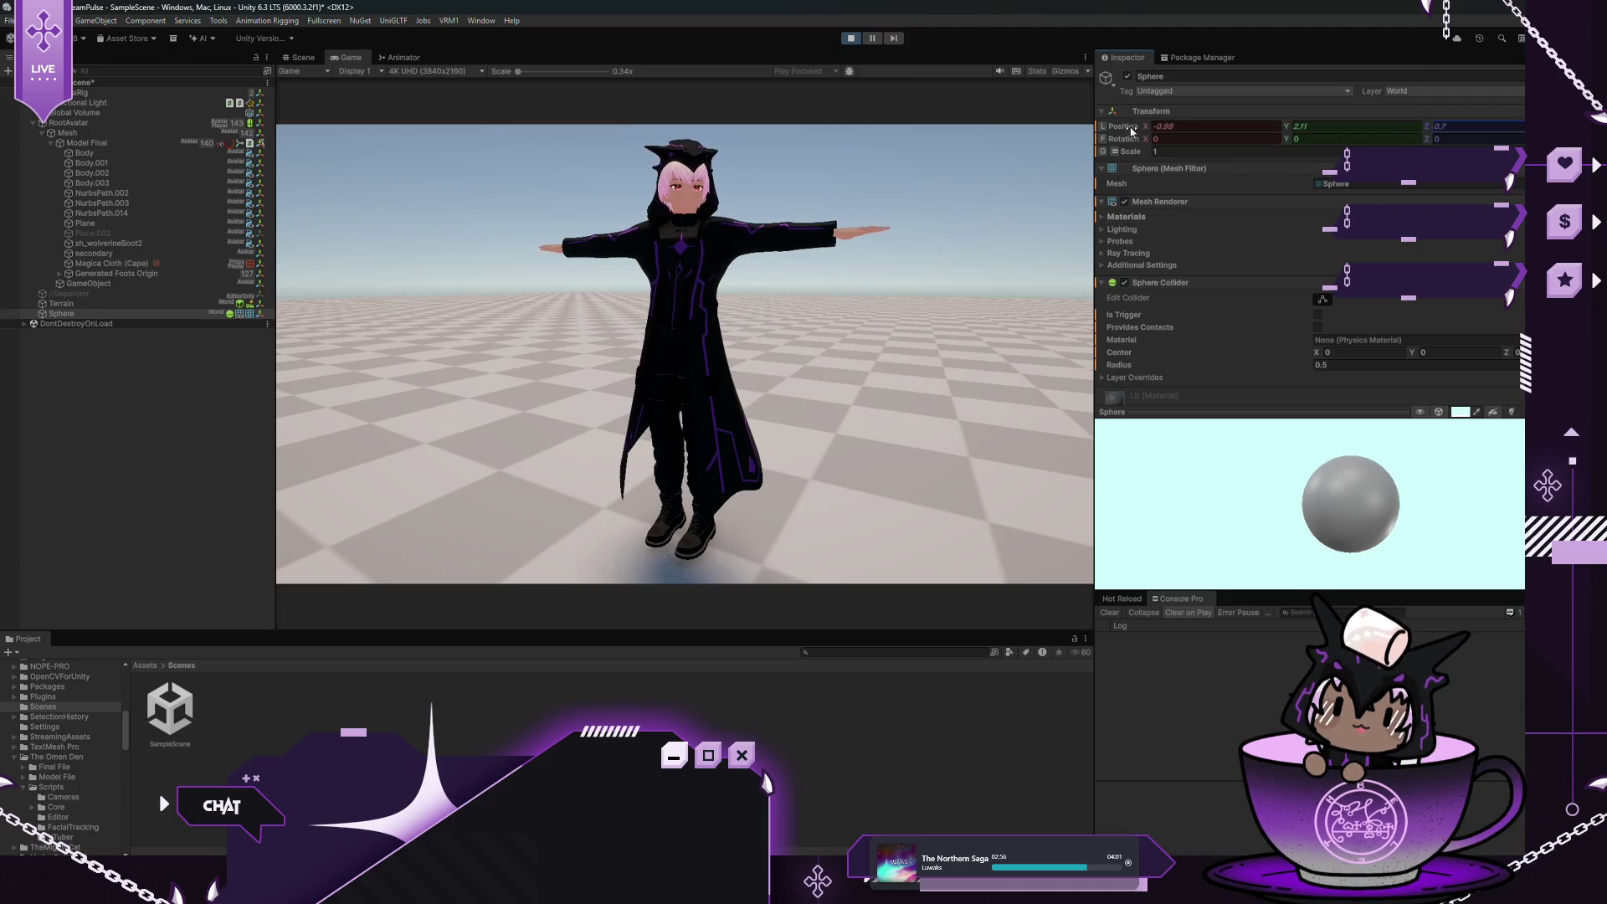
pyautogui.moveTo(1149, 130)
pyautogui.mouseDown()
pyautogui.moveTo(1255, 130)
pyautogui.moveTo(1122, 186)
pyautogui.moveTo(1142, 175)
pyautogui.mouseUp()
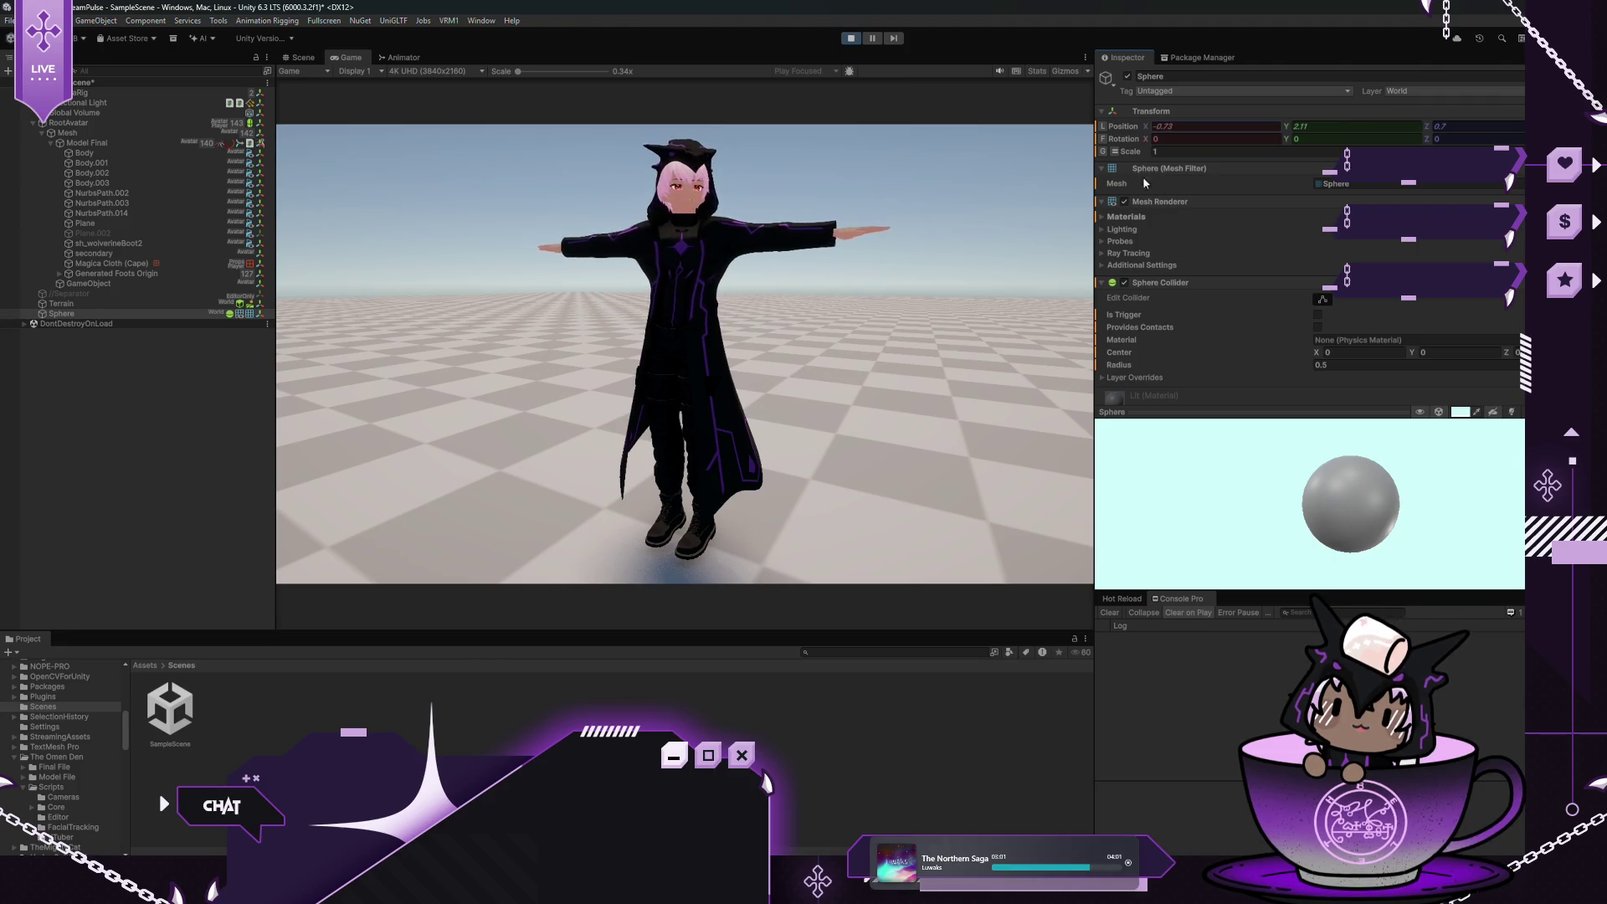
pyautogui.click(851, 38)
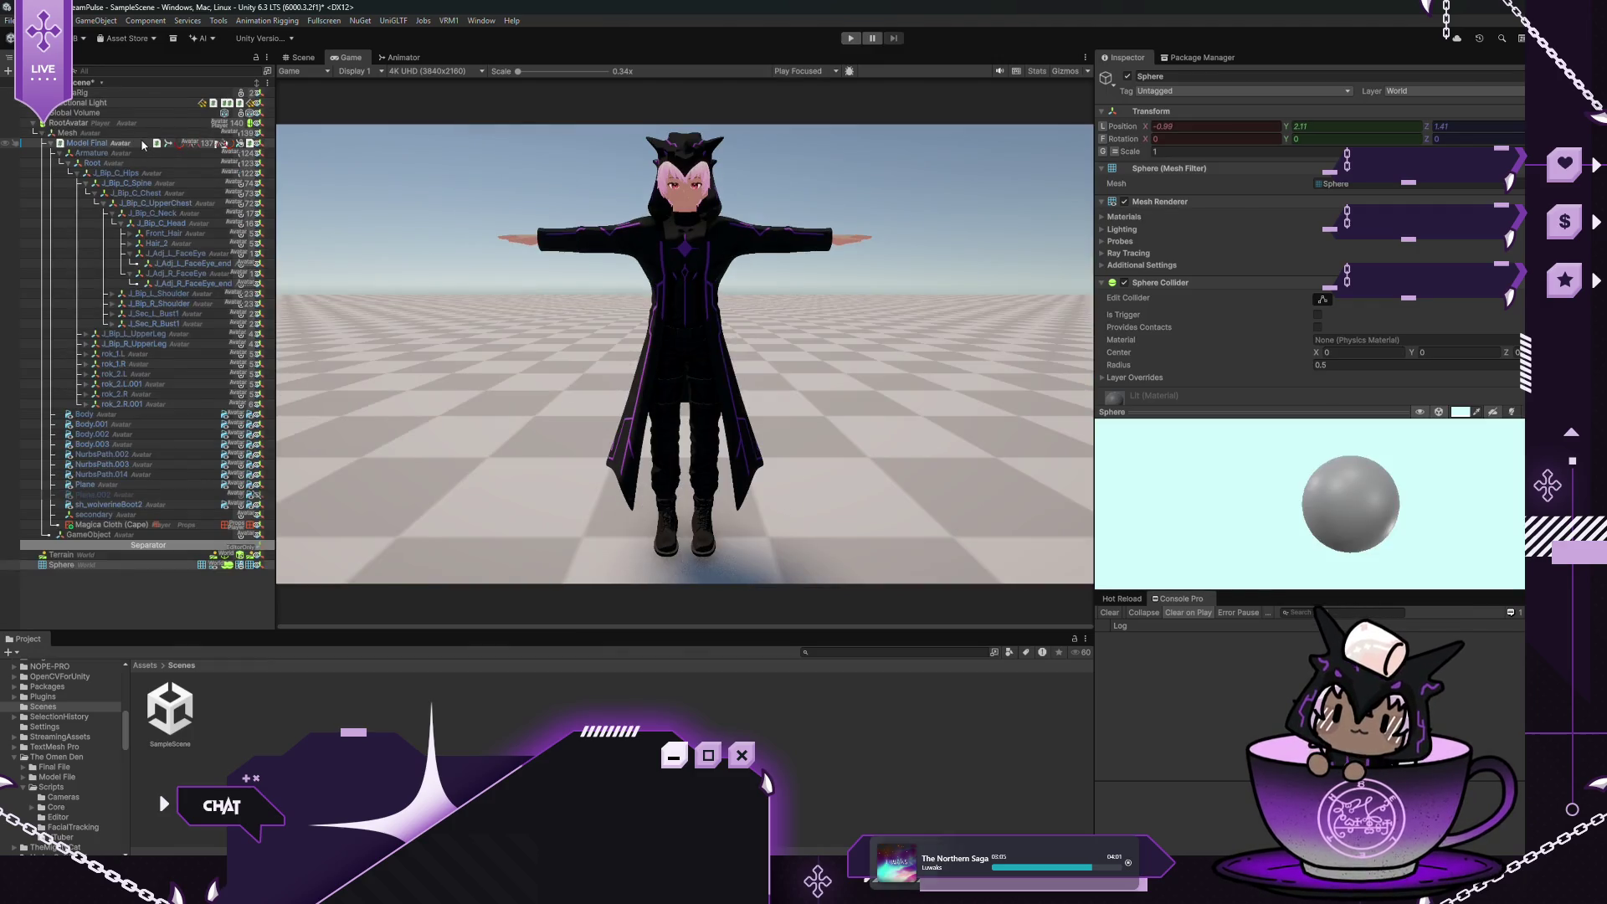
# On Model Final's Eyes Animator 2, set the Sphere as the Eyes Target
pyautogui.click(150, 144)
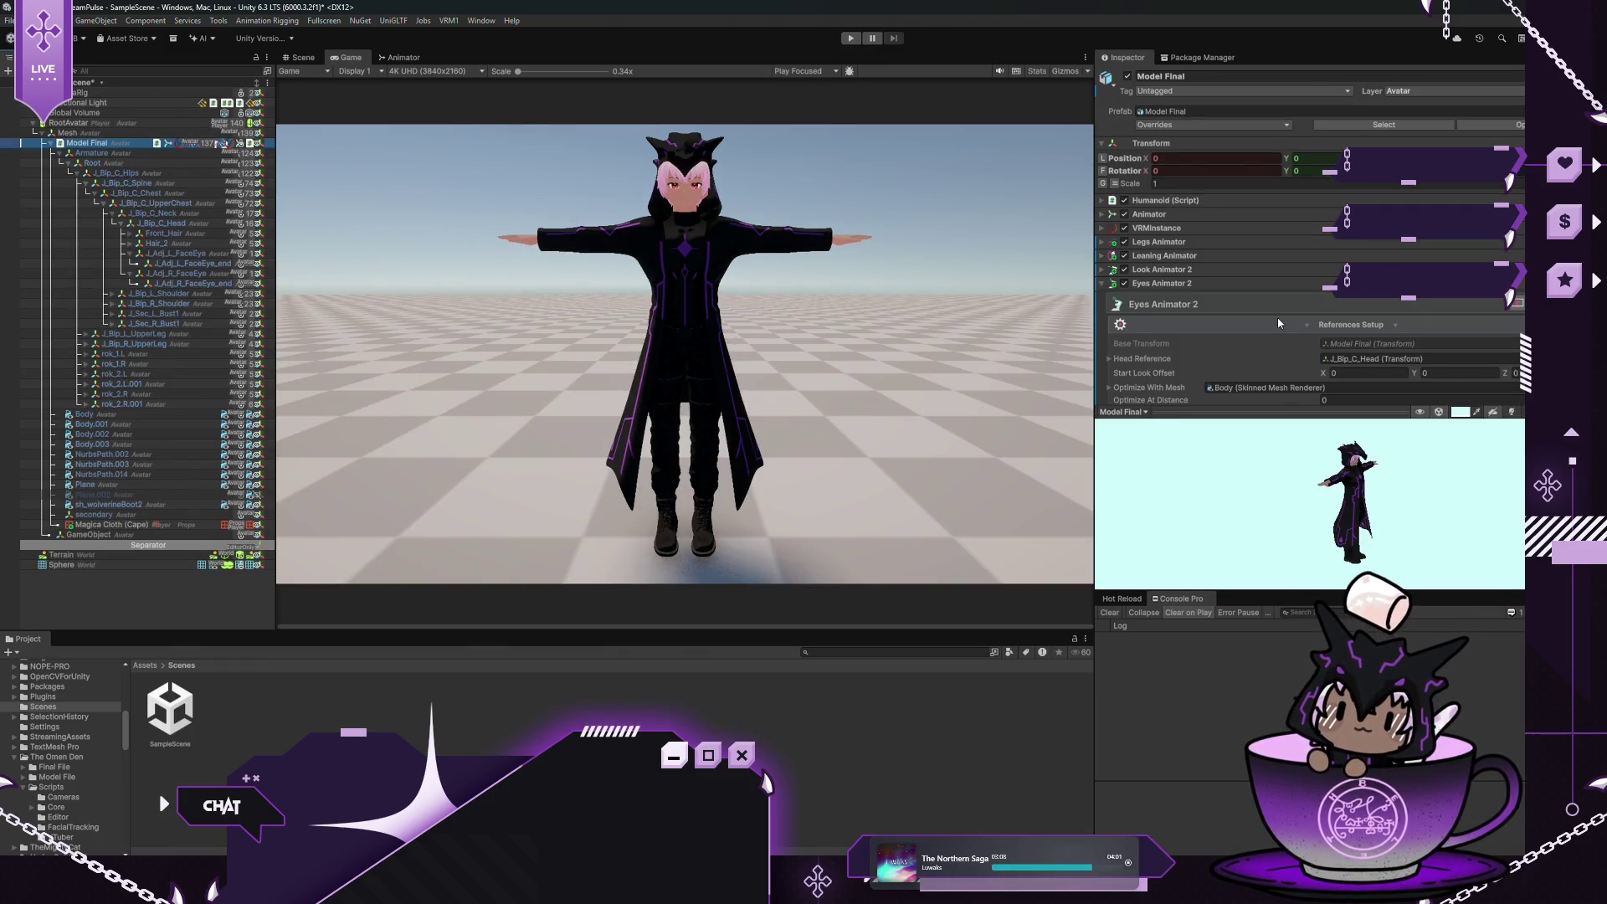
pyautogui.scroll(-4, 1278, 319)
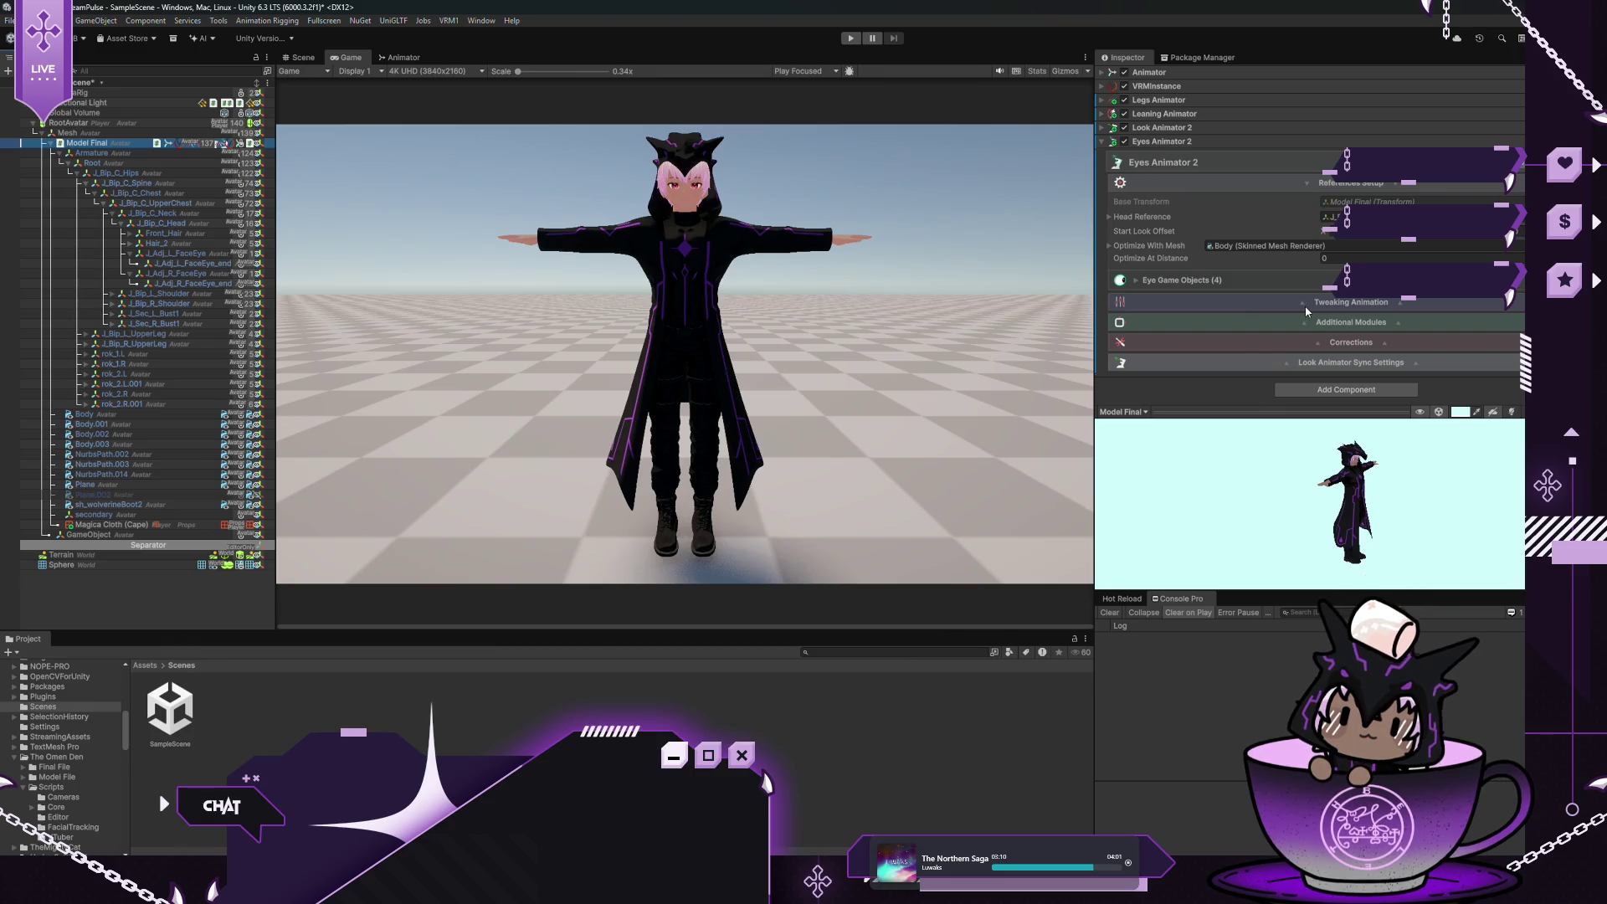
pyautogui.click(1305, 306)
pyautogui.scroll(-2, 1289, 309)
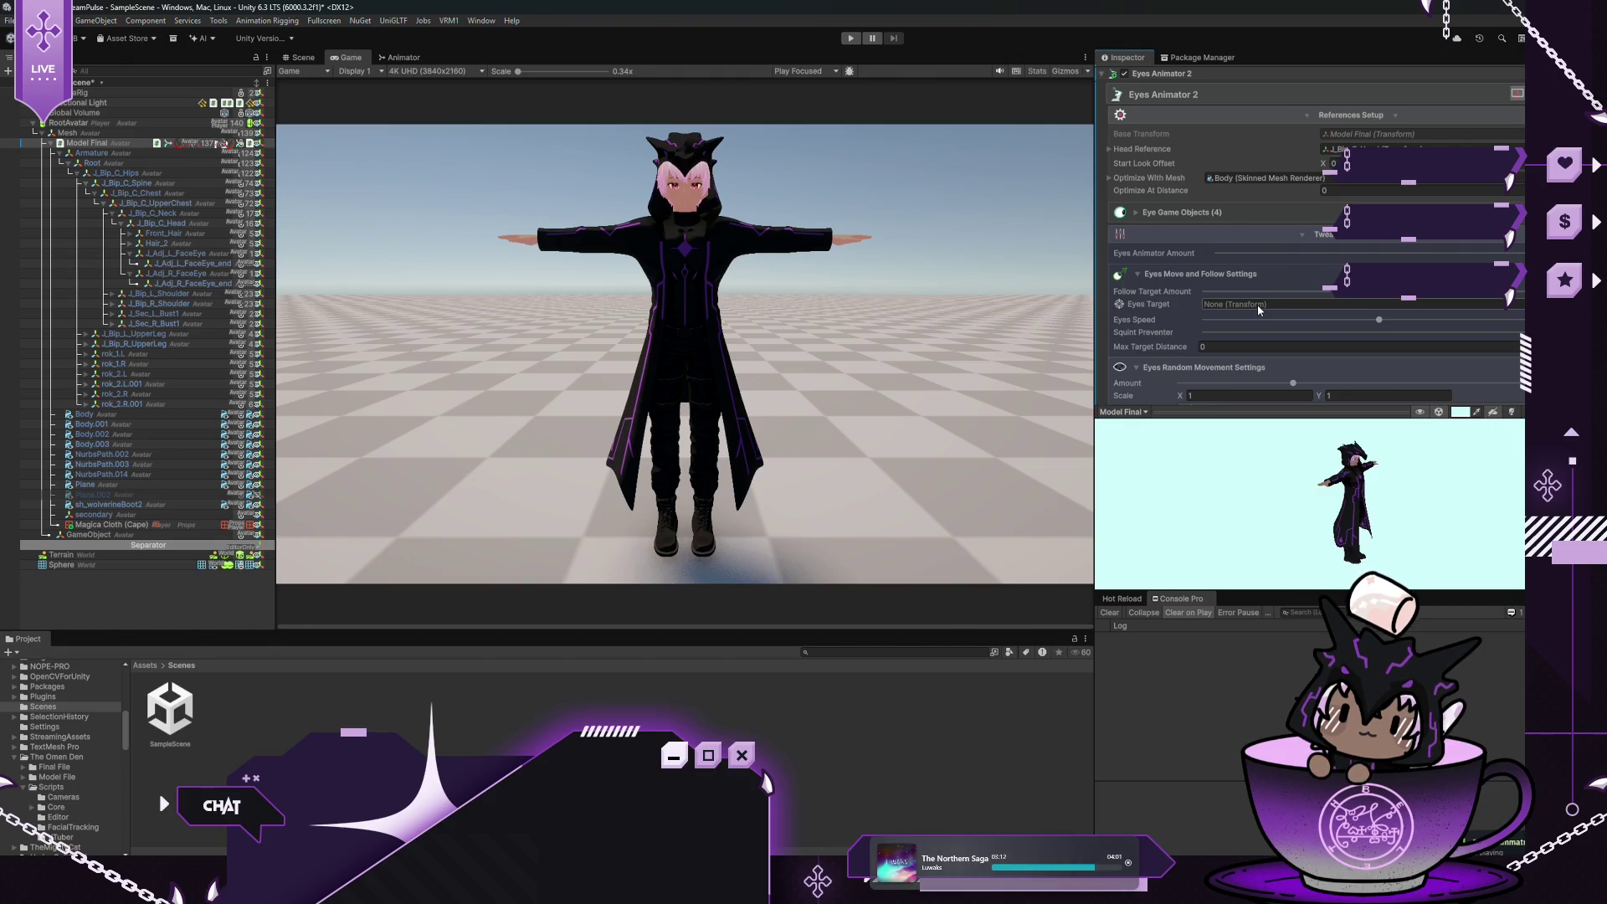
pyautogui.moveTo(130, 572); pyautogui.dragTo(1077, 351)
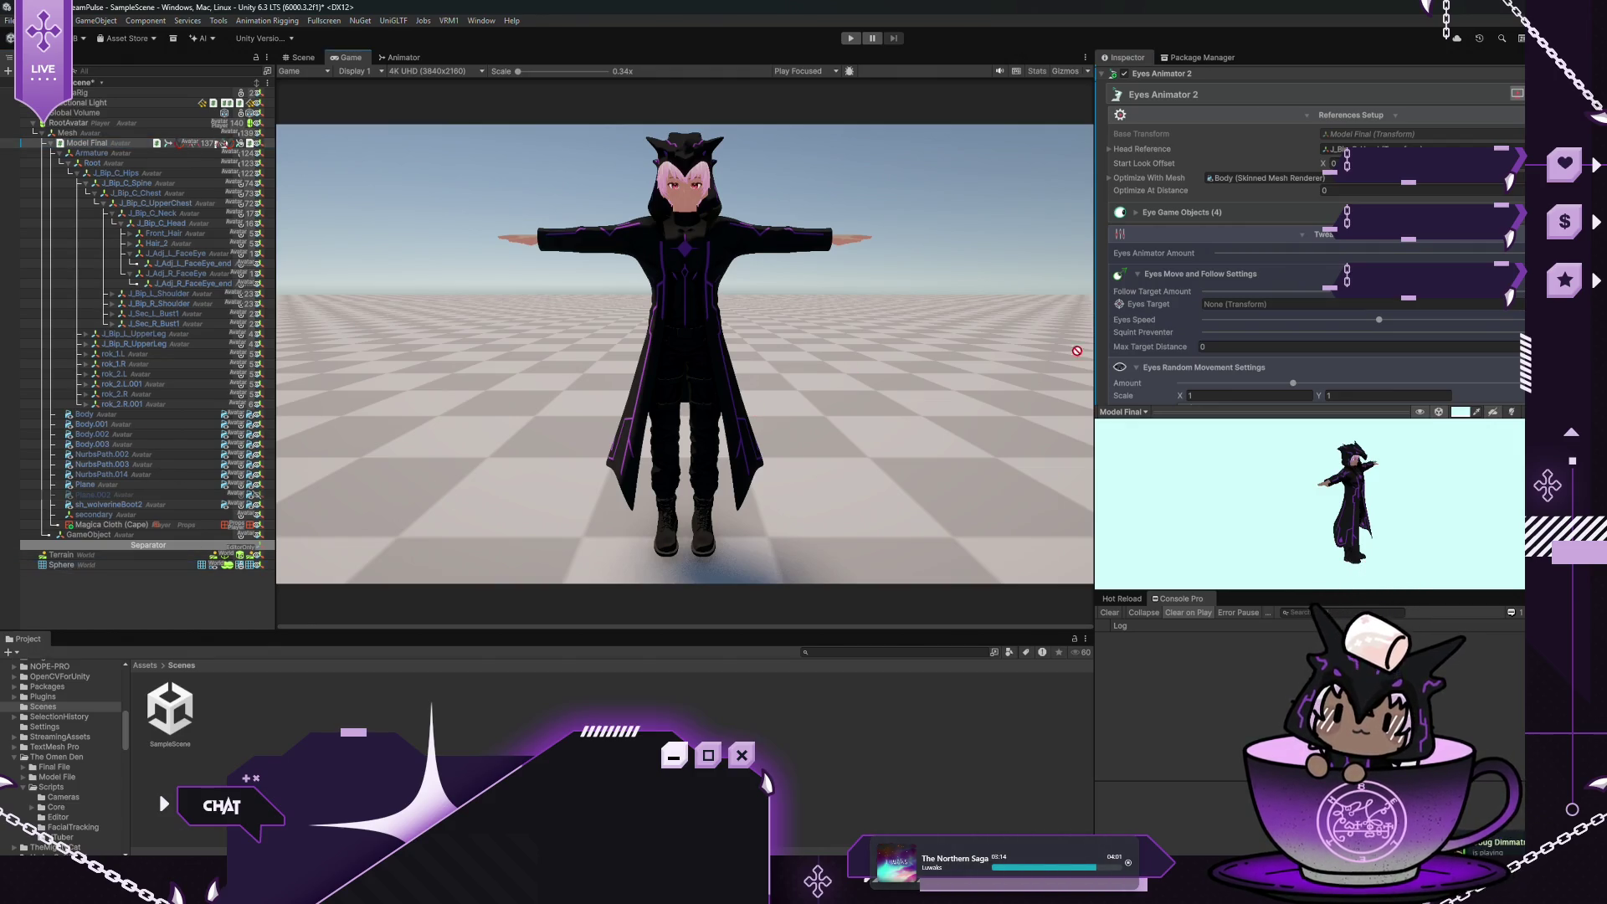
pyautogui.moveTo(1253, 309); pyautogui.dragTo(1255, 304)
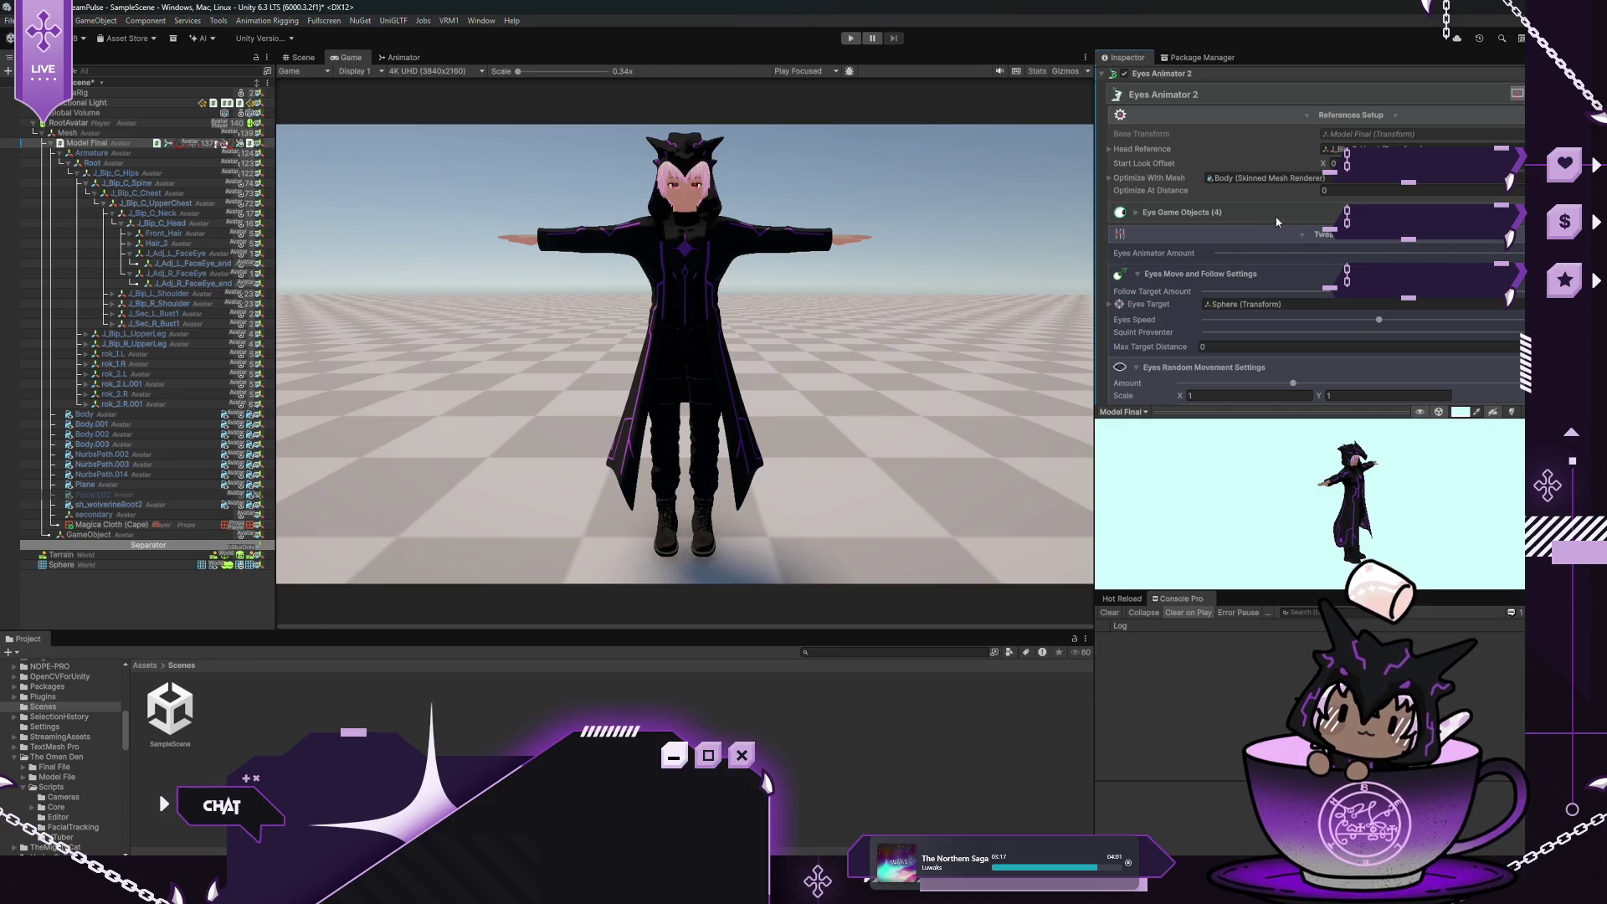
# Keep the Default random movement preset and collapse the random movement, eye lag and tweaking sections
pyautogui.scroll(-3, 1222, 289)
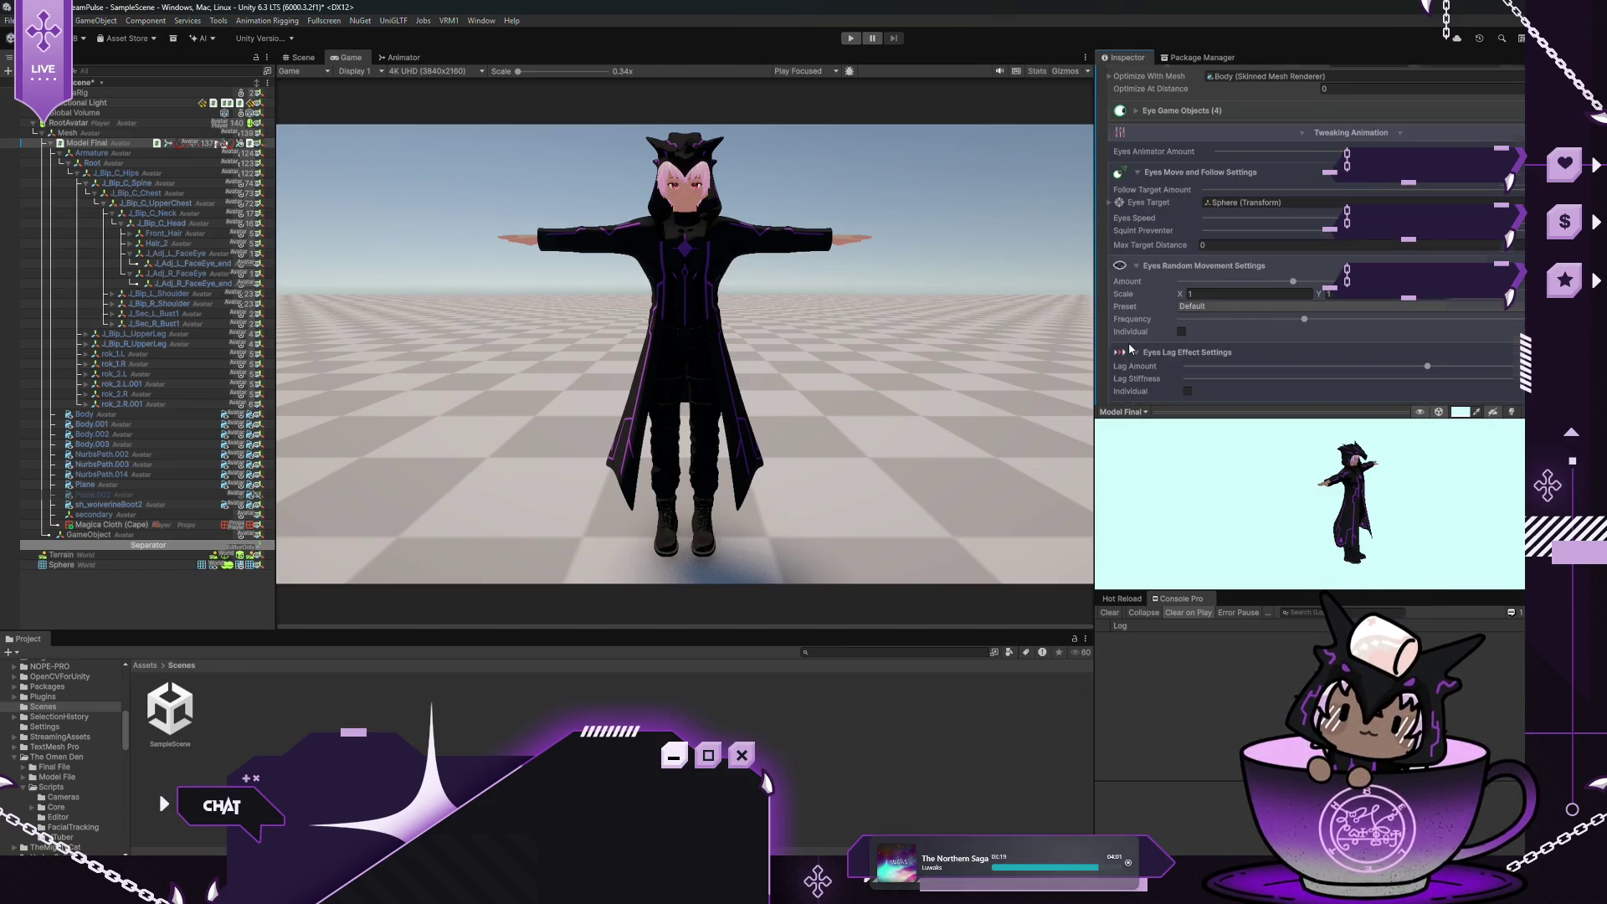
pyautogui.click(1181, 306)
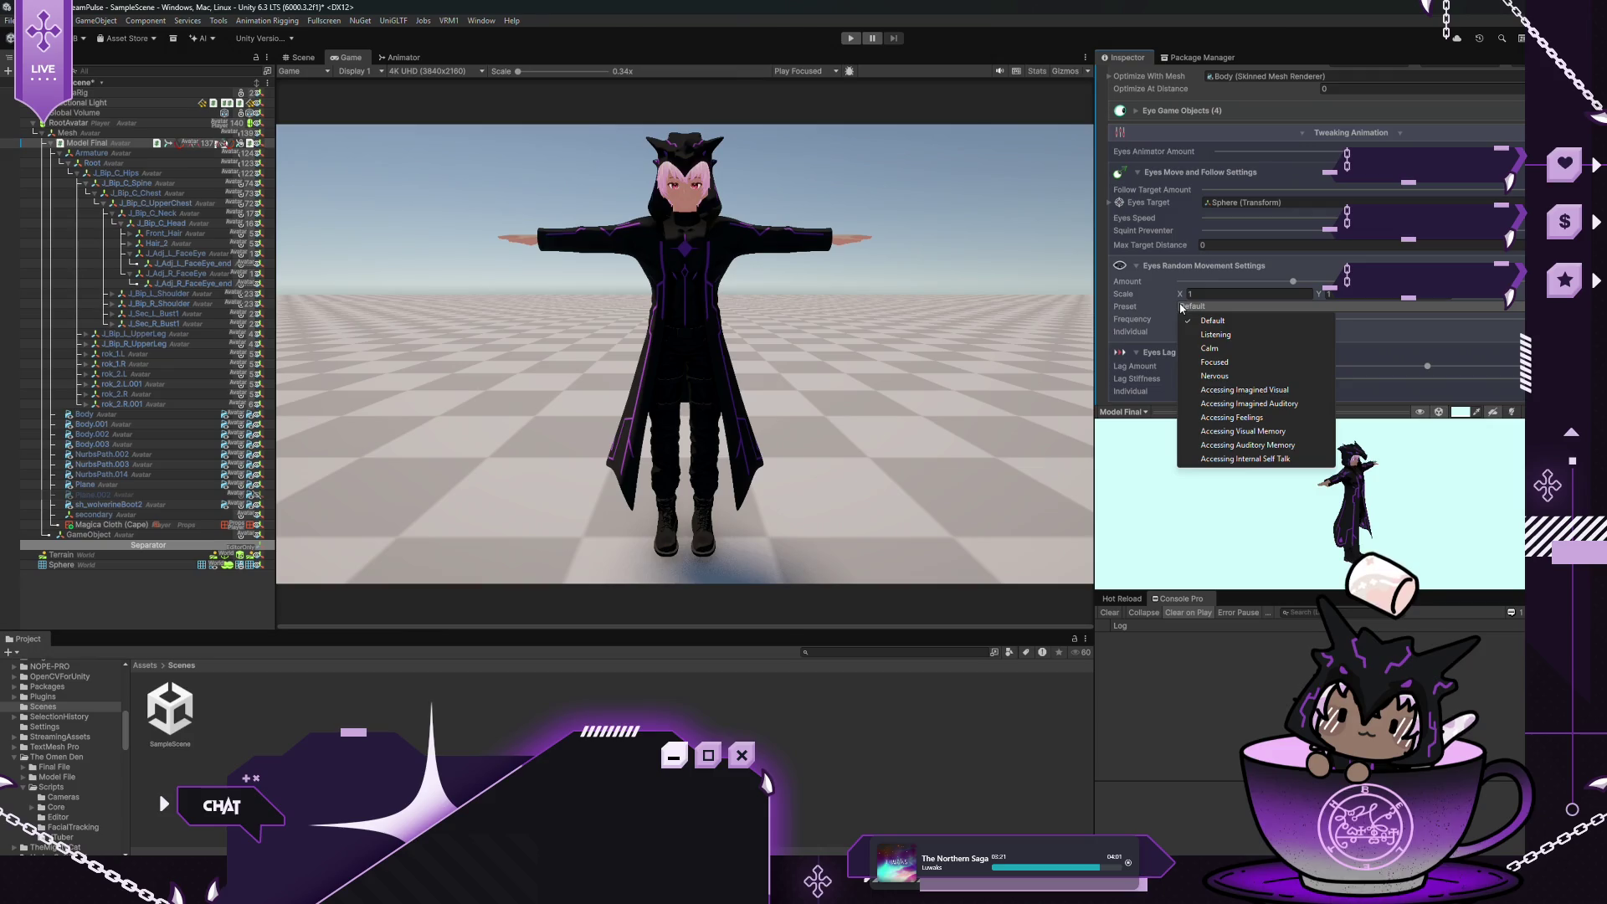
pyautogui.click(1132, 308)
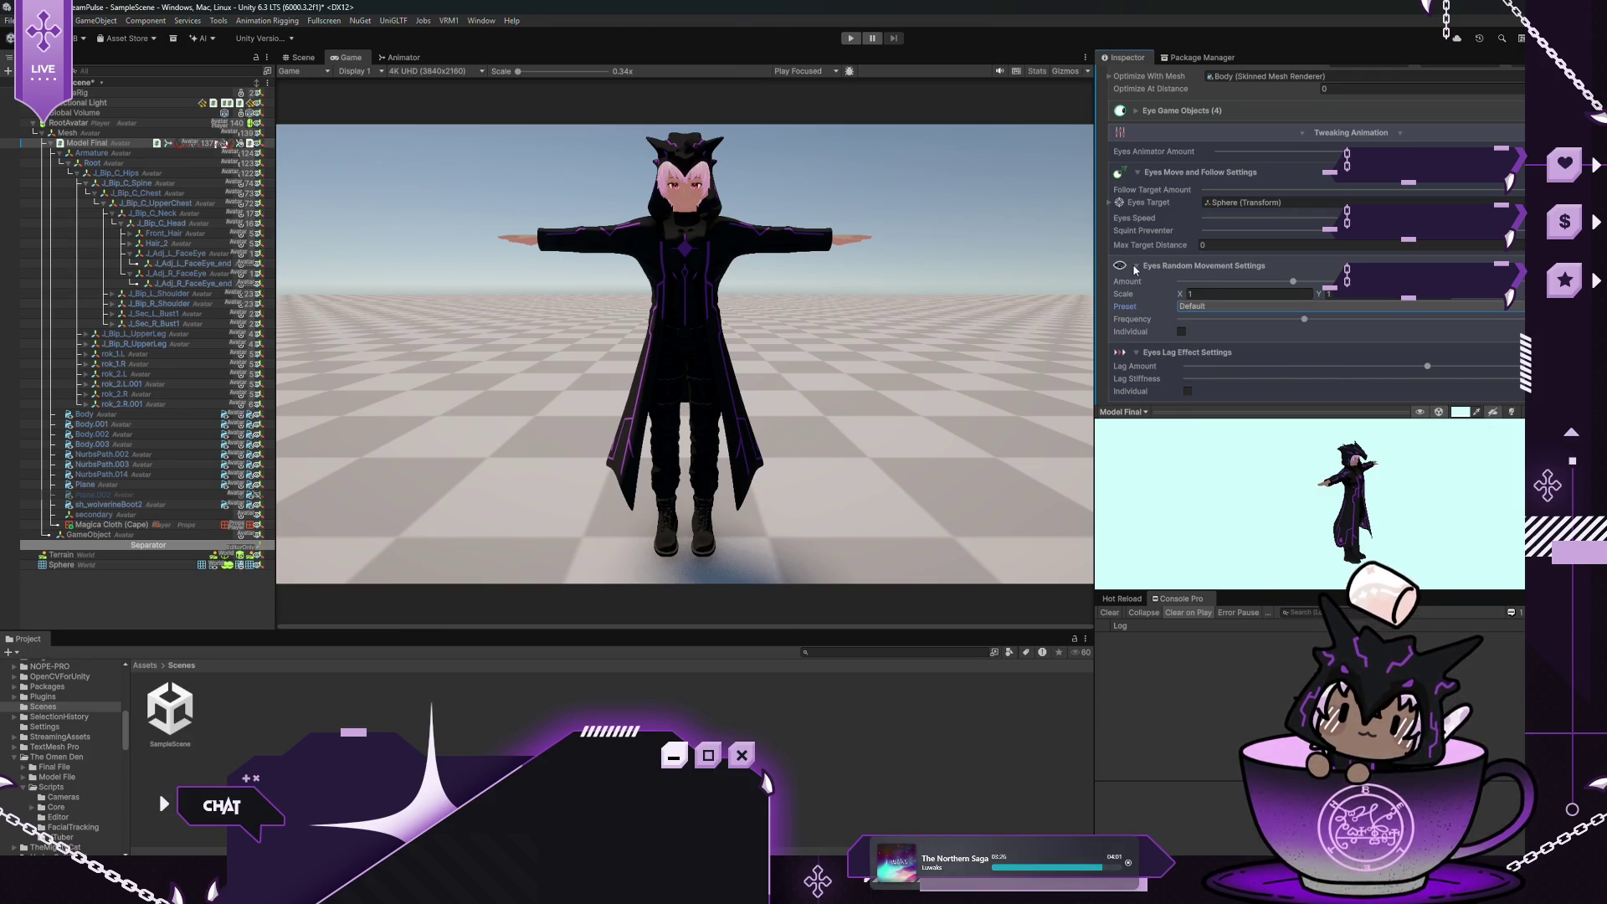
pyautogui.click(1135, 267)
pyautogui.click(1133, 284)
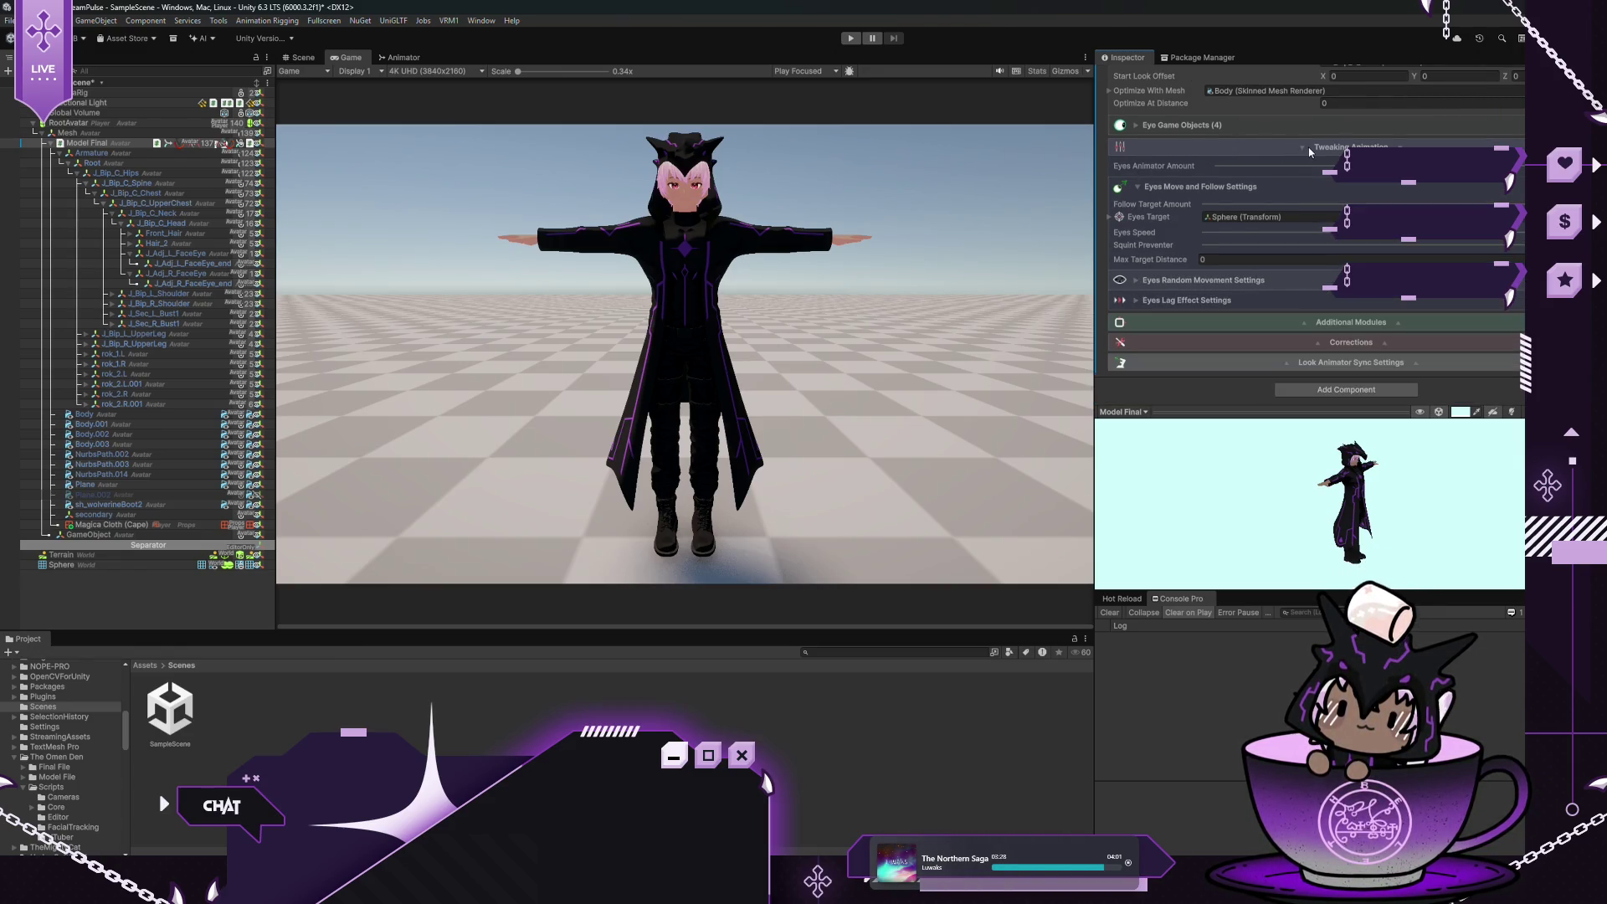
pyautogui.click(1257, 145)
pyautogui.click(1304, 323)
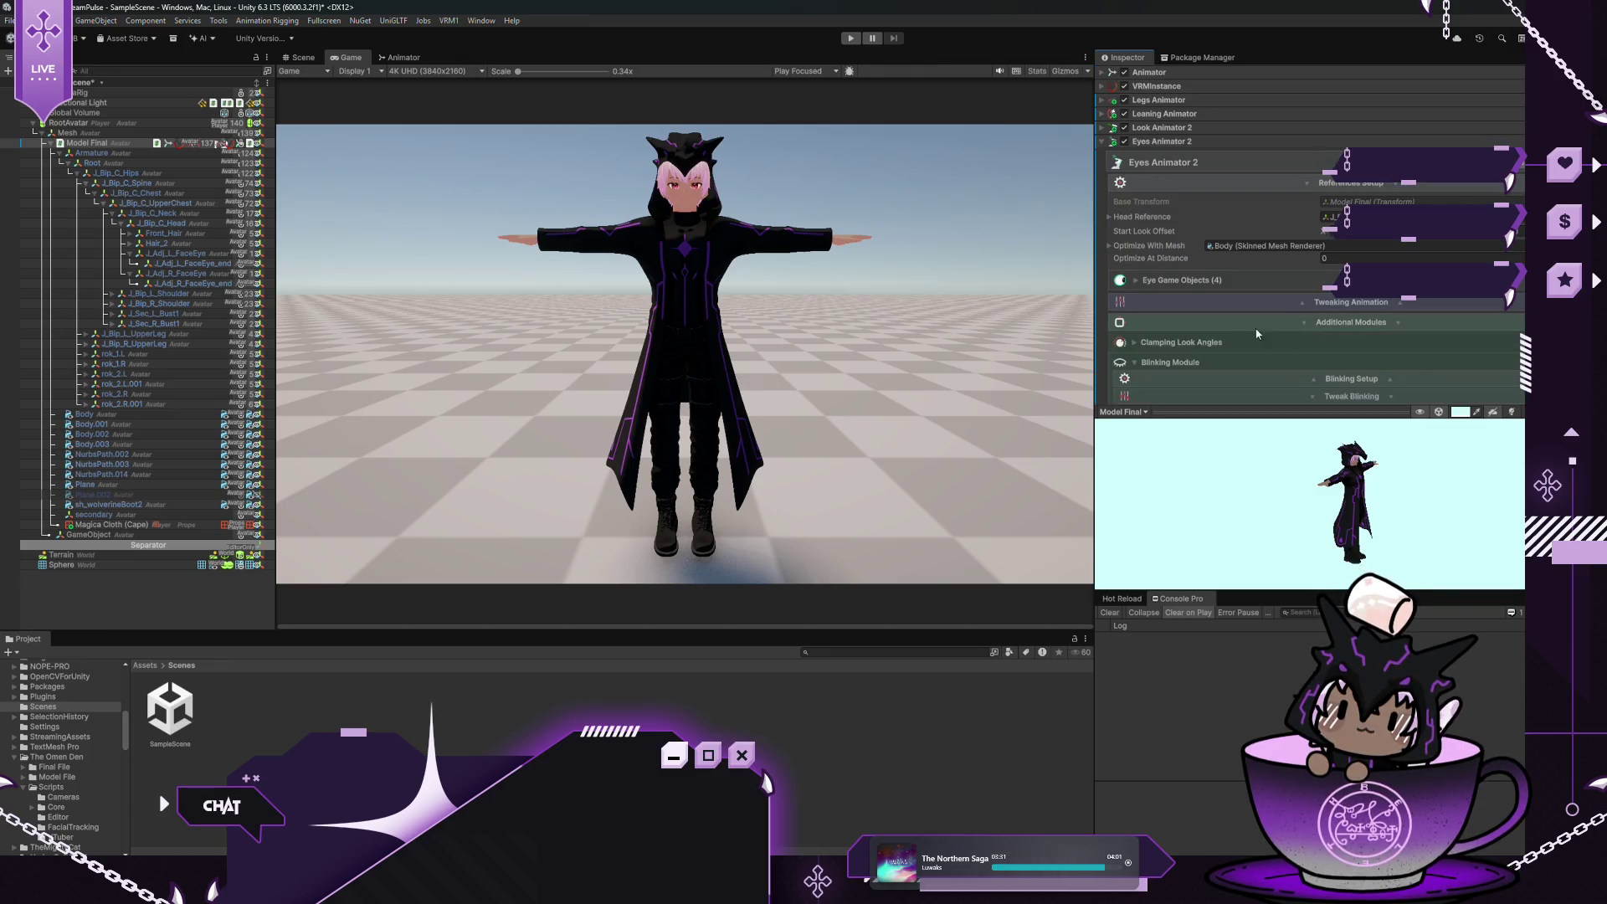
# Set Blinking Mode to Blendshapes with the Body mesh and add one blendshape entry to animate
pyautogui.scroll(-3, 1239, 283)
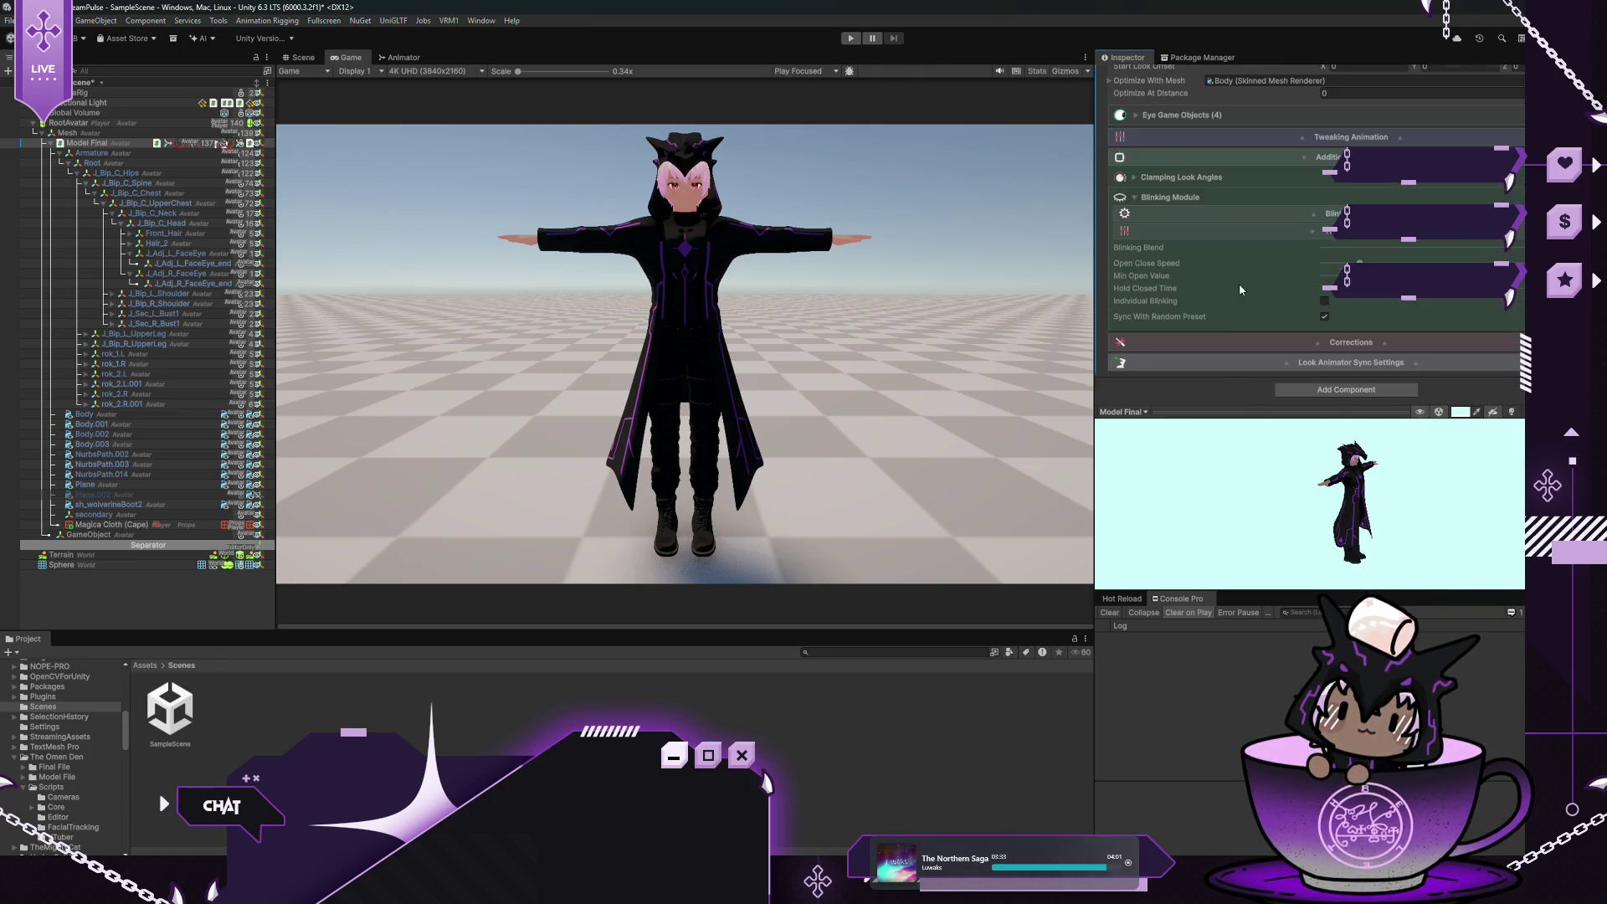
pyautogui.click(1327, 230)
pyautogui.click(1353, 259)
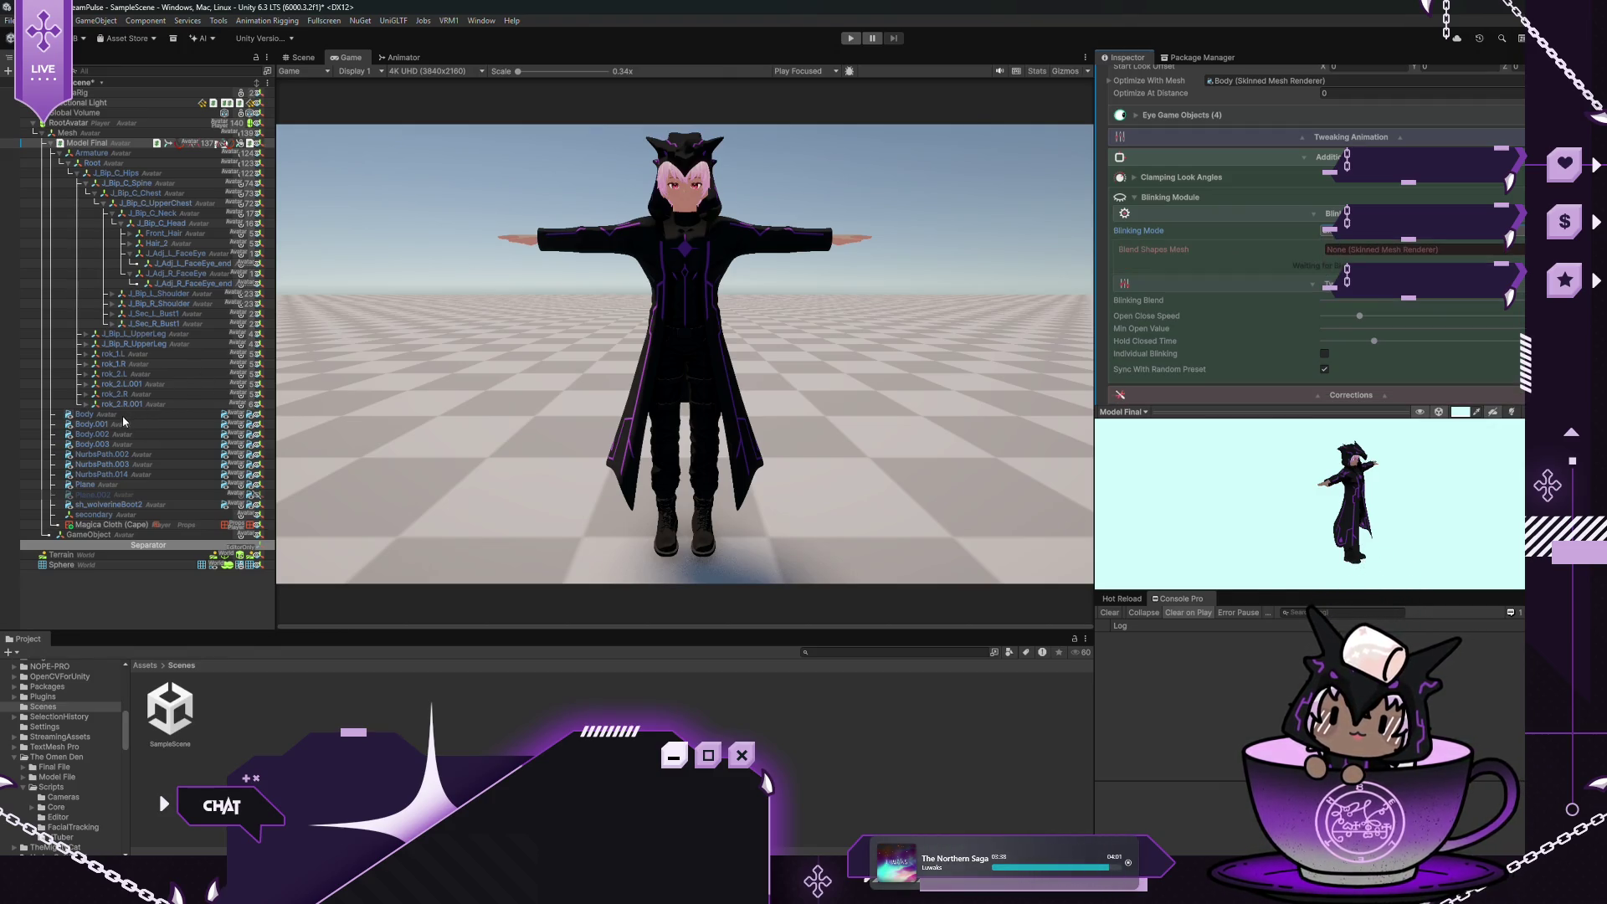
pyautogui.moveTo(171, 420); pyautogui.dragTo(1368, 249)
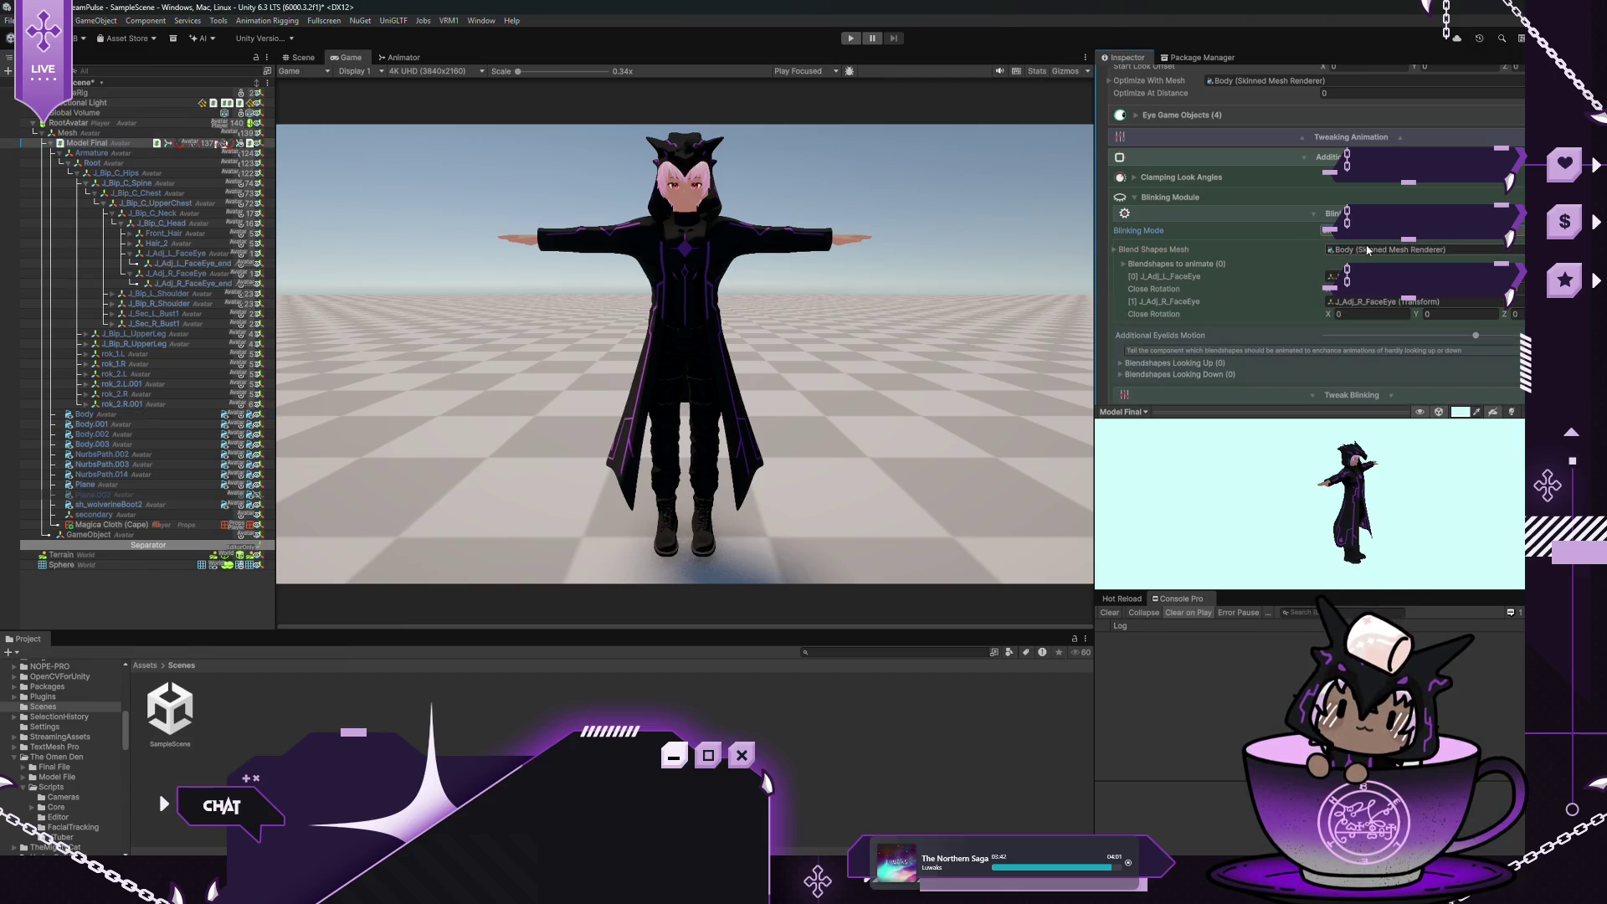
pyautogui.scroll(-3, 1158, 284)
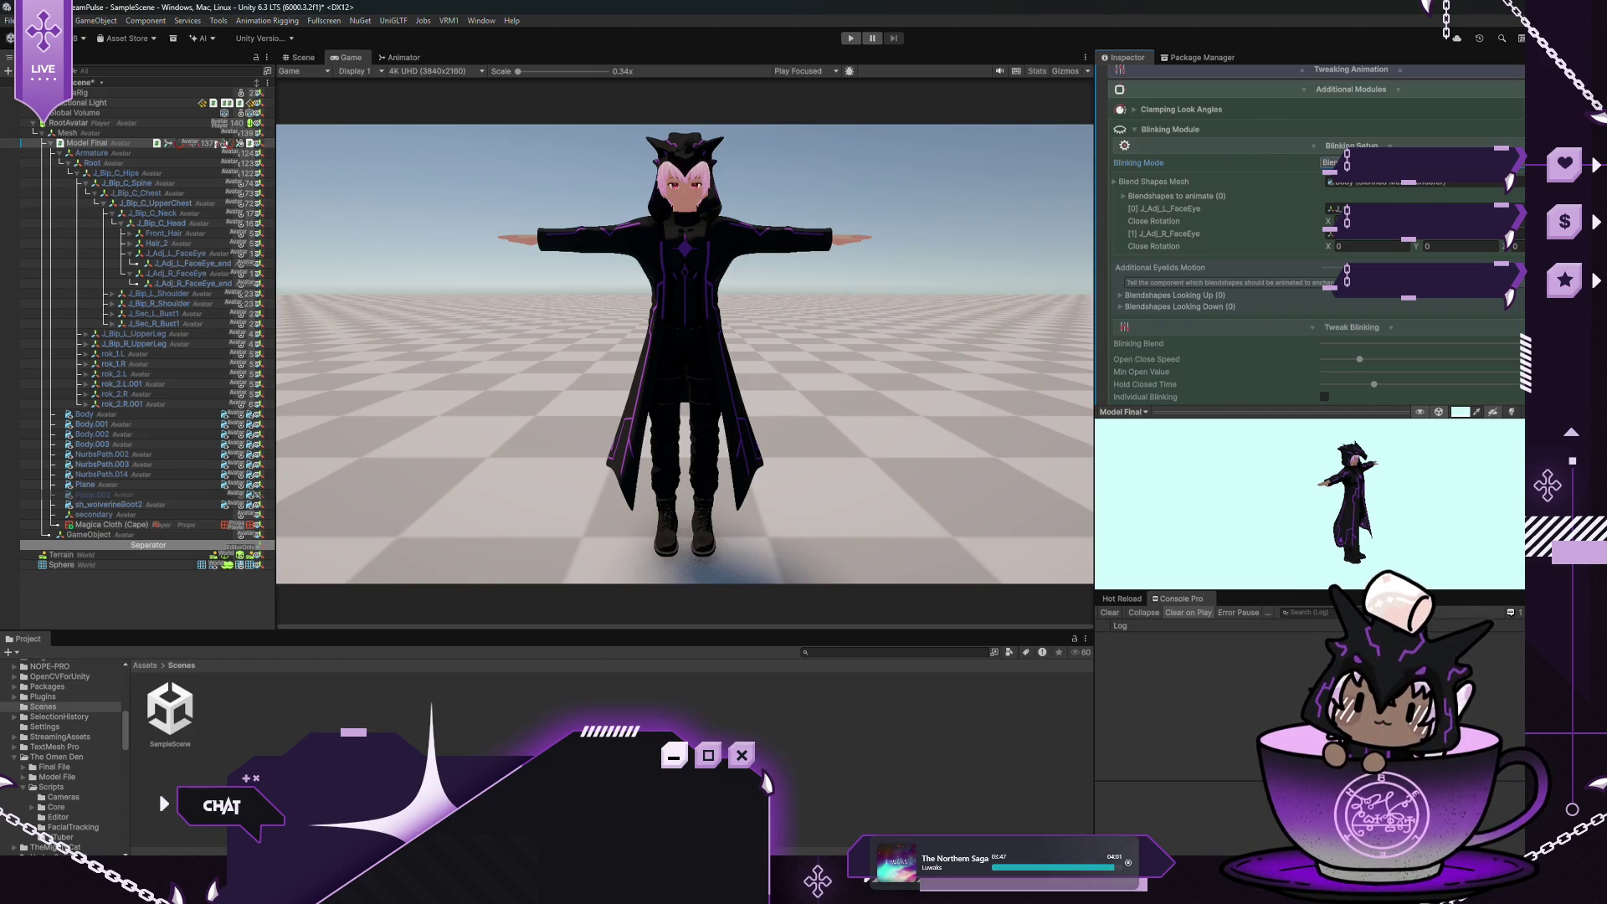
pyautogui.click(1123, 200)
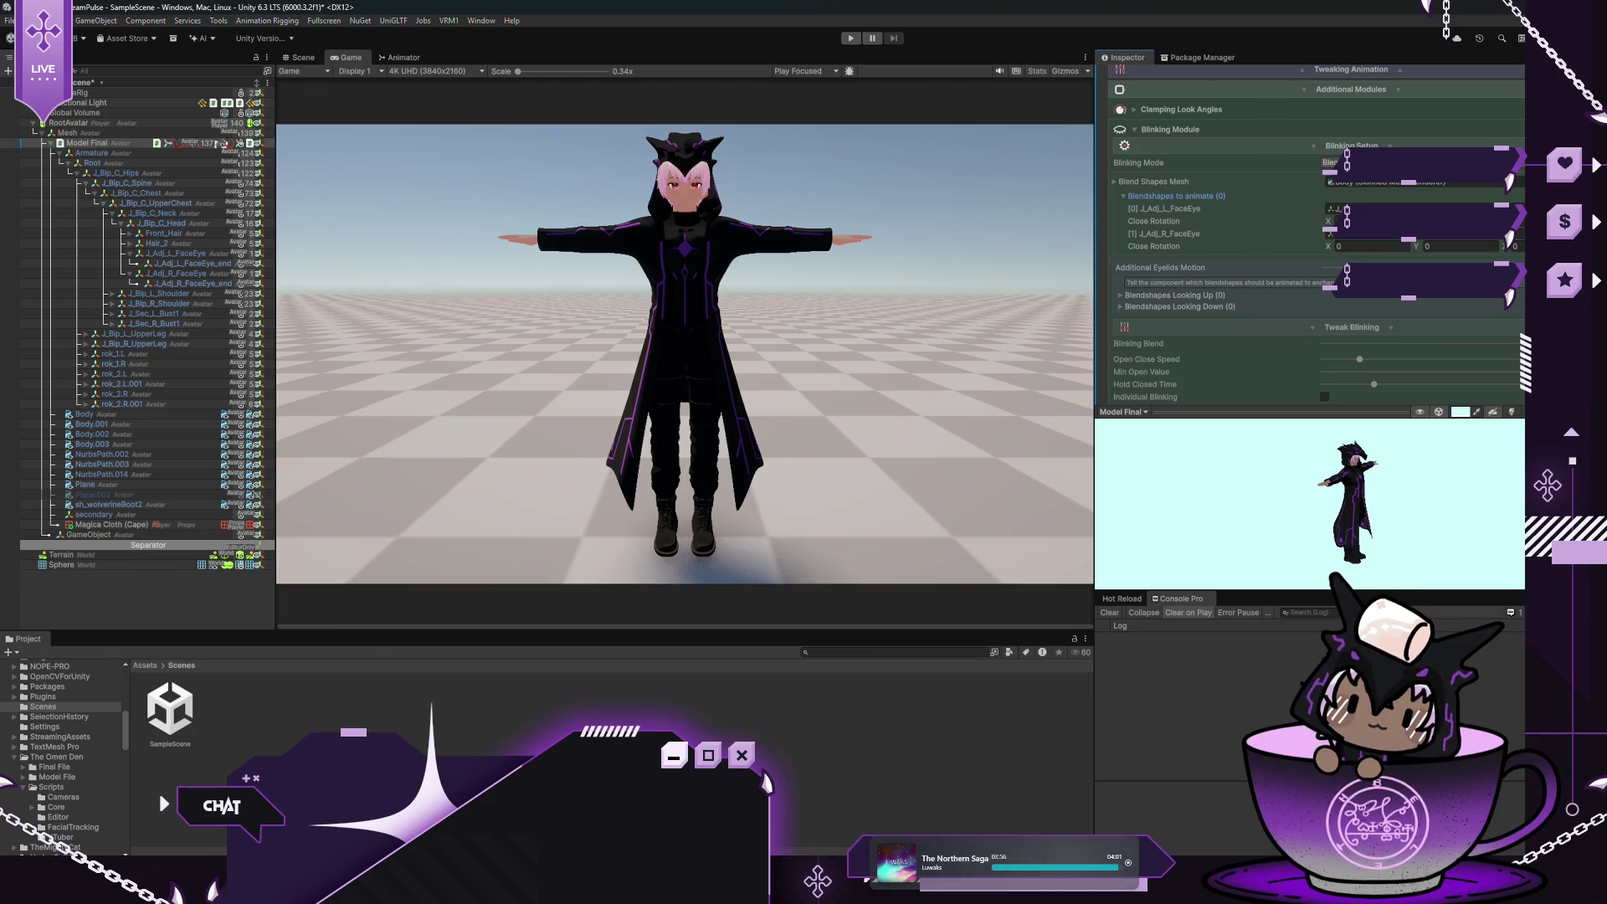
pyautogui.click(1243, 215)
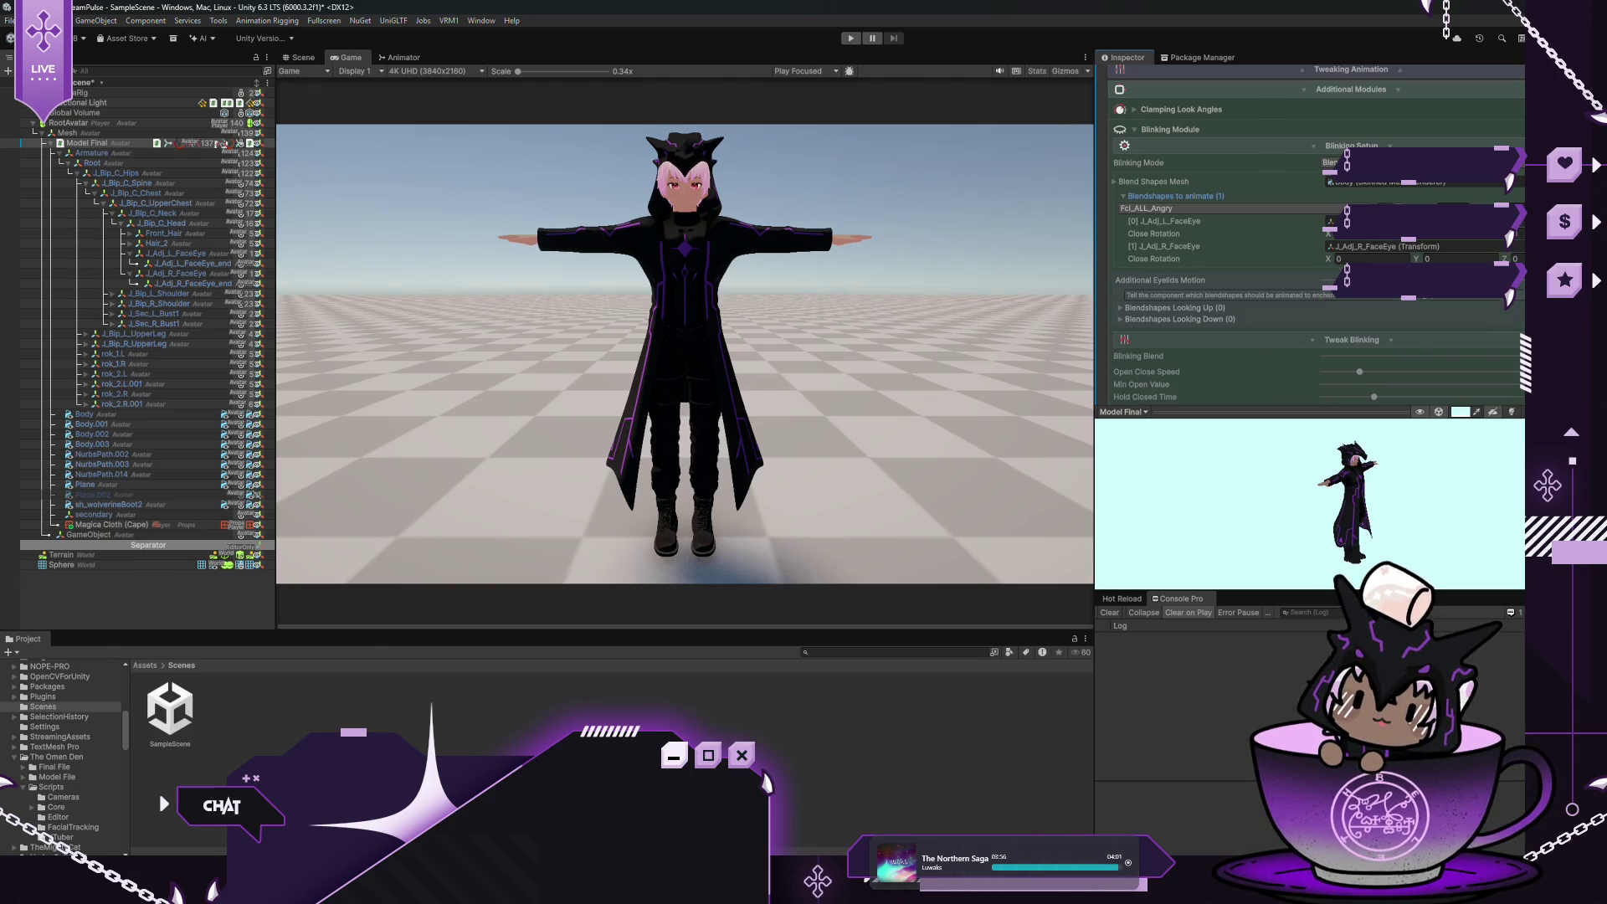
# Set the blink blendshape entries to Fcl_EYE_Close_L and Fcl_EYE_Close_R
pyautogui.click(1243, 215)
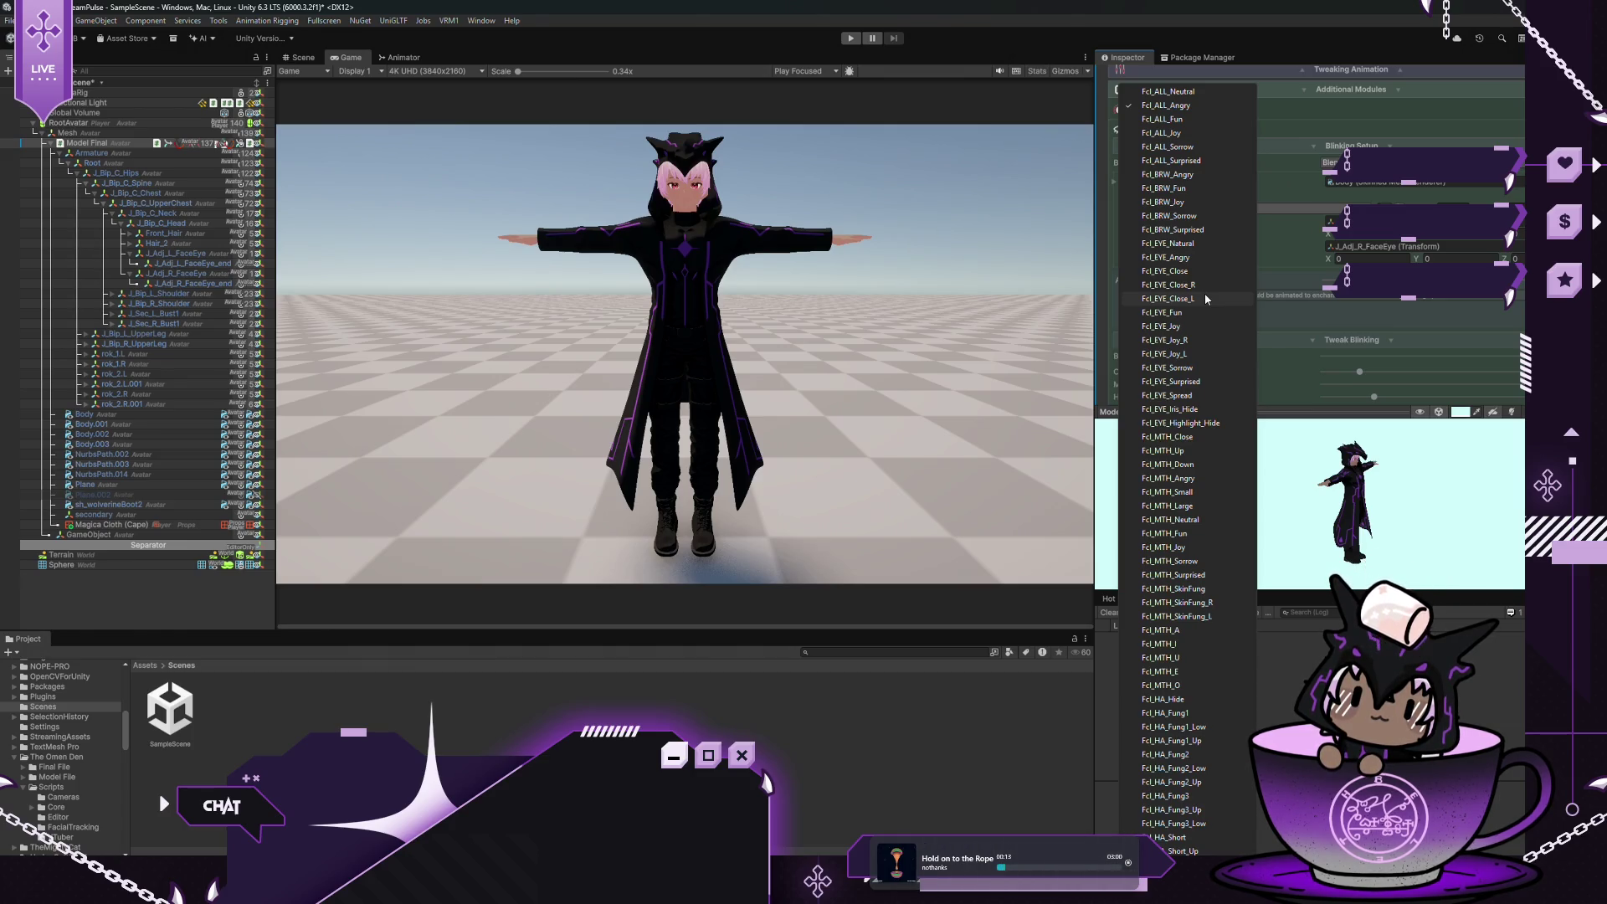
pyautogui.click(1205, 299)
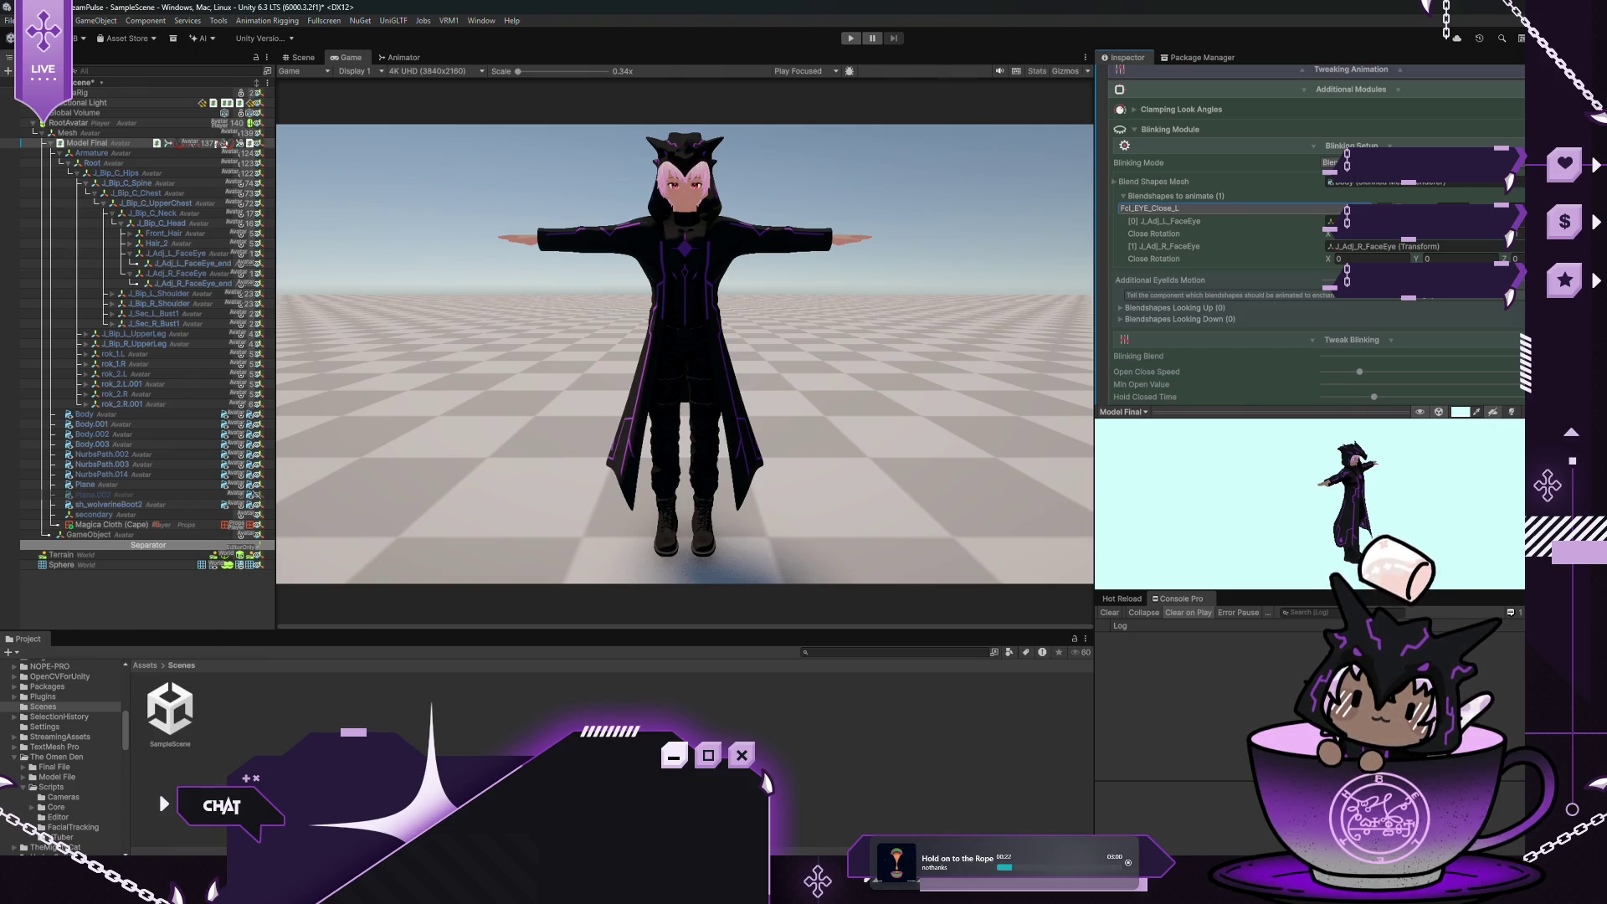
pyautogui.press('Return')
pyautogui.click(1231, 223)
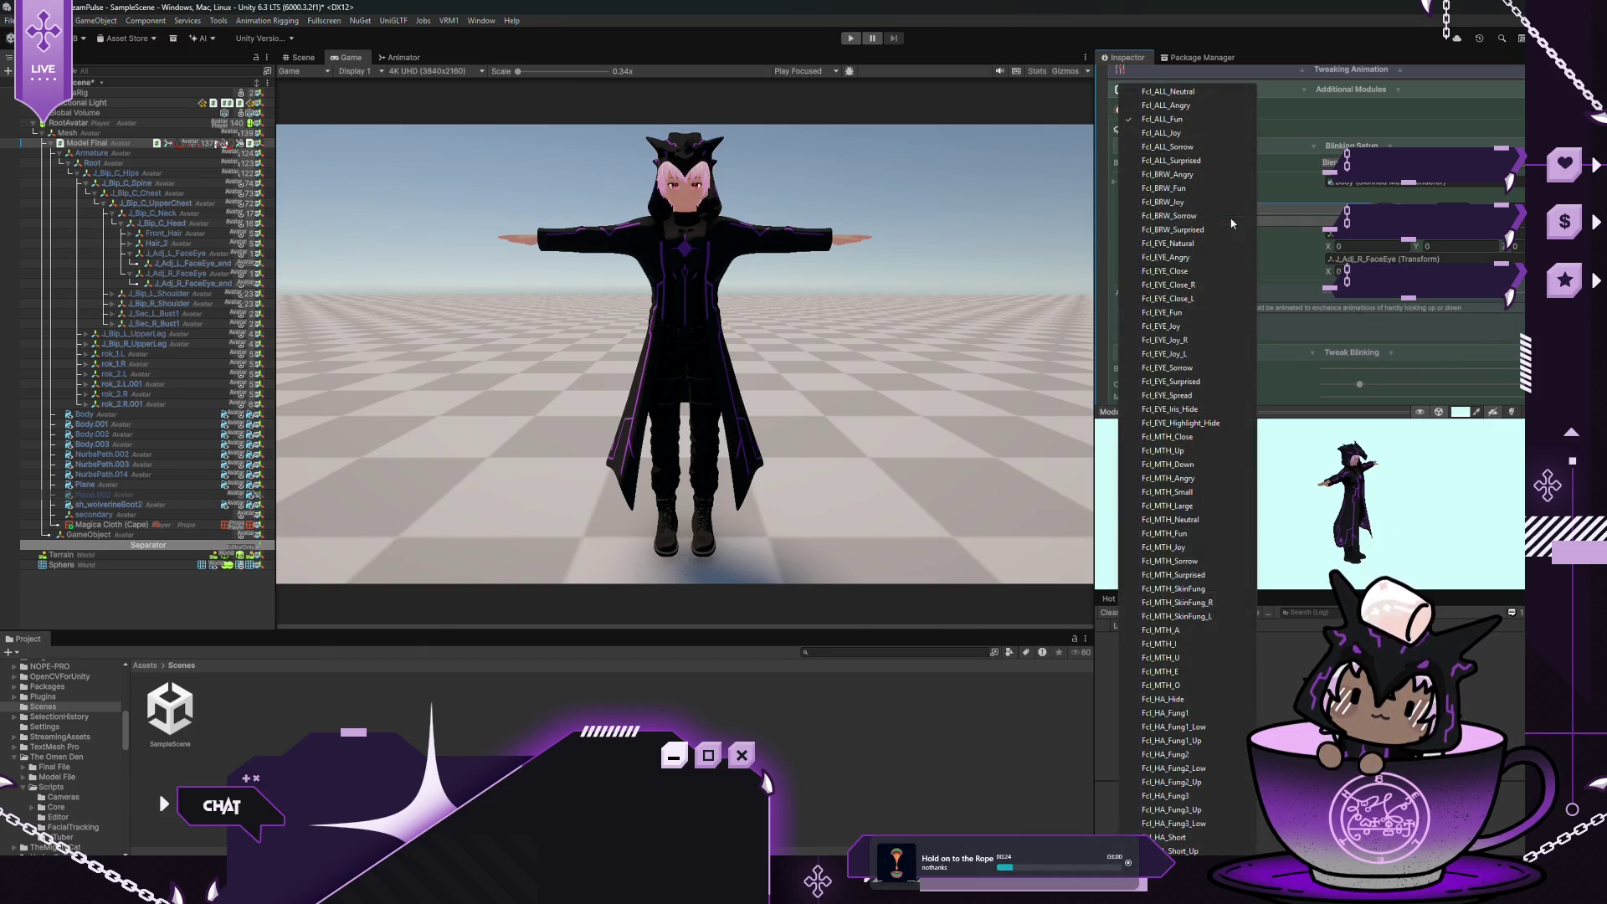
pyautogui.click(1207, 285)
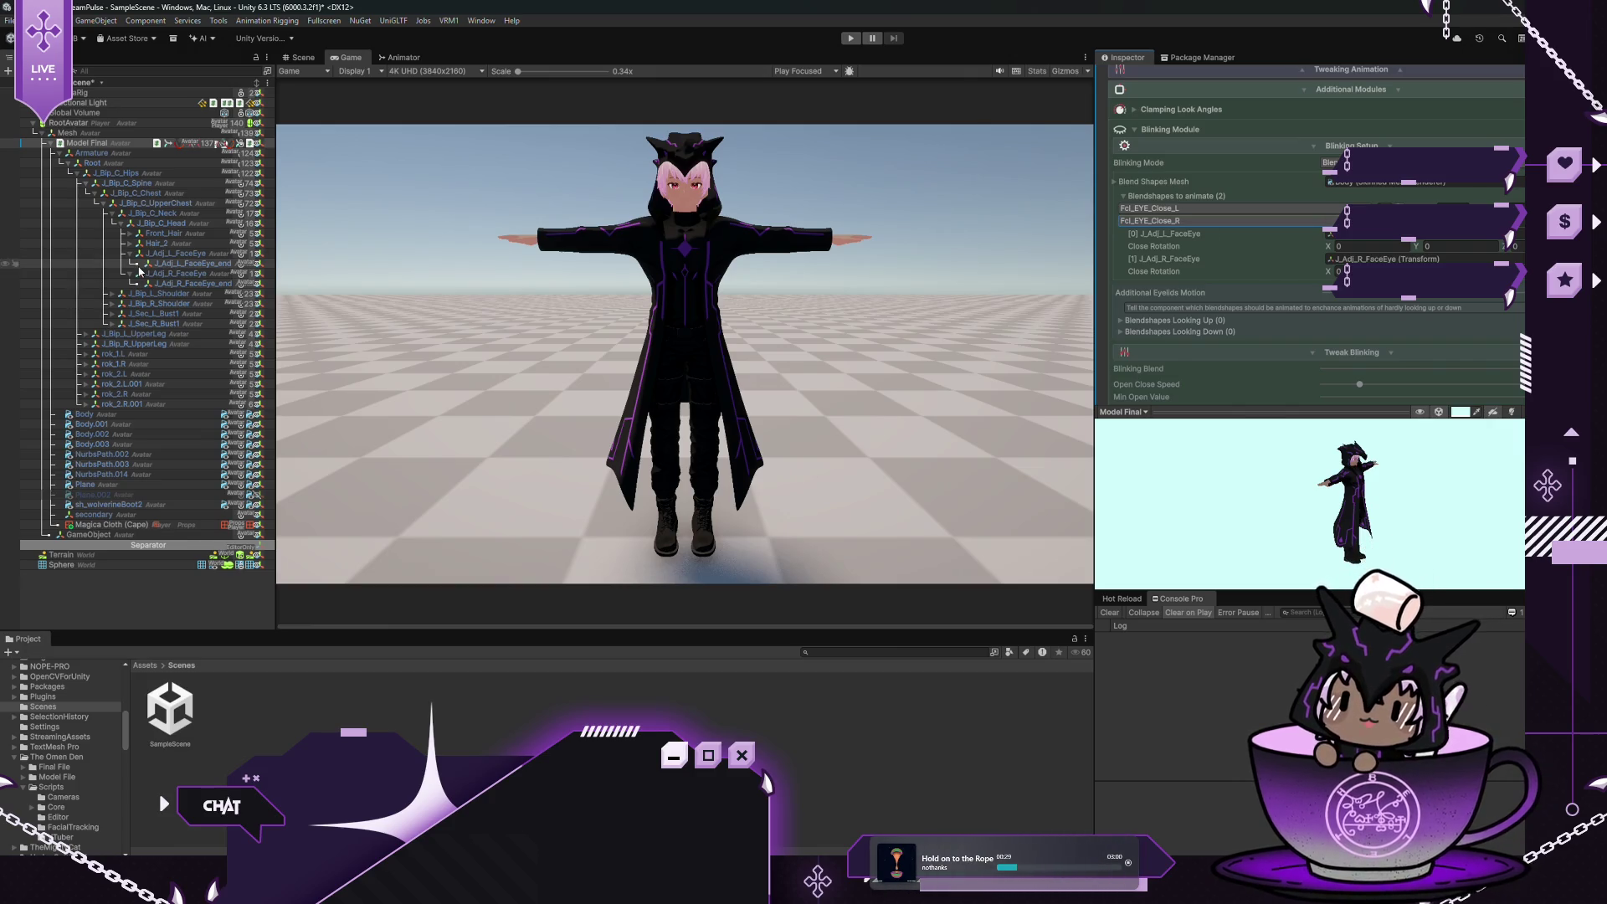
# Expand the Fcl_EYE_Close_L entry's settings and save the scene
pyautogui.moveTo(141, 272)
pyautogui.mouseDown()
pyautogui.moveTo(142, 256)
pyautogui.moveTo(1380, 205)
pyautogui.mouseUp()
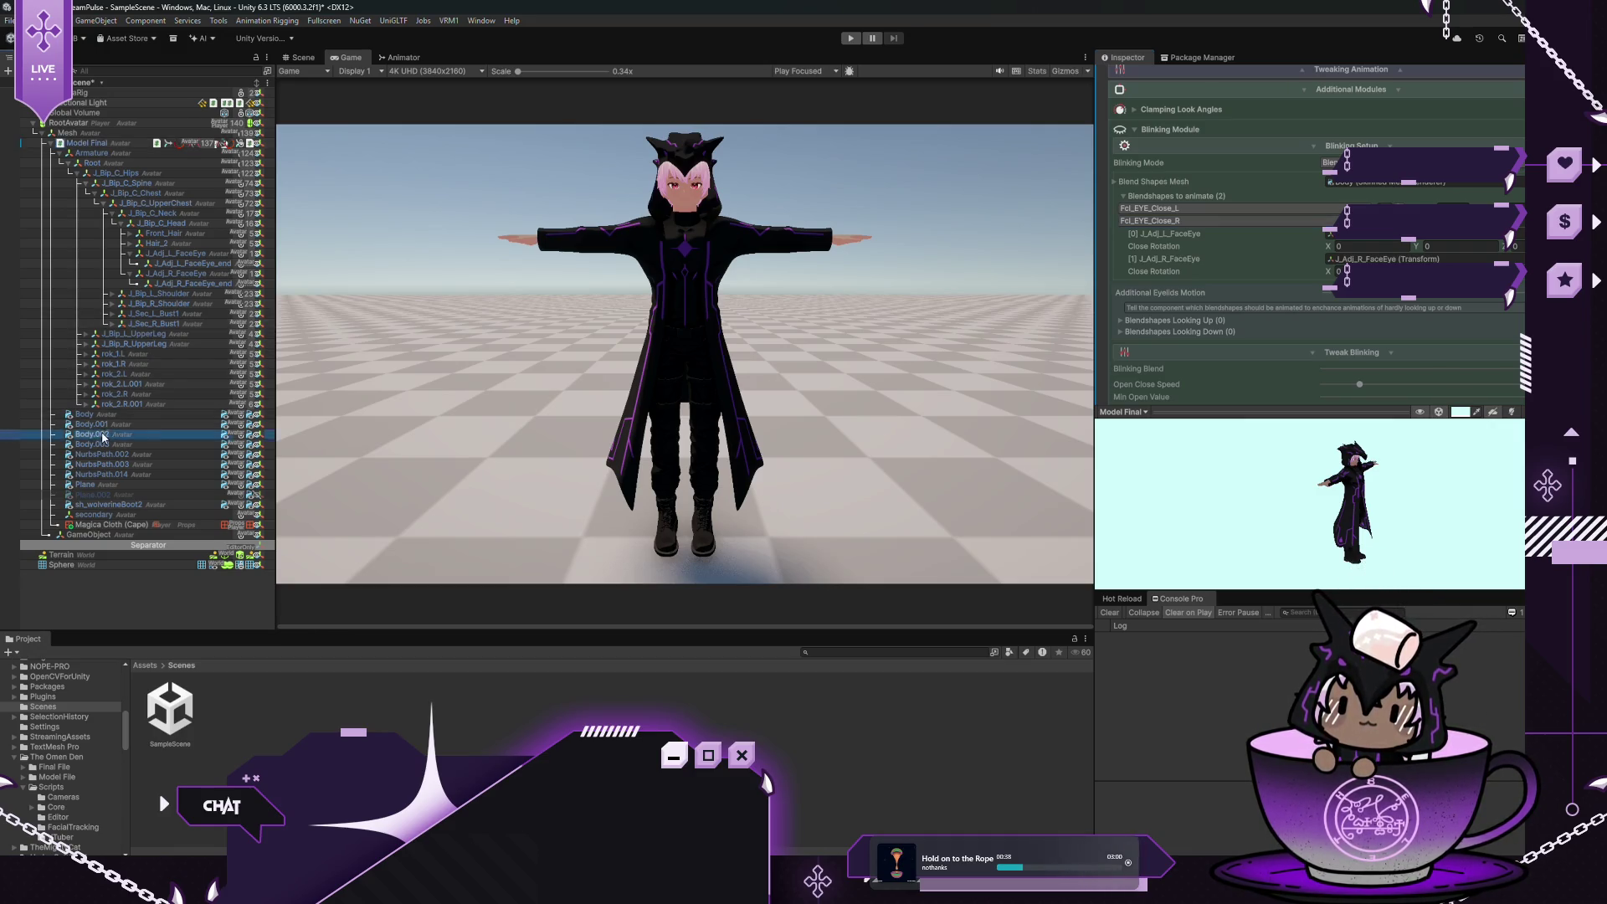
pyautogui.click(1180, 209)
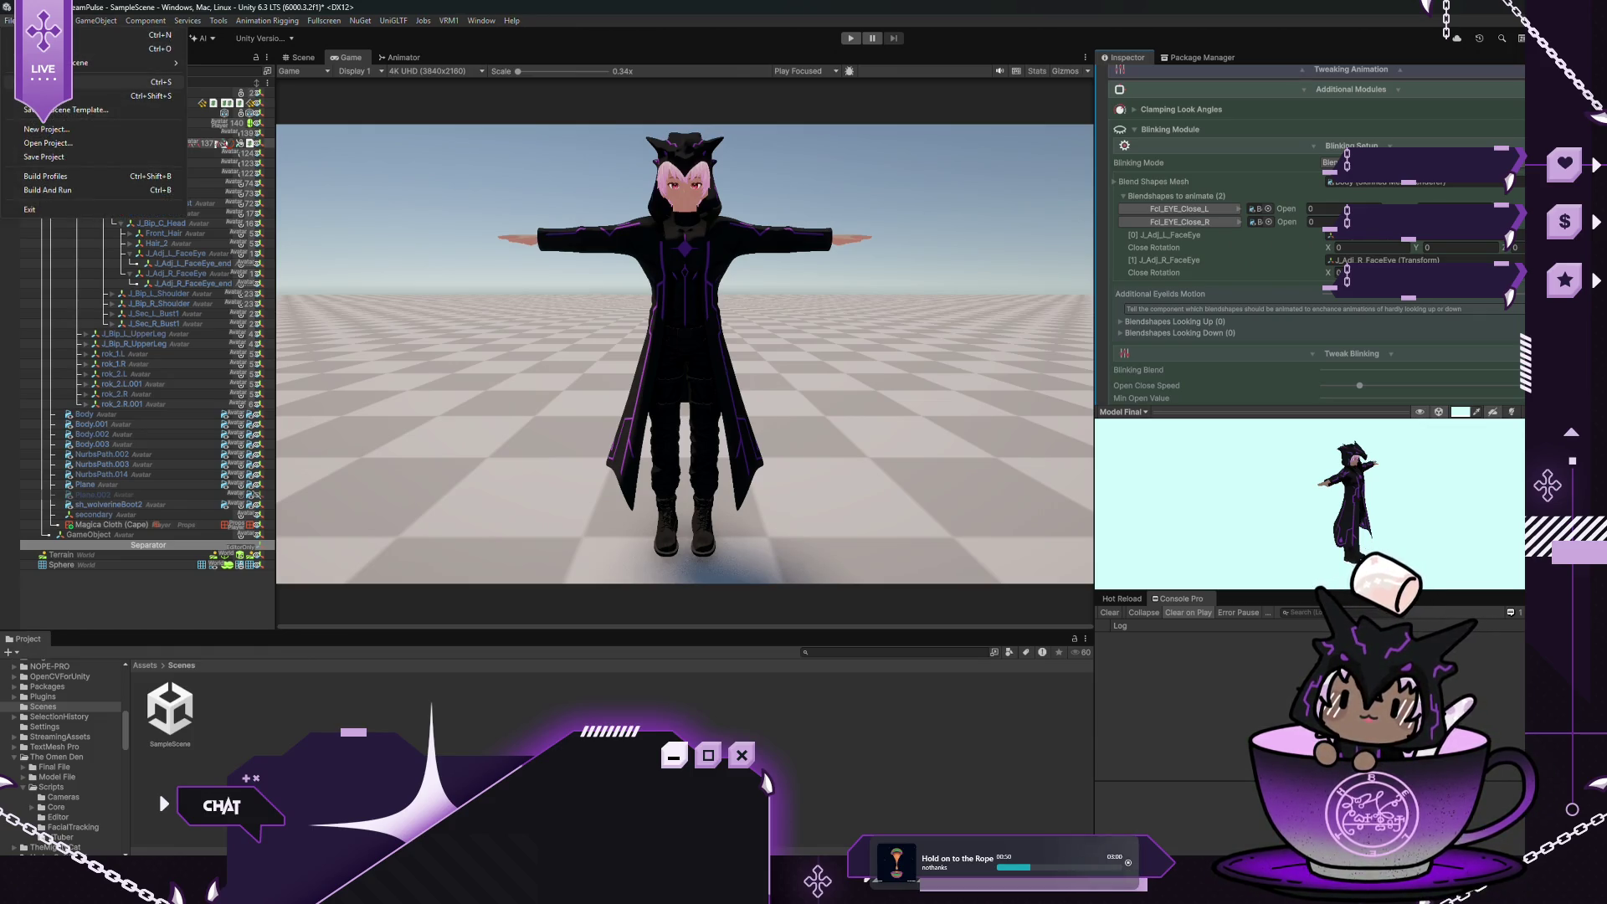
pyautogui.hotkey('ctrl', 's')
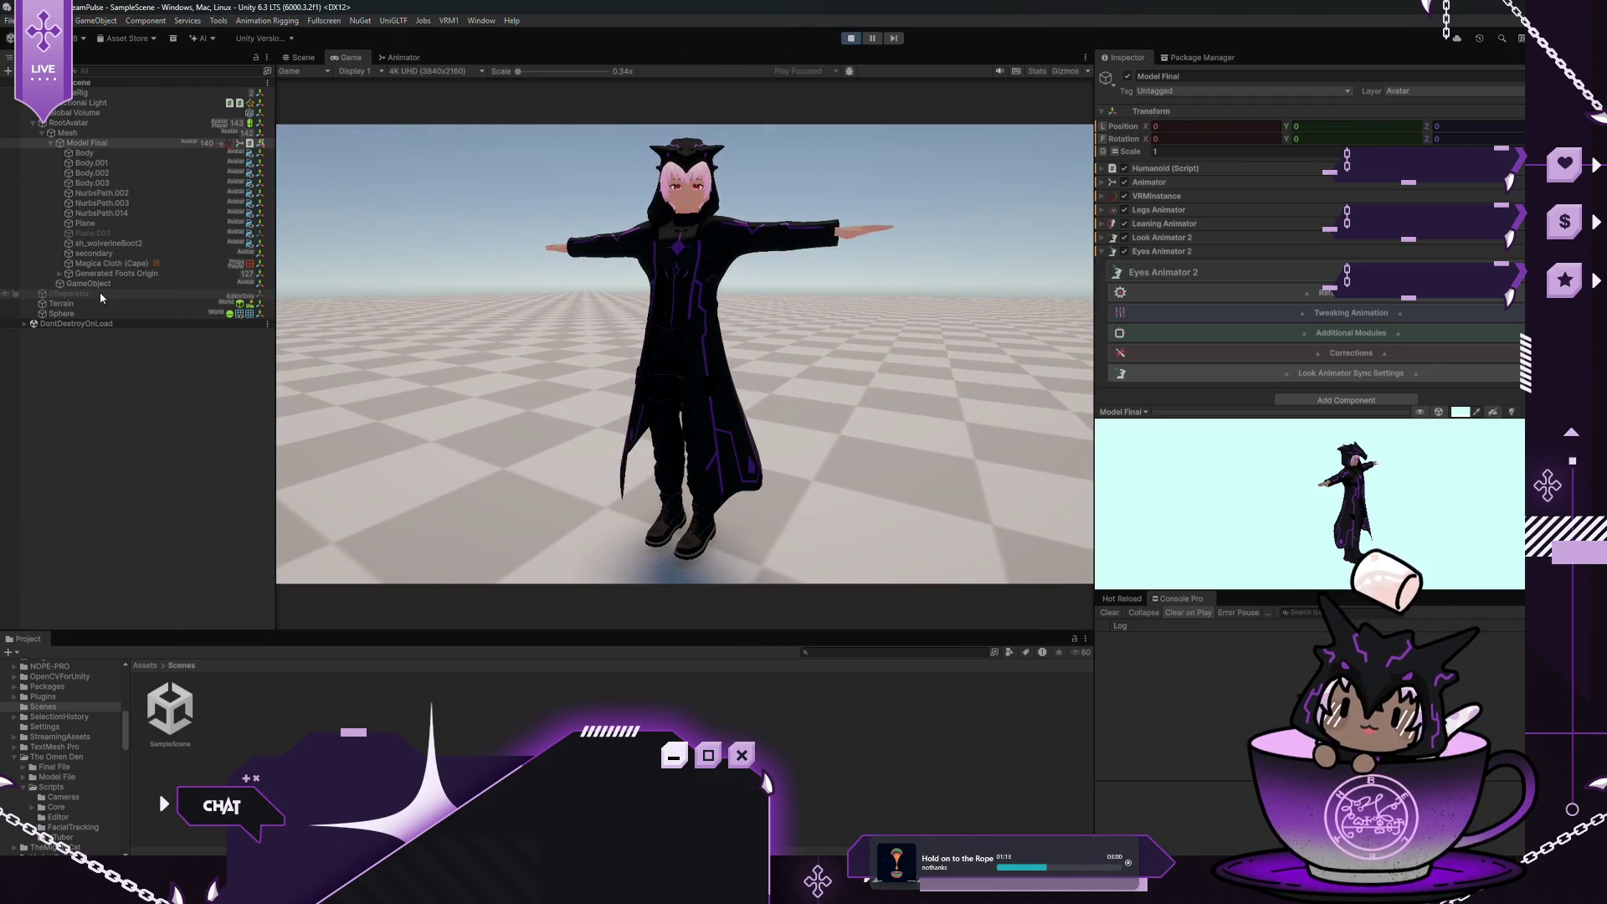
# Move the Sphere closer along Z, then sideways, then lower, and reselect Model Final
pyautogui.click(146, 313)
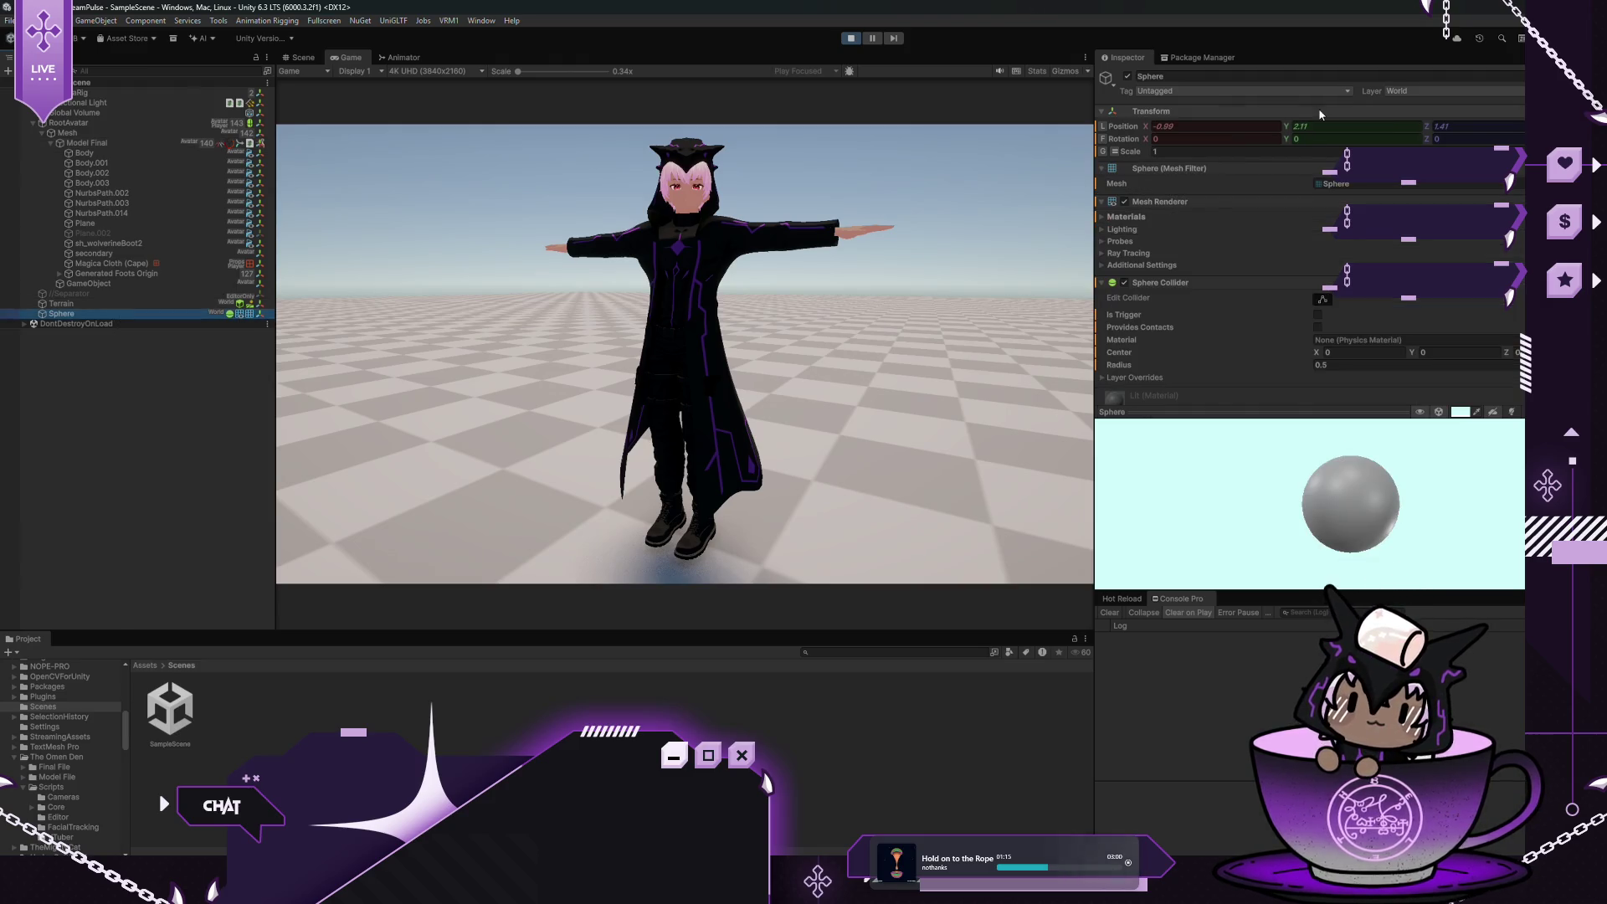
pyautogui.moveTo(1424, 120)
pyautogui.mouseDown()
pyautogui.moveTo(1384, 119)
pyautogui.moveTo(1456, 134)
pyautogui.mouseUp()
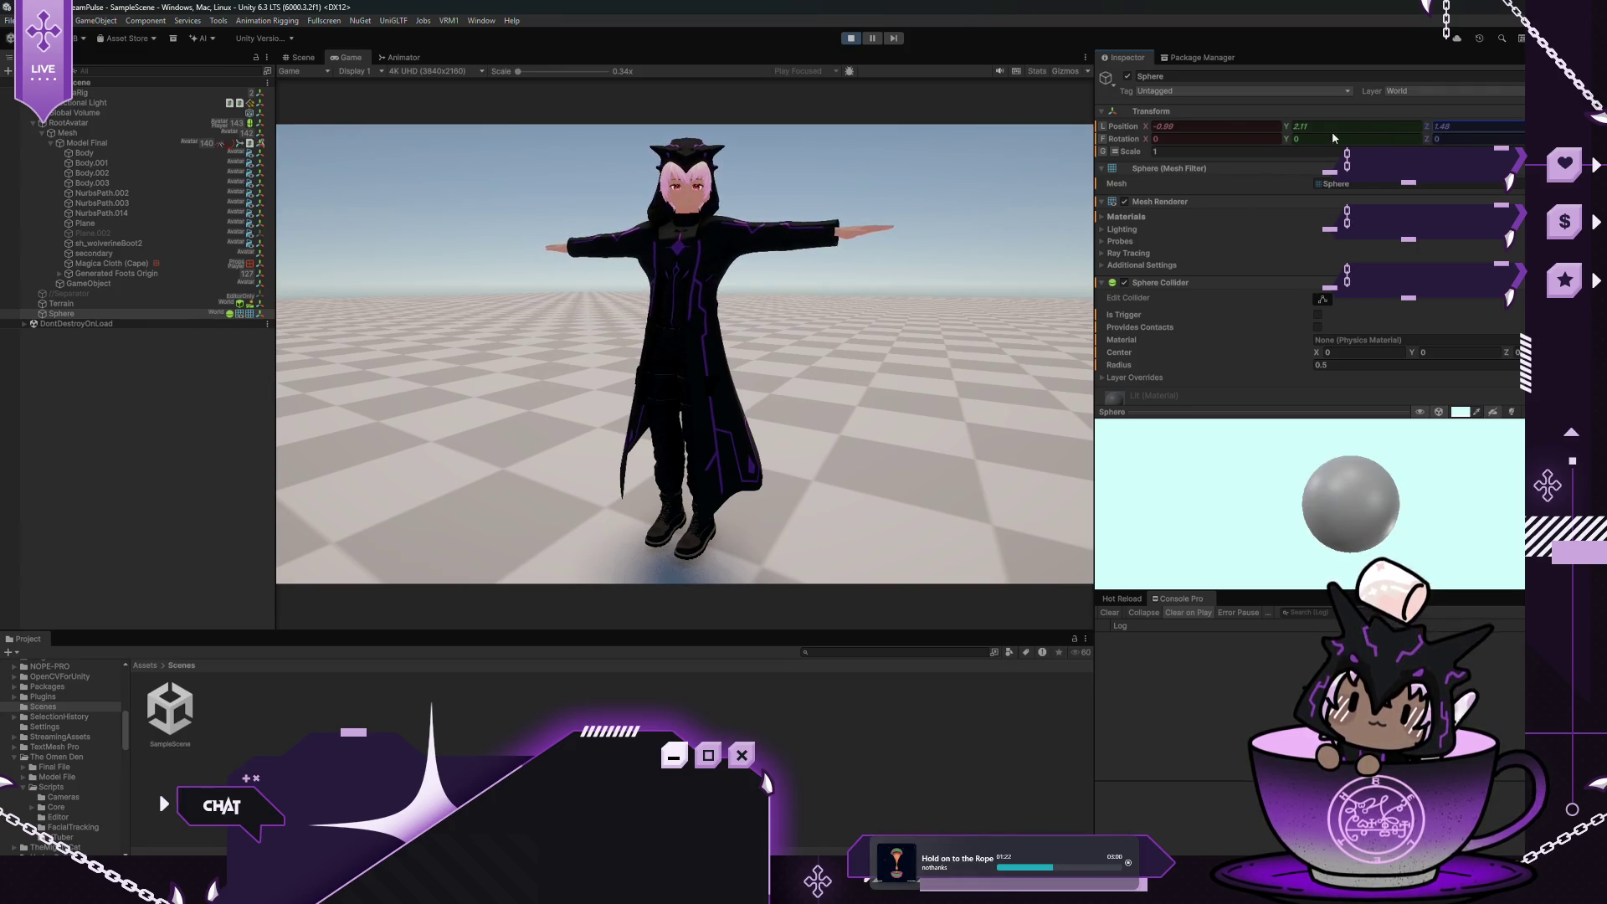
pyautogui.moveTo(1143, 134)
pyautogui.mouseDown()
pyautogui.moveTo(1234, 143)
pyautogui.moveTo(1140, 158)
pyautogui.moveTo(1171, 146)
pyautogui.mouseUp()
pyautogui.moveTo(1287, 125)
pyautogui.mouseDown()
pyautogui.moveTo(1242, 134)
pyautogui.moveTo(1275, 133)
pyautogui.mouseUp()
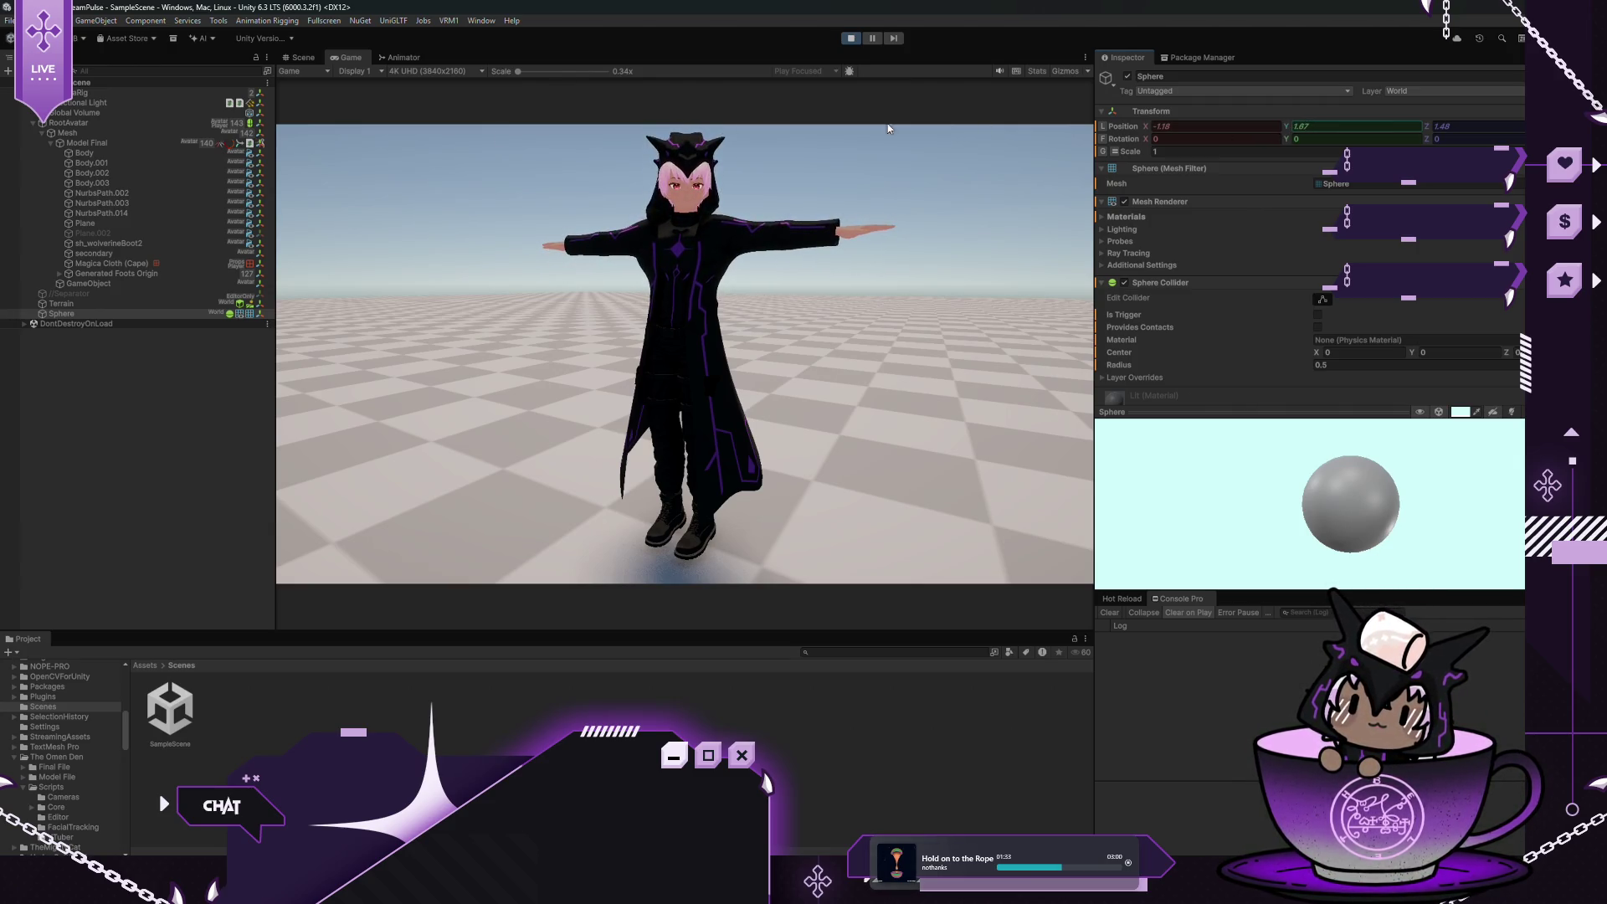
pyautogui.click(110, 145)
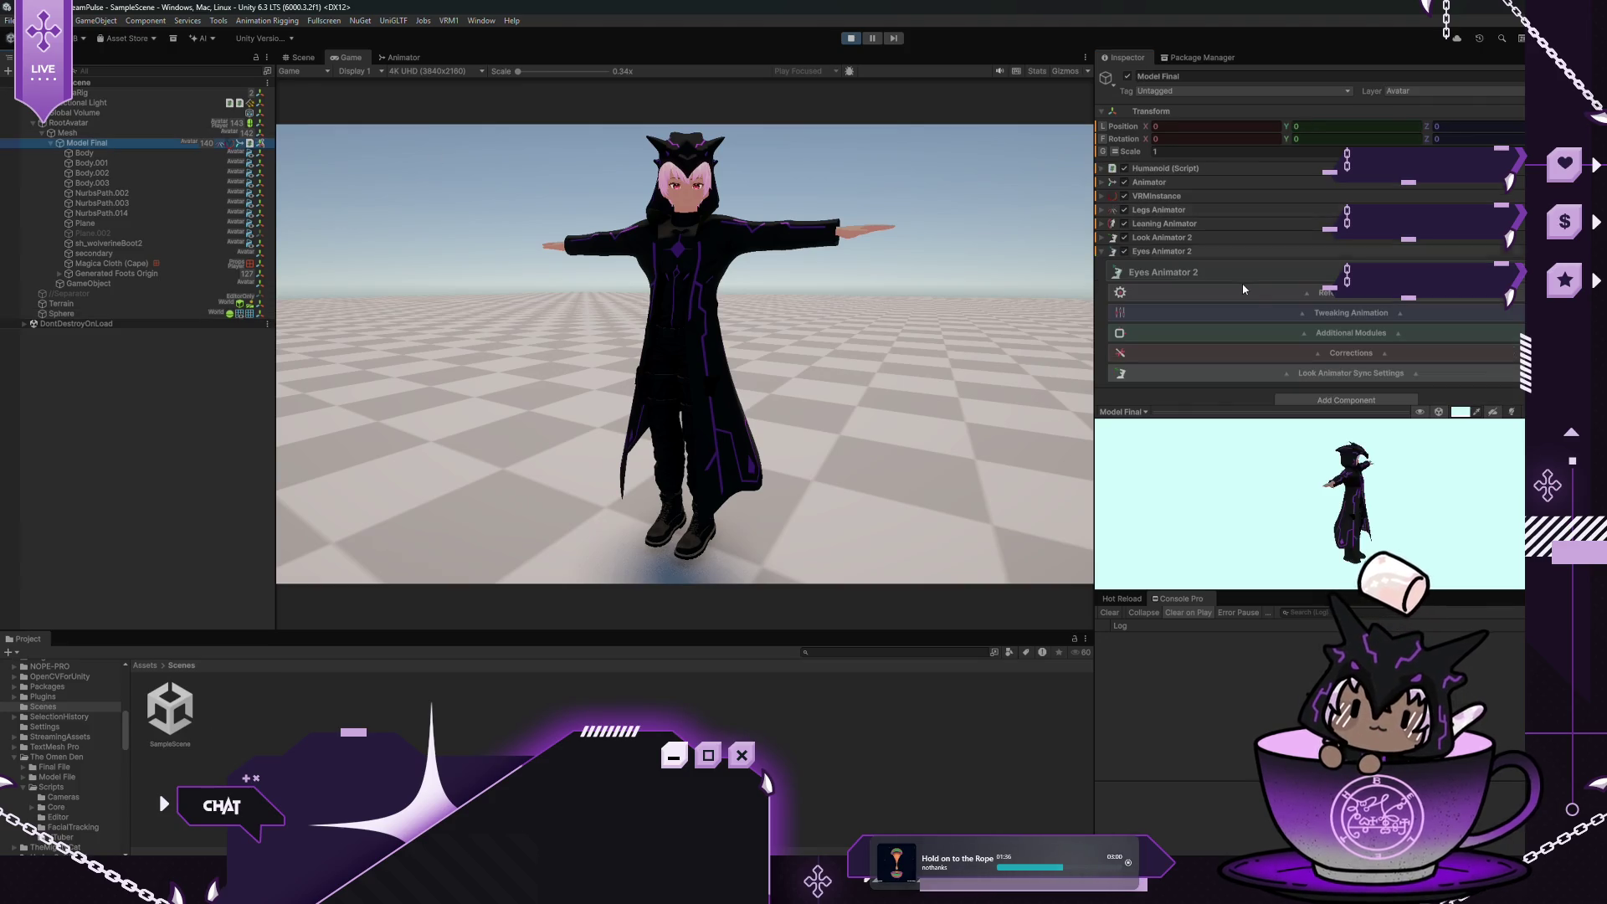
# Open Look Animator 2's Modules page, then expand Eyes Animator 2's Additional Modules and Blinking Module
pyautogui.scroll(-1, 1256, 293)
pyautogui.click(1098, 226)
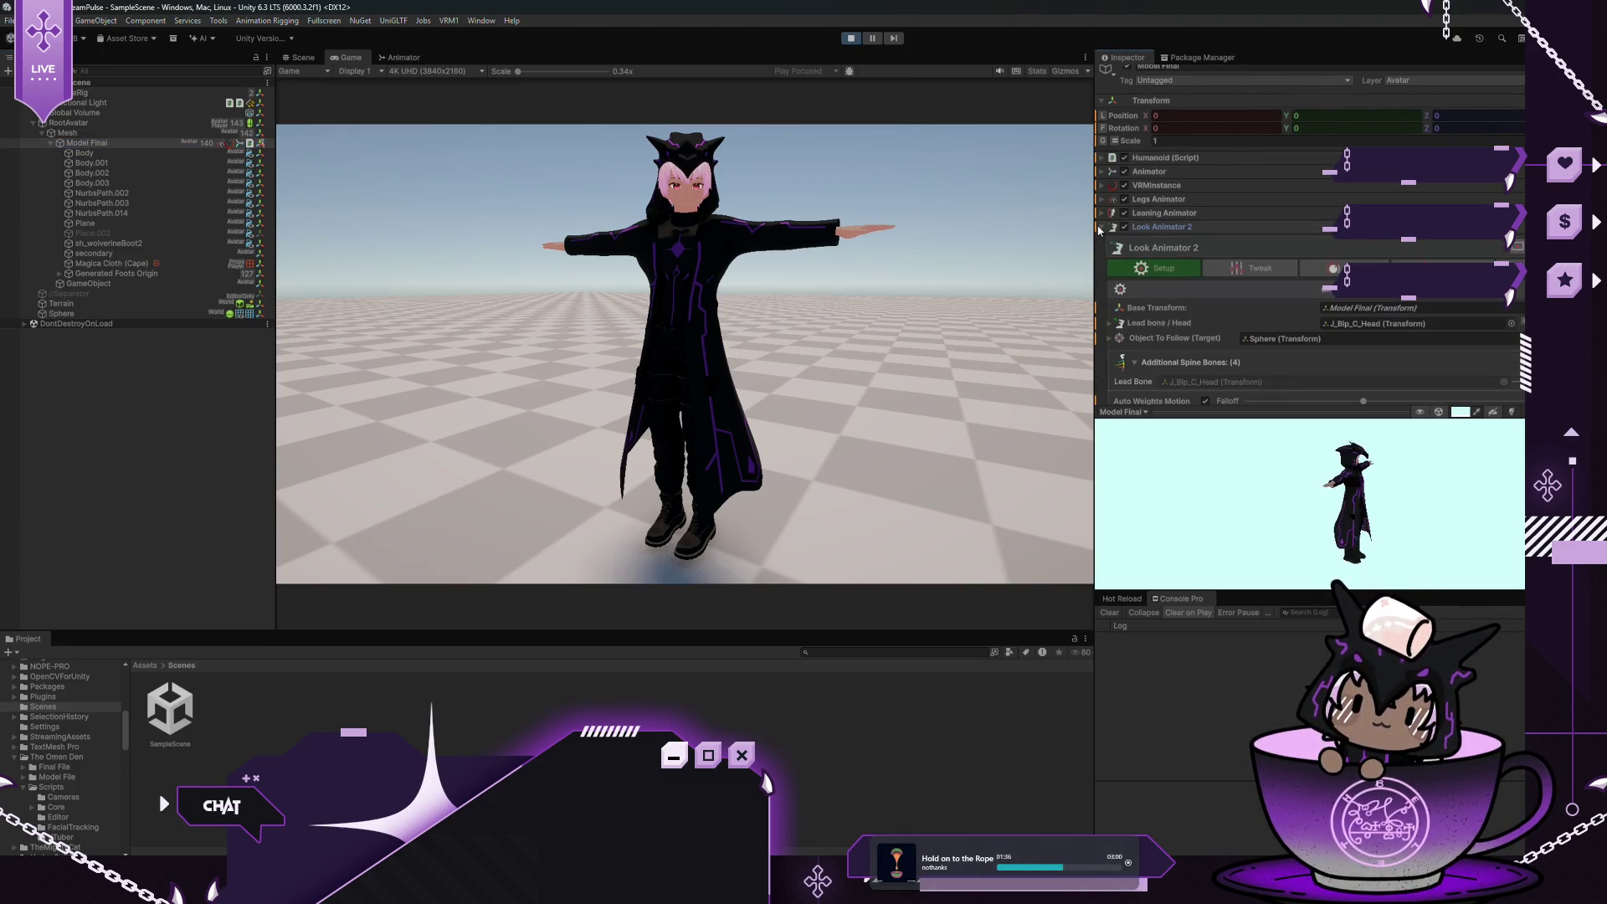
pyautogui.scroll(-3, 1328, 237)
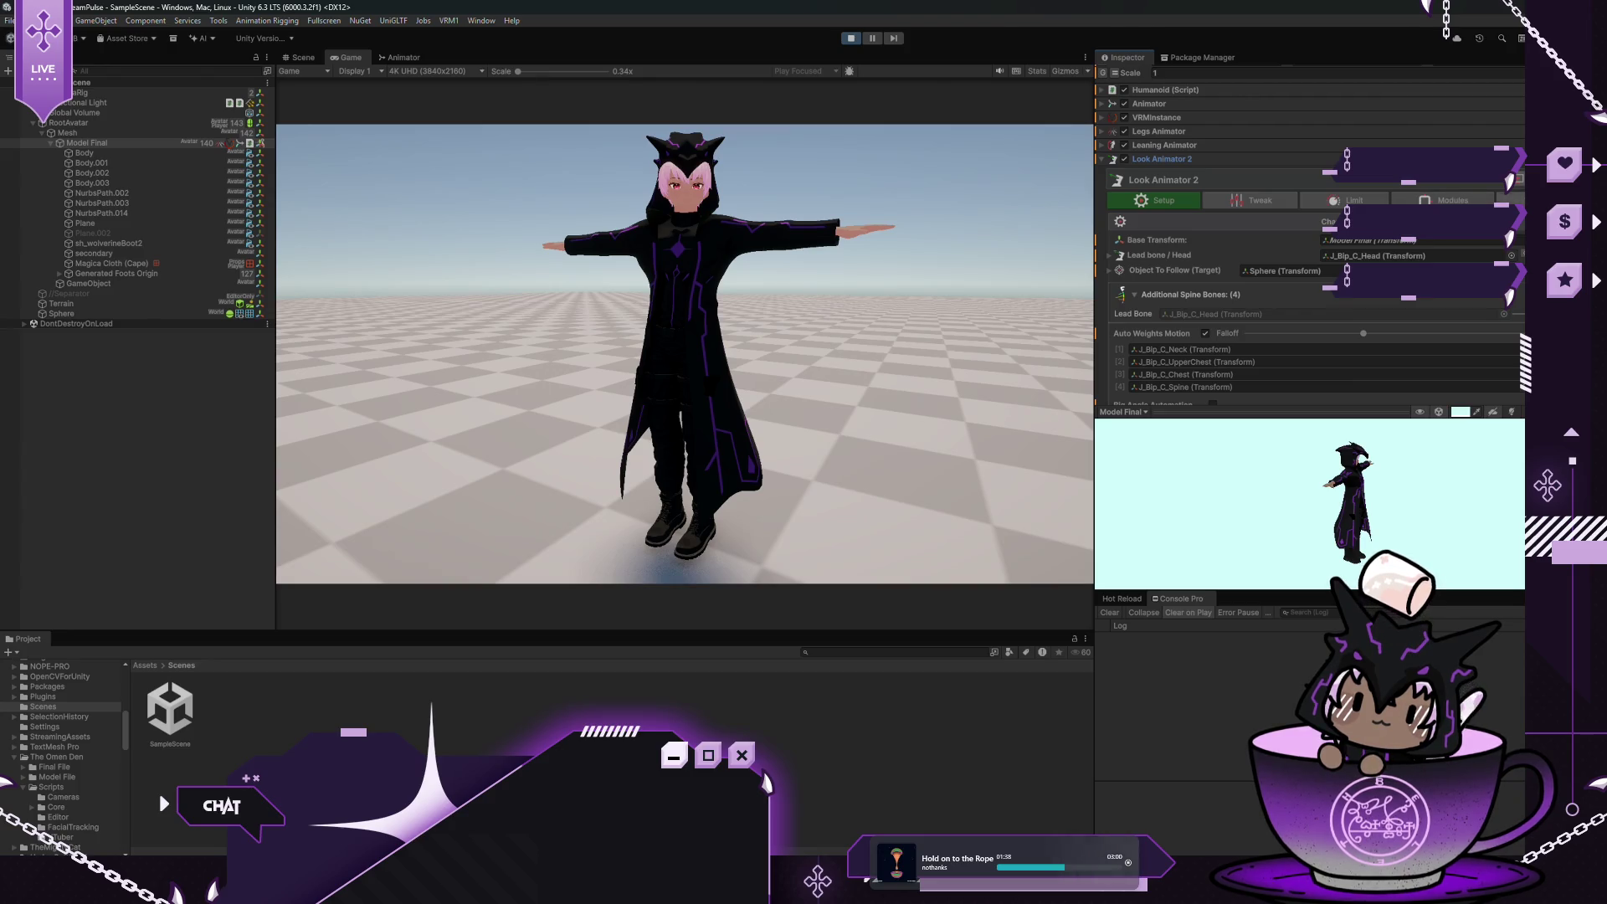
pyautogui.click(1453, 200)
pyautogui.scroll(-2, 1173, 209)
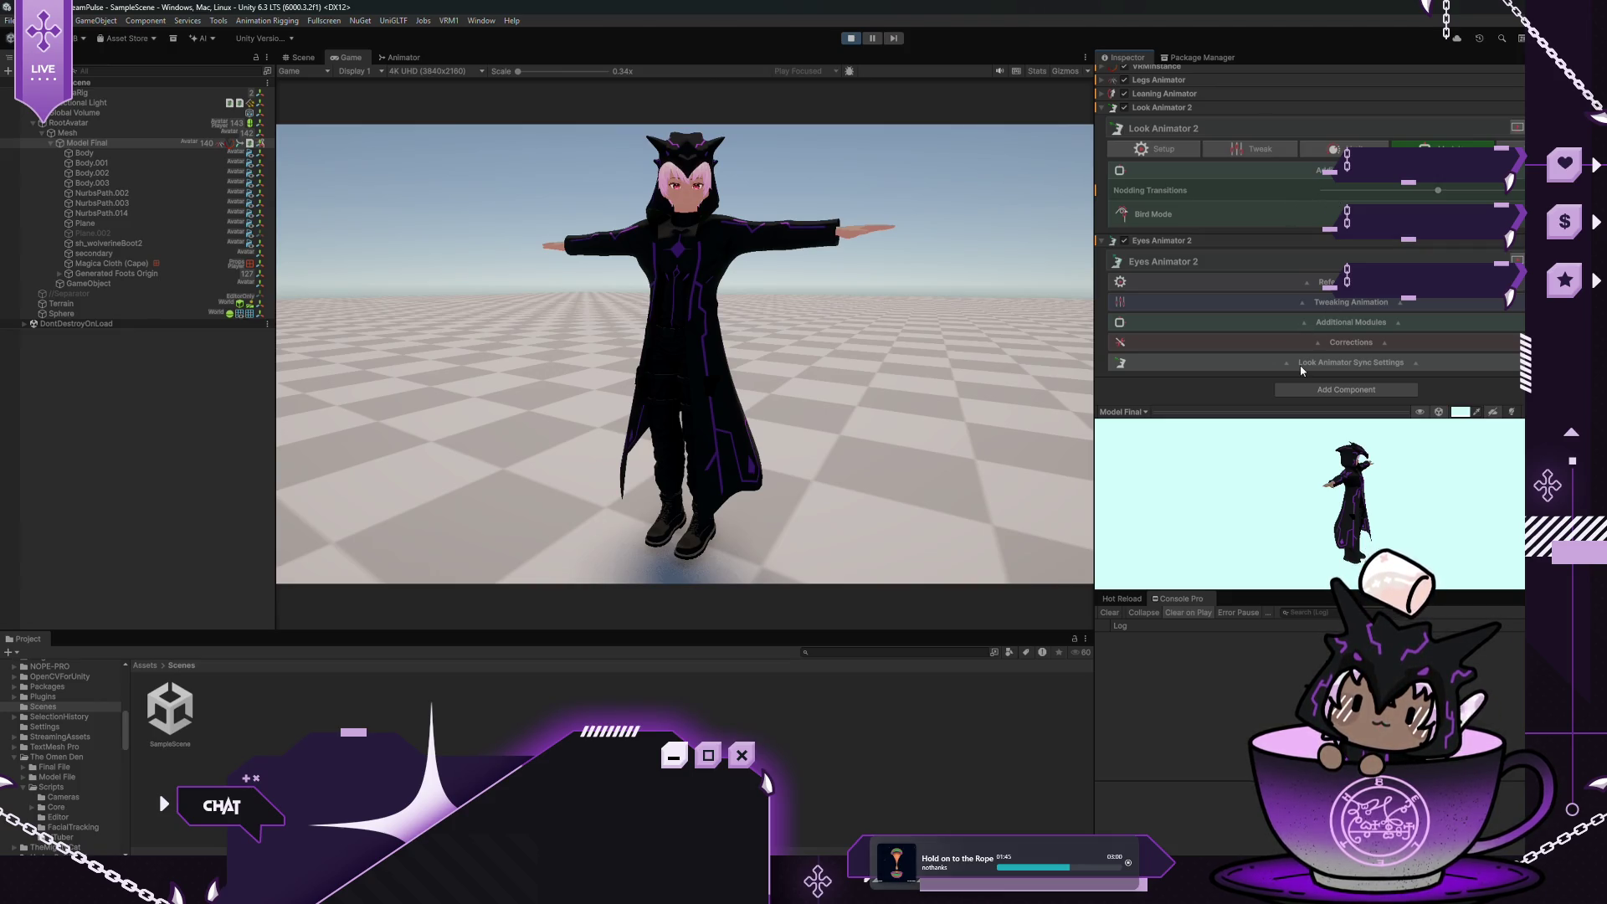
pyautogui.click(1302, 324)
pyautogui.scroll(-3, 1257, 314)
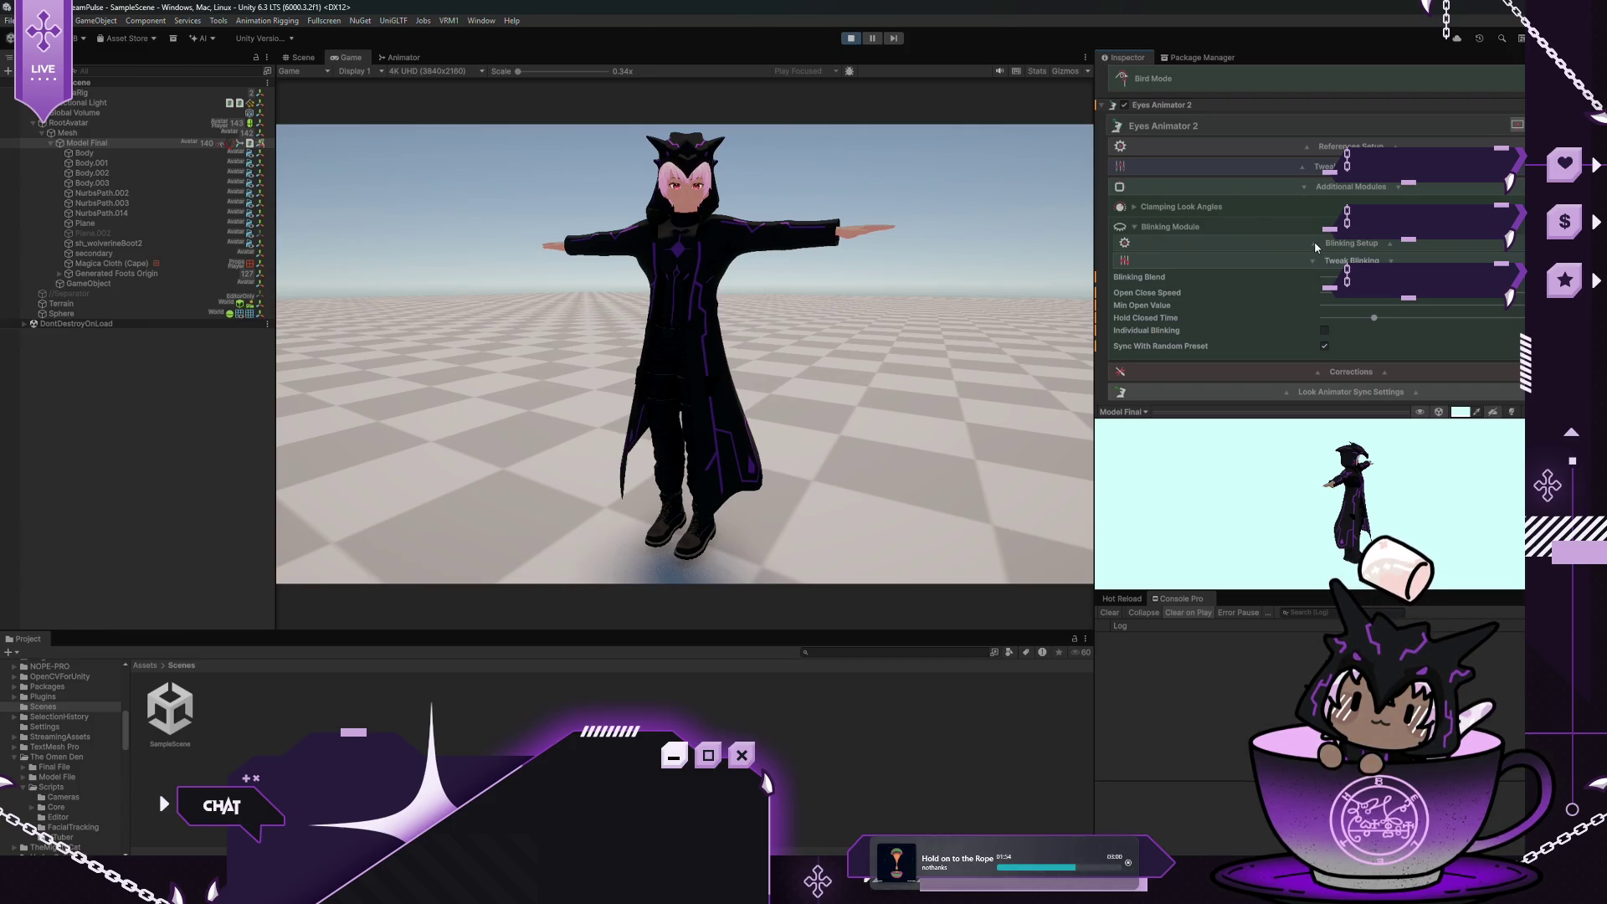
pyautogui.click(1313, 242)
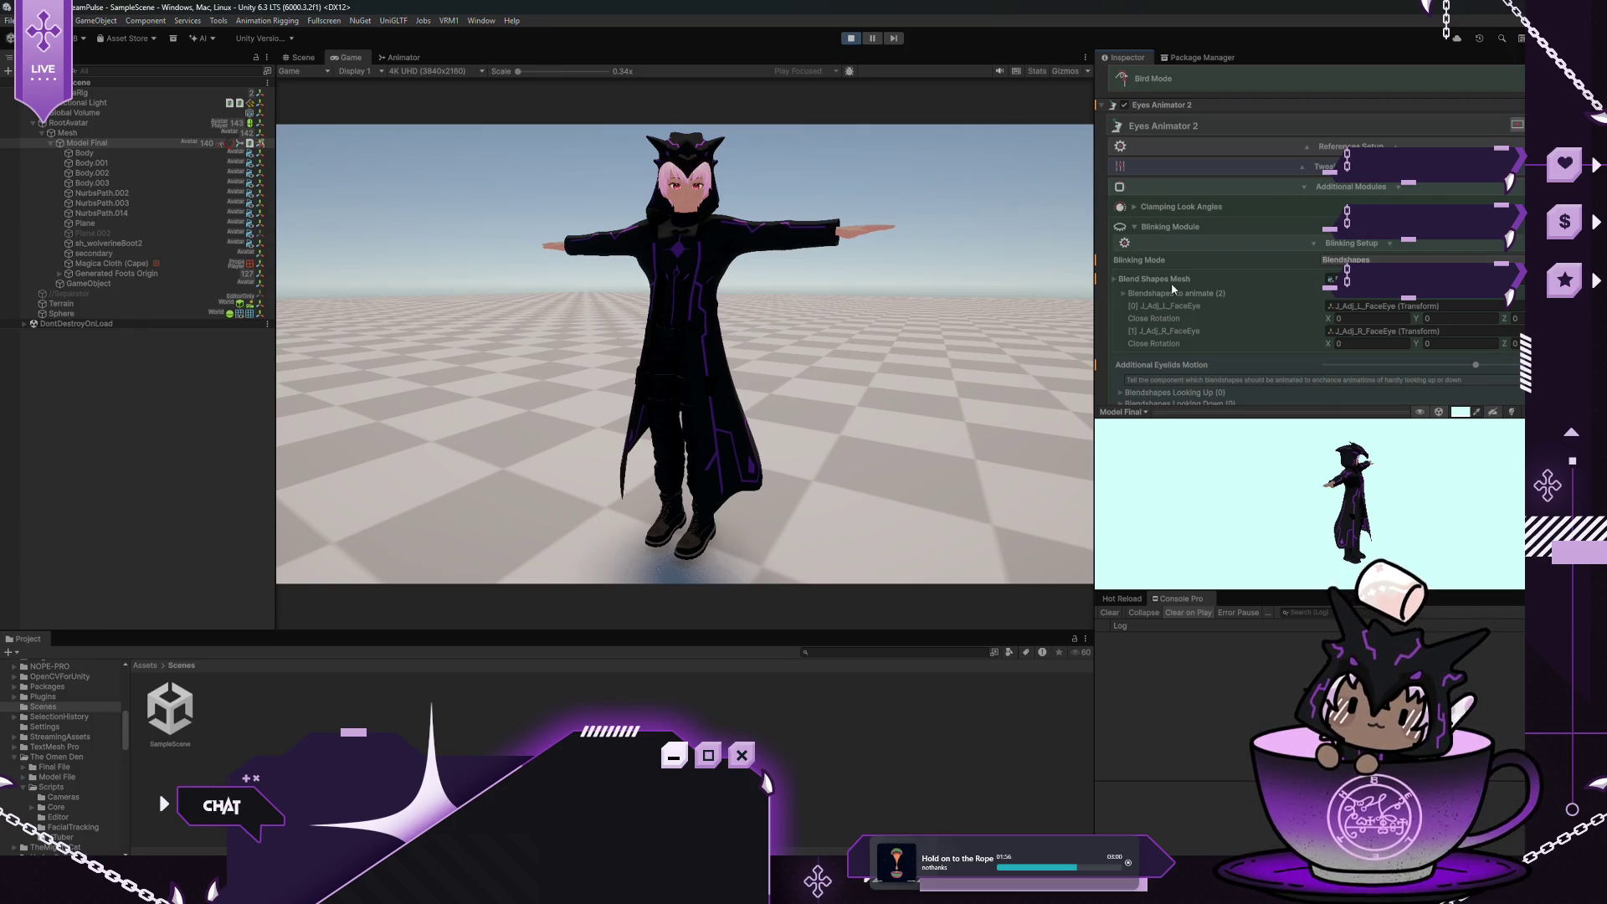
# Expand Blendshapes to animate and try the eye rows' open value and extra option toggles
pyautogui.click(1123, 293)
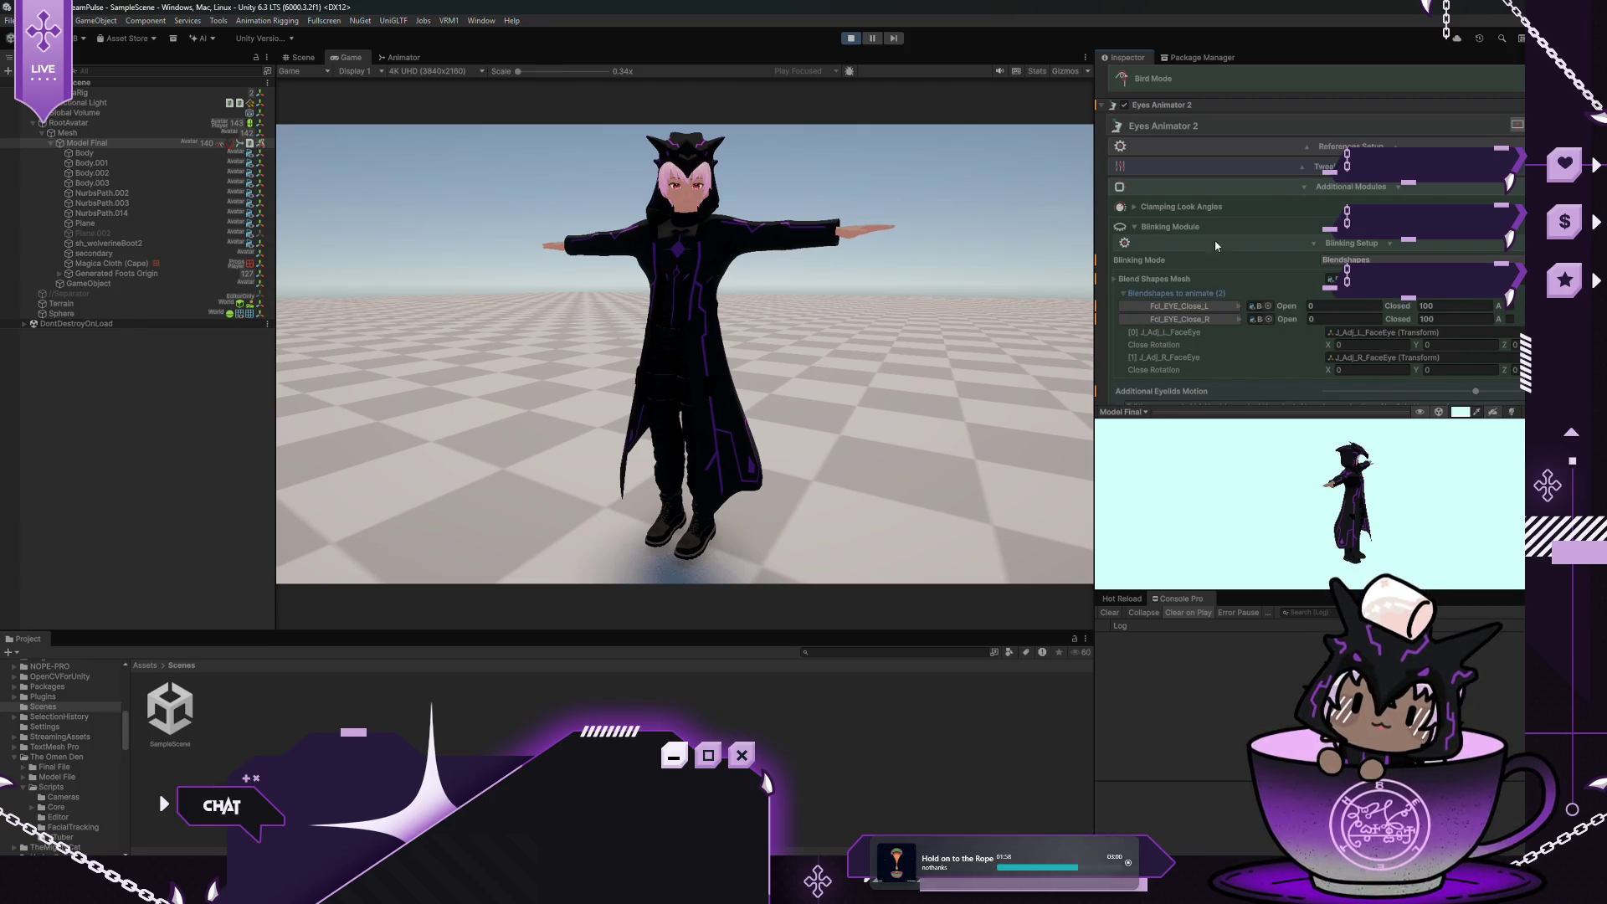
pyautogui.click(1257, 305)
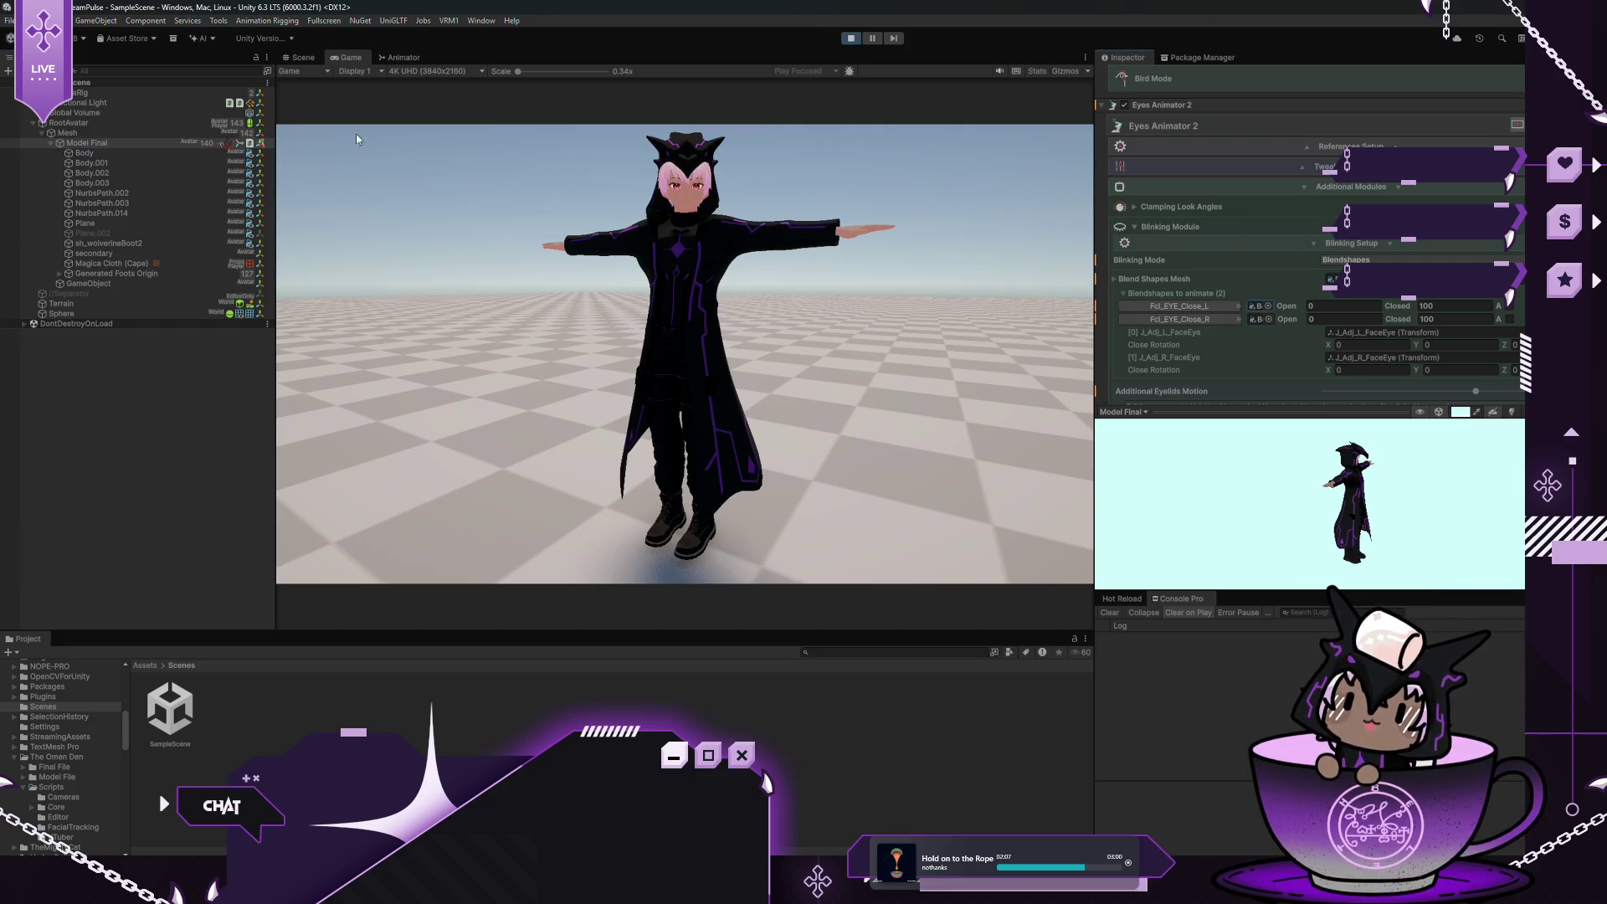
pyautogui.click(1364, 359)
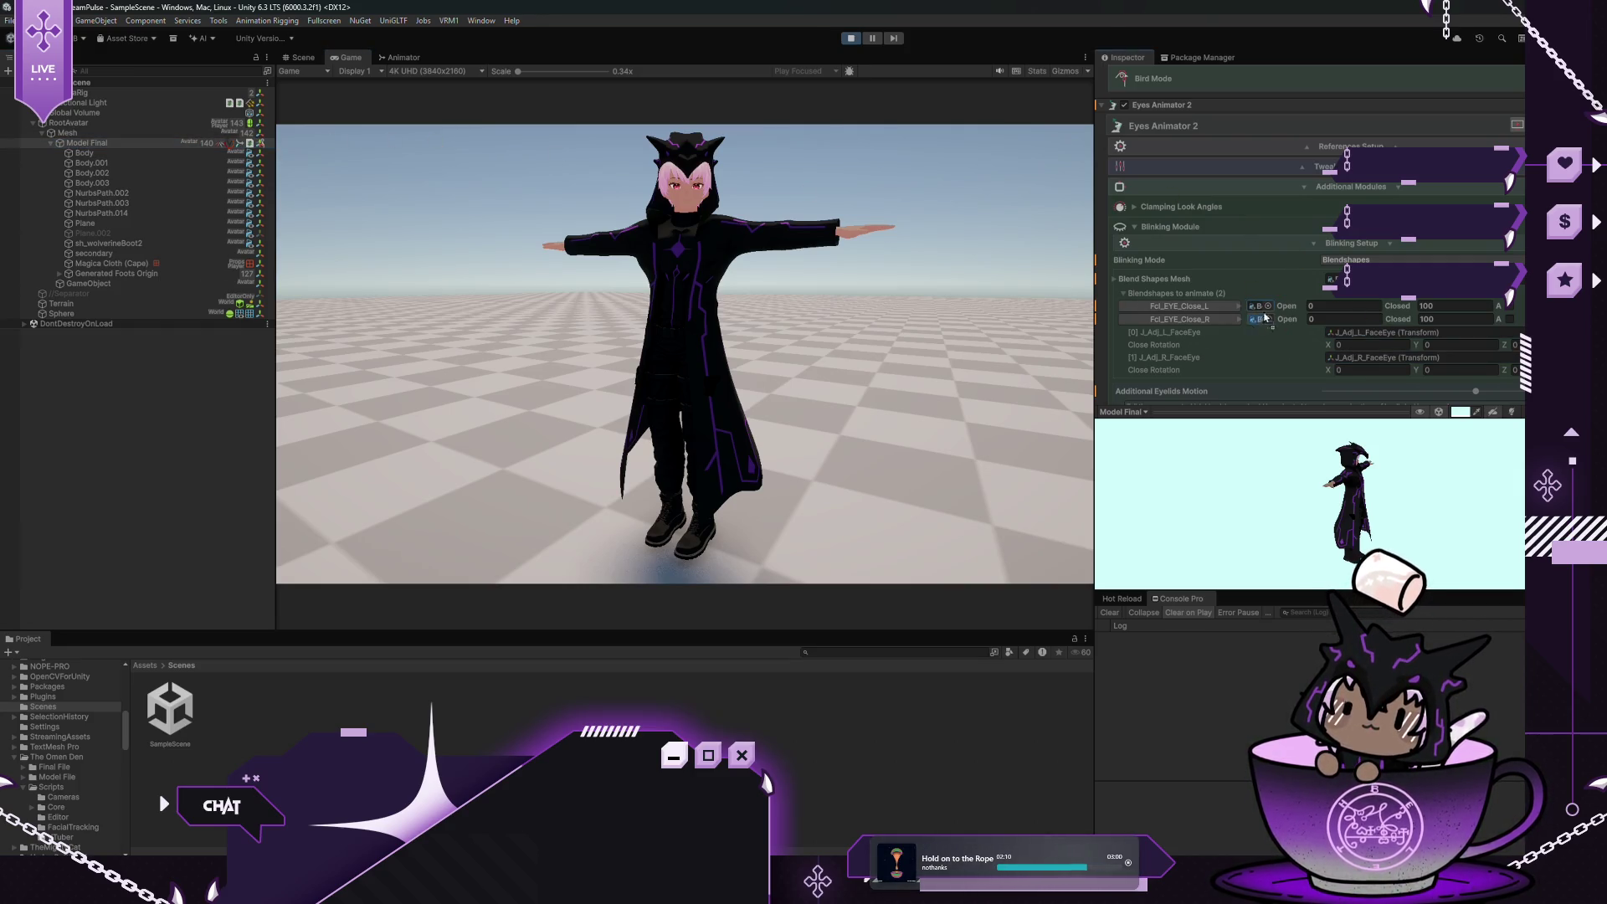
pyautogui.click(1303, 311)
pyautogui.moveTo(1356, 307)
pyautogui.mouseDown()
pyautogui.moveTo(1449, 299)
pyautogui.moveTo(1277, 308)
pyautogui.moveTo(1367, 311)
pyautogui.mouseUp()
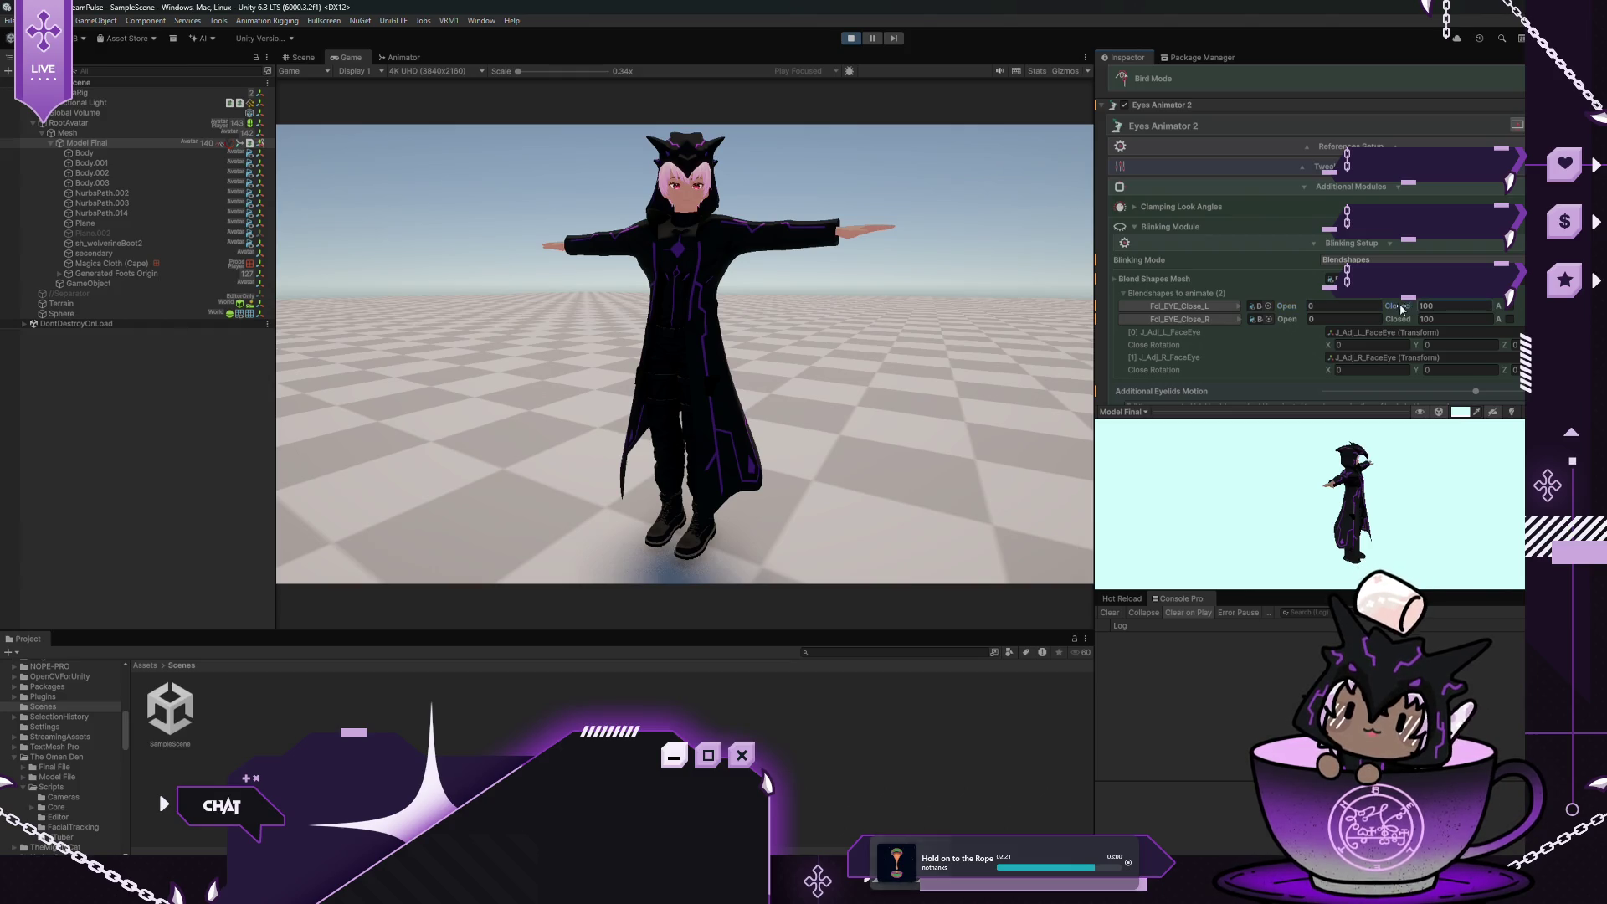
pyautogui.click(1510, 307)
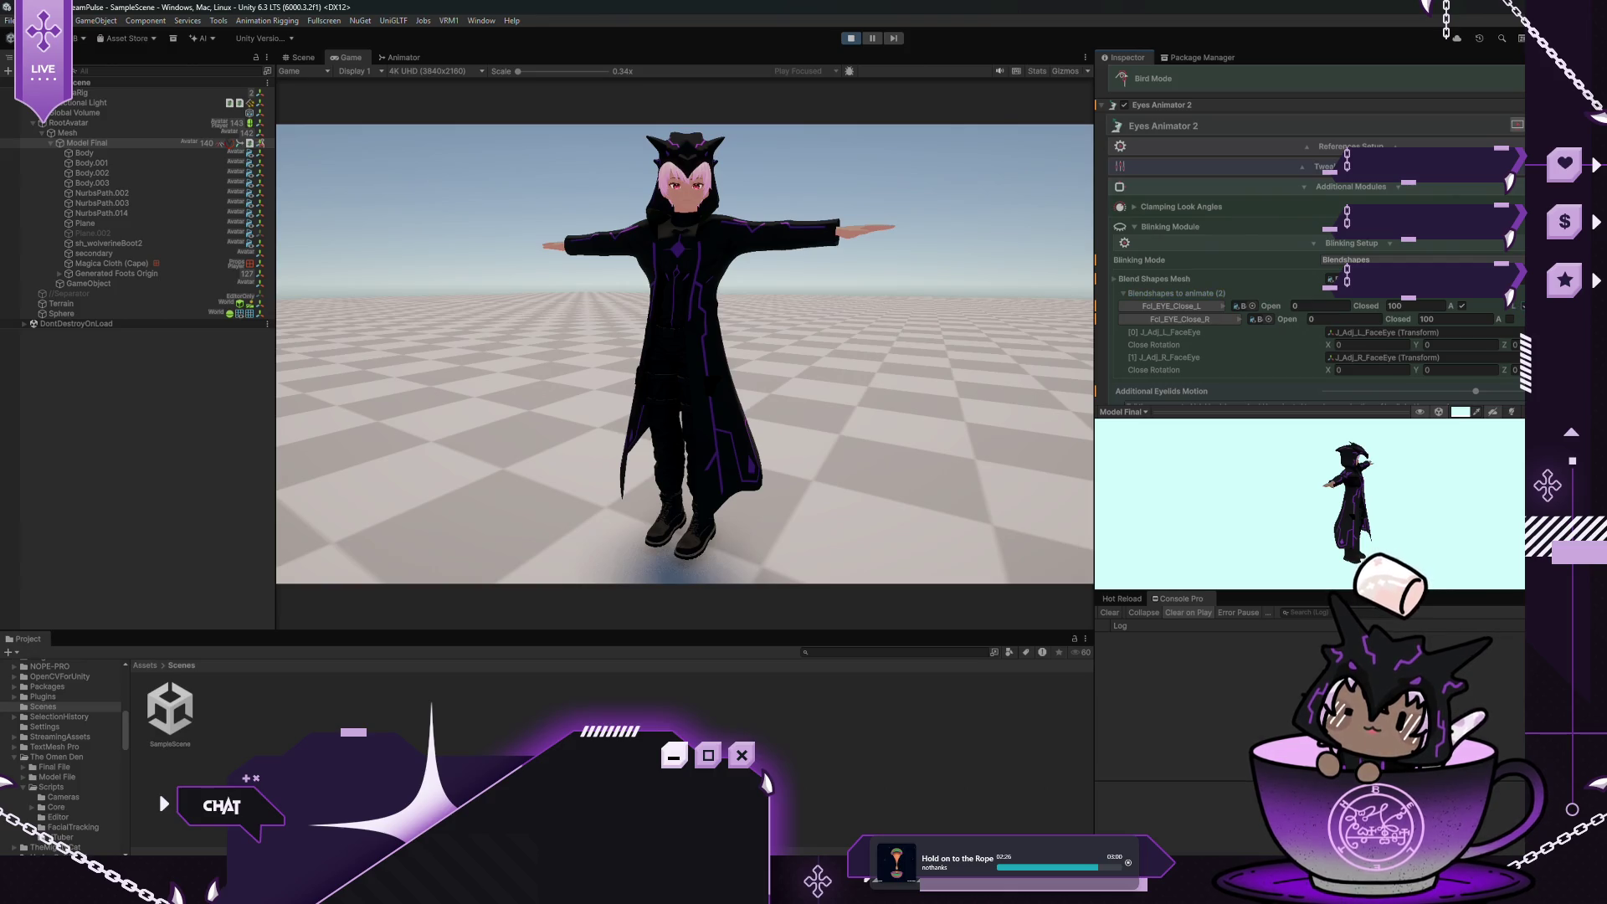
pyautogui.click(1513, 319)
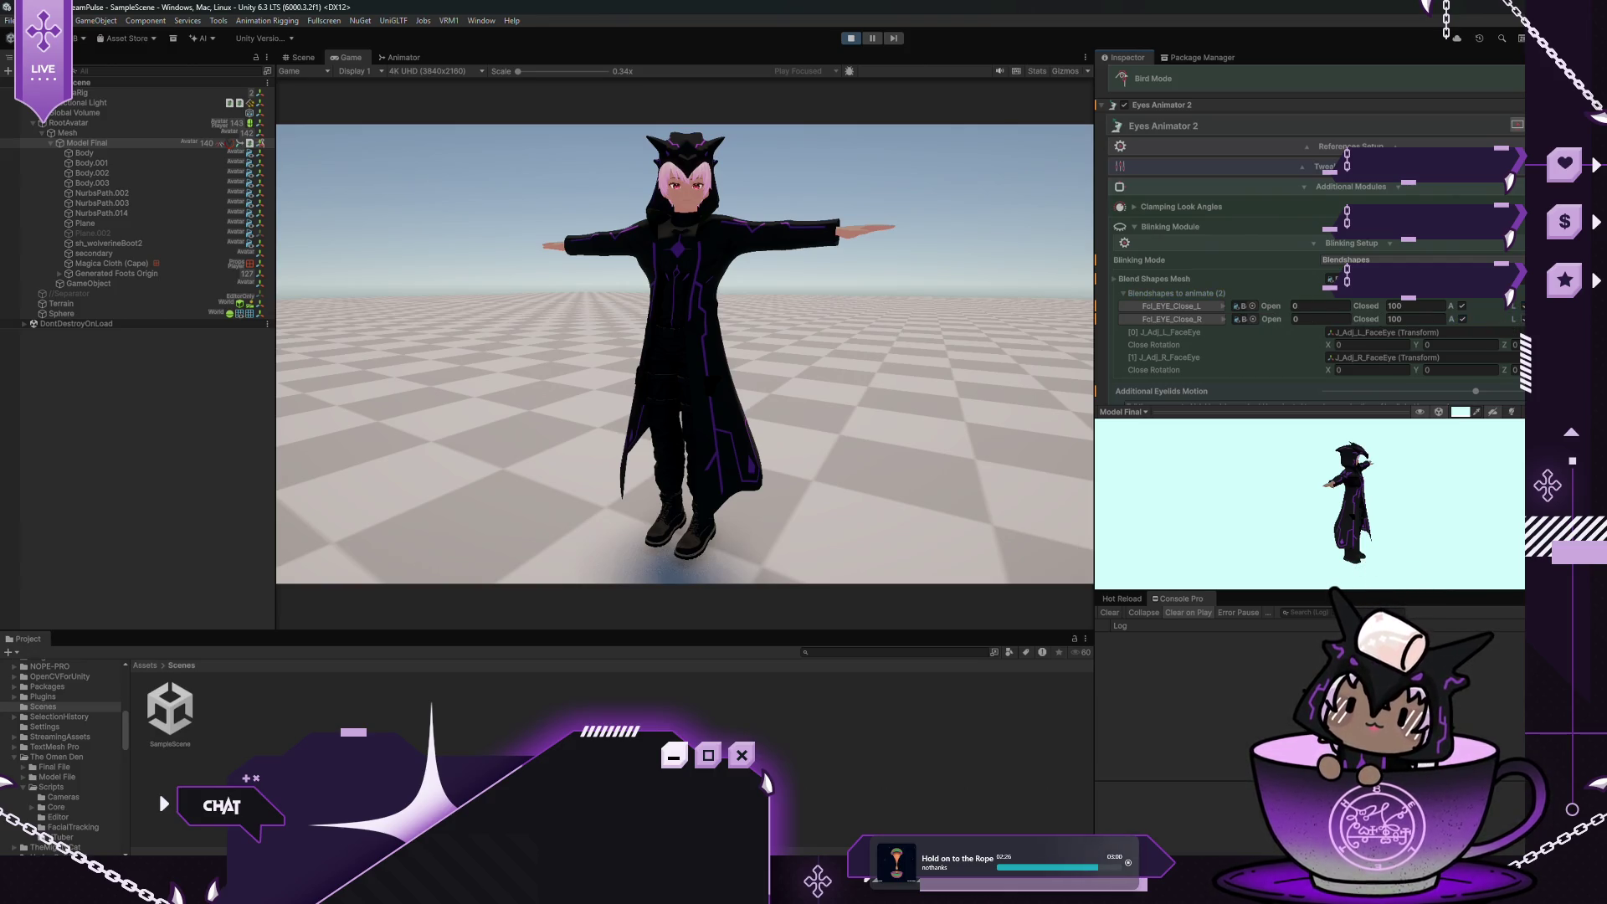
pyautogui.click(1463, 307)
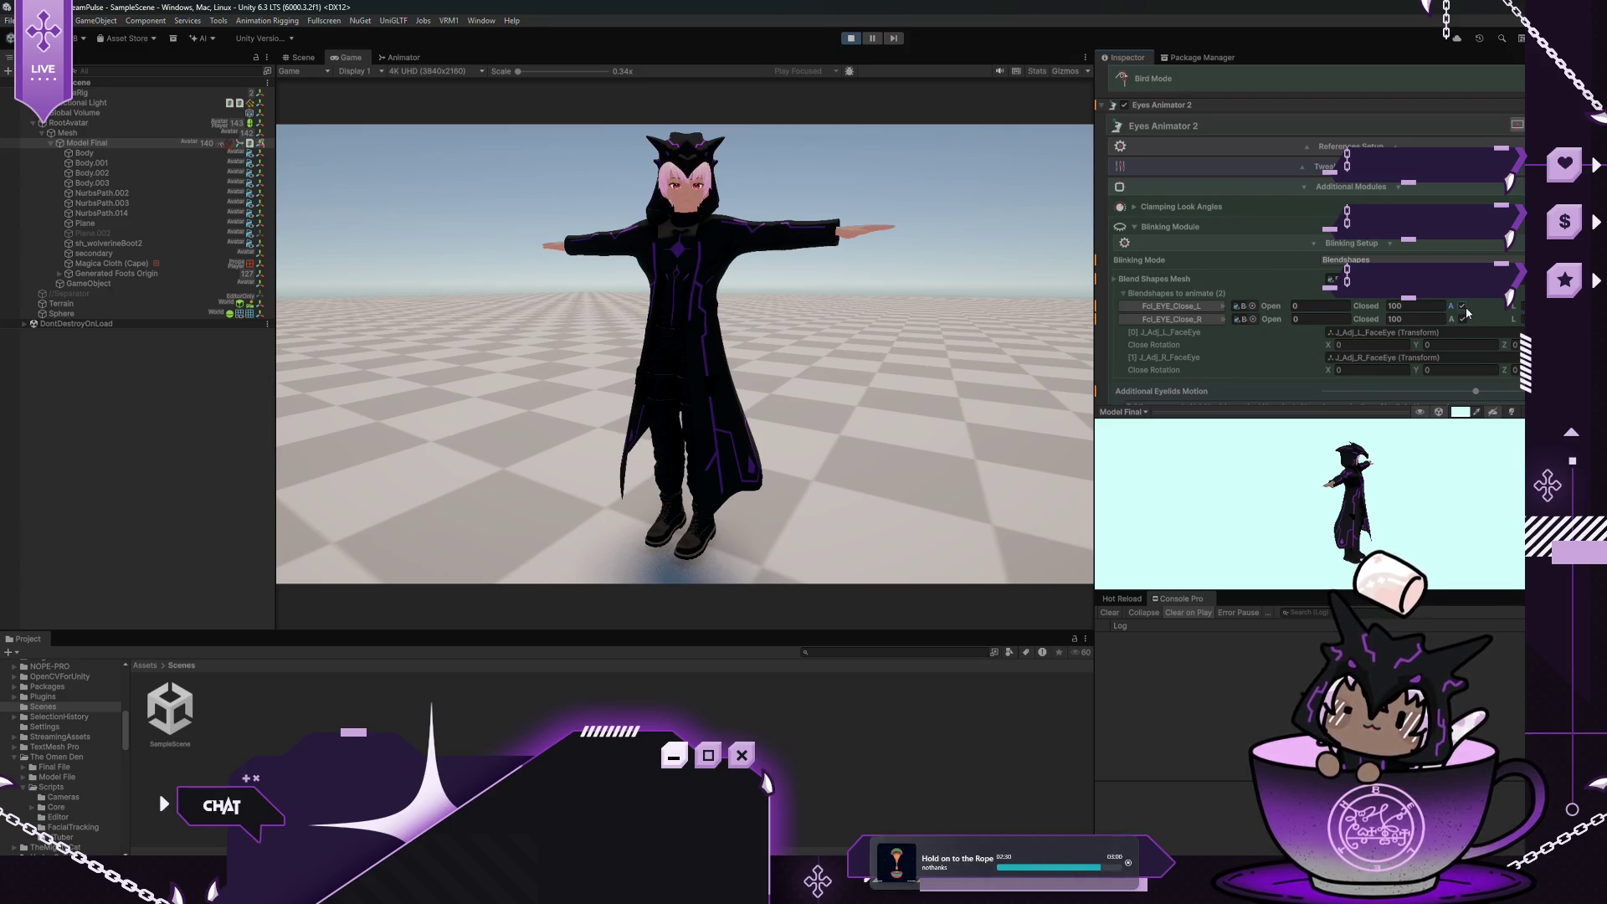
# Switch the left and right blink blendshapes to Fcl_EYE_Joy_L and Fcl_EYE_Joy_R, then stop Play mode
pyautogui.click(1205, 305)
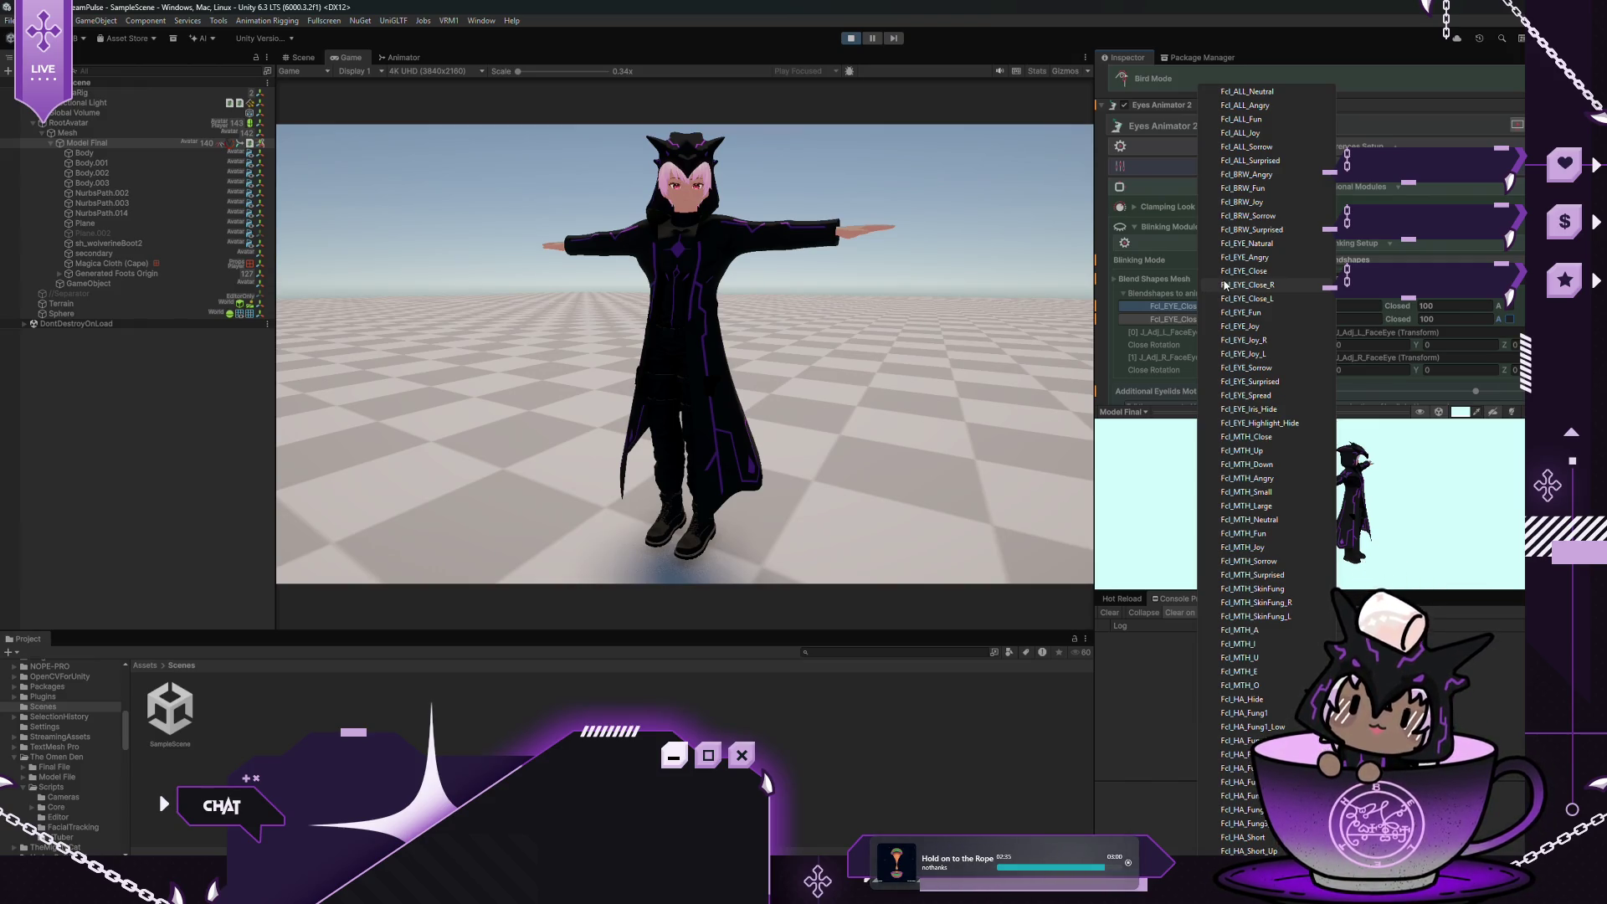
pyautogui.click(1245, 353)
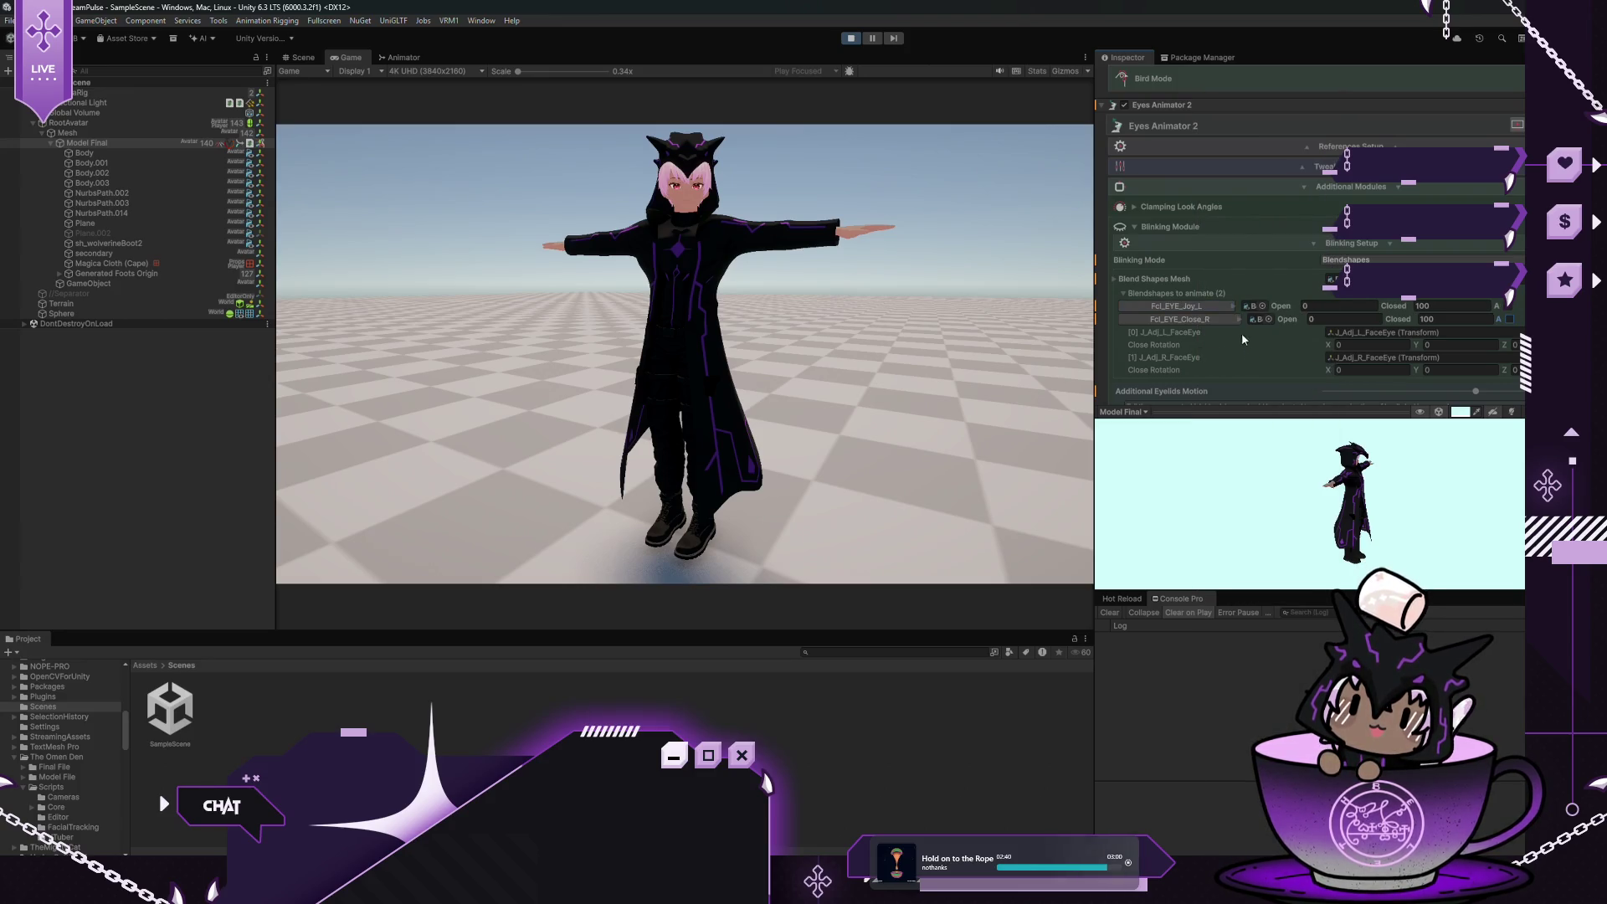
pyautogui.click(1219, 319)
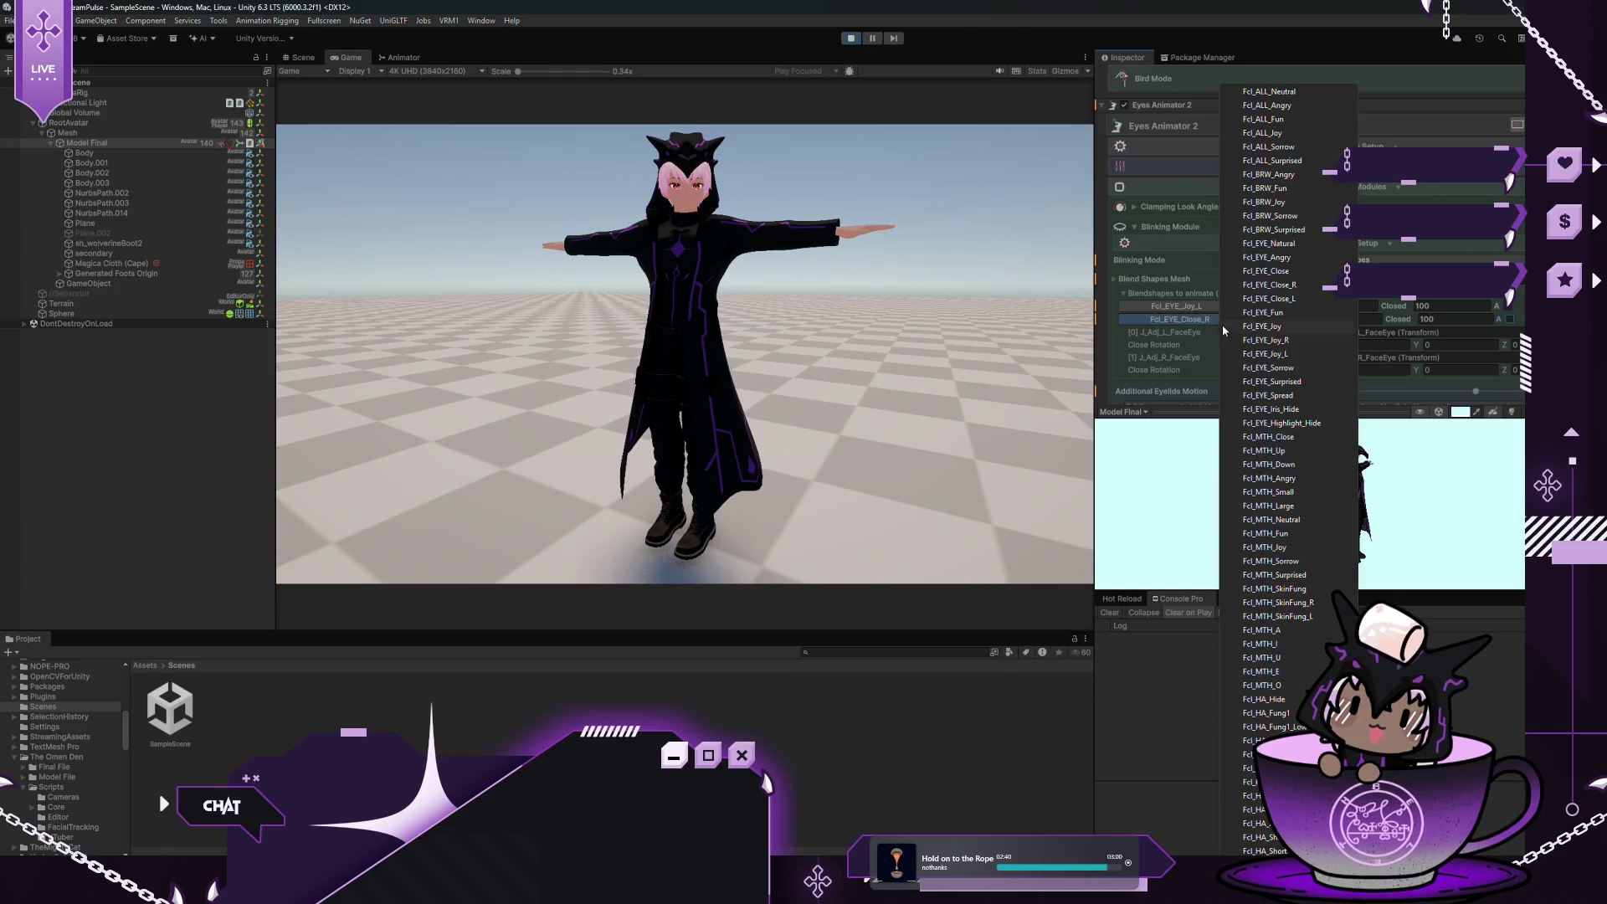
pyautogui.click(1263, 341)
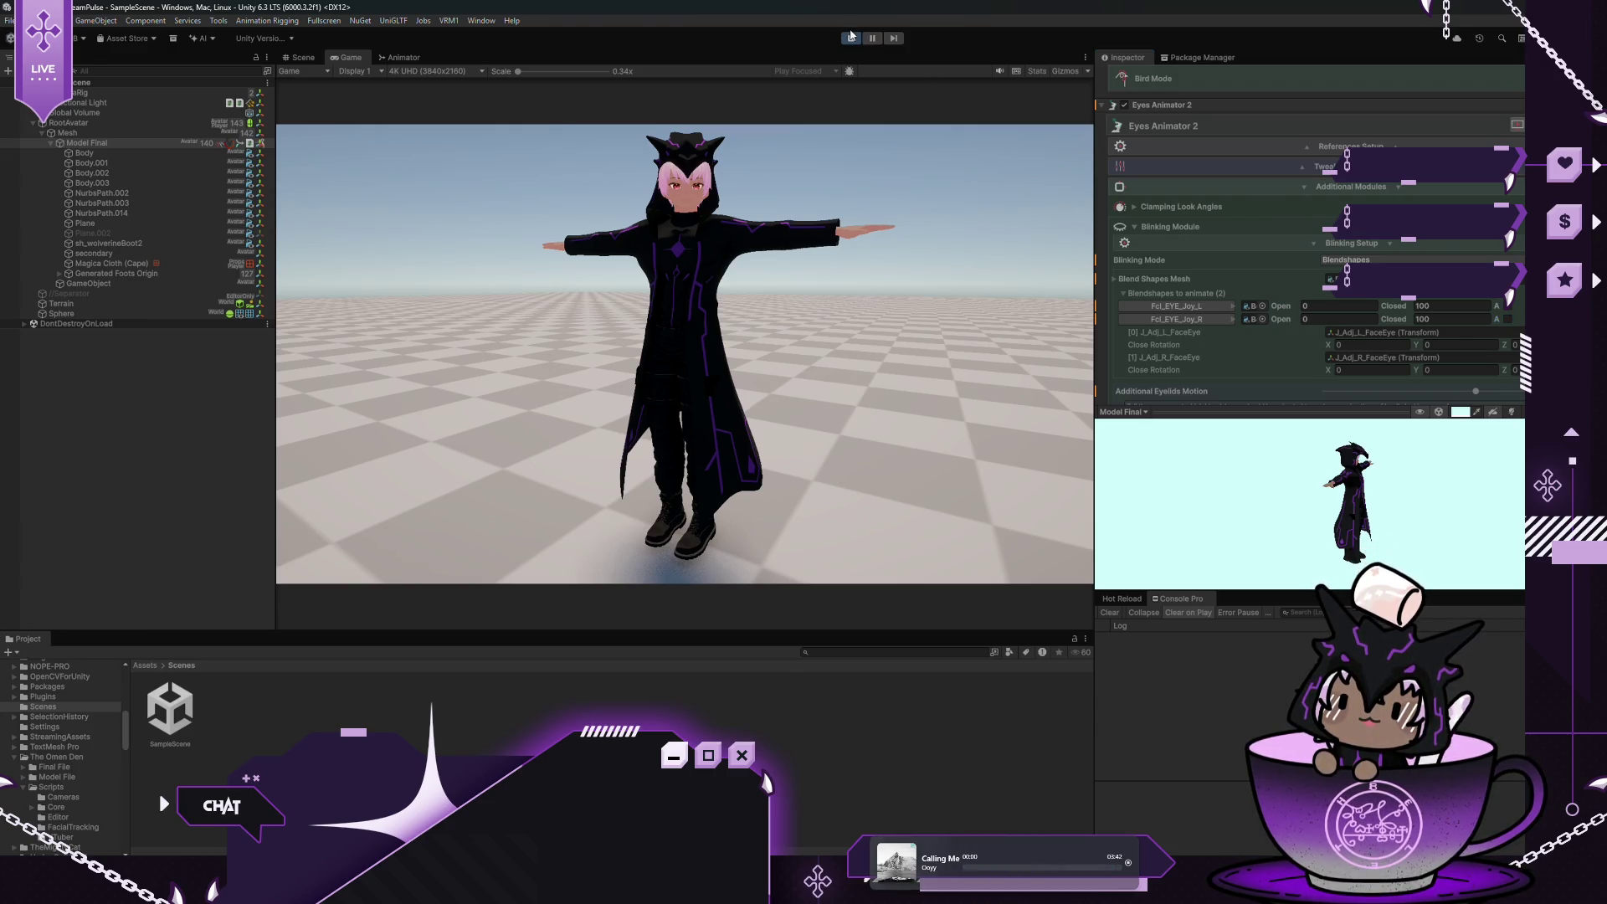
pyautogui.click(851, 38)
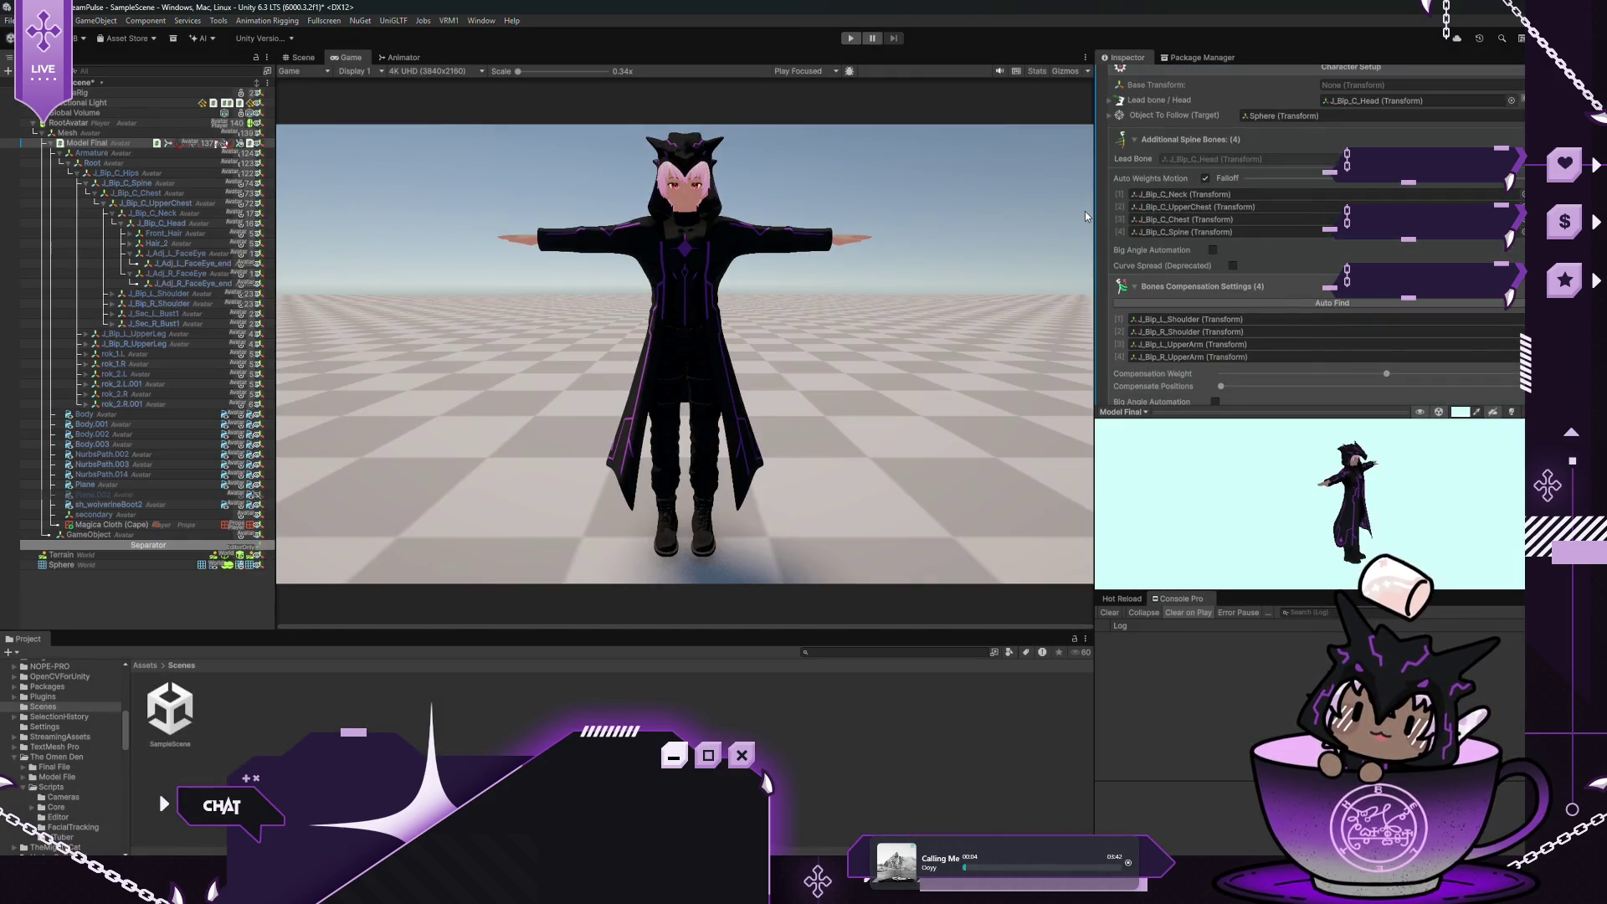
# Expand the blink blendshape list and inspect the Body and Body.001 meshes before returning to Model Final
pyautogui.scroll(10, 1172, 177)
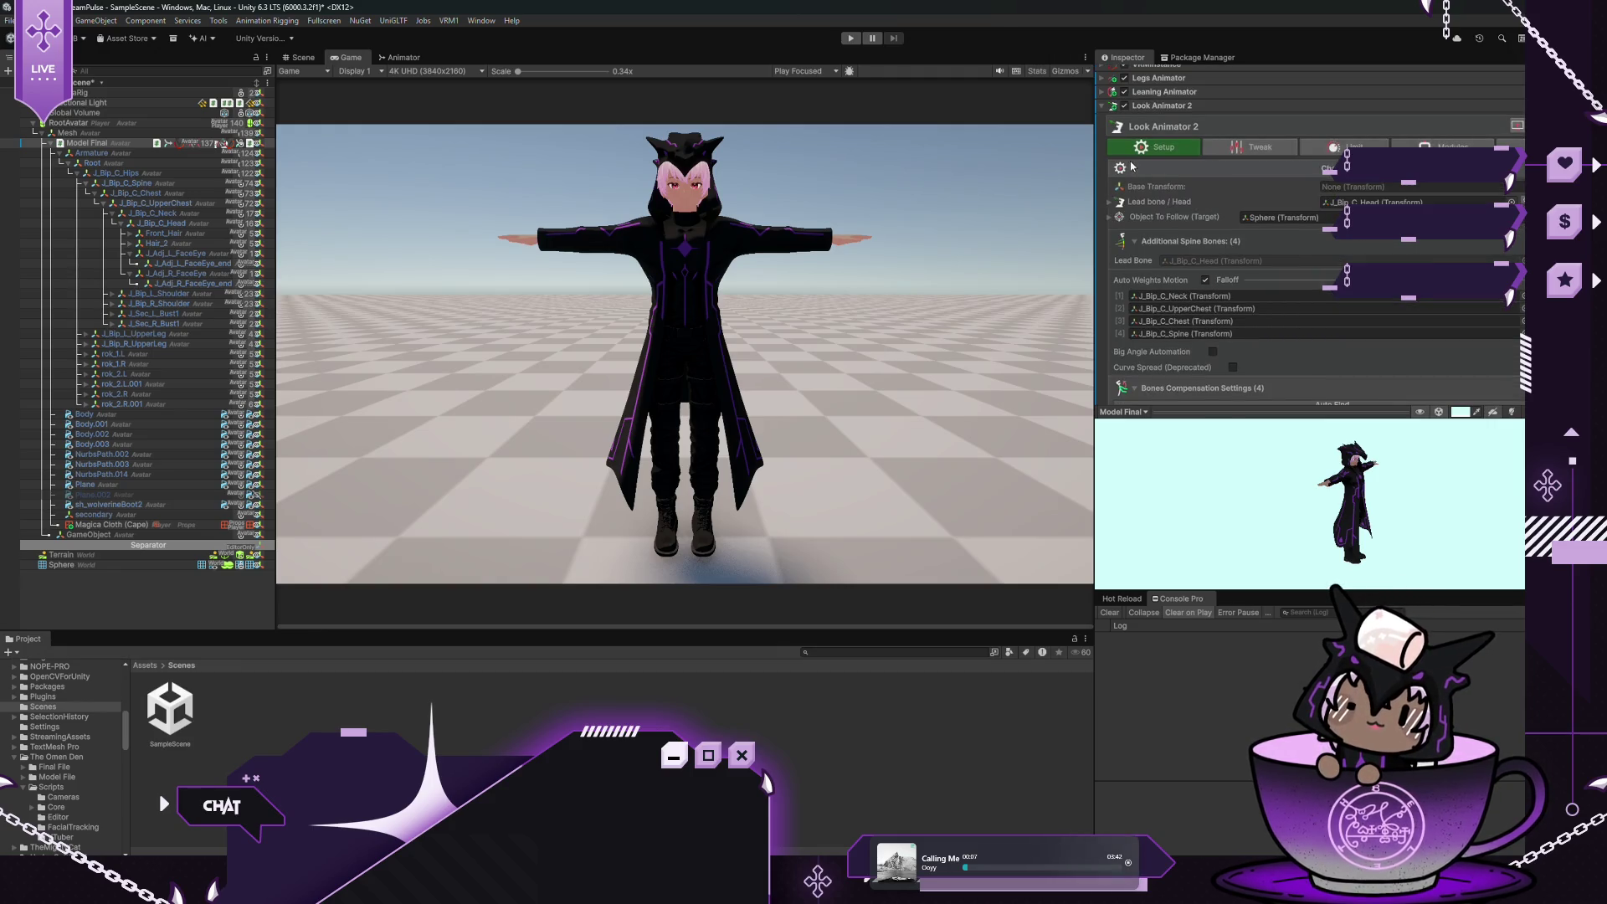
pyautogui.click(1102, 107)
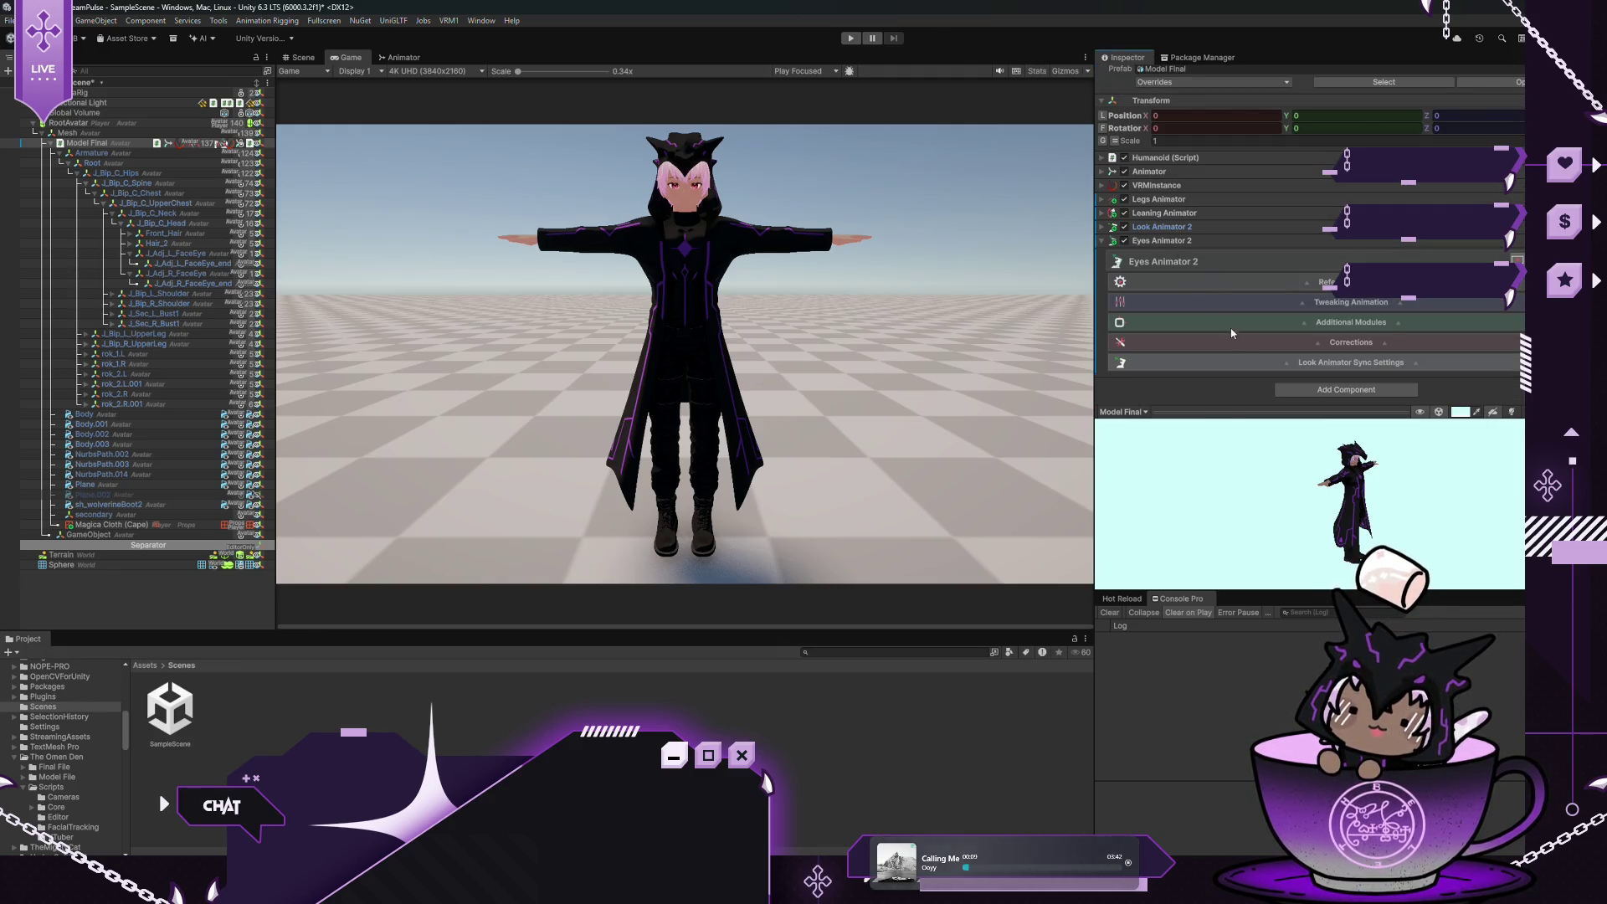
pyautogui.click(1304, 323)
pyautogui.scroll(-1, 1303, 327)
pyautogui.scroll(-3, 1304, 327)
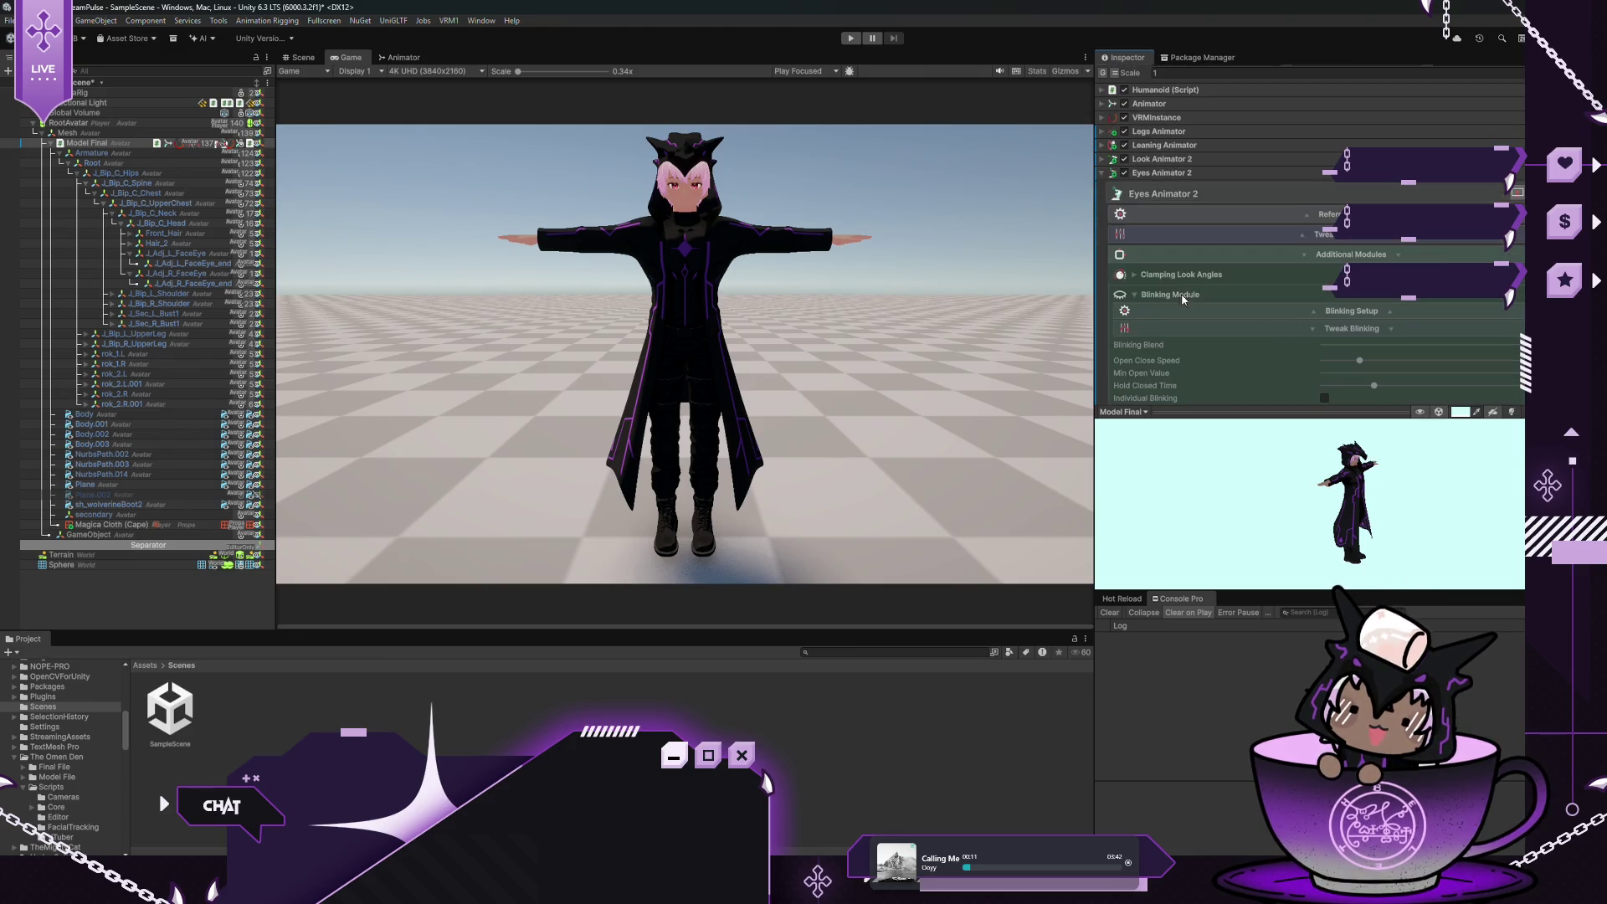
pyautogui.click(1310, 241)
pyautogui.scroll(-2, 1267, 238)
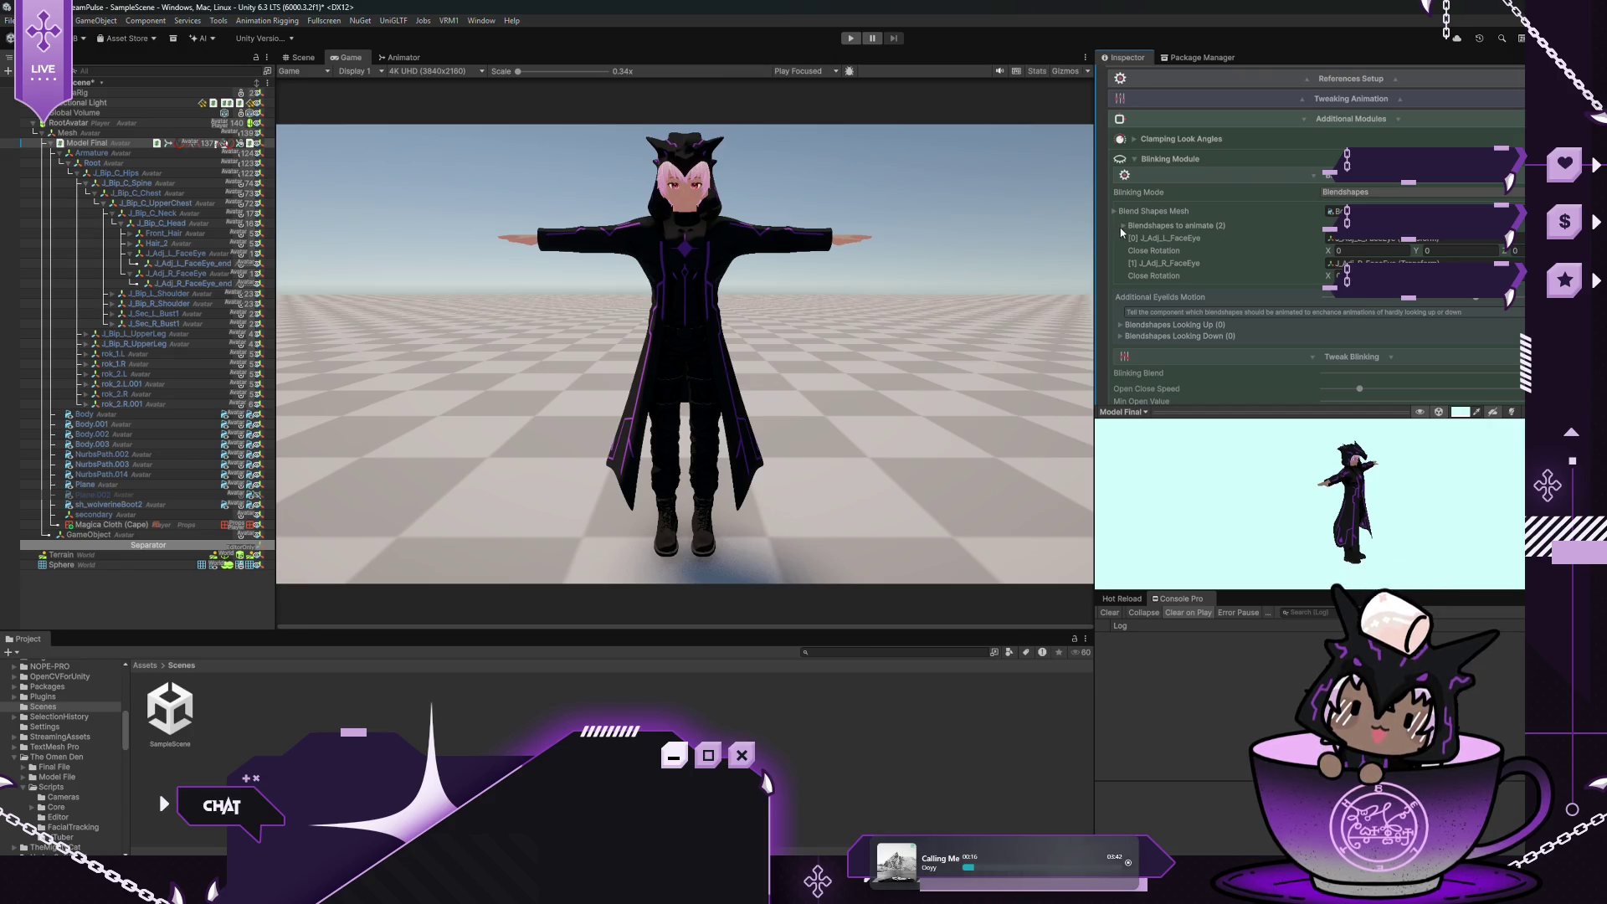
pyautogui.click(1122, 226)
pyautogui.click(1257, 241)
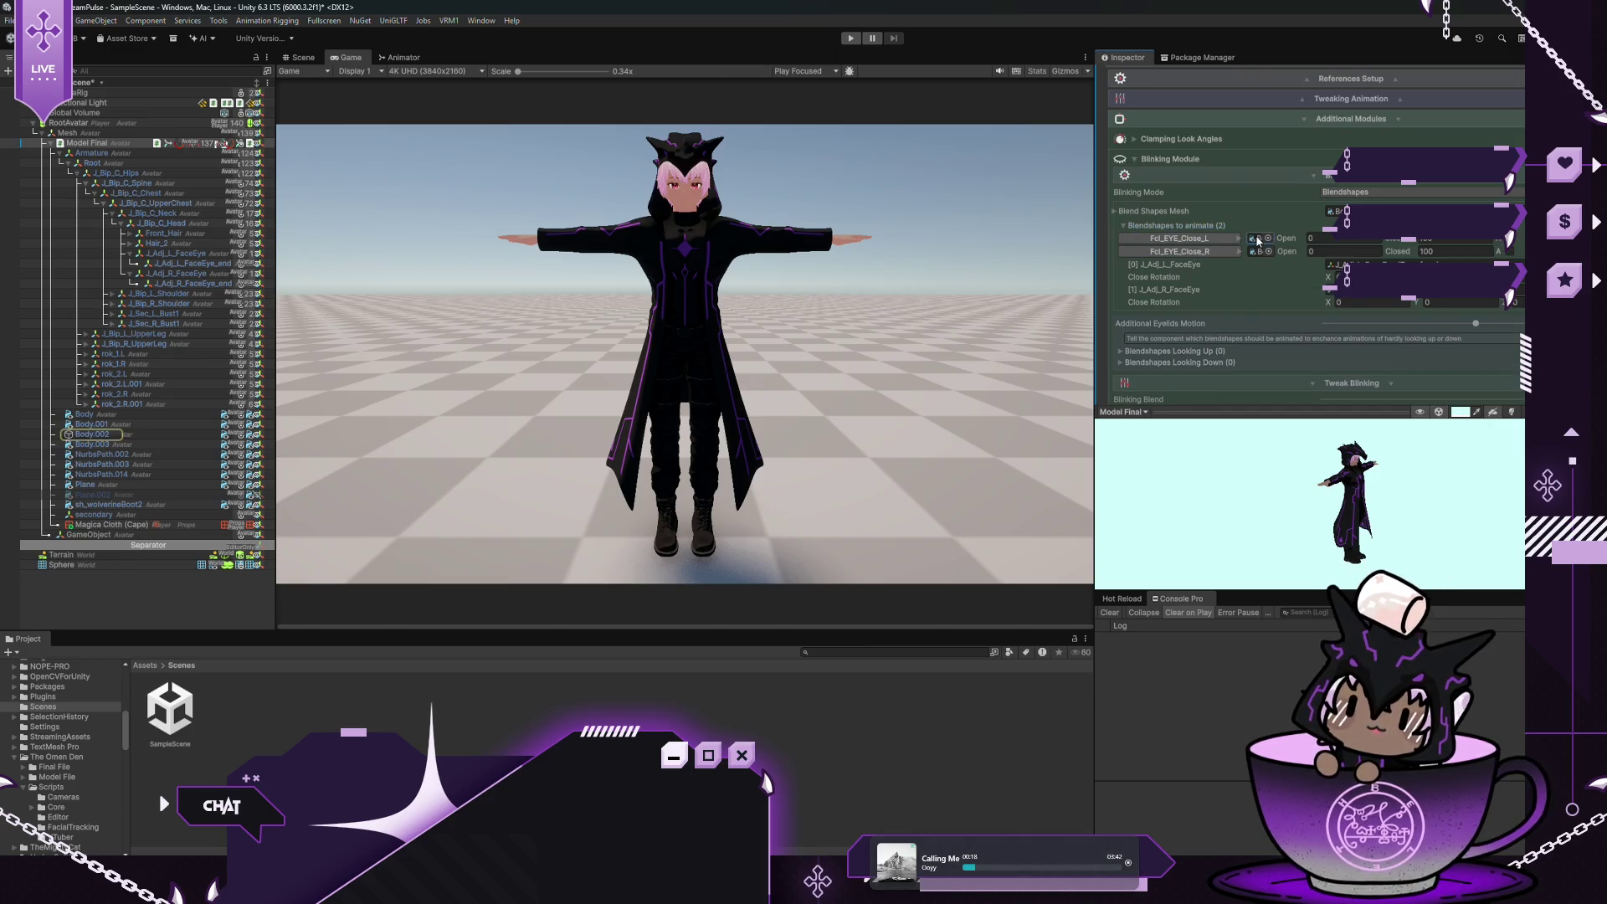
pyautogui.click(86, 424)
pyautogui.click(84, 414)
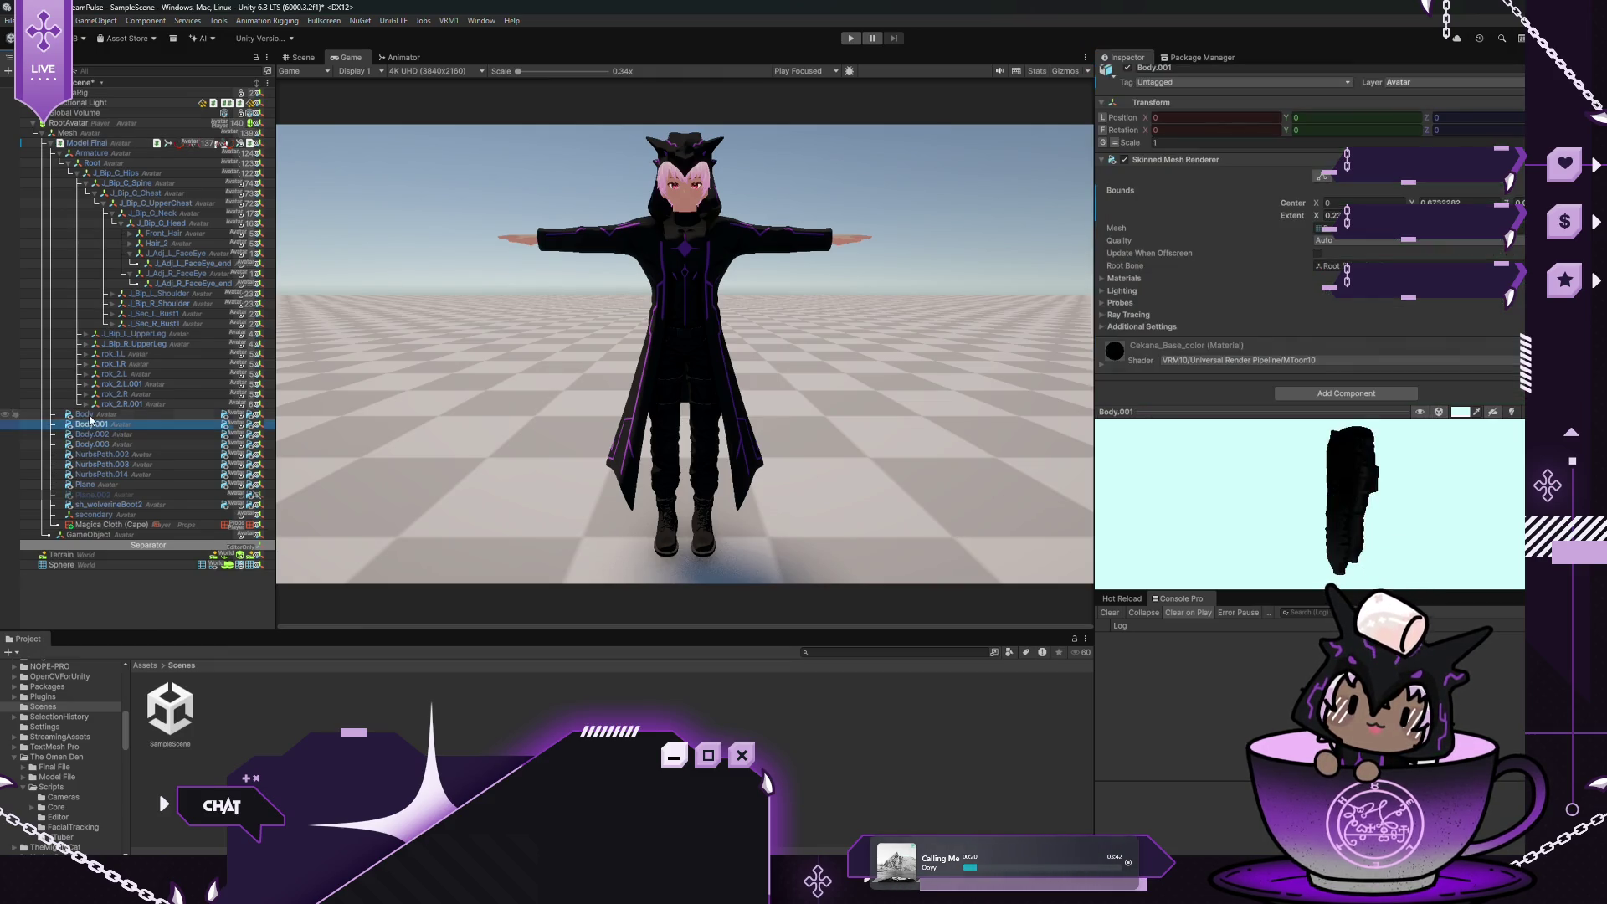
pyautogui.click(134, 148)
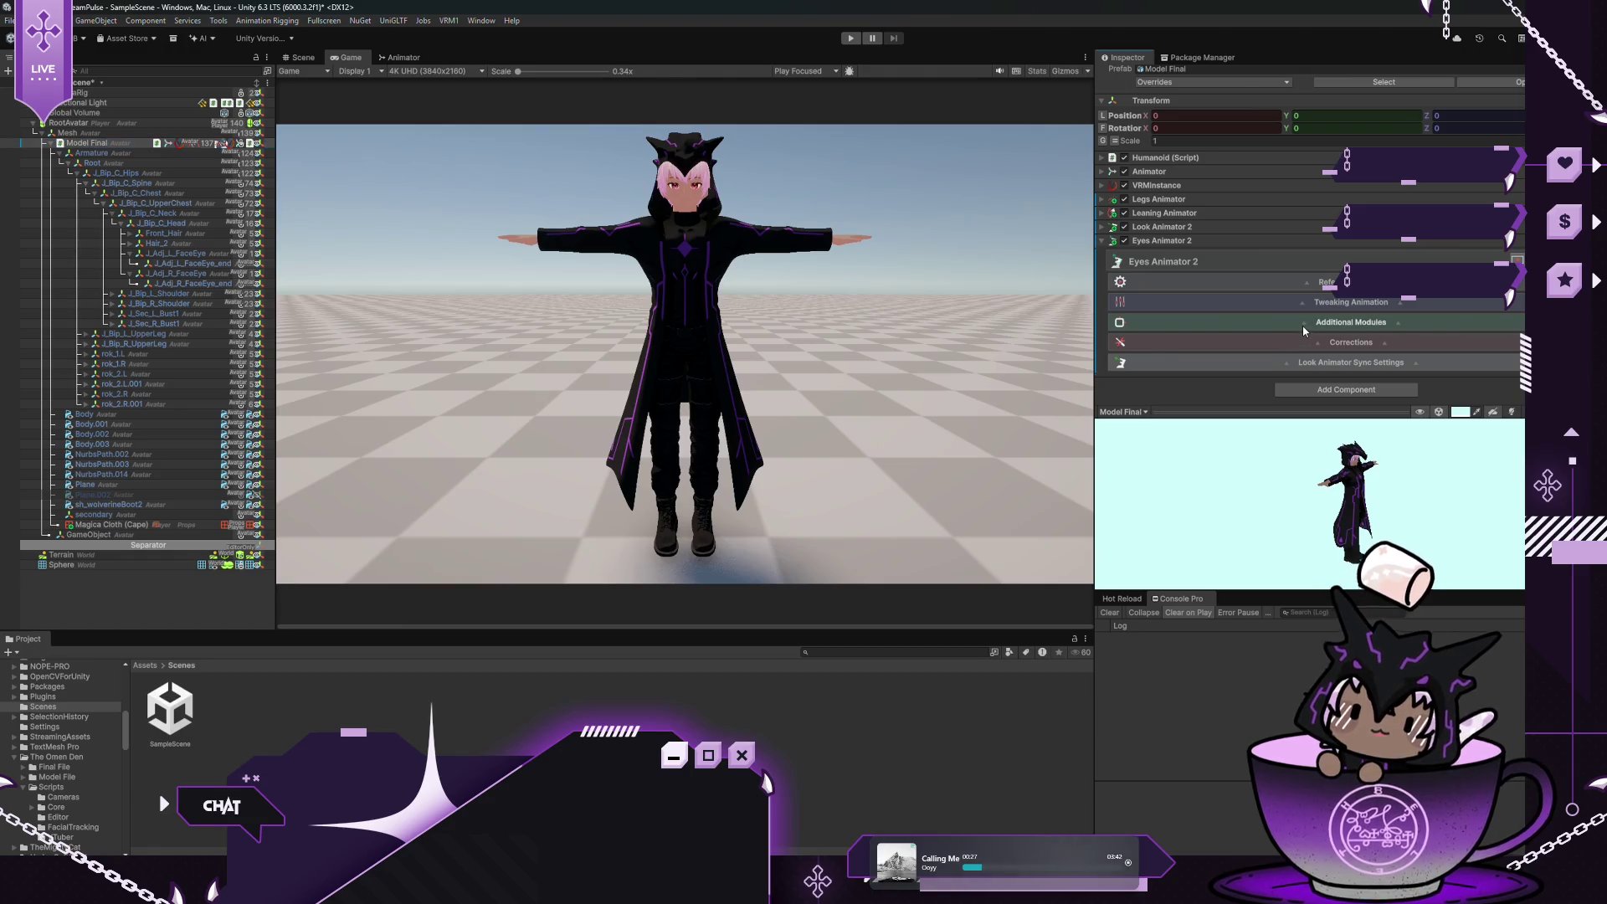
# Reopen Eyes Animator 2's Blinking Setup and its Blendshapes to animate list
pyautogui.click(1304, 353)
pyautogui.scroll(-3, 1307, 318)
pyautogui.click(1314, 294)
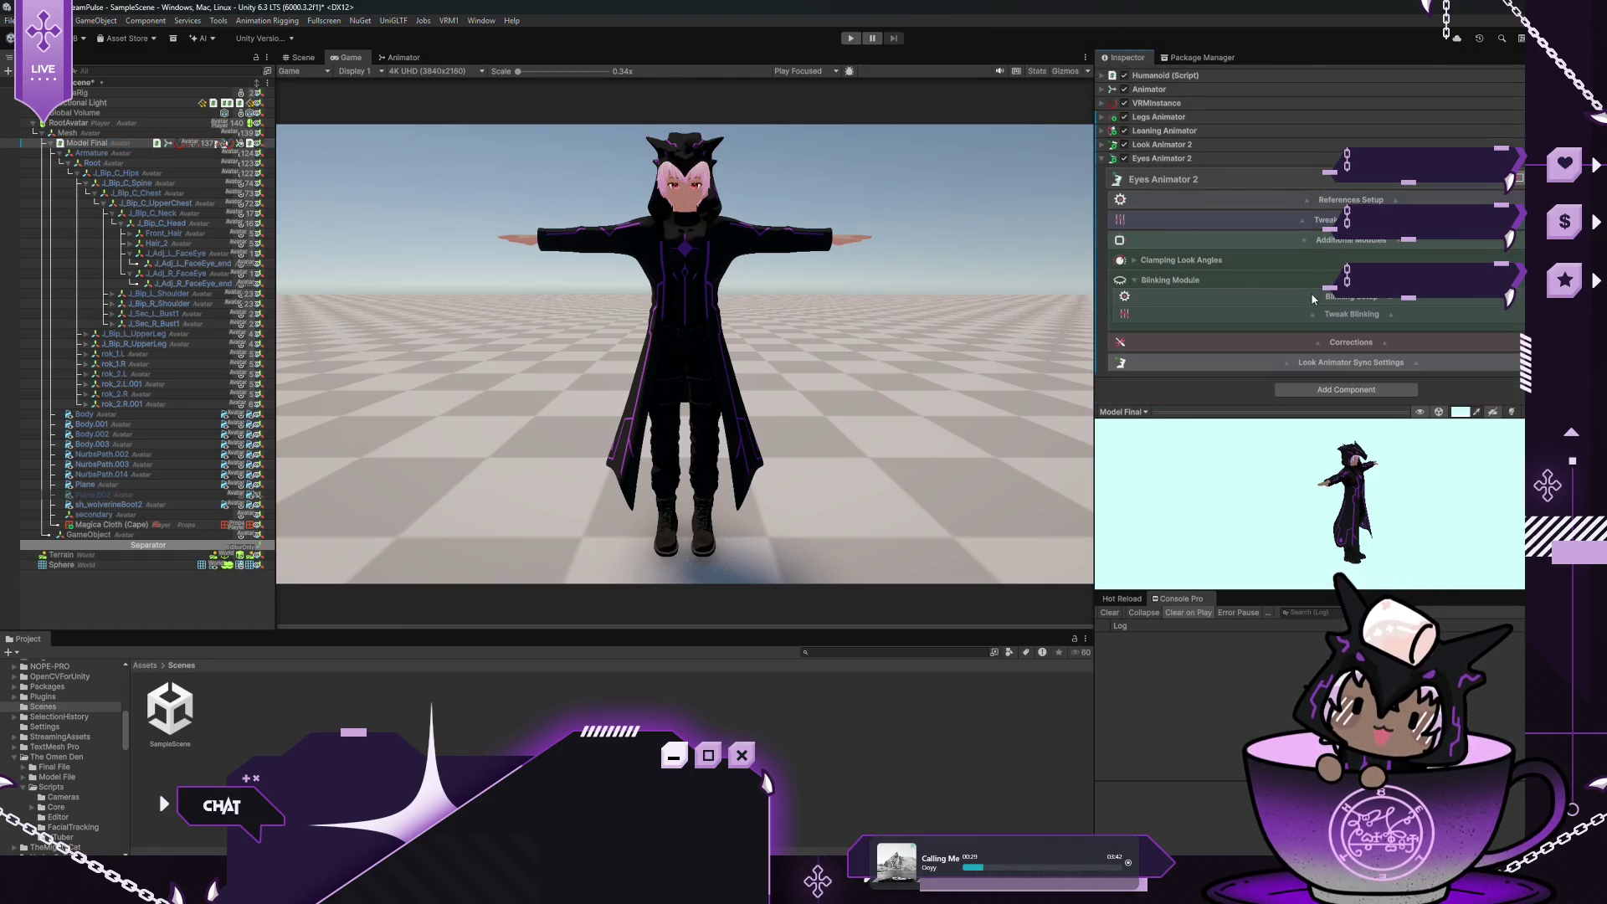
pyautogui.click(1310, 295)
pyautogui.scroll(-2, 1205, 288)
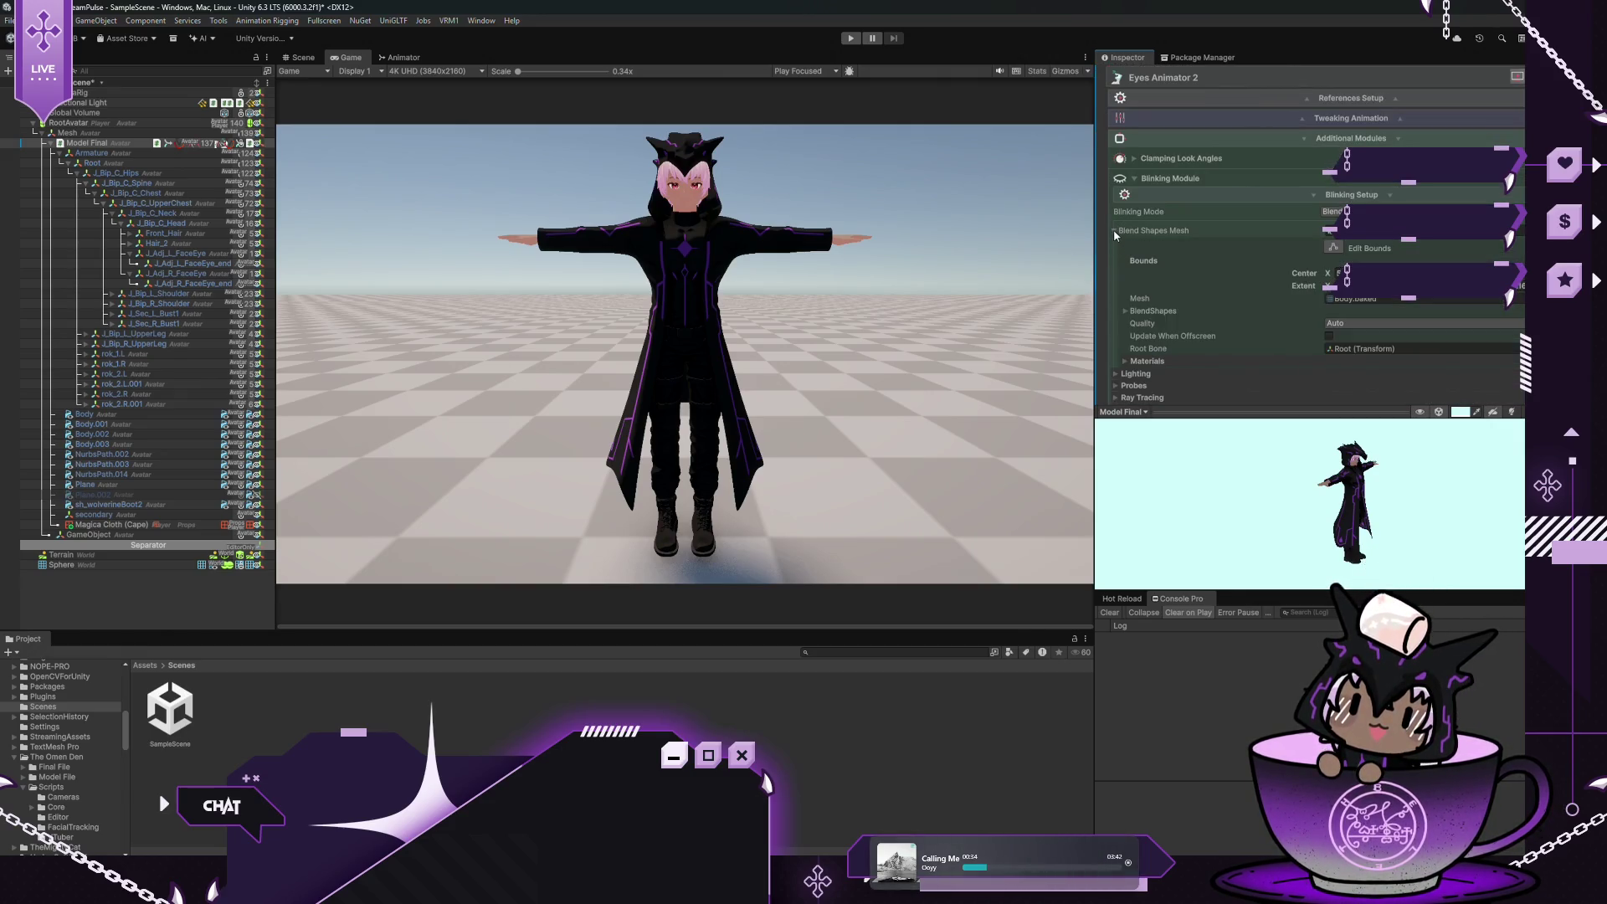
pyautogui.click(1123, 246)
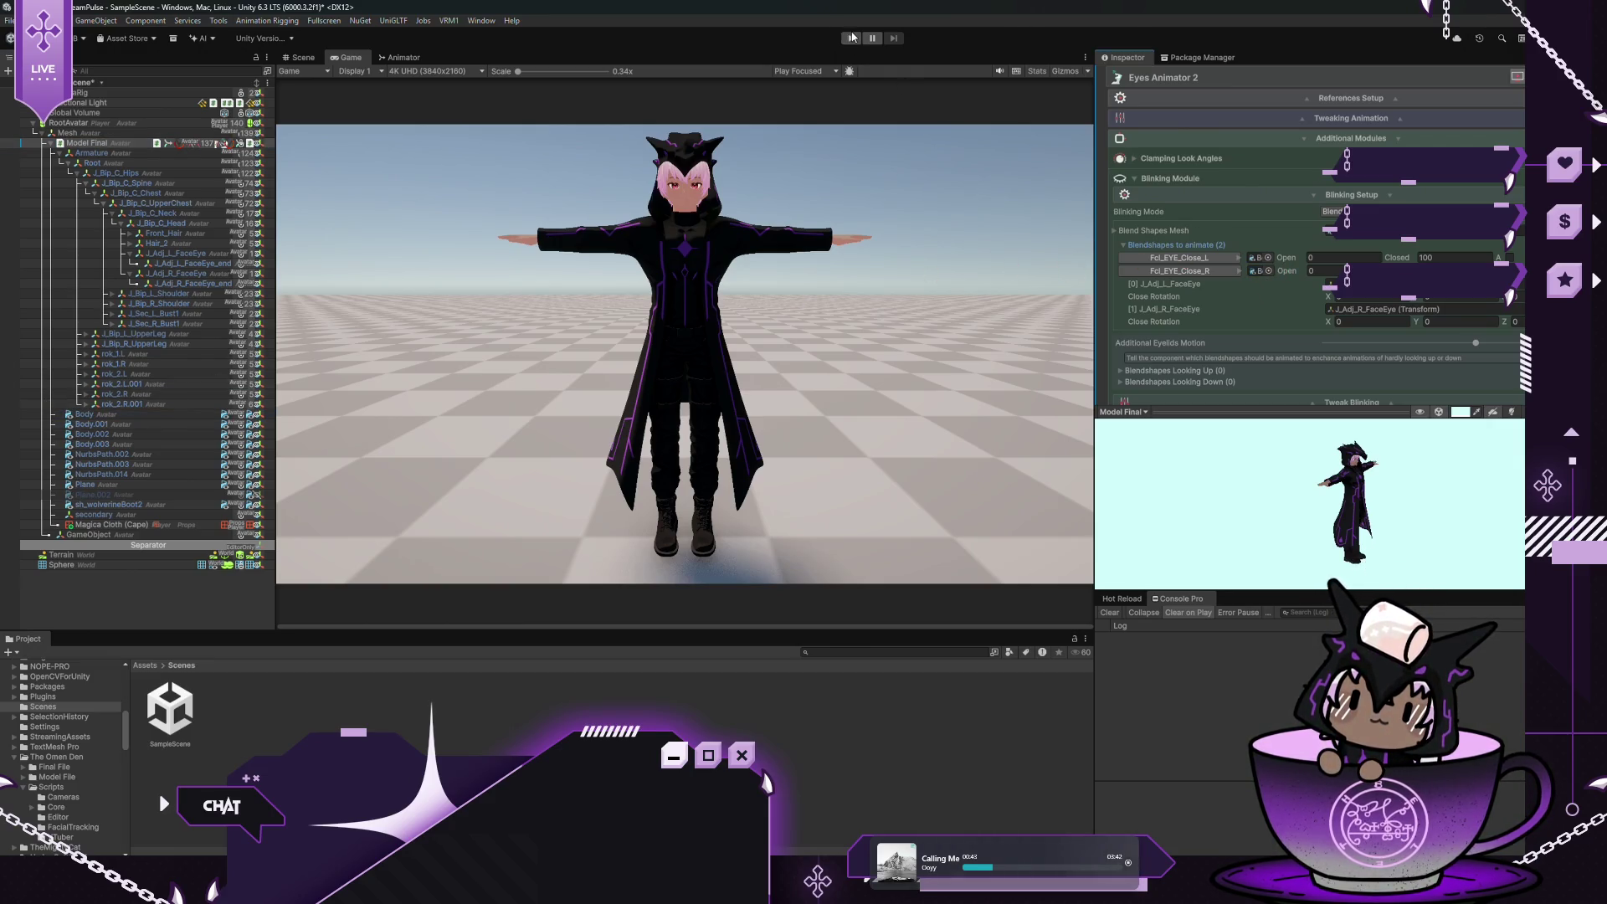
# Save the scene and enter Play mode, swinging the game camera toward the avatar
pyautogui.click(10, 21)
pyautogui.click(50, 81)
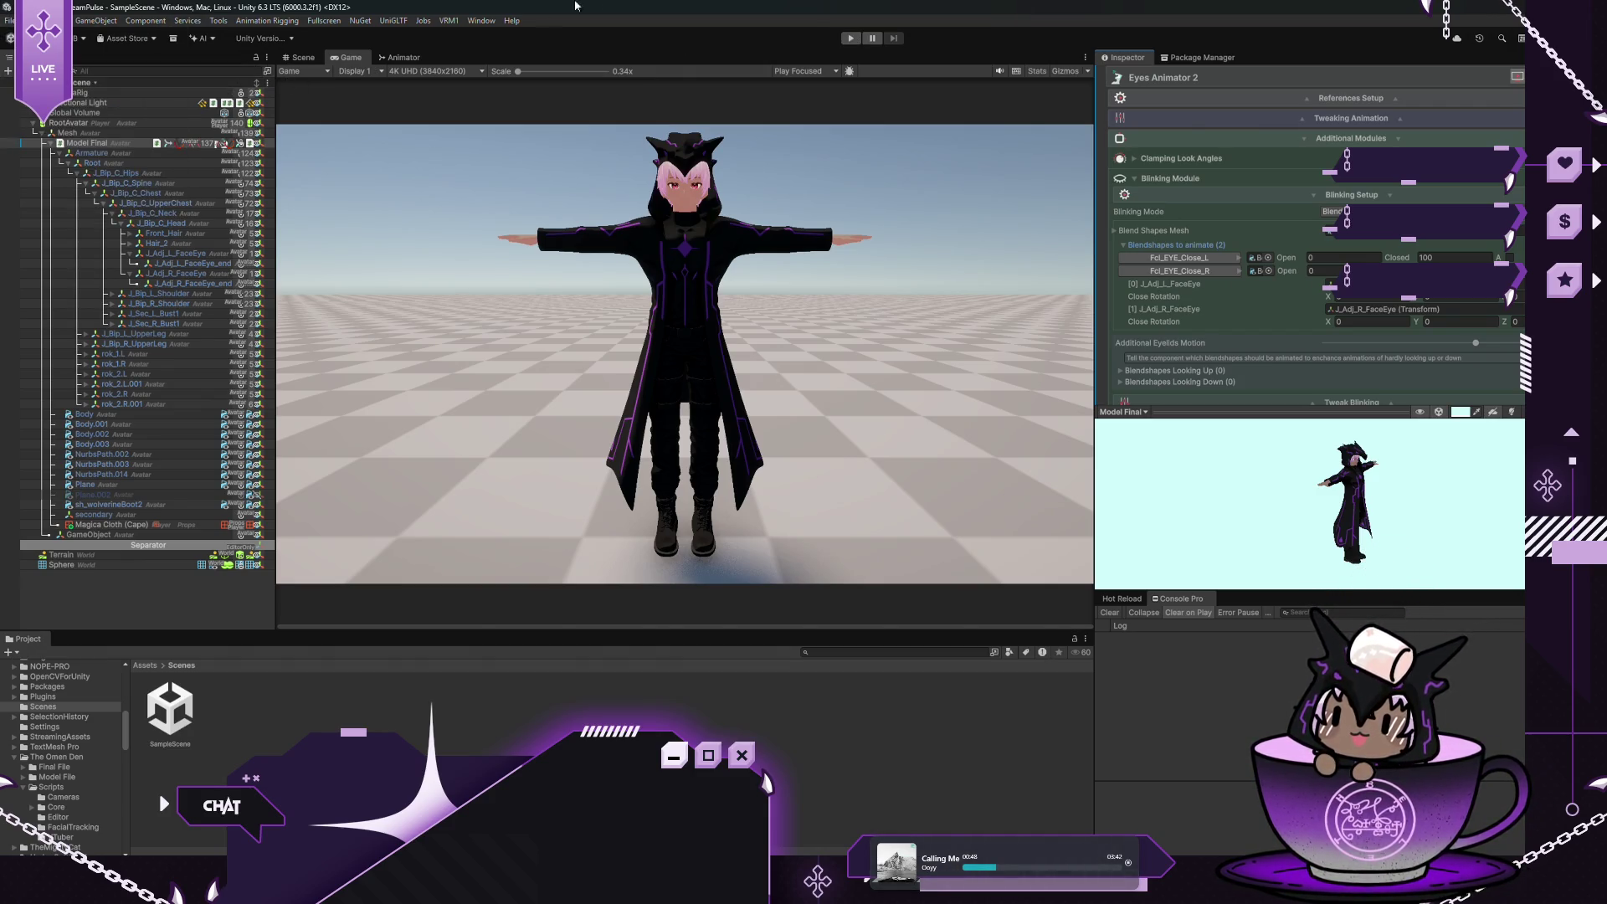
pyautogui.click(850, 38)
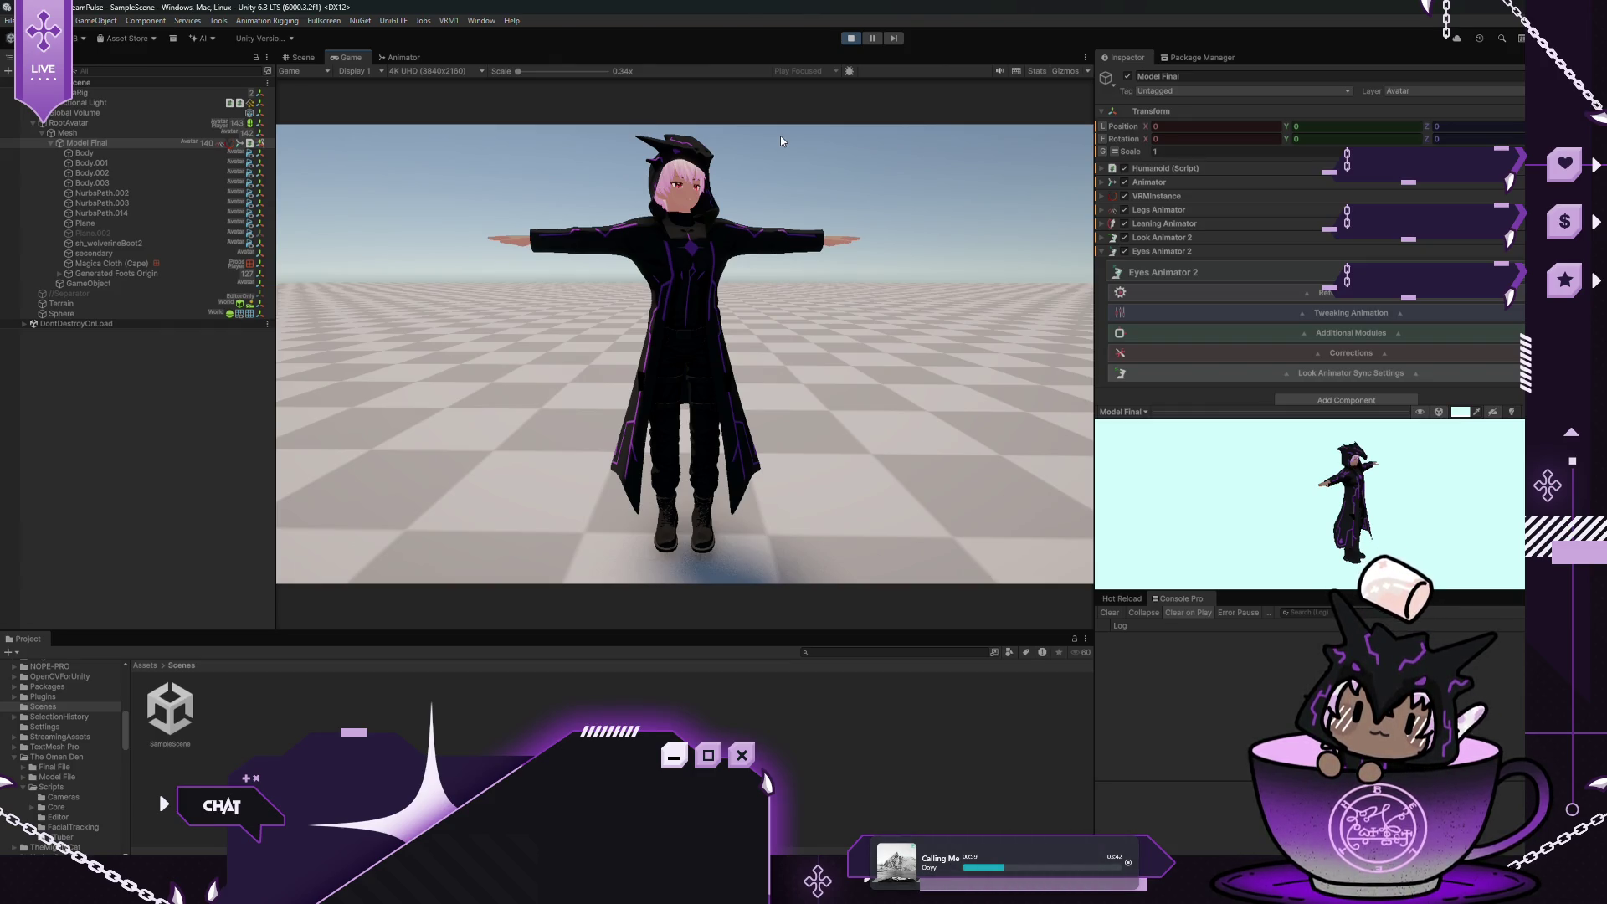
pyautogui.moveTo(780, 140)
pyautogui.mouseDown()
pyautogui.moveTo(796, 253)
pyautogui.moveTo(372, 210)
pyautogui.mouseUp()
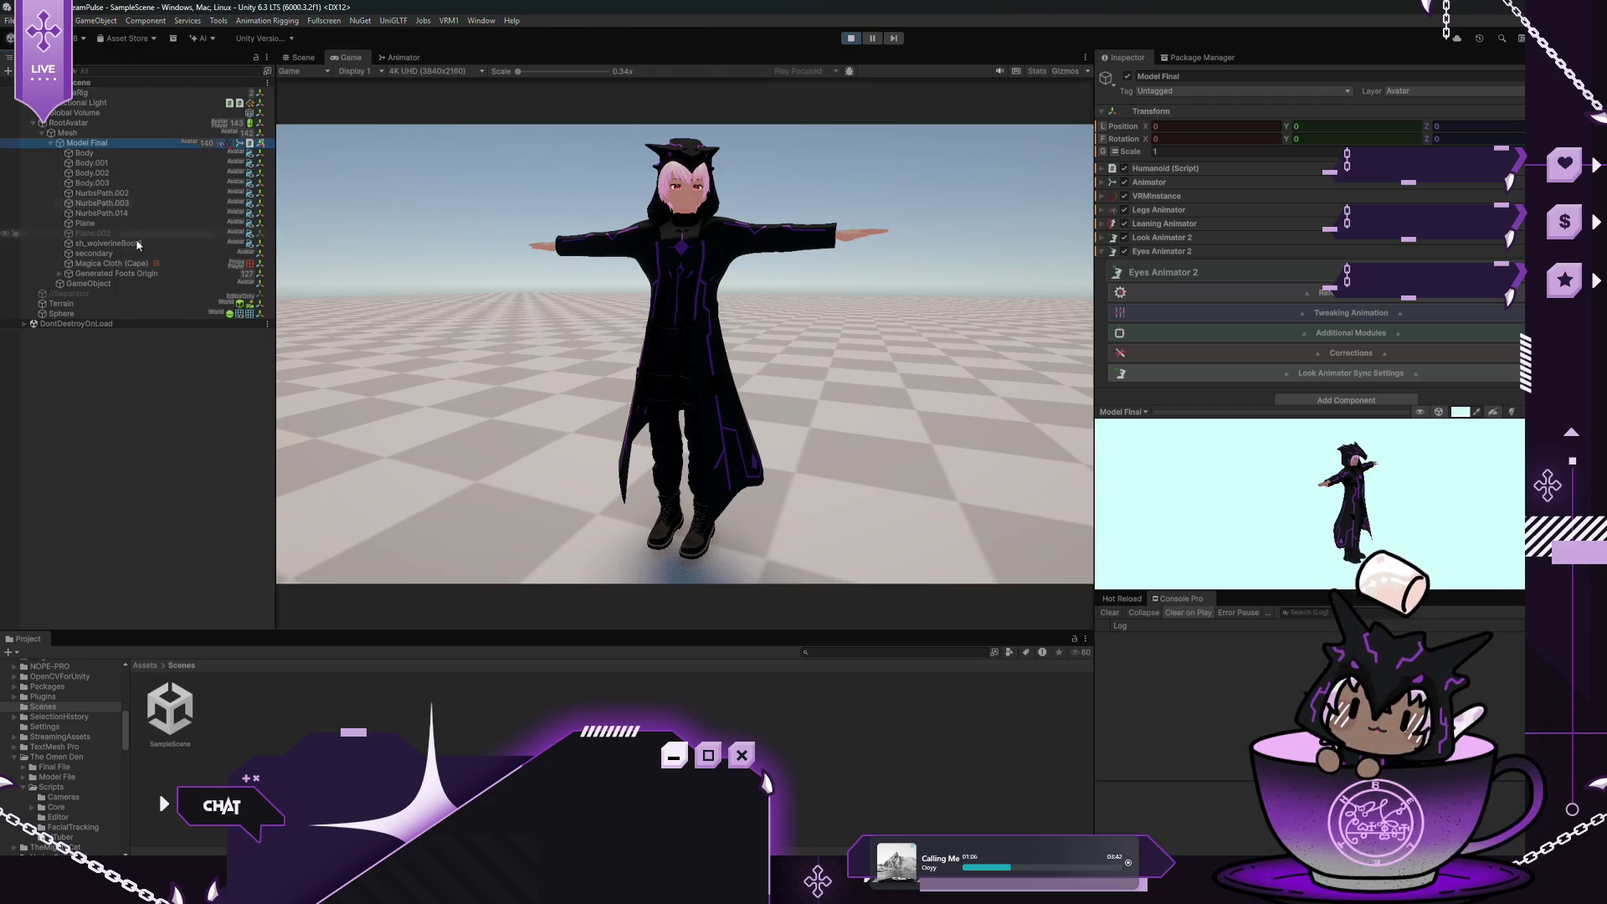
# Expand Eyes Animator 2's Blinking Setup down to the Blendshapes to animate list
pyautogui.click(1306, 334)
pyautogui.scroll(-2, 1305, 333)
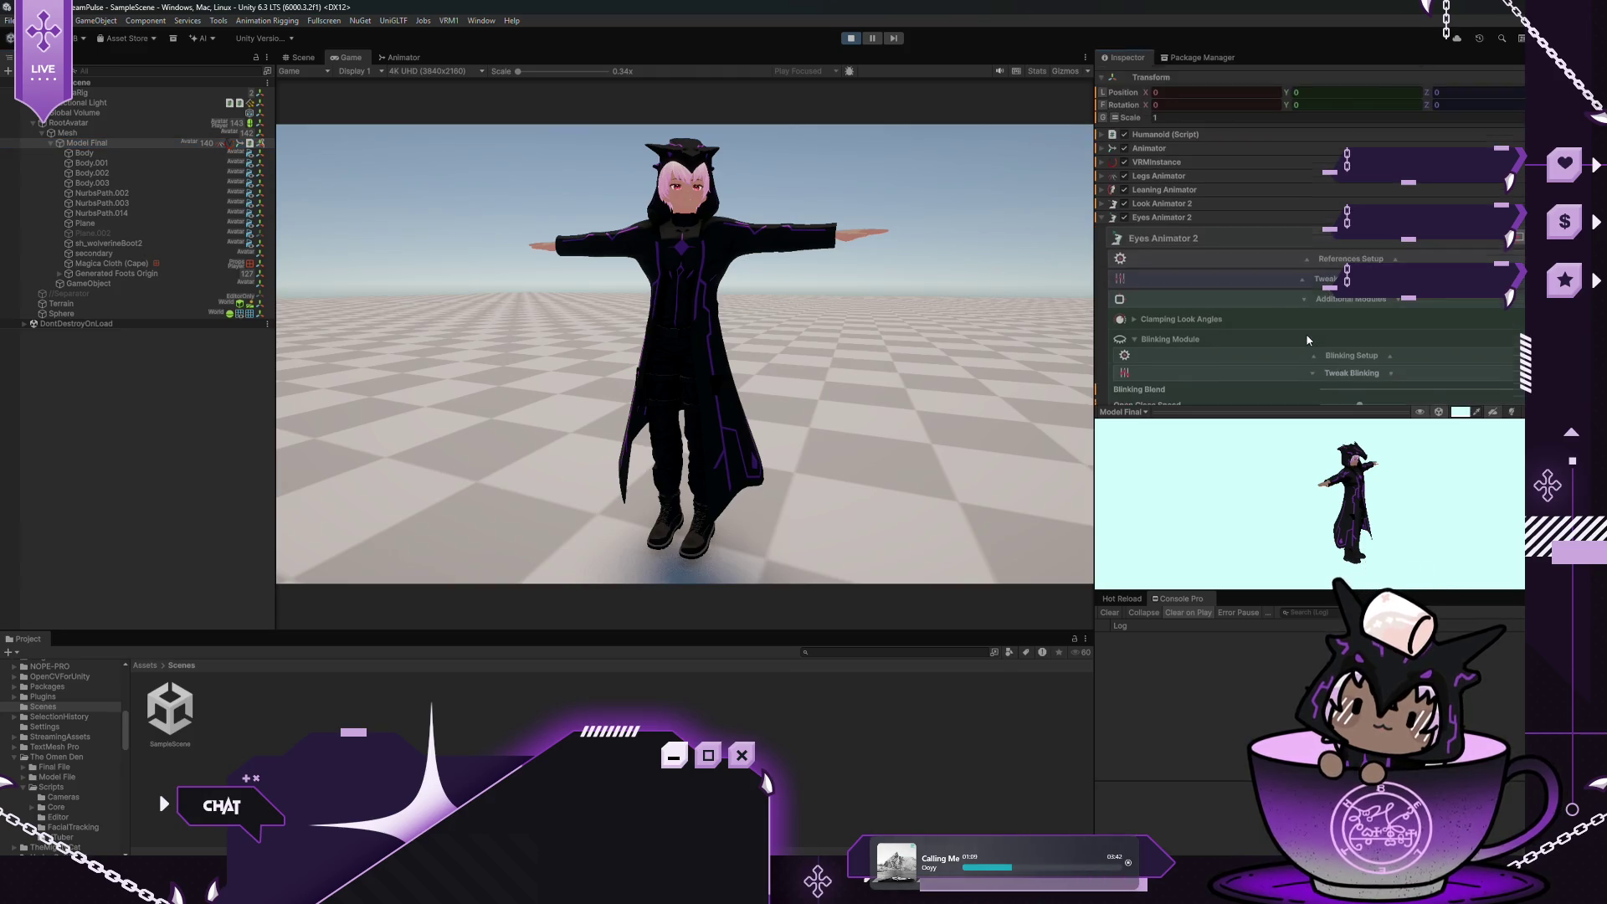
pyautogui.click(1306, 333)
pyautogui.click(1316, 289)
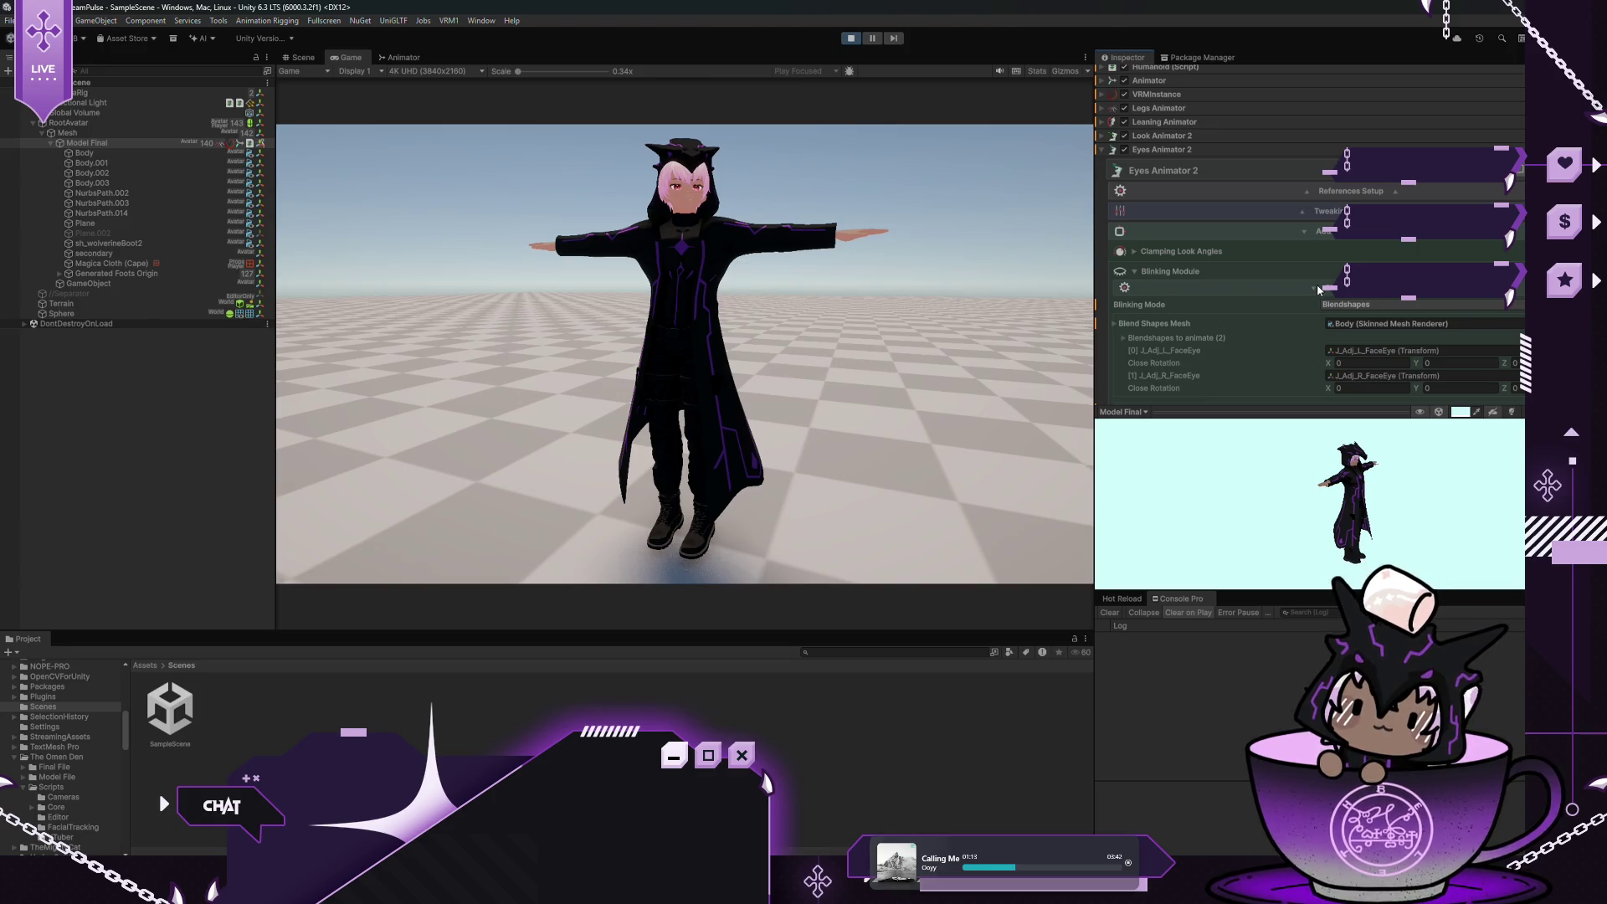
pyautogui.scroll(-1, 1301, 288)
pyautogui.click(1122, 304)
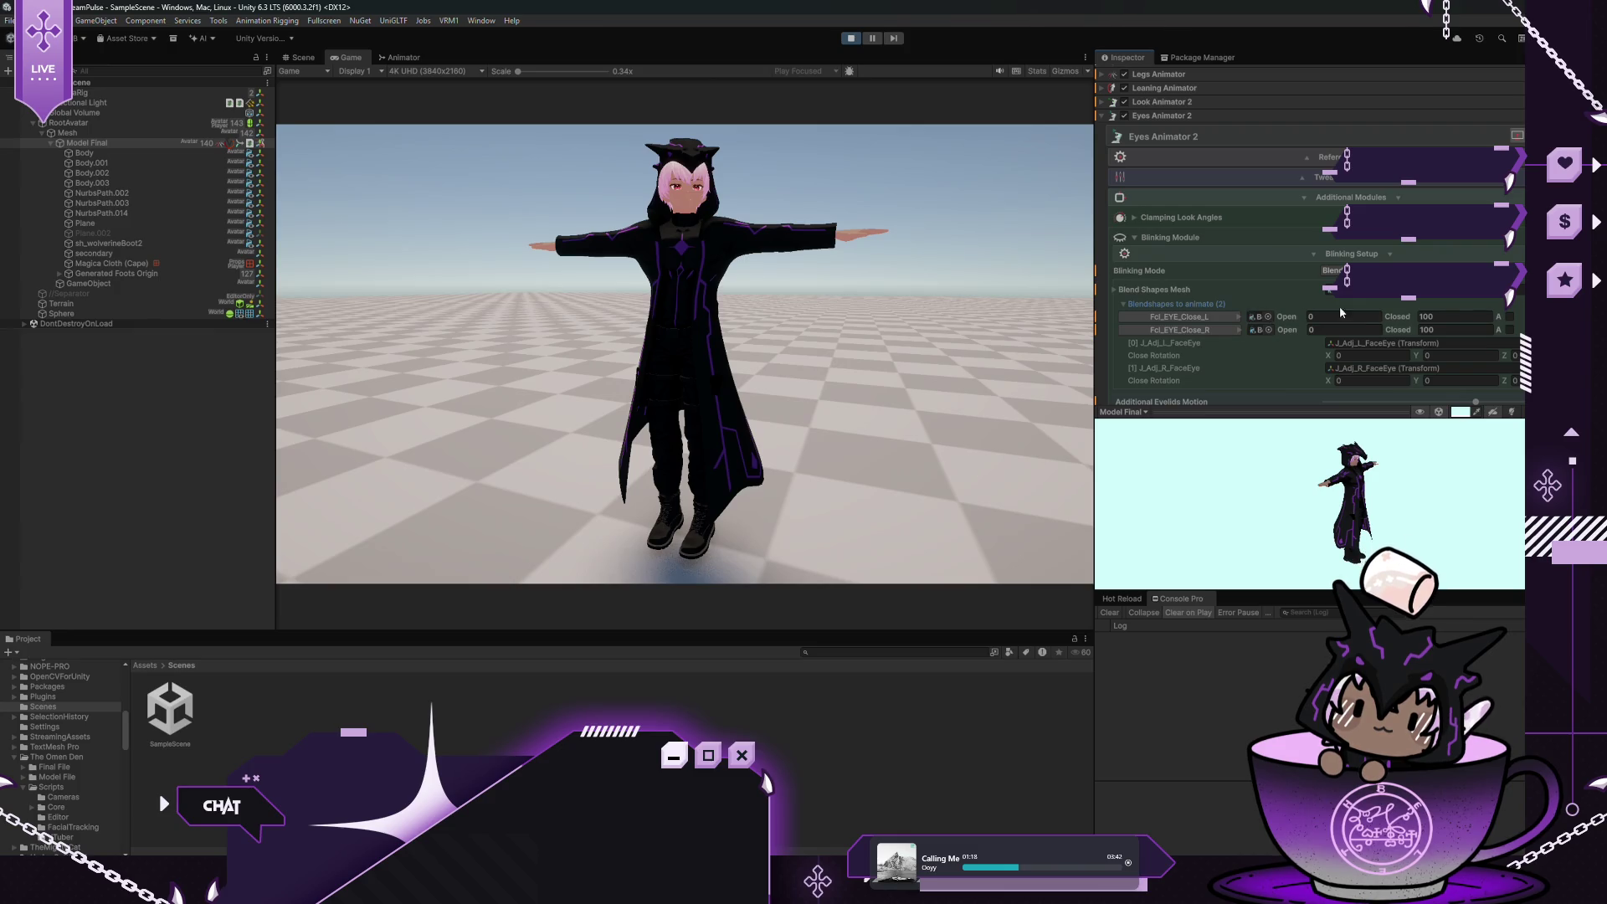
# Switch on the extra option for Fcl_EYE_Close_L and Fcl_EYE_Close_R, then select the Sphere
pyautogui.click(1509, 318)
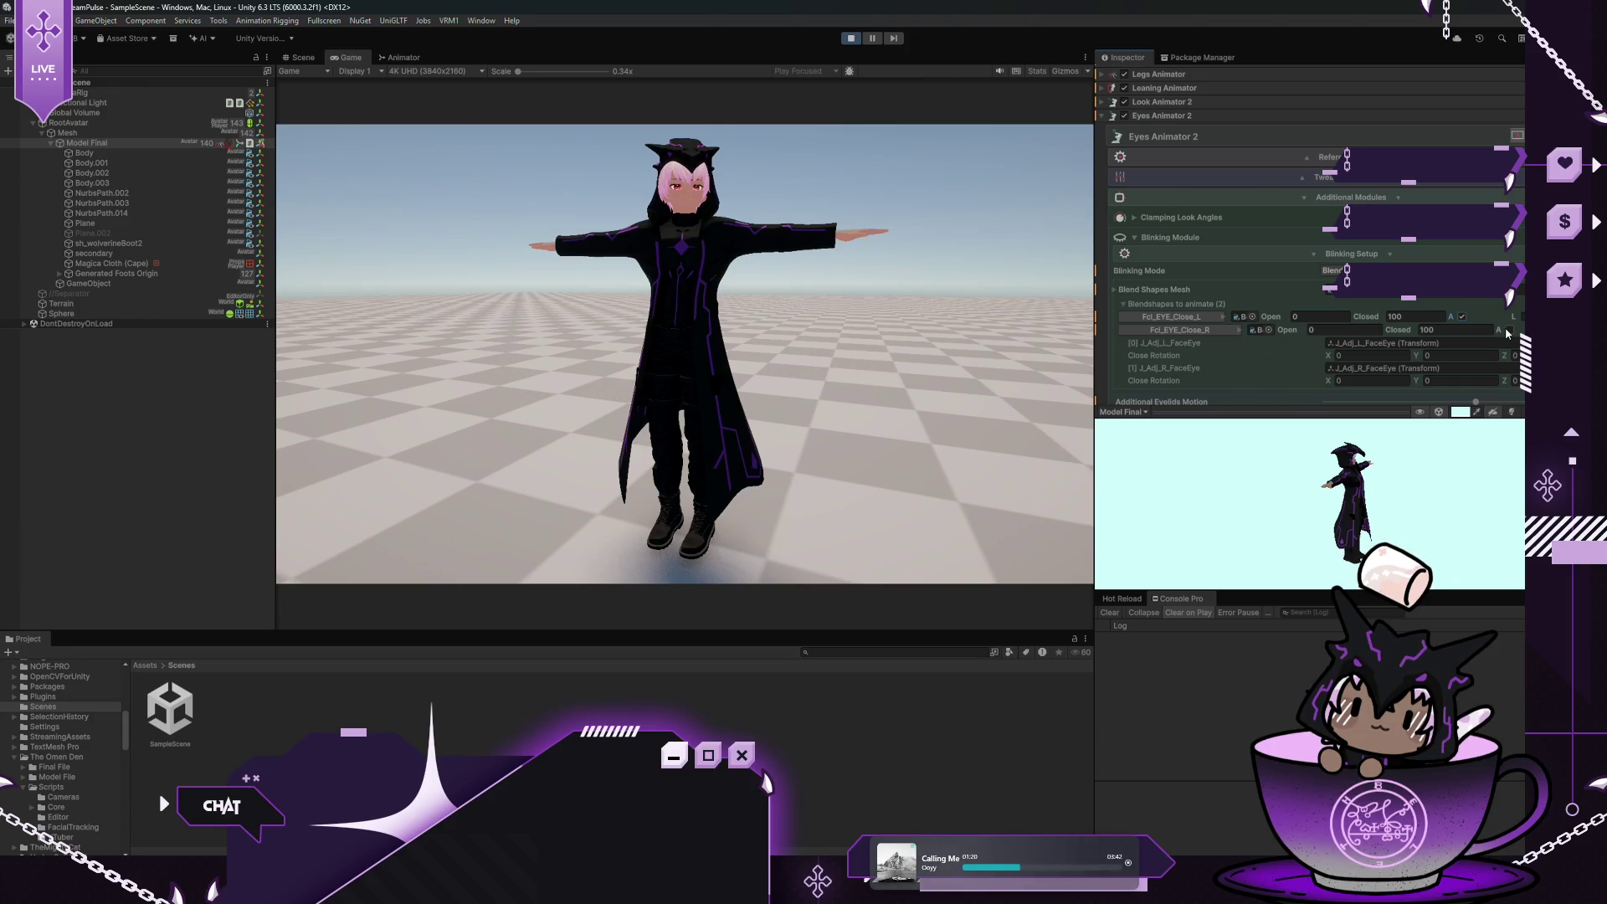
pyautogui.click(1507, 332)
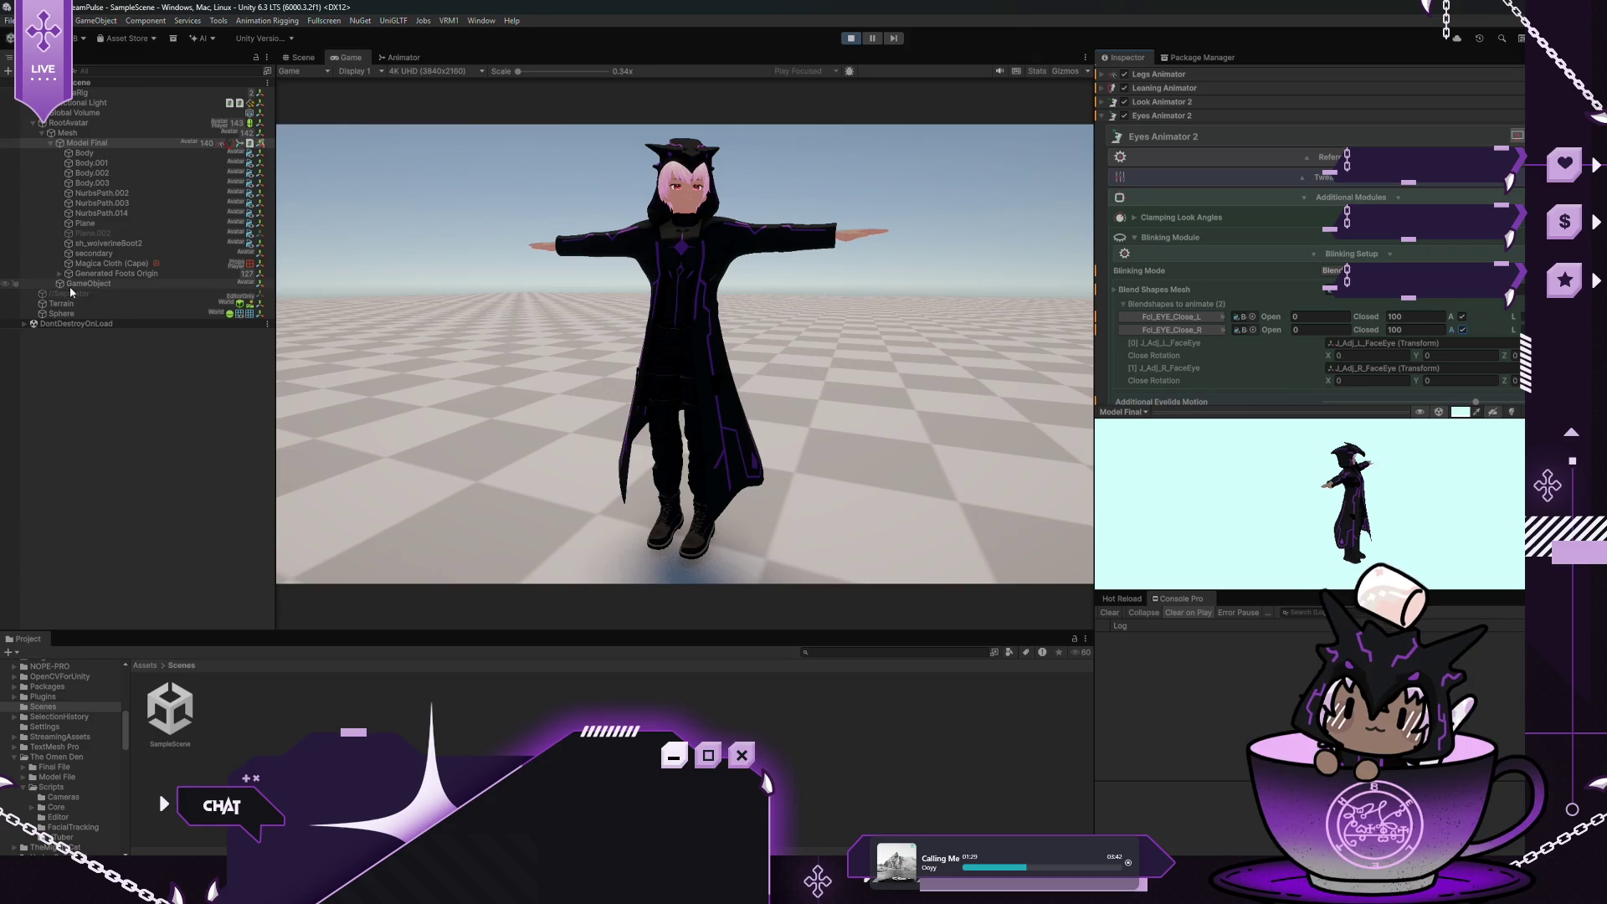
pyautogui.click(87, 311)
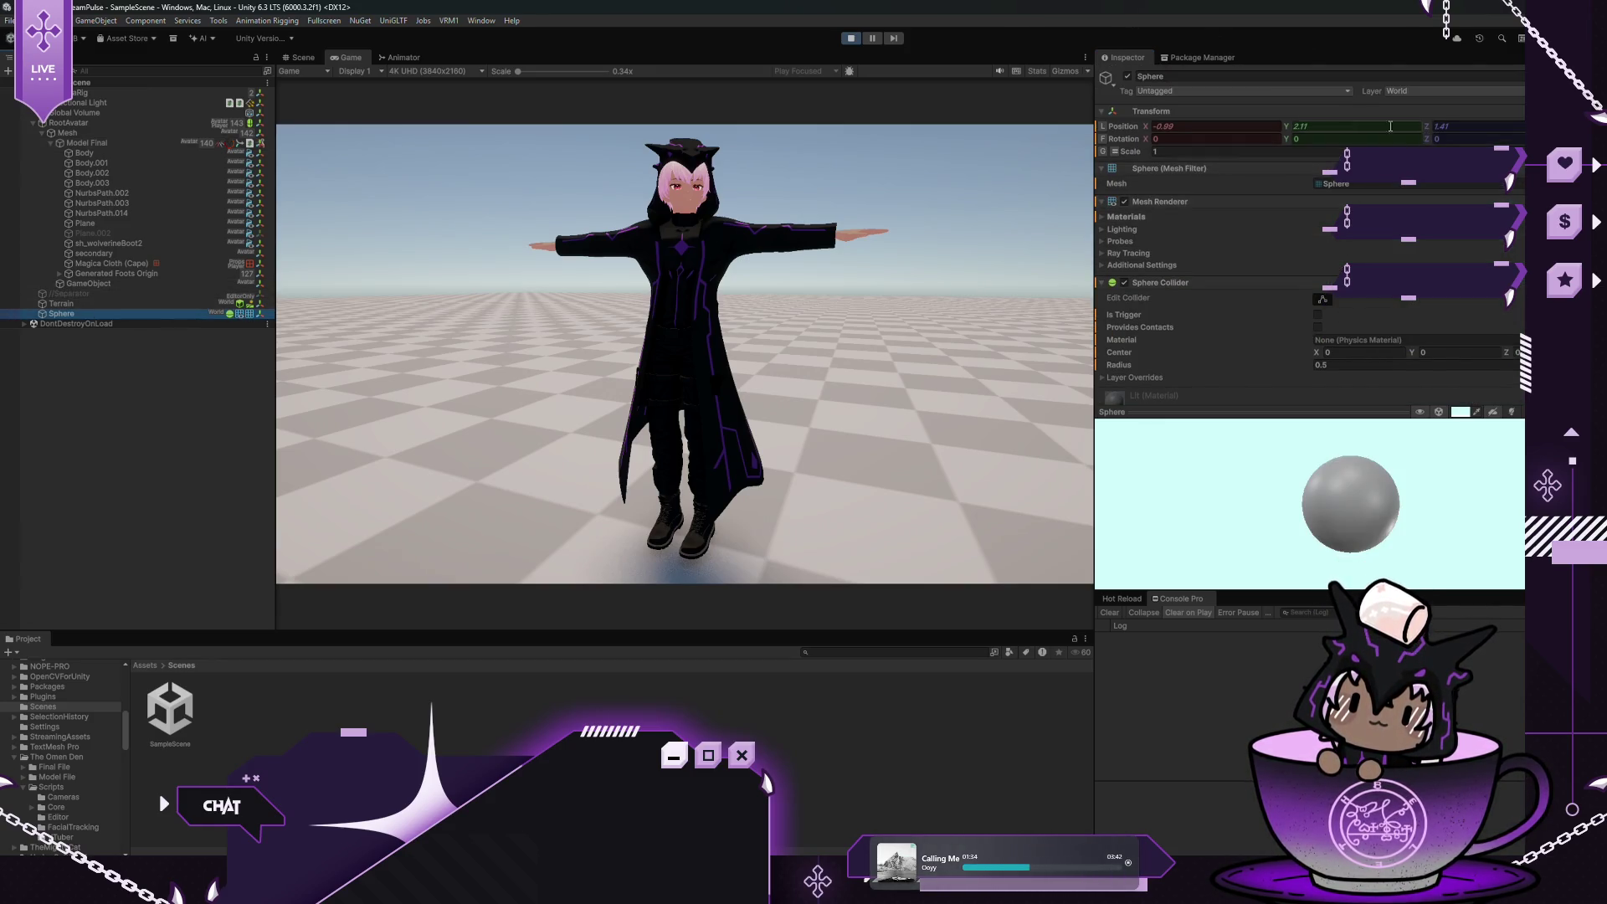
# Slide the Sphere along X and lower it to watch the head follow, then reselect Model Final
pyautogui.moveTo(1145, 126)
pyautogui.mouseDown()
pyautogui.moveTo(1126, 136)
pyautogui.moveTo(1162, 146)
pyautogui.moveTo(1146, 144)
pyautogui.mouseUp()
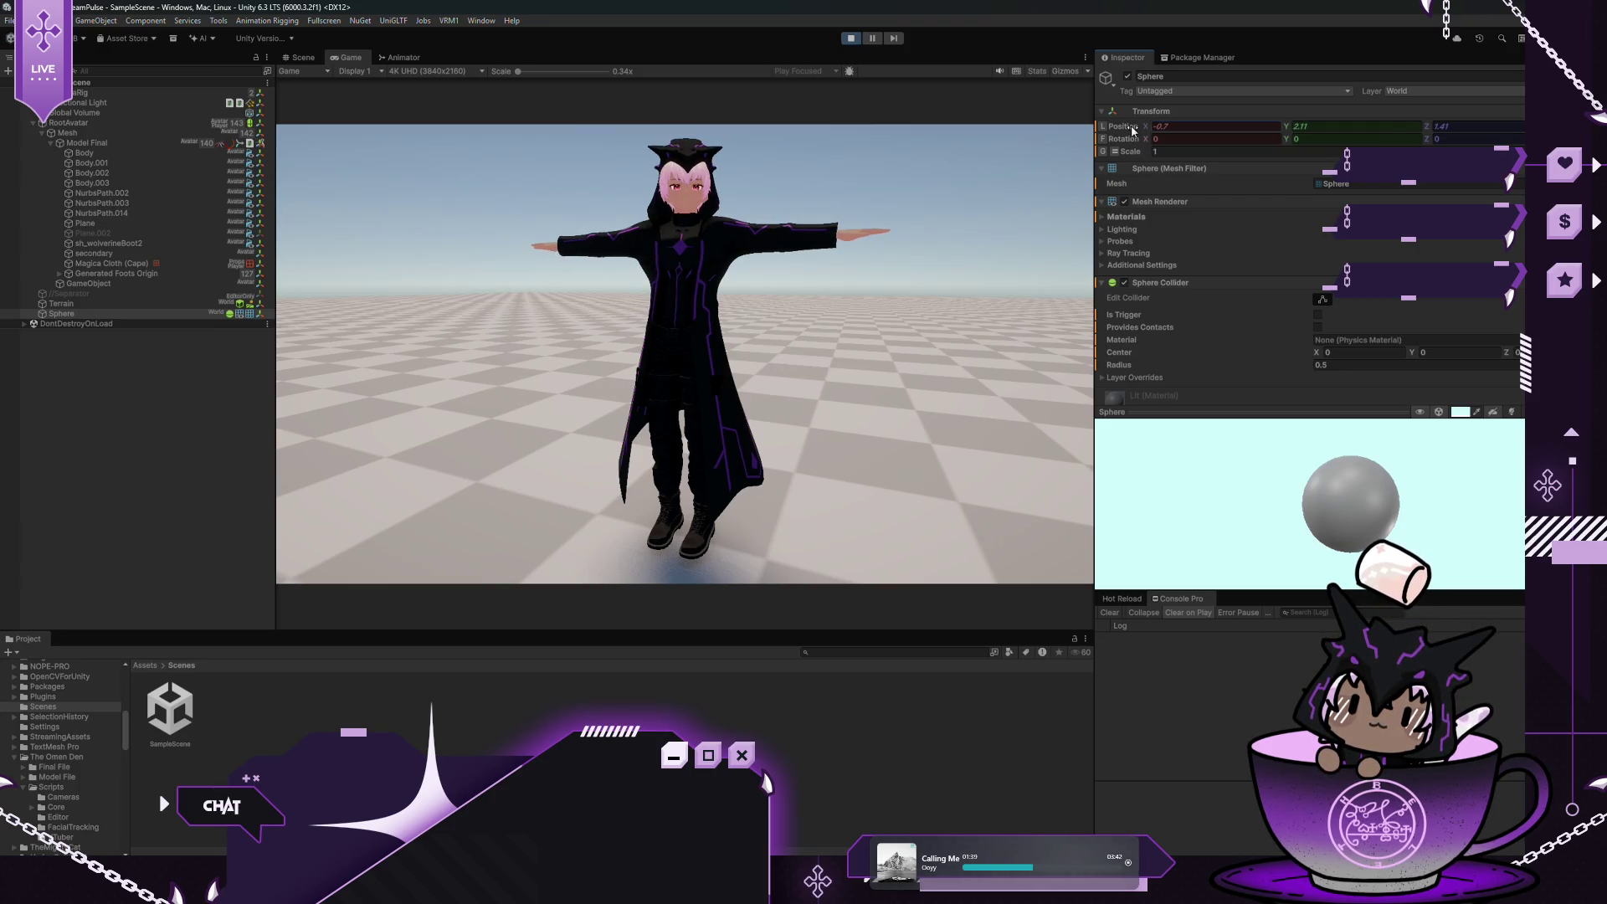
pyautogui.moveTo(1287, 131); pyautogui.dragTo(1273, 125)
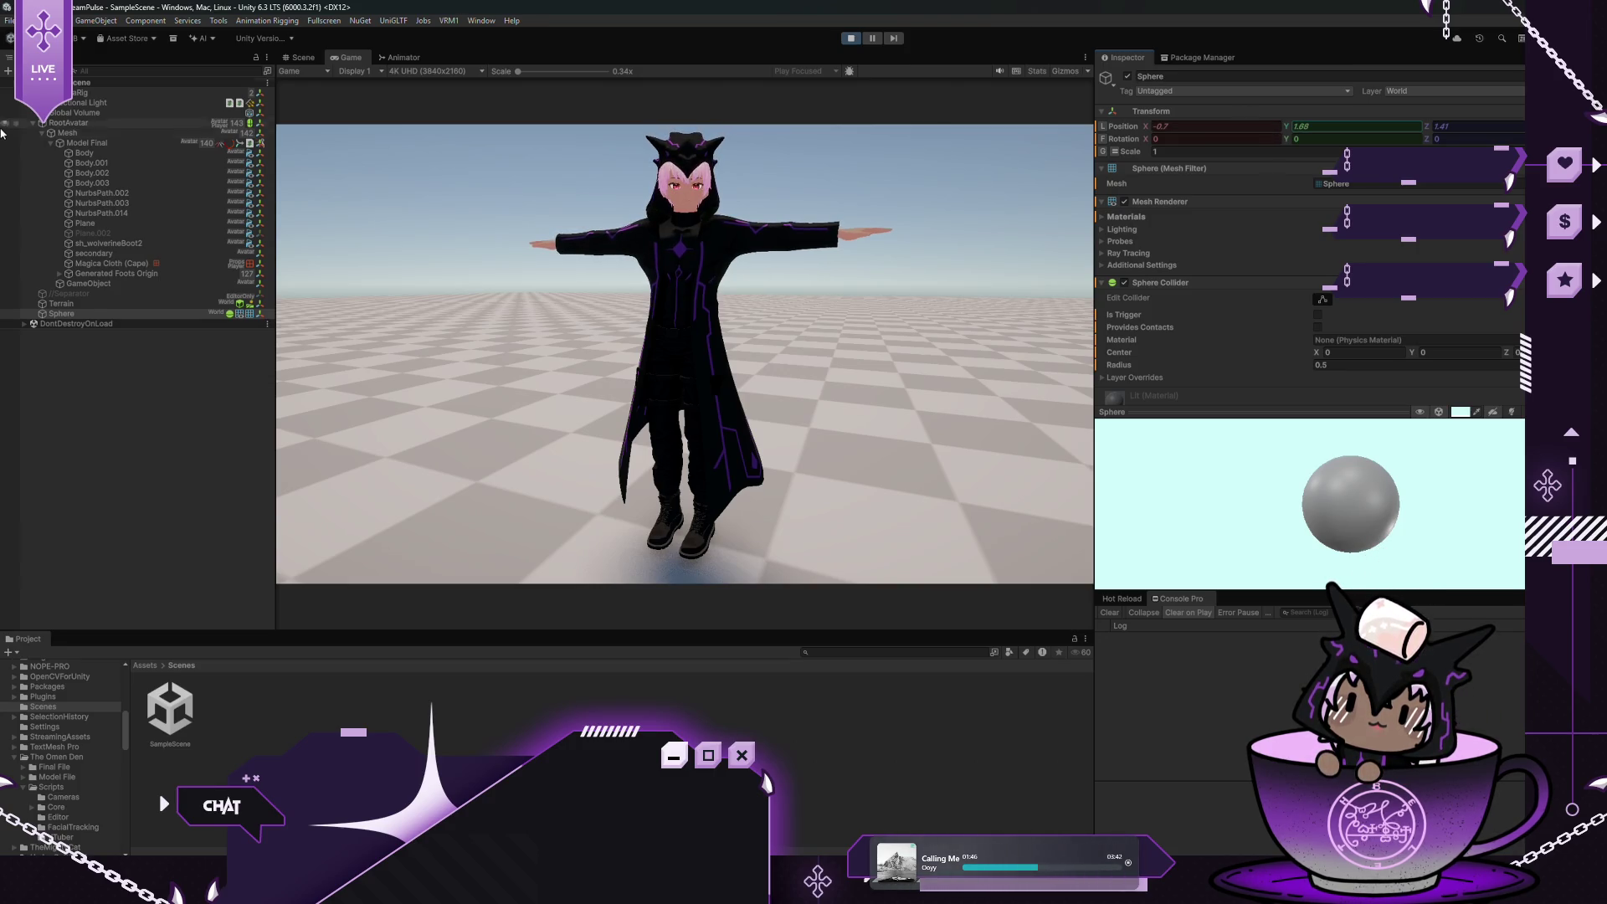
pyautogui.click(264, 141)
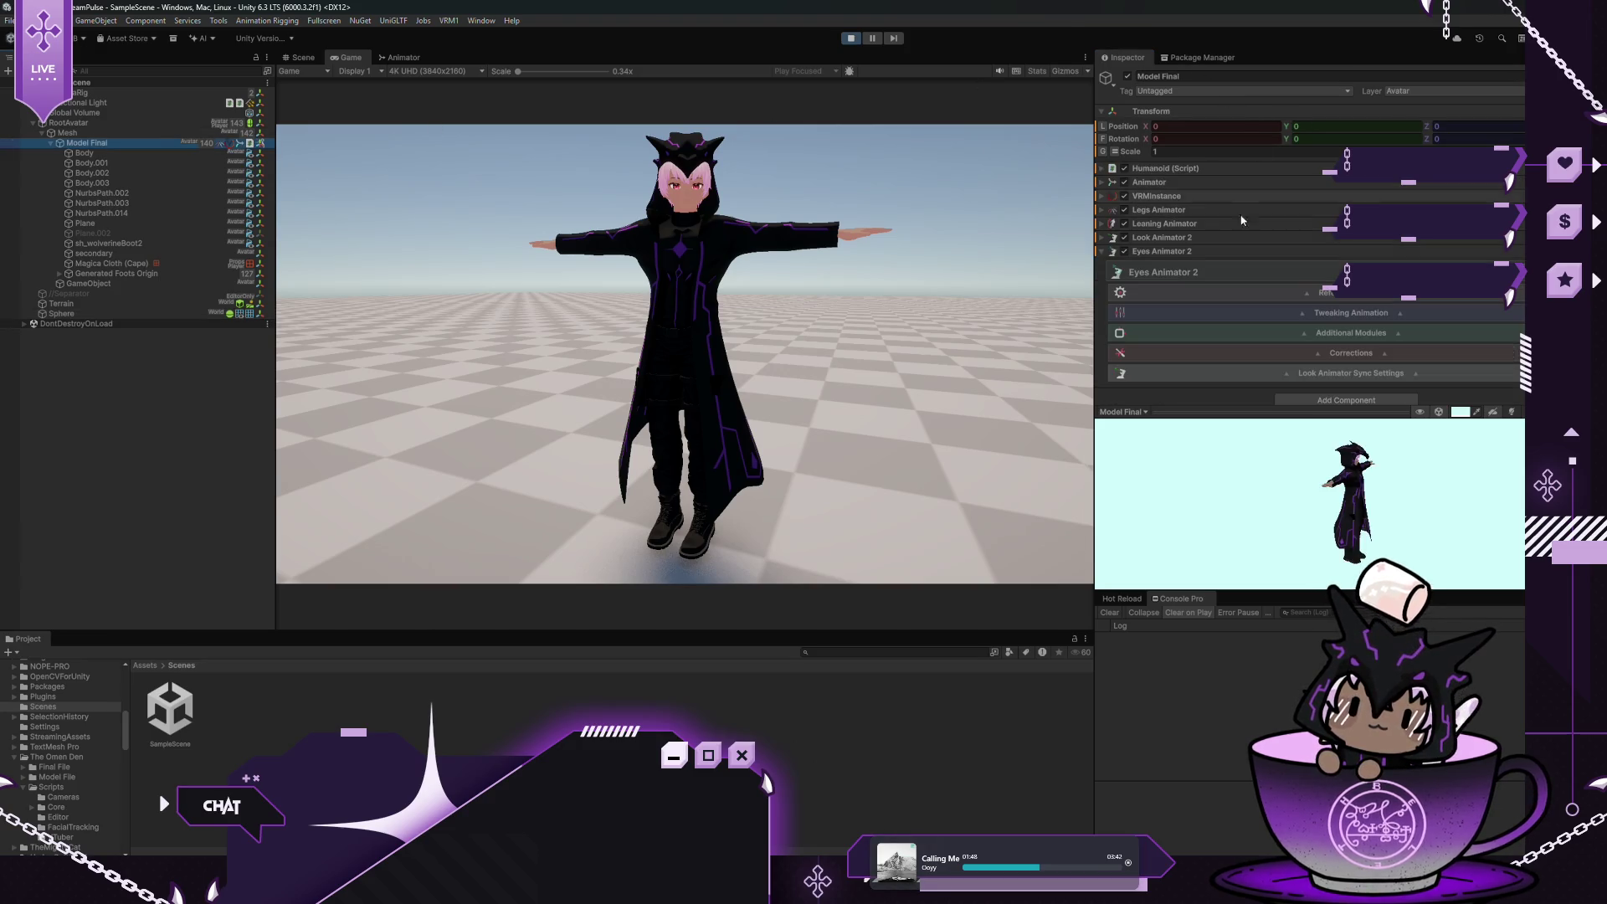
# Expand the blink blendshape list in Eyes Animator 2 for review, then stop Play mode
pyautogui.click(1301, 332)
pyautogui.scroll(-2, 1301, 328)
pyautogui.scroll(-3, 1299, 325)
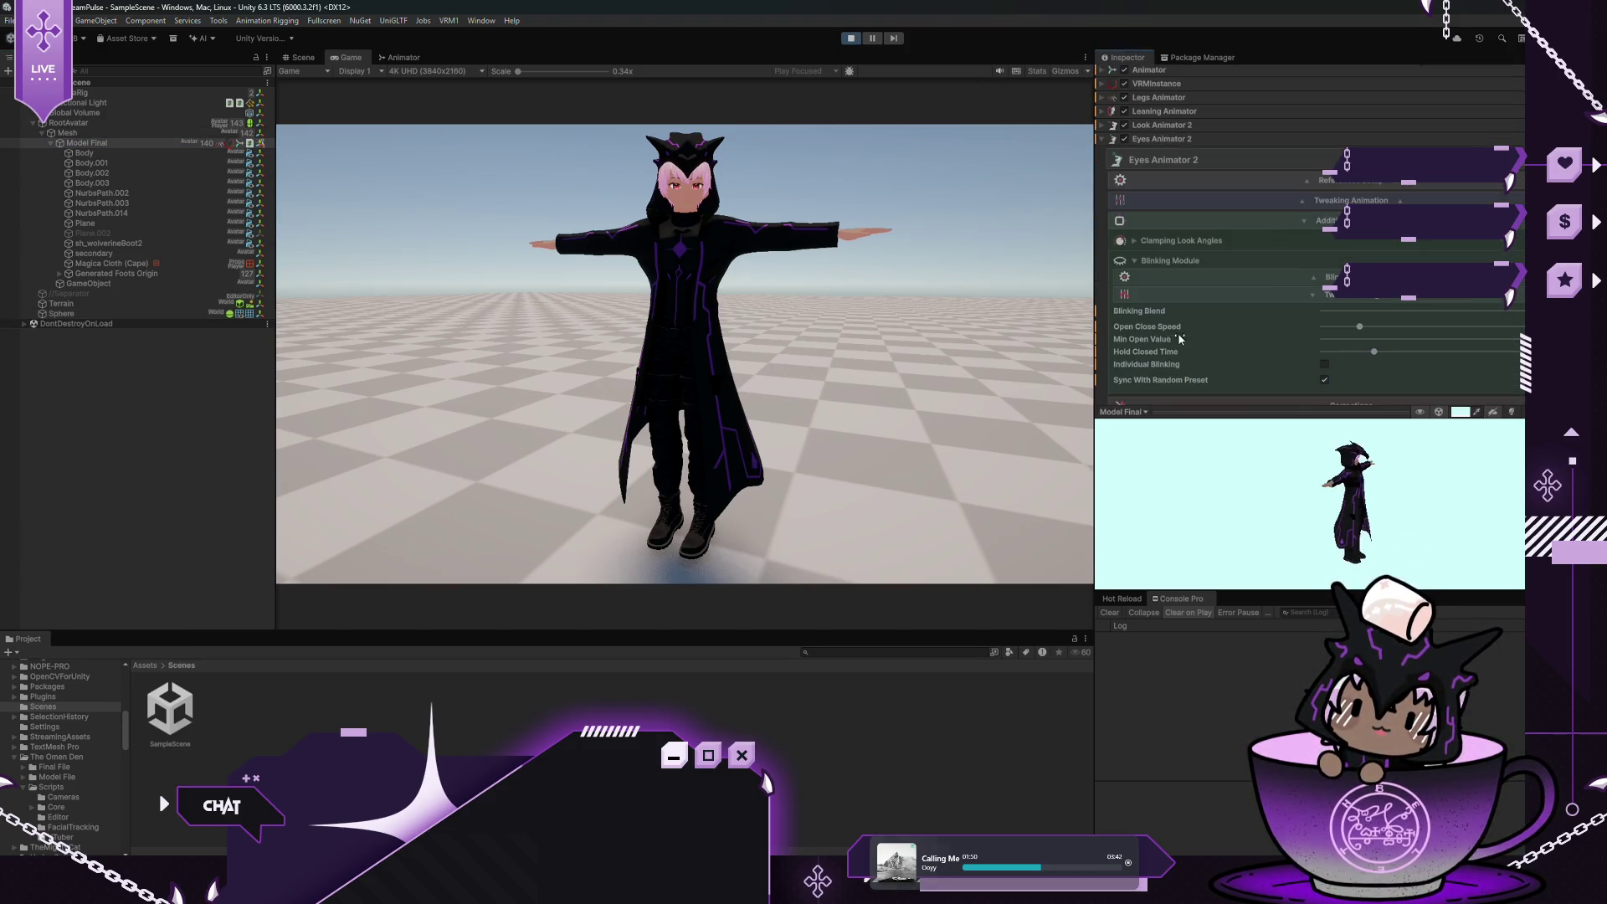
pyautogui.click(1314, 277)
pyautogui.scroll(-3, 1249, 282)
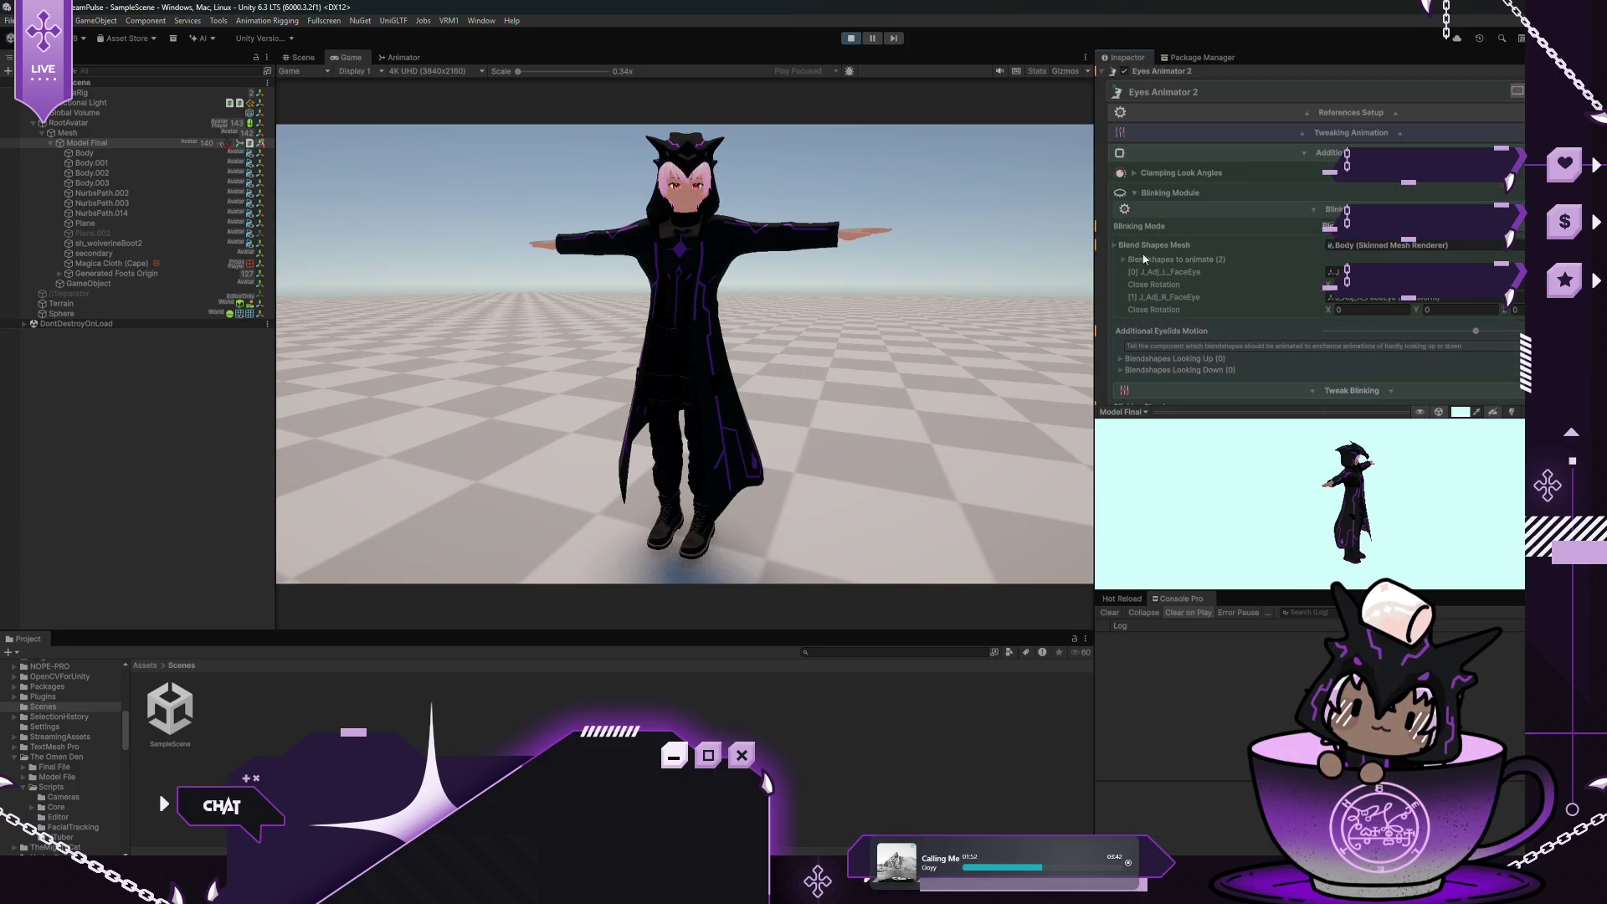
pyautogui.click(1123, 259)
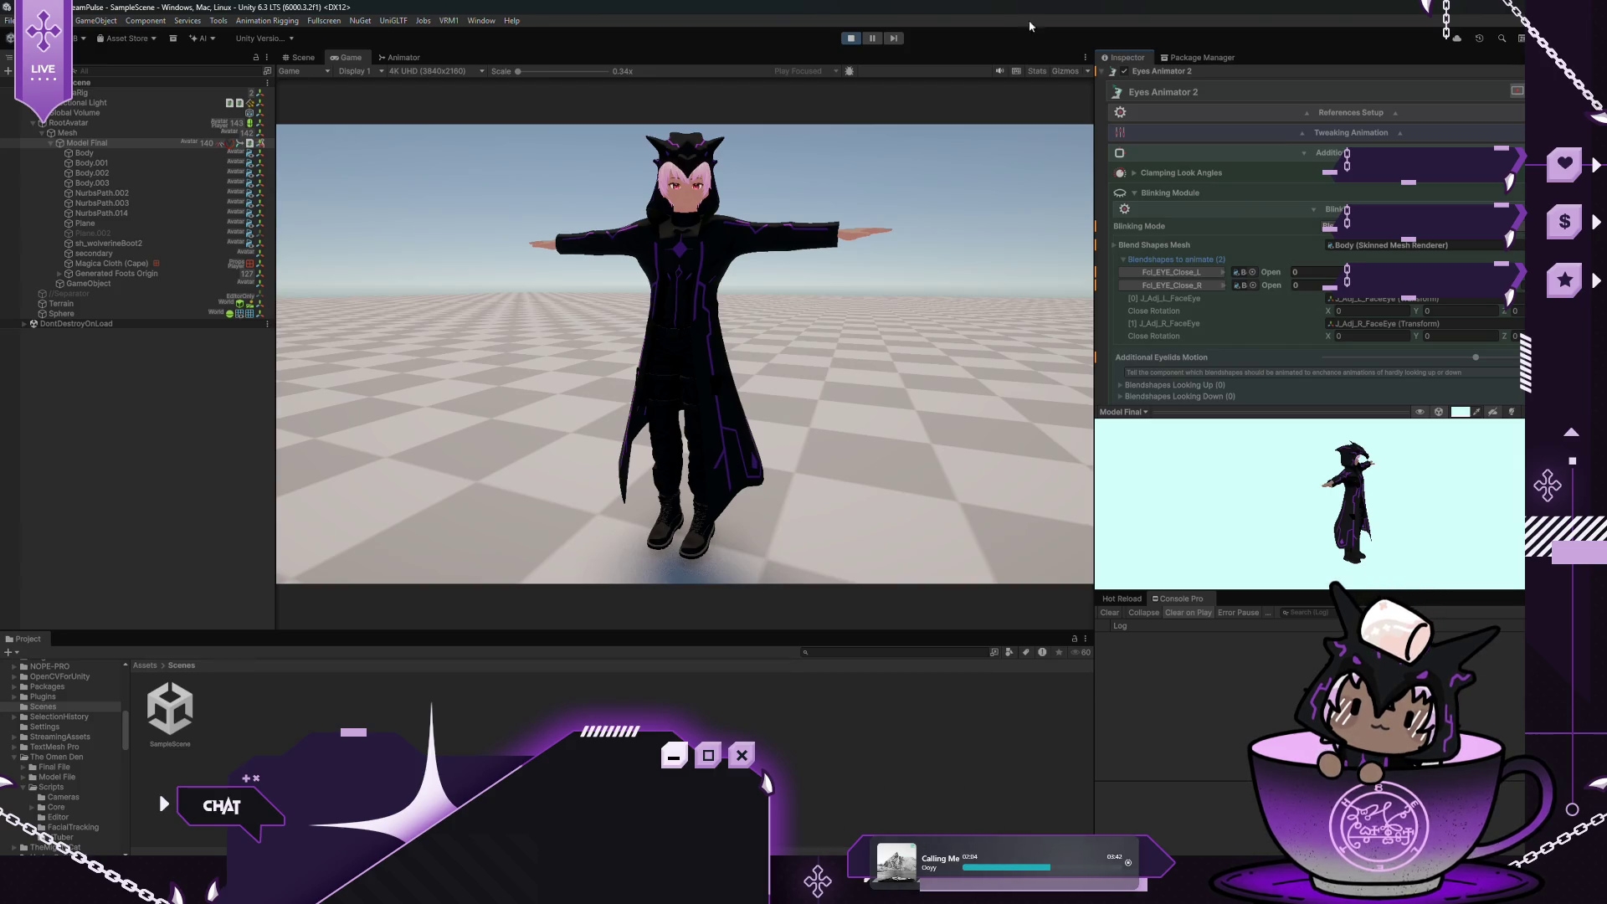
pyautogui.click(849, 39)
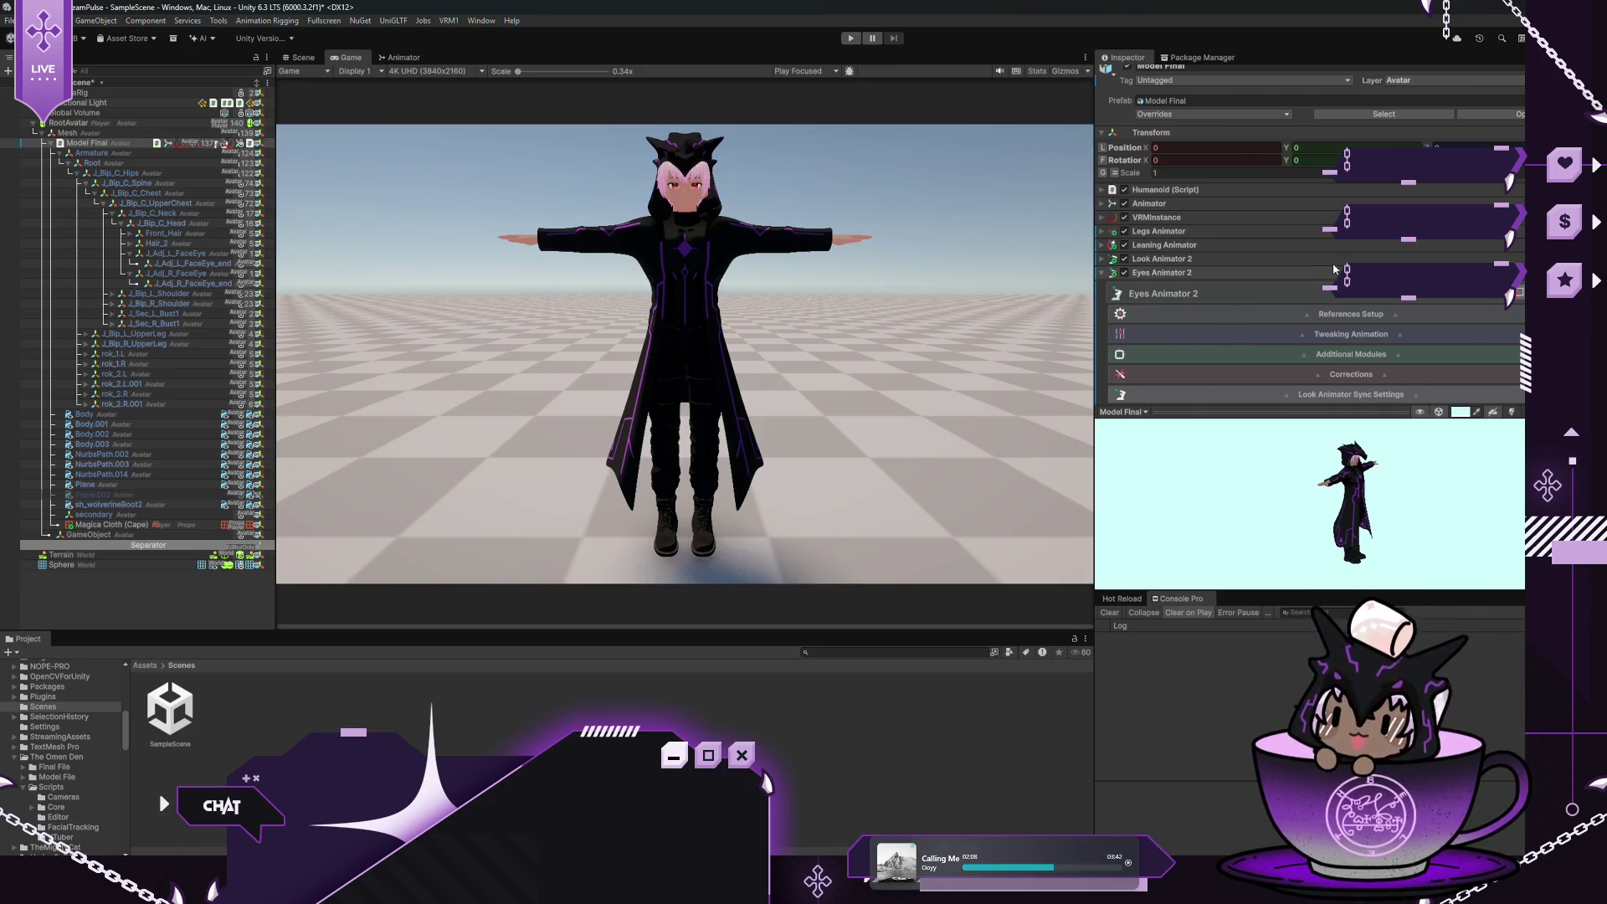
# Set blink blendshape entries 3 and 4 to Fcl_EYE_Fun and Fcl_EYE_Joy
pyautogui.scroll(-1, 1334, 269)
pyautogui.click(1311, 327)
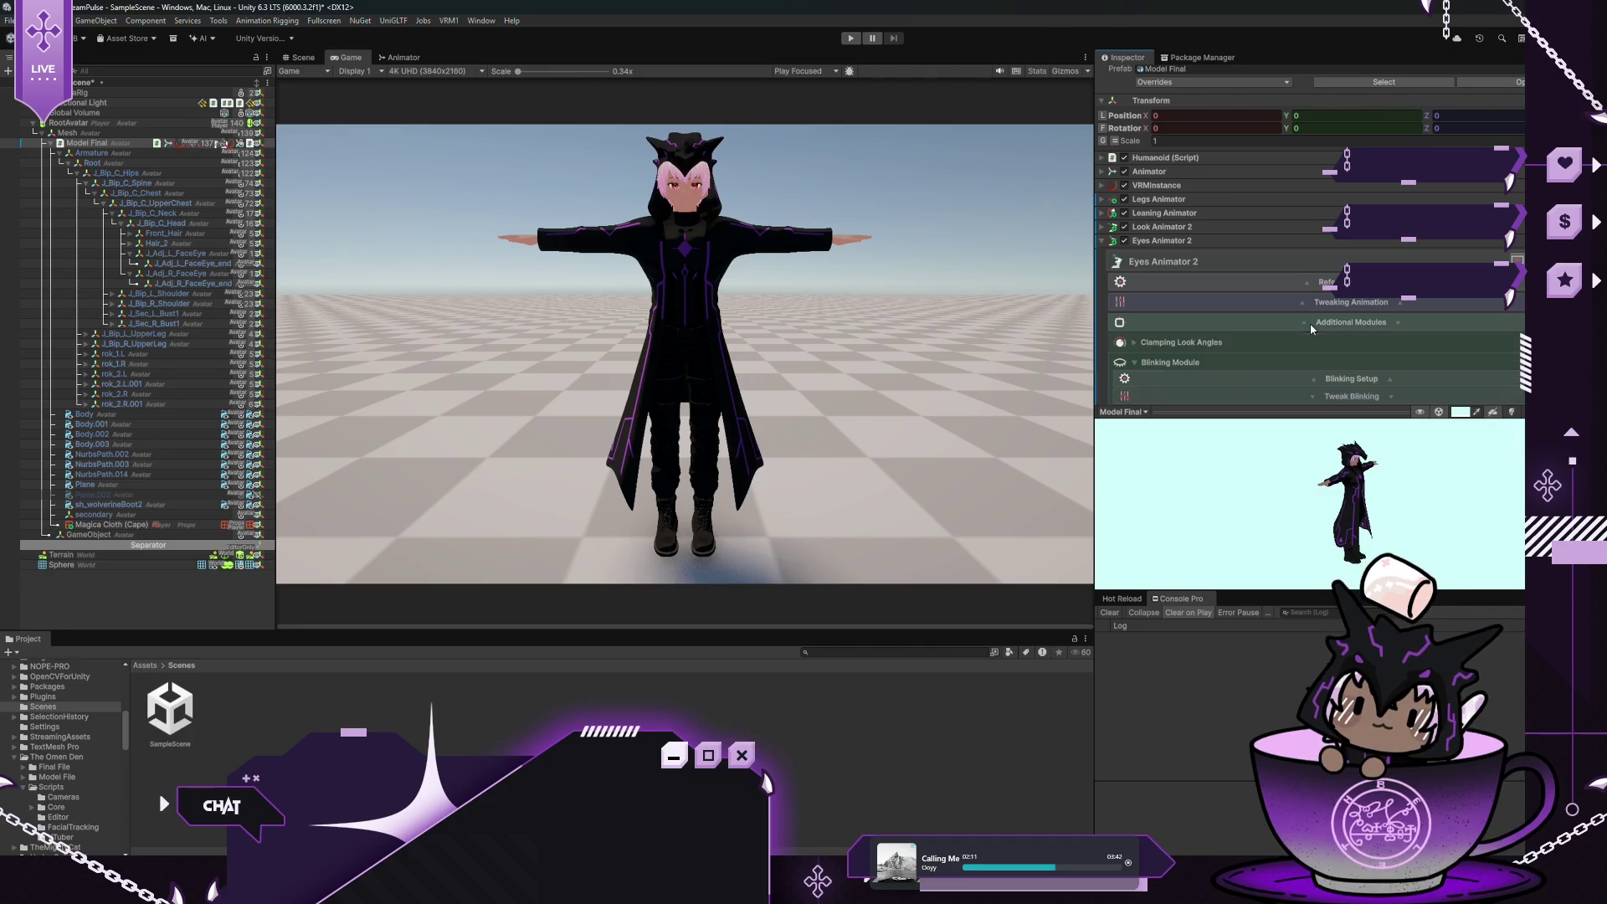
pyautogui.scroll(-4, 1308, 323)
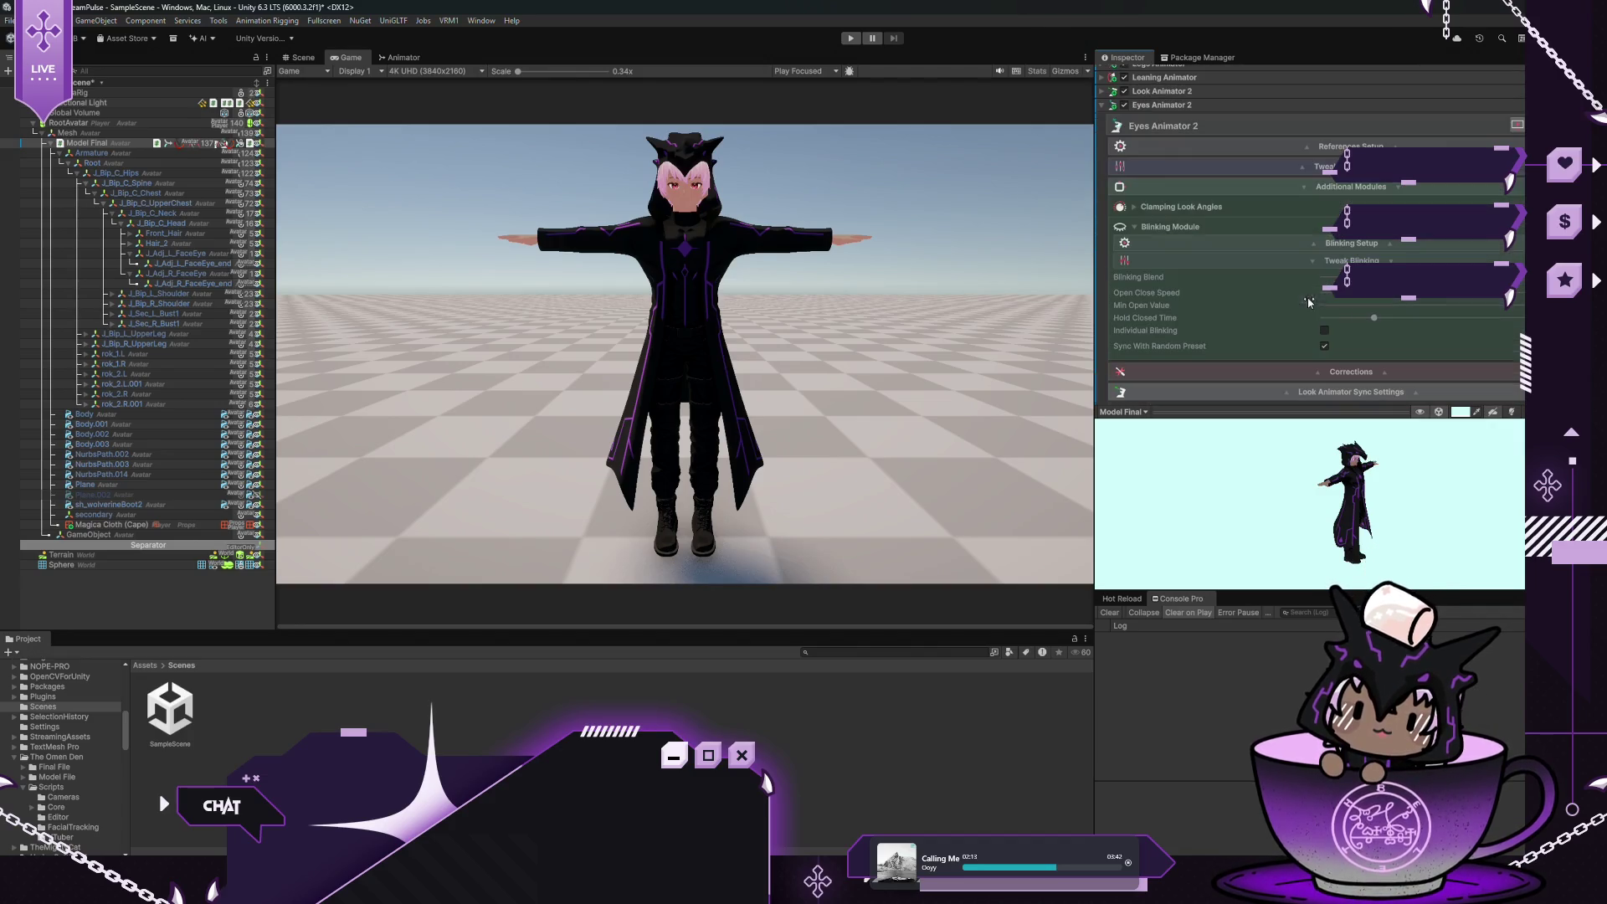
pyautogui.click(1326, 241)
pyautogui.scroll(-2, 1326, 240)
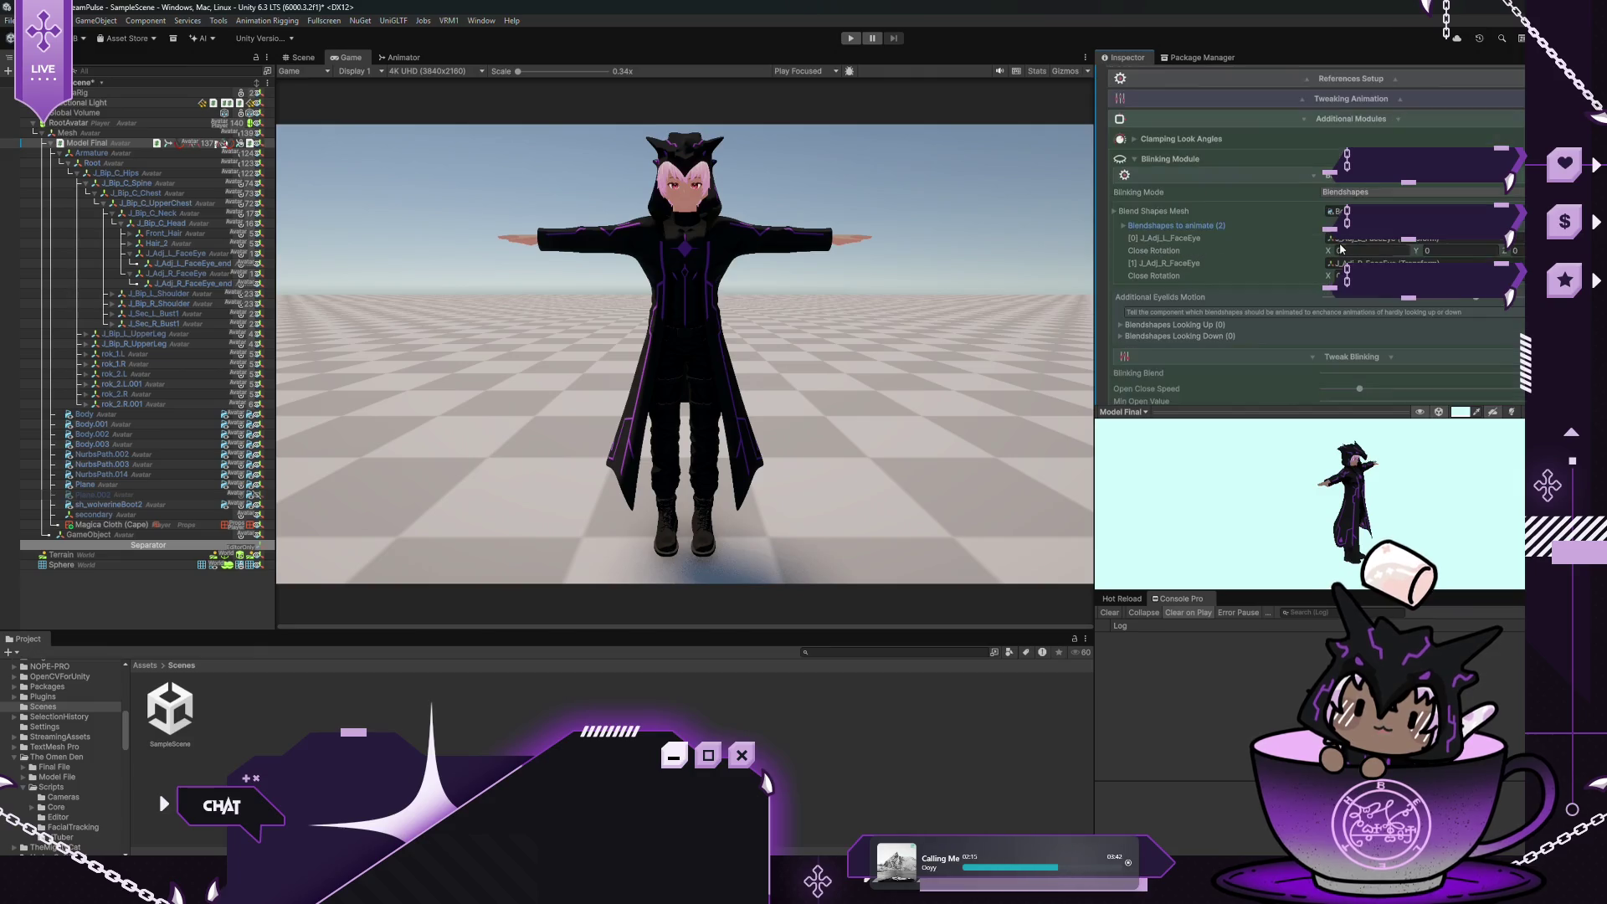
pyautogui.click(1122, 225)
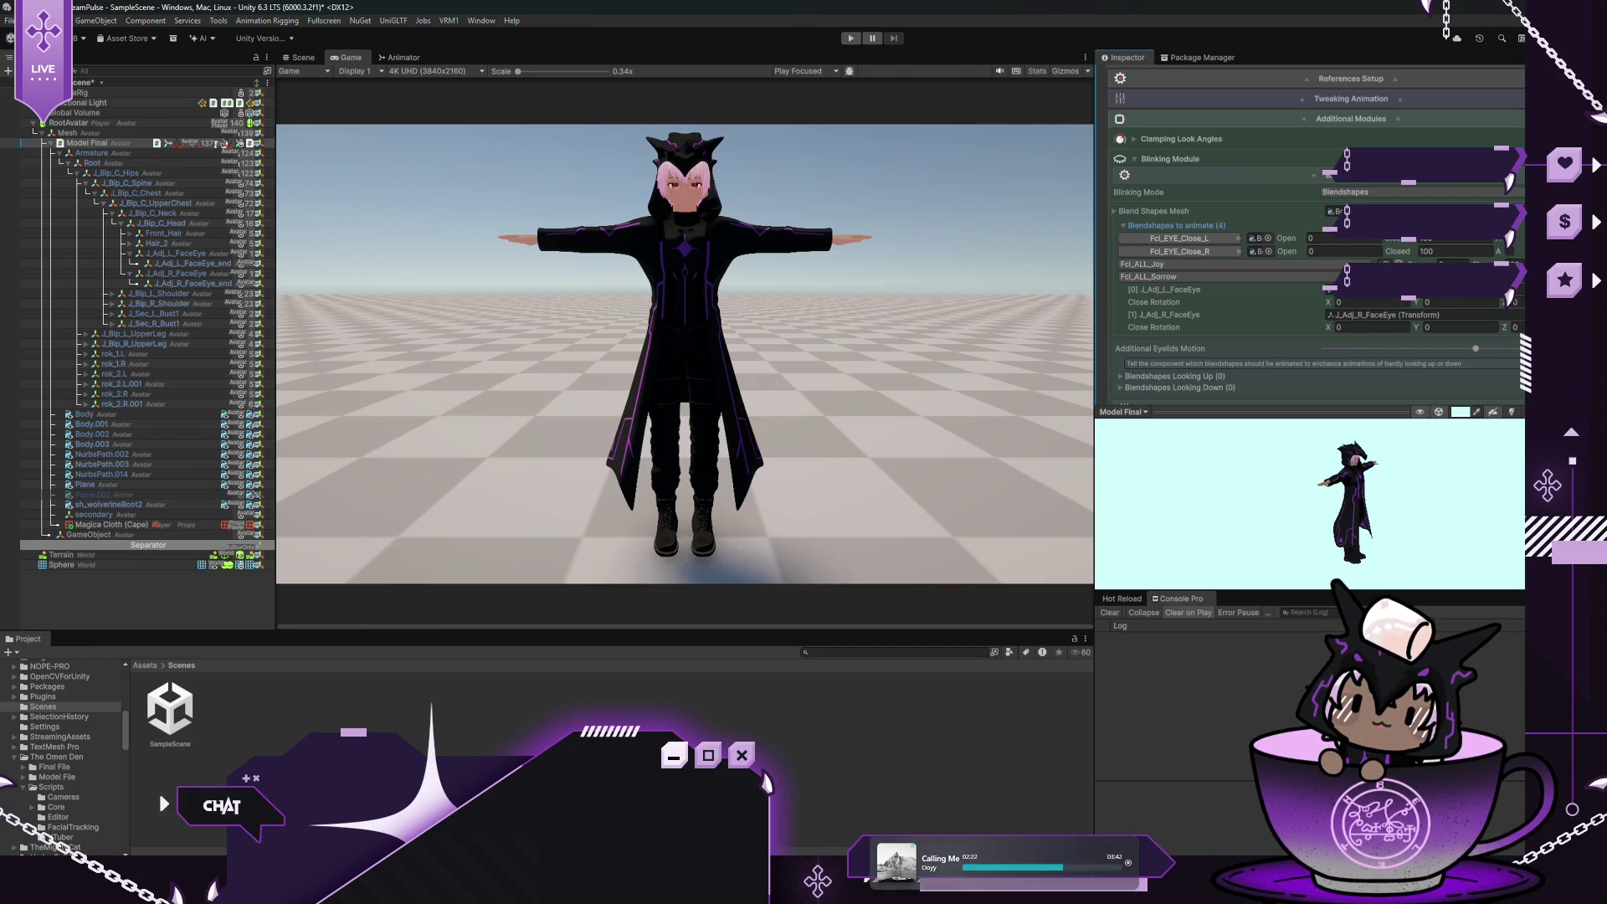
pyautogui.click(1285, 264)
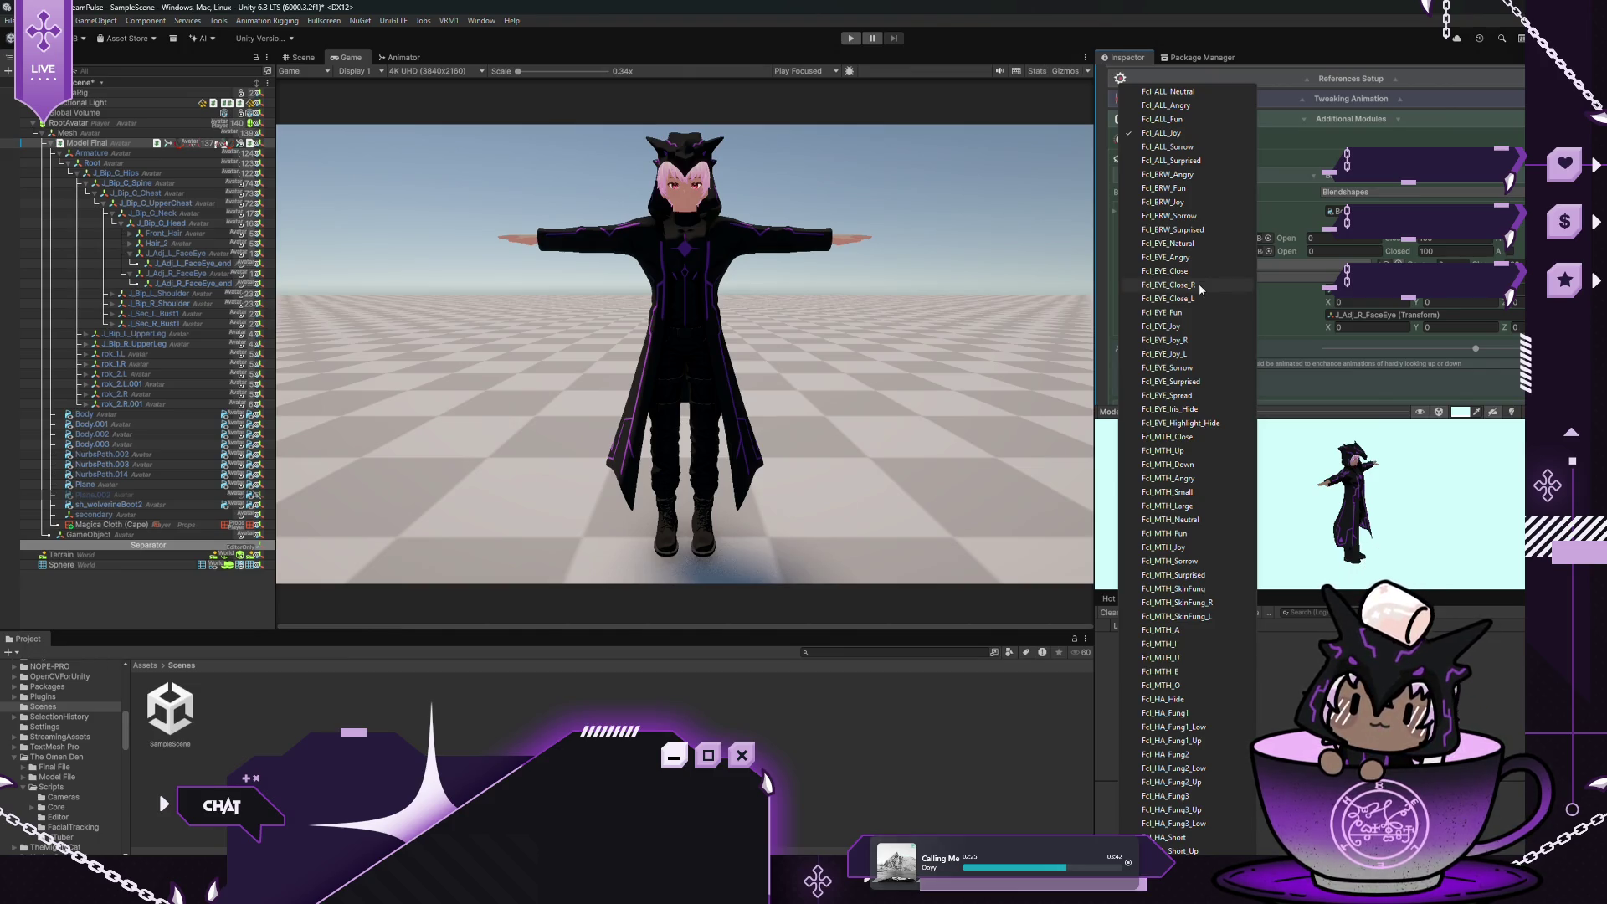
pyautogui.click(1187, 314)
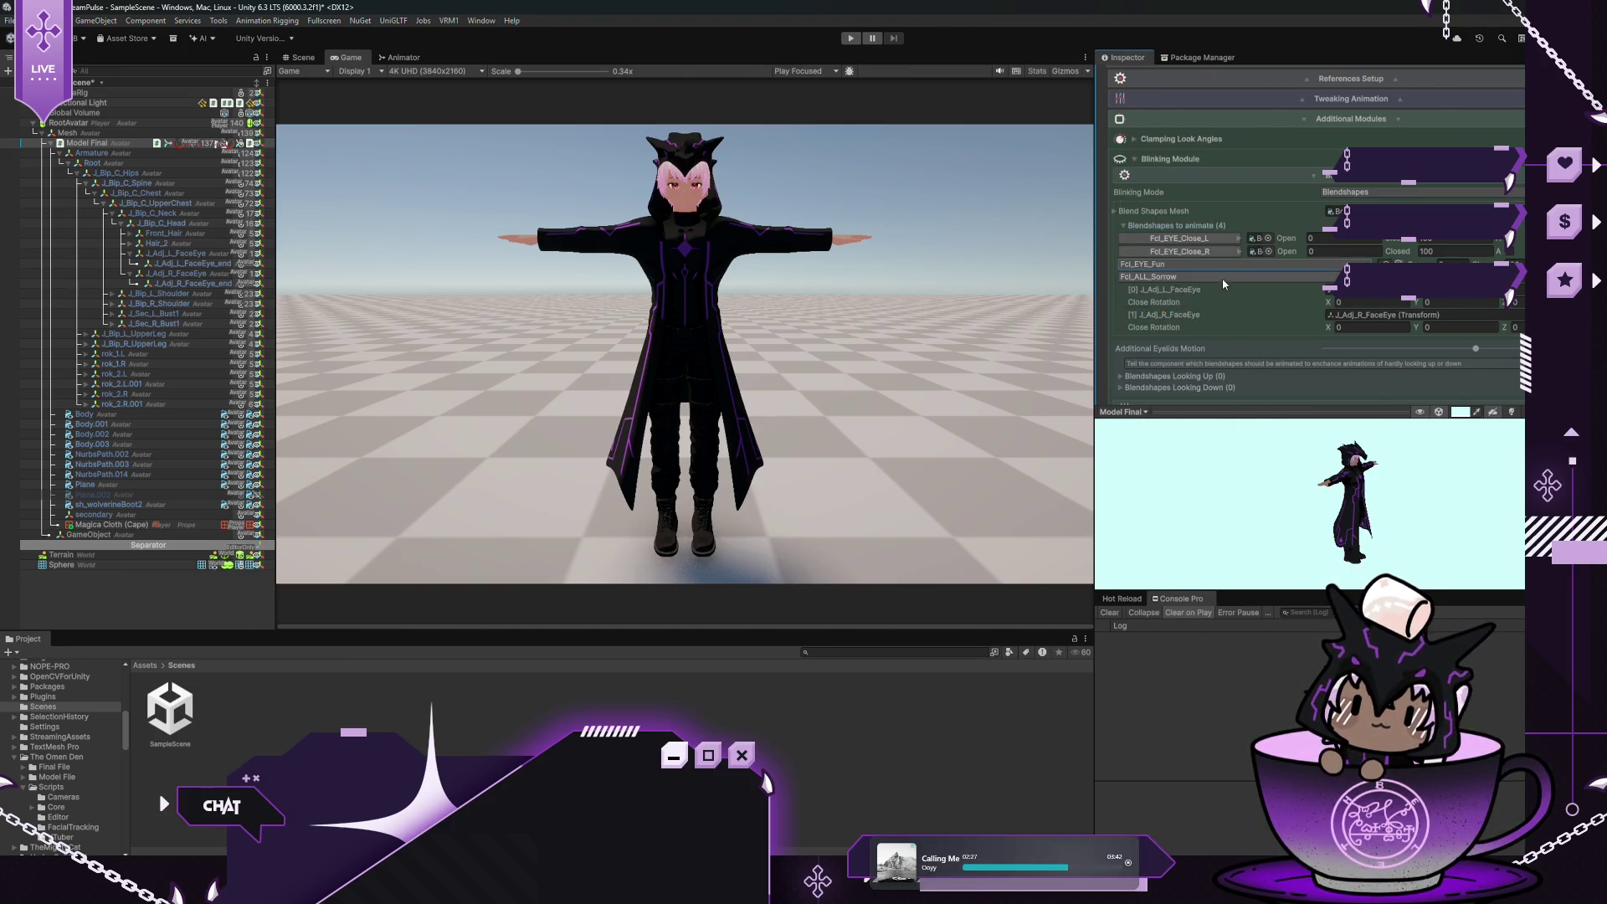
pyautogui.click(1221, 278)
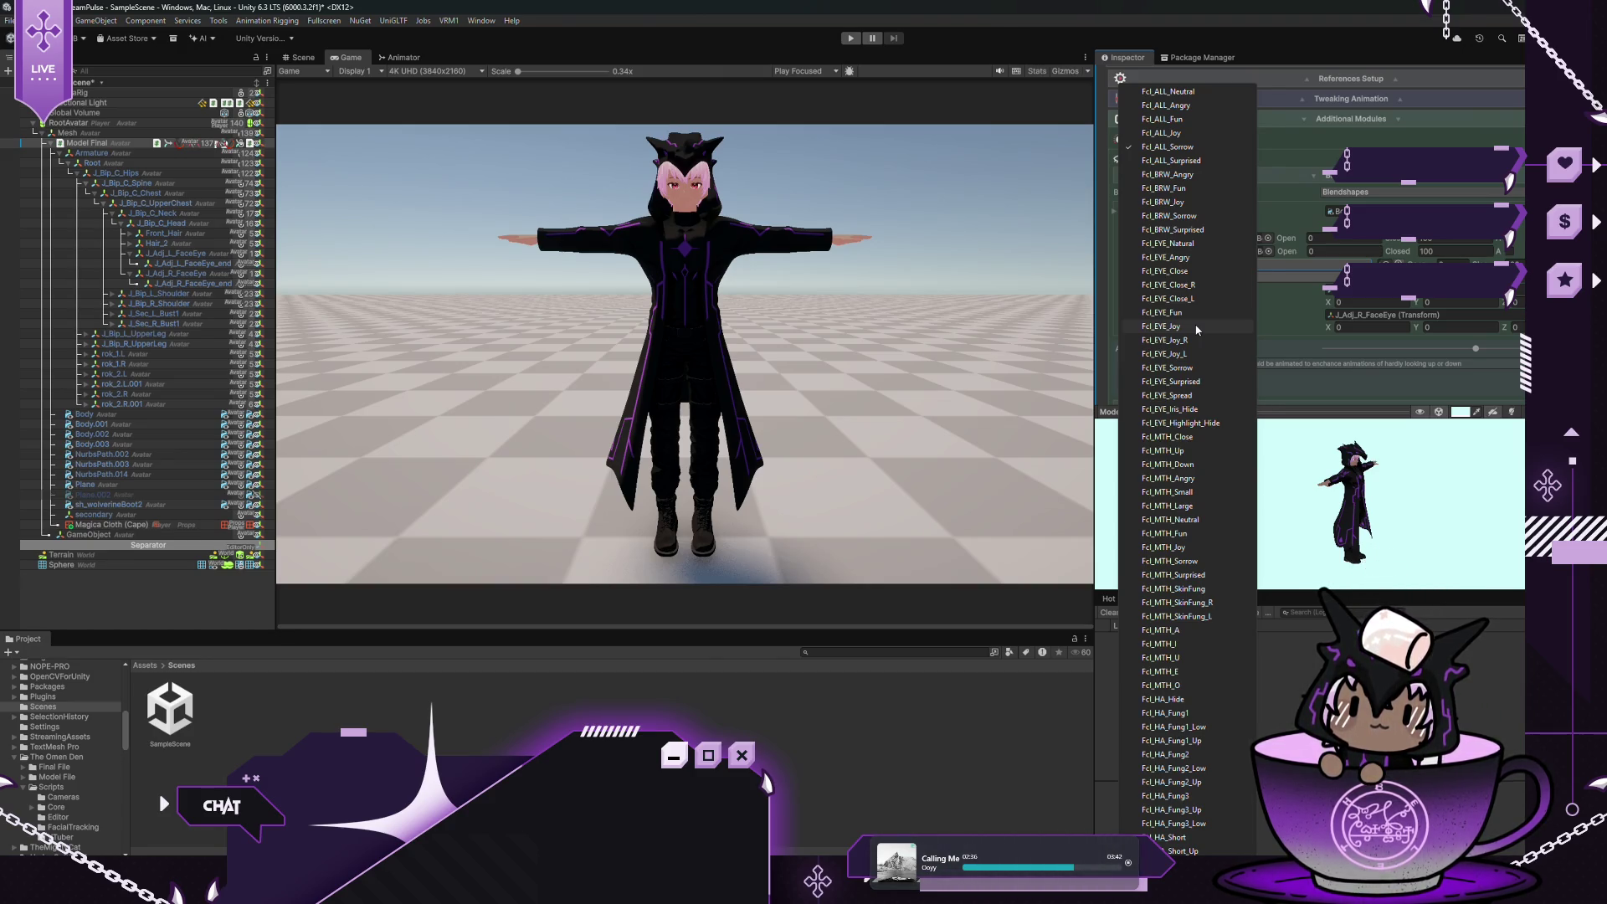
pyautogui.click(1197, 327)
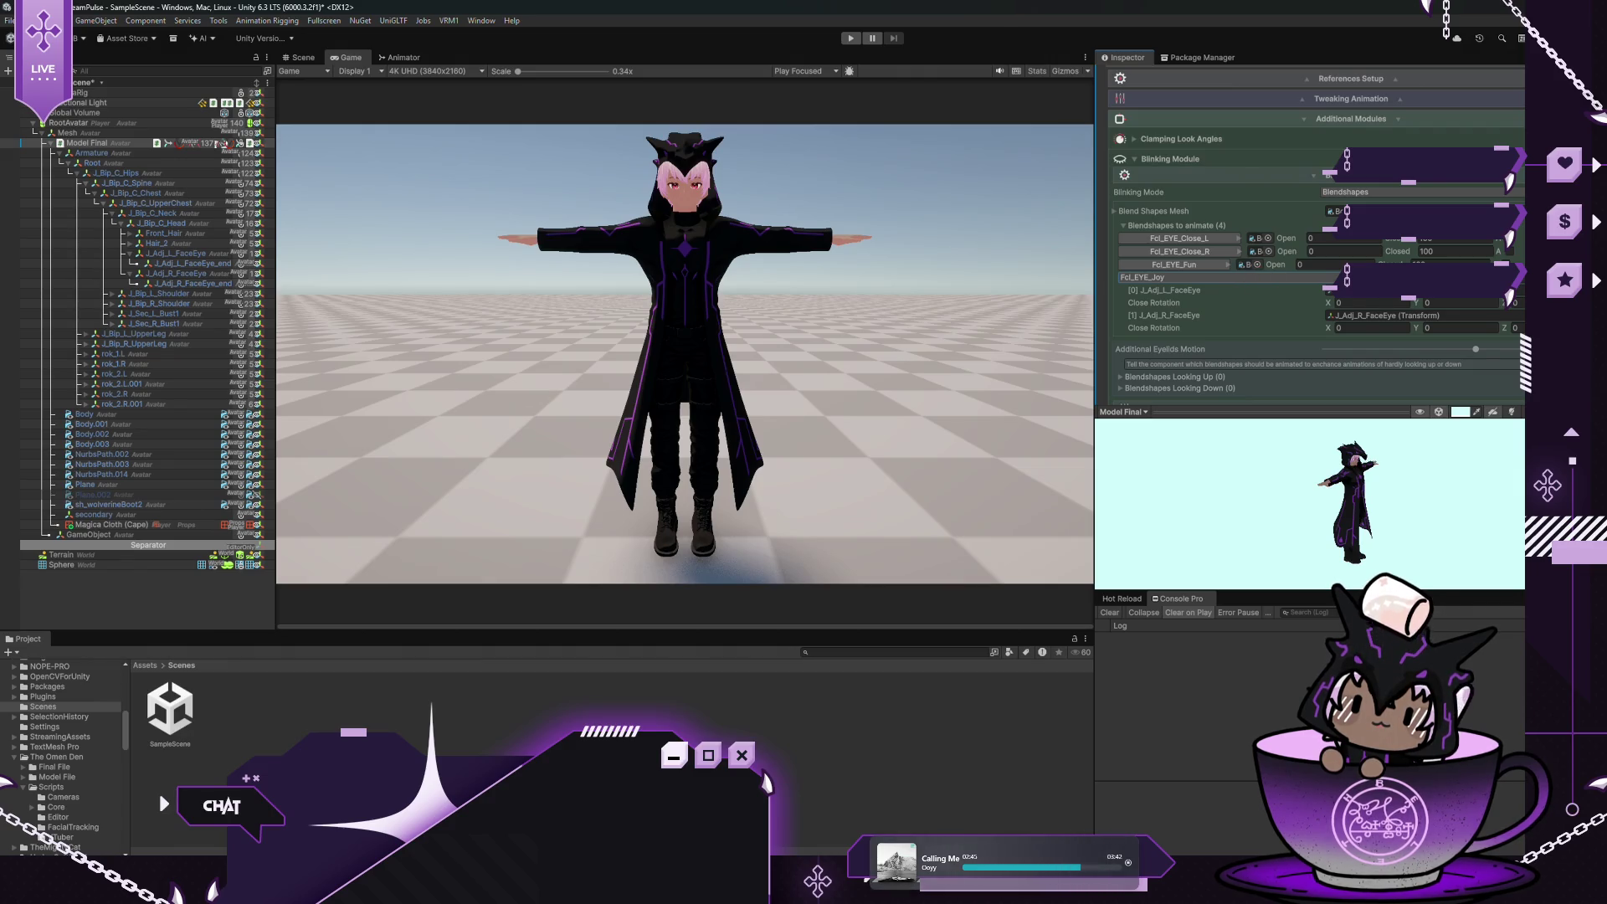
# Save the scene and start Play mode to test the blinking
pyautogui.click(3, 21)
pyautogui.click(10, 81)
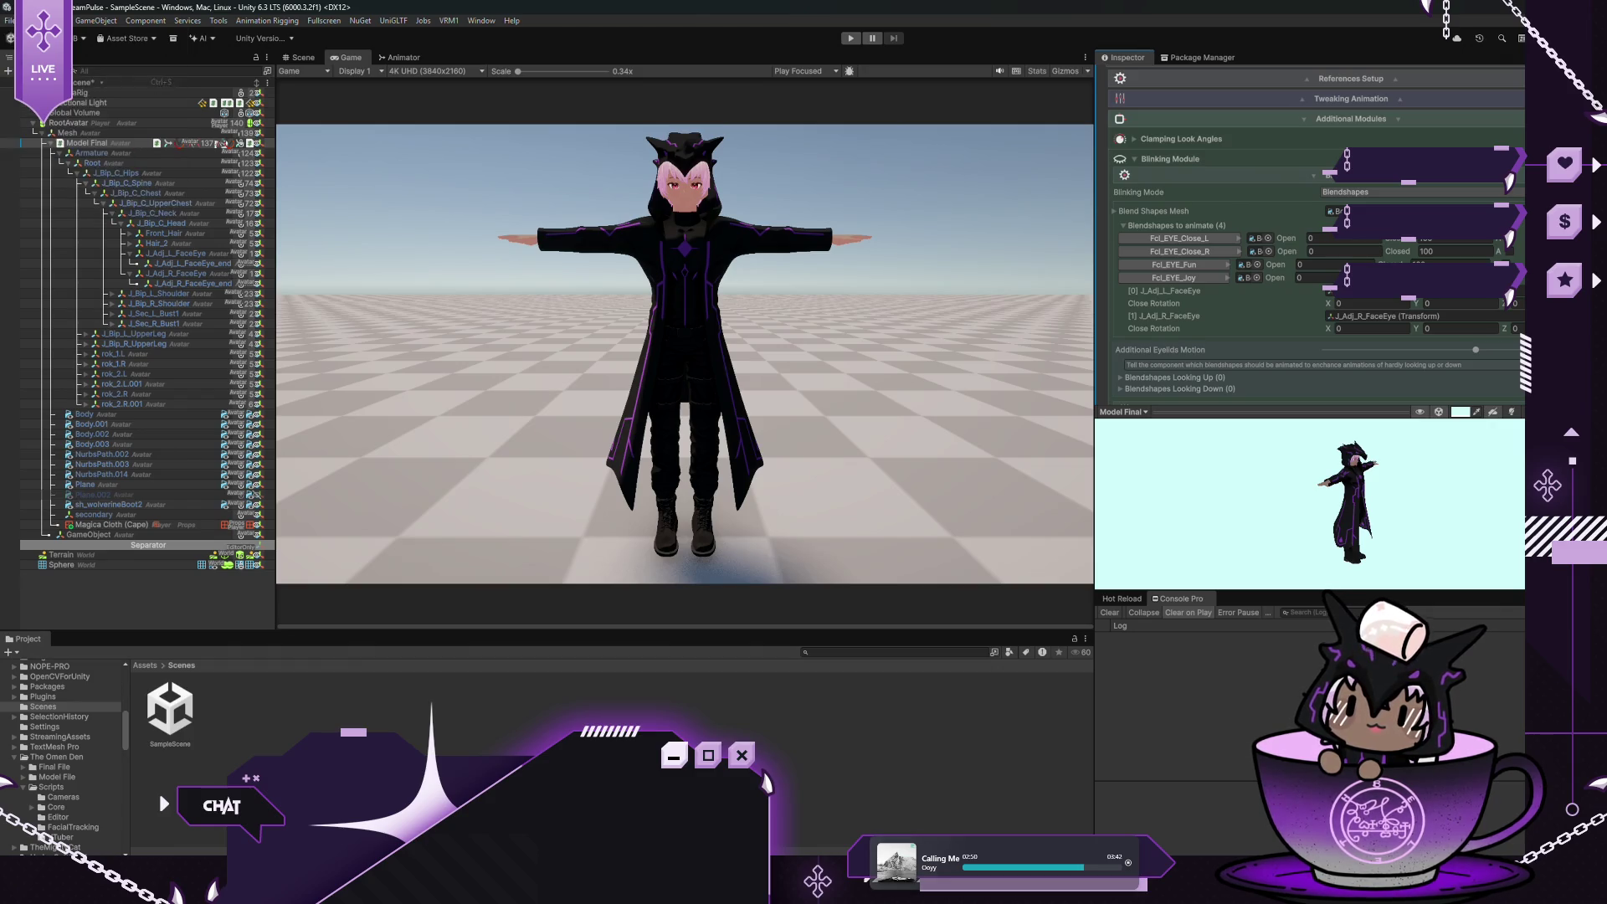
pyautogui.click(853, 39)
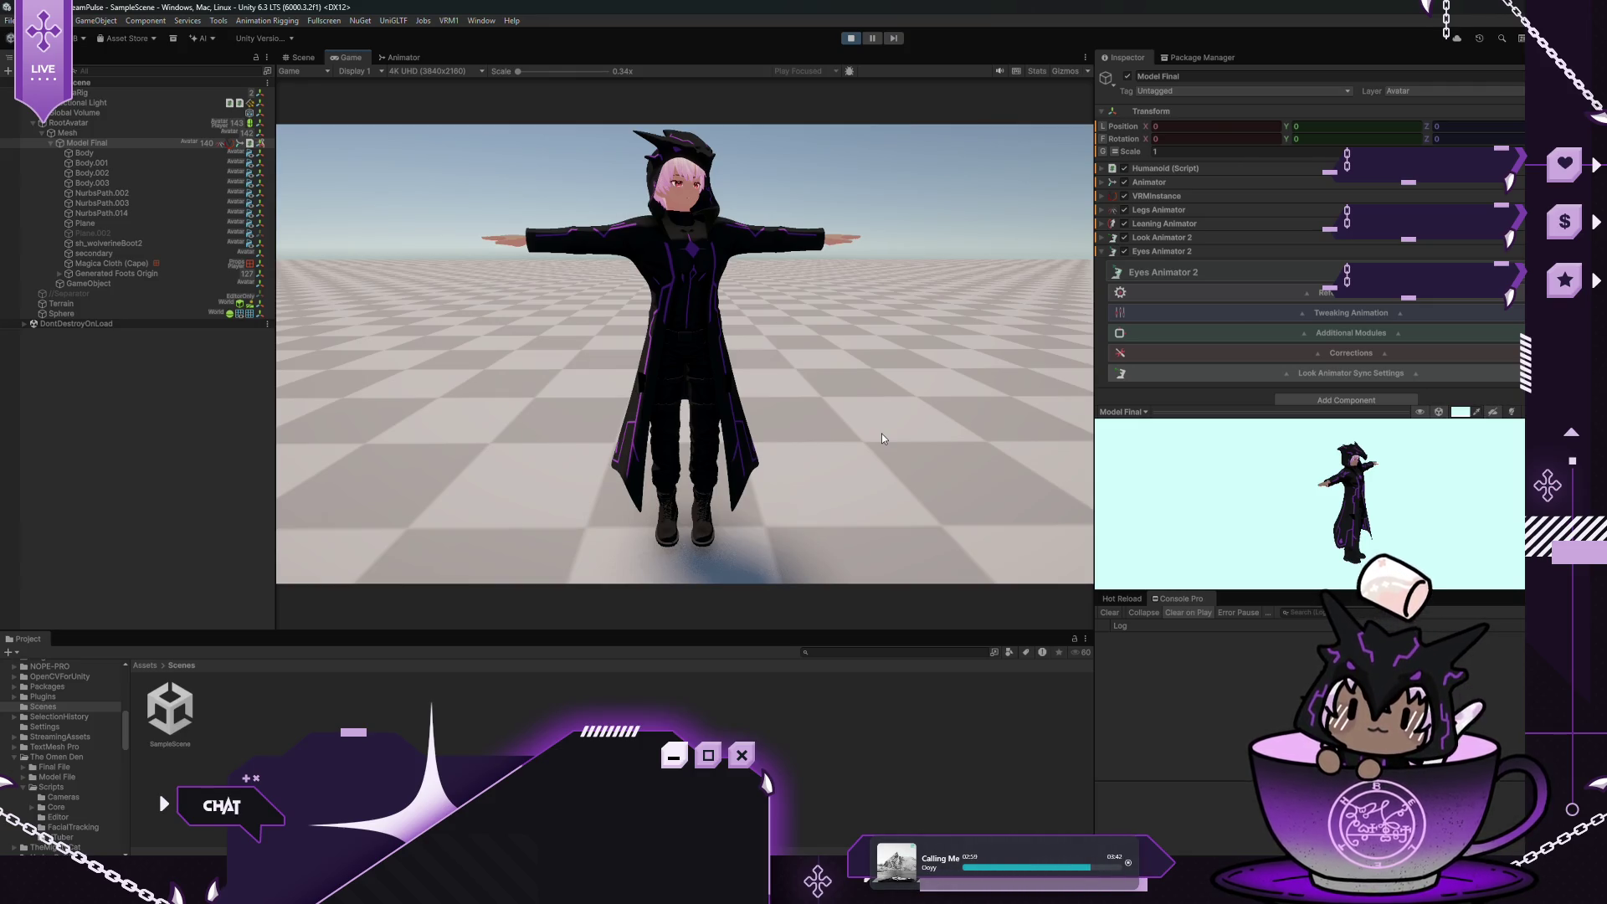
# Zoom the game view onto the avatar, drag the Sphere to about X -0.72 and height 1.25, then stop playing
pyautogui.moveTo(881, 433)
pyautogui.mouseDown()
pyautogui.moveTo(835, 456)
pyautogui.moveTo(780, 536)
pyautogui.moveTo(684, 619)
pyautogui.mouseUp()
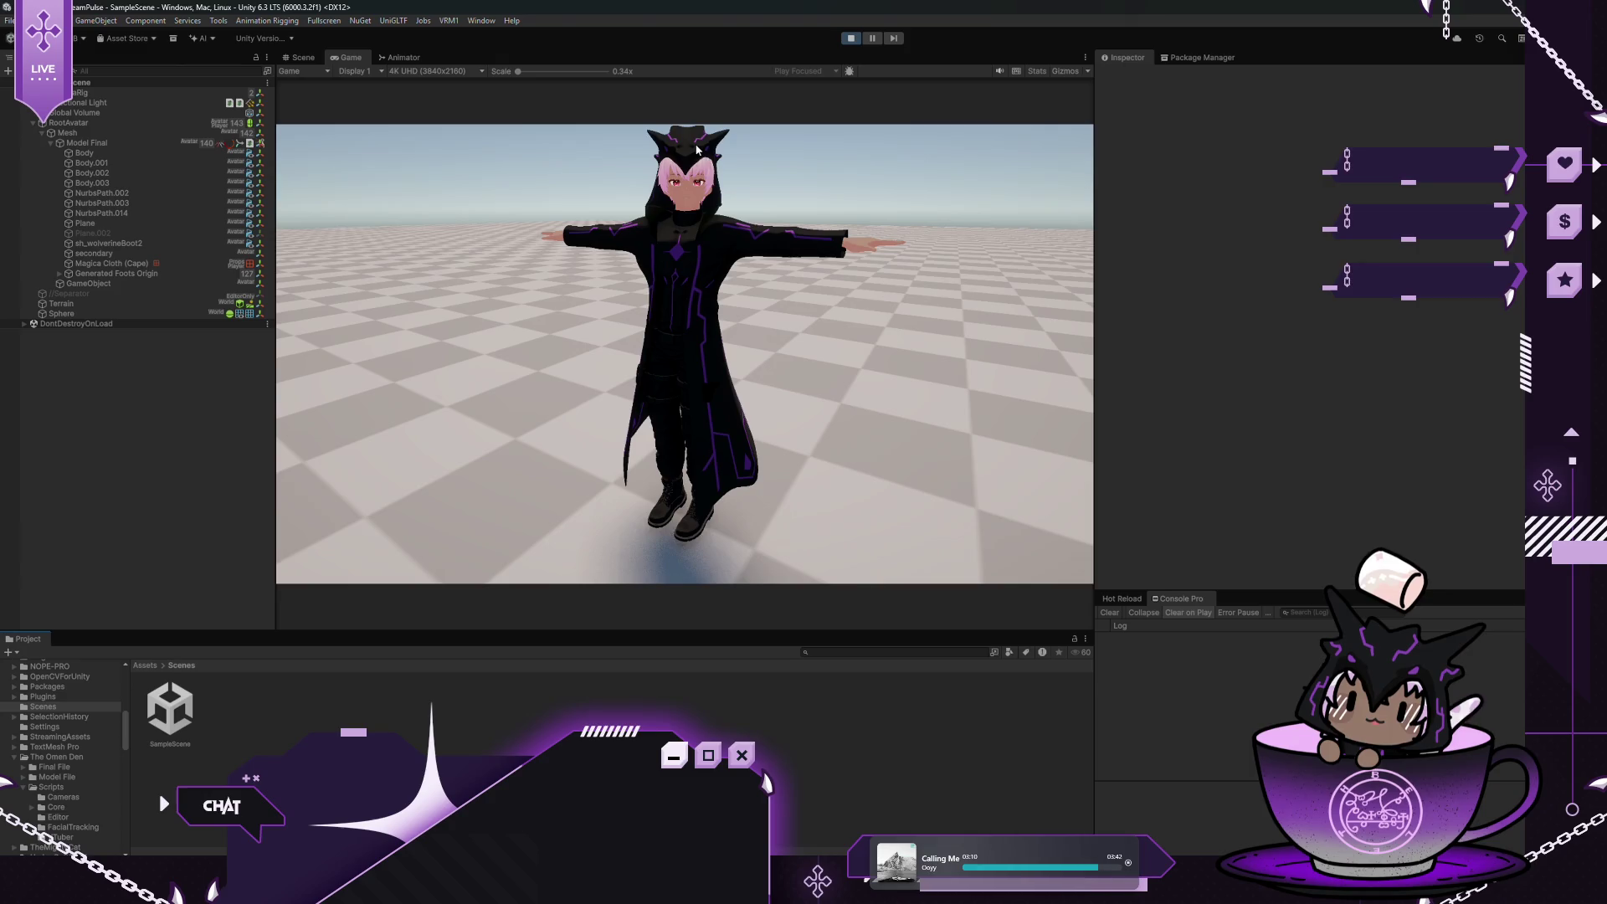
pyautogui.moveTo(518, 71); pyautogui.dragTo(529, 72)
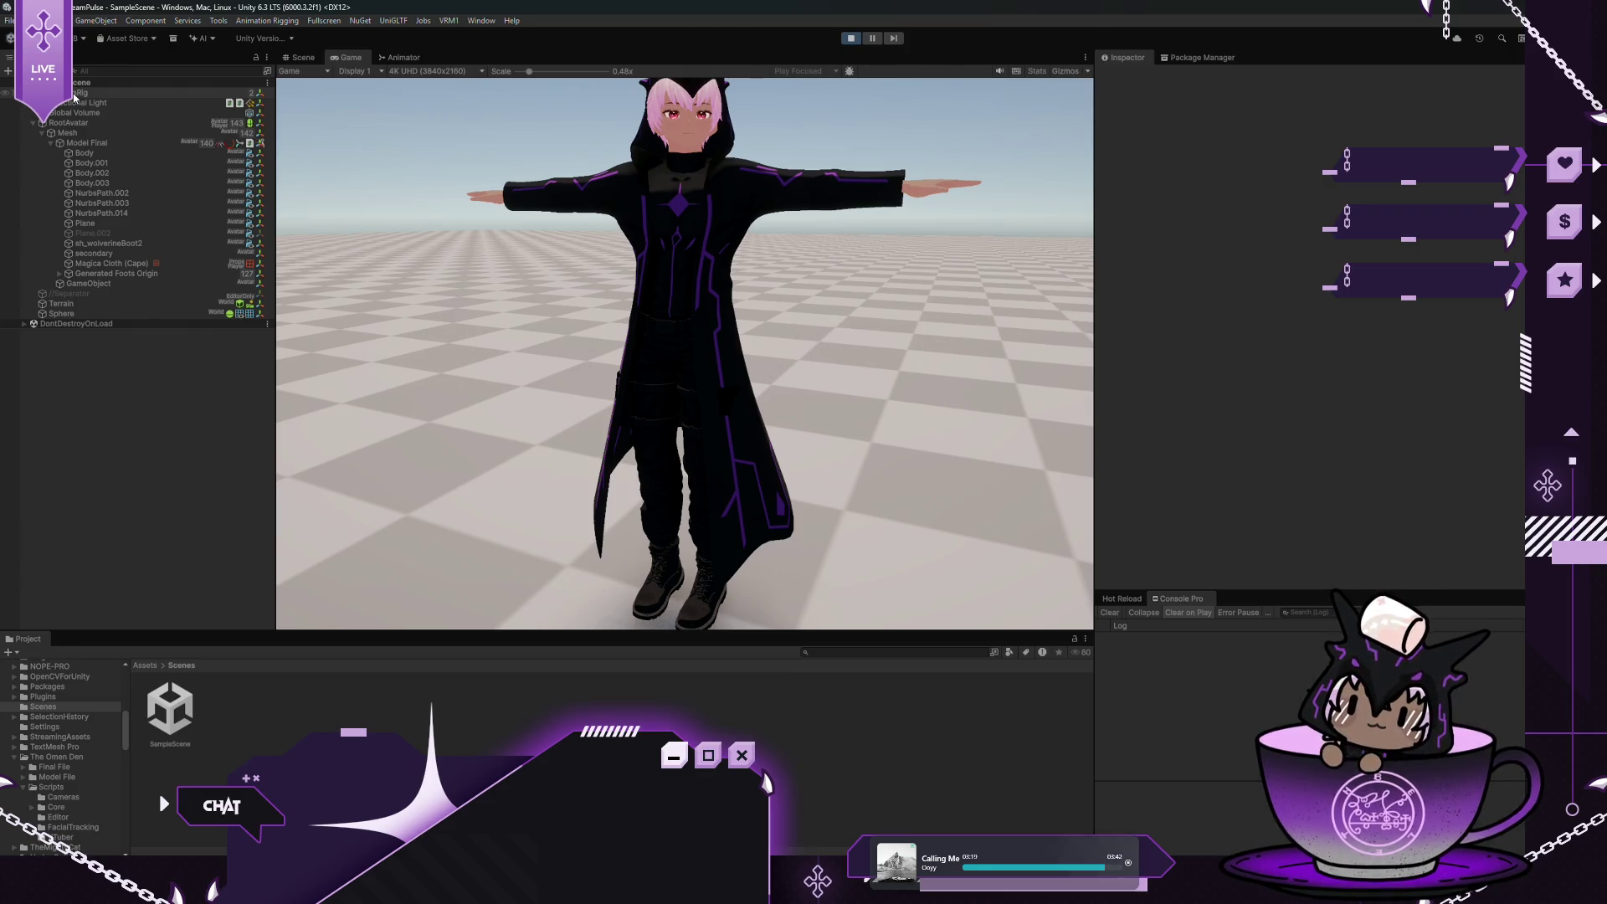
pyautogui.click(79, 312)
pyautogui.click(1443, 124)
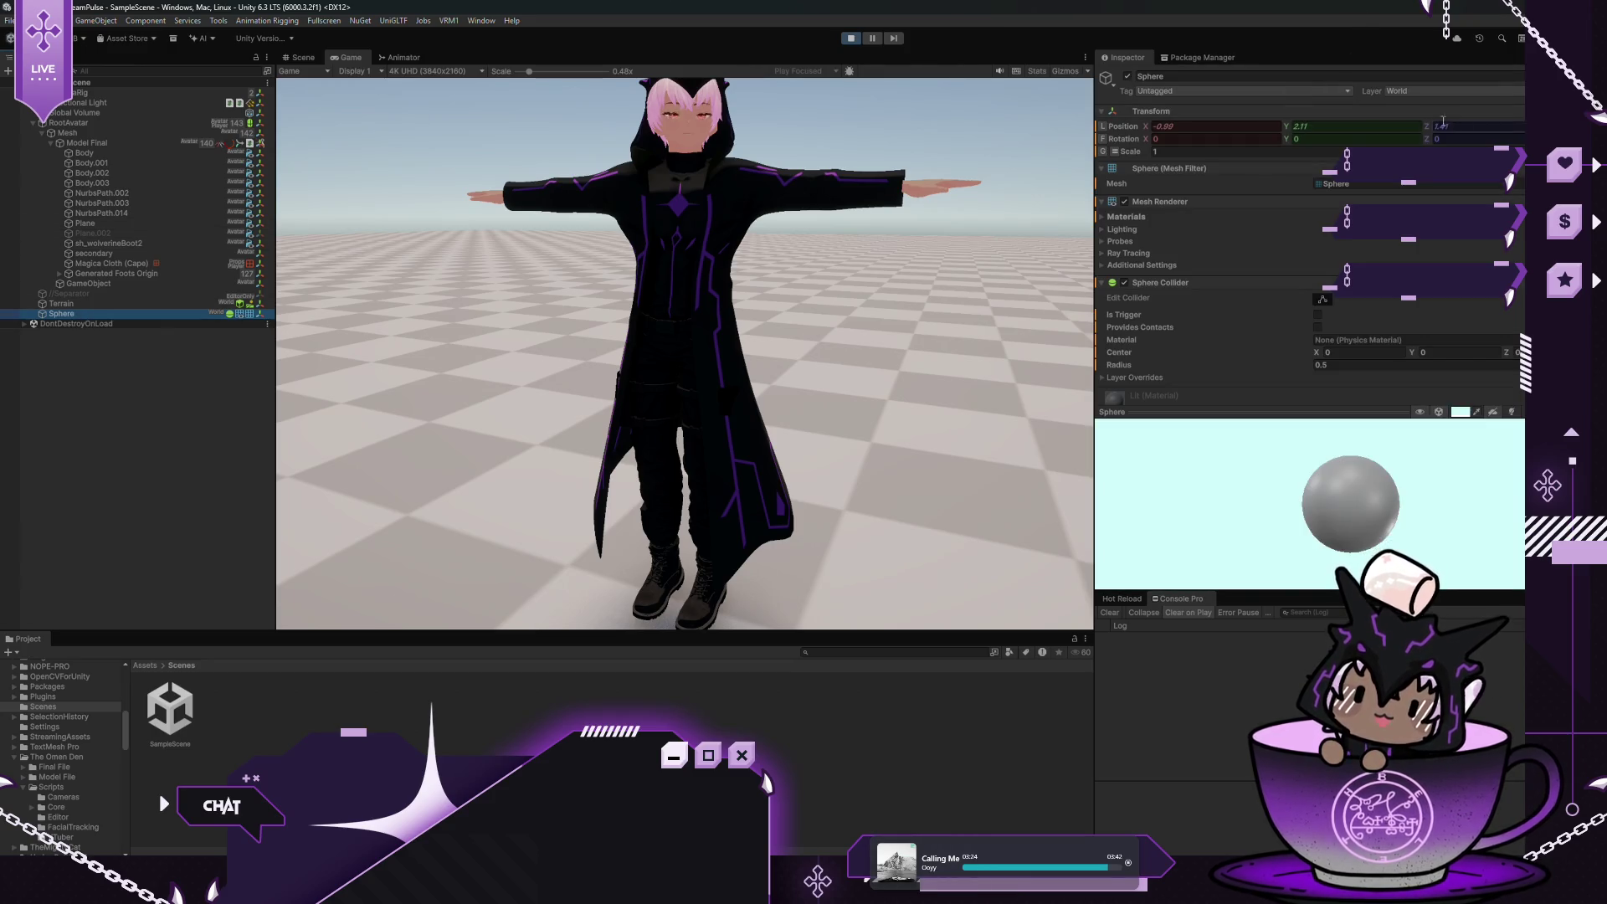
pyautogui.moveTo(1145, 127); pyautogui.dragTo(548, 181)
pyautogui.moveTo(865, 165); pyautogui.dragTo(1149, 144)
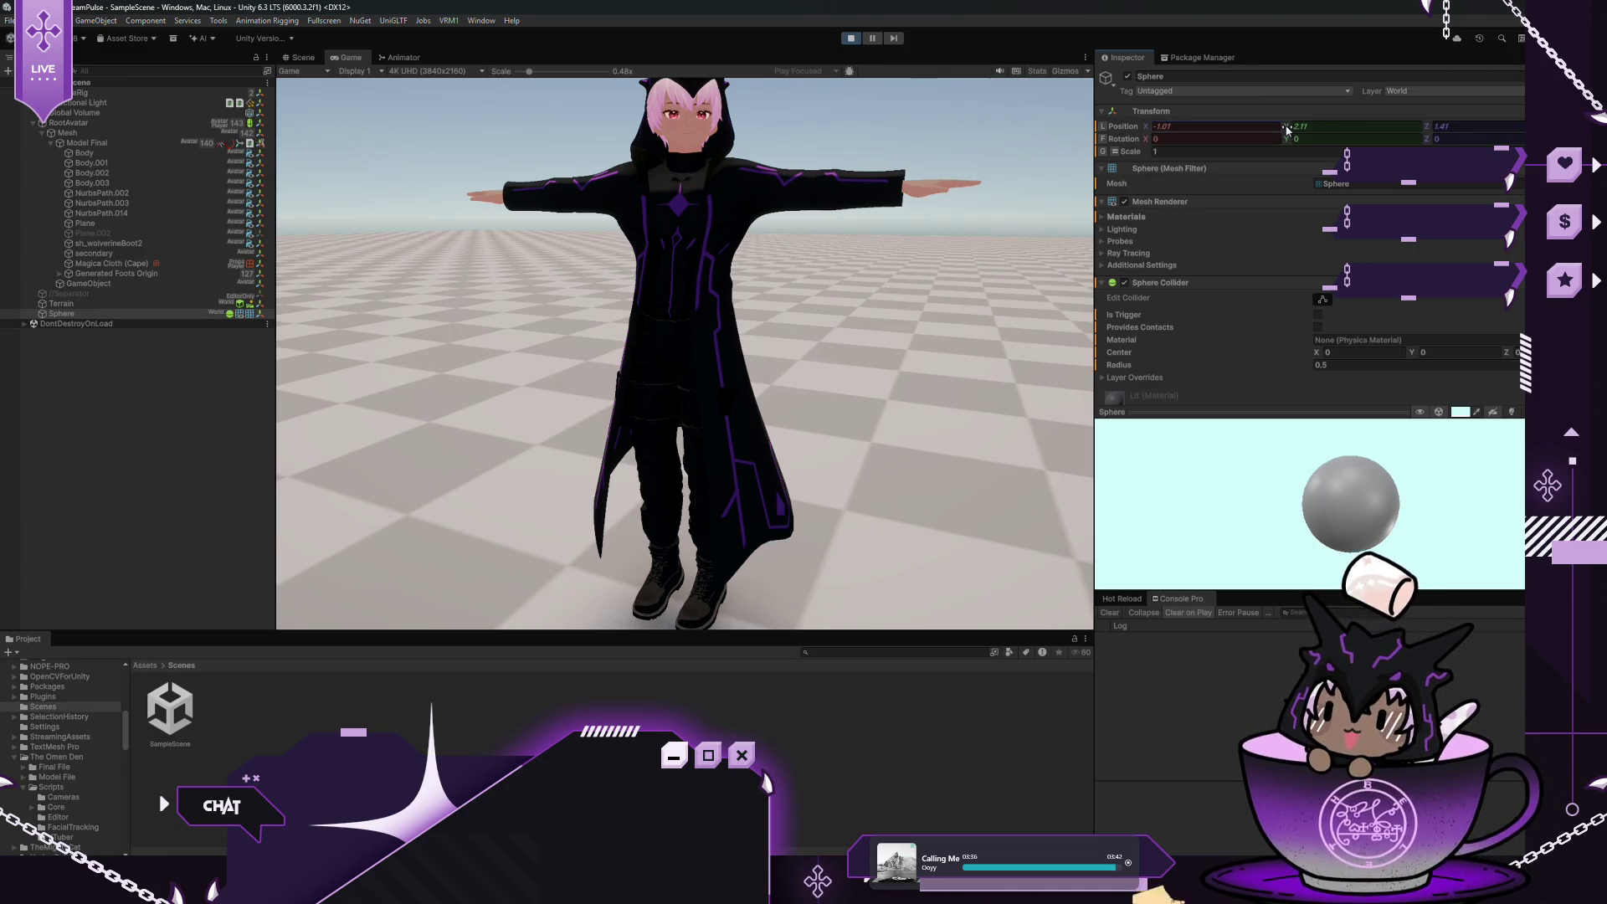
pyautogui.moveTo(1286, 130)
pyautogui.mouseDown()
pyautogui.moveTo(1264, 126)
pyautogui.moveTo(1416, 135)
pyautogui.moveTo(1335, 122)
pyautogui.moveTo(1437, 112)
pyautogui.mouseUp()
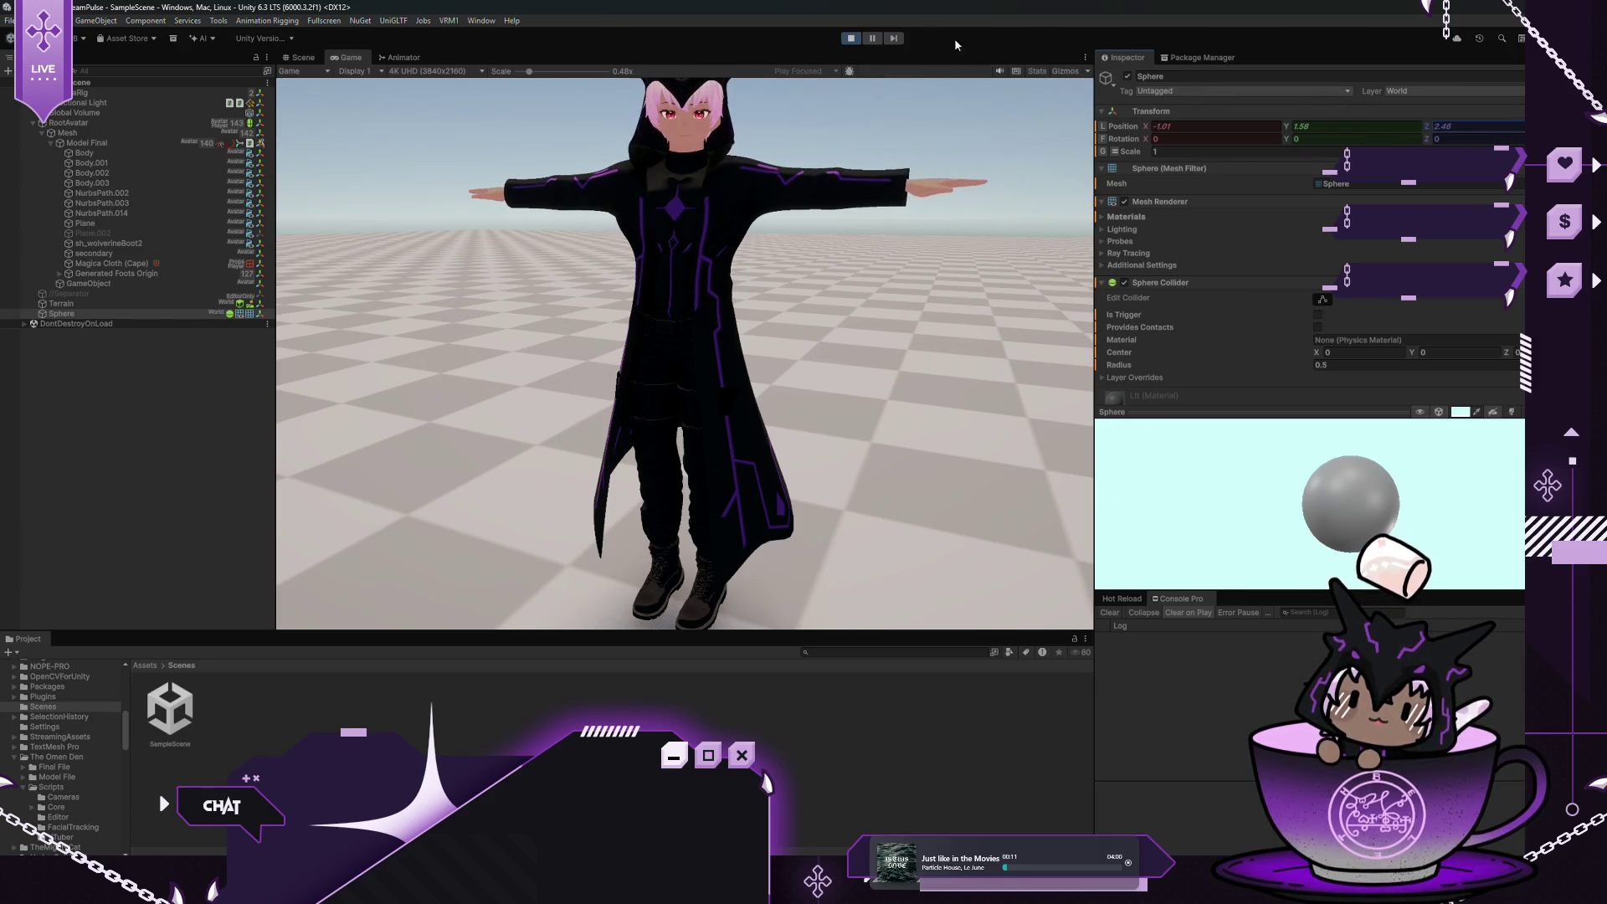
pyautogui.click(848, 40)
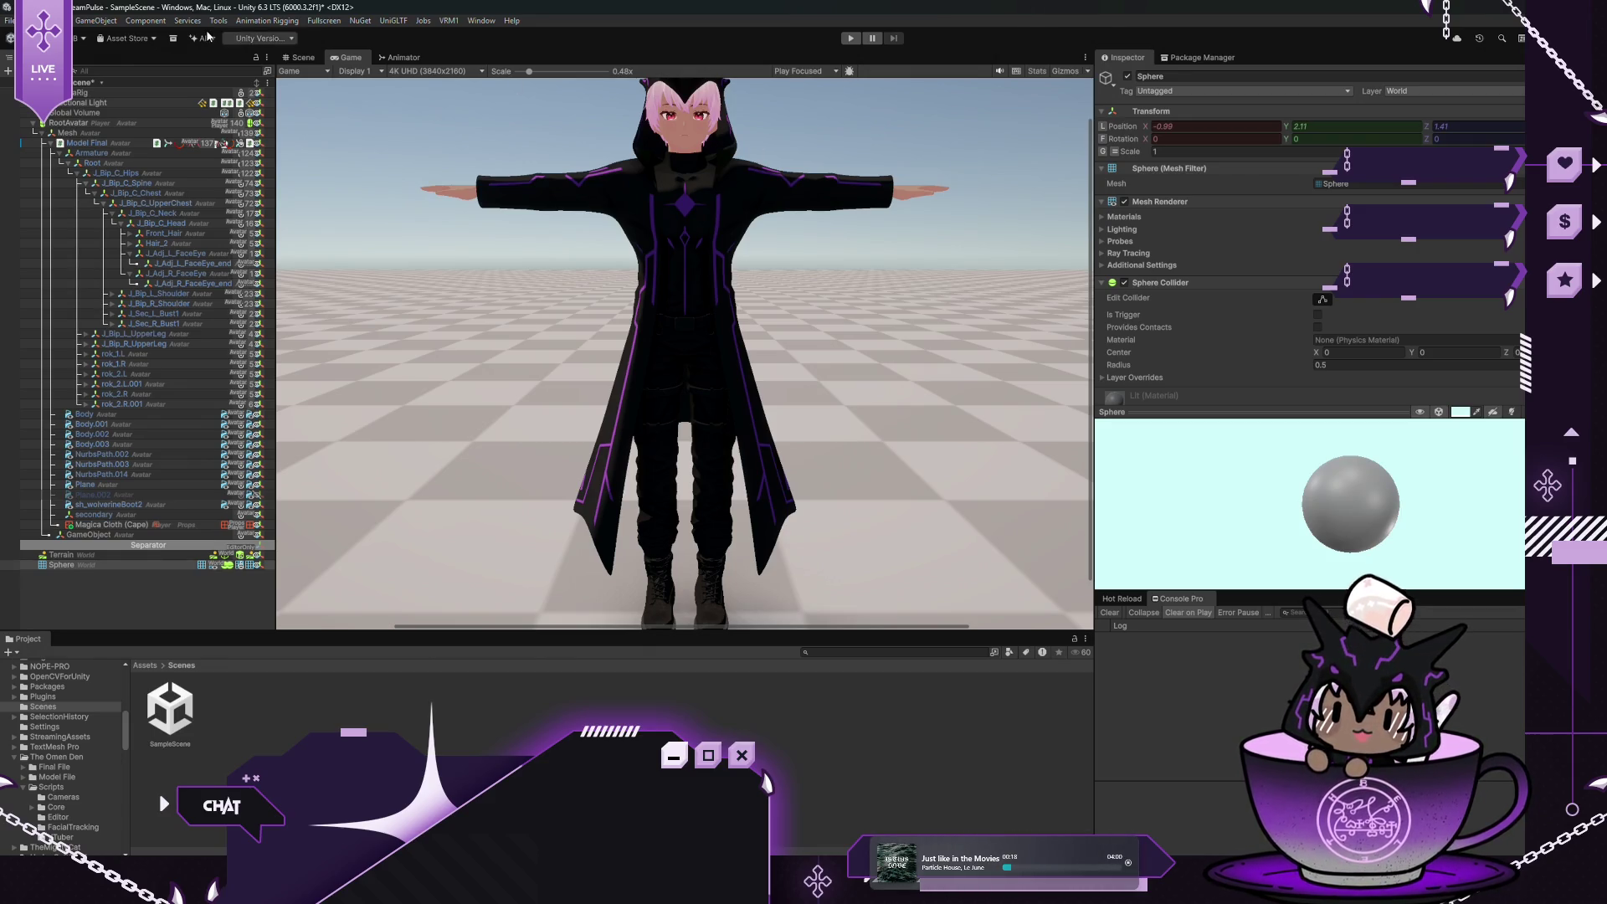
# Add a Rigidbody to RootAvatar with mass 50, Interpolate, and Continuous collision detection
pyautogui.click(172, 132)
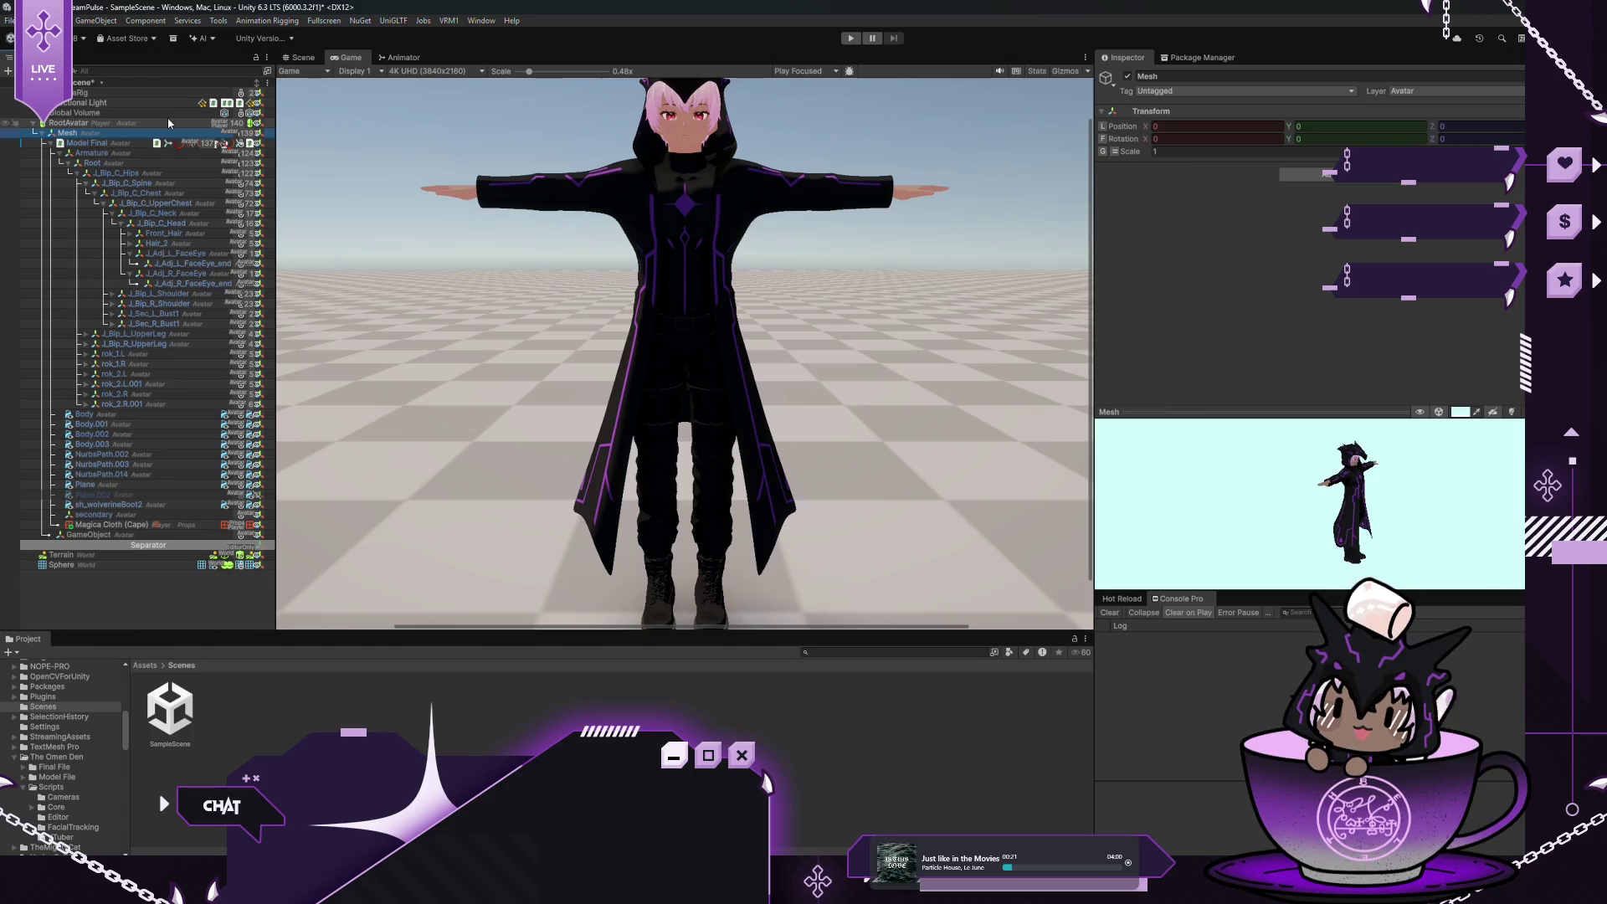
pyautogui.click(169, 123)
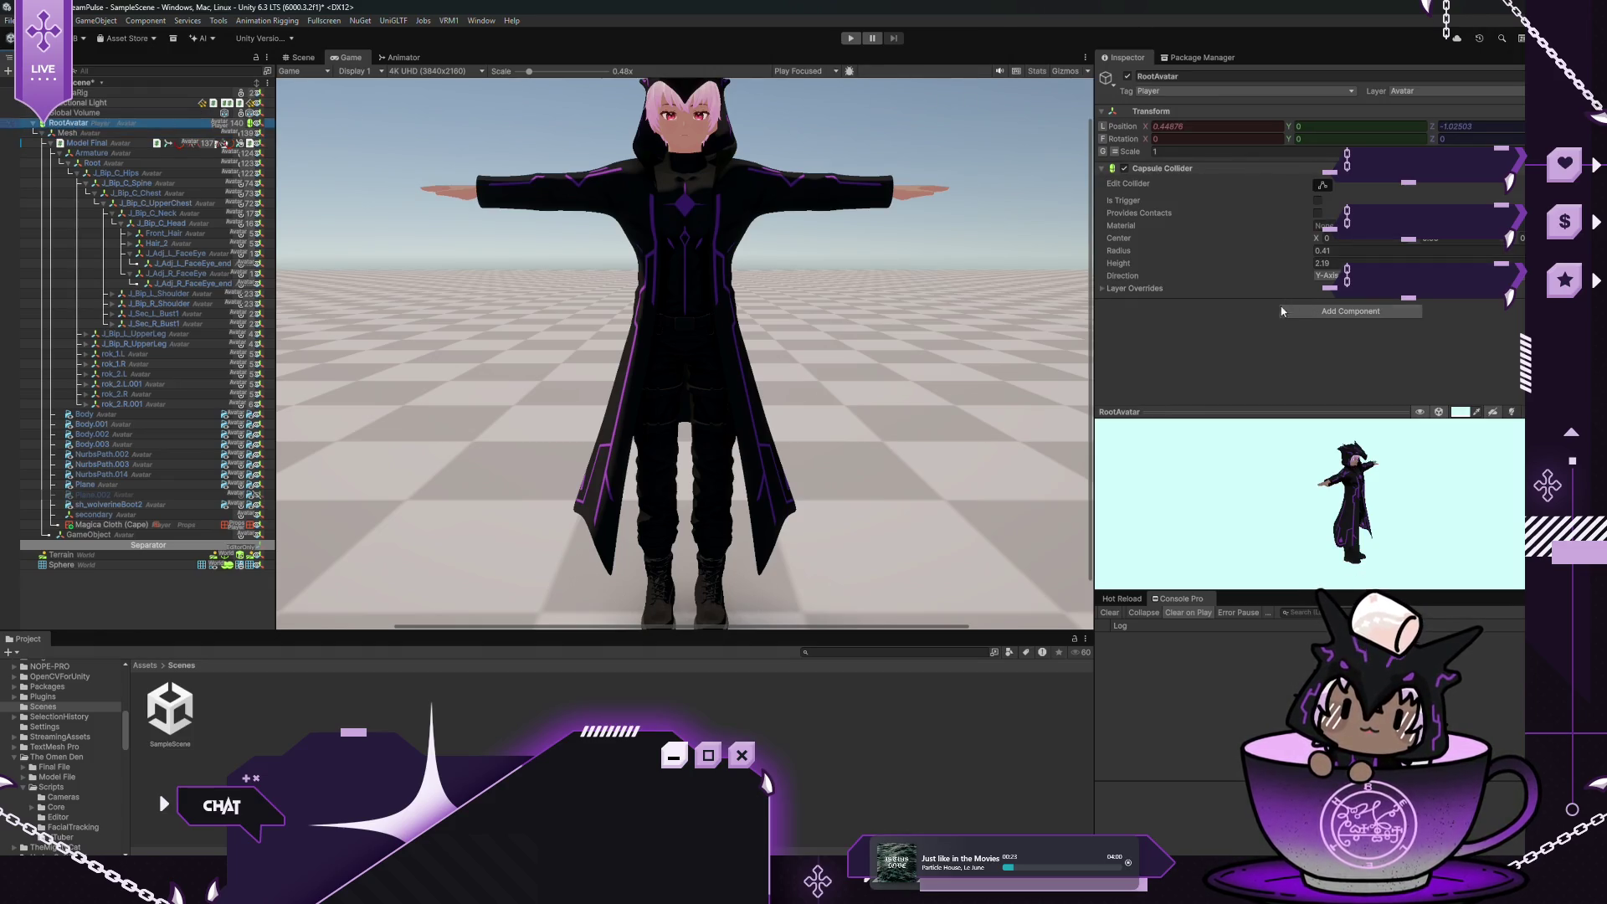
pyautogui.click(1307, 313)
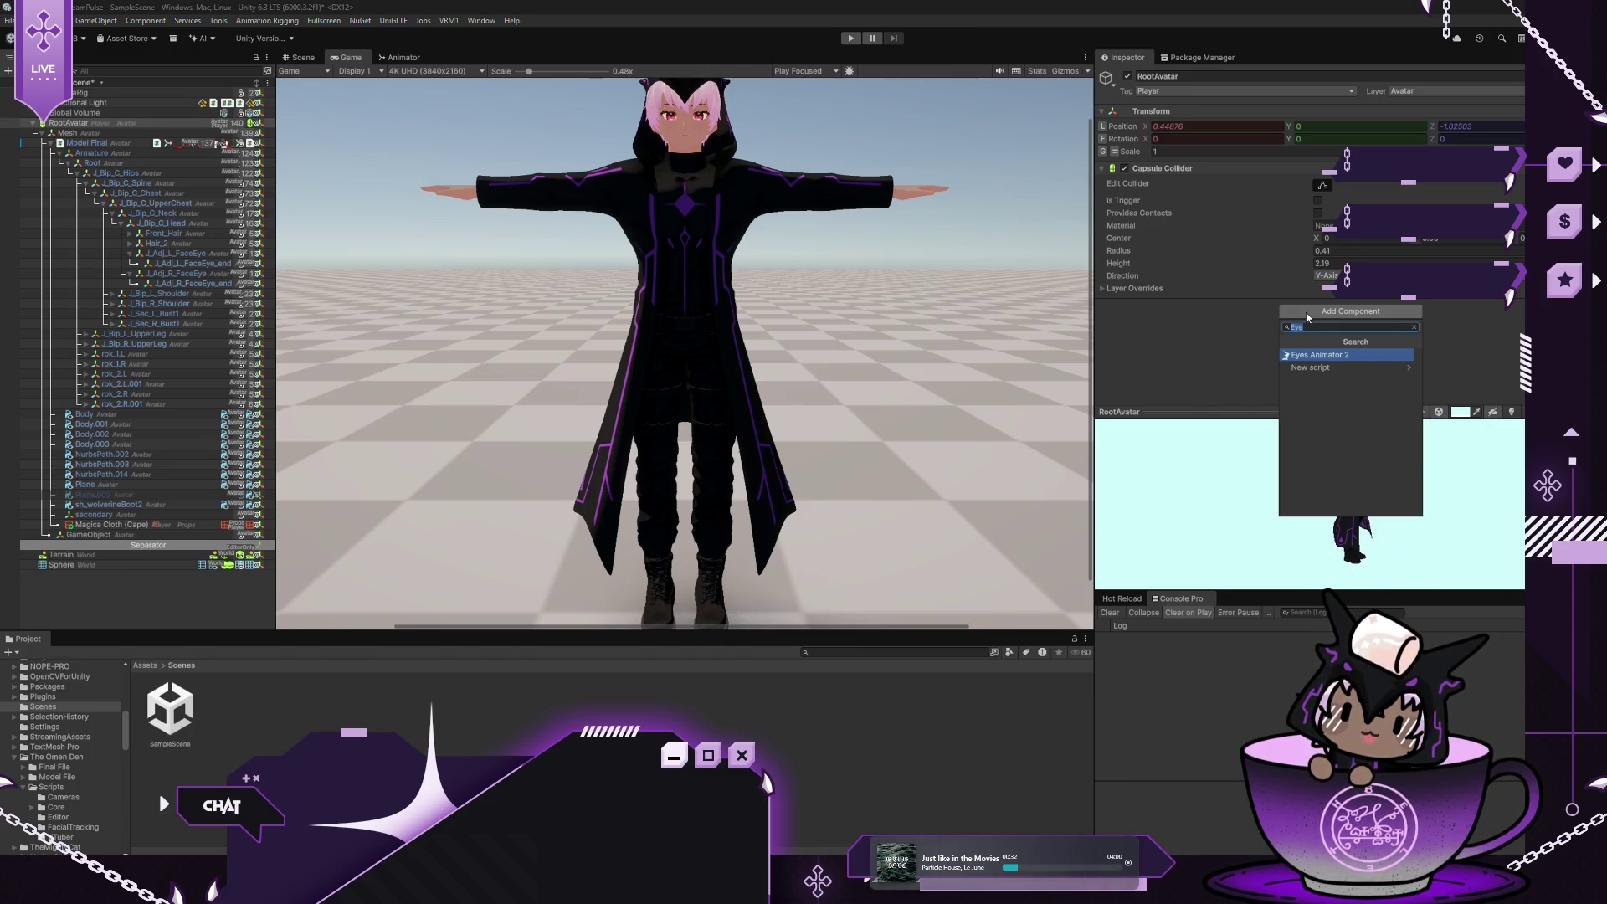
pyautogui.write('rigi')
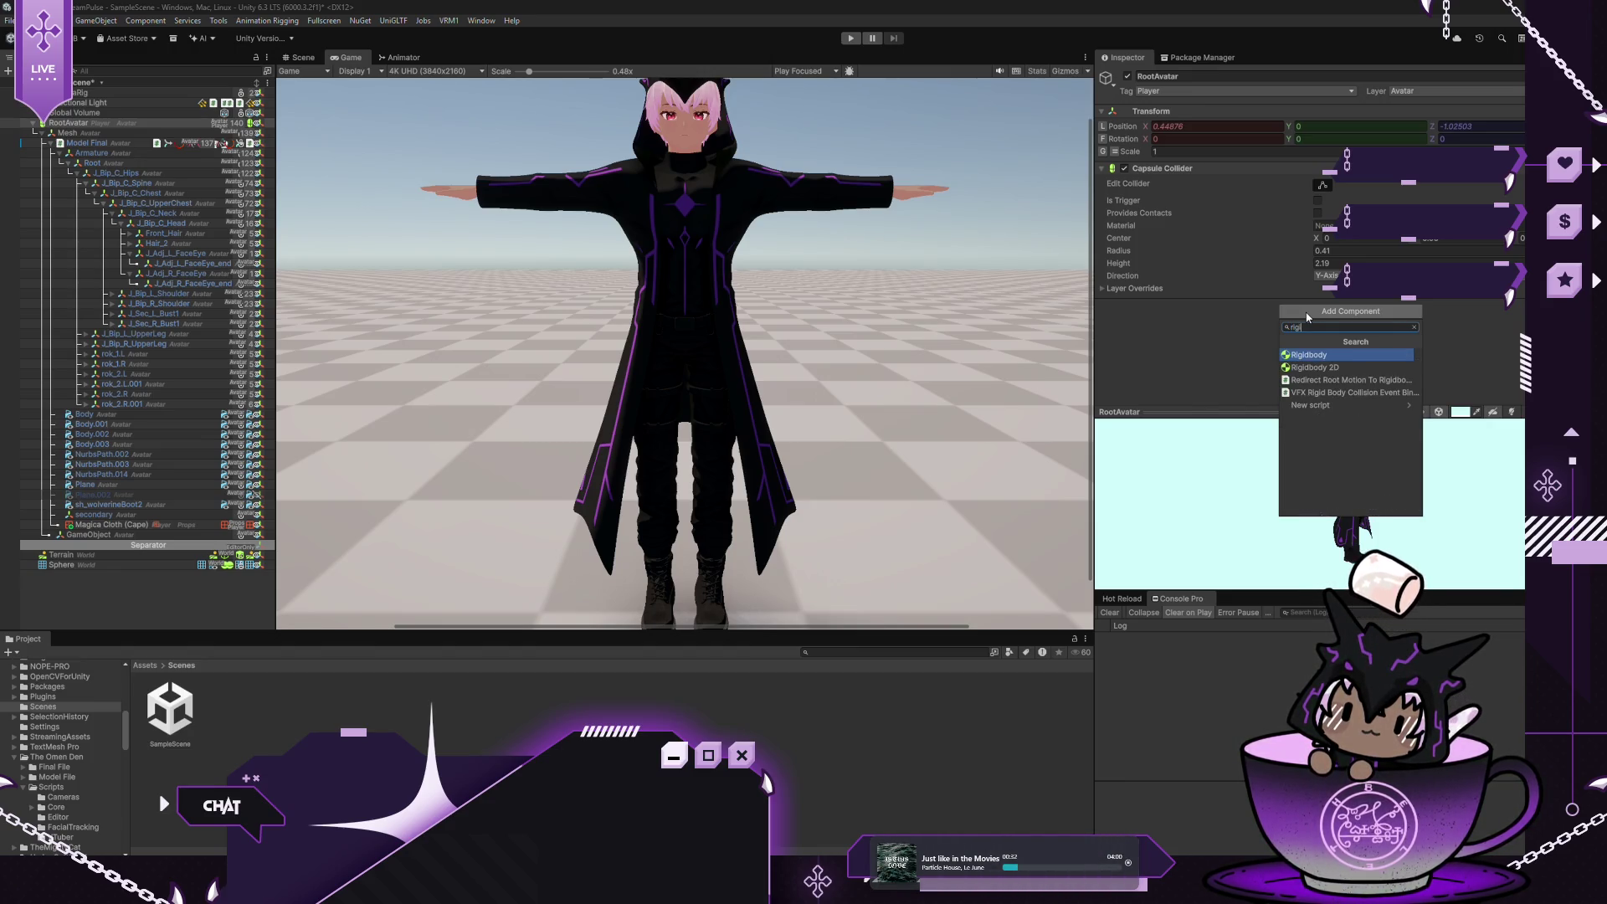
pyautogui.click(1307, 356)
pyautogui.scroll(-3, 1221, 326)
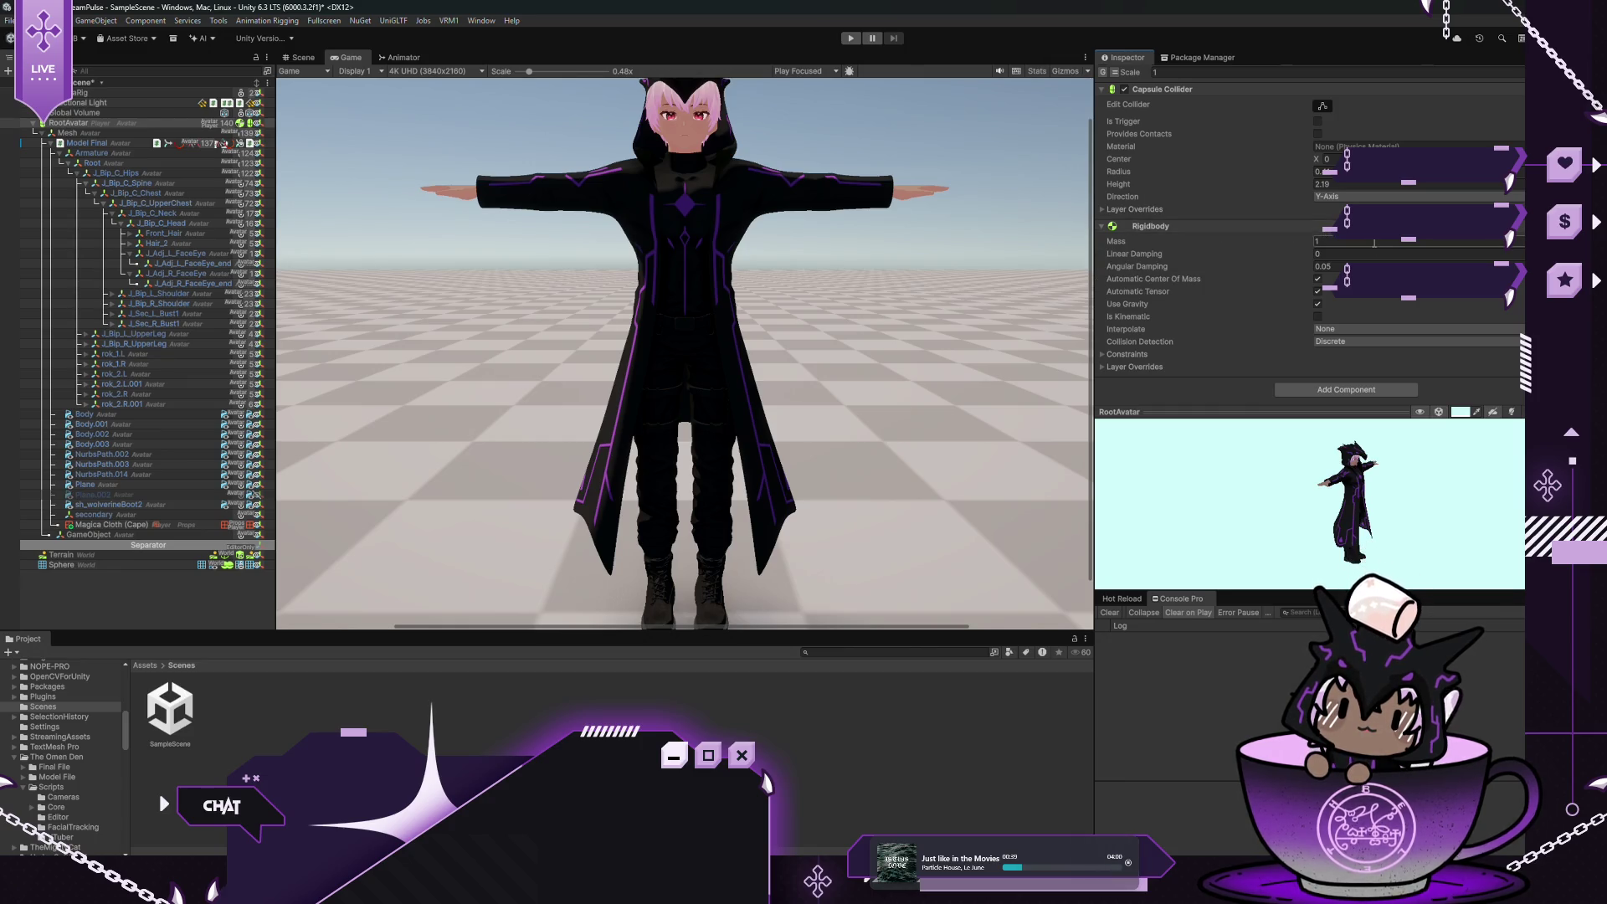
pyautogui.write('50')
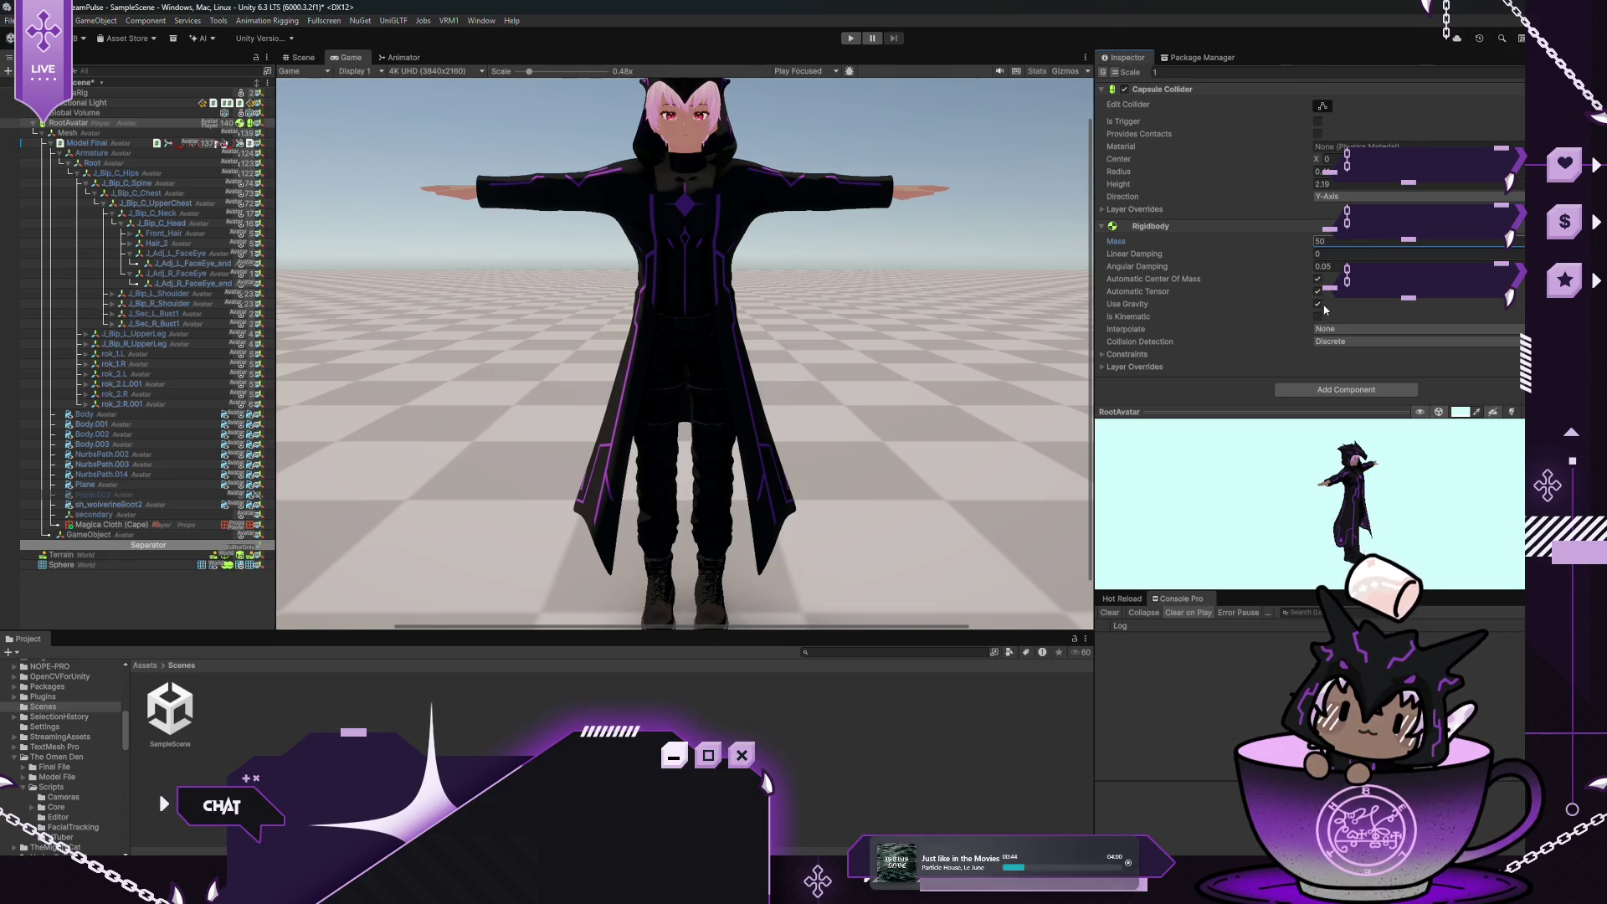
pyautogui.click(1341, 330)
pyautogui.click(1336, 358)
pyautogui.click(1329, 343)
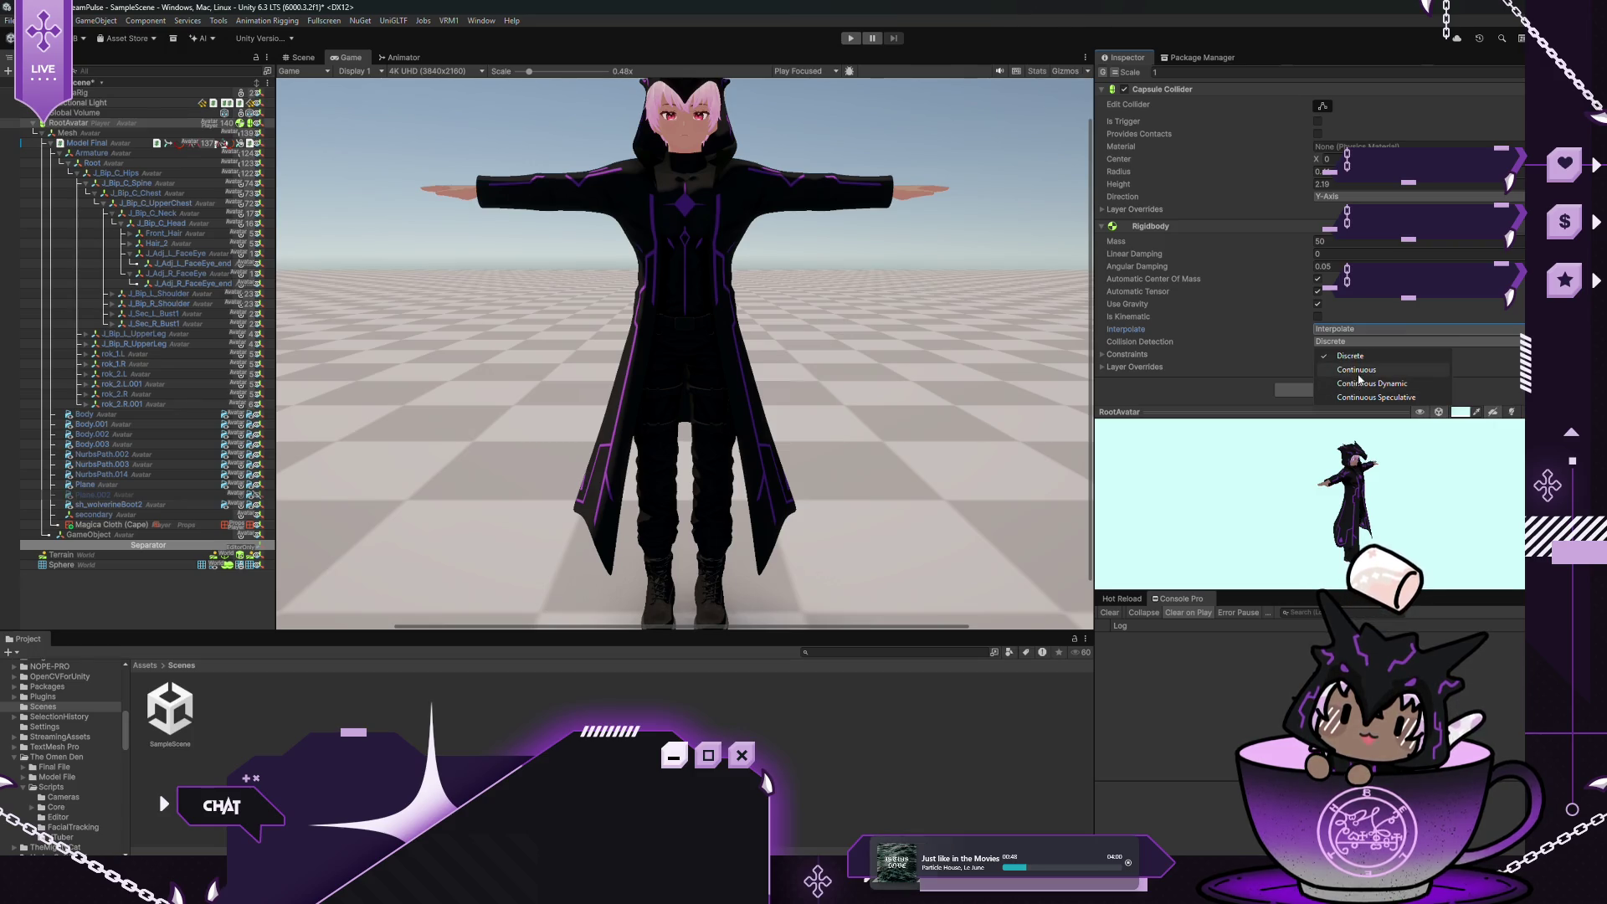
pyautogui.click(1356, 369)
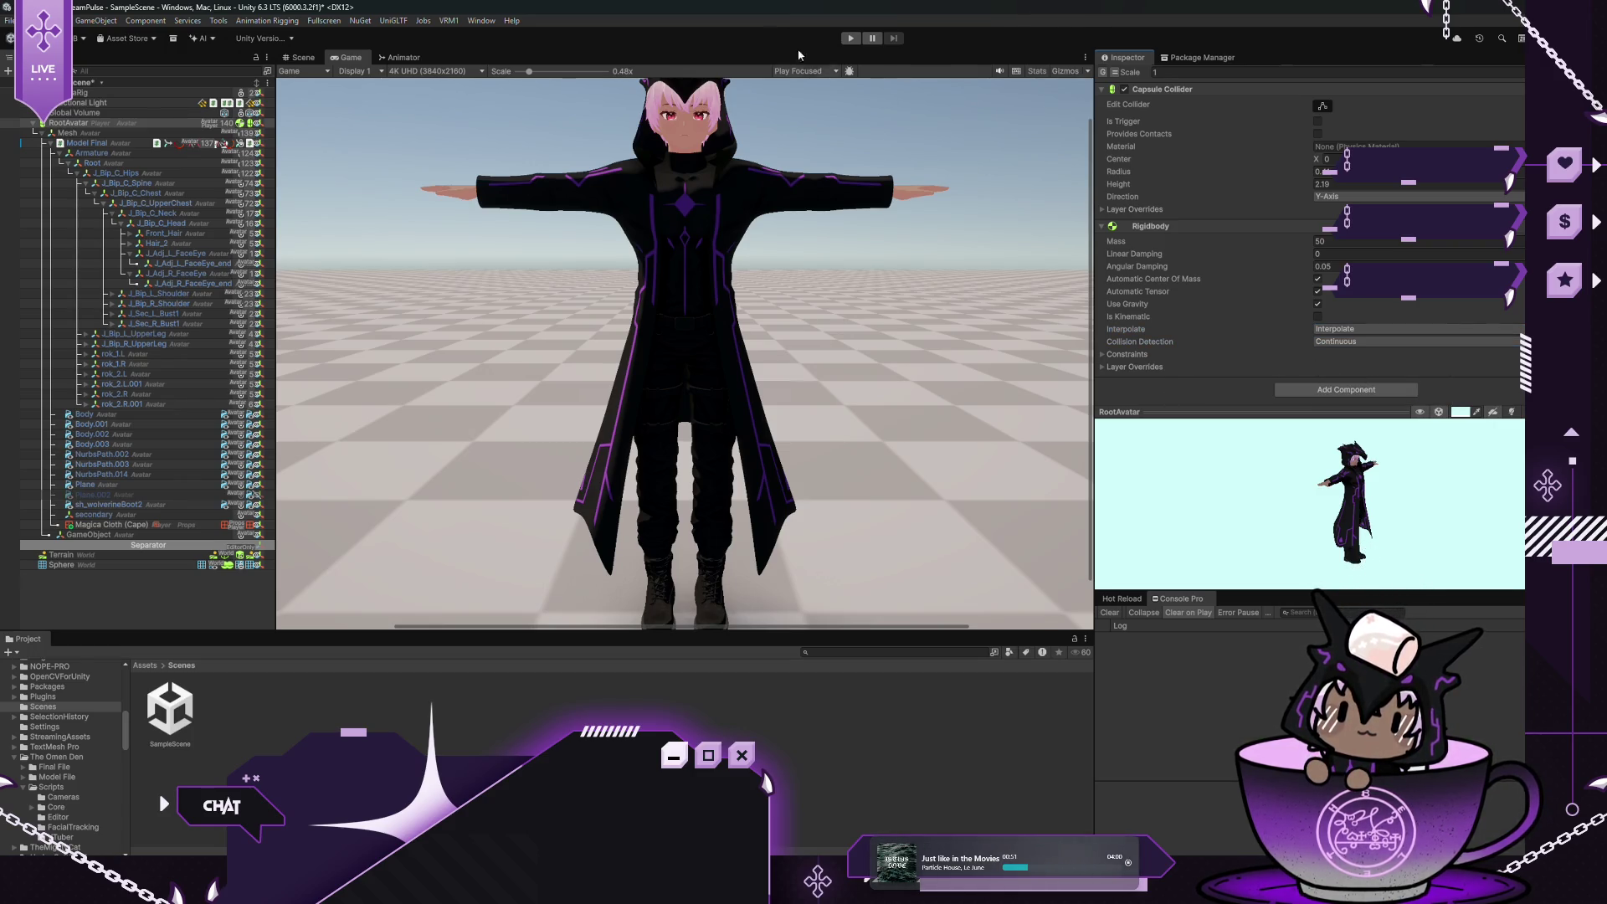
# Save the scene and start a physics play test
pyautogui.click(8, 20)
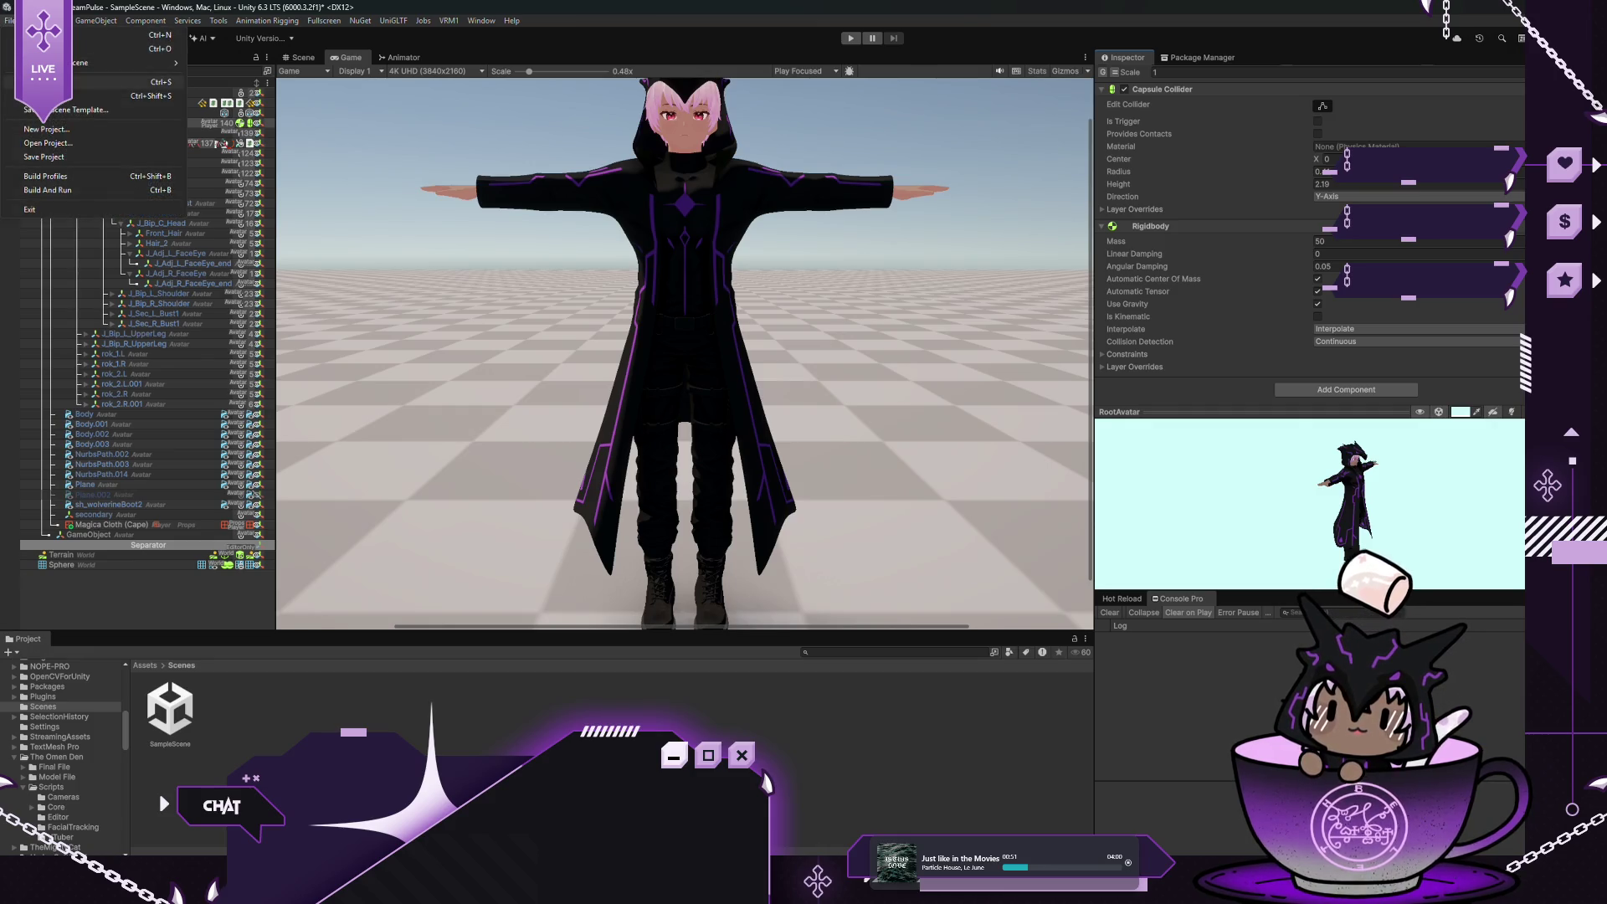
pyautogui.click(50, 82)
pyautogui.click(850, 38)
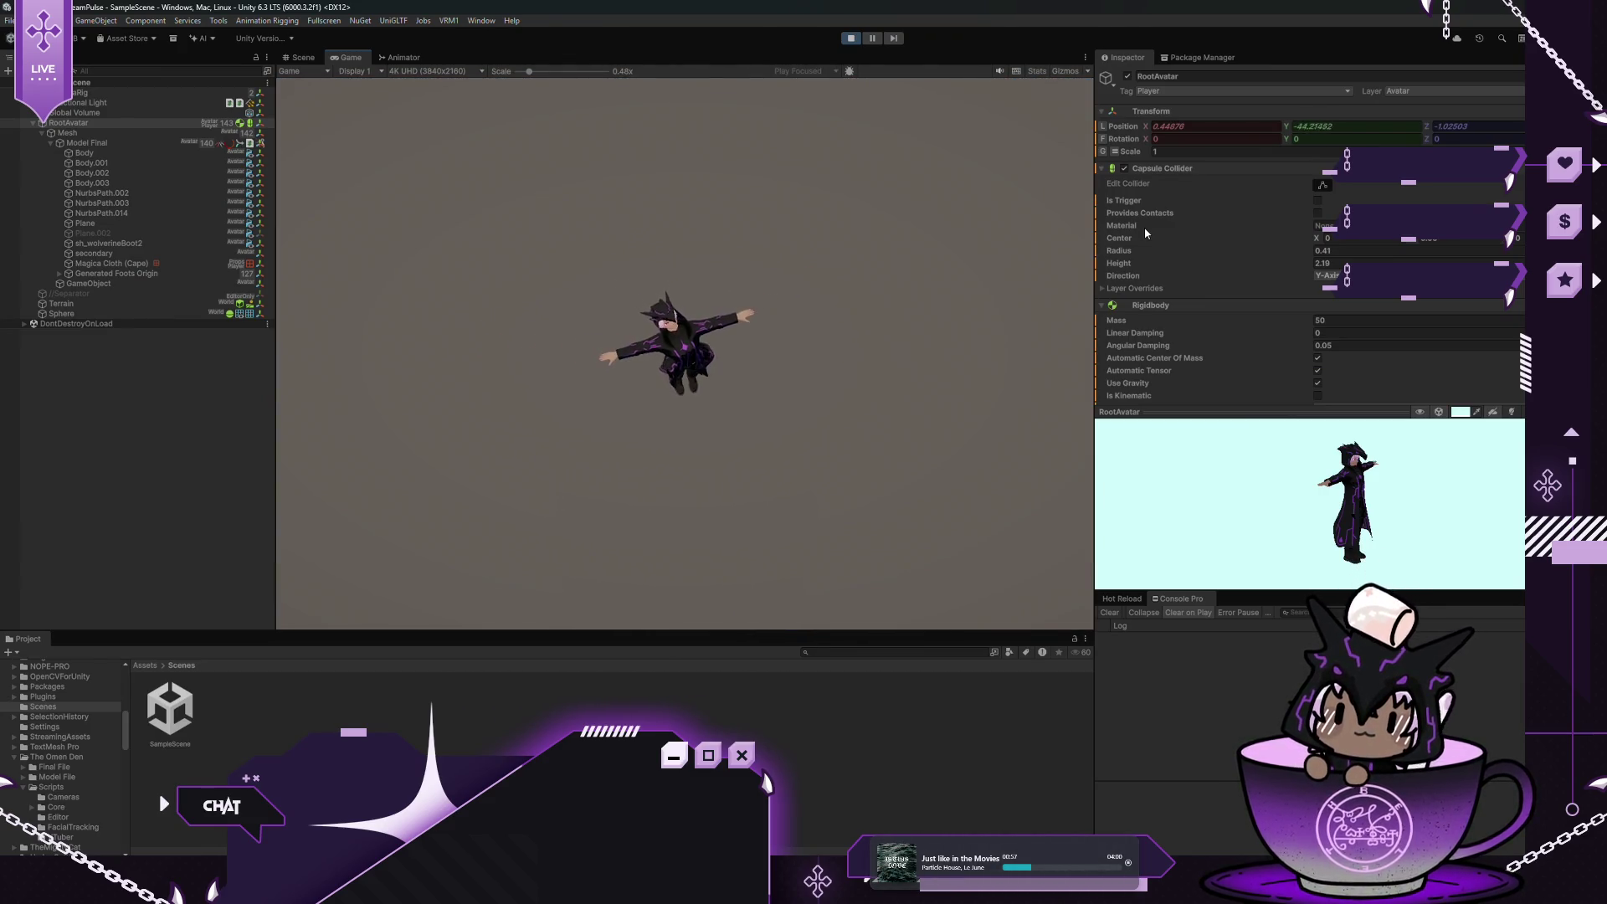
# Stop the play test and expand the Rigidbody's Layer Overrides to inspect them
pyautogui.click(851, 38)
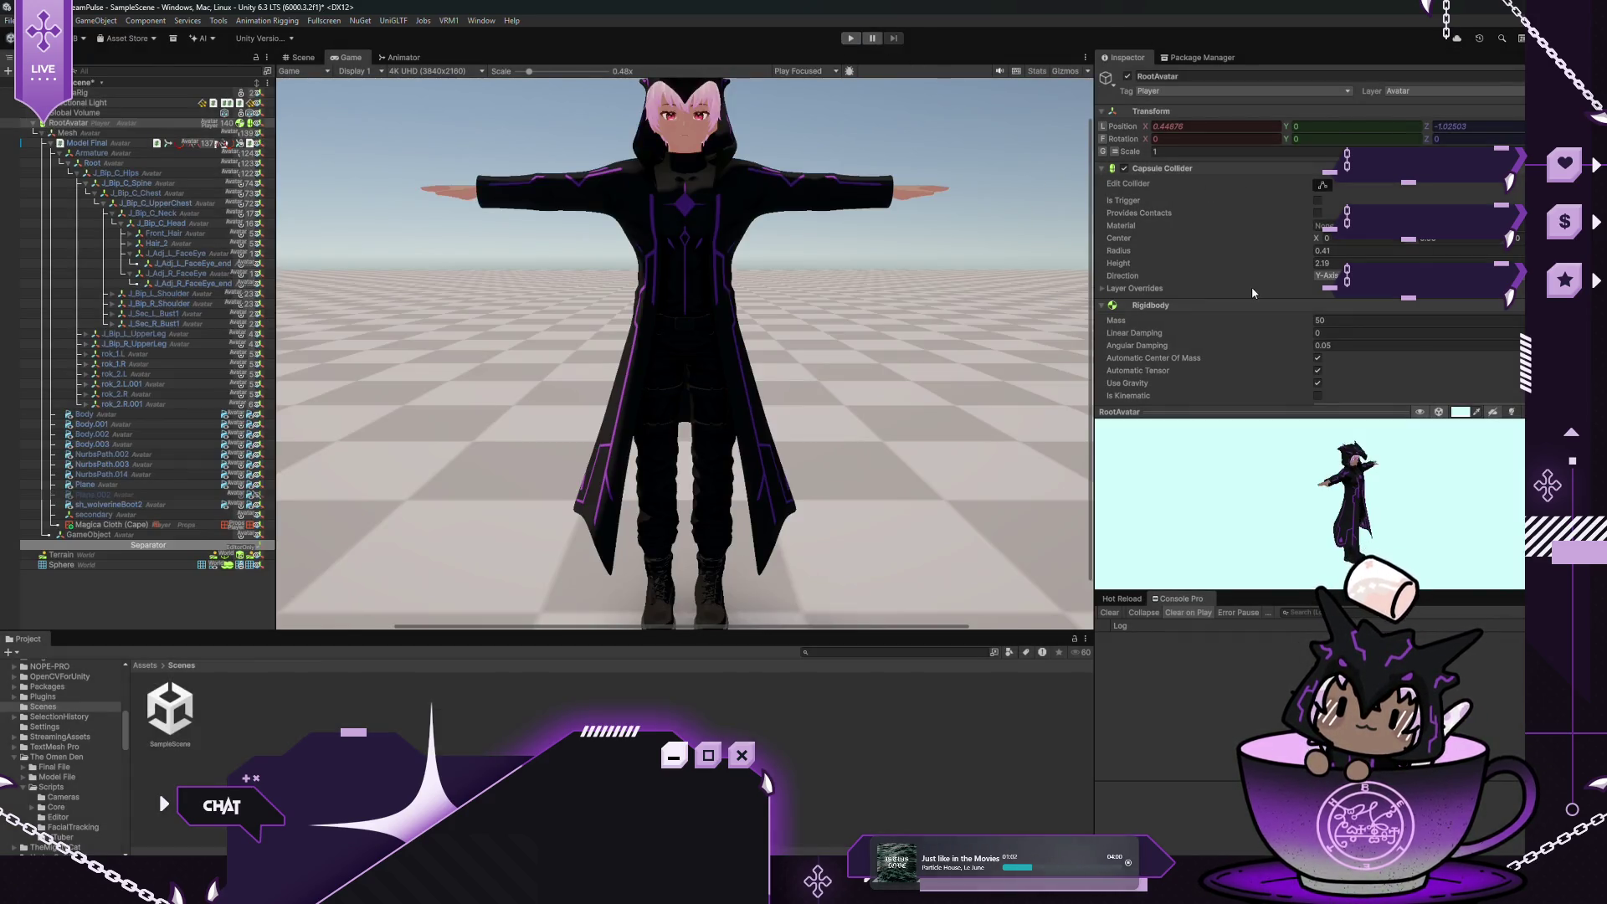
pyautogui.scroll(-3, 1247, 293)
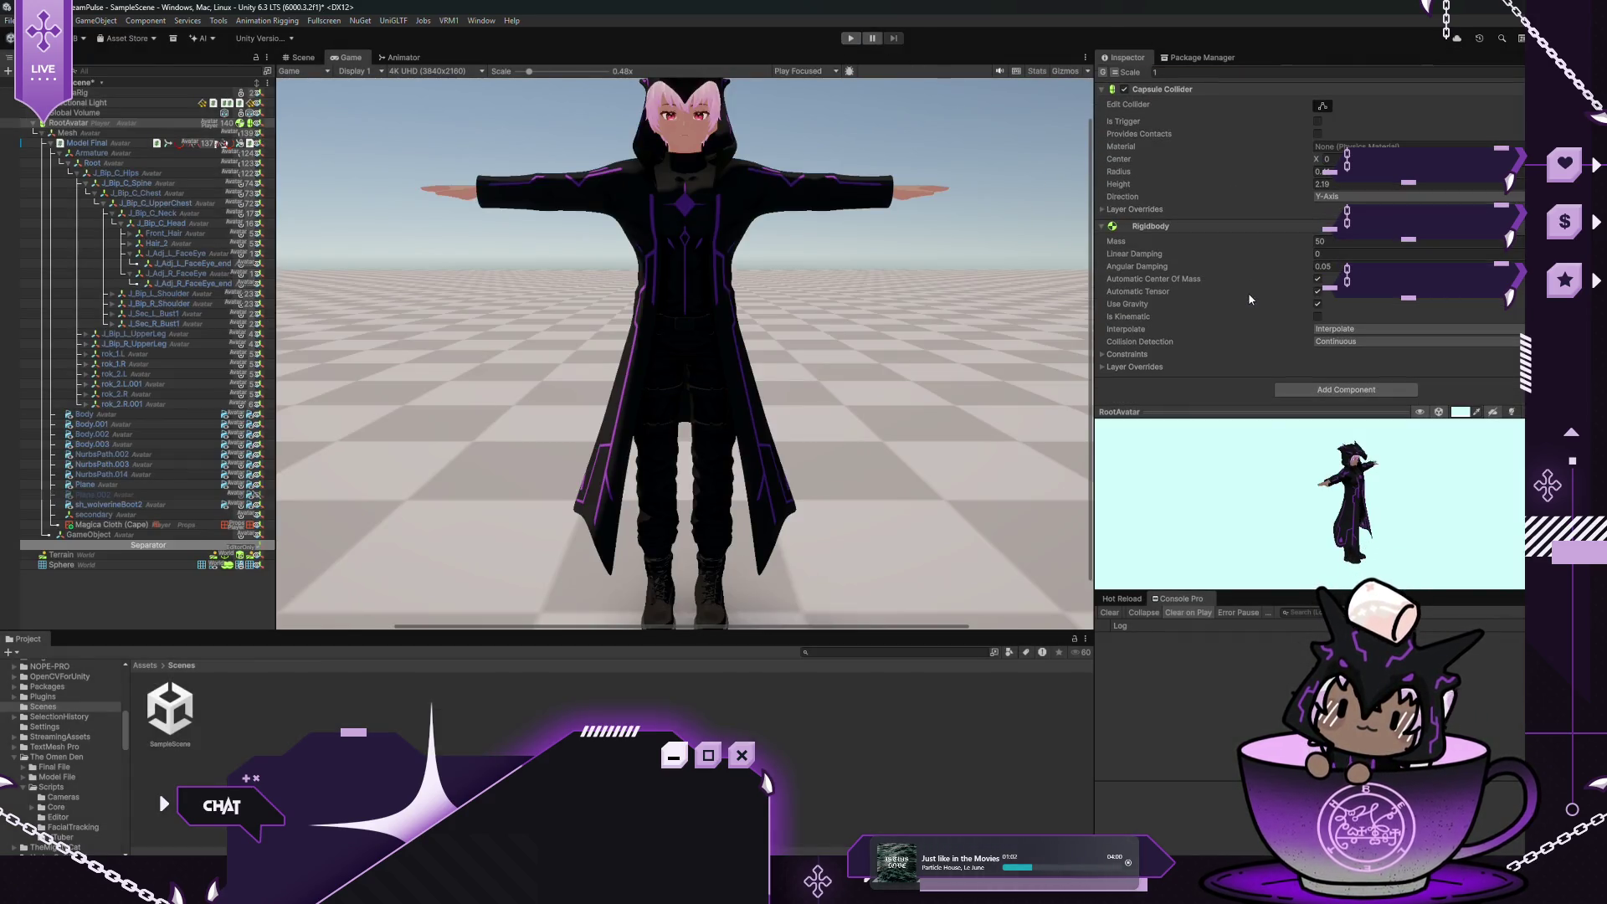
pyautogui.click(1102, 366)
pyautogui.scroll(-1, 1193, 341)
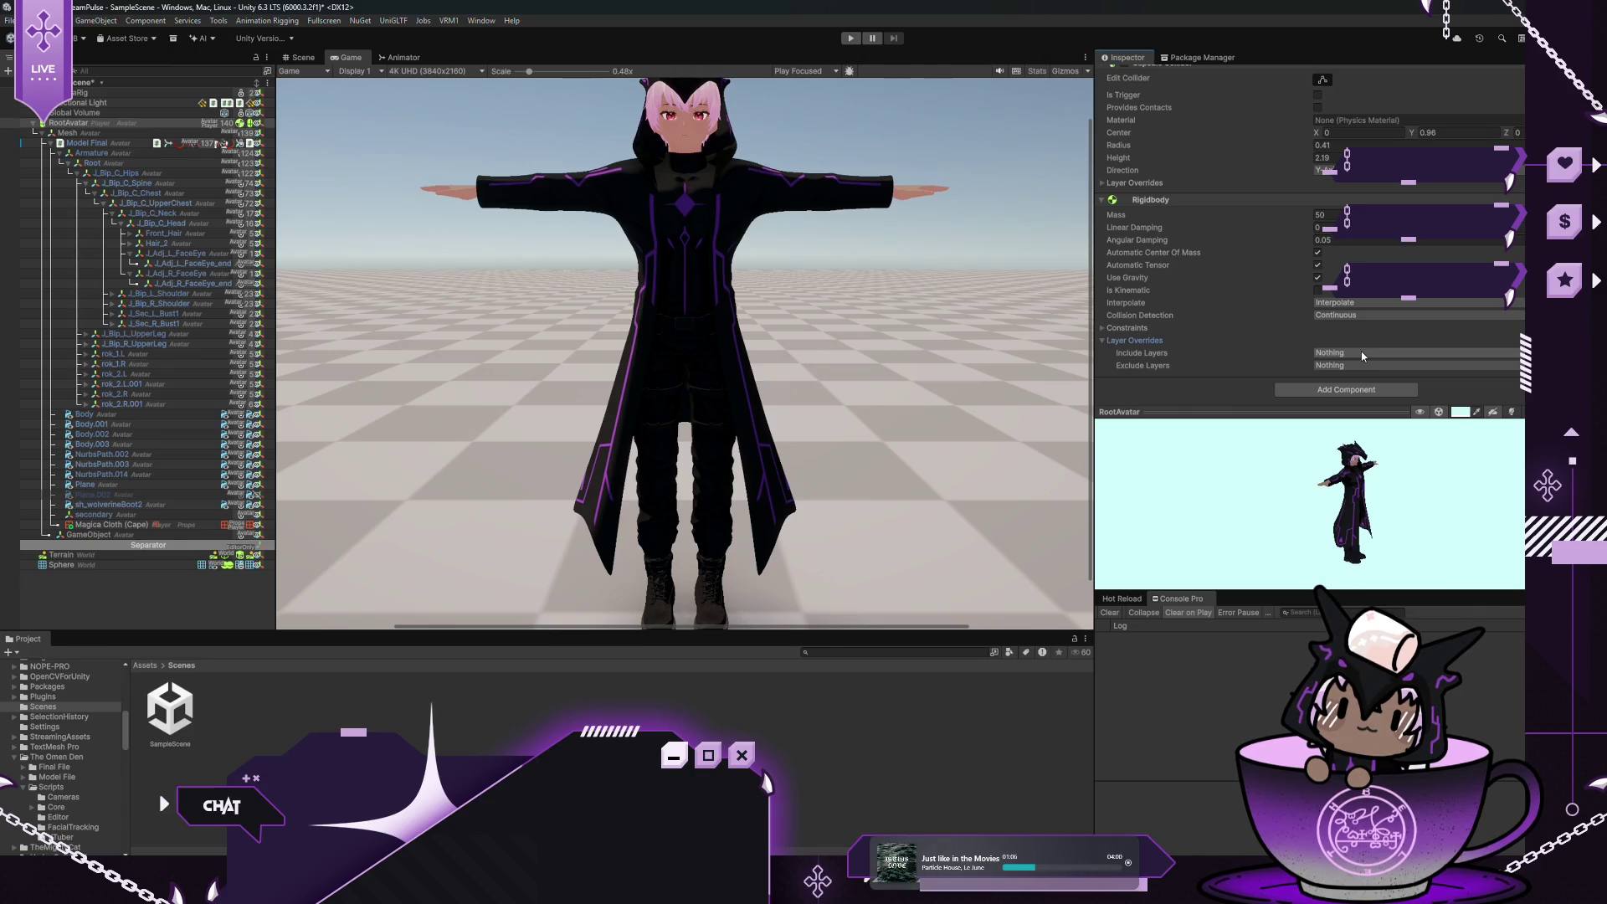
pyautogui.scroll(4, 1262, 231)
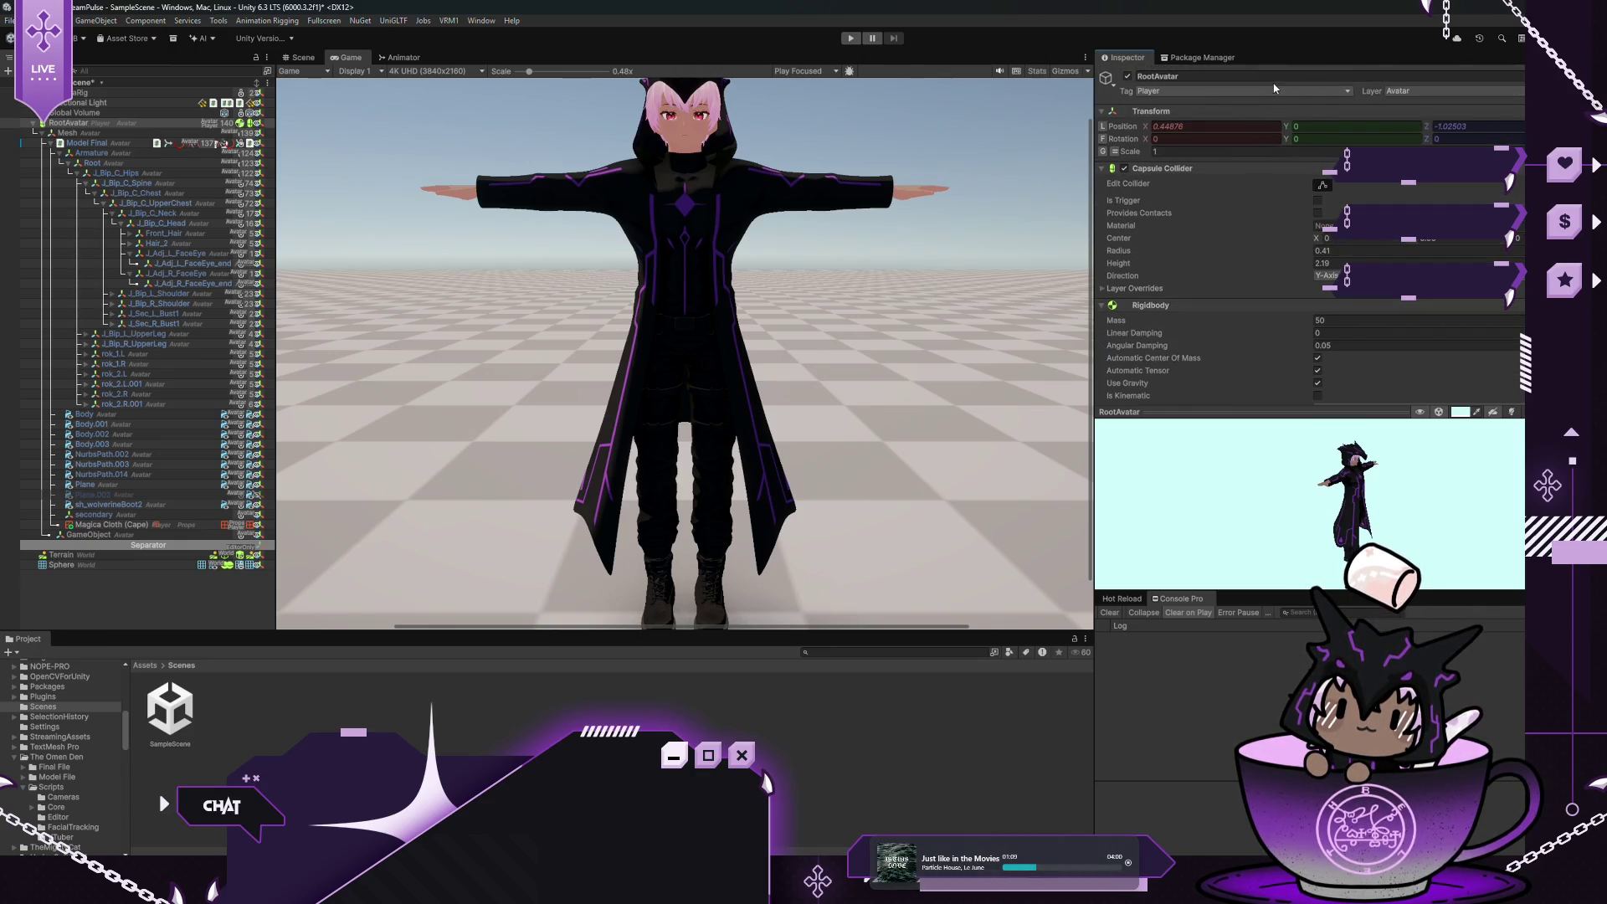
pyautogui.hotkey('alt', 'e')
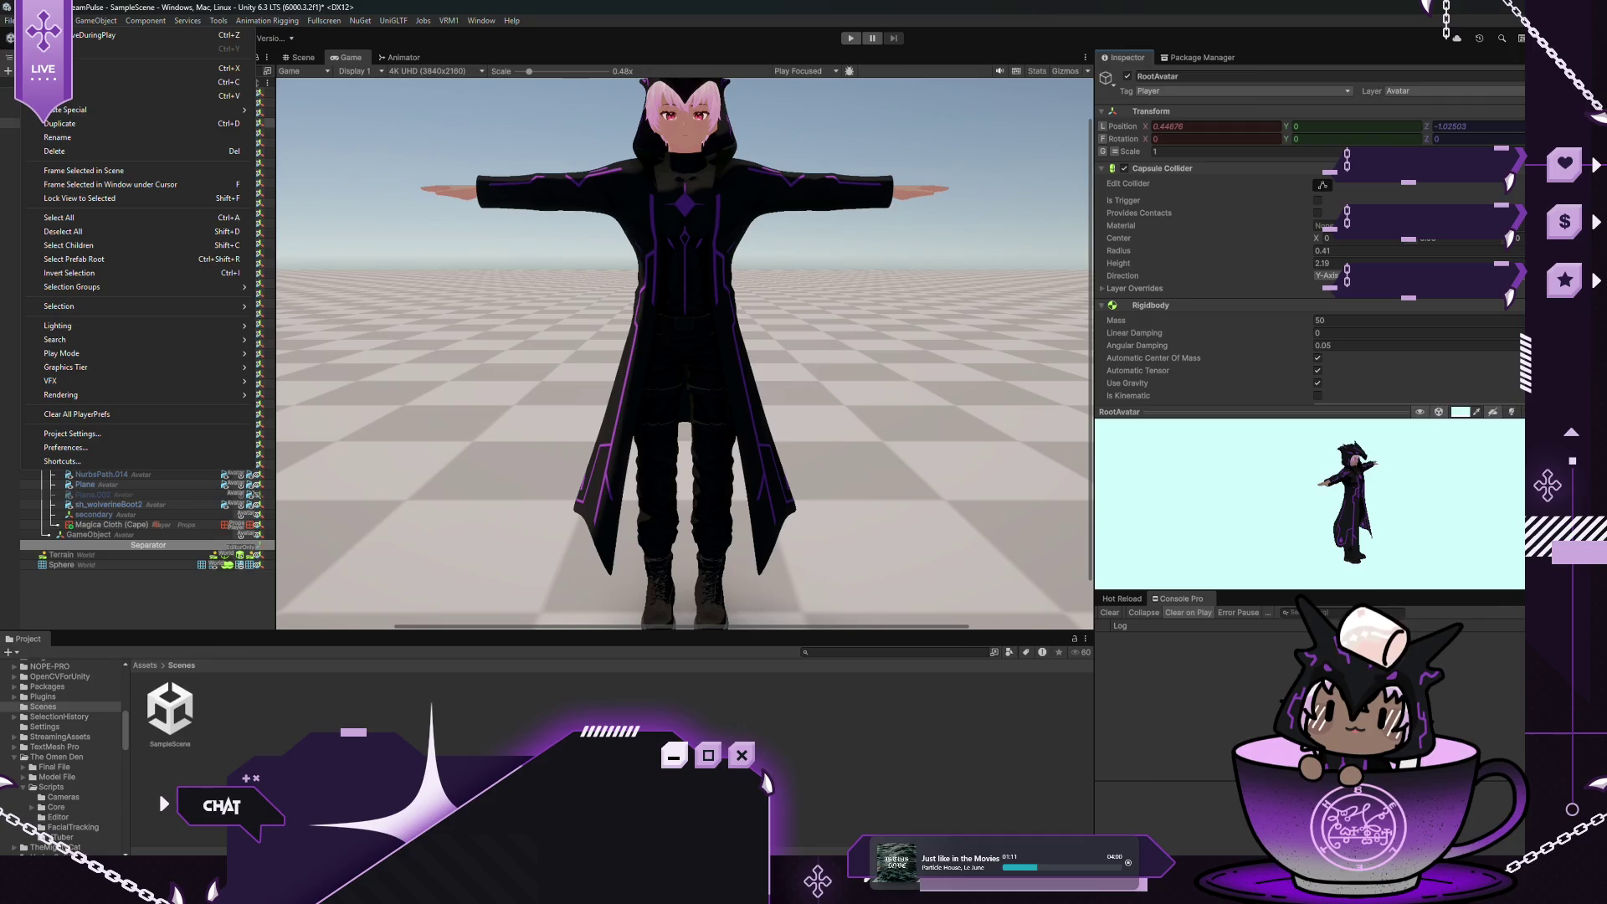
# Open the Physics page of Project Settings and move the window to the centre
pyautogui.click(71, 434)
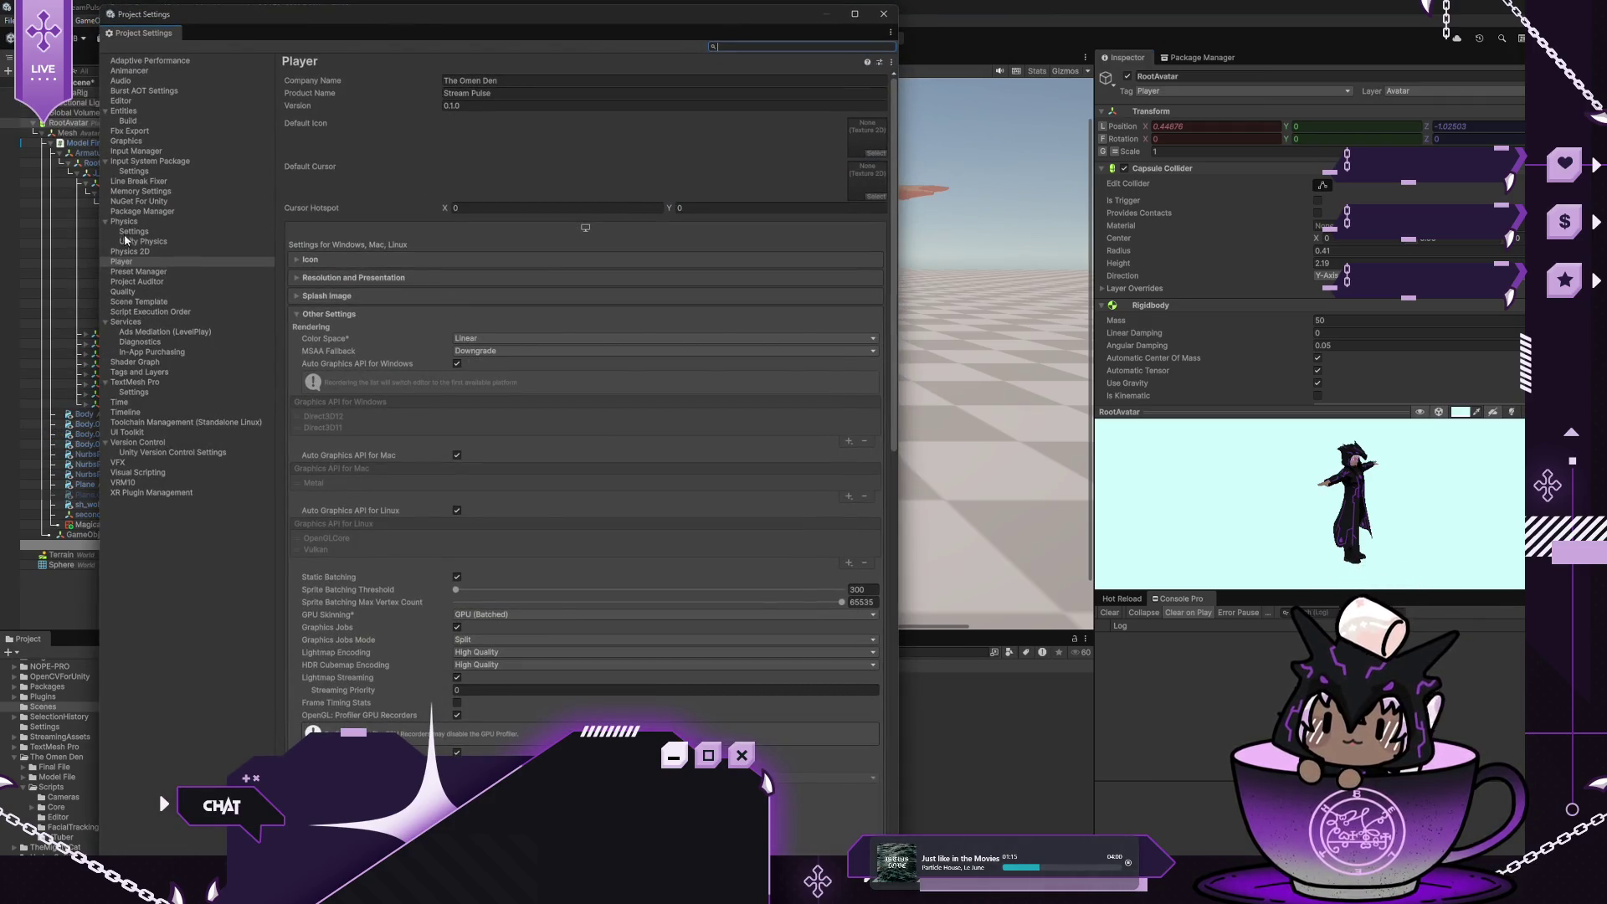
pyautogui.click(126, 229)
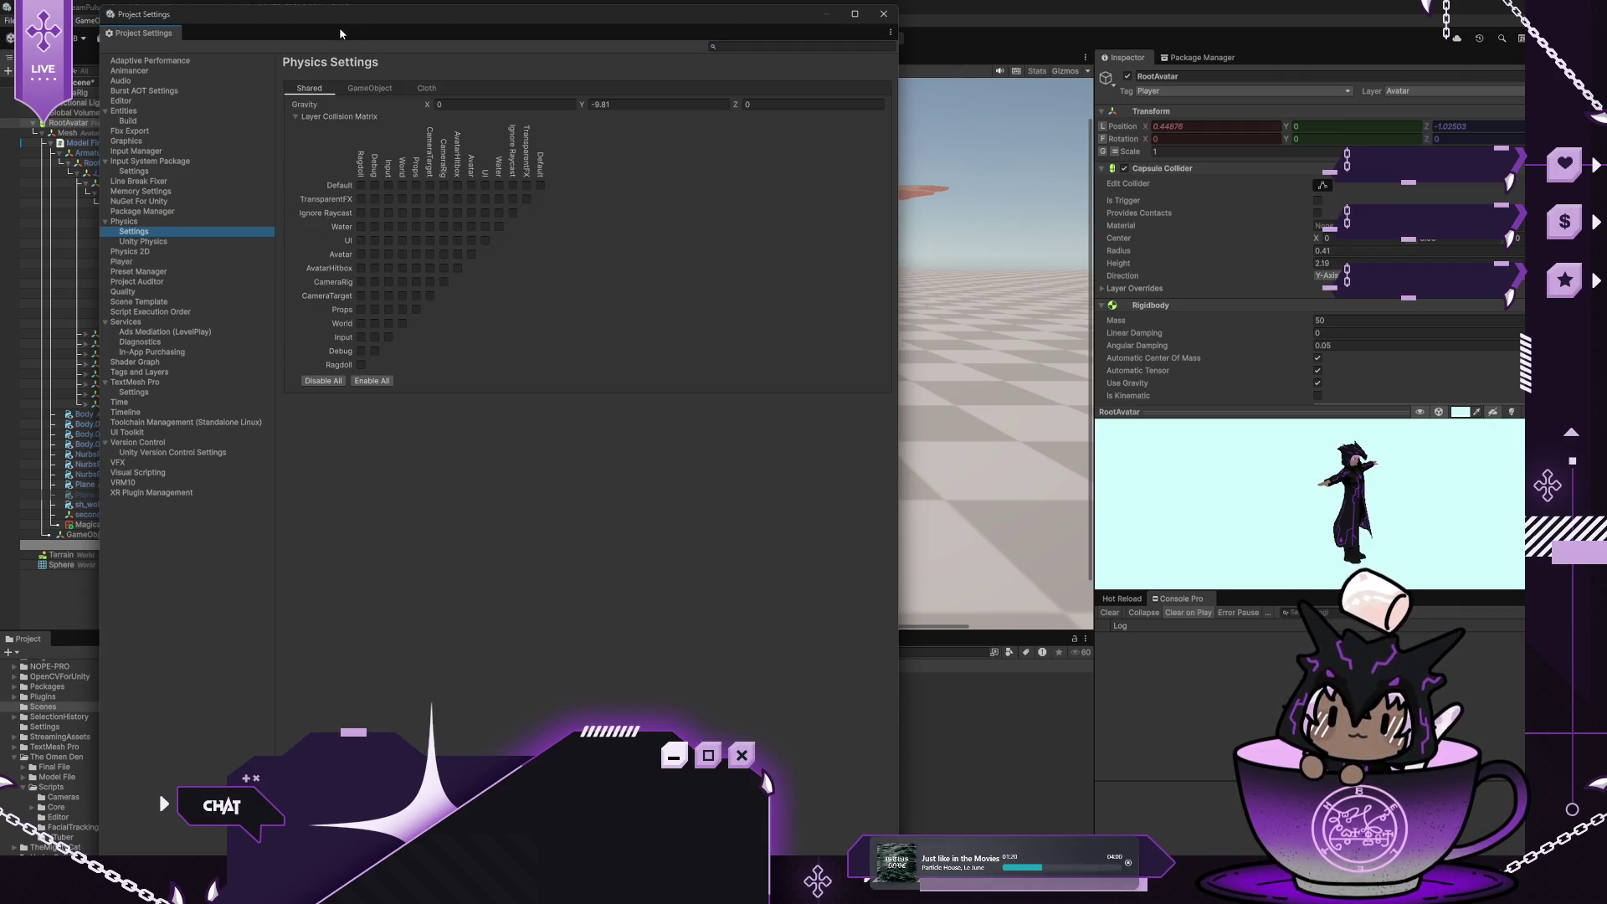
pyautogui.moveTo(308, 19); pyautogui.dragTo(643, 158)
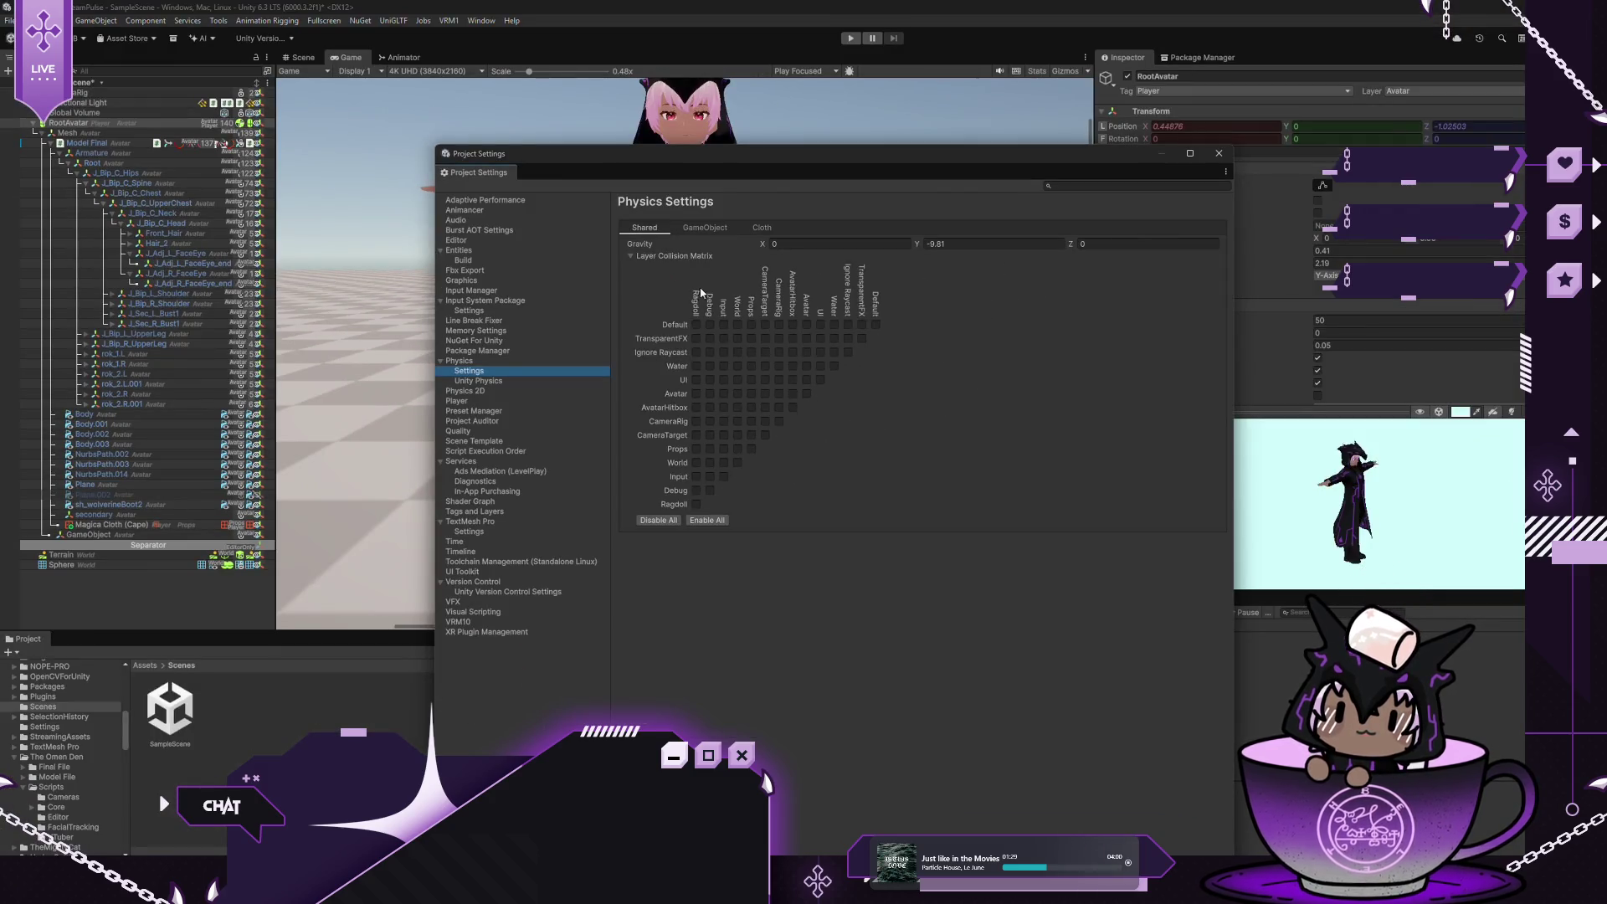
# Tick collisions for World–World, World–Ragdoll, and Avatar with World, Props and Avatar
pyautogui.click(737, 394)
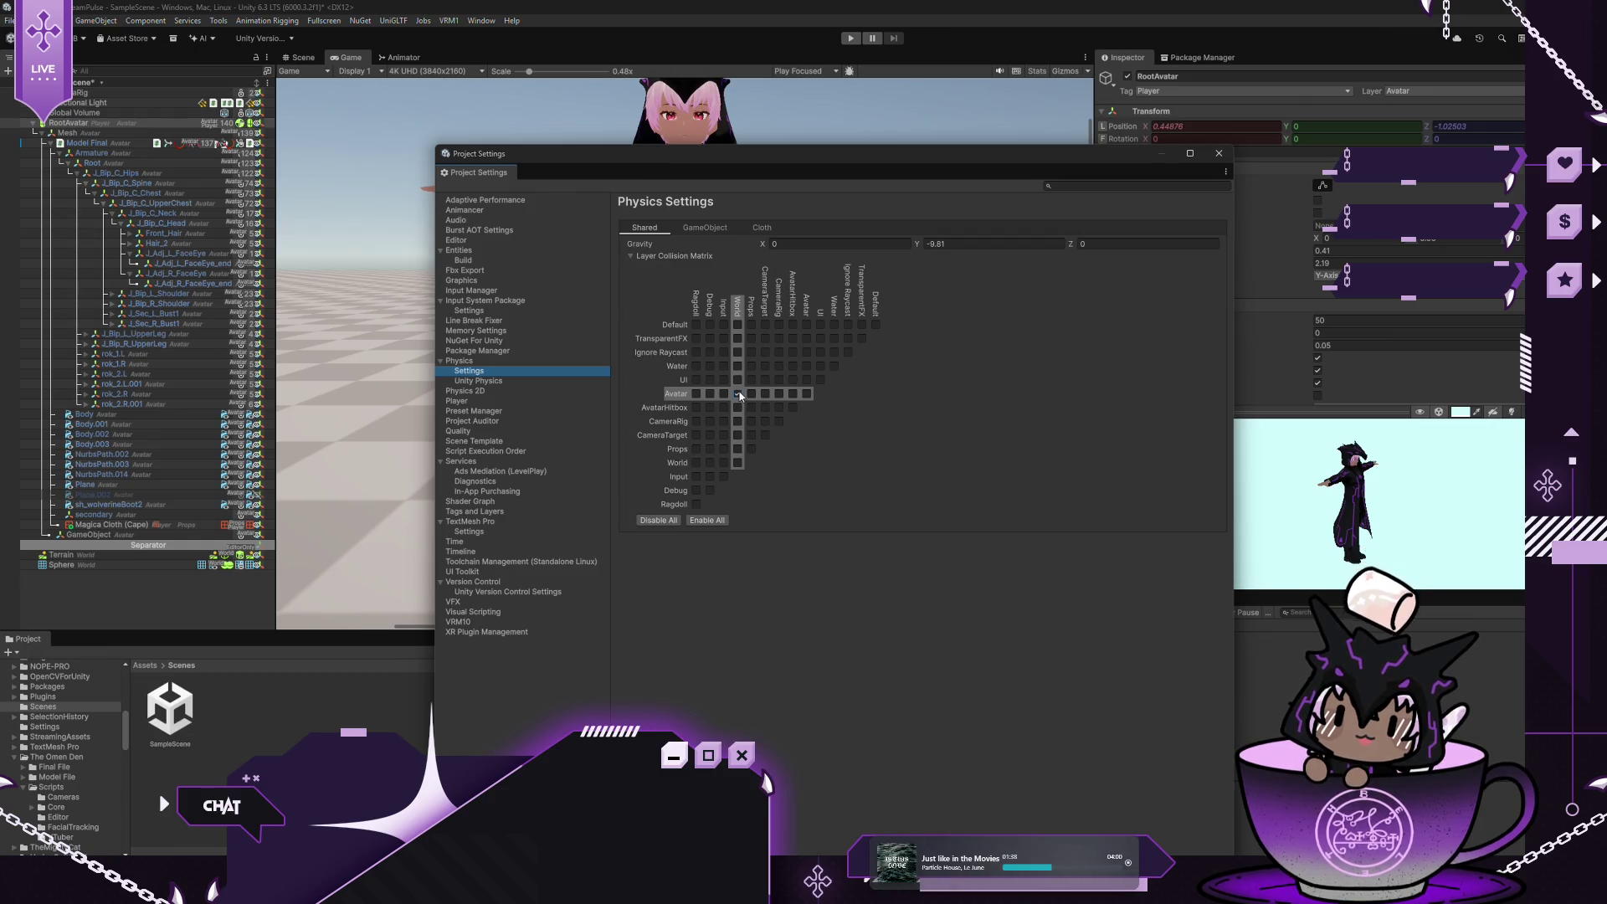
pyautogui.click(738, 463)
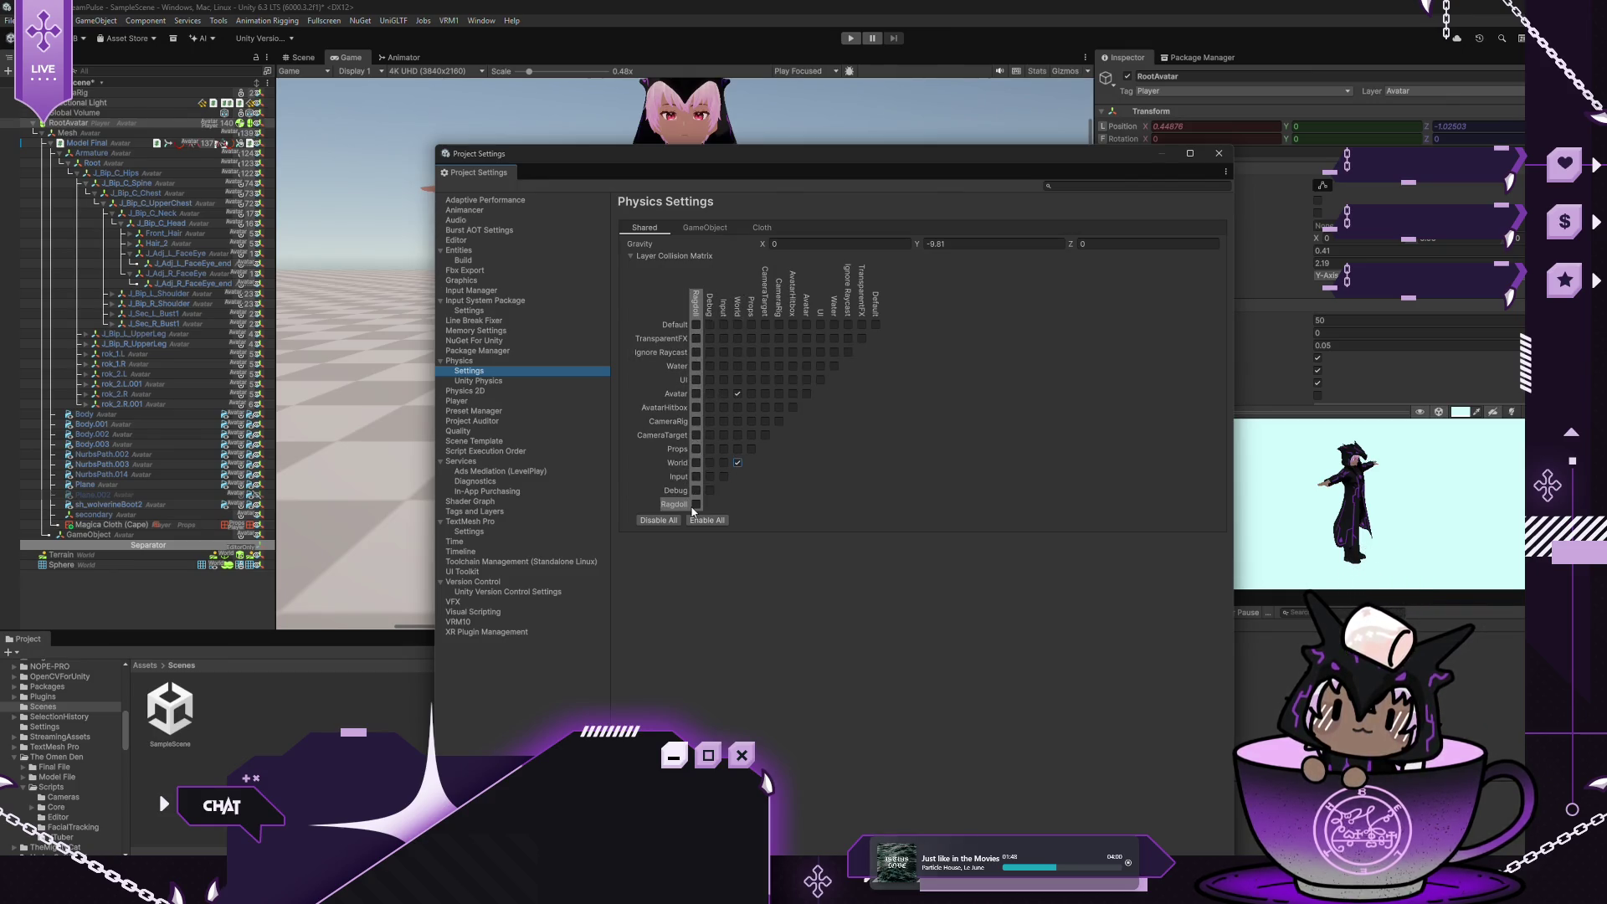
pyautogui.click(695, 463)
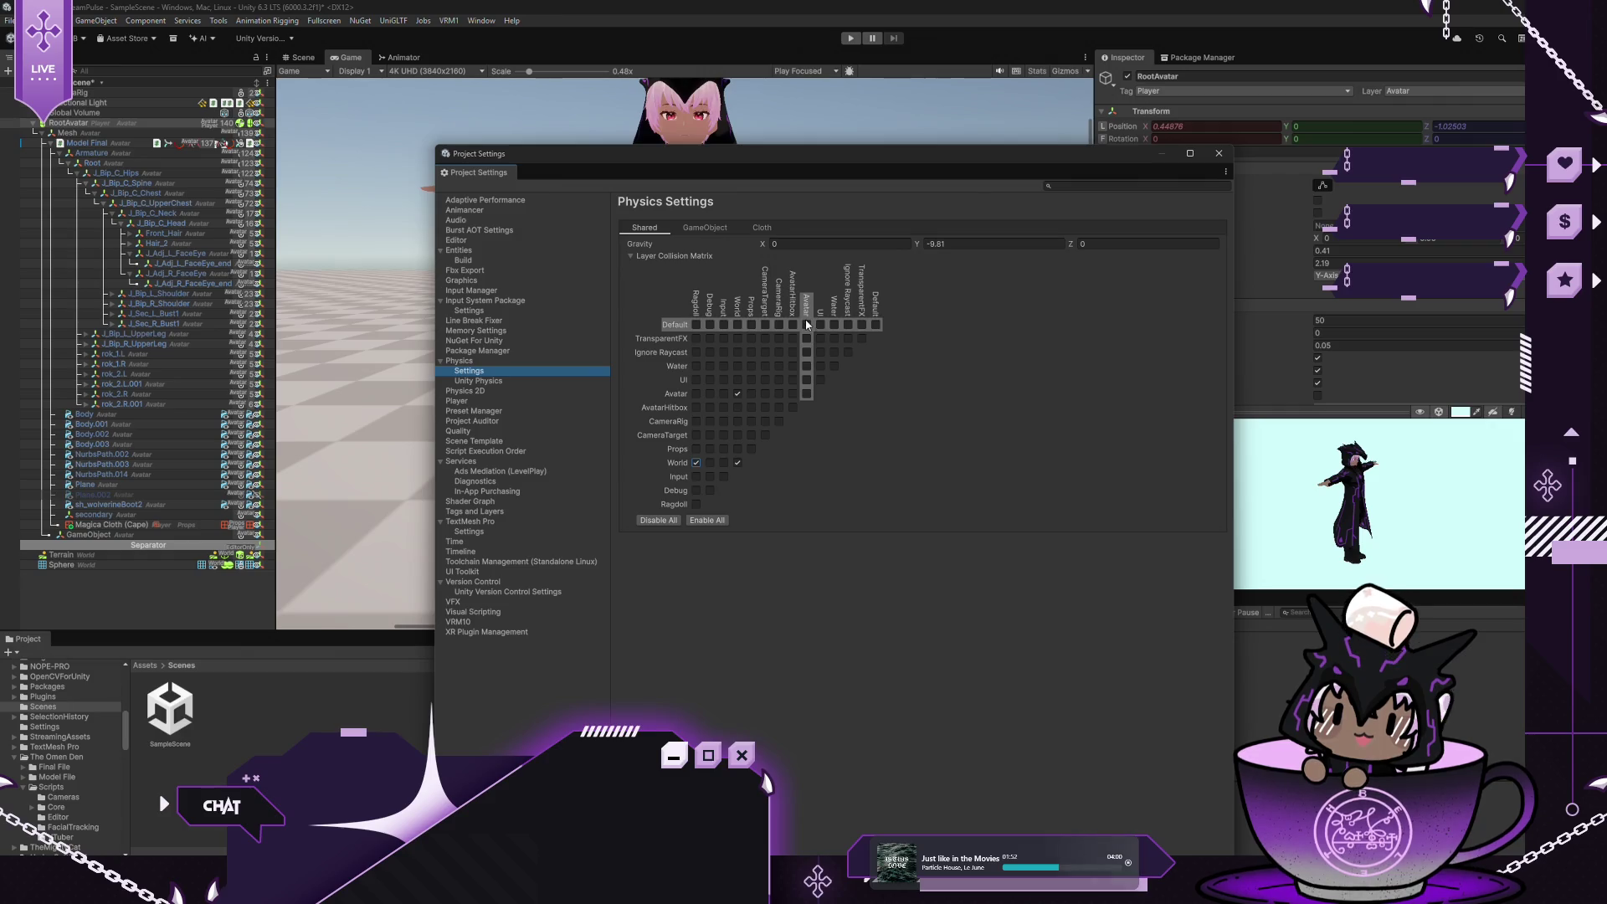
pyautogui.click(807, 394)
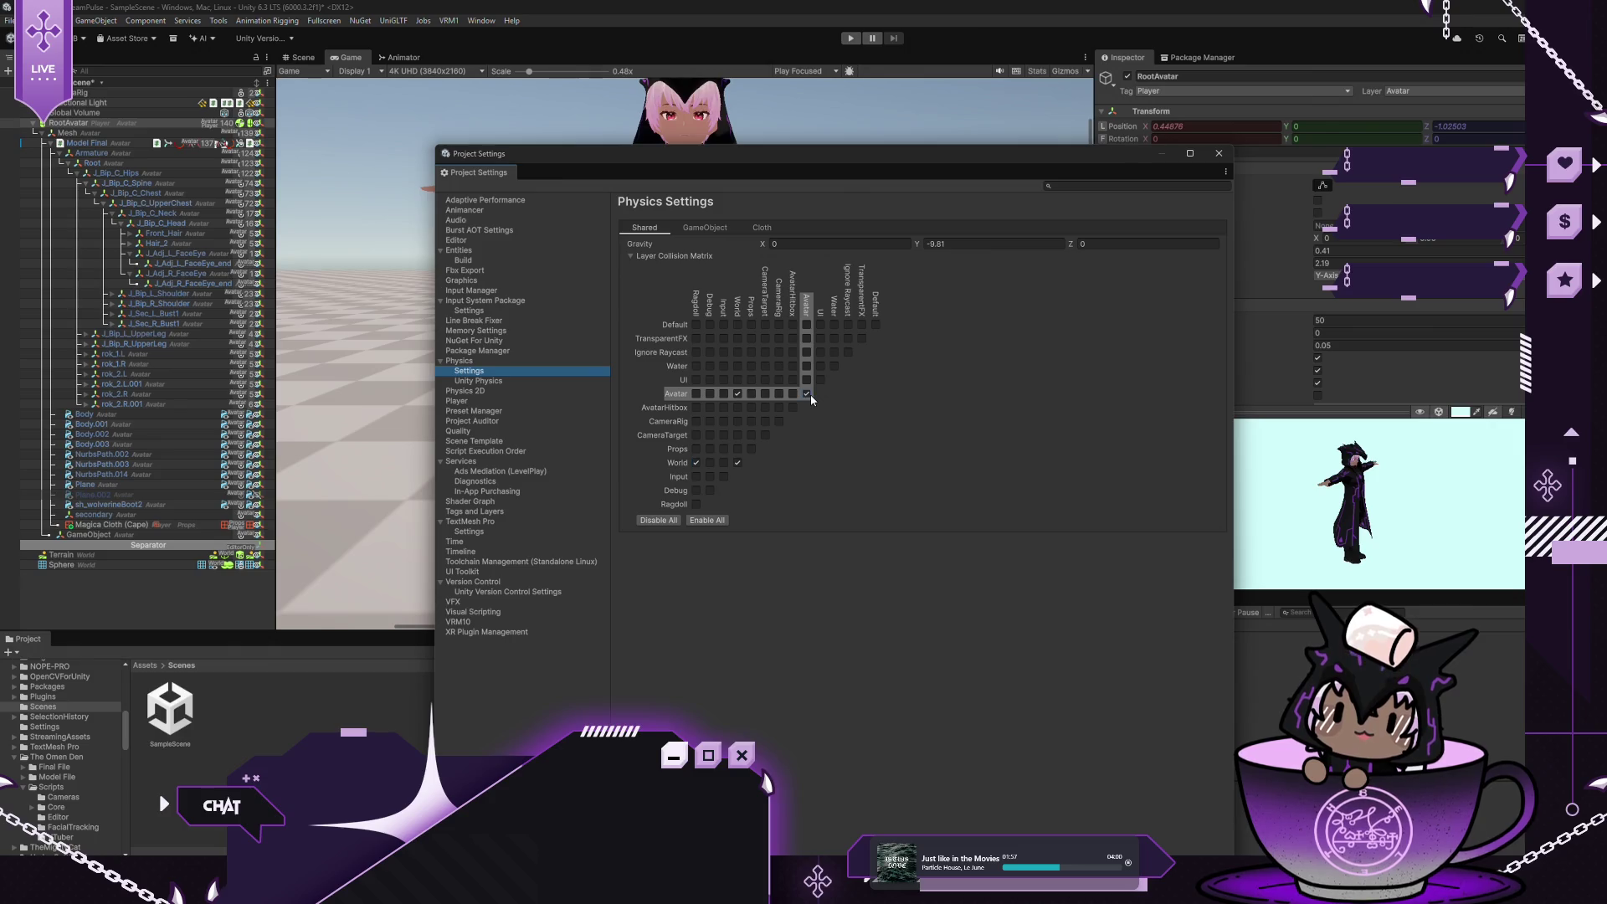
pyautogui.click(750, 394)
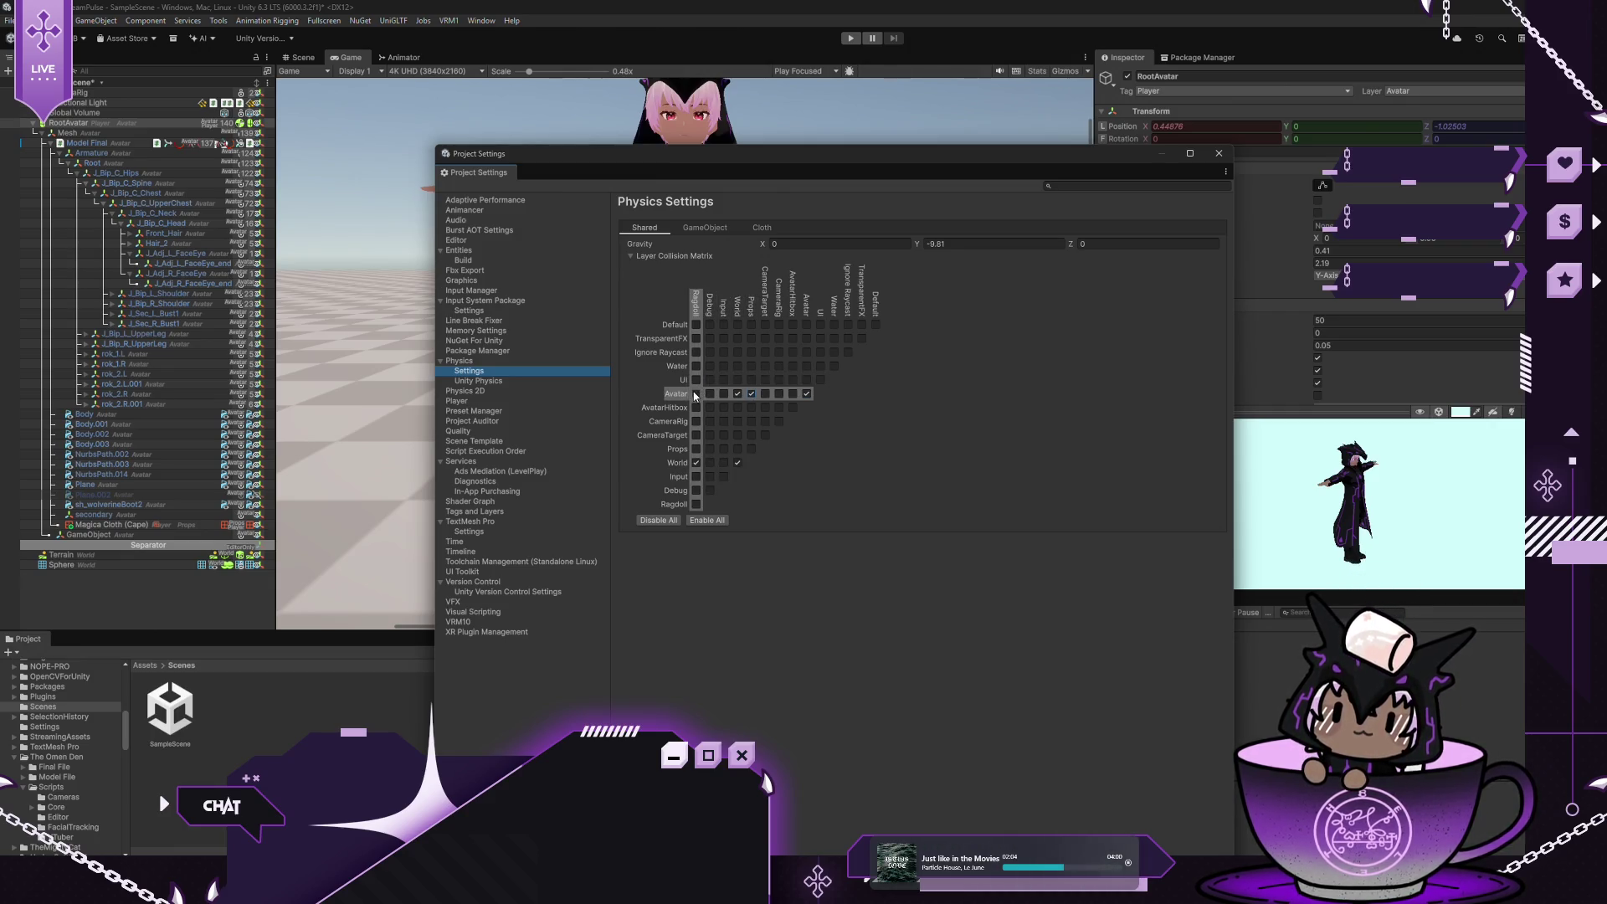
pyautogui.click(1217, 155)
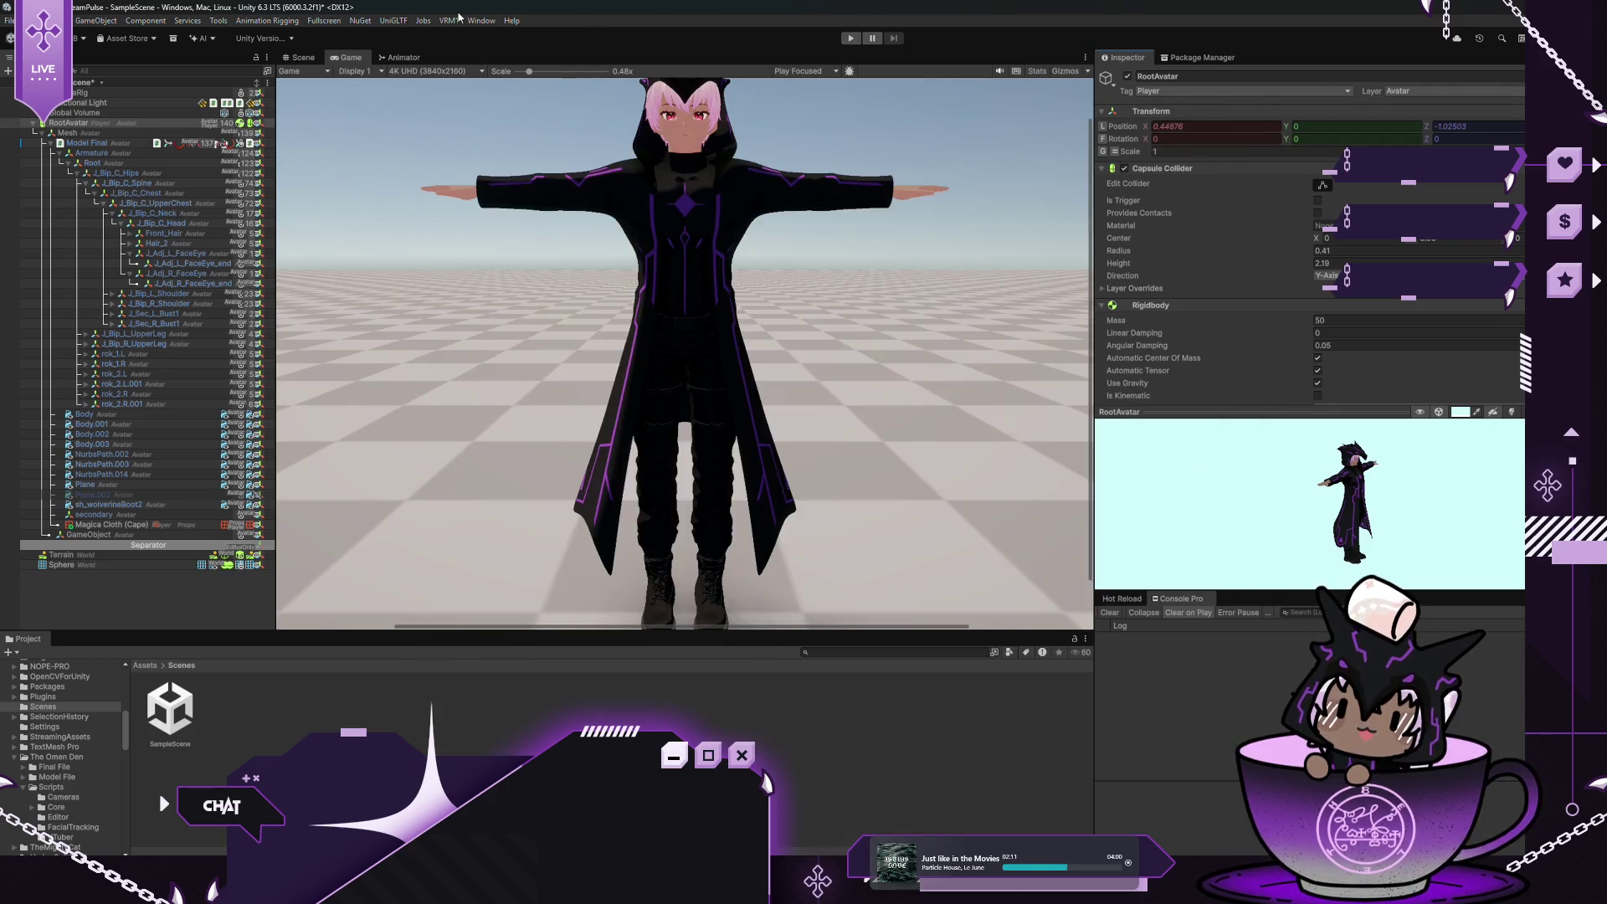
# Save the scene and start a Play-mode test
pyautogui.click(9, 21)
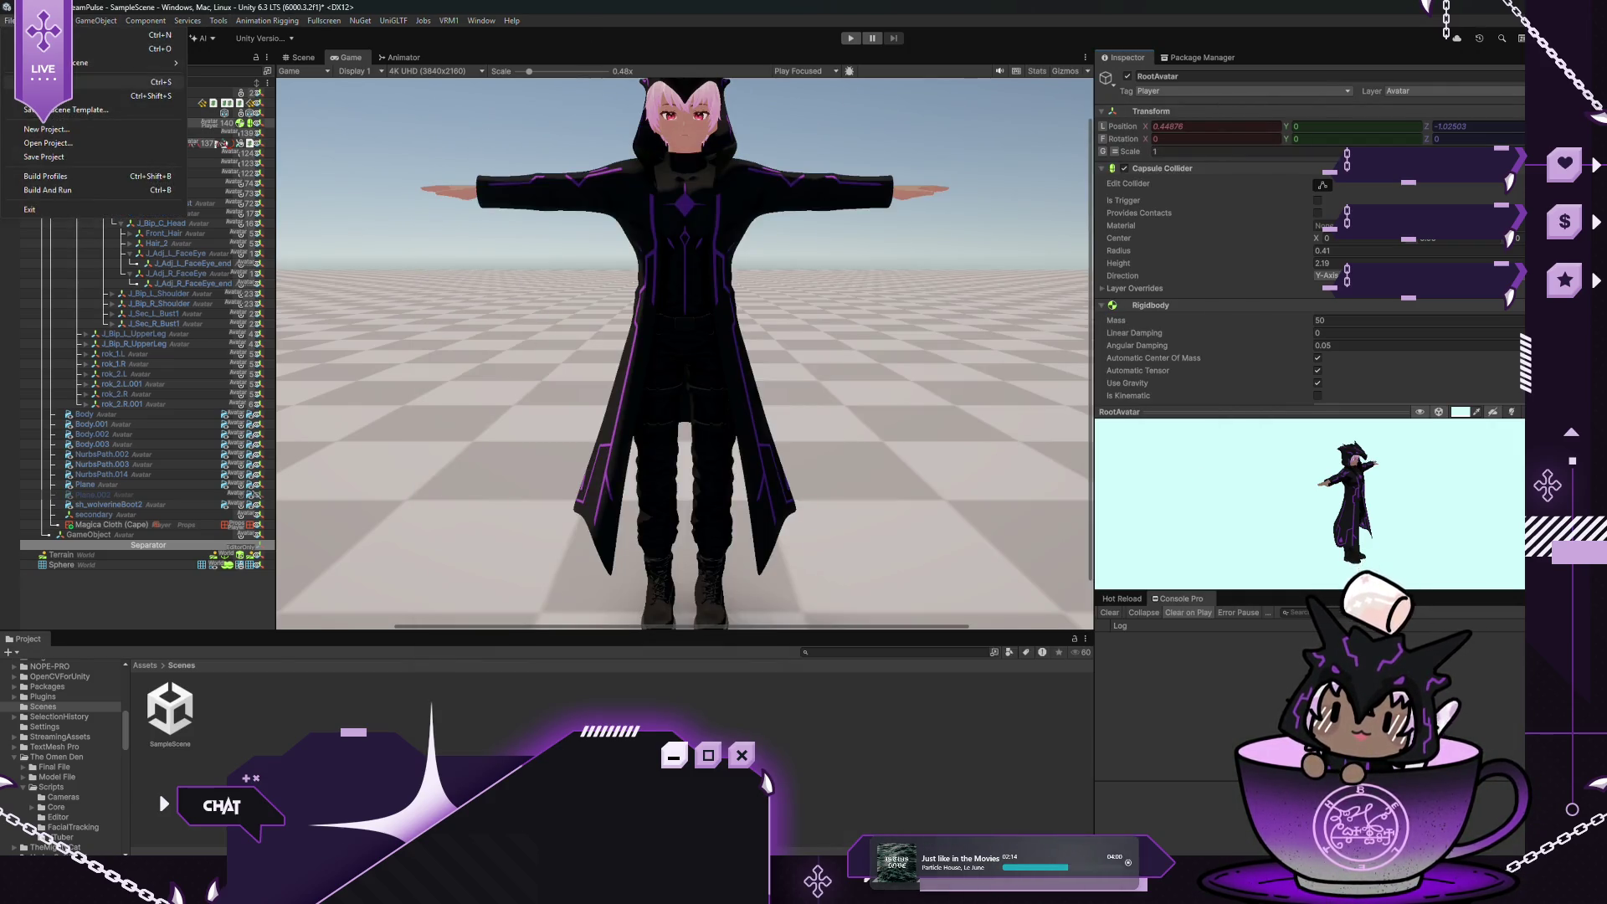
pyautogui.click(215, 57)
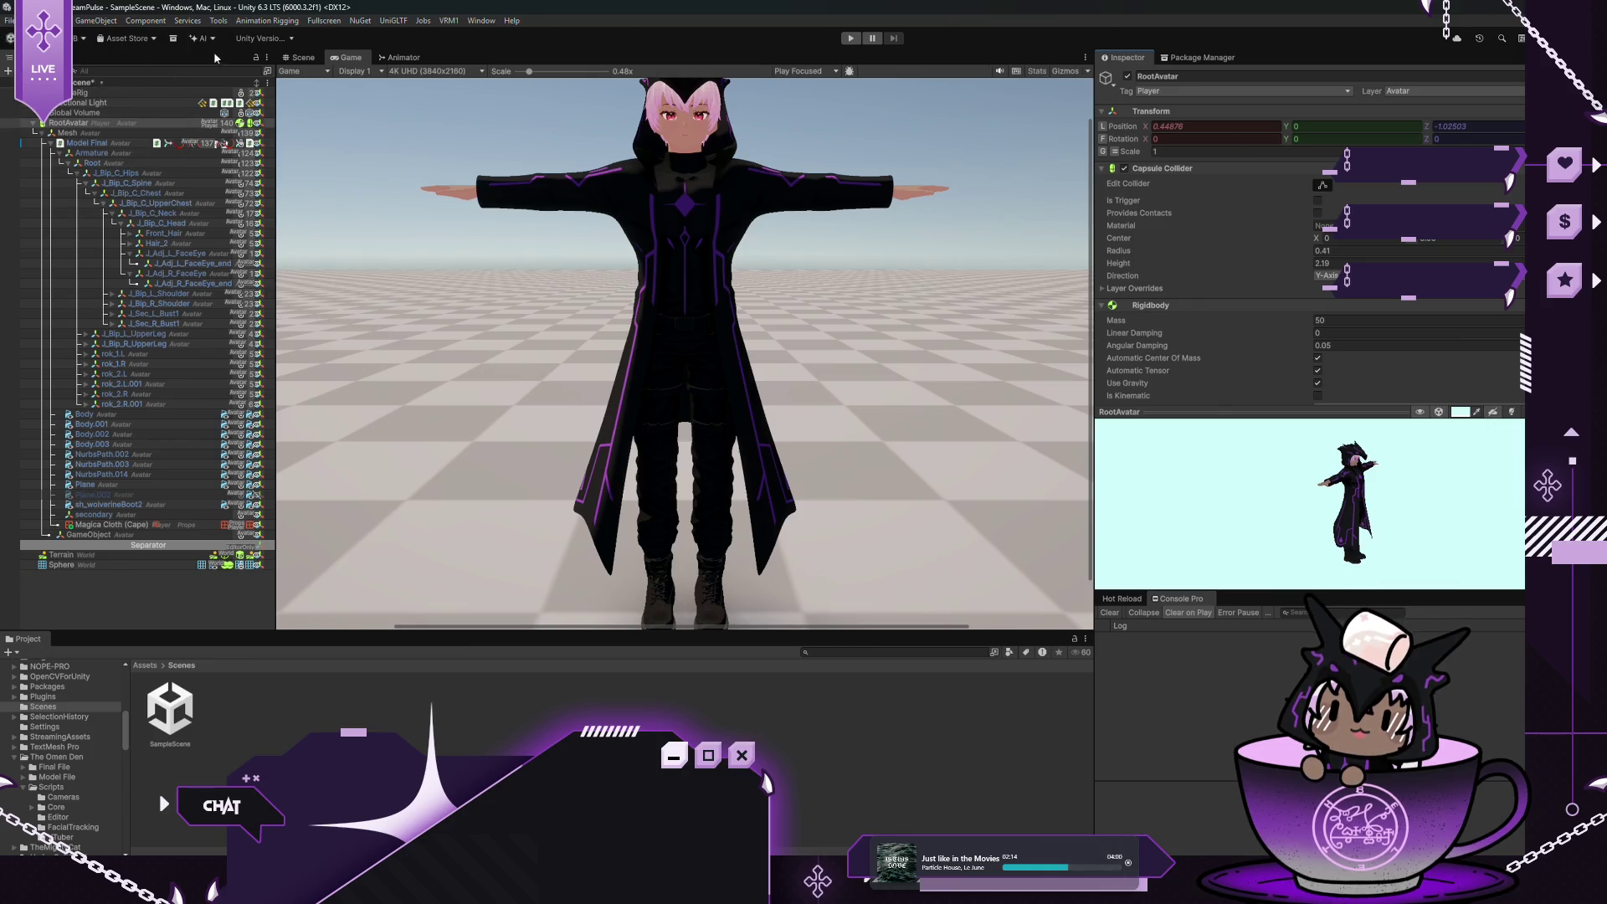
pyautogui.click(849, 38)
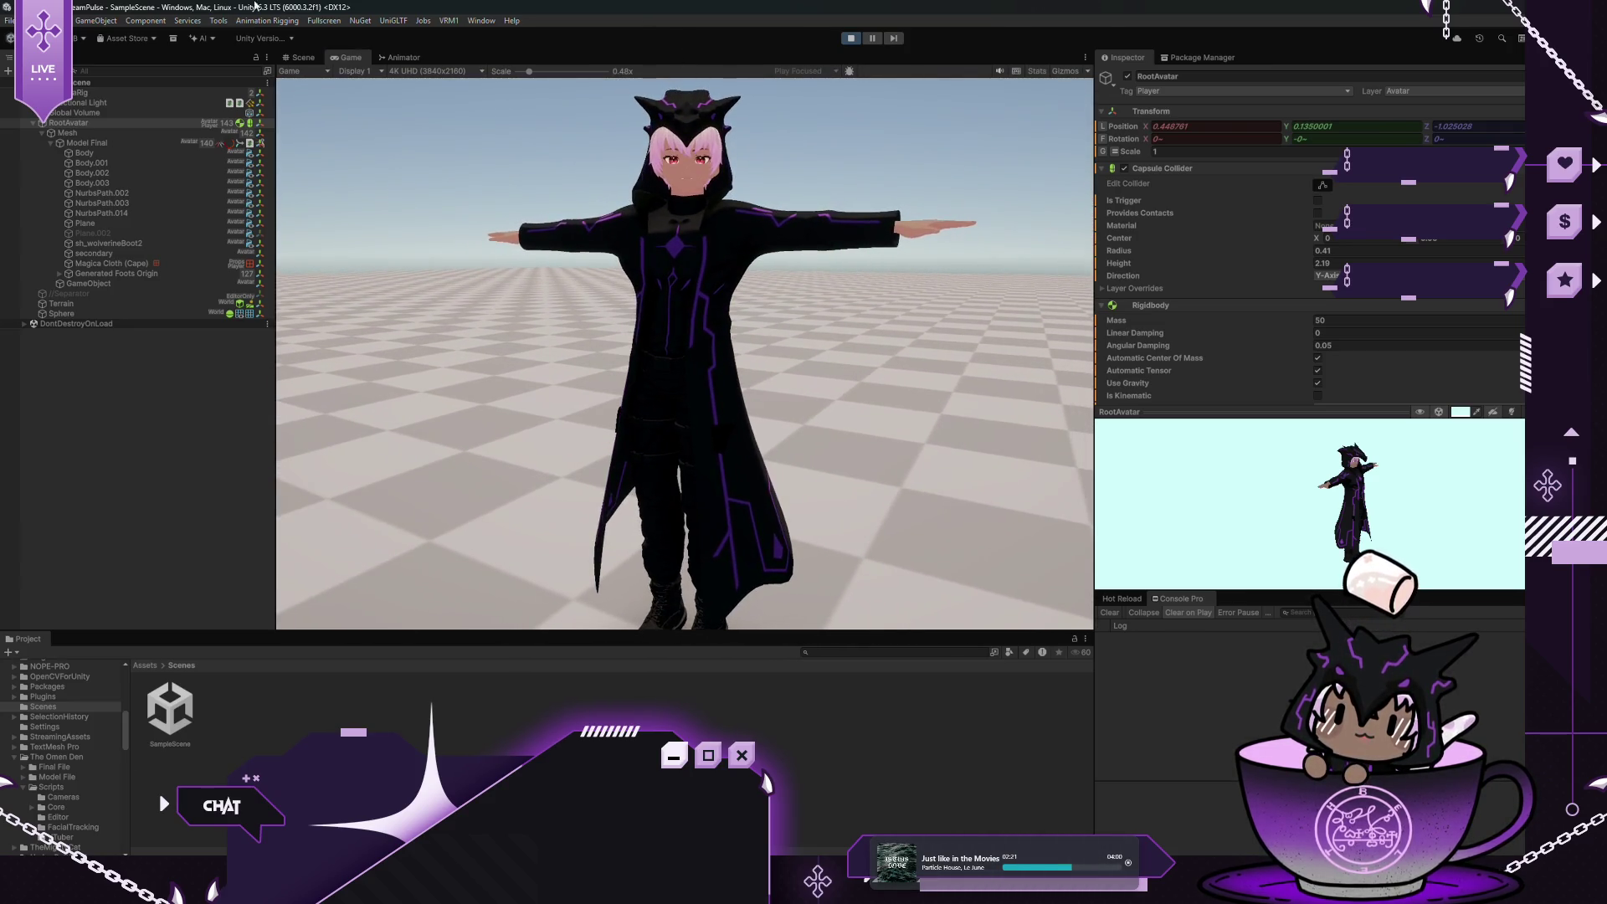
# Scrub the Sphere's Z and X positions to check the avatar stays upright and follows it
pyautogui.click(81, 133)
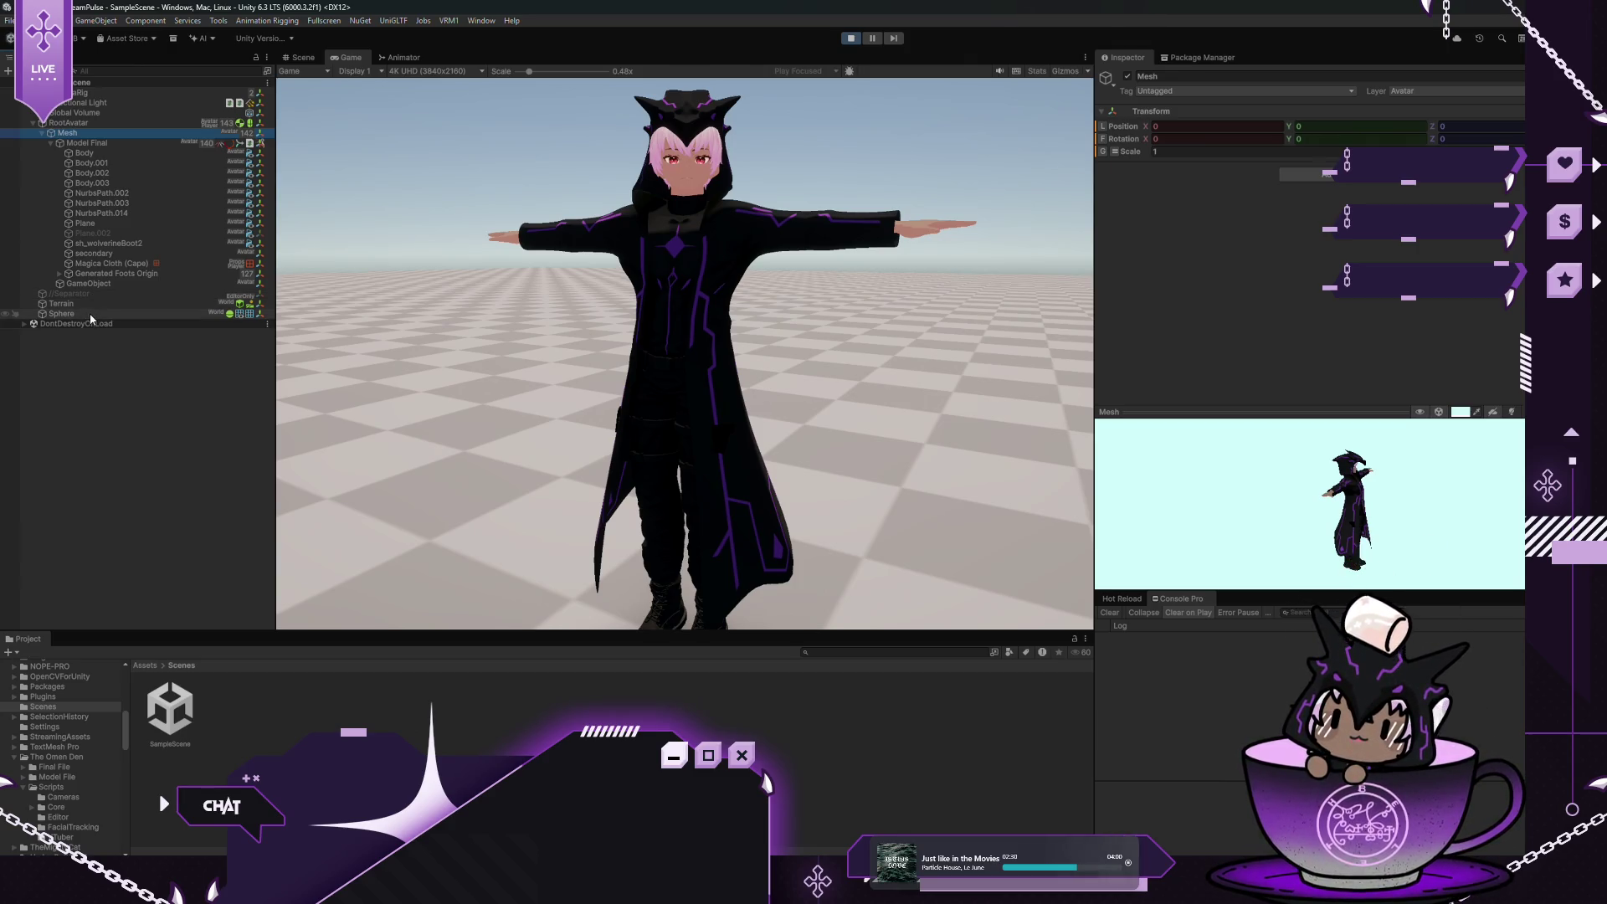
pyautogui.click(62, 314)
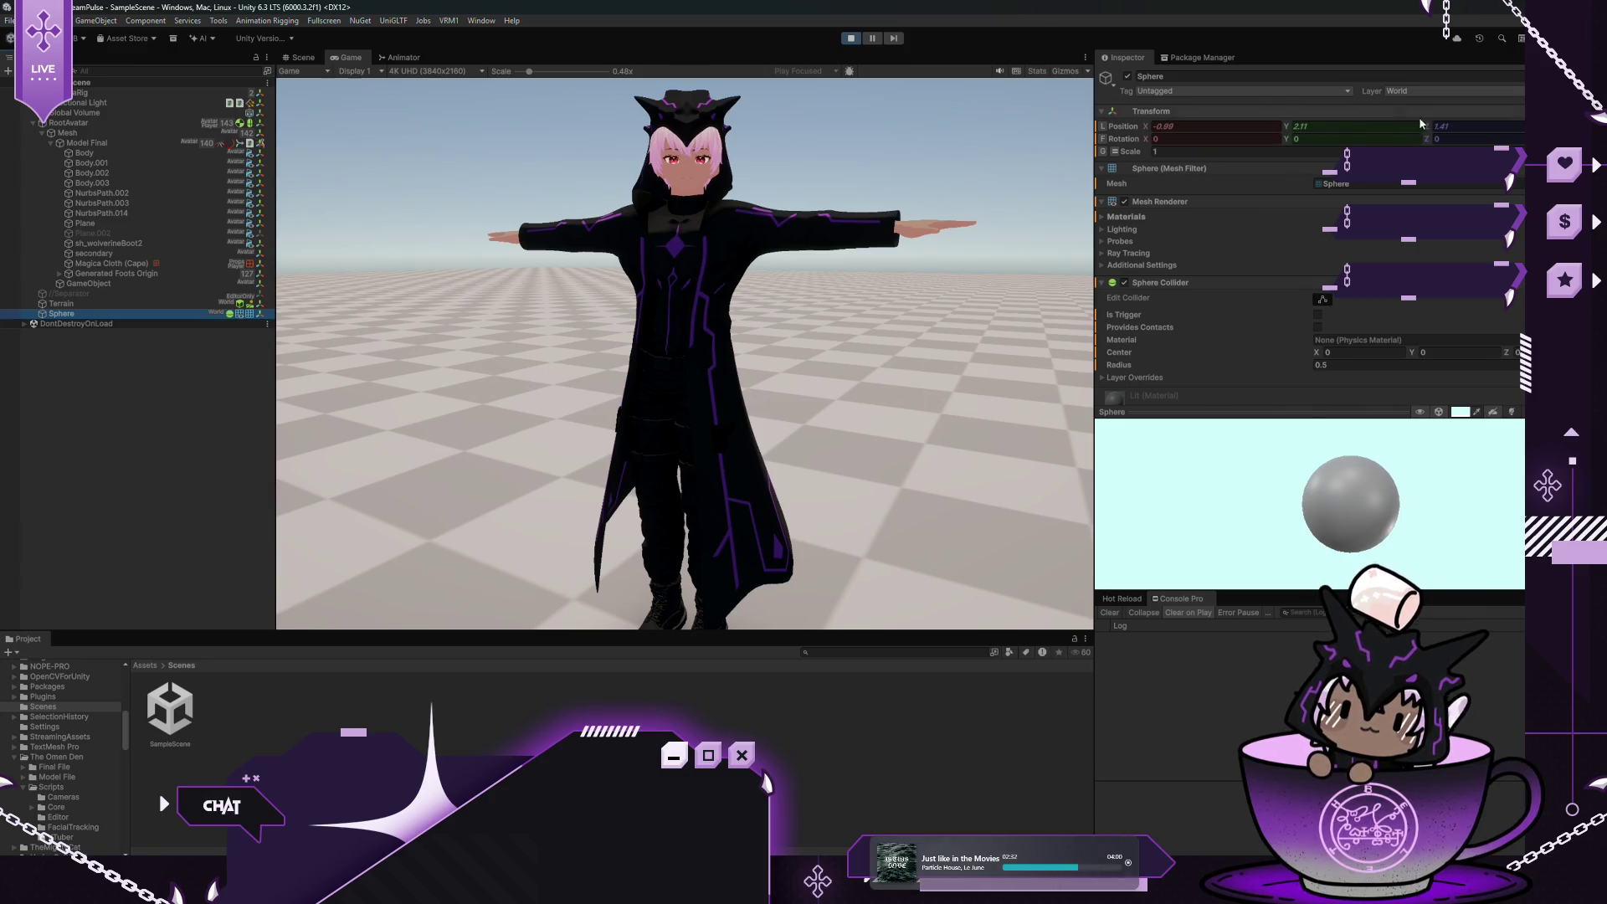
pyautogui.moveTo(1422, 122)
pyautogui.mouseDown()
pyautogui.moveTo(1390, 144)
pyautogui.moveTo(1335, 136)
pyautogui.moveTo(1456, 134)
pyautogui.mouseUp()
pyautogui.moveTo(1146, 128)
pyautogui.mouseDown()
pyautogui.moveTo(1264, 134)
pyautogui.moveTo(971, 142)
pyautogui.moveTo(1236, 139)
pyautogui.moveTo(1108, 147)
pyautogui.mouseUp()
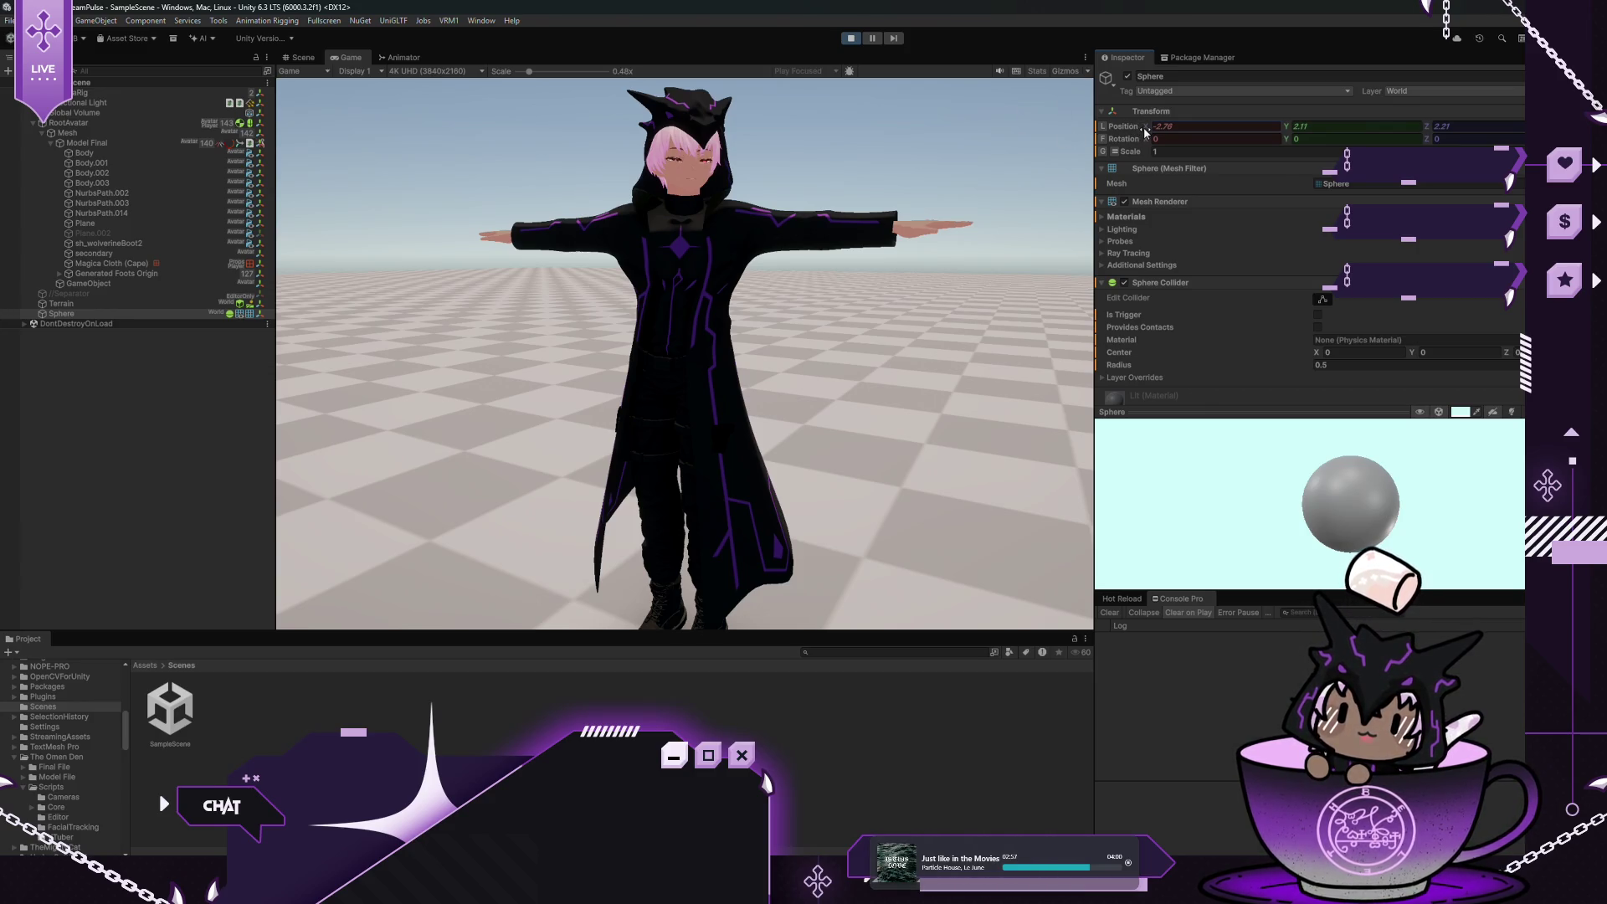
pyautogui.moveTo(1128, 122)
pyautogui.mouseDown()
pyautogui.moveTo(1067, 131)
pyautogui.moveTo(1300, 138)
pyautogui.moveTo(1230, 134)
pyautogui.mouseUp()
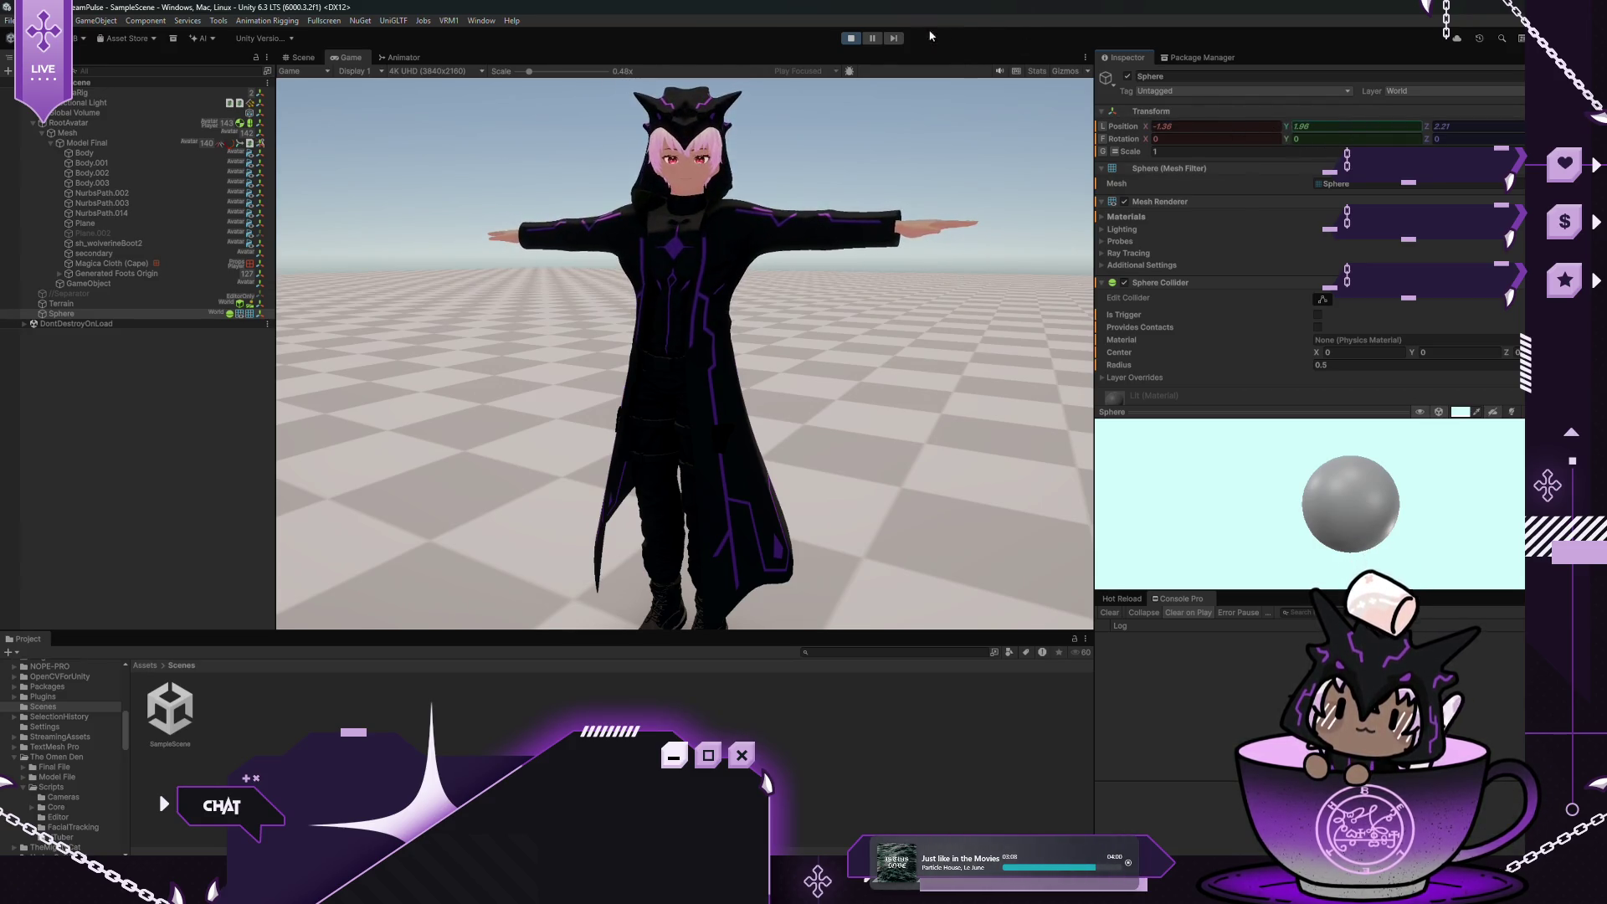
# Stop the play test and reselect RootAvatar
pyautogui.click(850, 37)
pyautogui.click(96, 125)
pyautogui.click(65, 126)
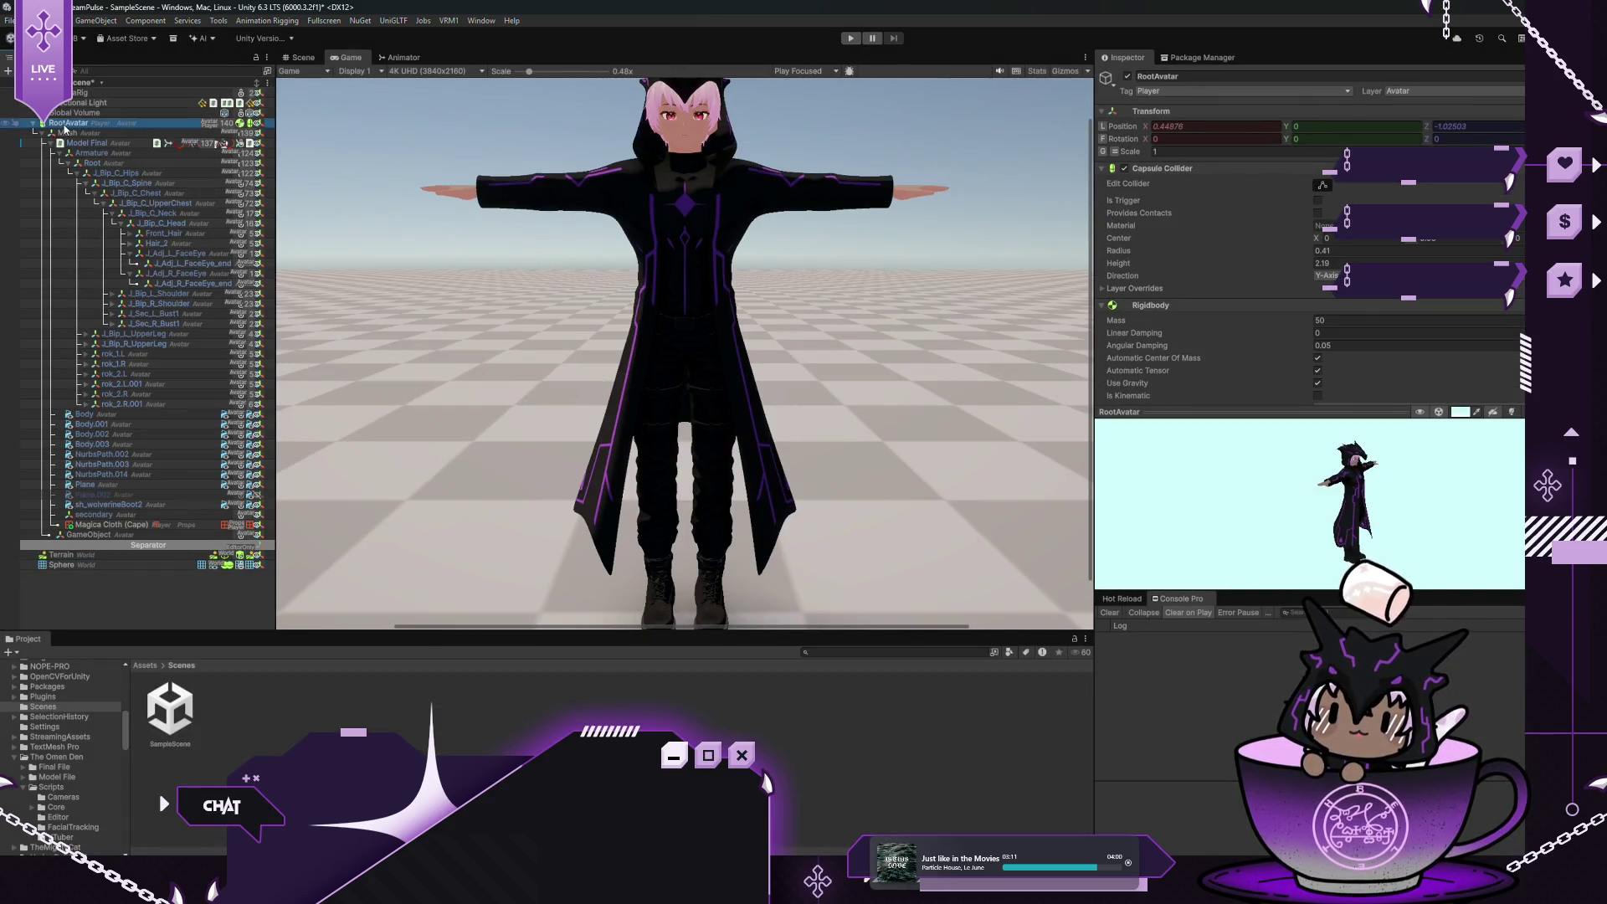
# Add Ragdoll Animator 2 to RootAvatar and auto-generate its bones from the humanoid rig
pyautogui.click(1102, 169)
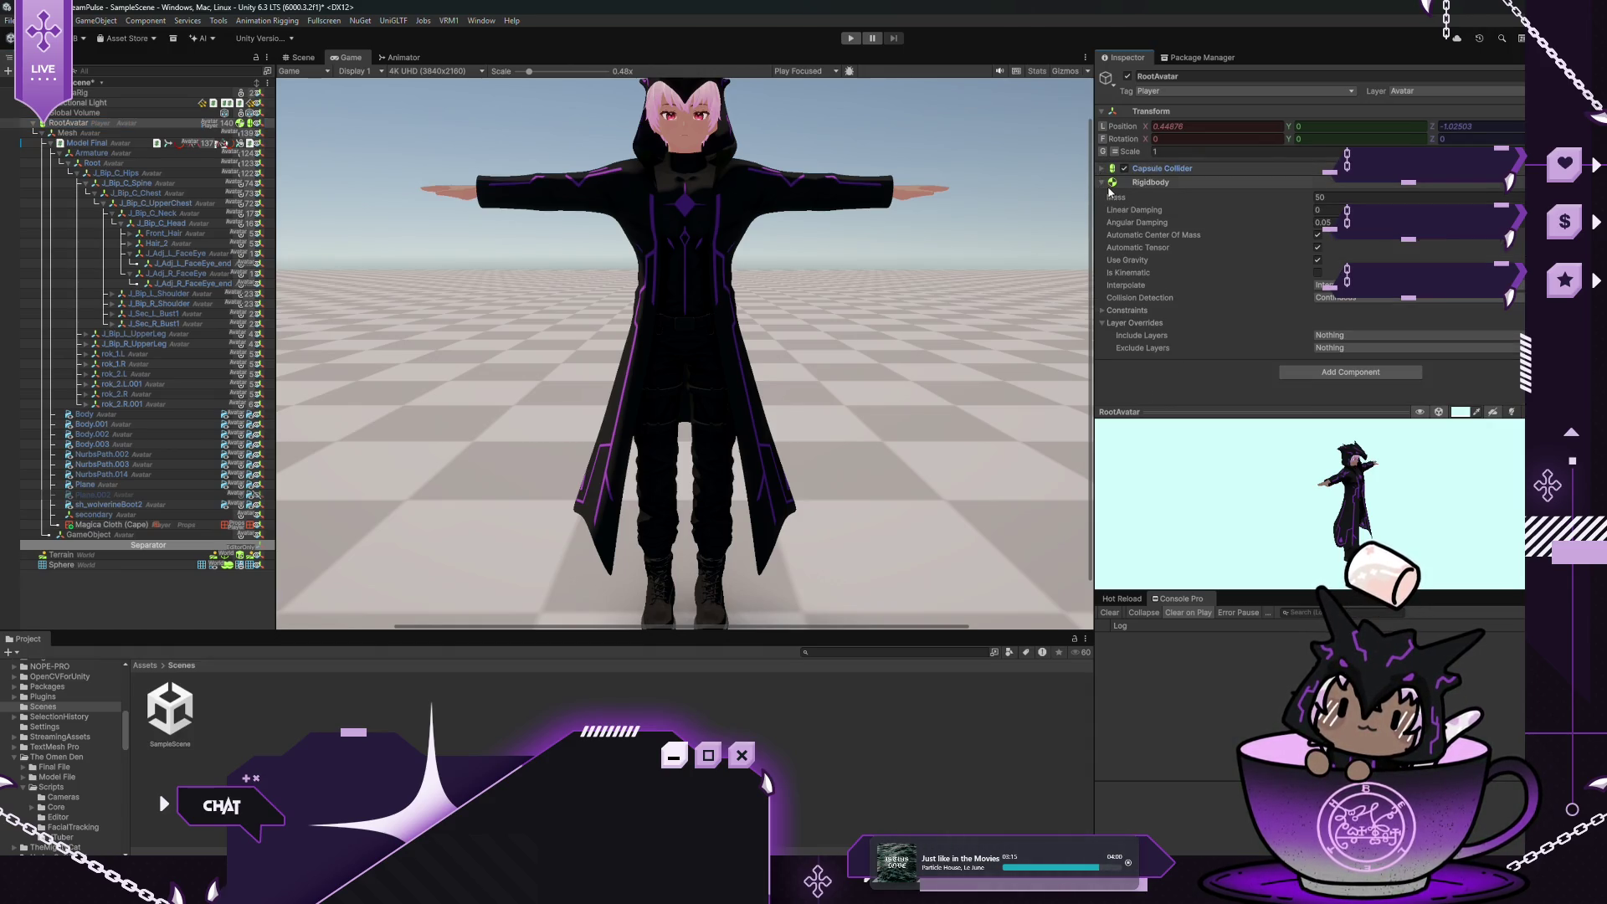
pyautogui.click(1103, 182)
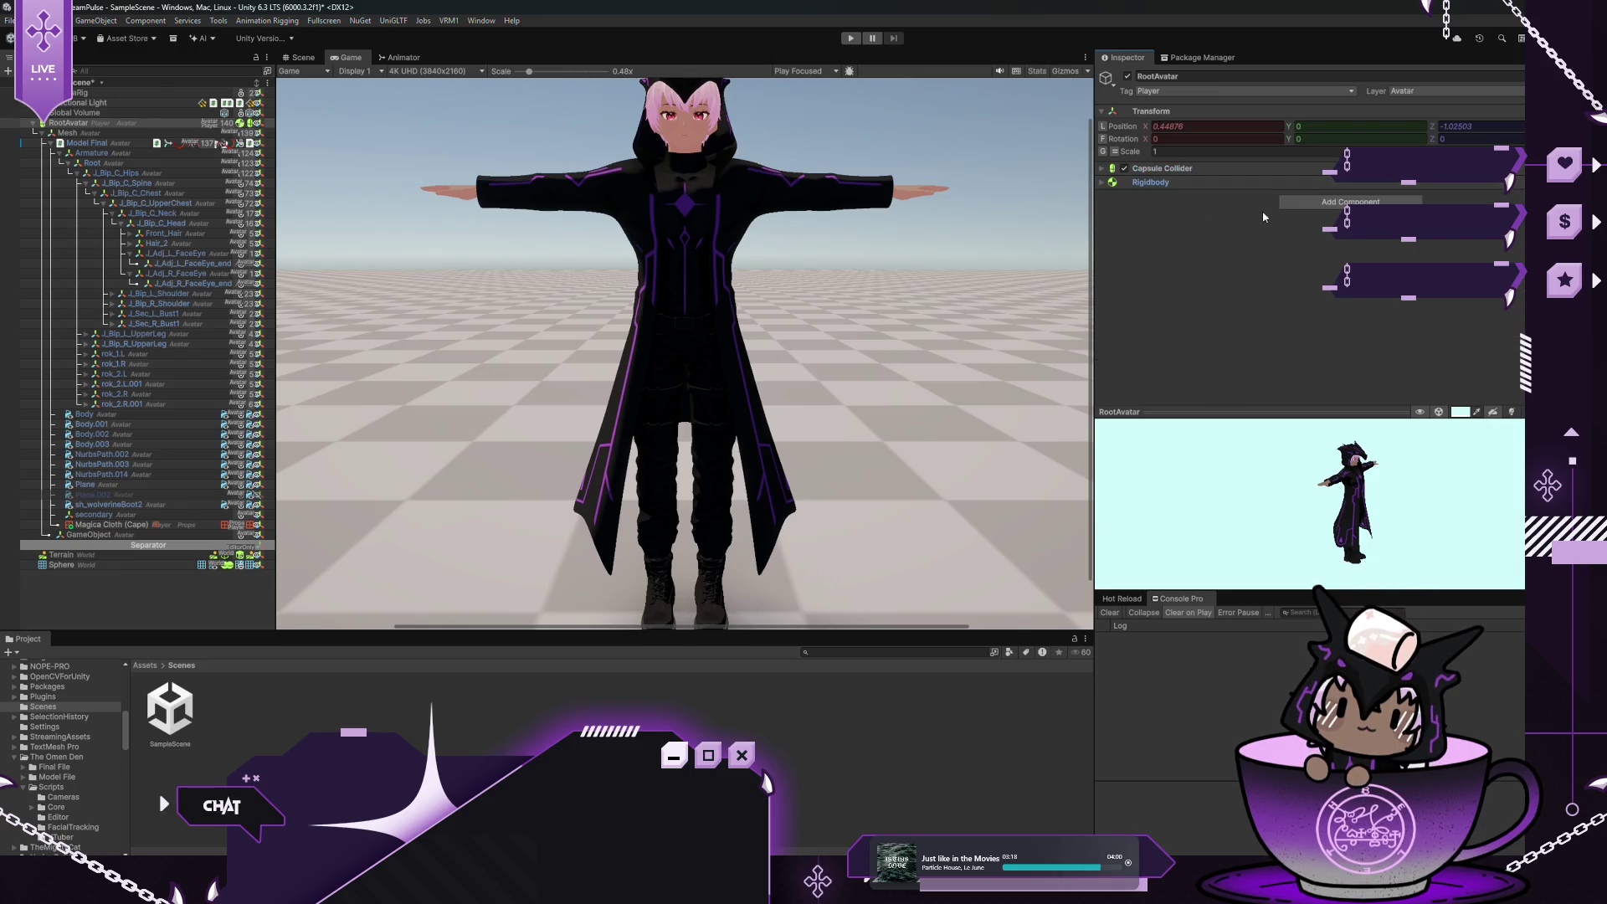
pyautogui.click(1339, 202)
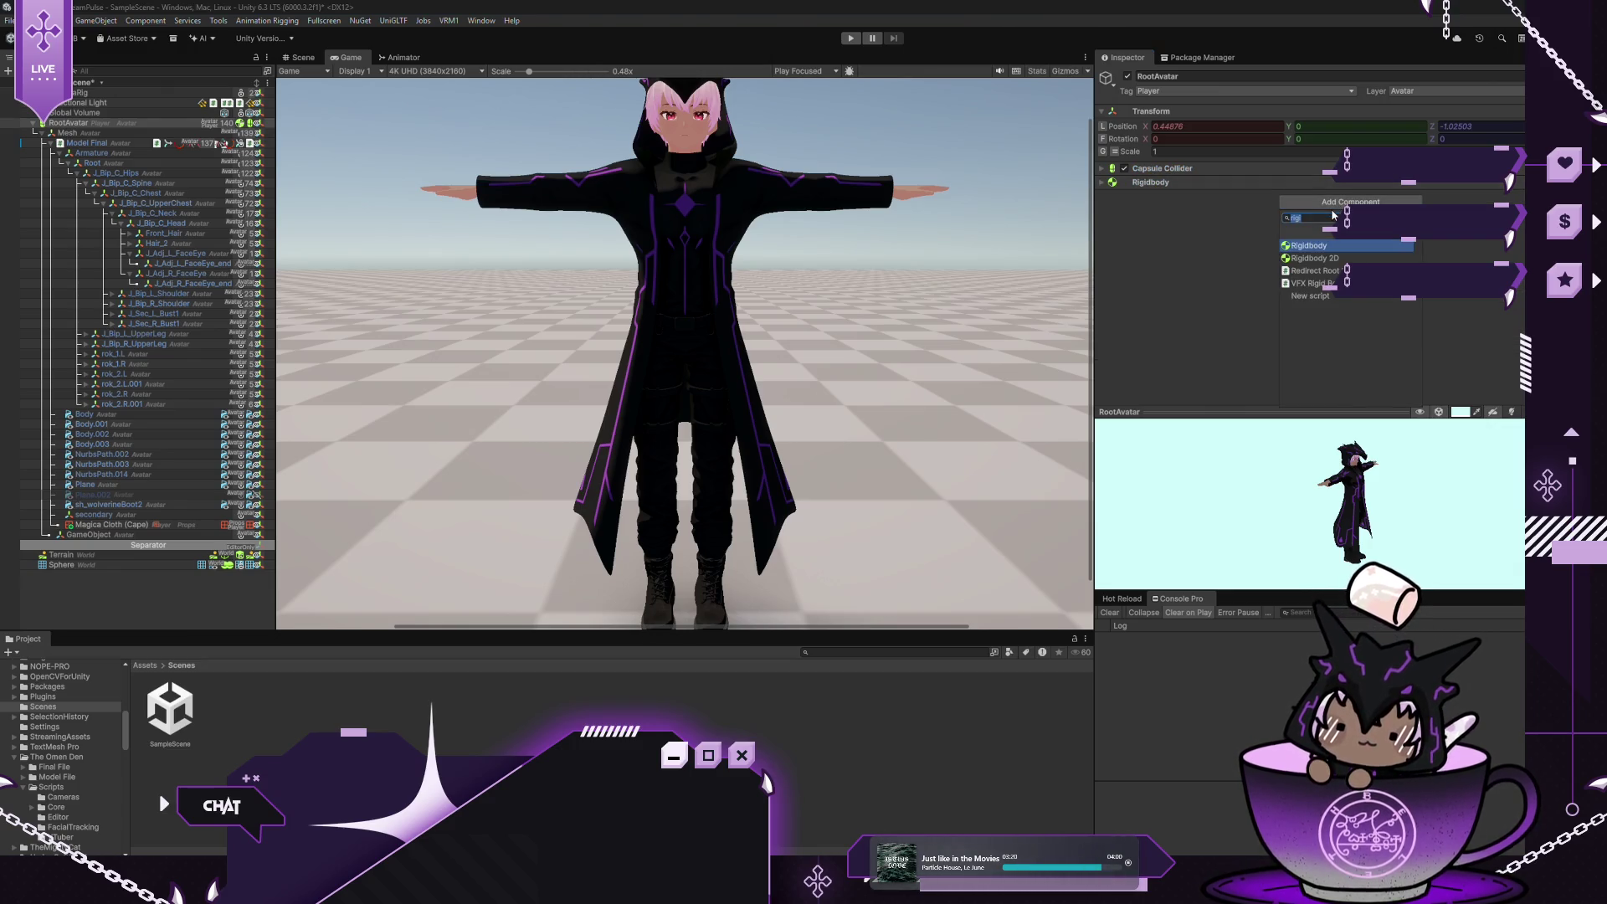
pyautogui.write('Rag')
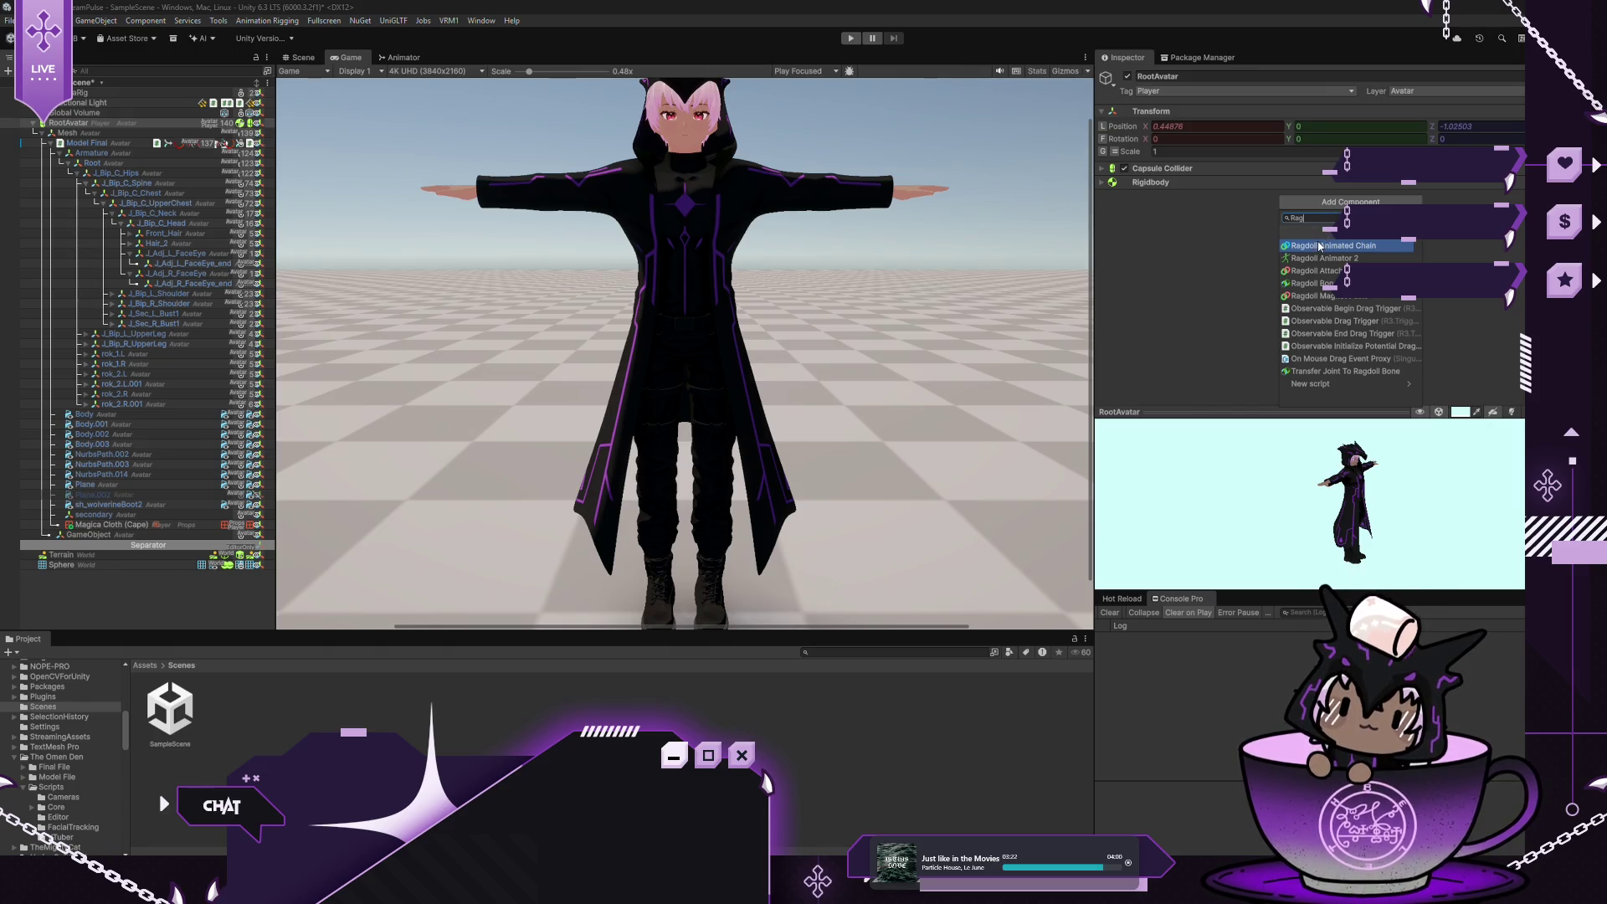
pyautogui.click(1312, 259)
pyautogui.click(1272, 298)
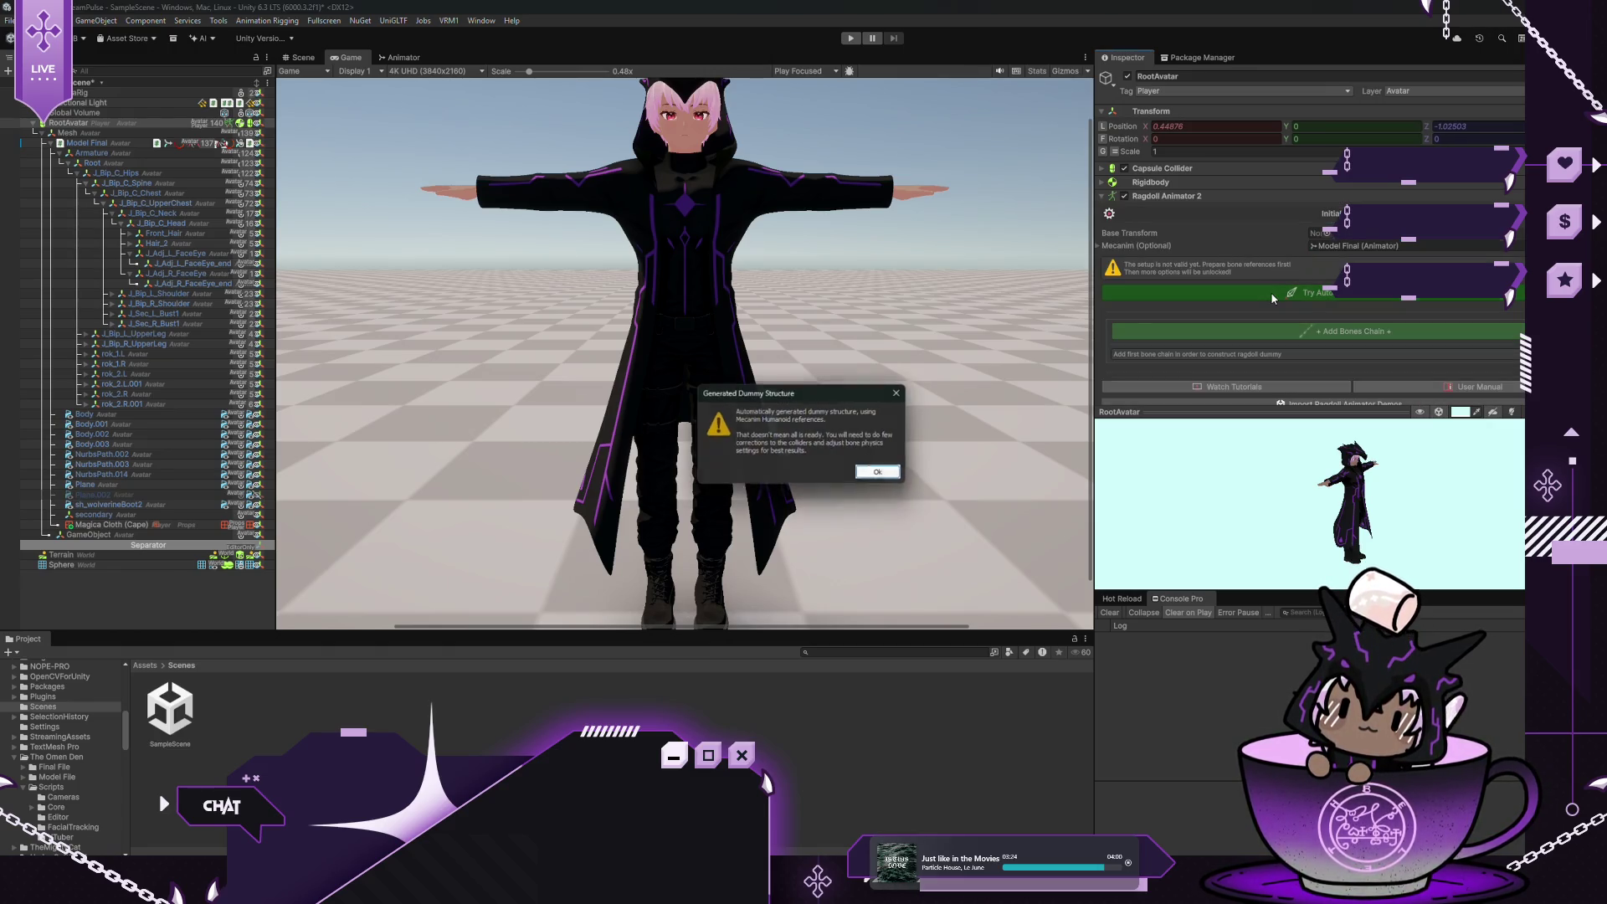
pyautogui.click(889, 474)
# Review the generated Left Leg and Right Leg bone chains
pyautogui.scroll(-3, 1377, 244)
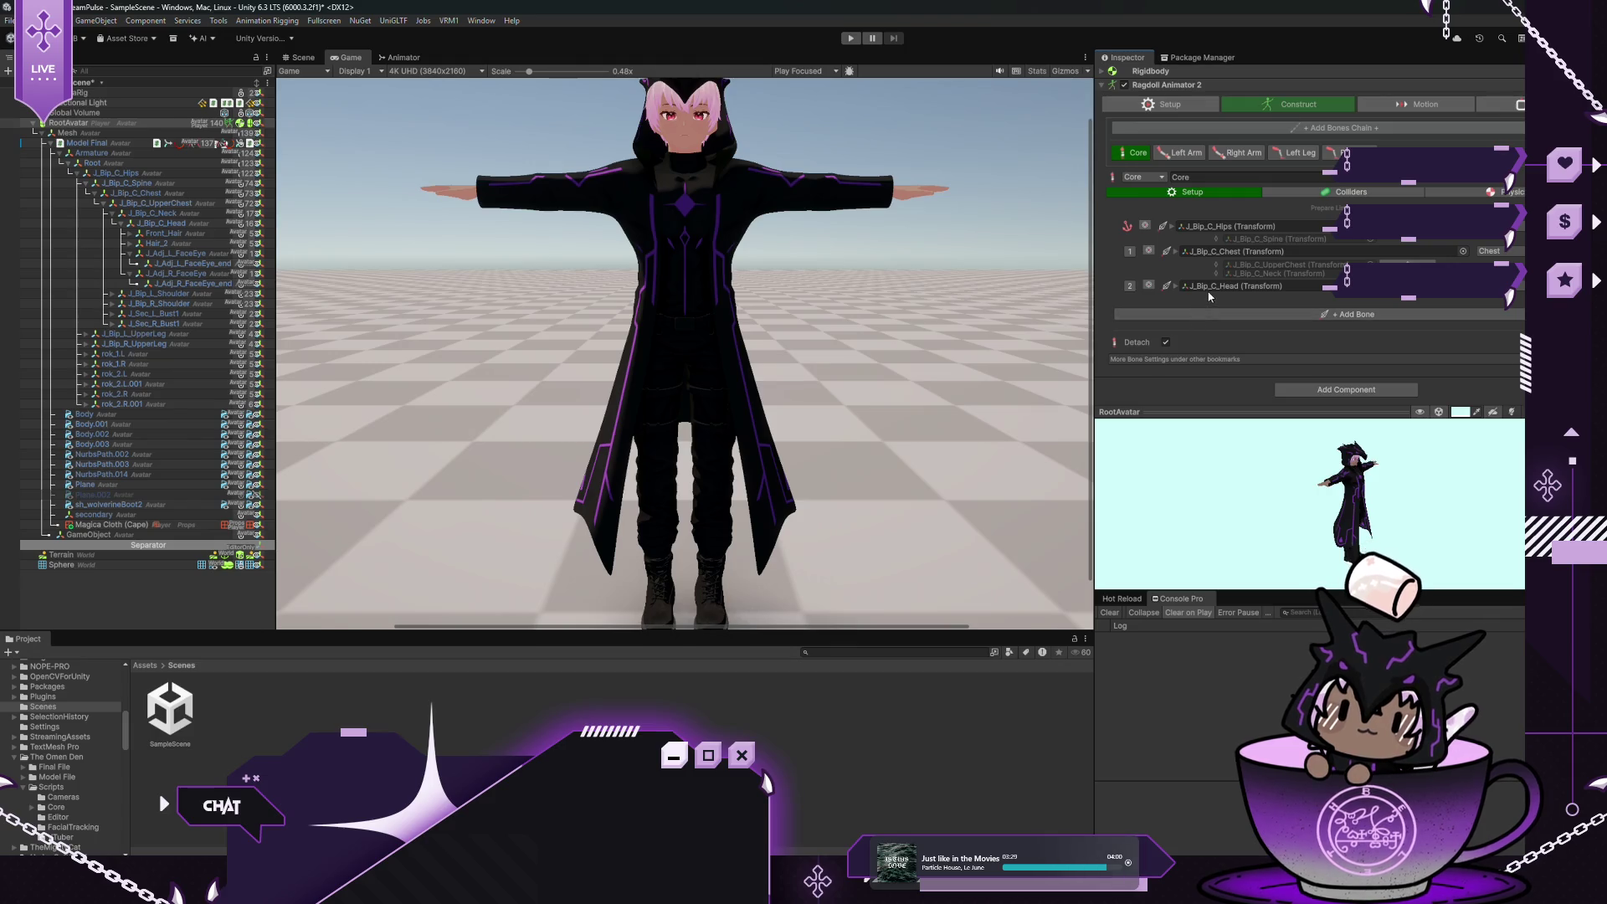
pyautogui.scroll(1, 1178, 162)
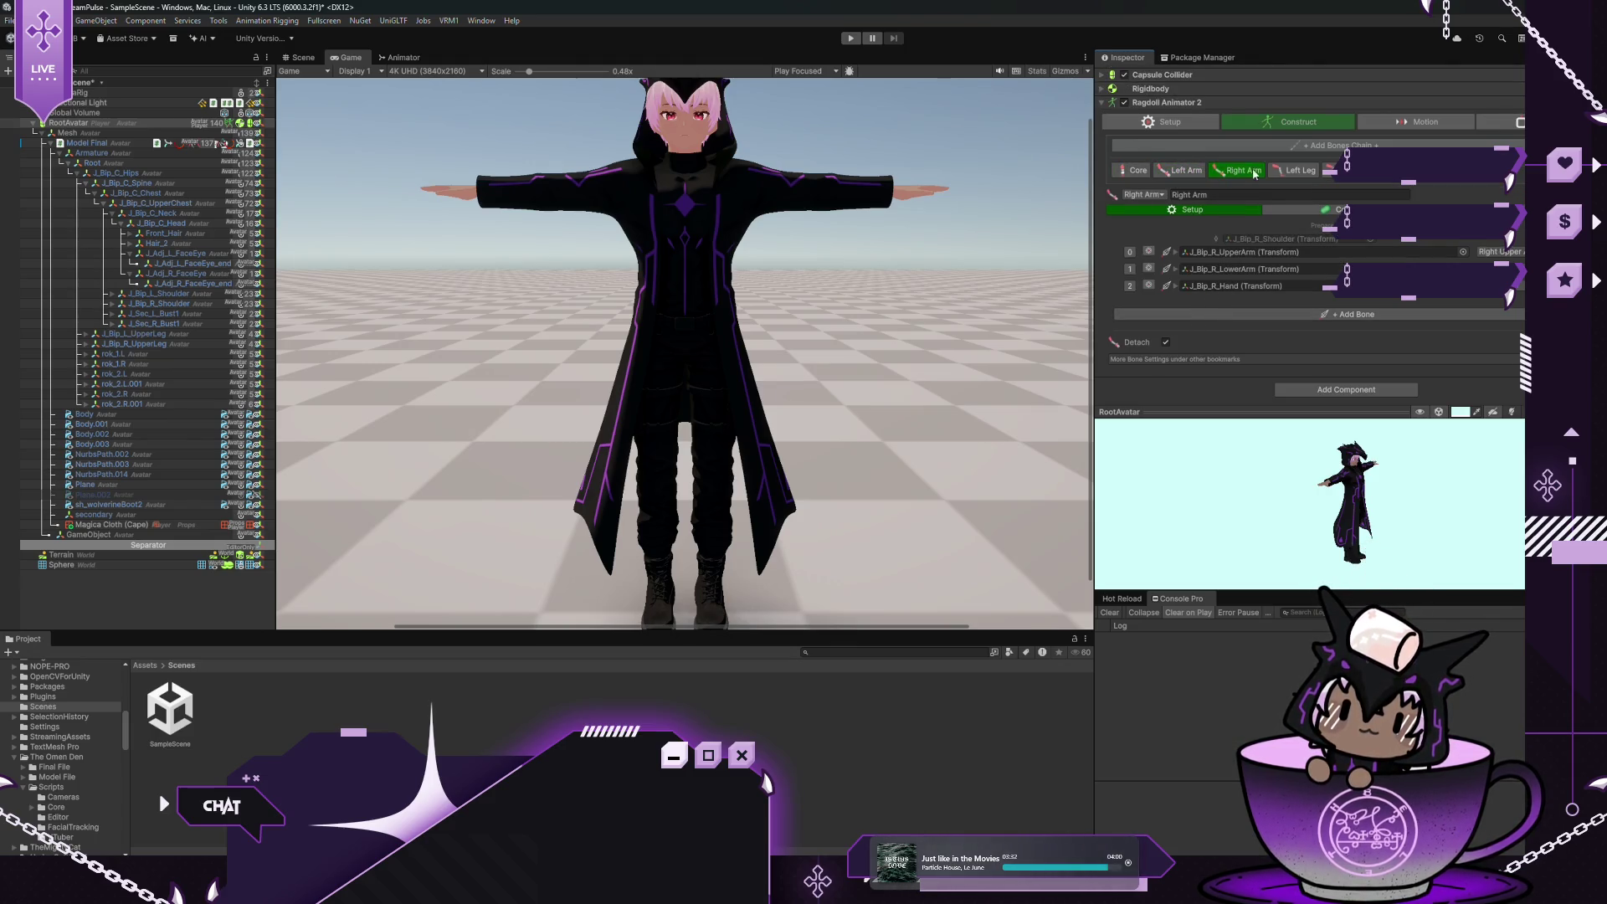
pyautogui.click(1297, 179)
pyautogui.click(1351, 182)
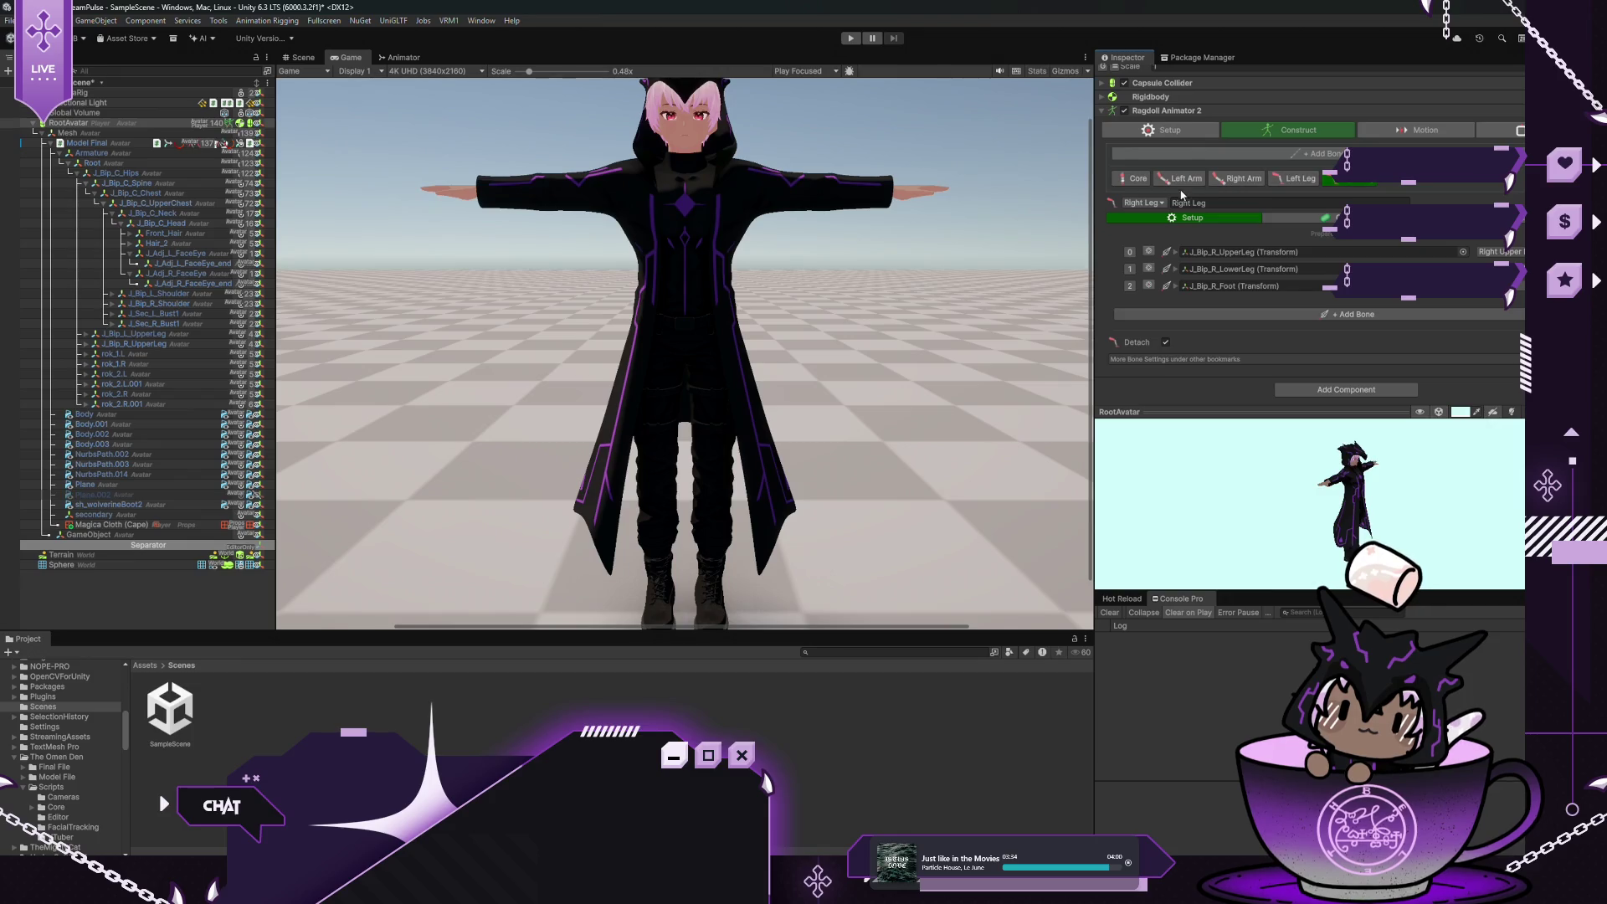
pyautogui.click(1158, 130)
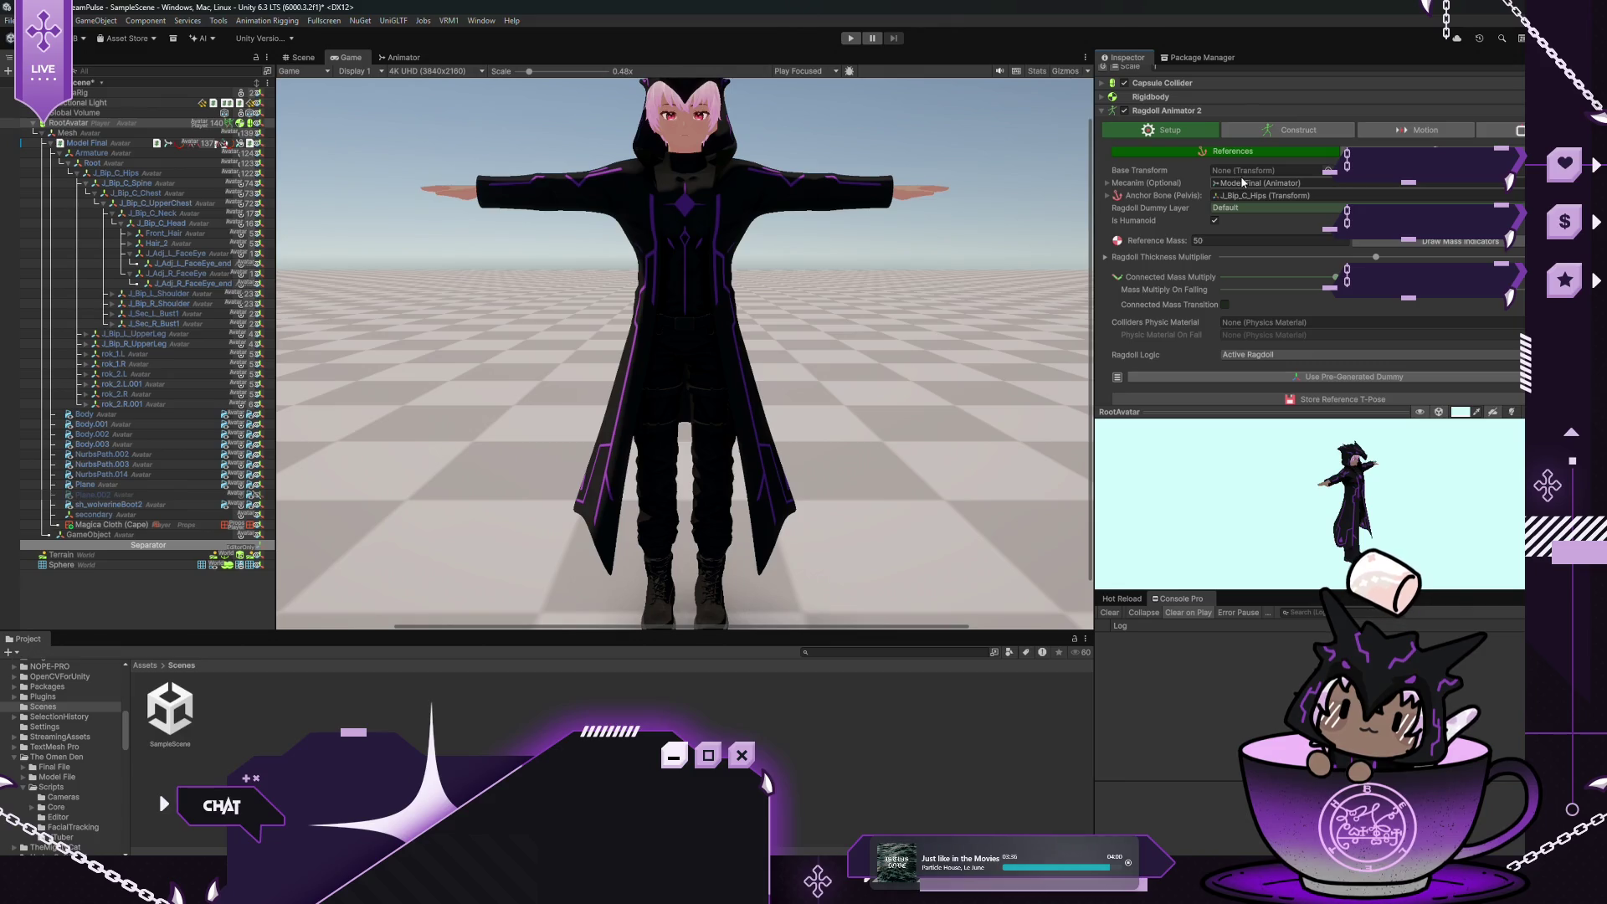
# Set the Ragdoll Dummy Layer to Ragdoll and keep Ragdoll Logic as Active Ragdoll
pyautogui.click(1237, 205)
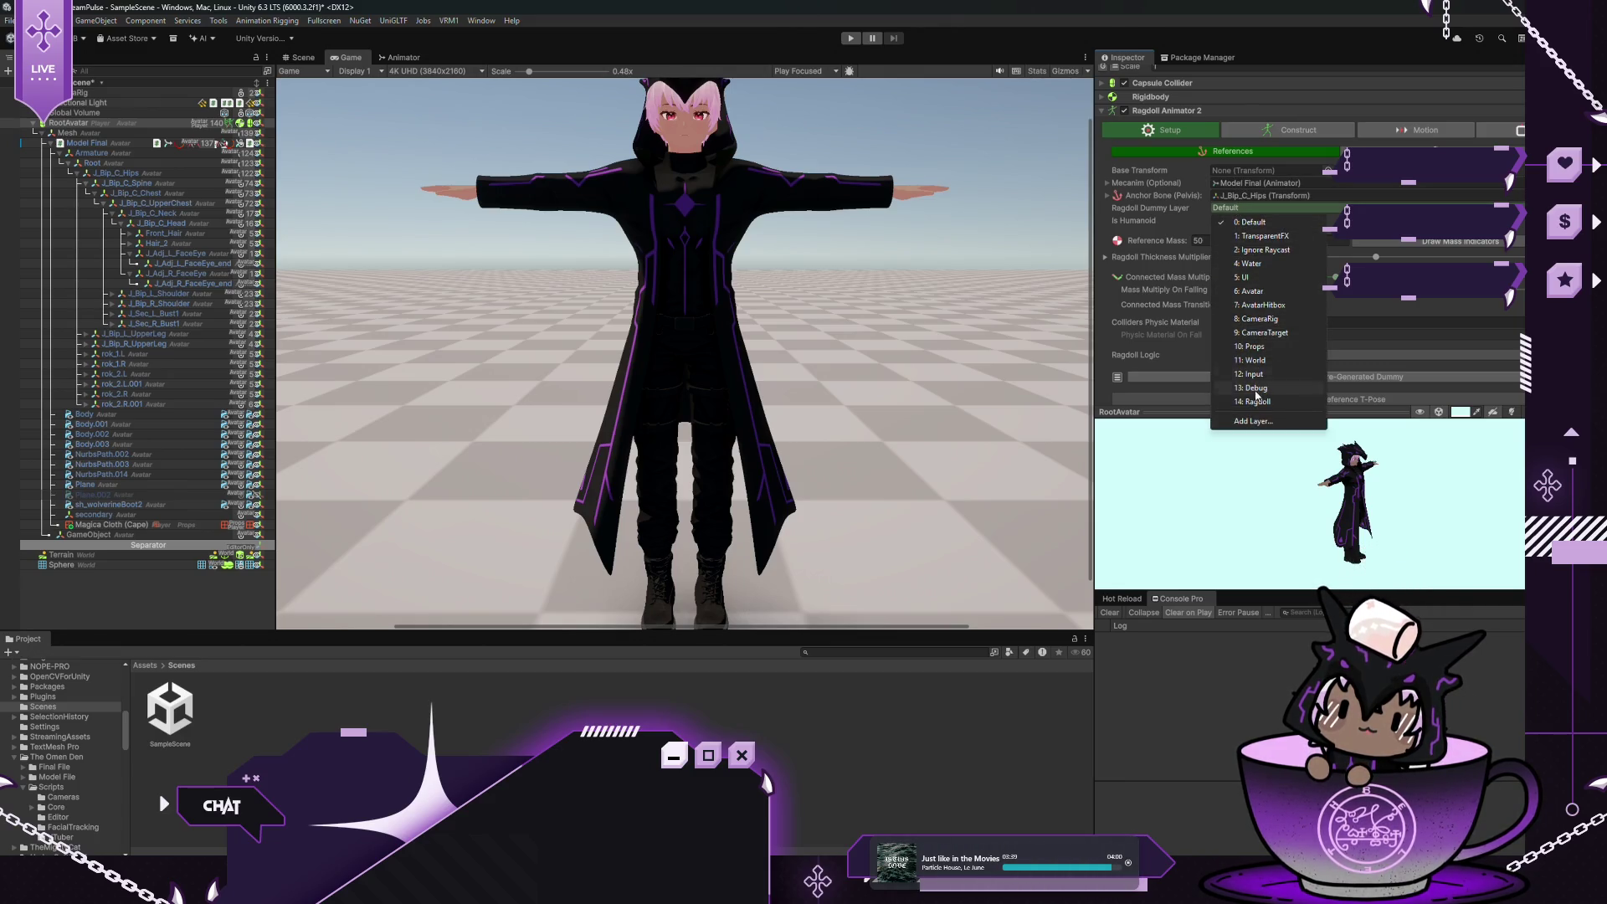
pyautogui.click(1255, 402)
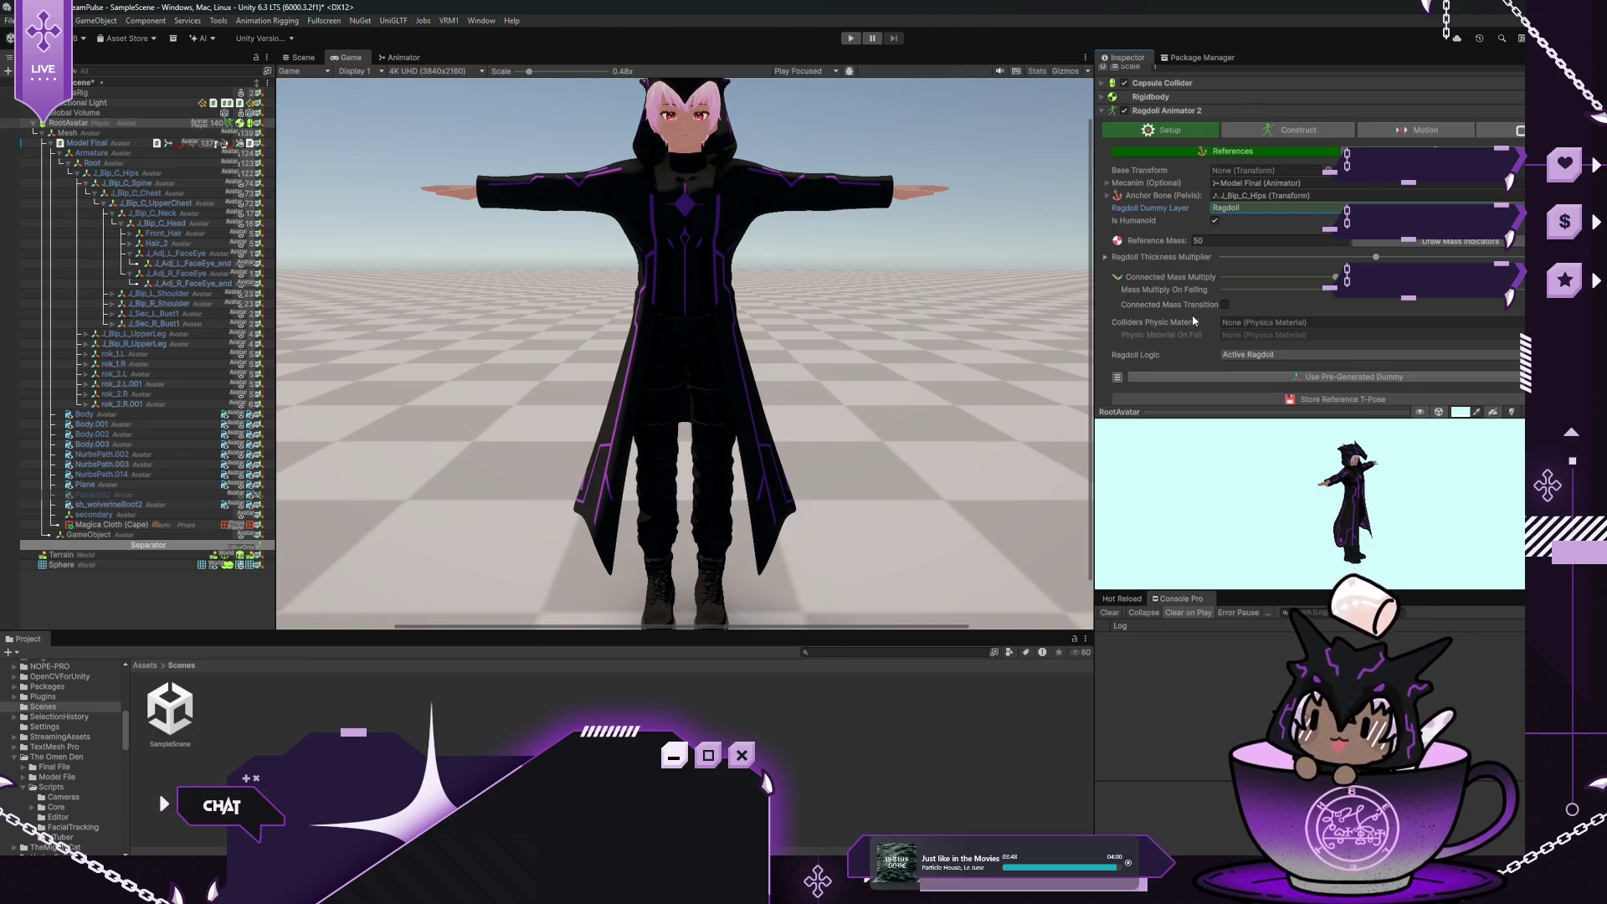
pyautogui.scroll(-1, 1229, 309)
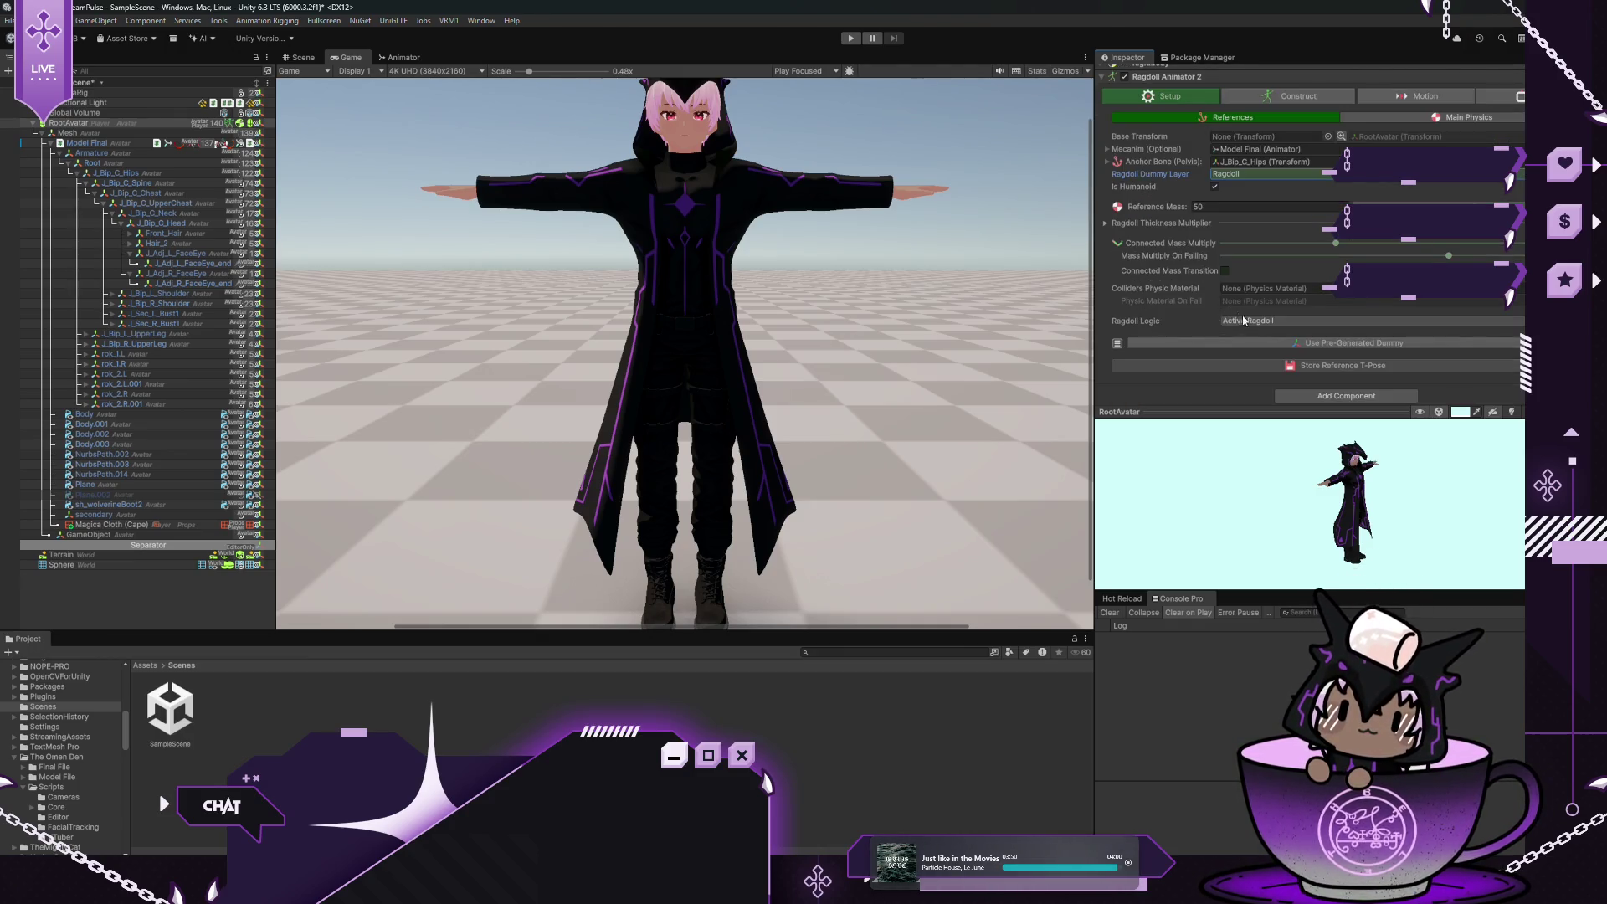
pyautogui.click(1243, 320)
pyautogui.click(1247, 326)
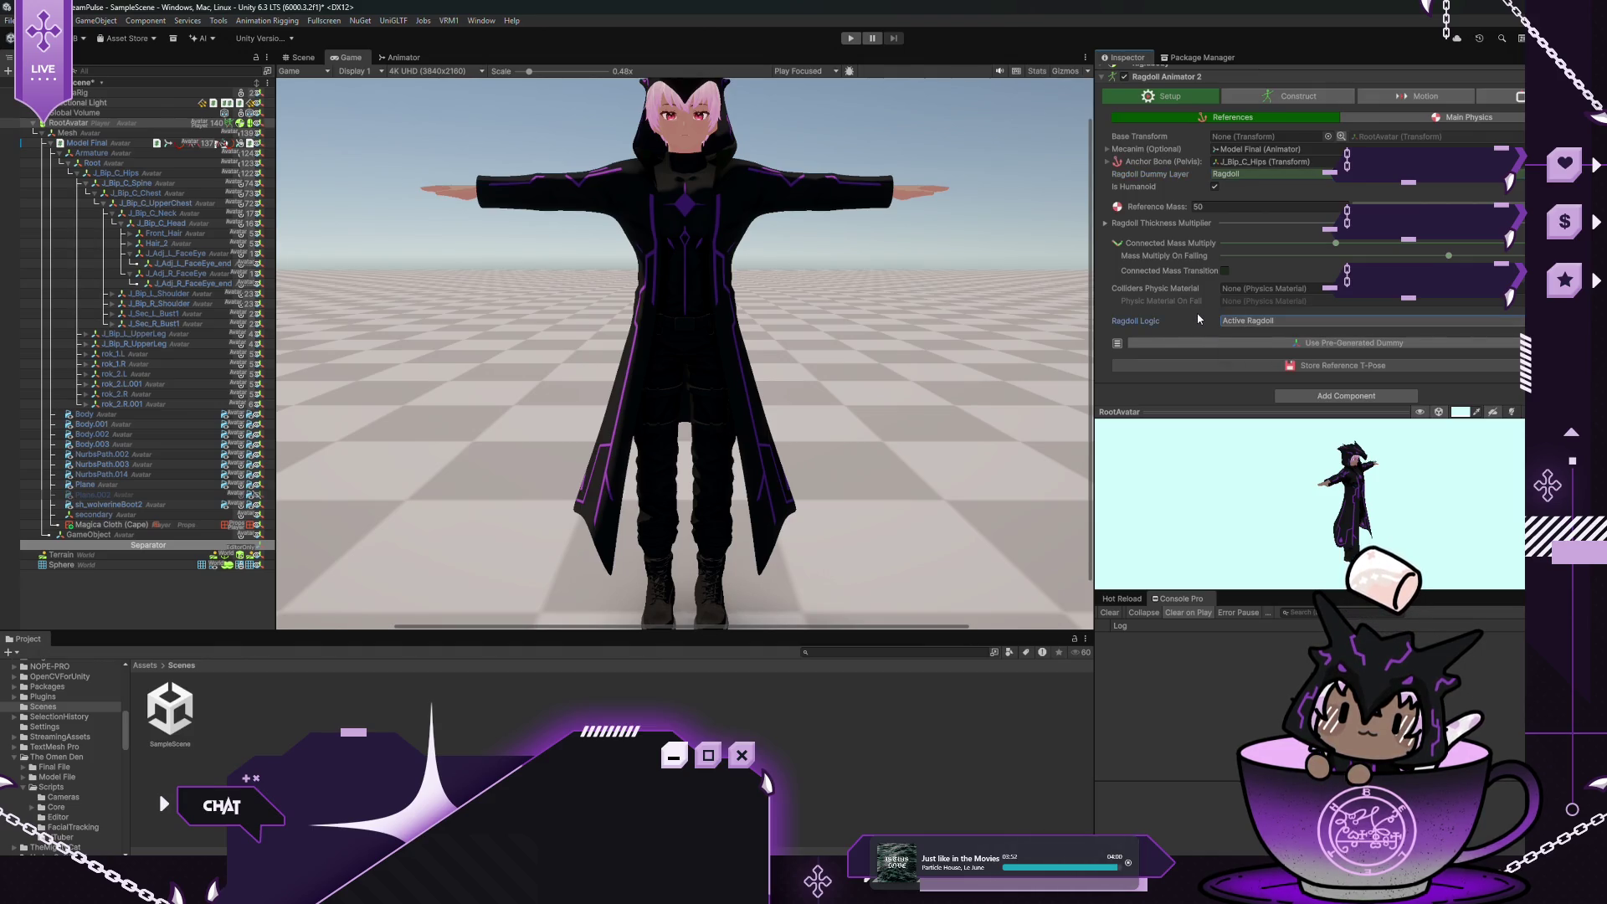
pyautogui.scroll(3, 1168, 297)
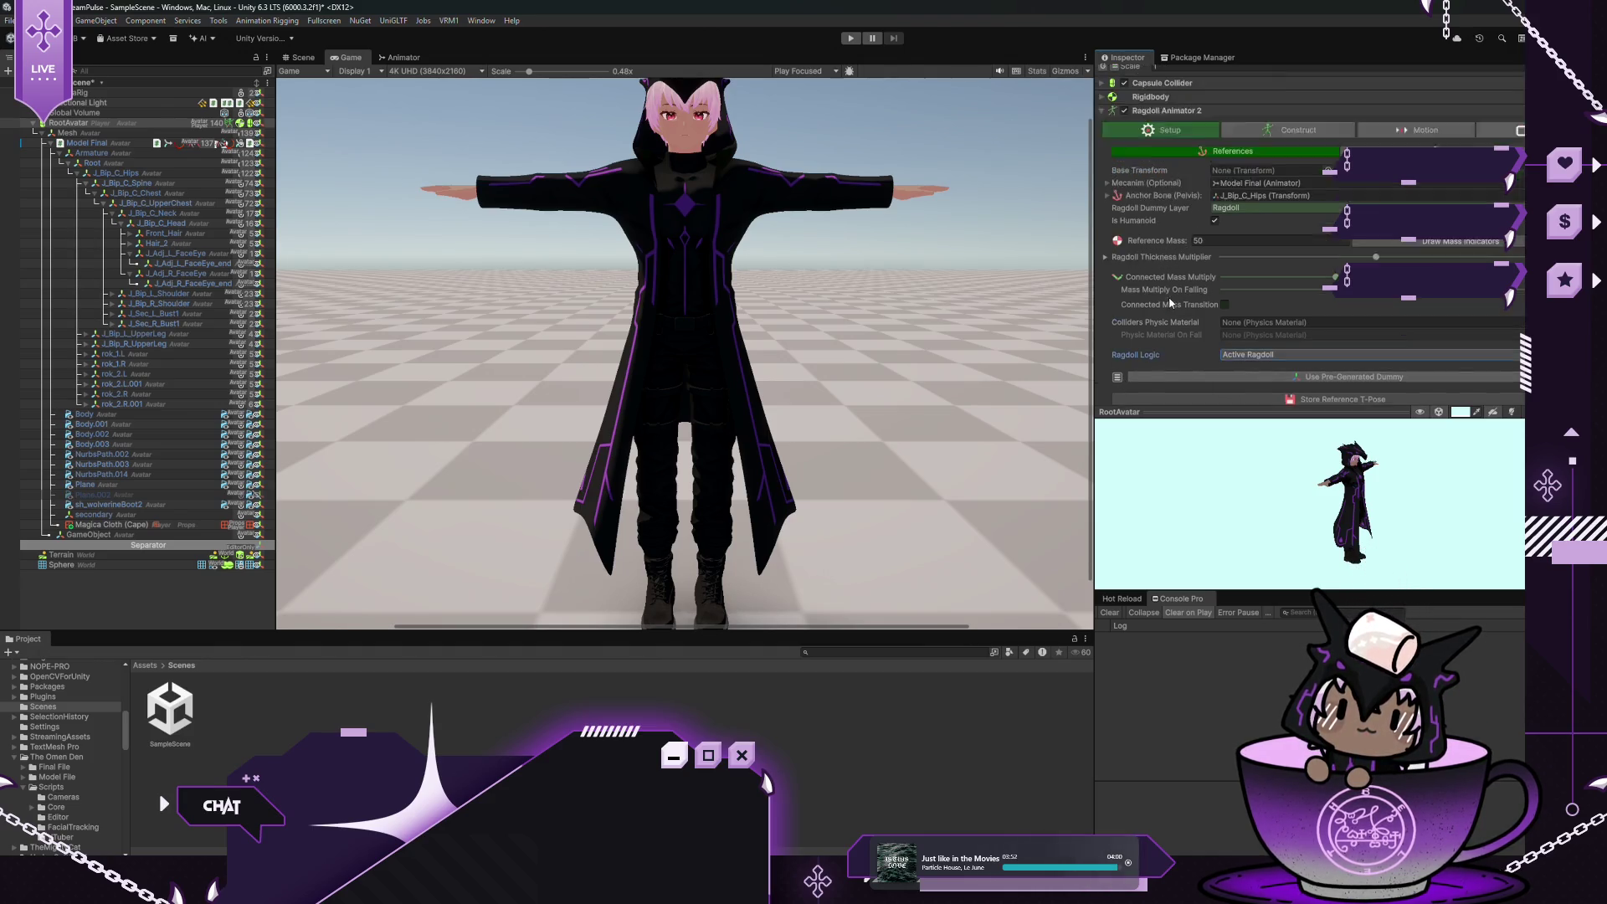
pyautogui.click(303, 57)
pyautogui.scroll(-5, 641, 130)
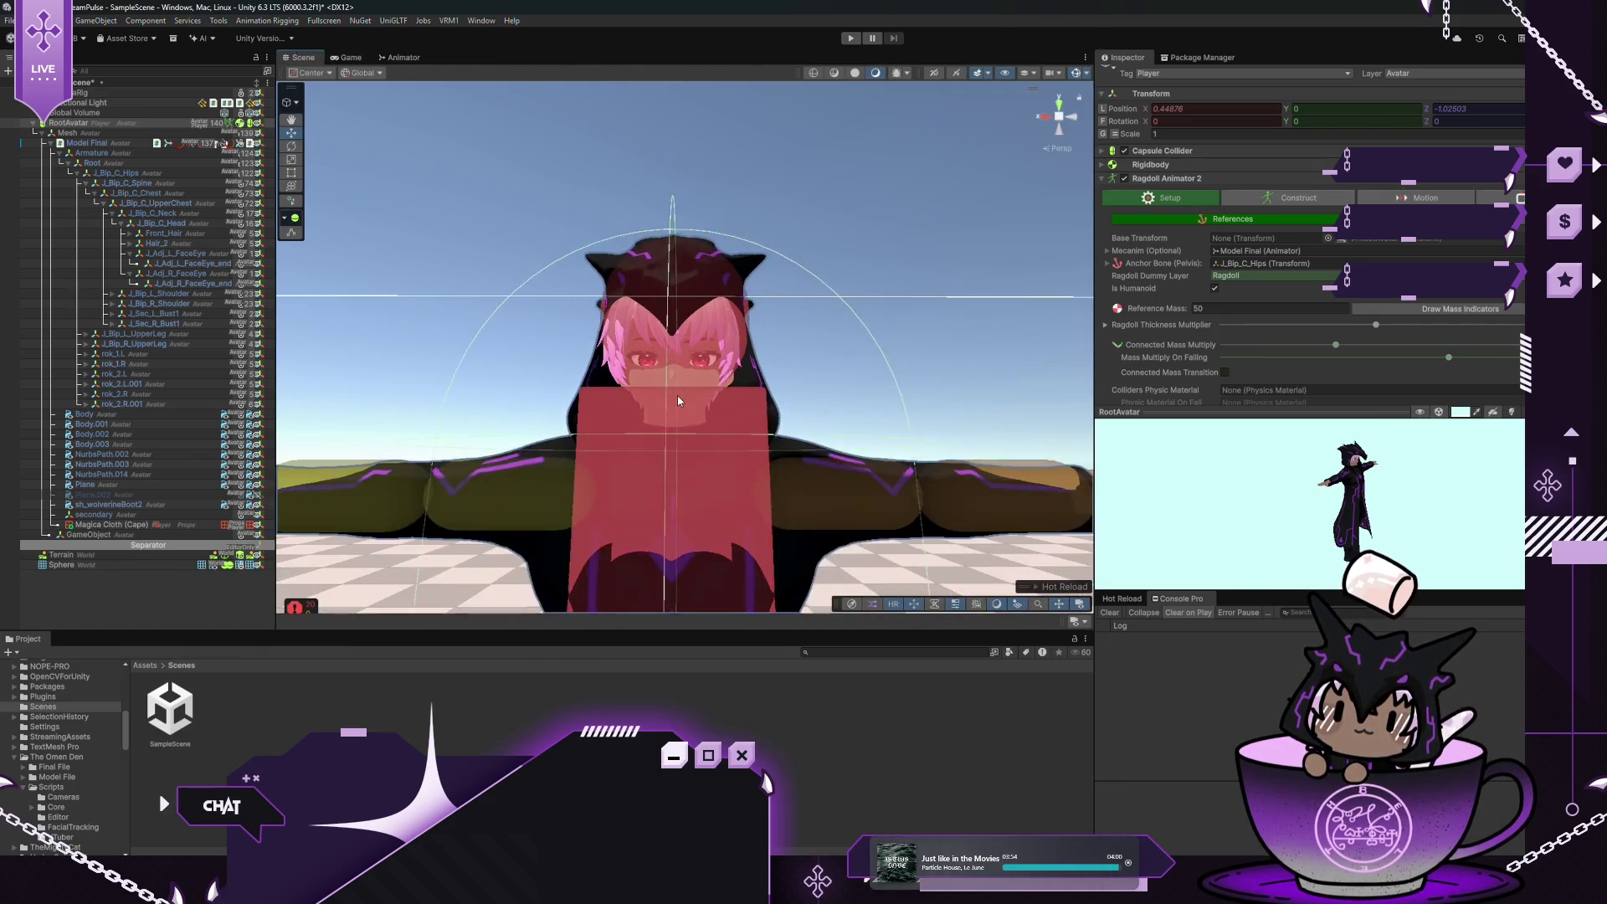
pyautogui.moveTo(645, 167)
pyautogui.mouseDown()
pyautogui.moveTo(672, 528)
pyautogui.moveTo(693, 436)
pyautogui.mouseUp()
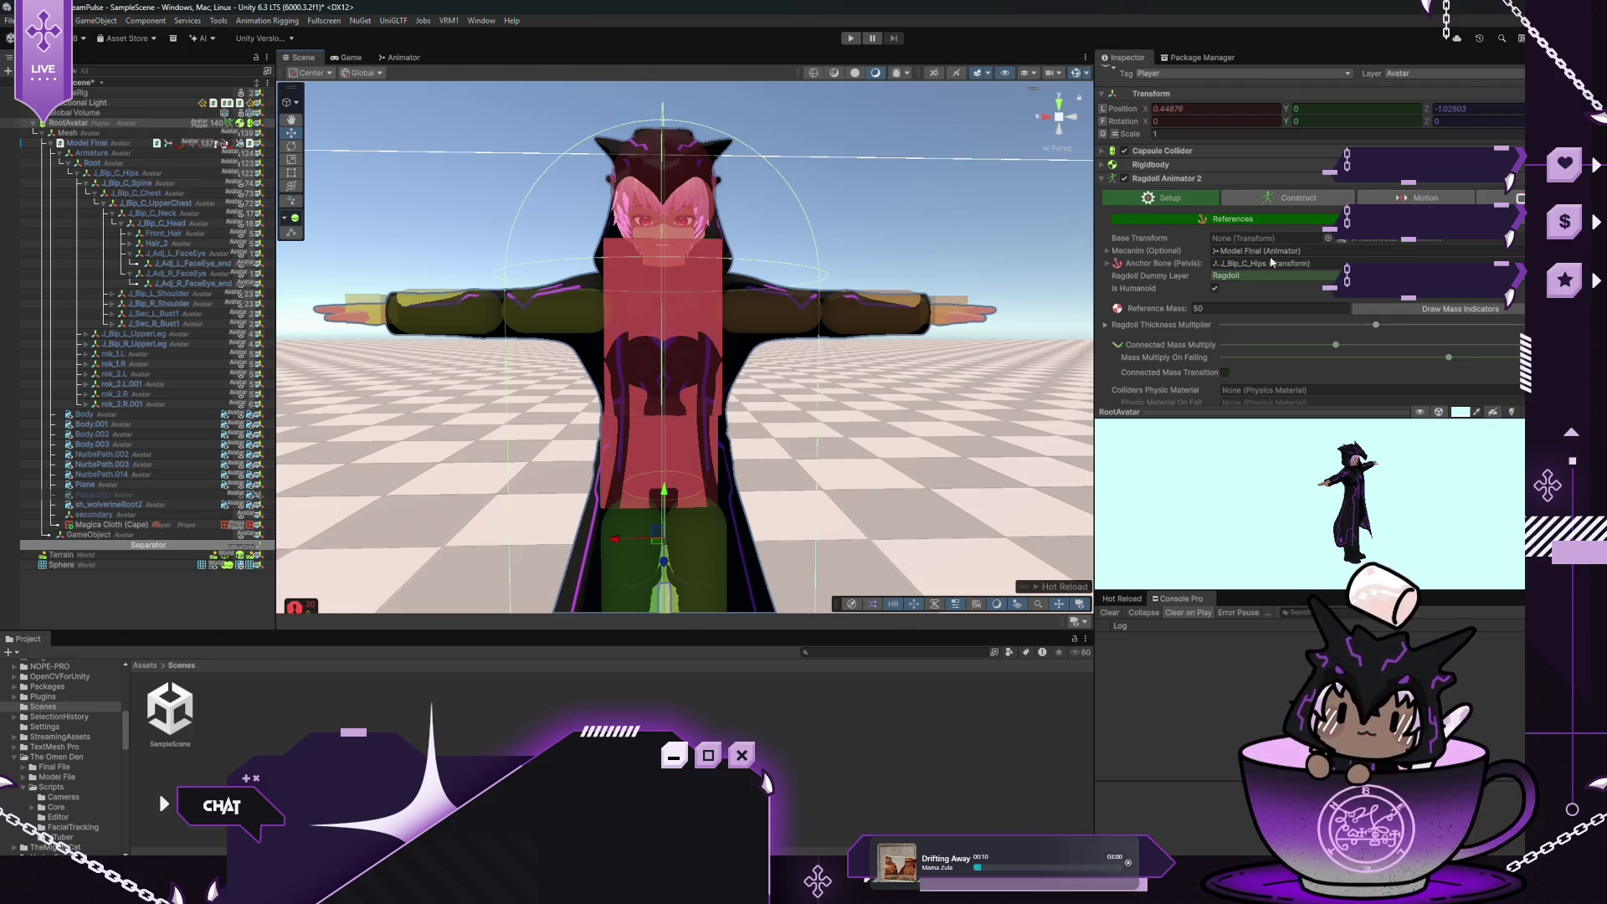
pyautogui.click(1289, 197)
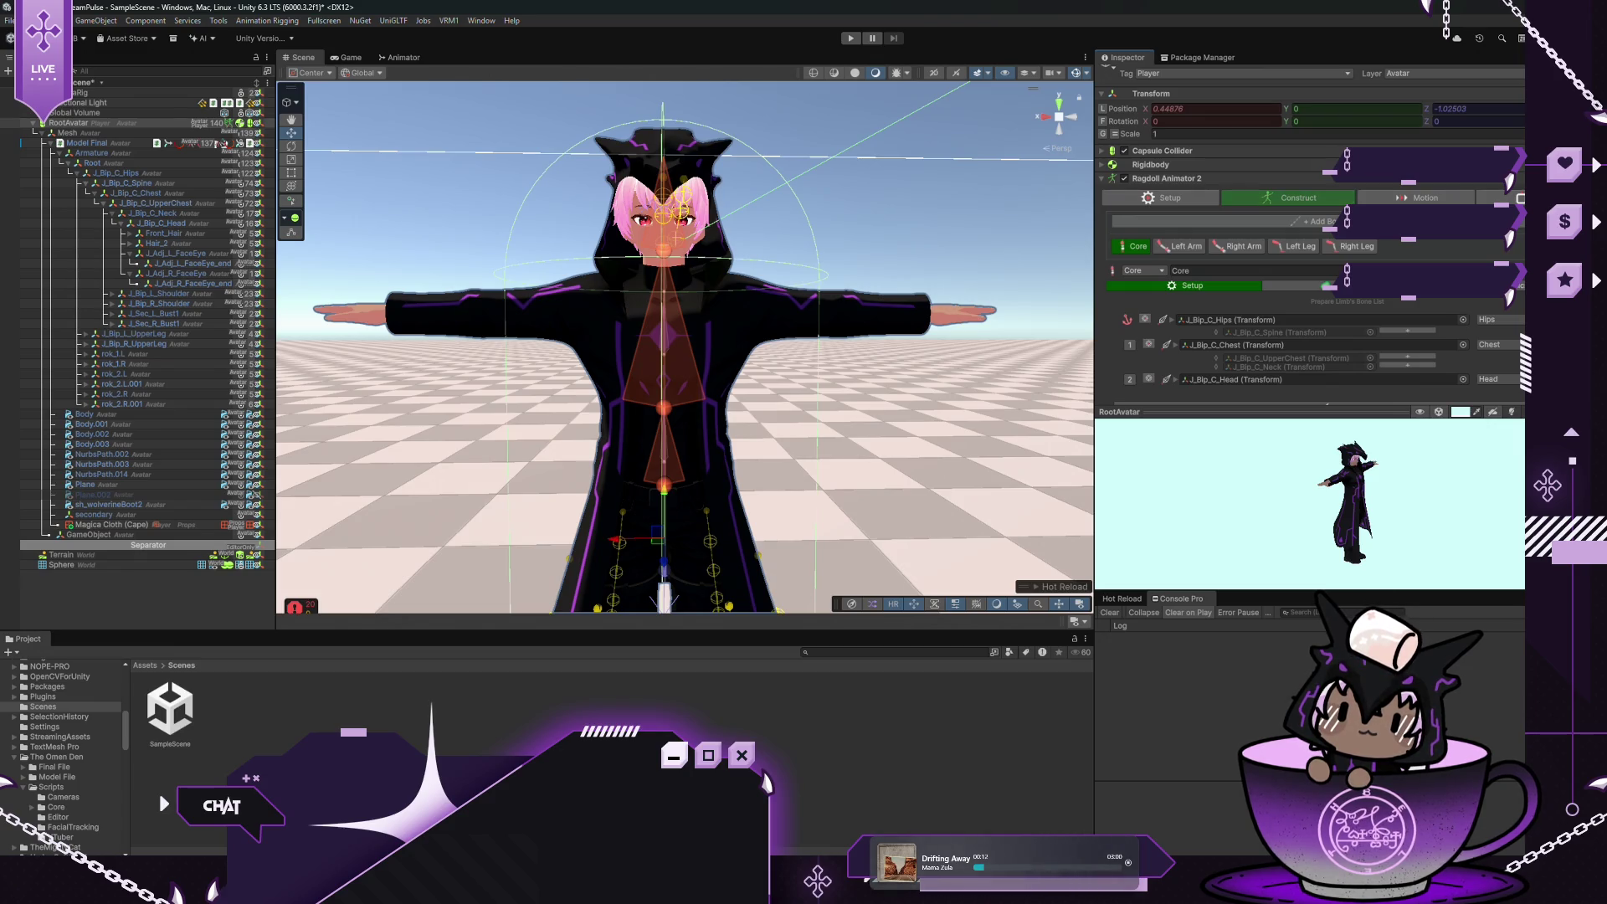
pyautogui.click(1422, 198)
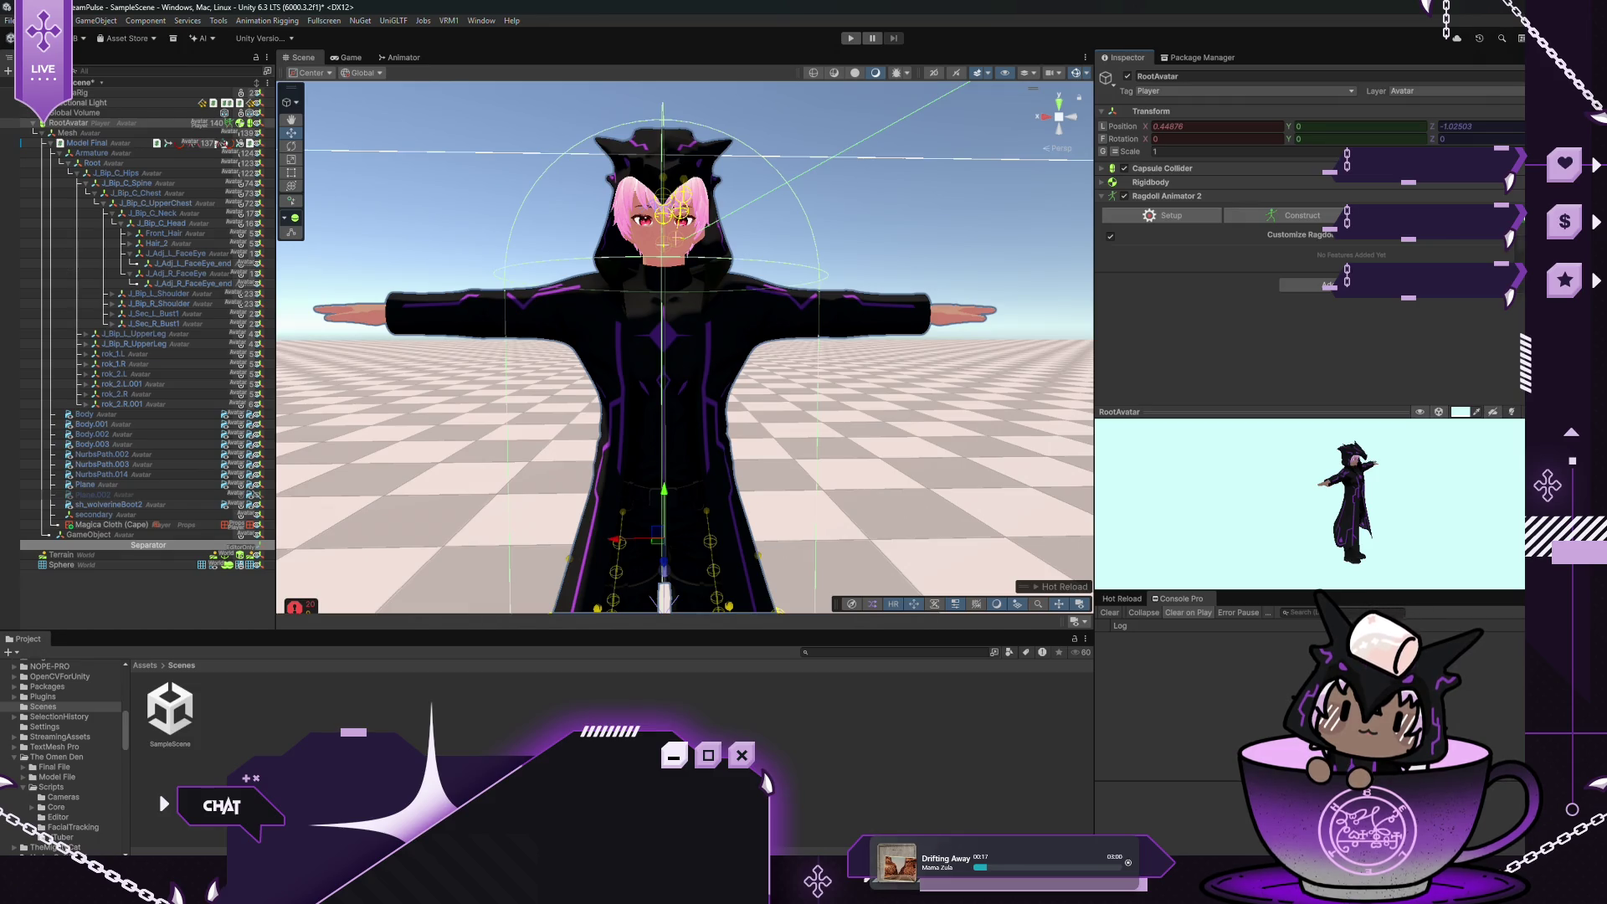
pyautogui.click(1309, 285)
pyautogui.scroll(-5, 1422, 335)
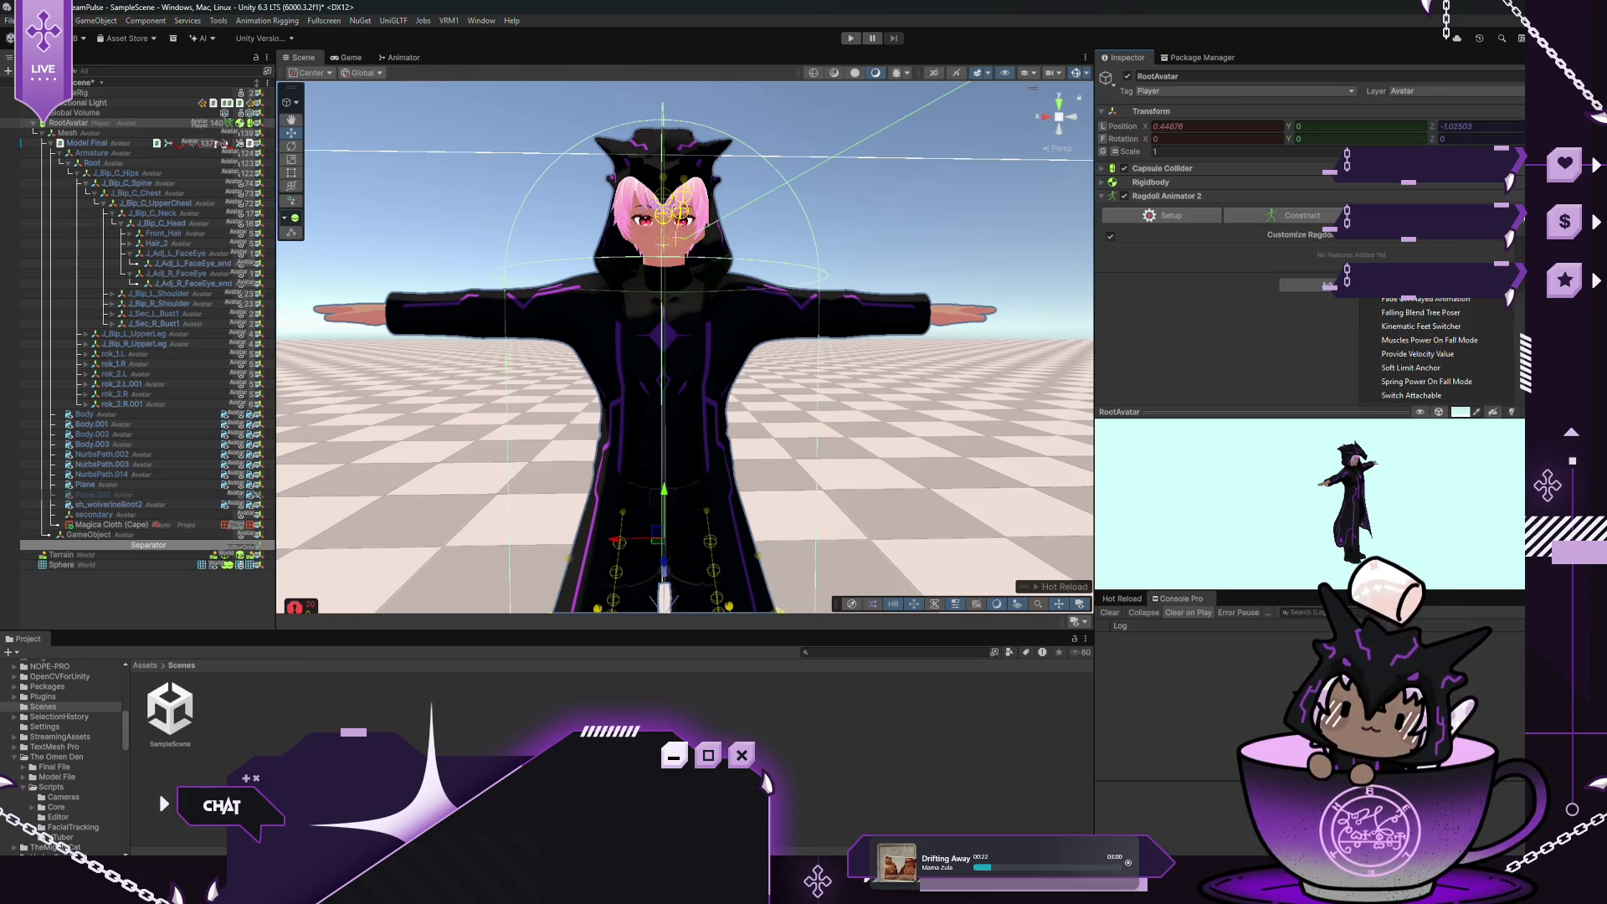
pyautogui.scroll(-3, 1431, 335)
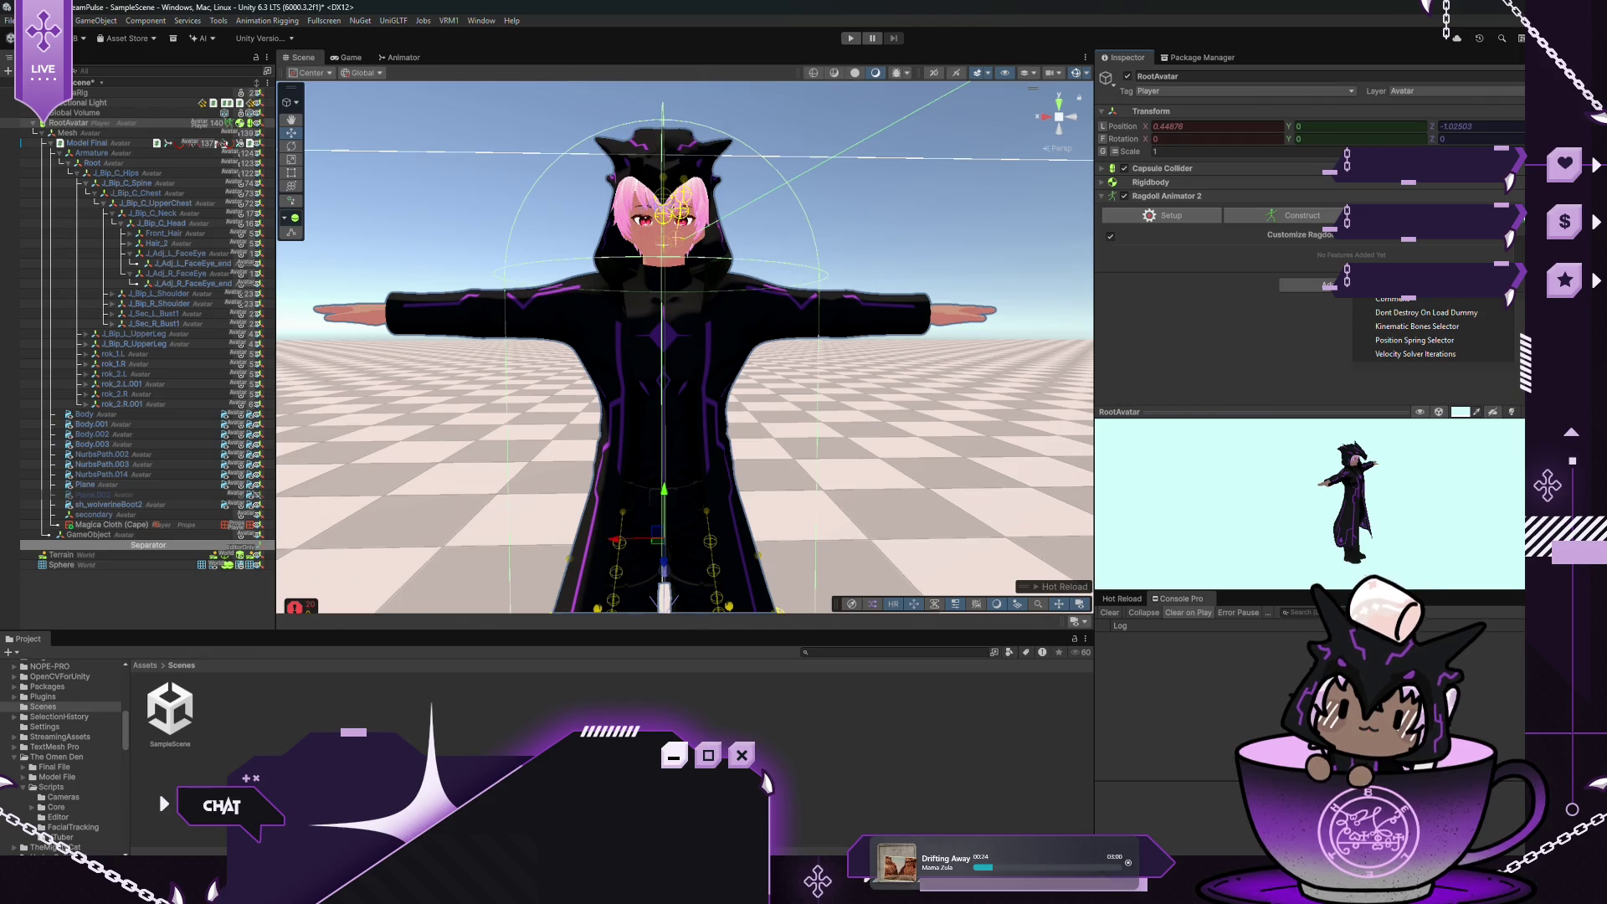
pyautogui.click(1146, 249)
pyautogui.click(1159, 216)
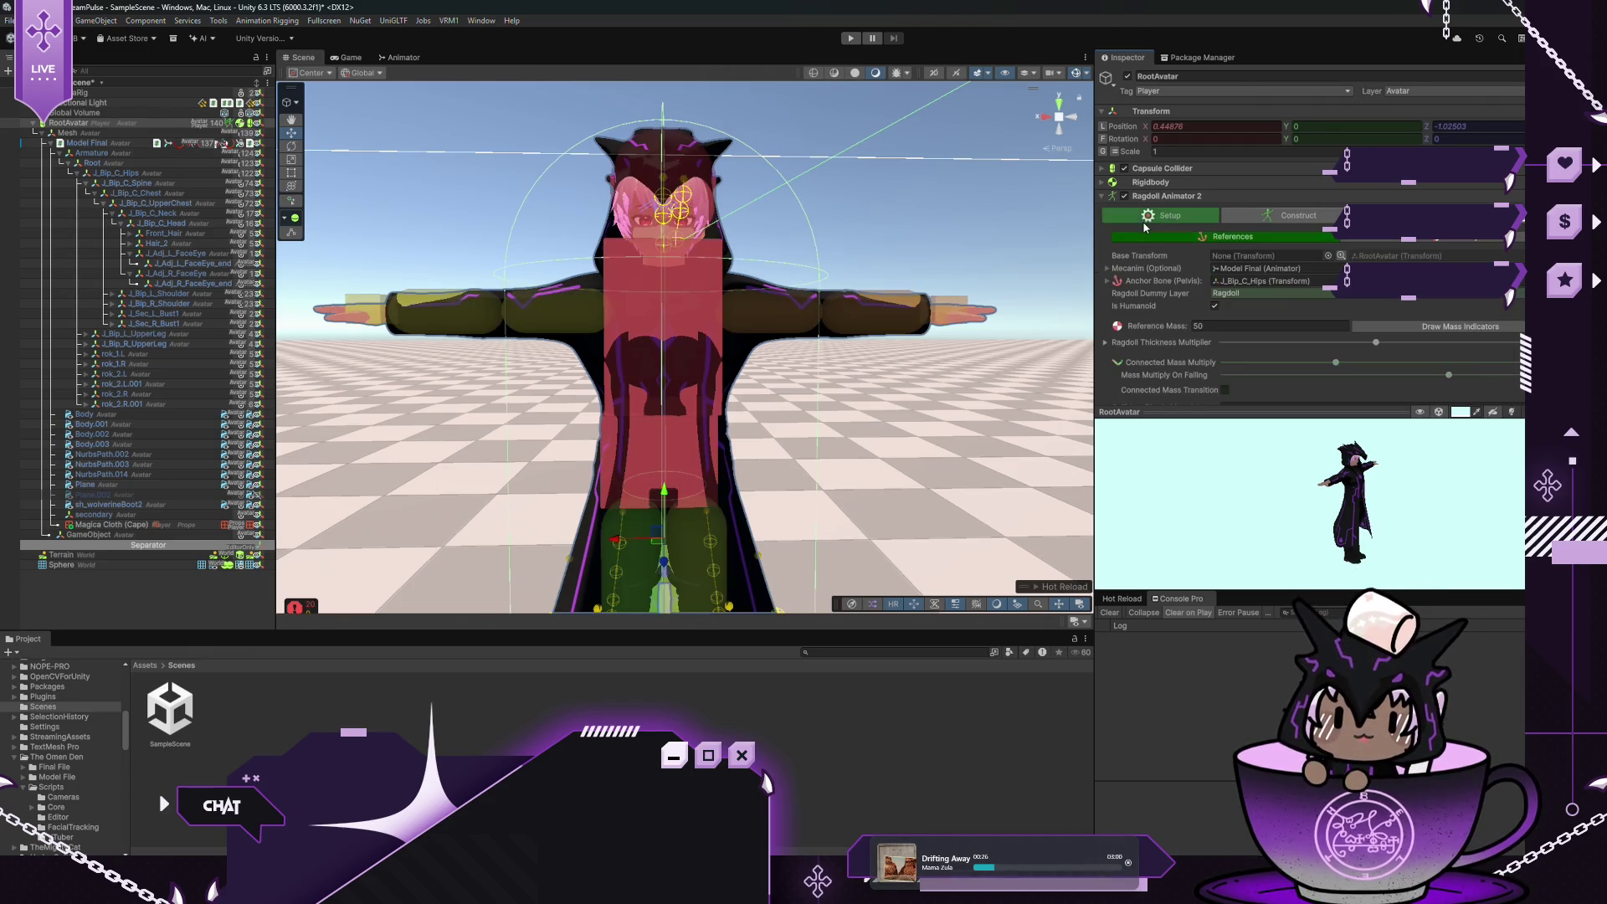
pyautogui.scroll(-3, 1142, 303)
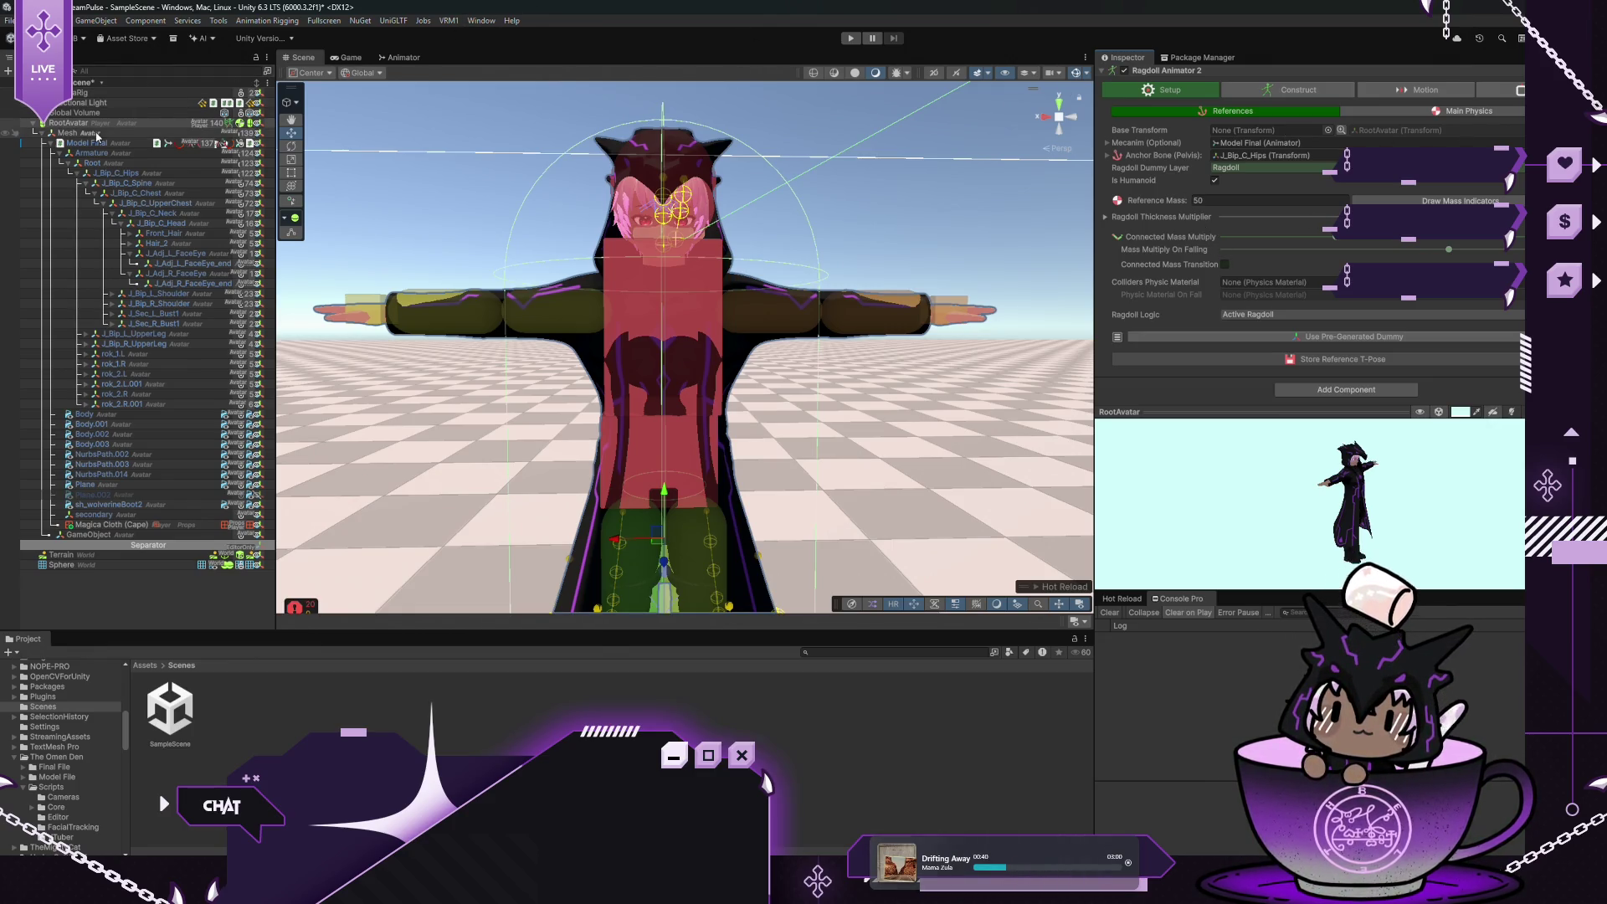
pyautogui.click(130, 132)
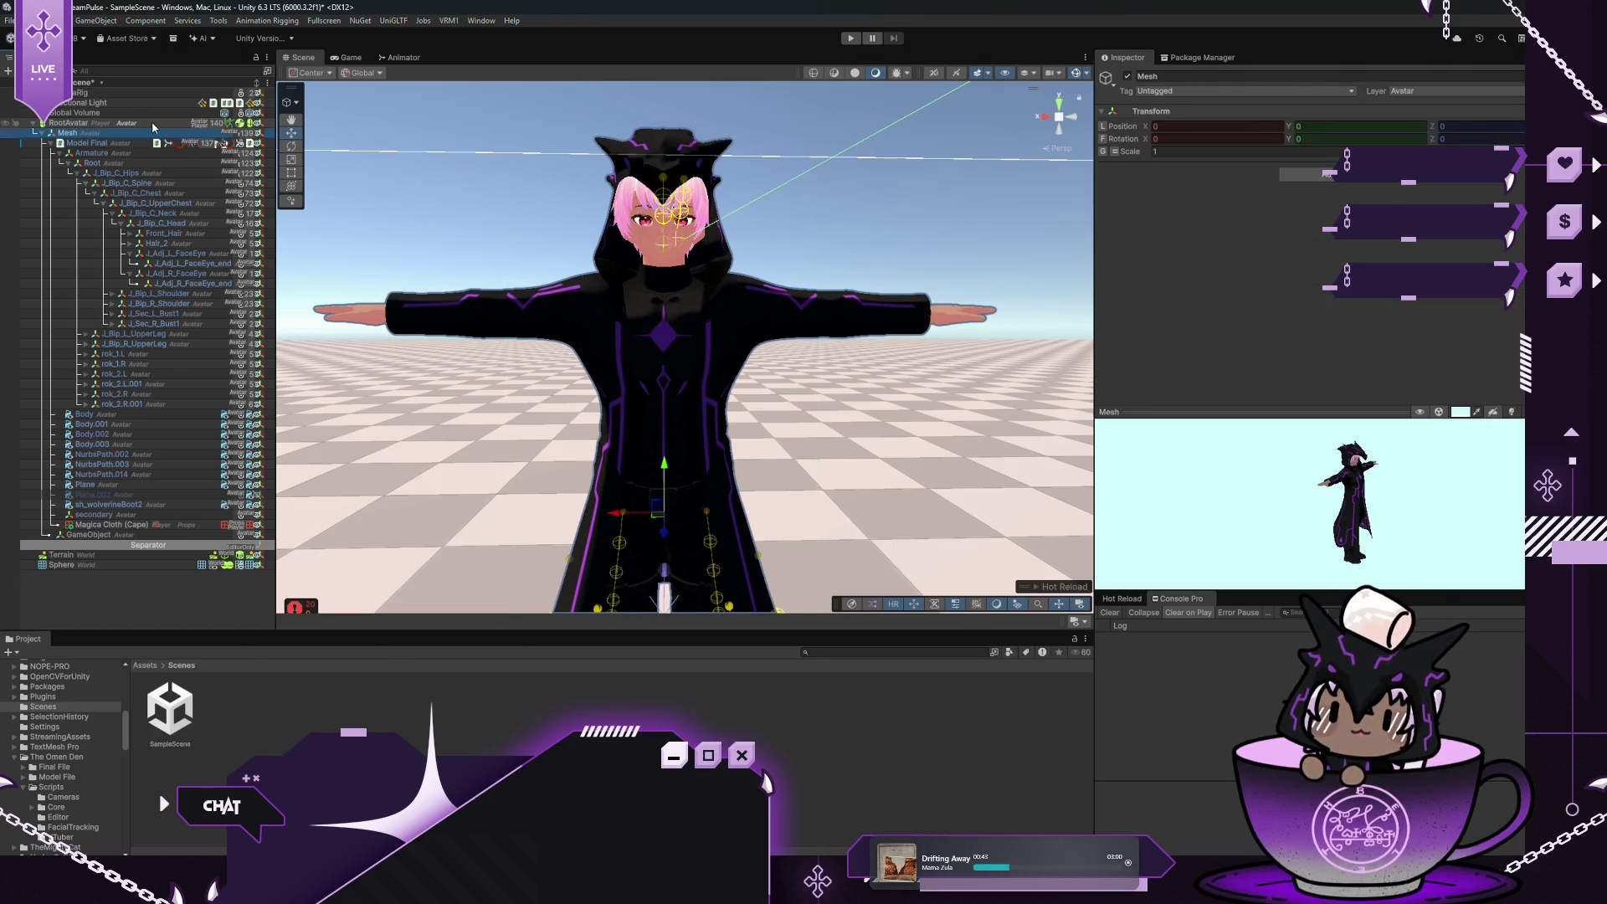
pyautogui.hotkey('ctrl', 'p')
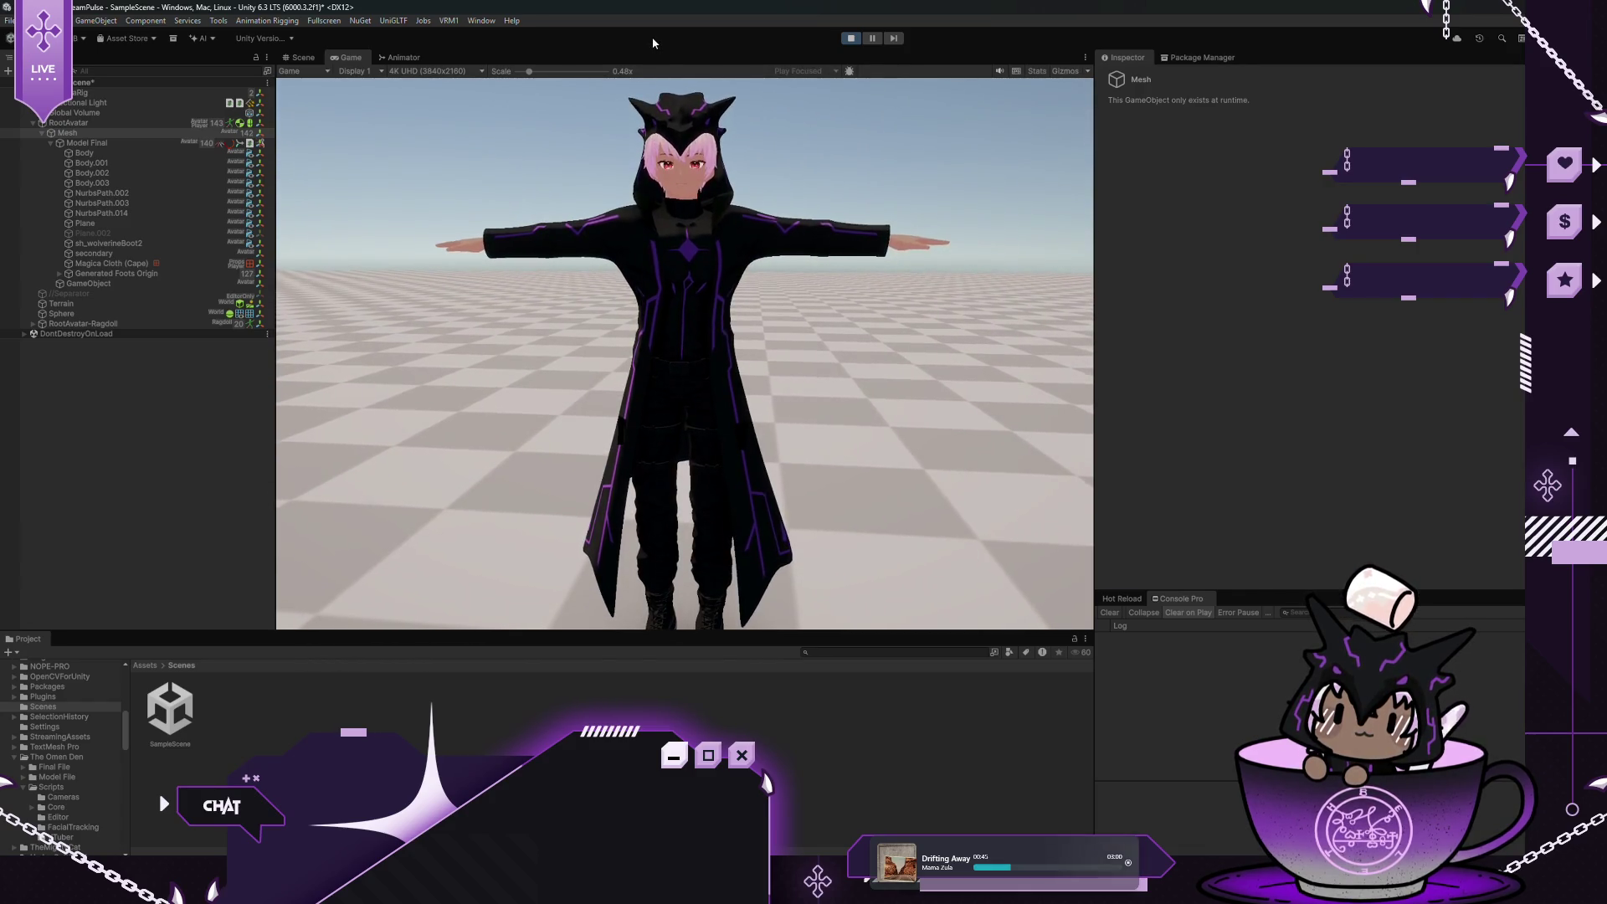
# While playing, switch RootAvatar's Animating Mode to Falling, then Standing, and exit Play mode
pyautogui.click(119, 123)
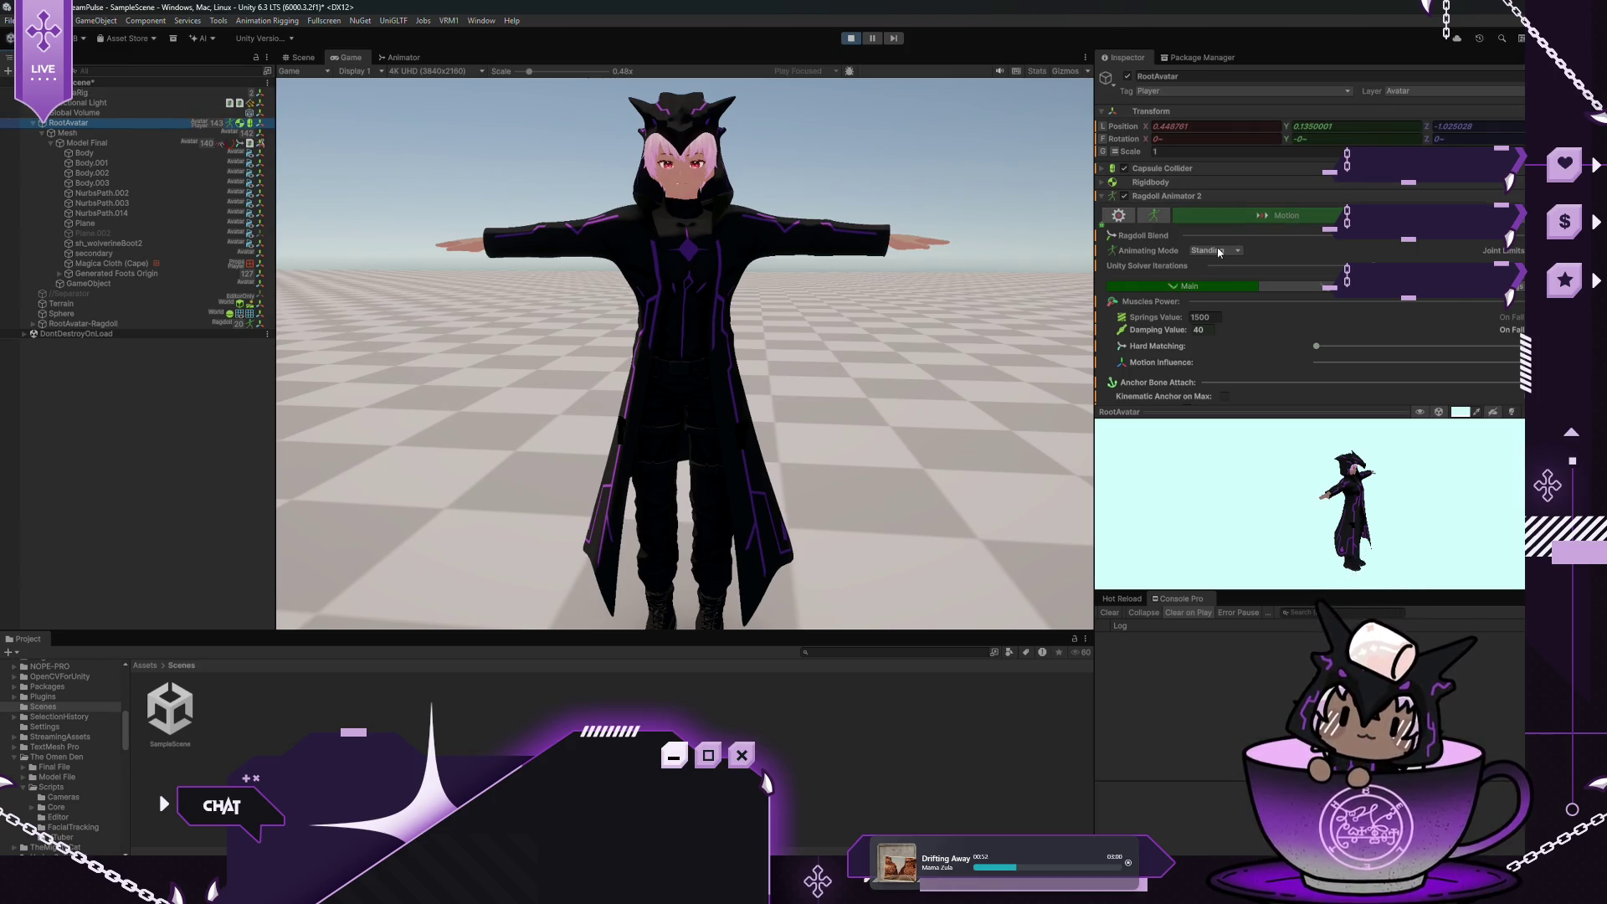
pyautogui.click(1239, 250)
pyautogui.click(1223, 292)
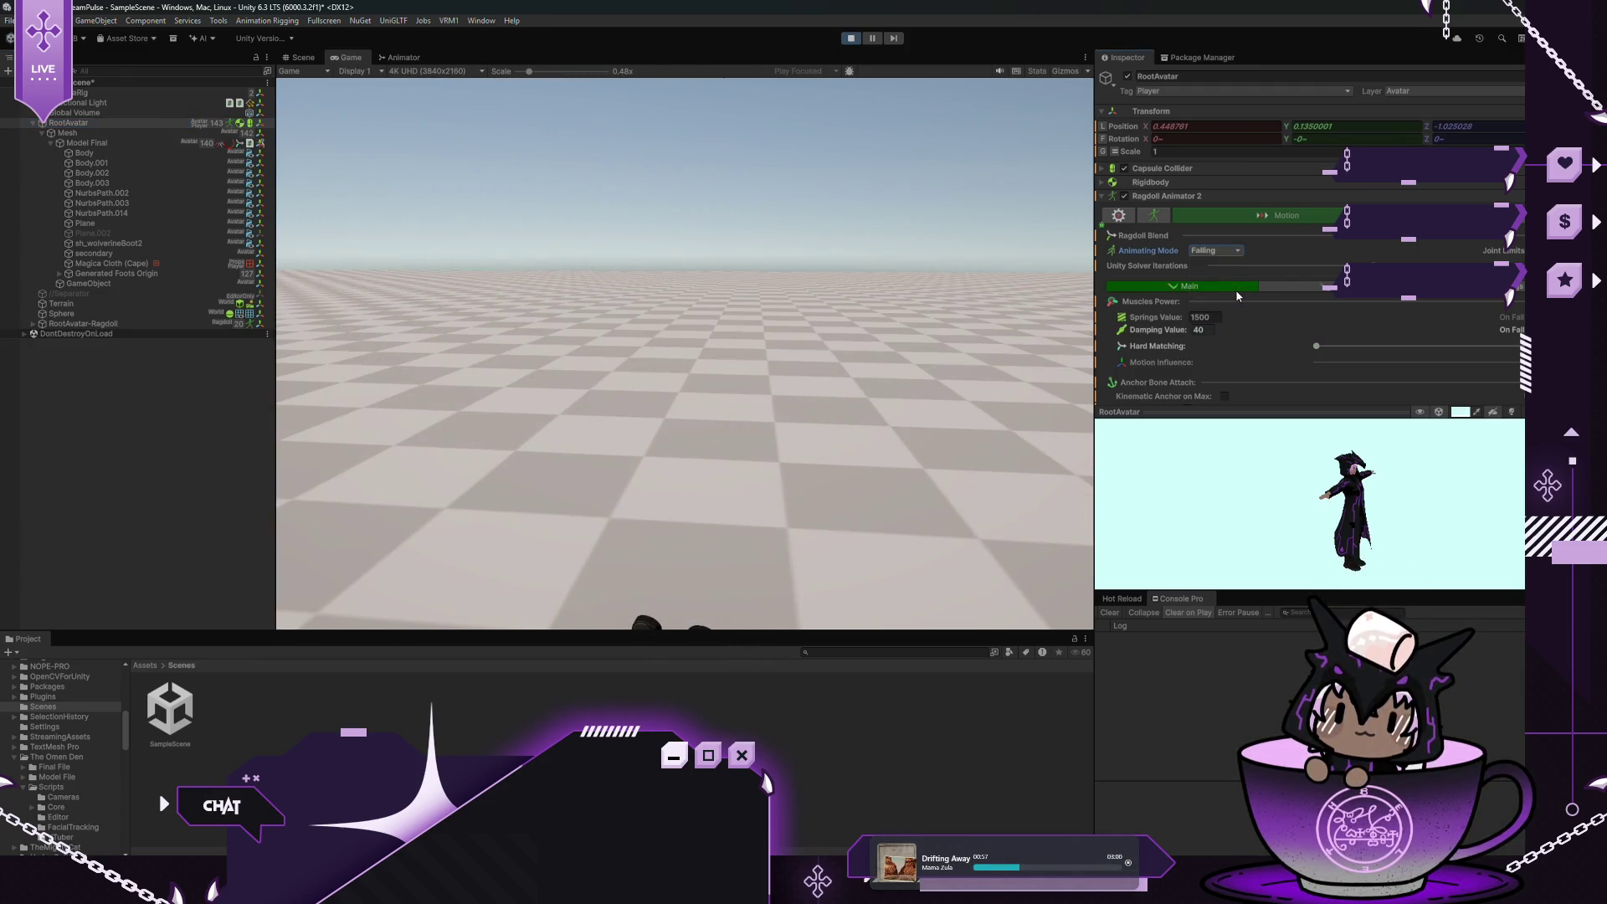
pyautogui.click(1225, 249)
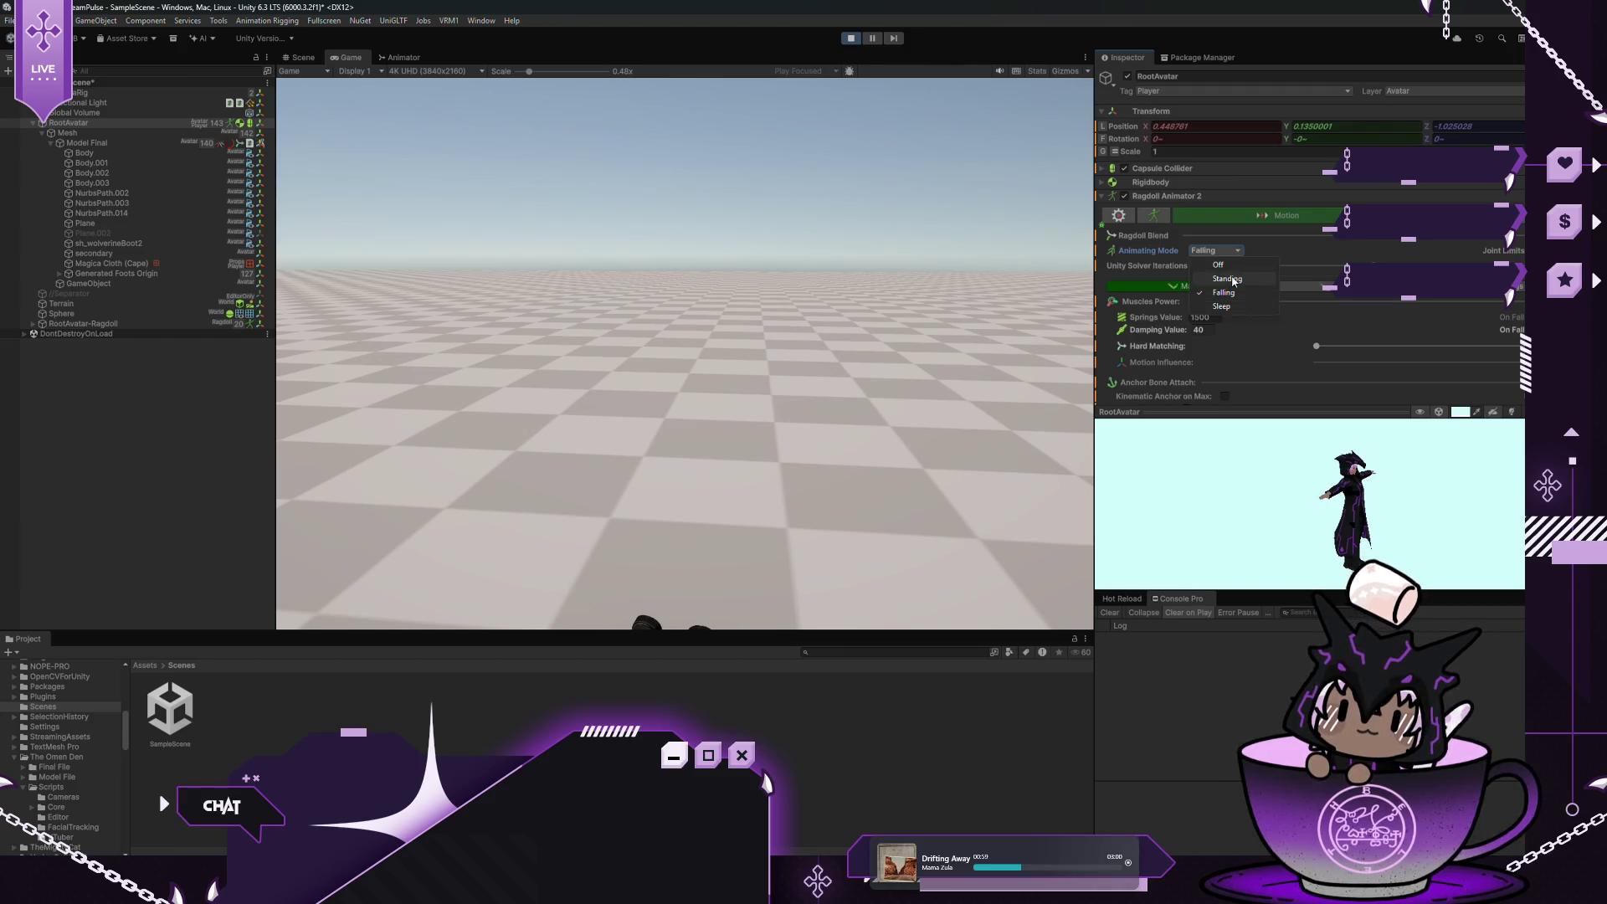
pyautogui.click(1231, 275)
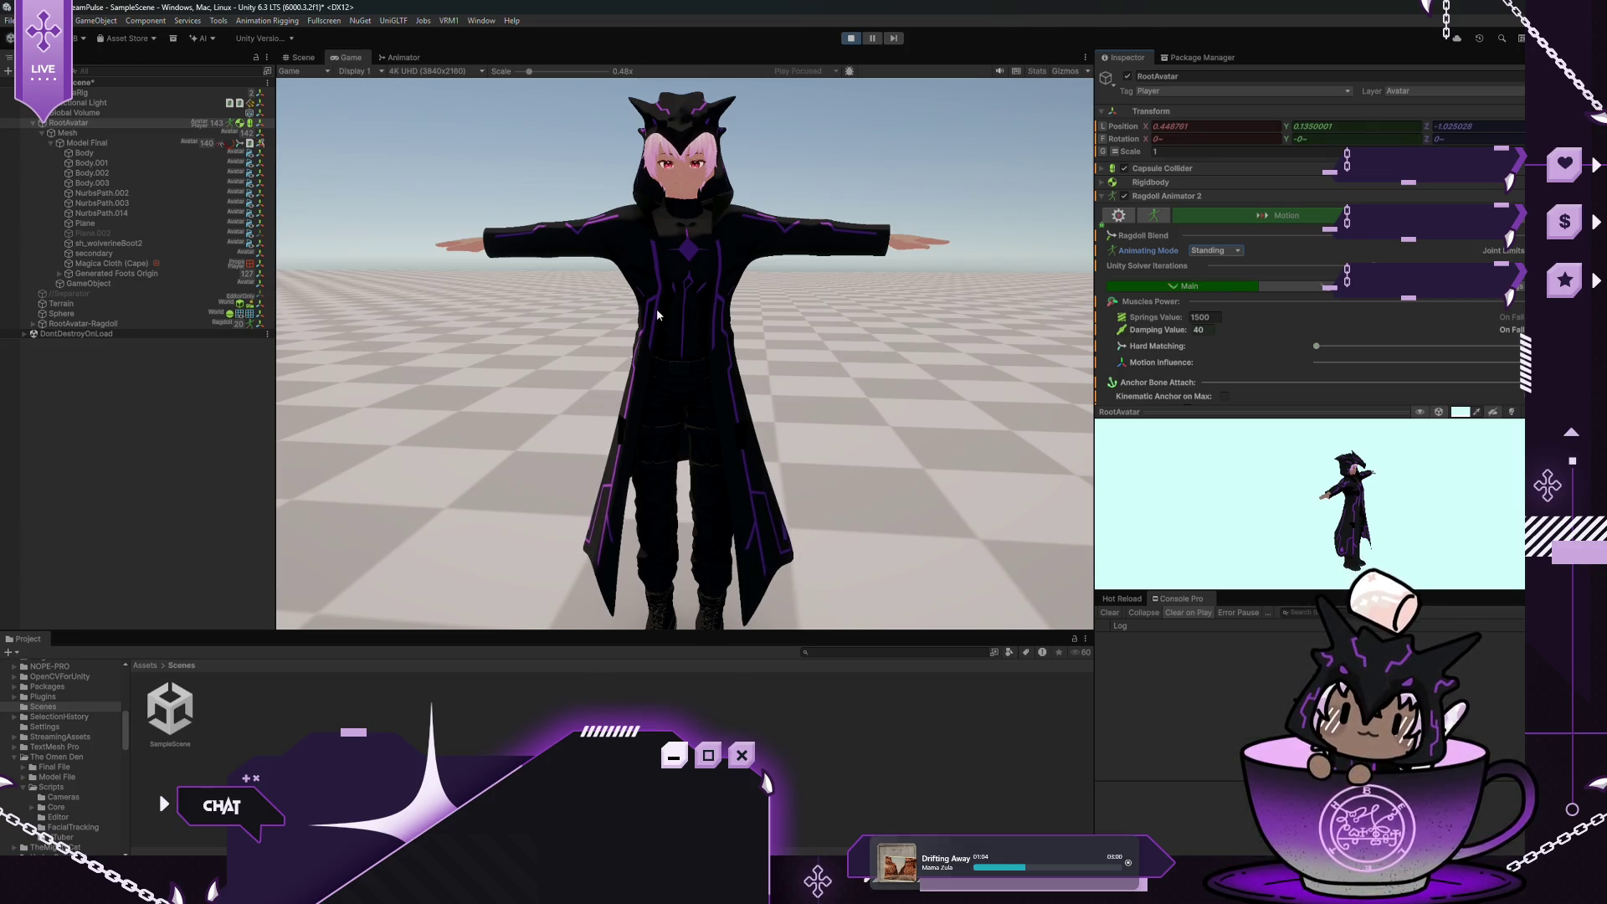
pyautogui.click(847, 38)
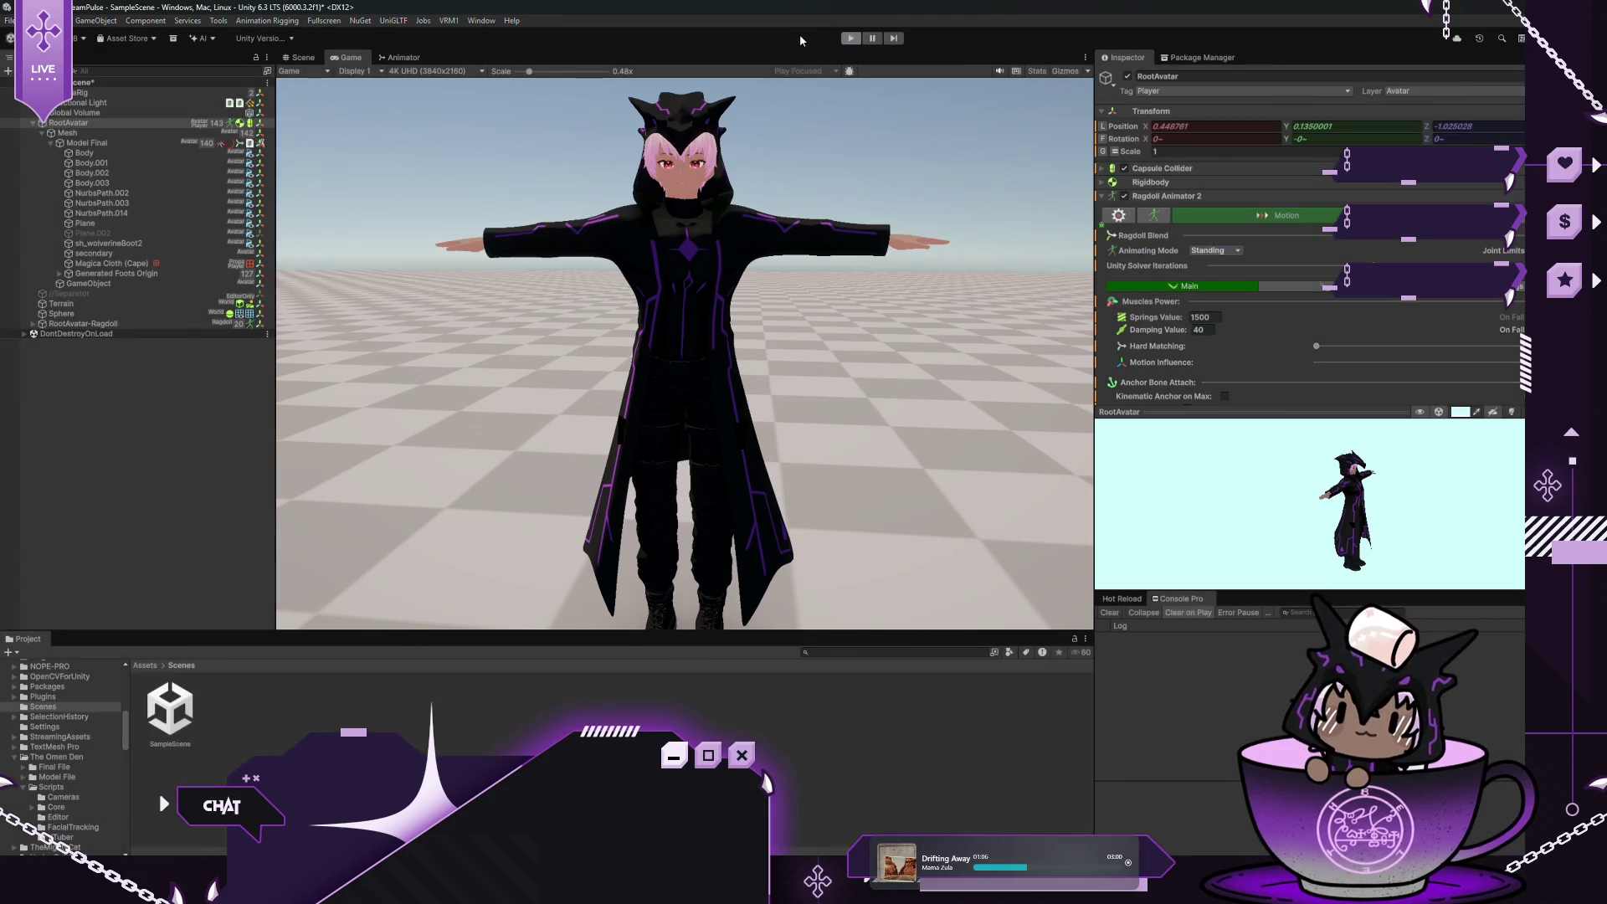
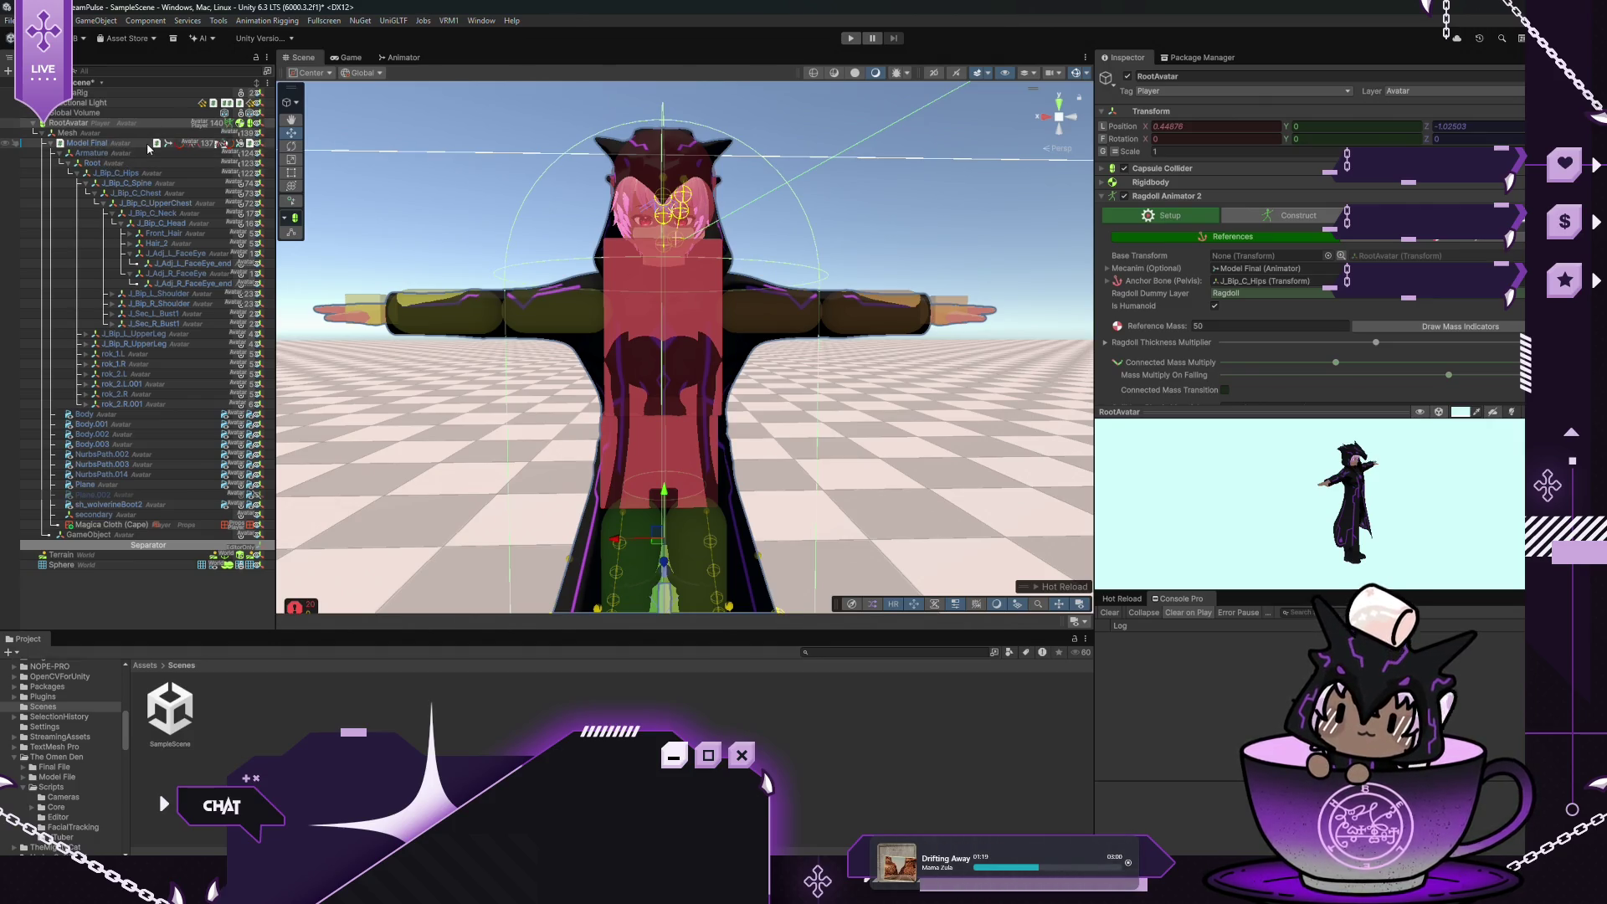
# Collapse Model Final's Eyes Animator 2 component and select the CMVCam Front camera
pyautogui.click(87, 143)
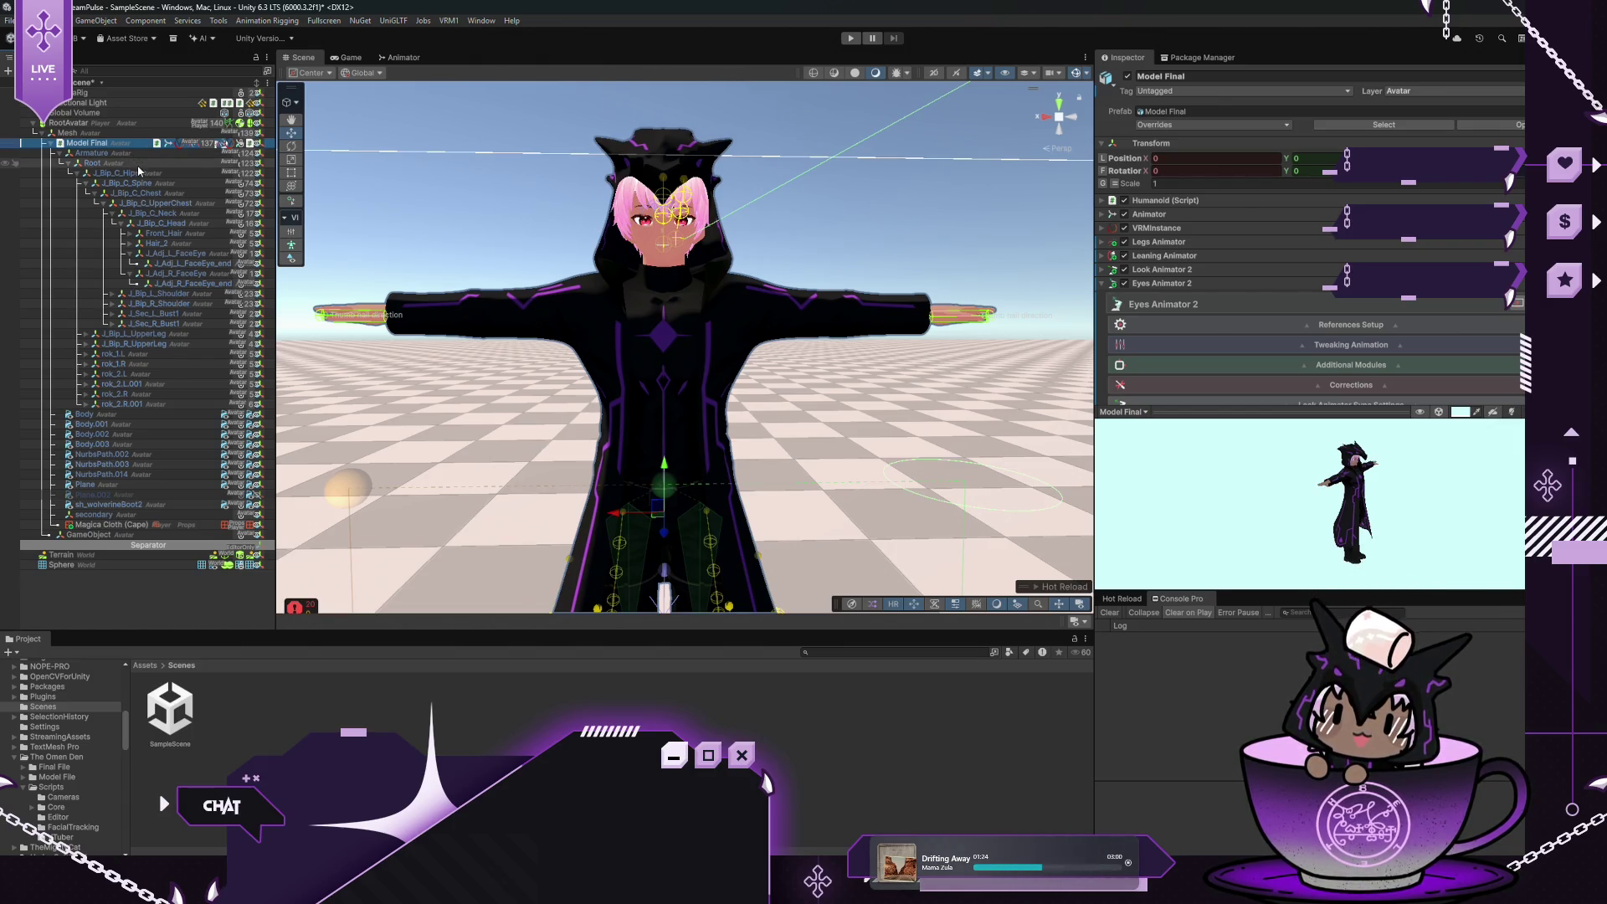
pyautogui.click(1101, 284)
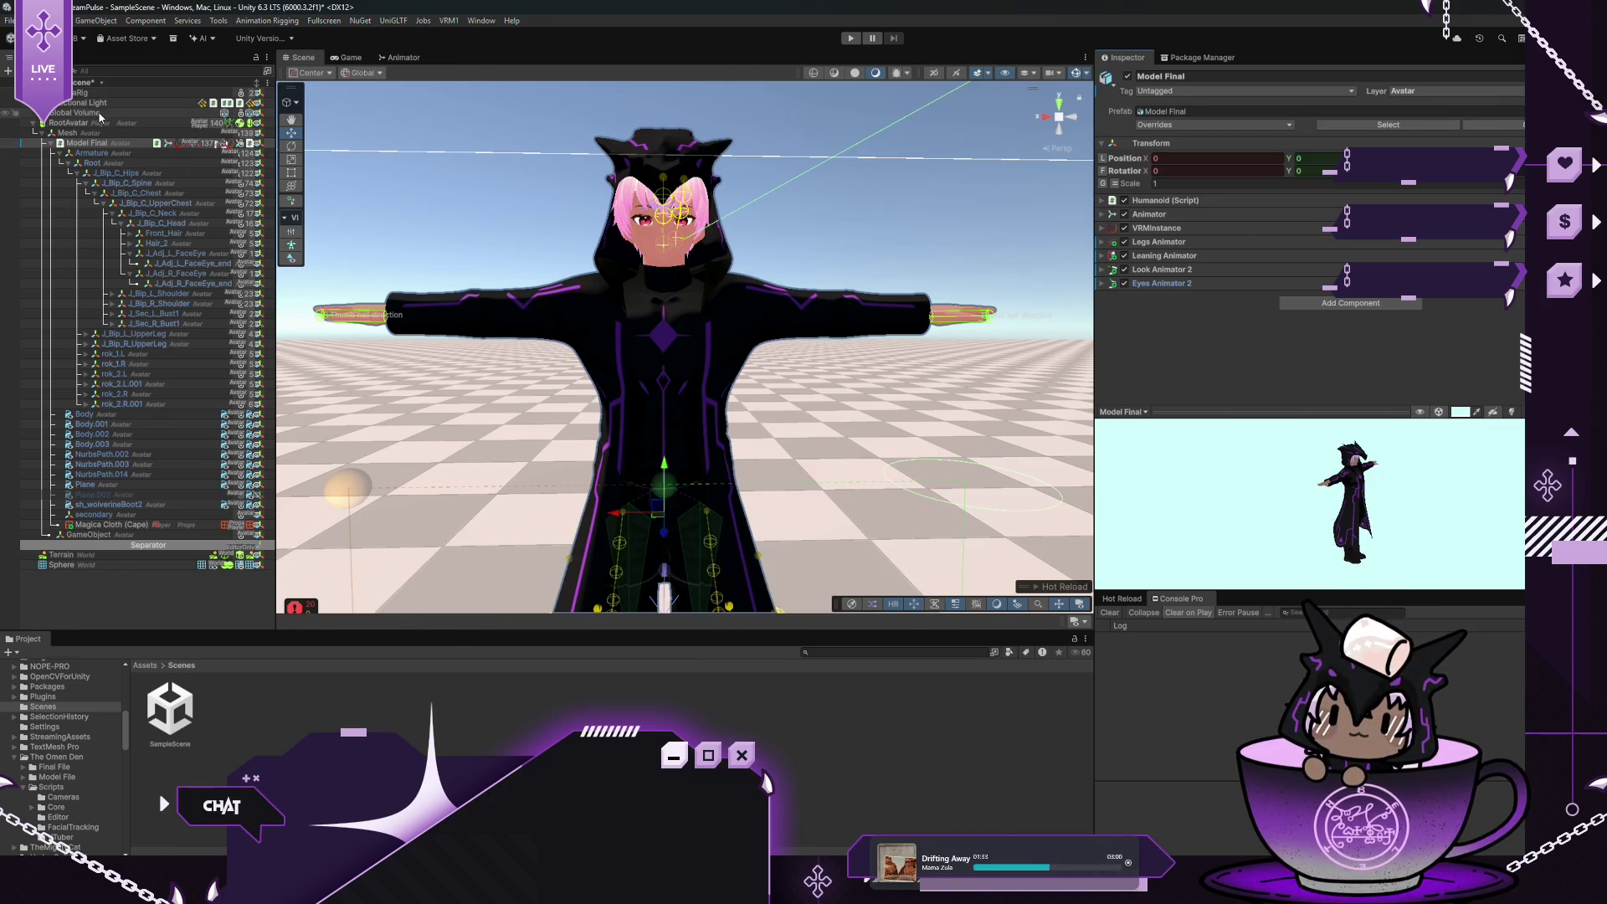
pyautogui.scroll(1, 148, 114)
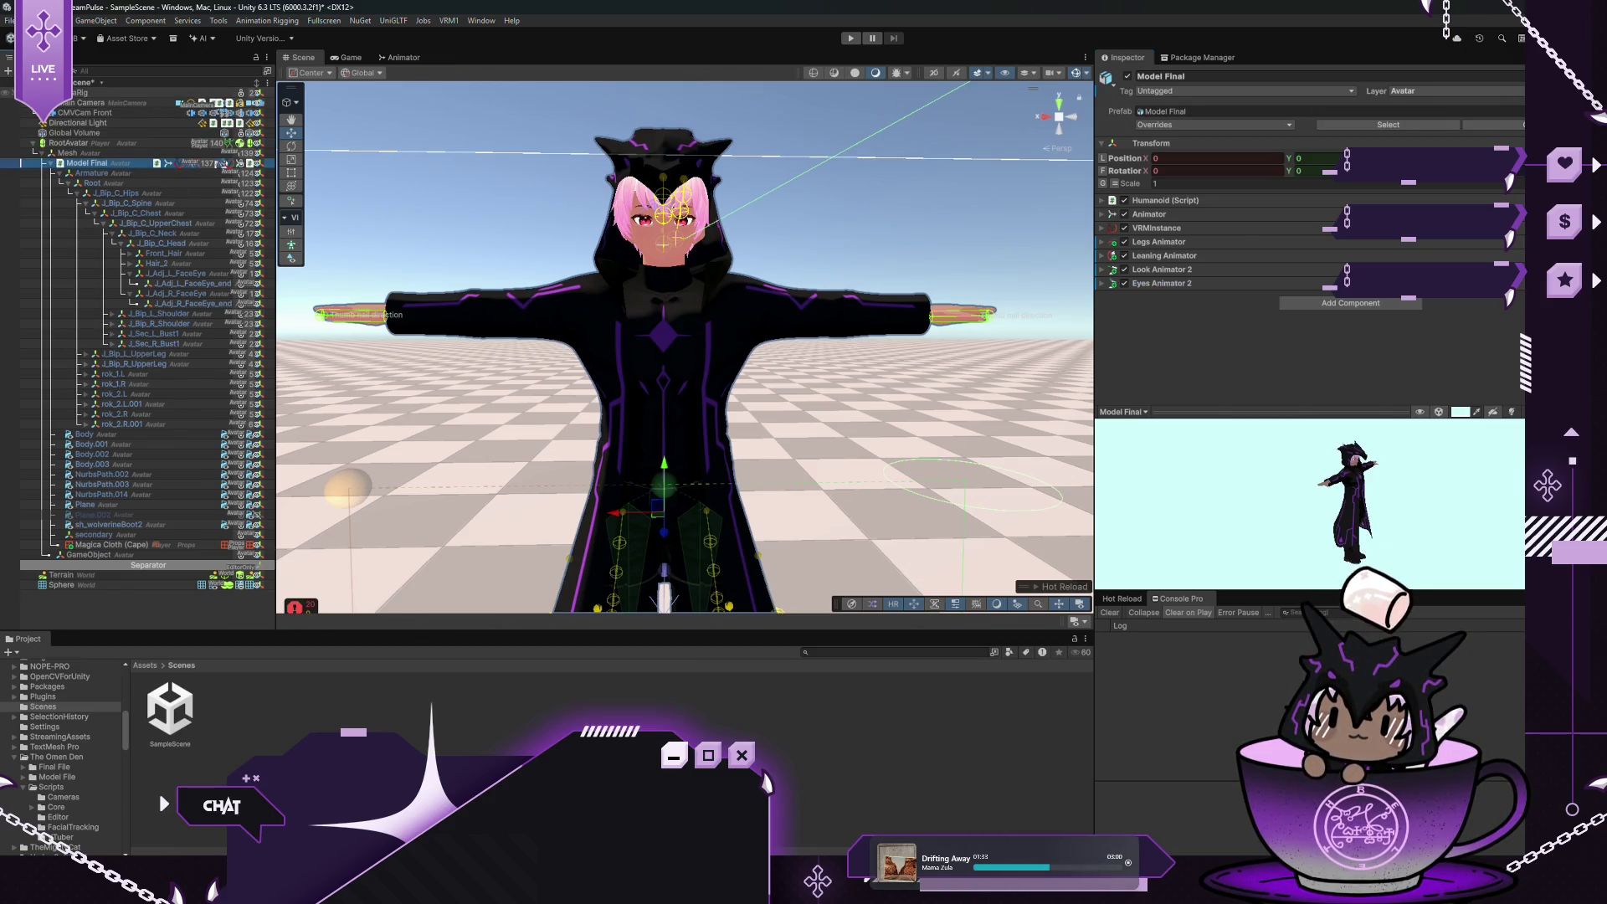
pyautogui.click(154, 112)
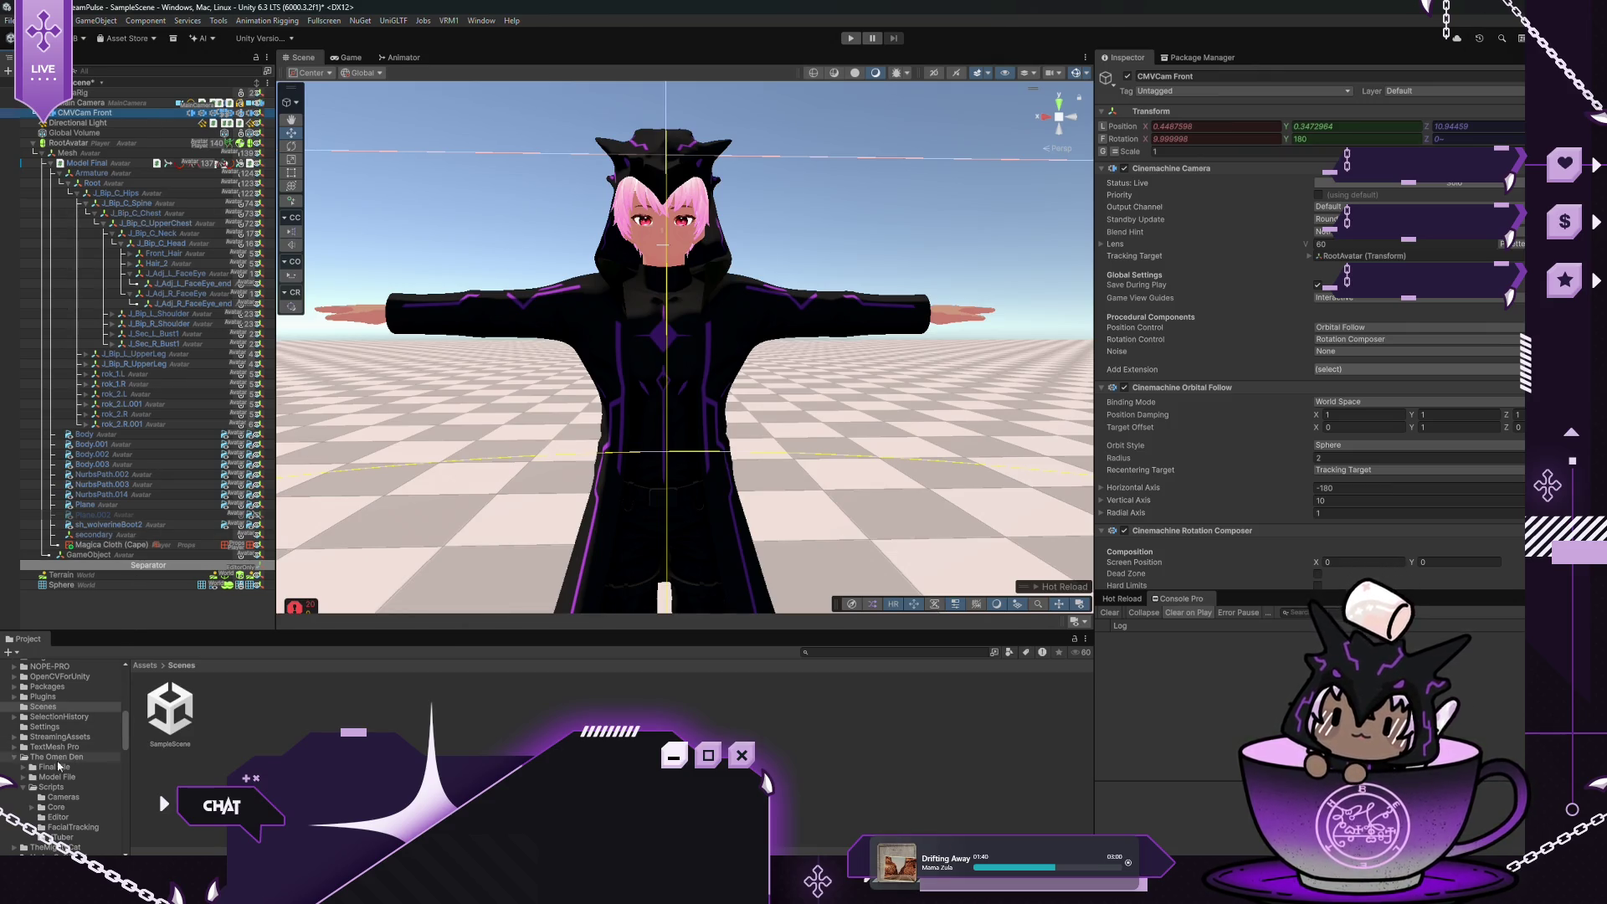
pyautogui.click(41, 797)
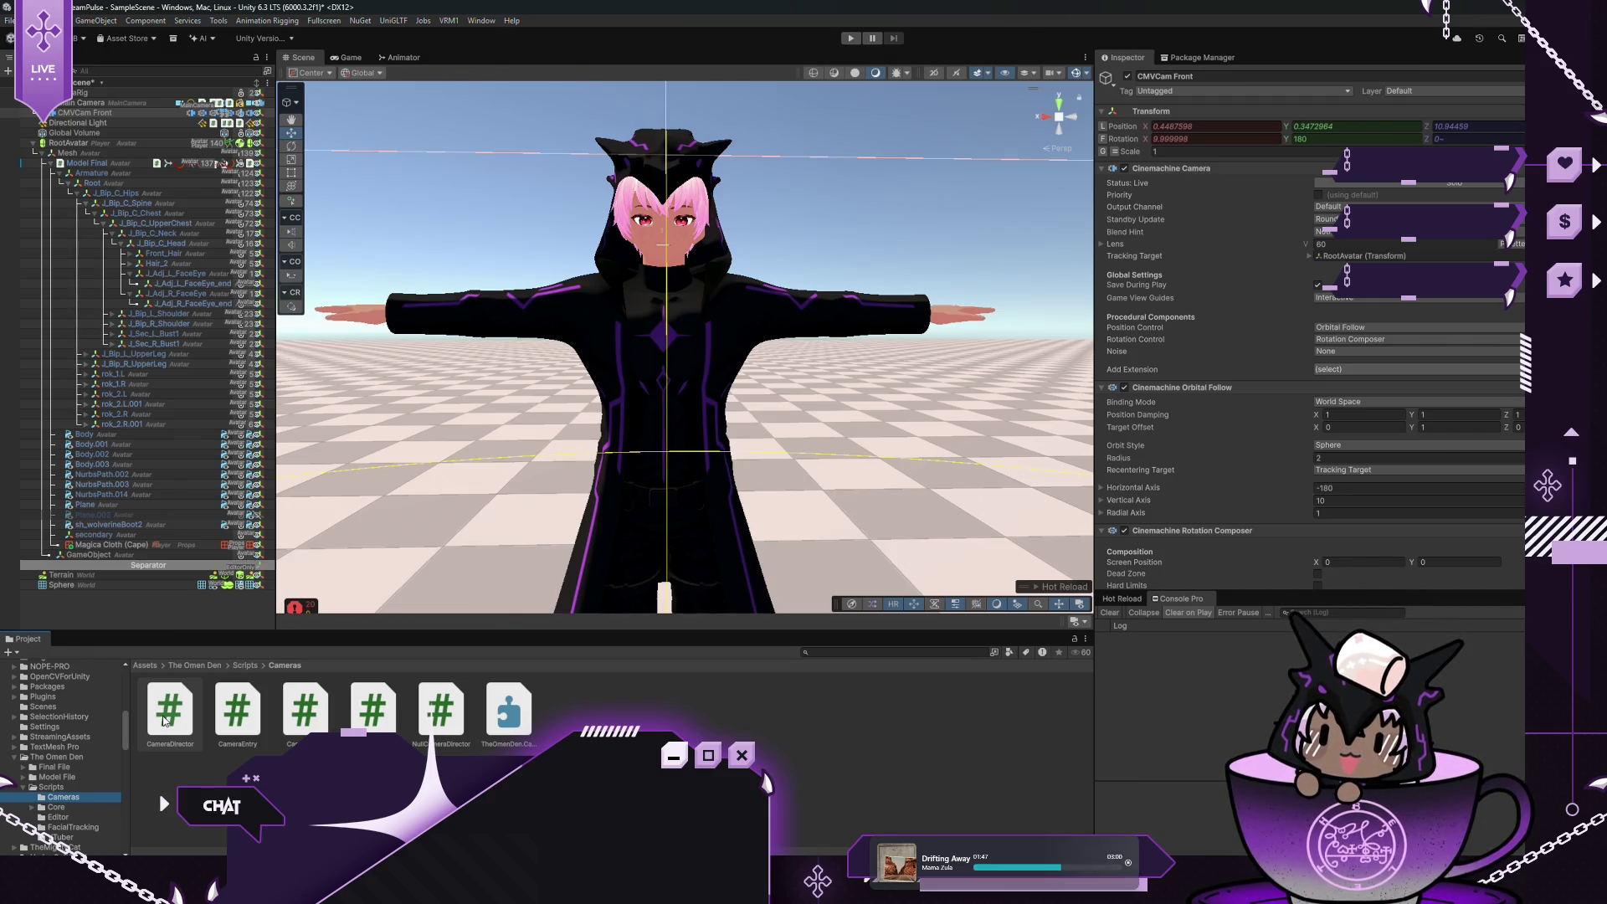
# Add CameraDirector to CameraRig with CMVCam Front in the first of two Cameras entries
pyautogui.click(164, 721)
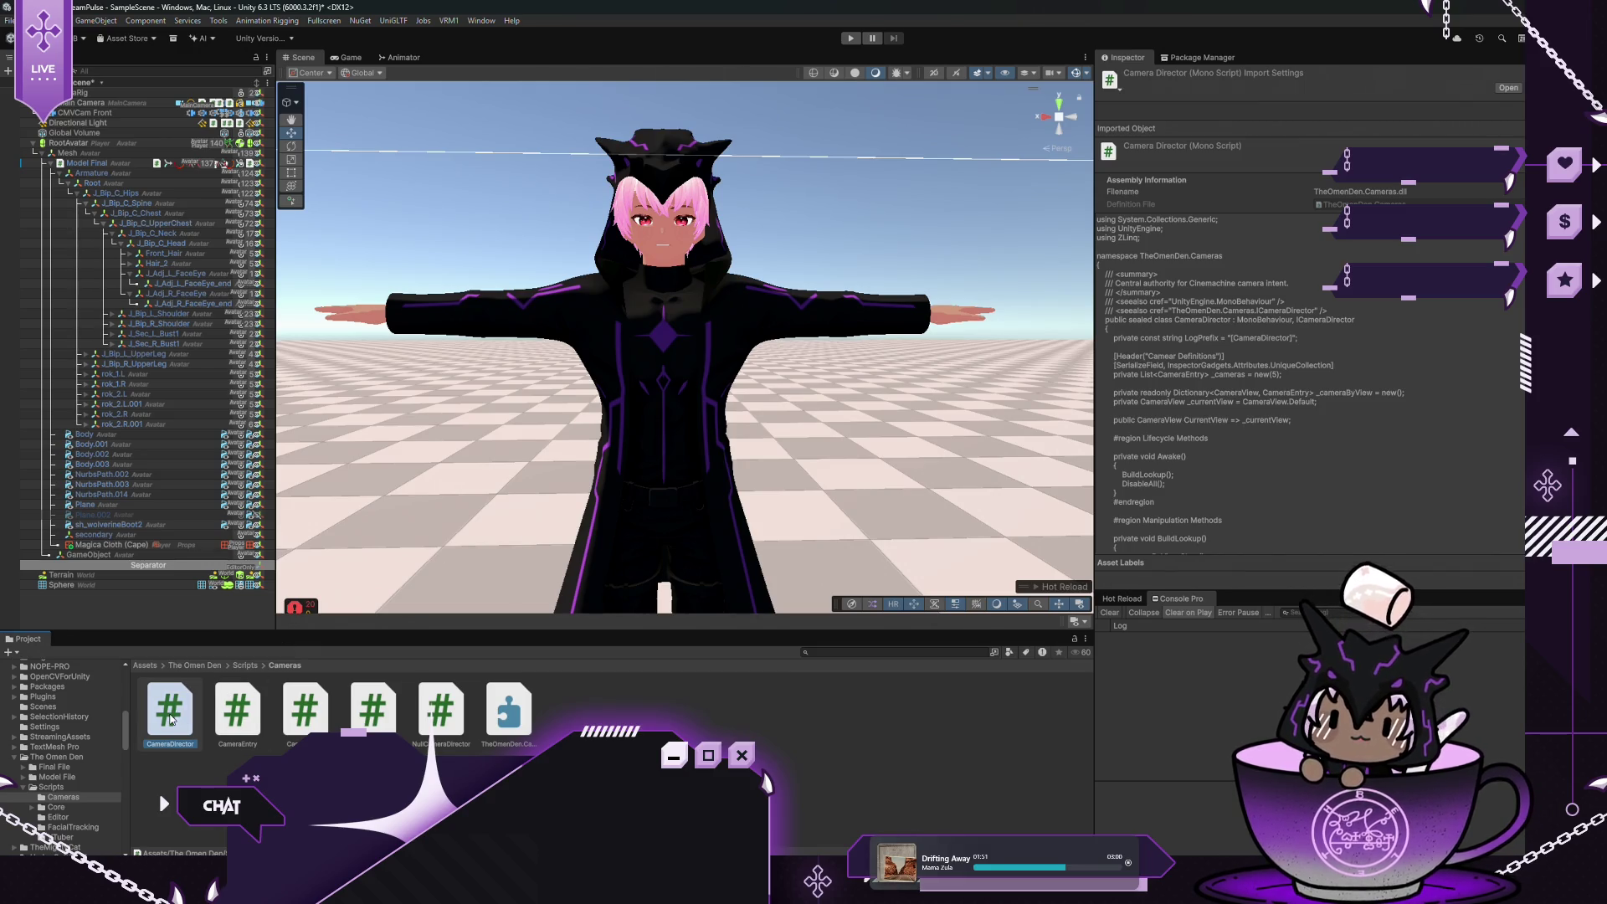
pyautogui.click(105, 94)
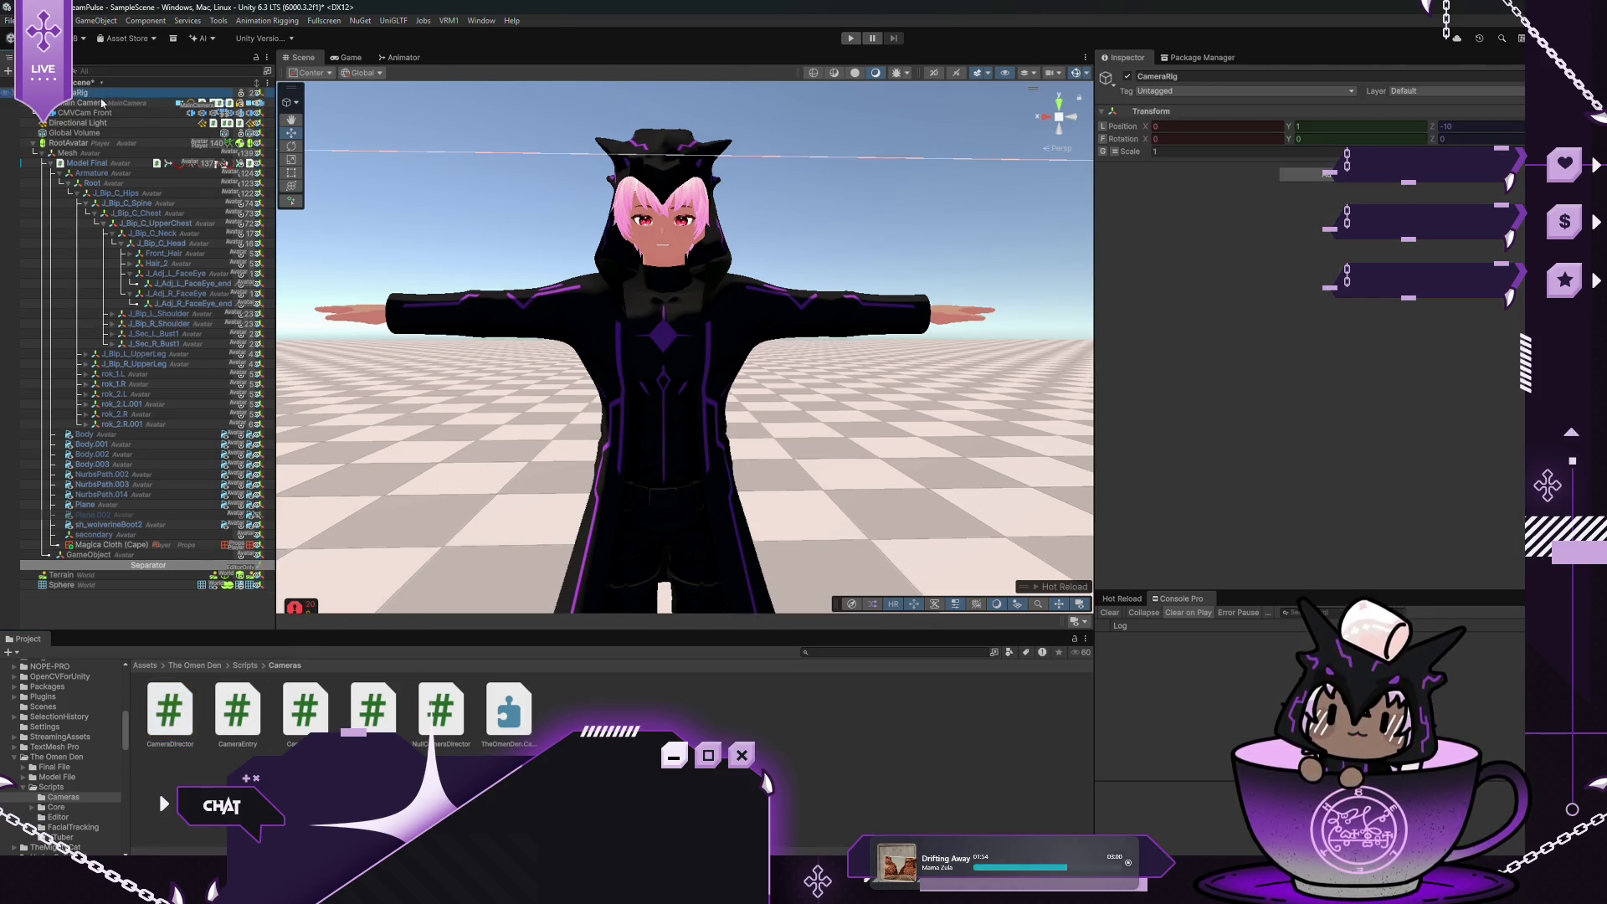
pyautogui.moveTo(161, 706); pyautogui.dragTo(1255, 168)
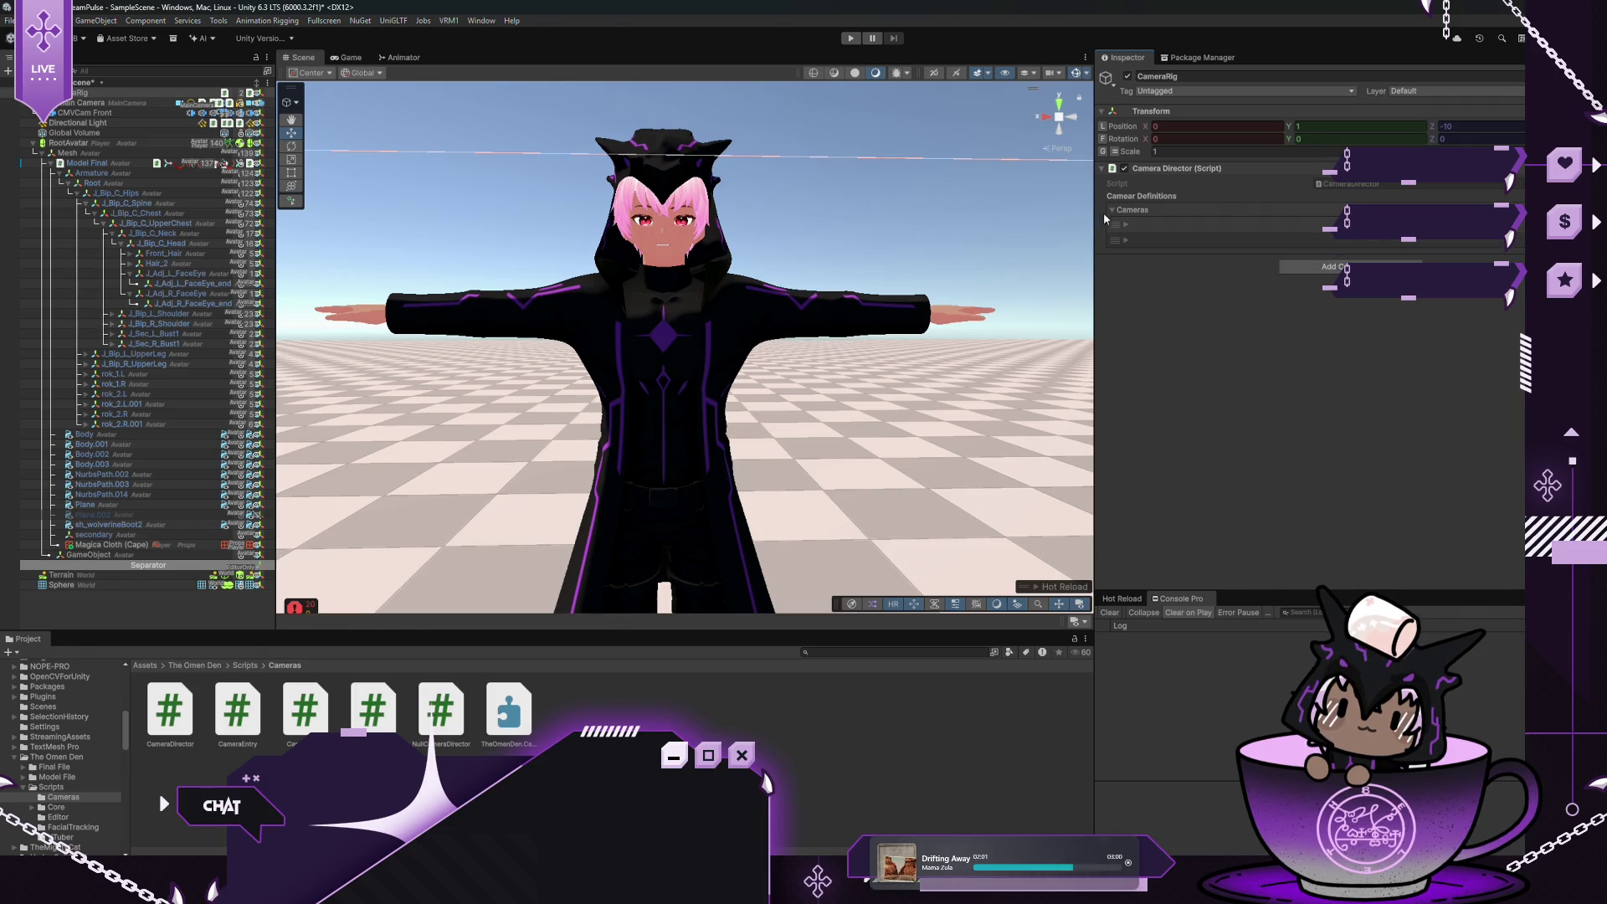
pyautogui.click(1123, 225)
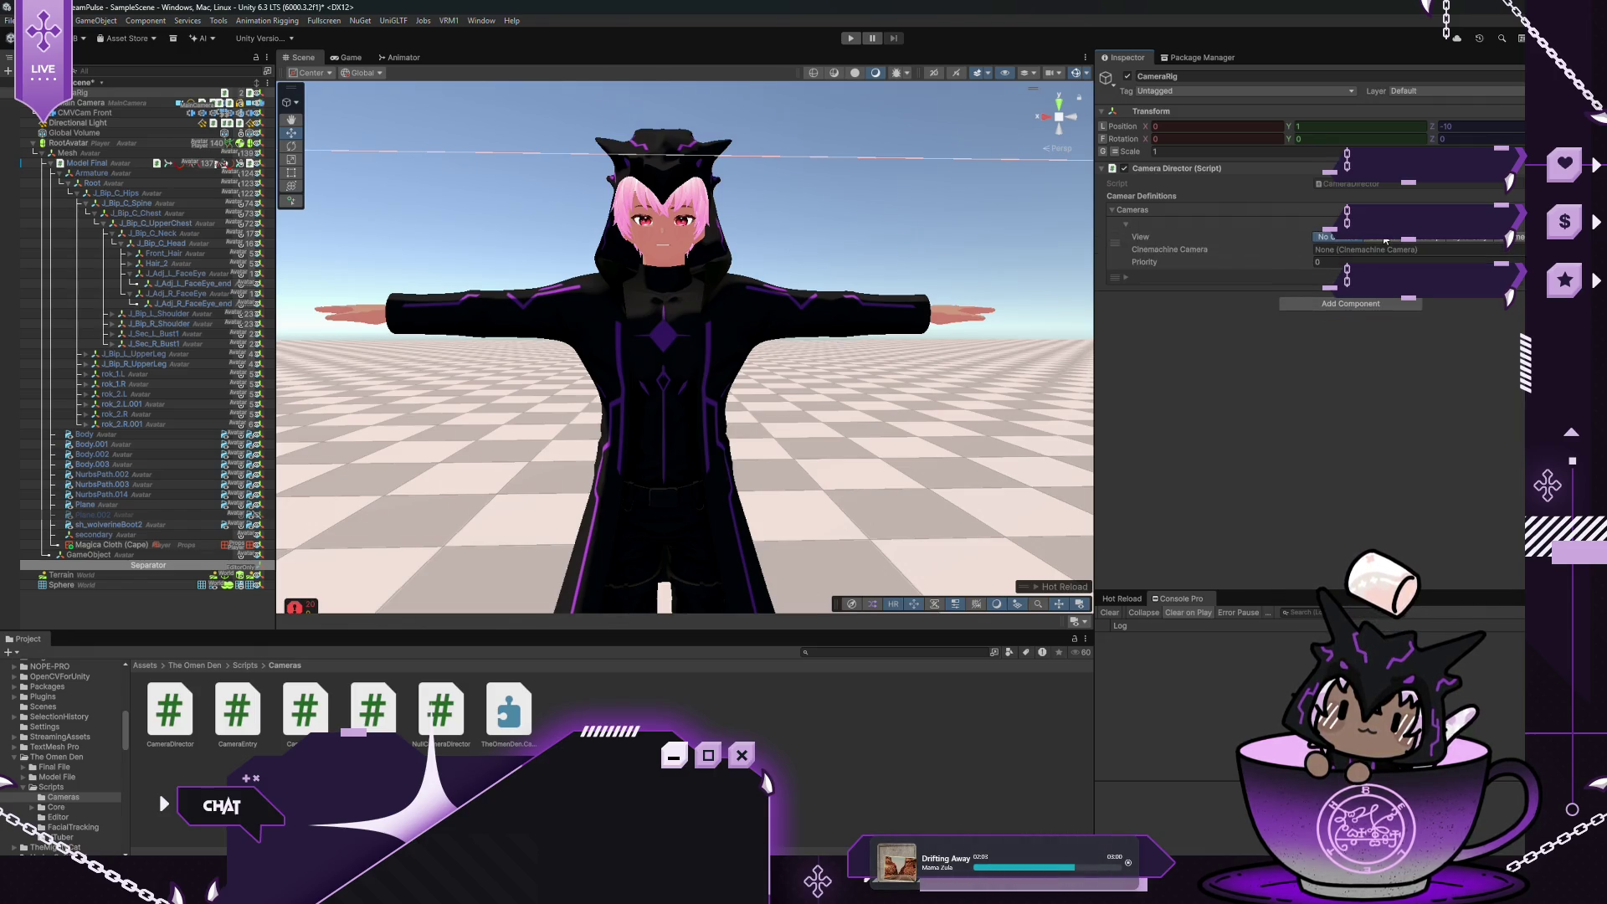
pyautogui.moveTo(84, 112)
pyautogui.mouseDown()
pyautogui.moveTo(586, 184)
pyautogui.moveTo(1406, 250)
pyautogui.mouseUp()
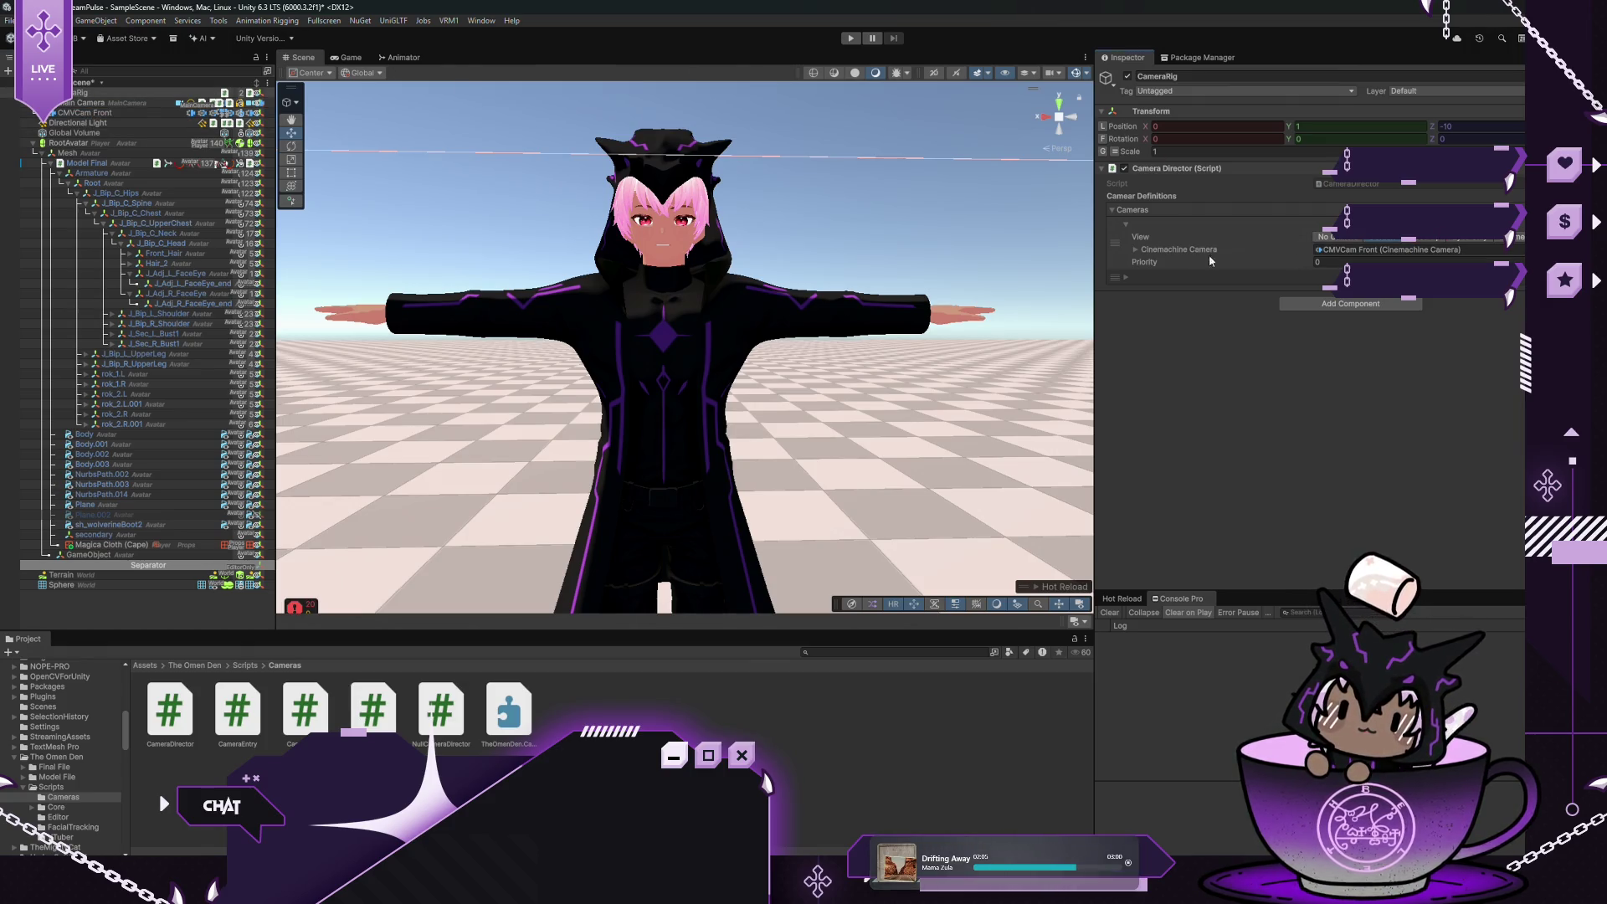
pyautogui.click(1127, 278)
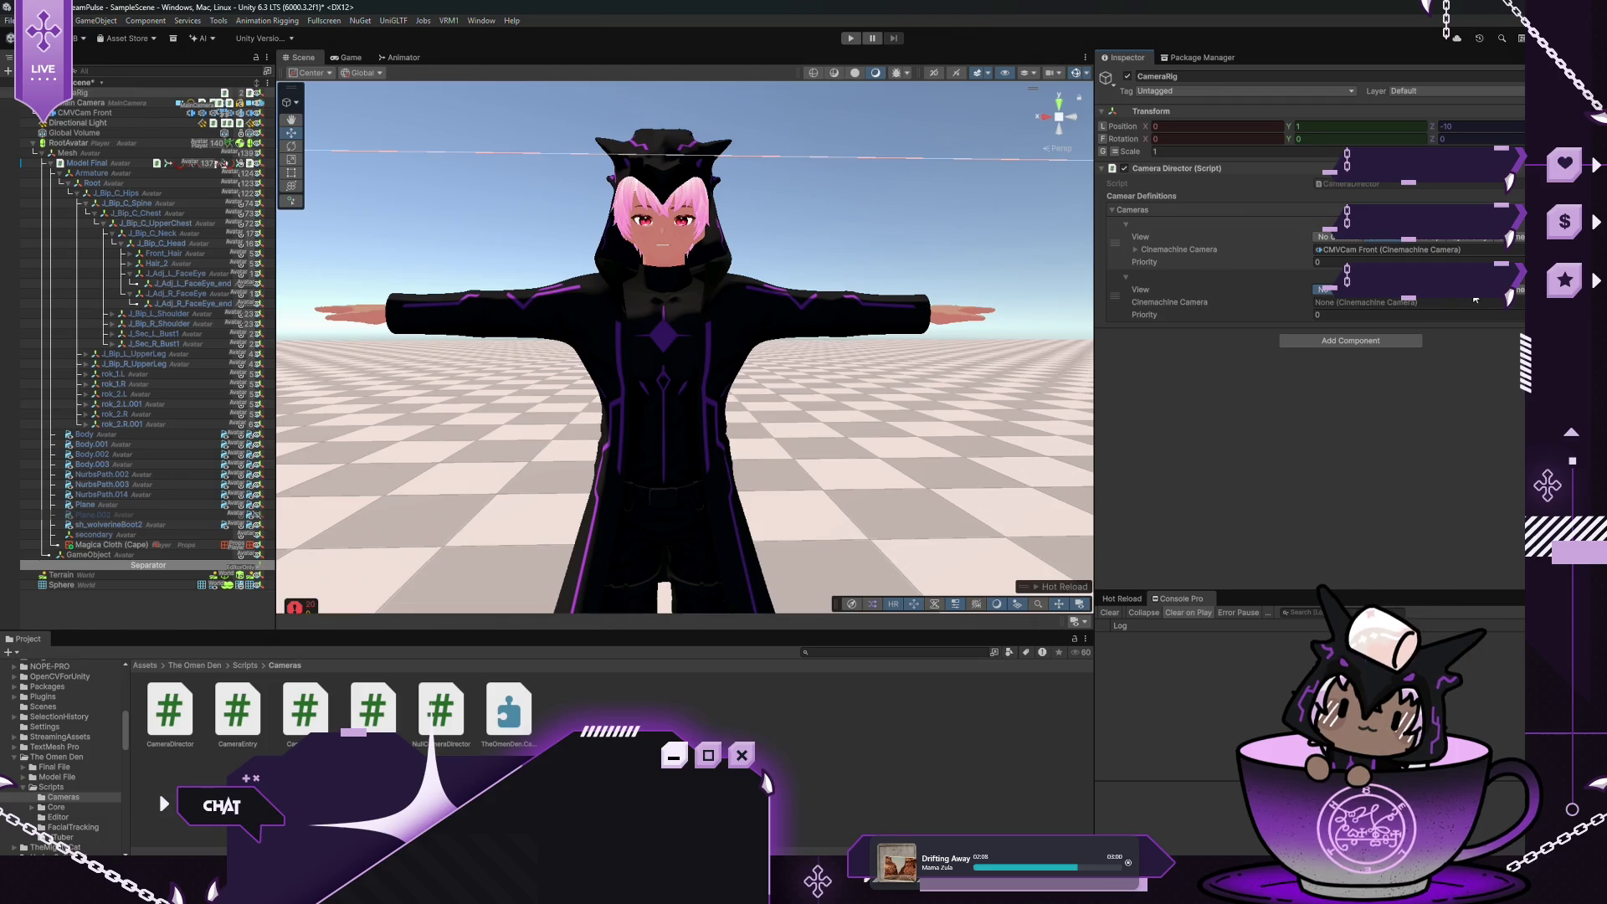
pyautogui.click(134, 114)
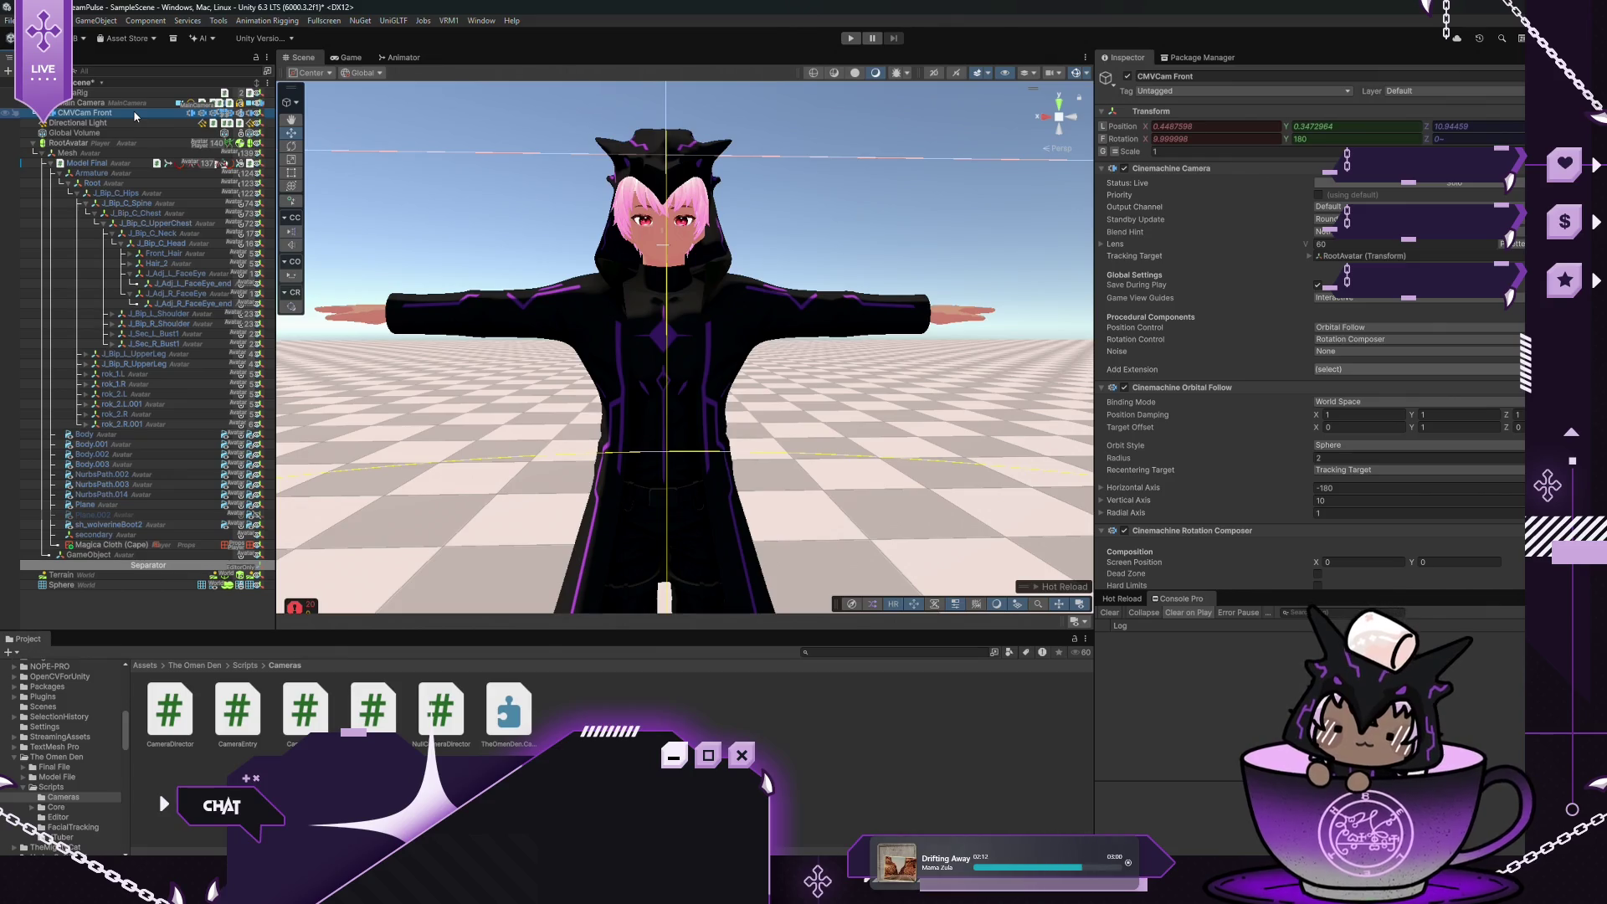
# Duplicate CMVCam Front, creating the copy CMVCam Front (1)
pyautogui.hotkey('ctrl', 'd')
pyautogui.click(1230, 76)
pyautogui.doubleClick(1231, 75)
pyautogui.hotkey('shift', 'Left')
pyautogui.hotkey('shift', 'Left')
pyautogui.hotkey('shift', 'Left')
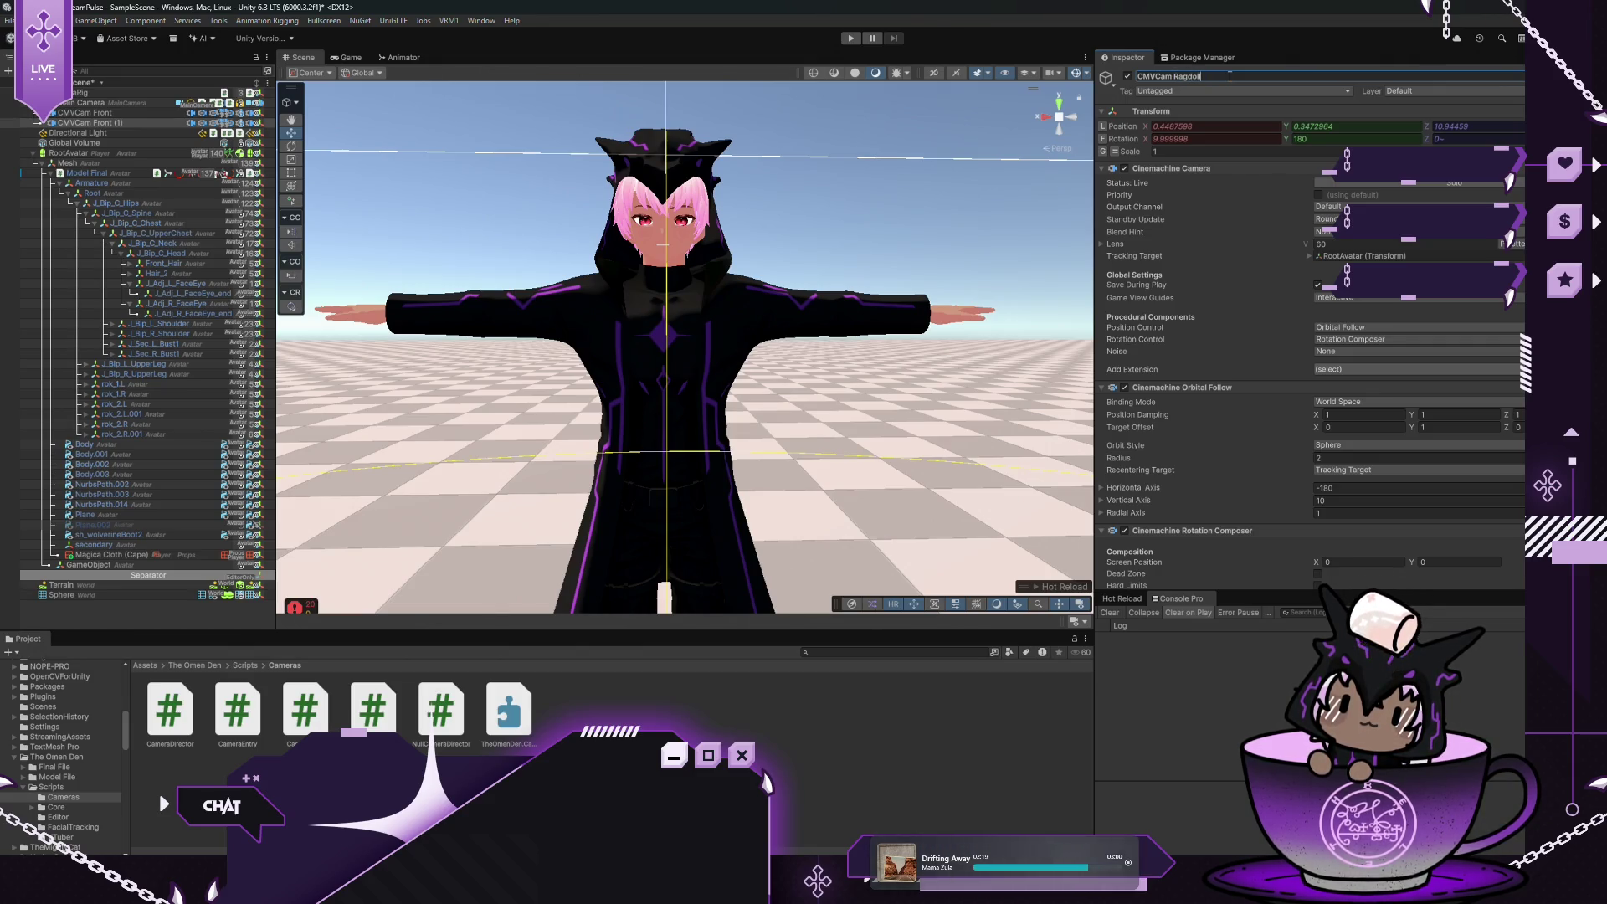
pyautogui.click(1233, 91)
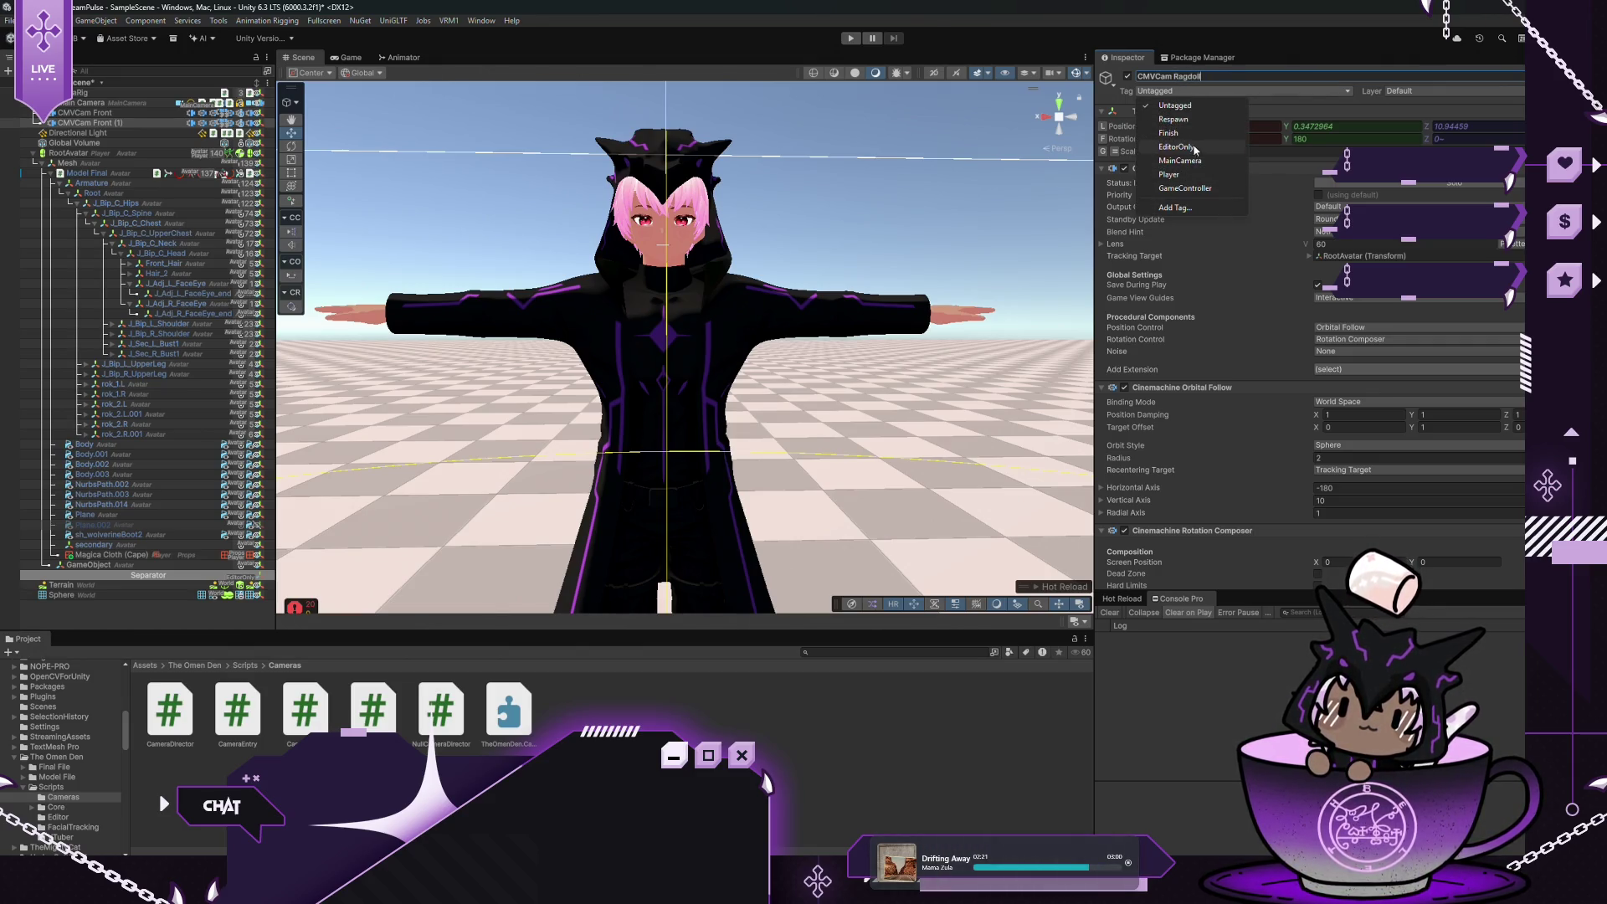
pyautogui.press('Escape')
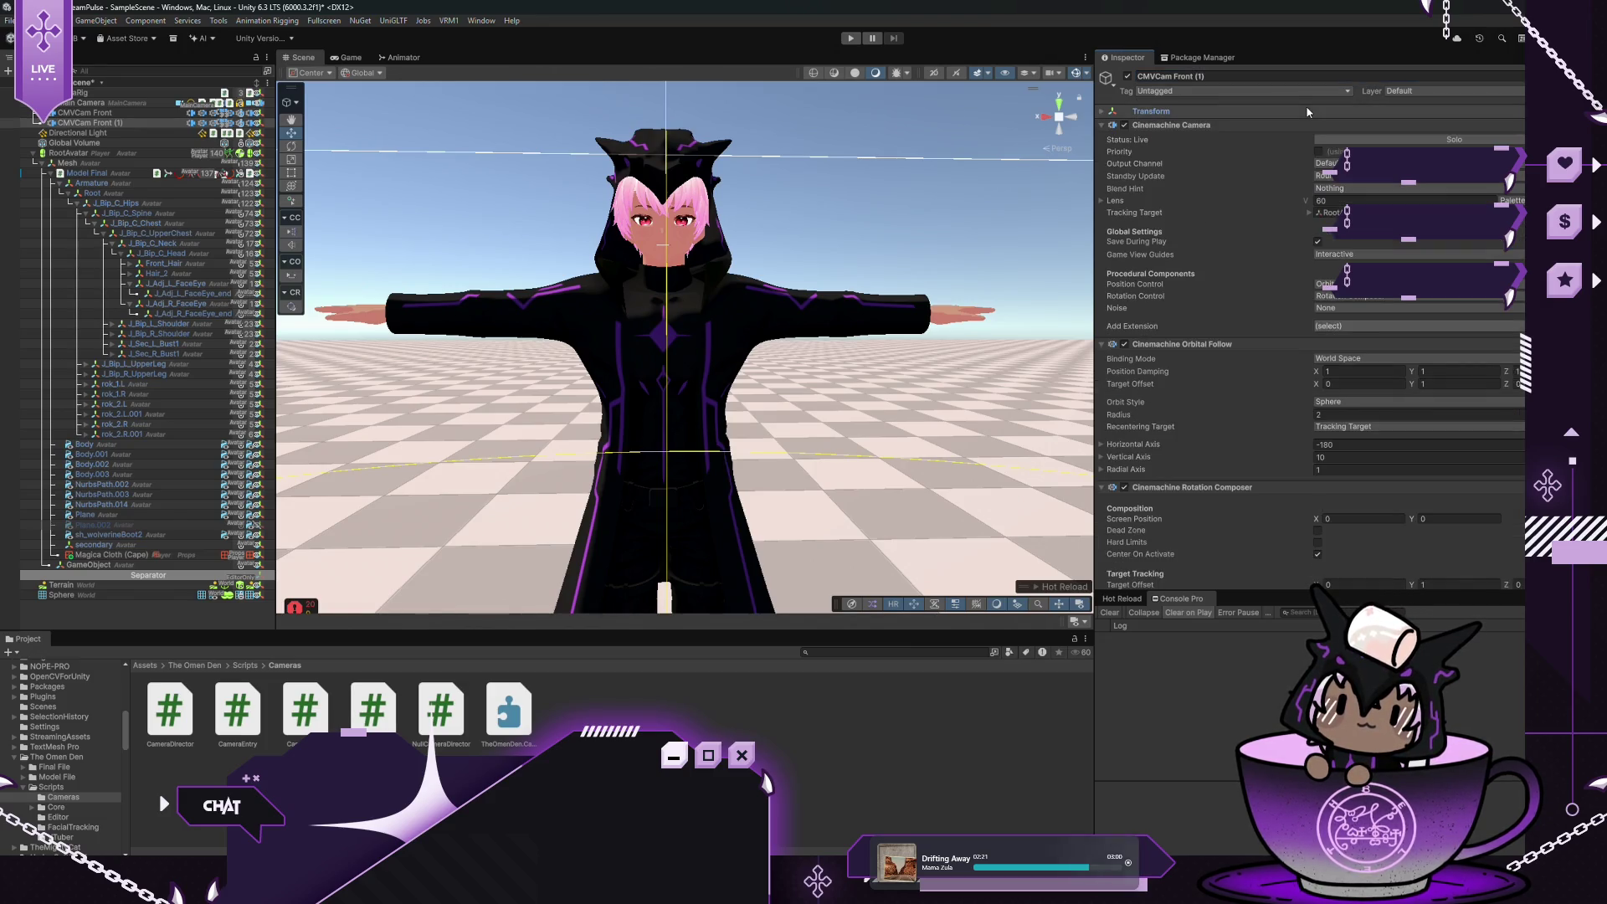
# Try Hard Lock To Target position control, check the Game view, then switch to Third Person Follow
pyautogui.click(1339, 284)
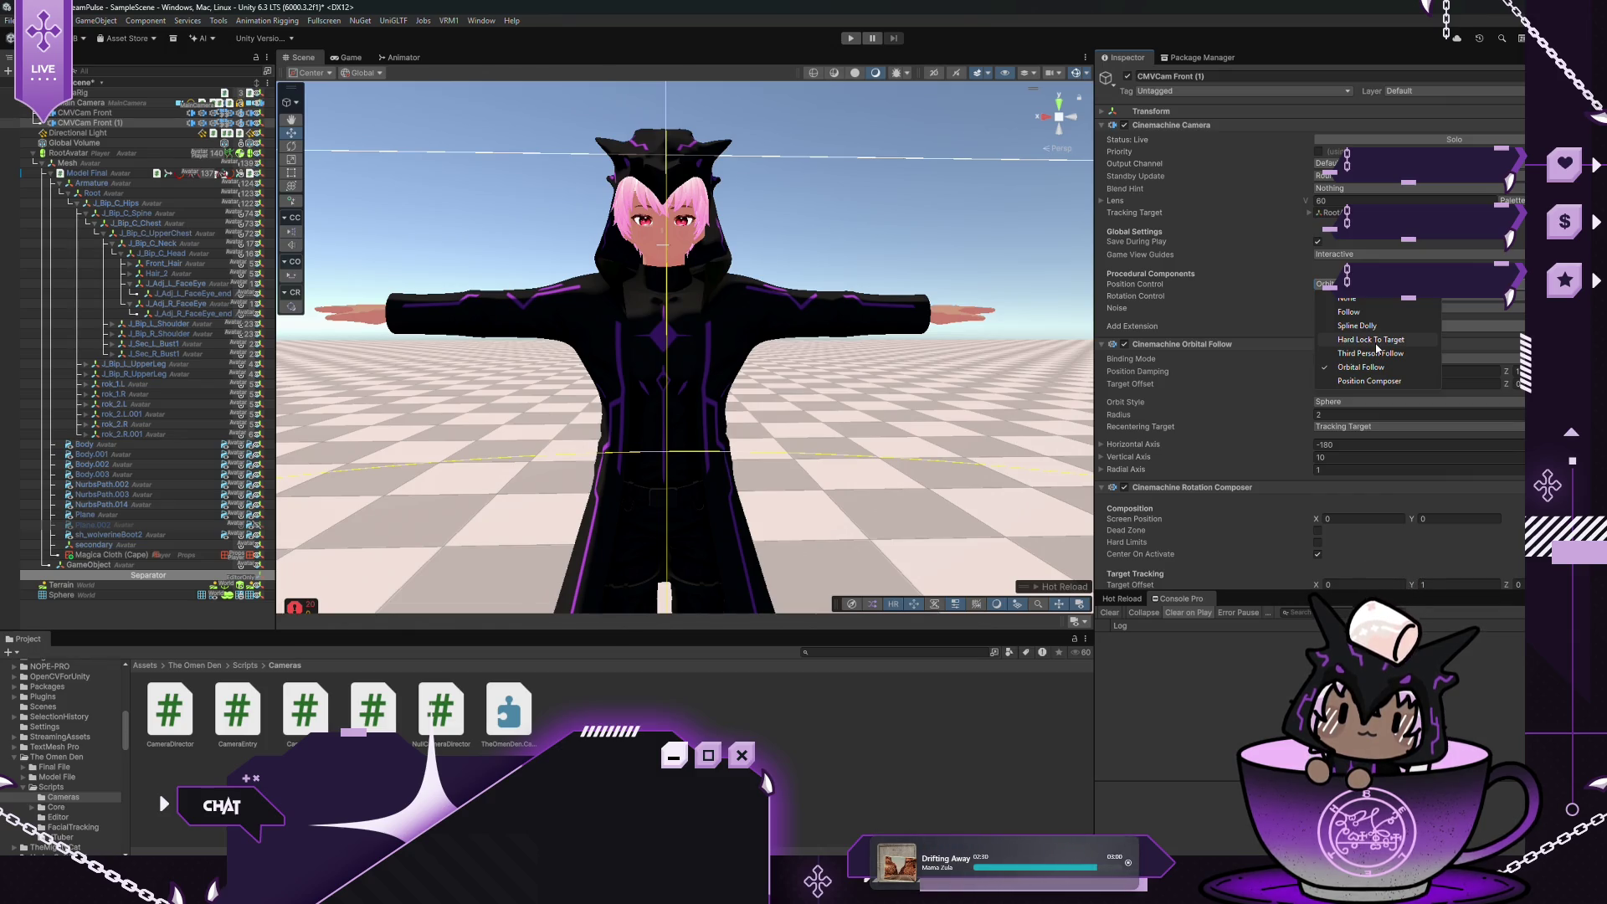
pyautogui.click(1376, 343)
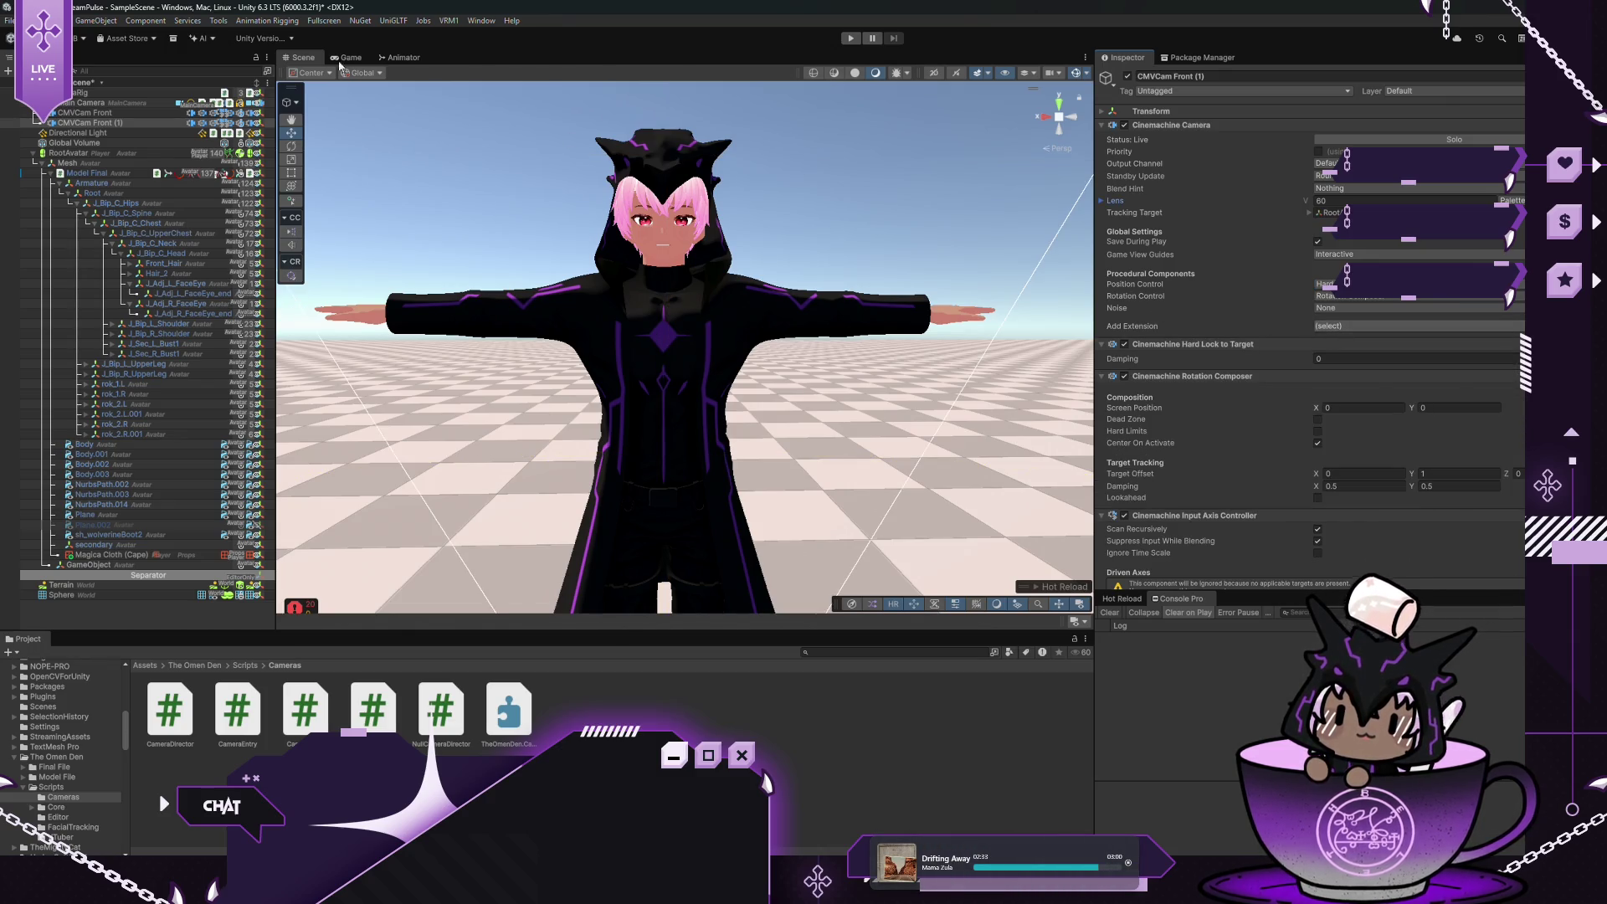
pyautogui.scroll(-6, 572, 485)
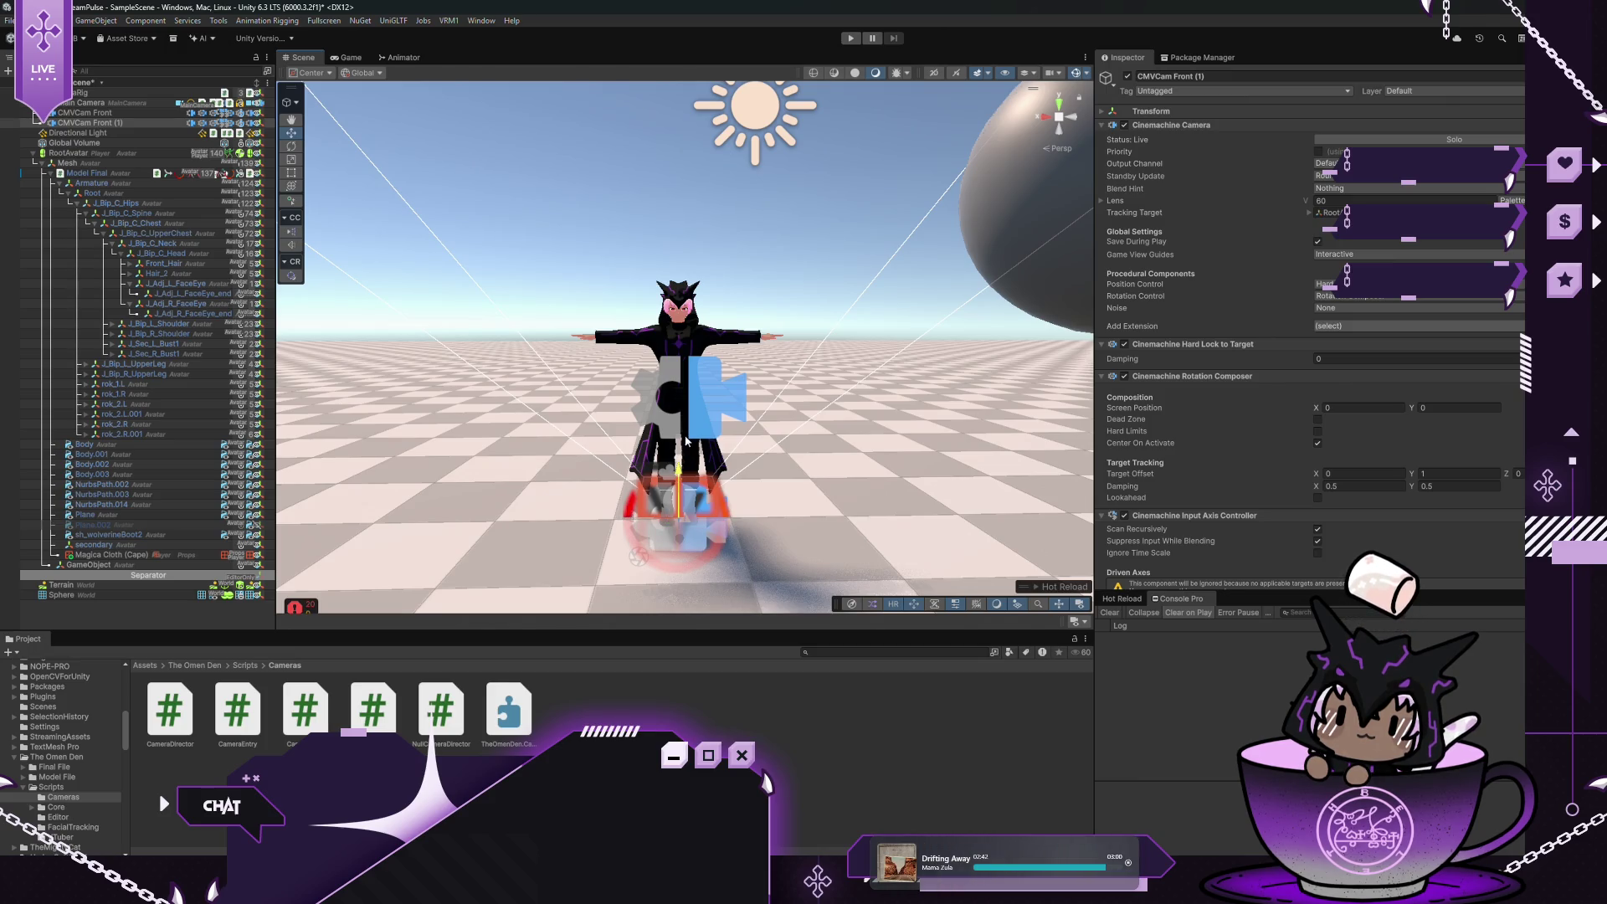
pyautogui.click(347, 58)
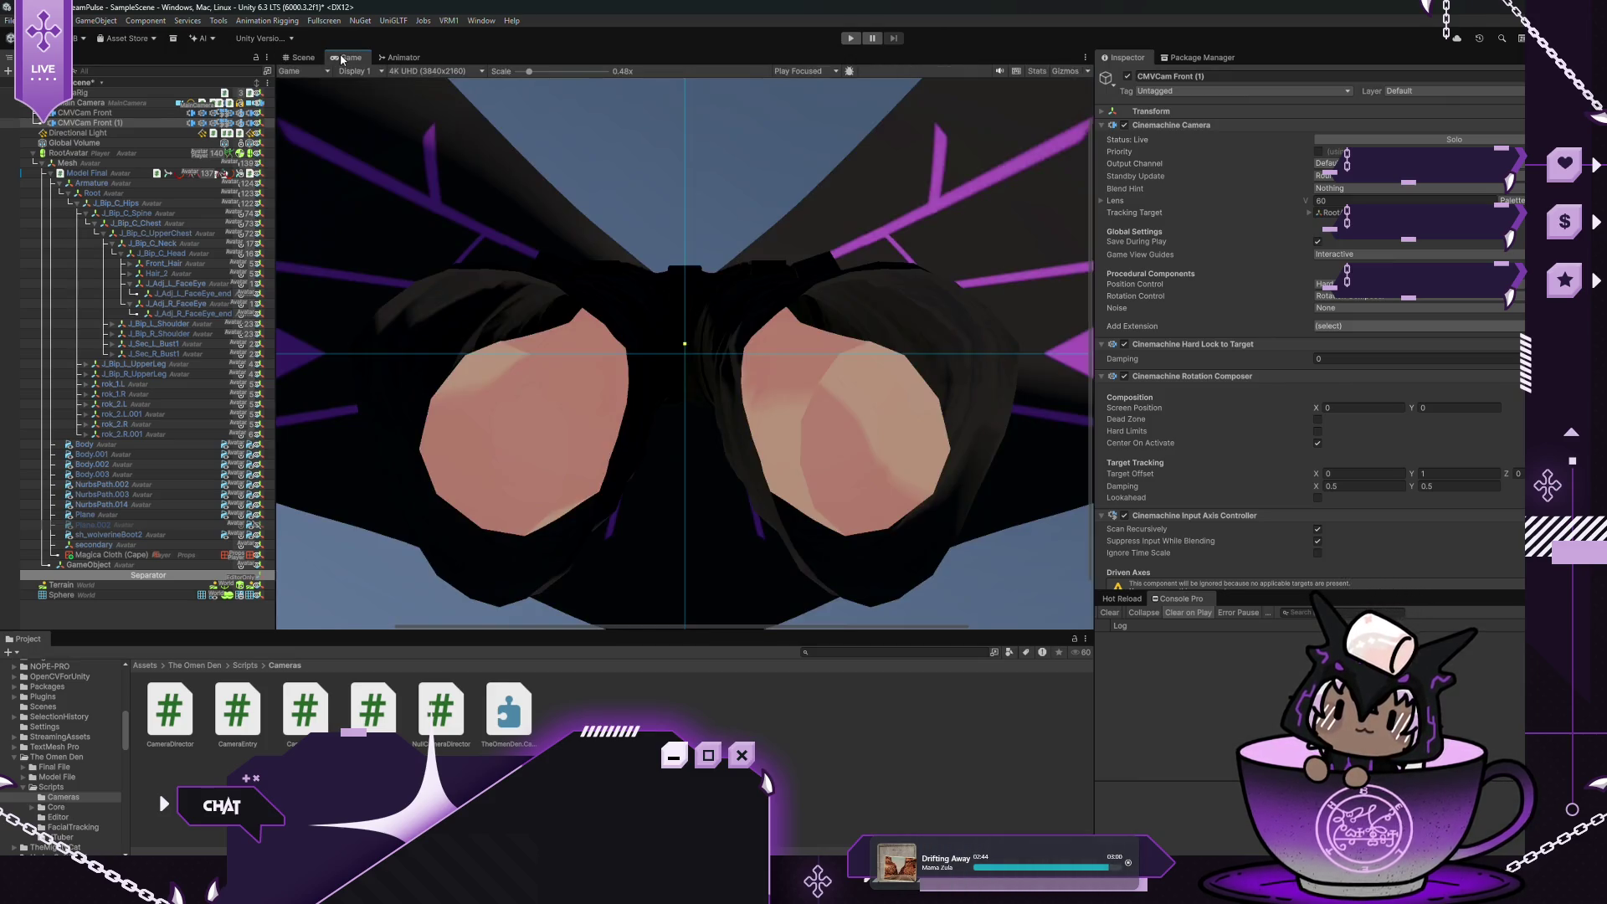
pyautogui.click(299, 58)
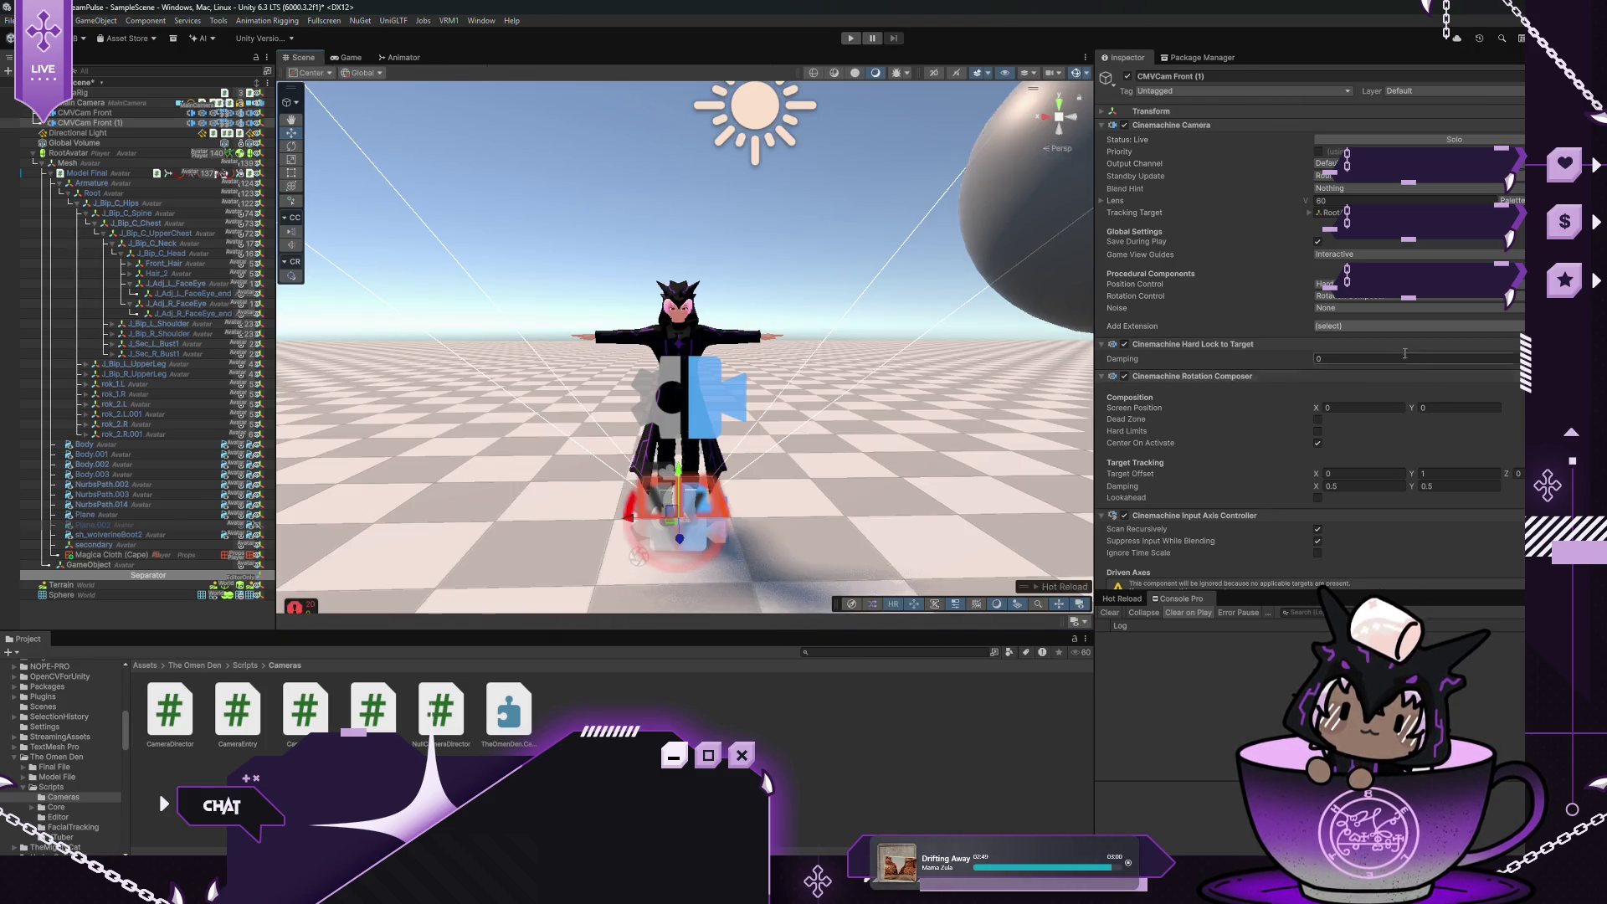
pyautogui.click(1366, 308)
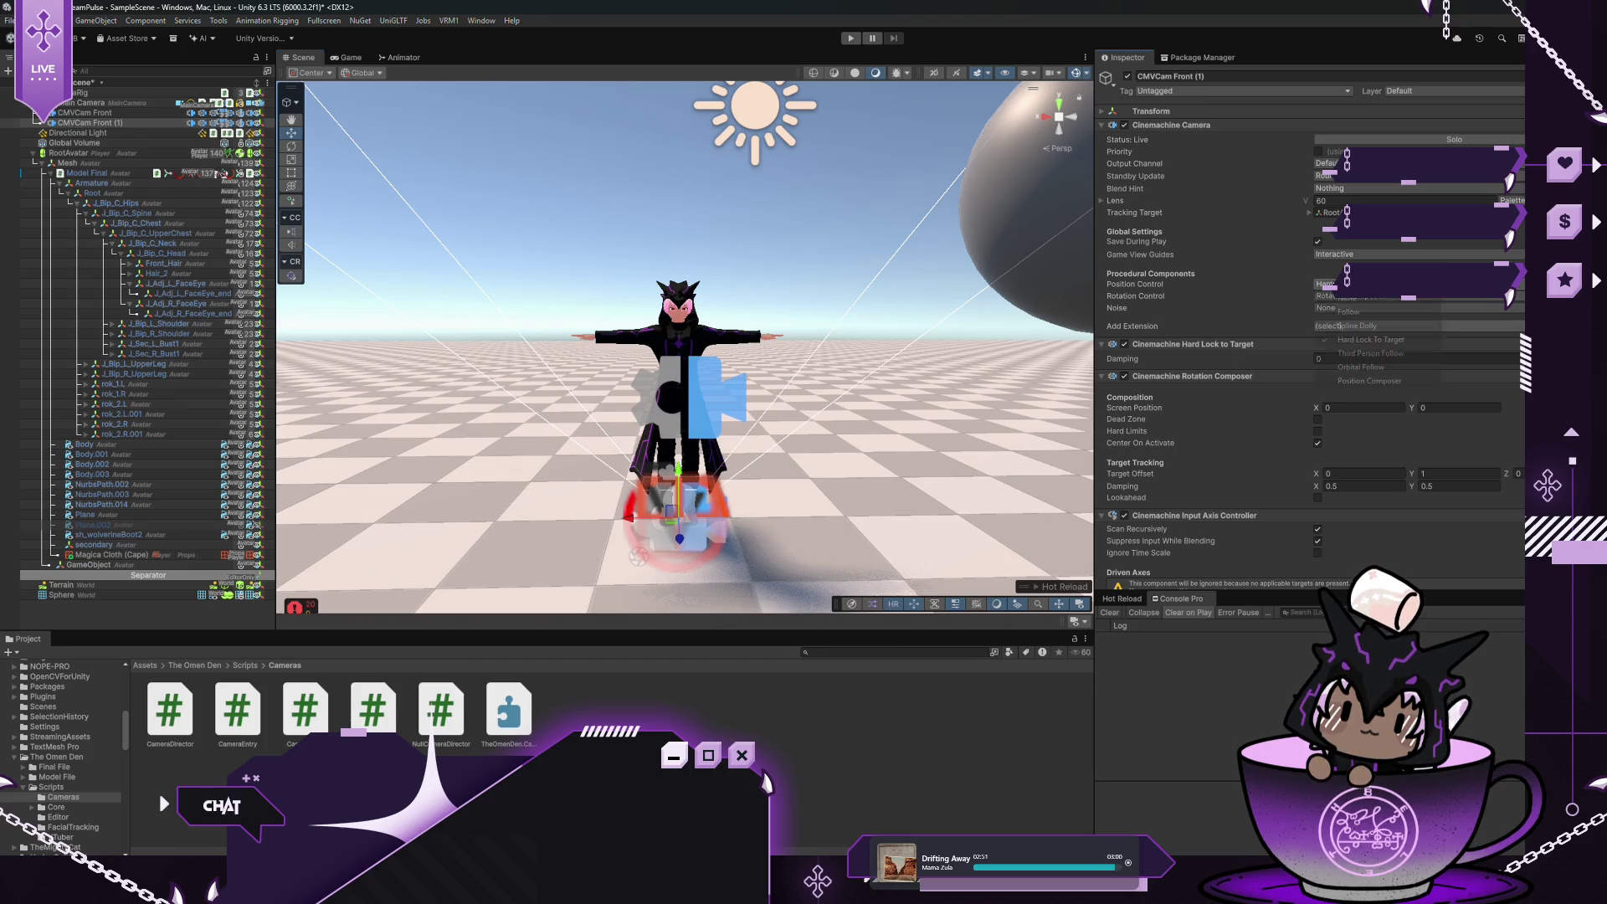
pyautogui.click(1361, 354)
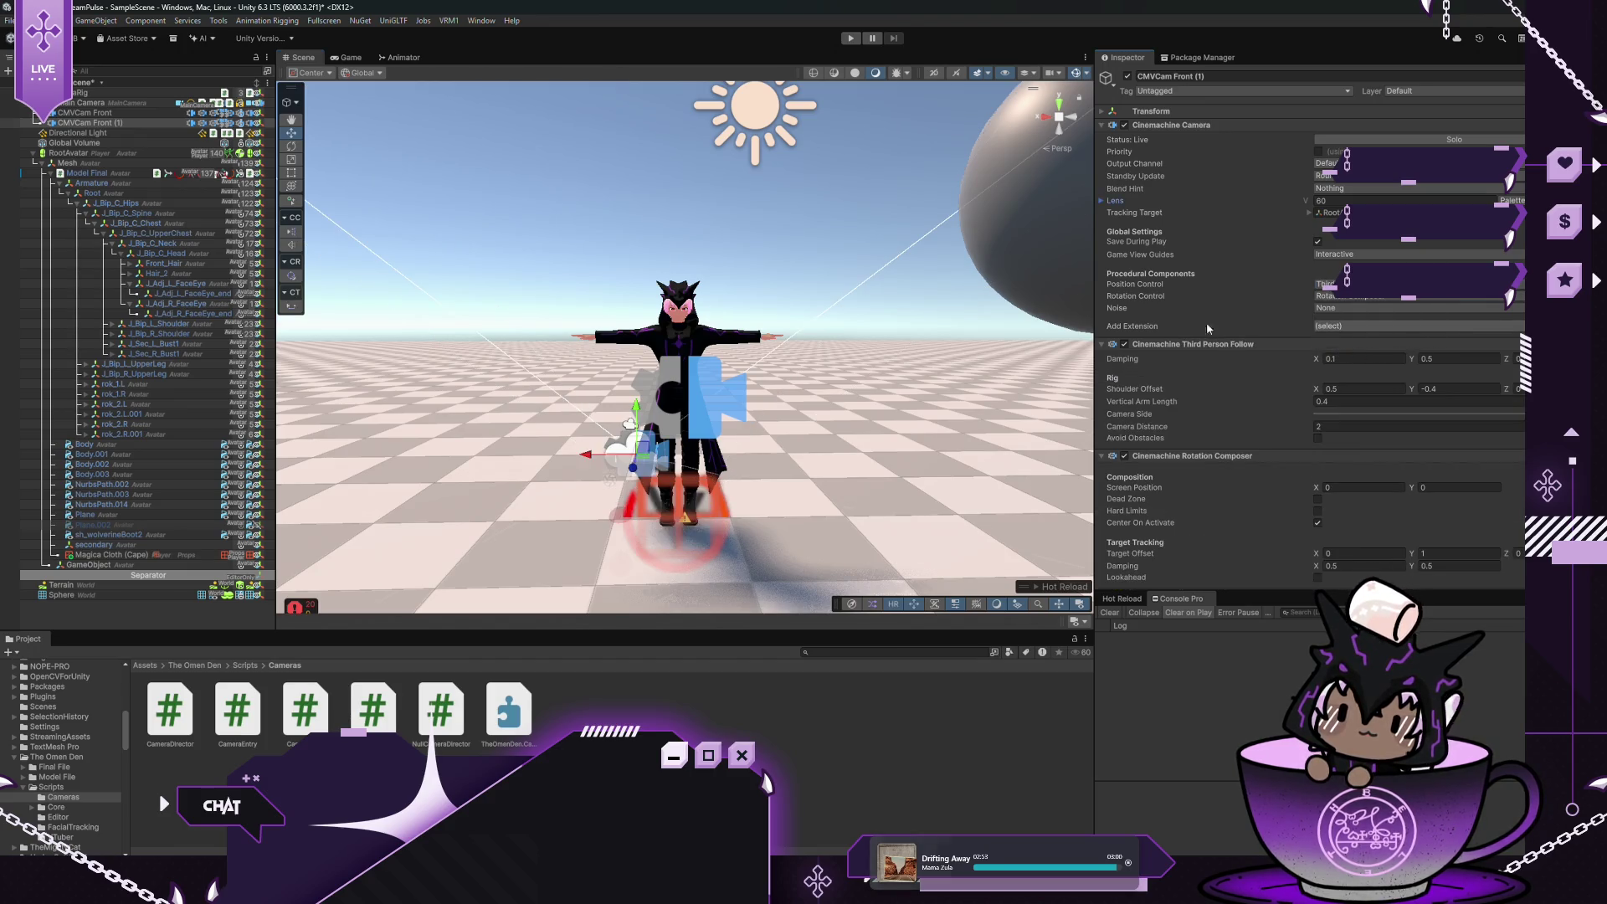
# Keep Third Person Follow positioning and make the camera rotate with its follow target
pyautogui.click(339, 57)
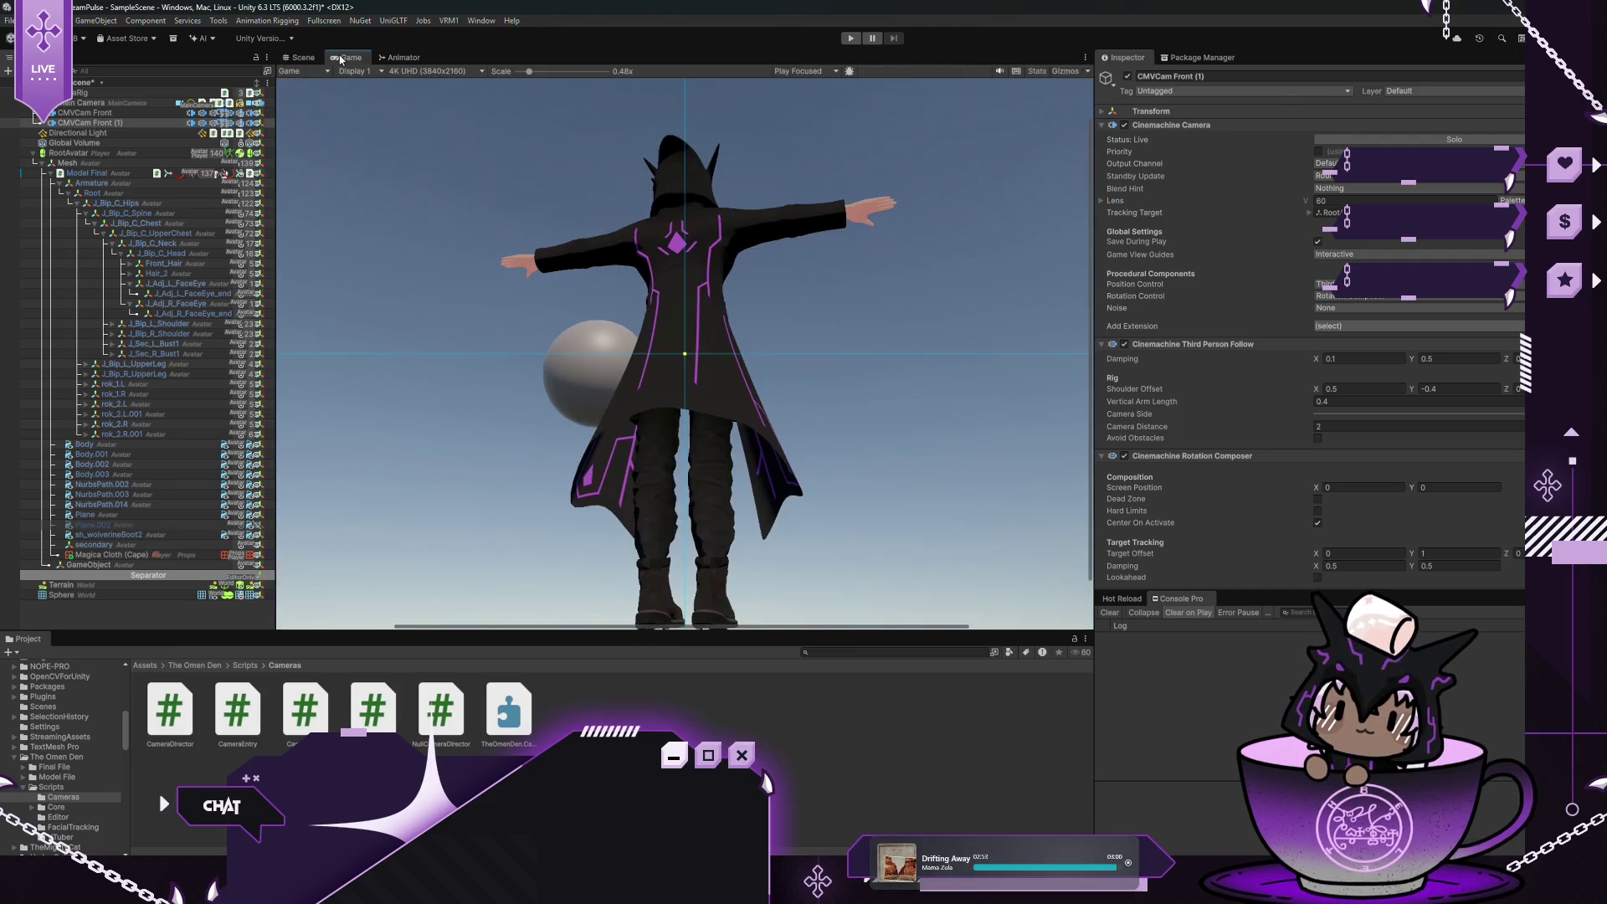
pyautogui.click(295, 58)
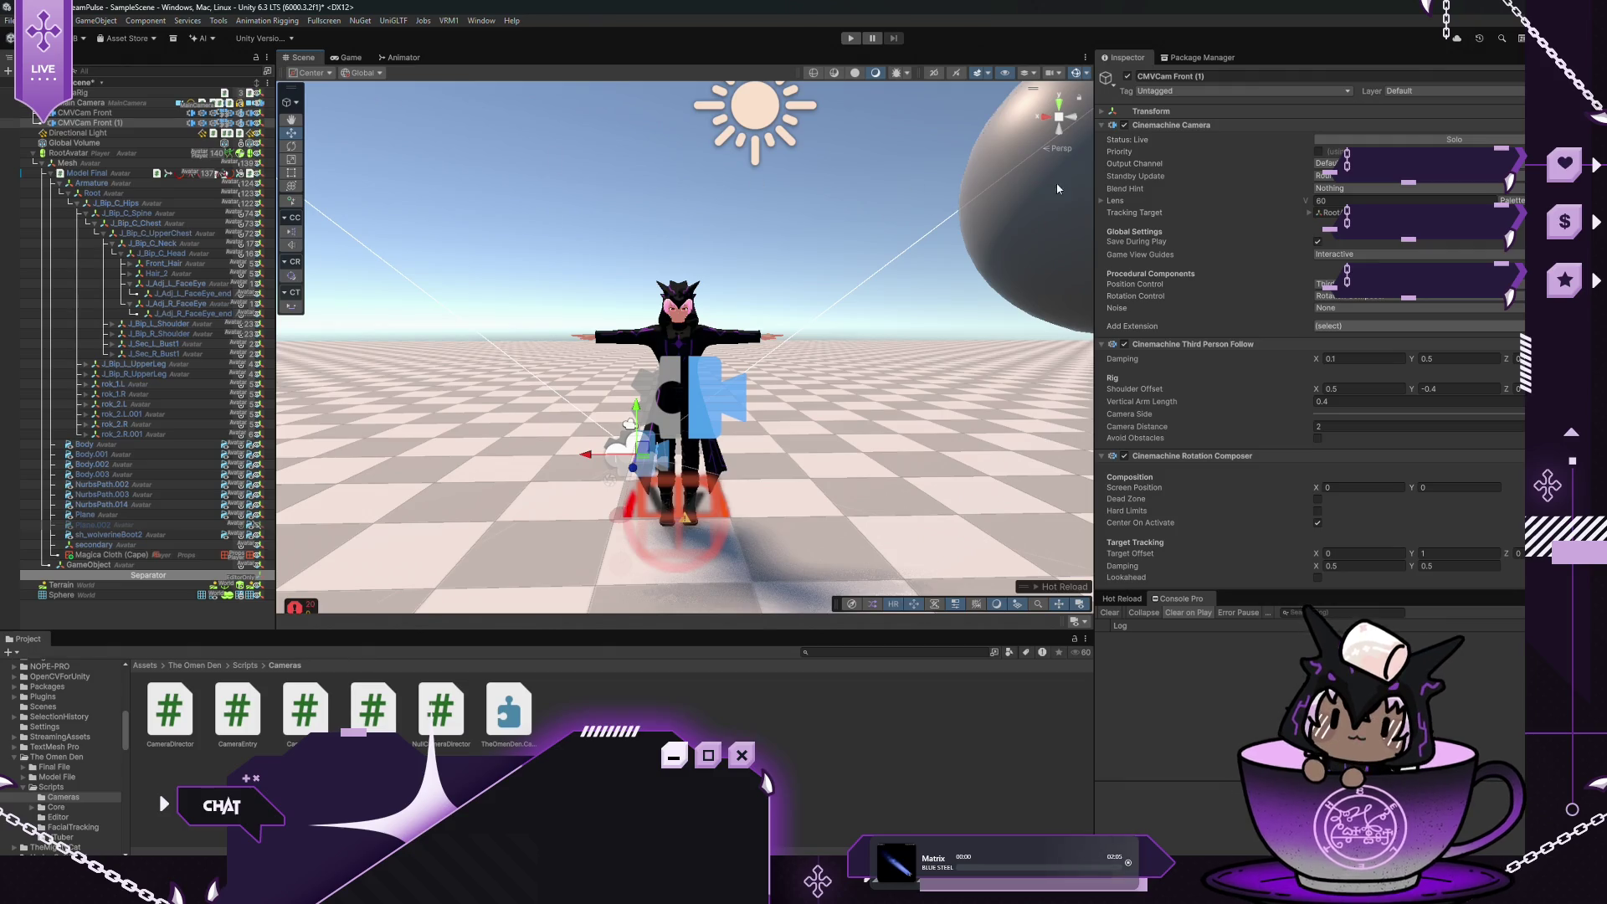
pyautogui.click(1339, 284)
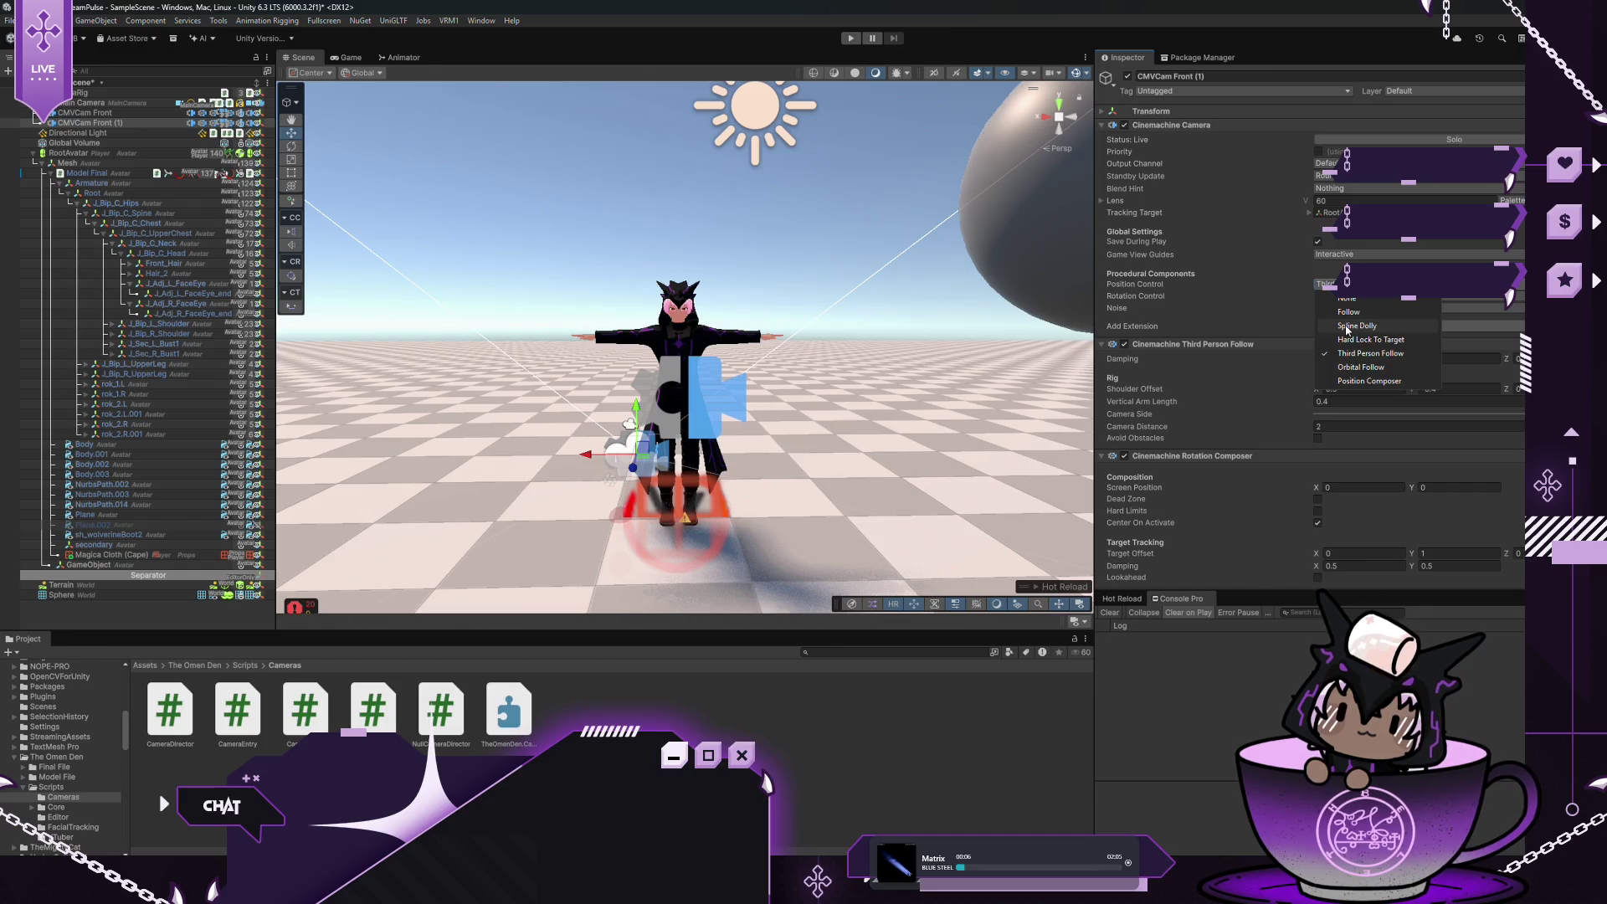
pyautogui.click(1320, 296)
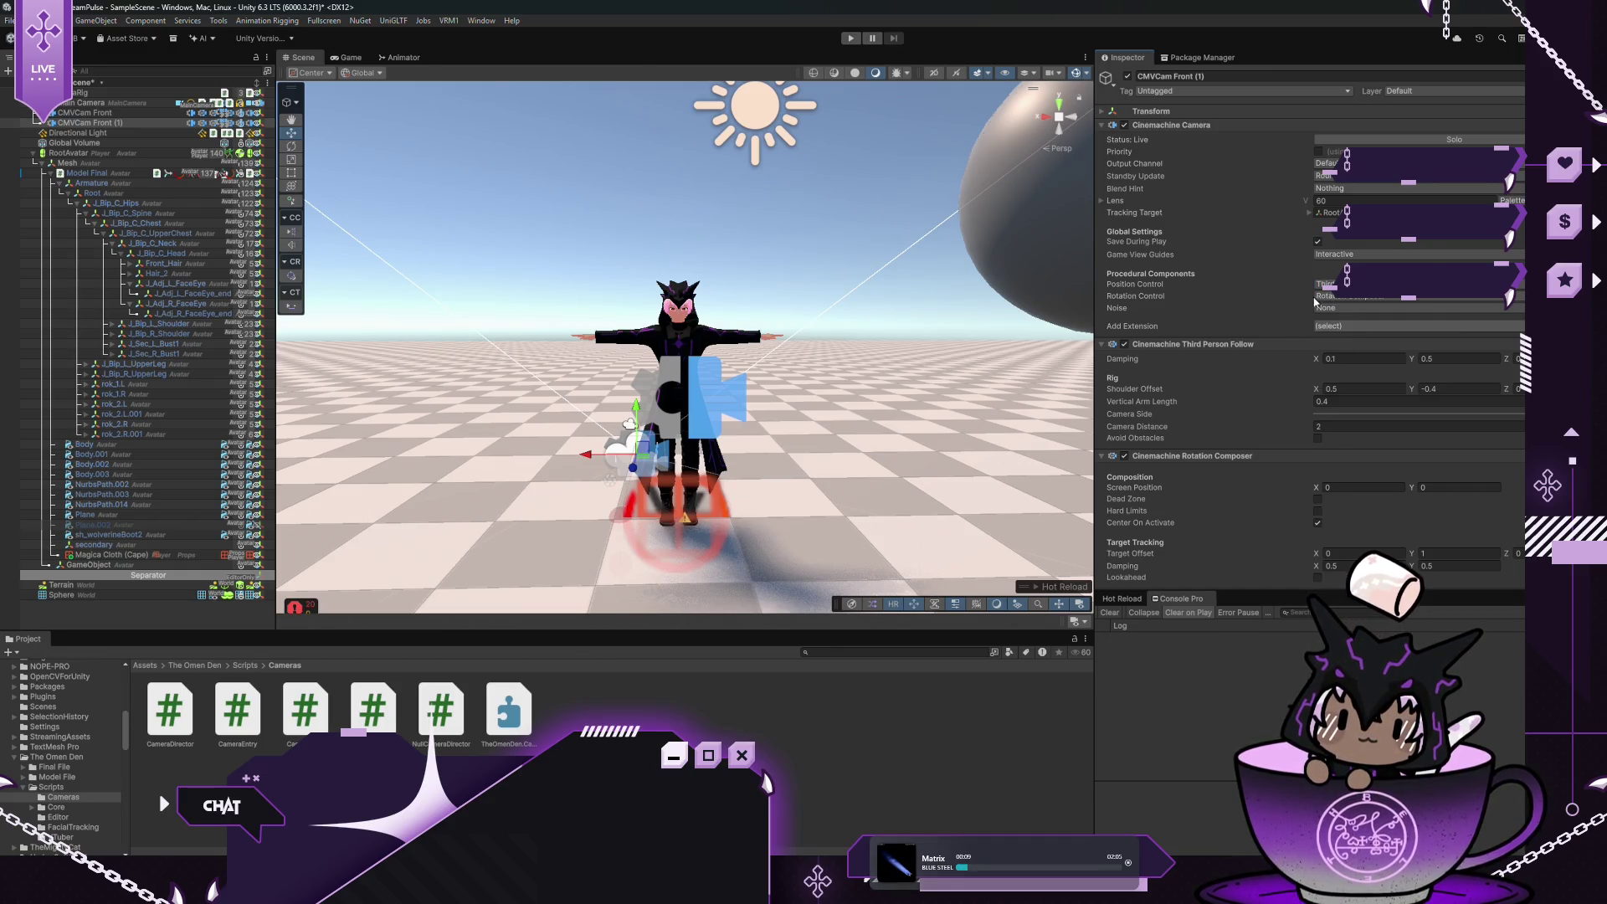
pyautogui.click(1321, 296)
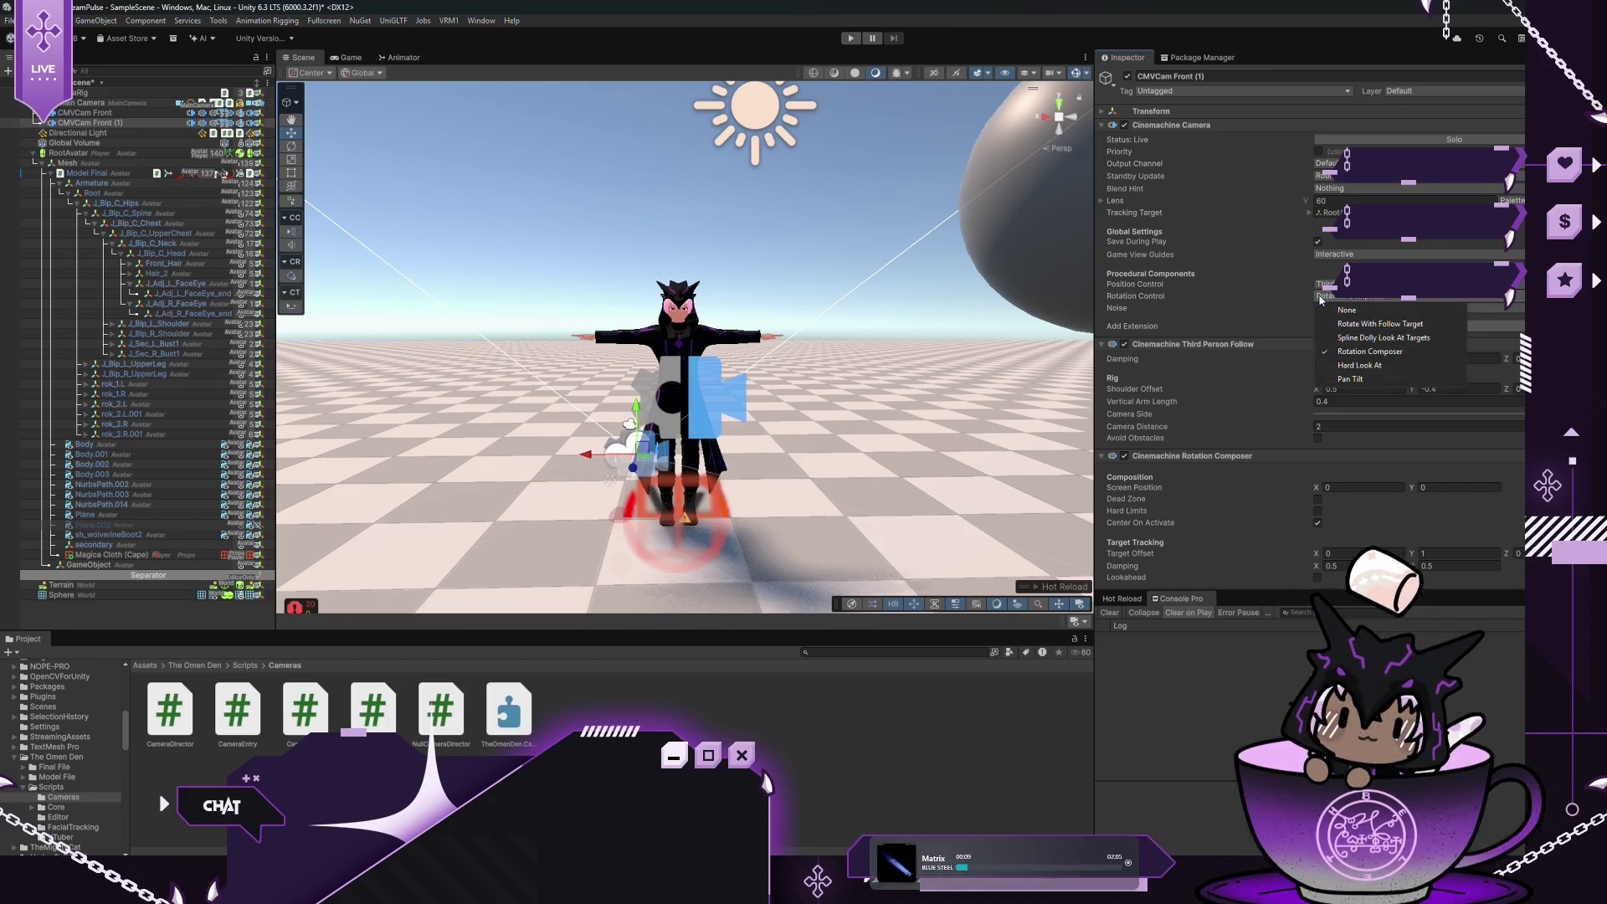
pyautogui.click(1379, 324)
# Remove the Cinemachine Input Axis Controller and change the lens field of view from 60 to 40
pyautogui.scroll(-1, 1266, 383)
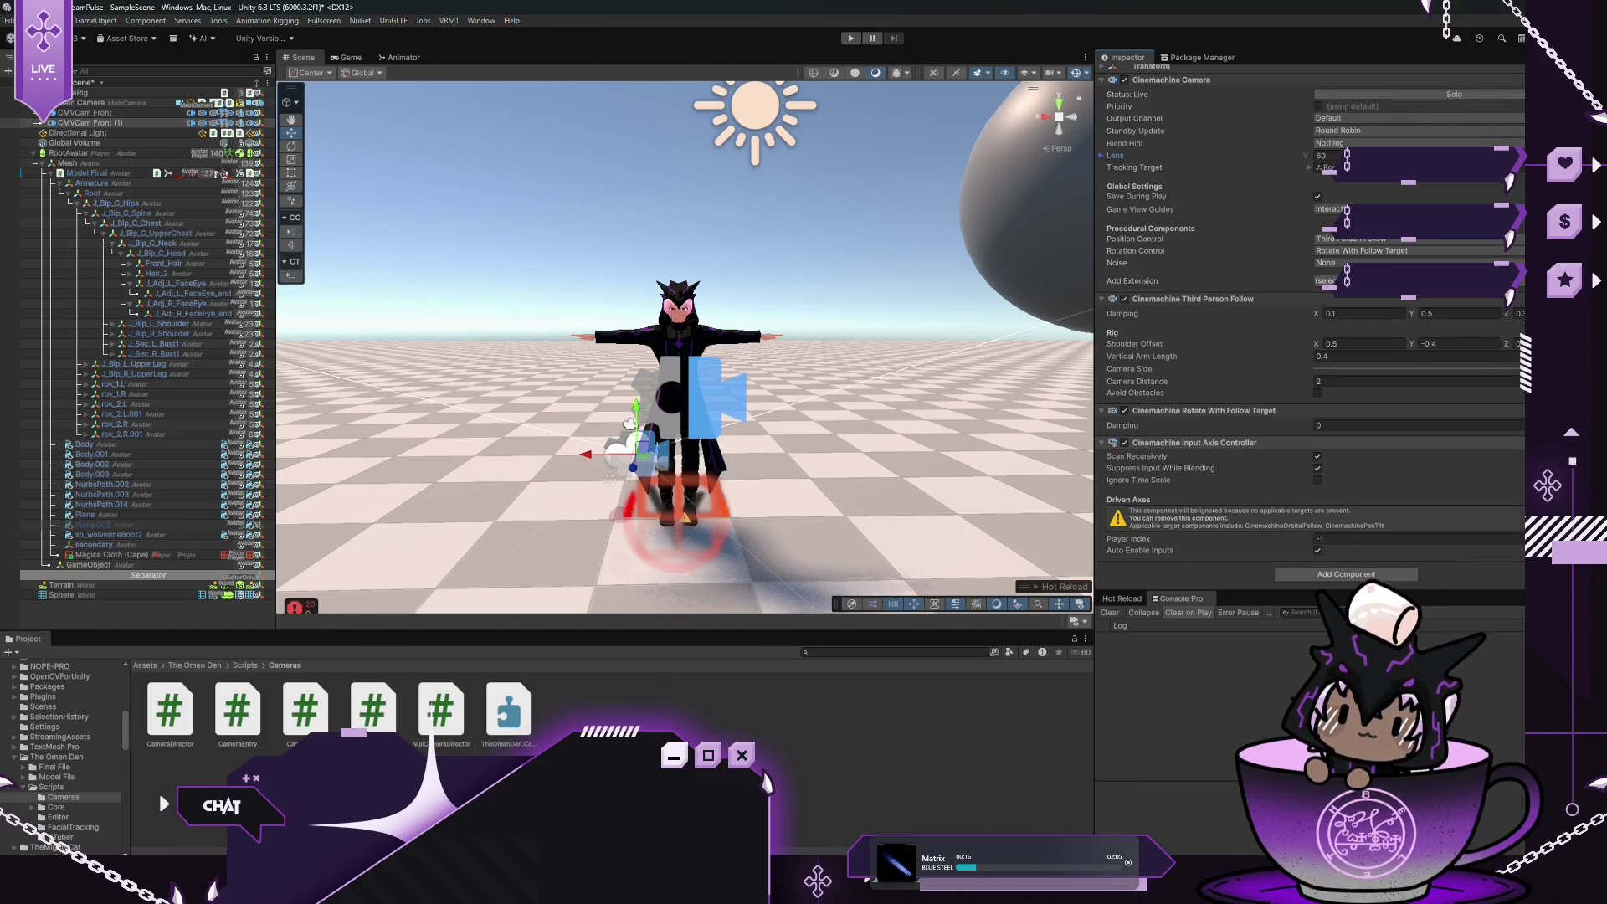
pyautogui.rightClick(1422, 443)
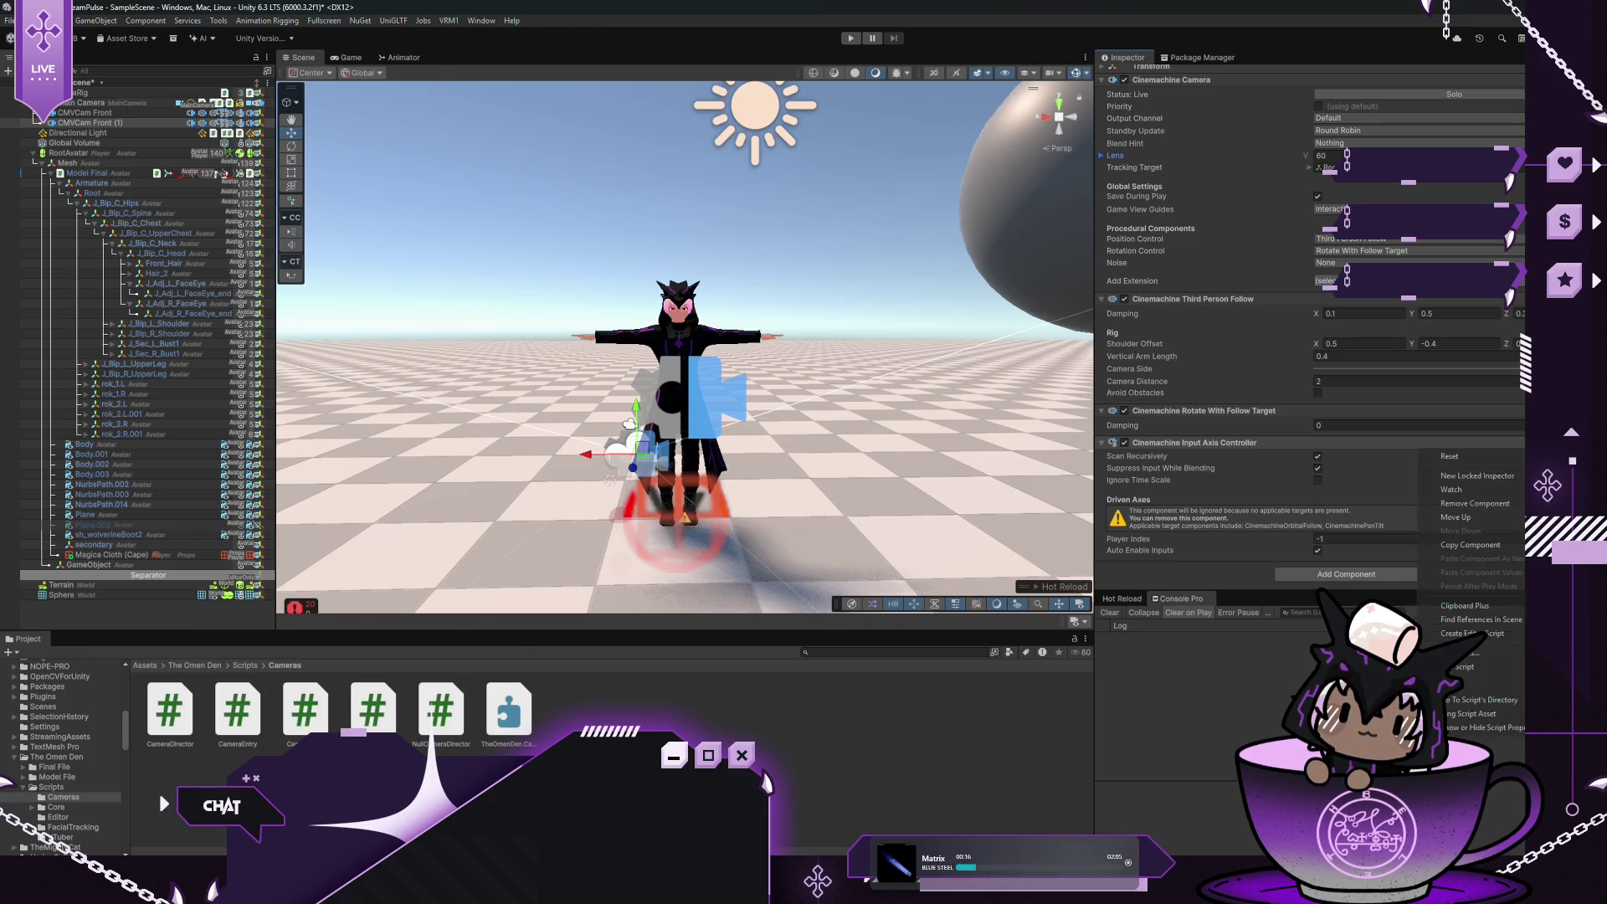
pyautogui.click(1485, 503)
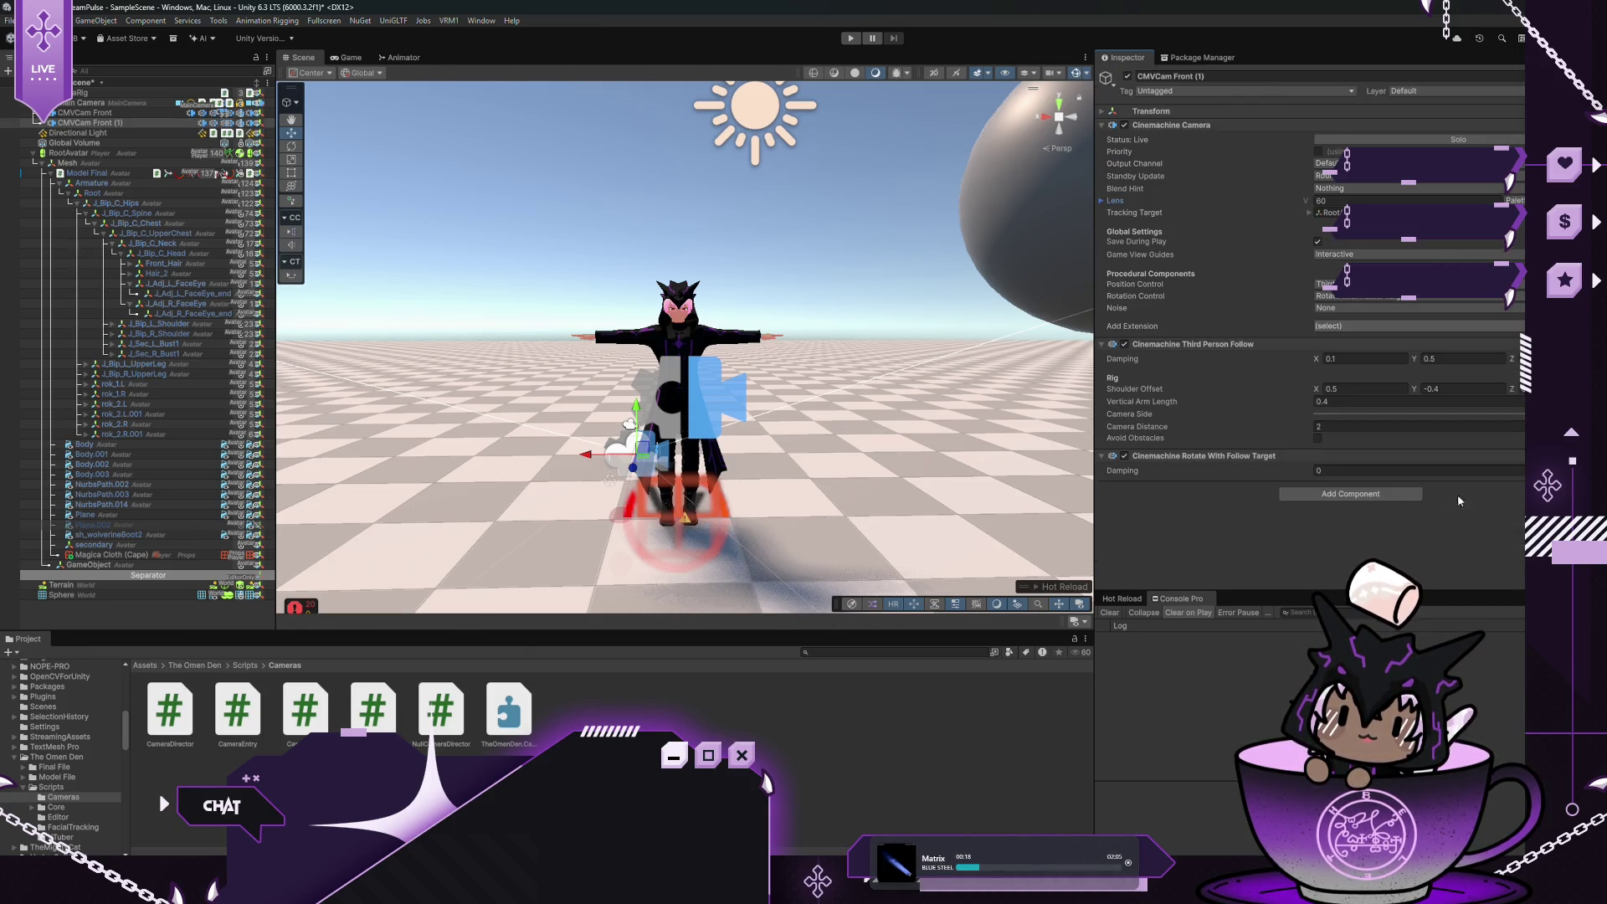
pyautogui.click(1332, 201)
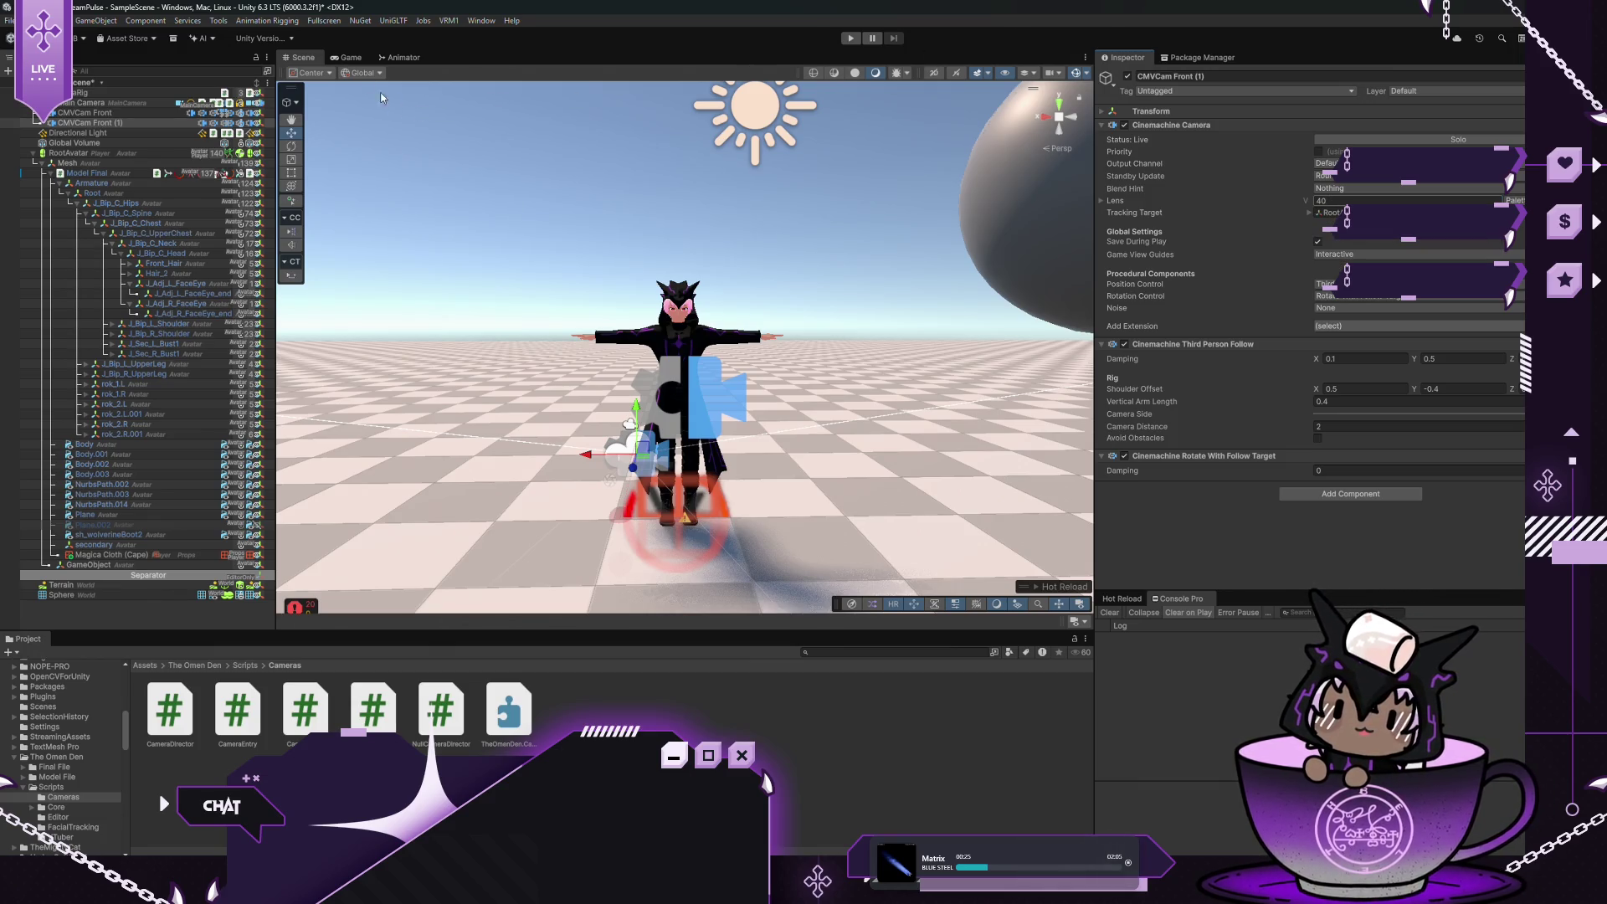
pyautogui.click(348, 57)
# Set CMVCam Front (1)'s shoulder offset to X -0.39, Y 1.41, then enter Play mode
pyautogui.click(298, 60)
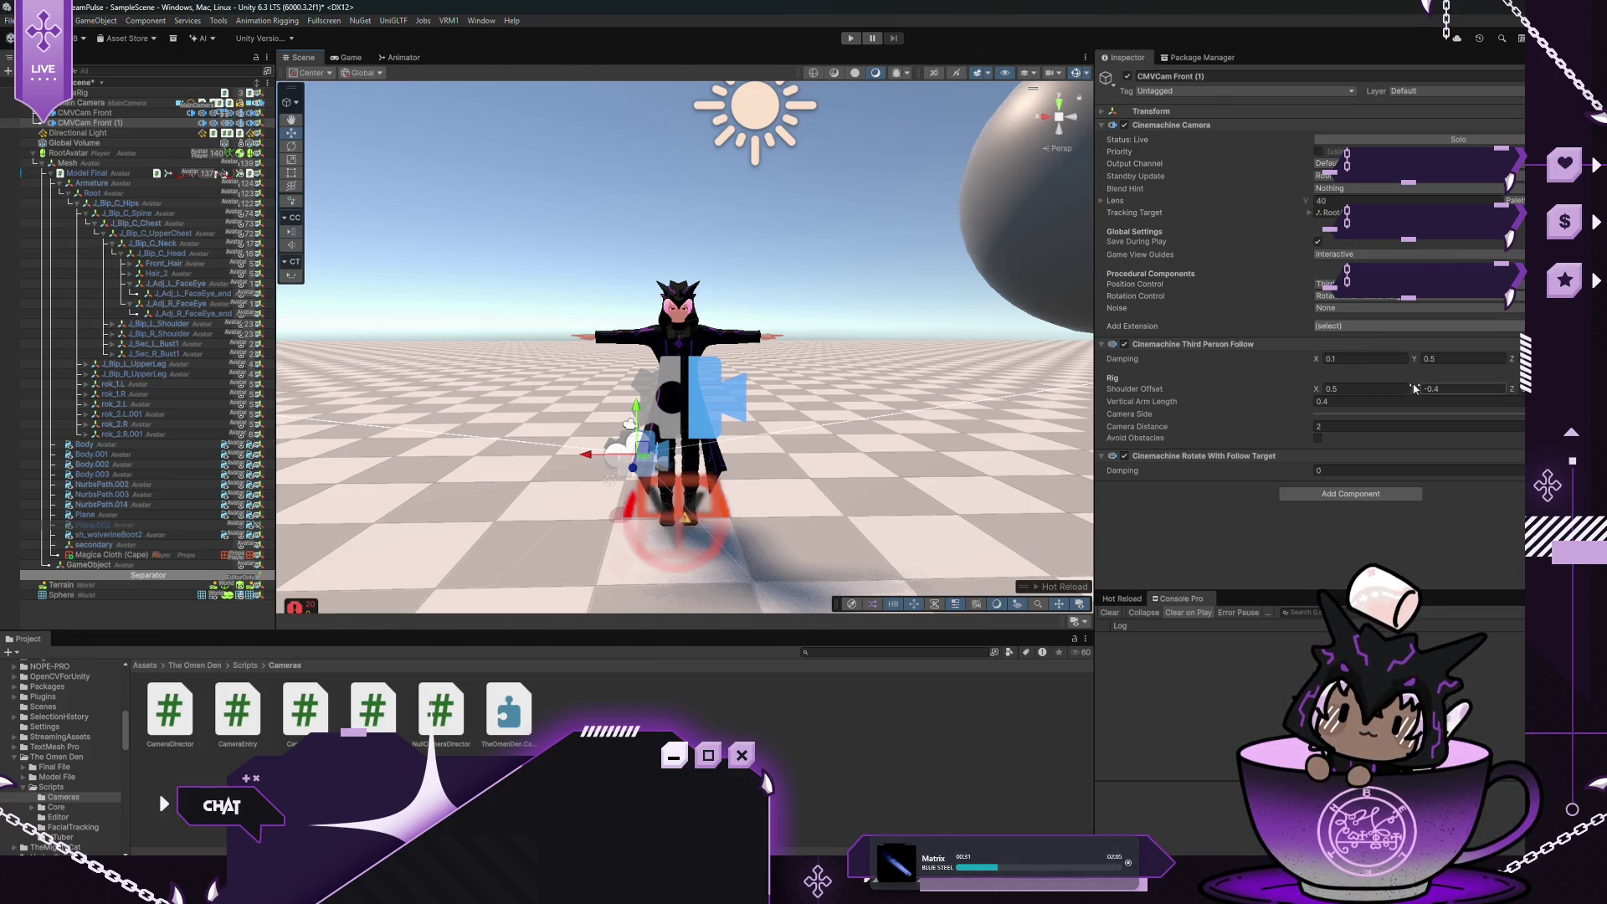
pyautogui.moveTo(1416, 392)
pyautogui.mouseDown()
pyautogui.moveTo(1474, 394)
pyautogui.moveTo(1455, 394)
pyautogui.mouseUp()
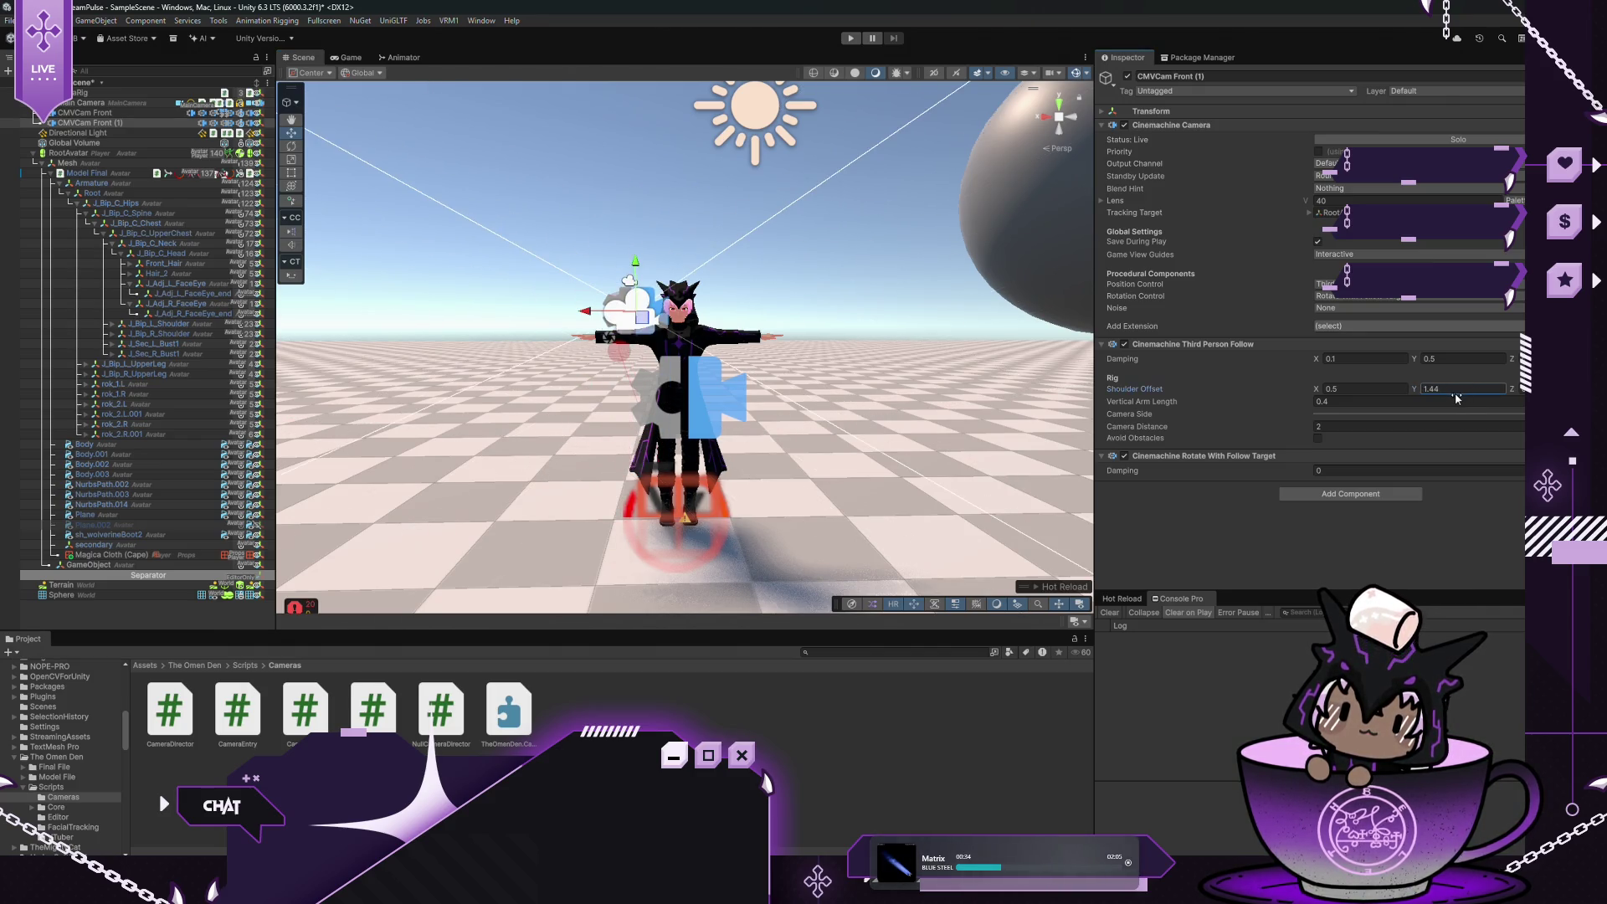
pyautogui.click(344, 59)
pyautogui.click(1330, 389)
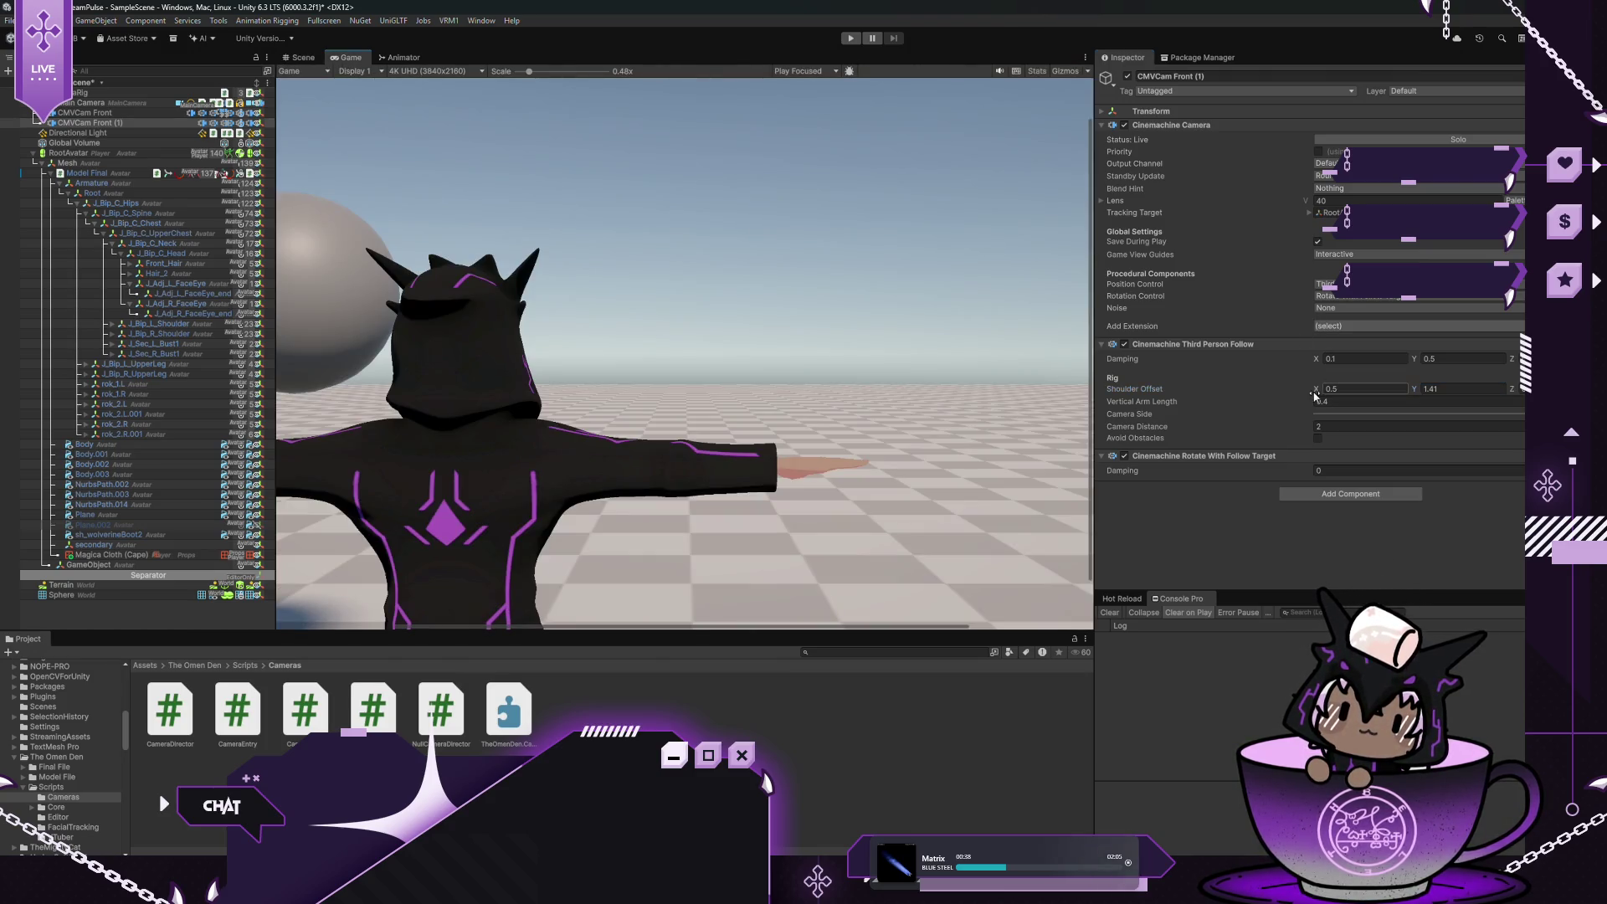
pyautogui.write('-0.08')
pyautogui.moveTo(1317, 389); pyautogui.dragTo(1299, 385)
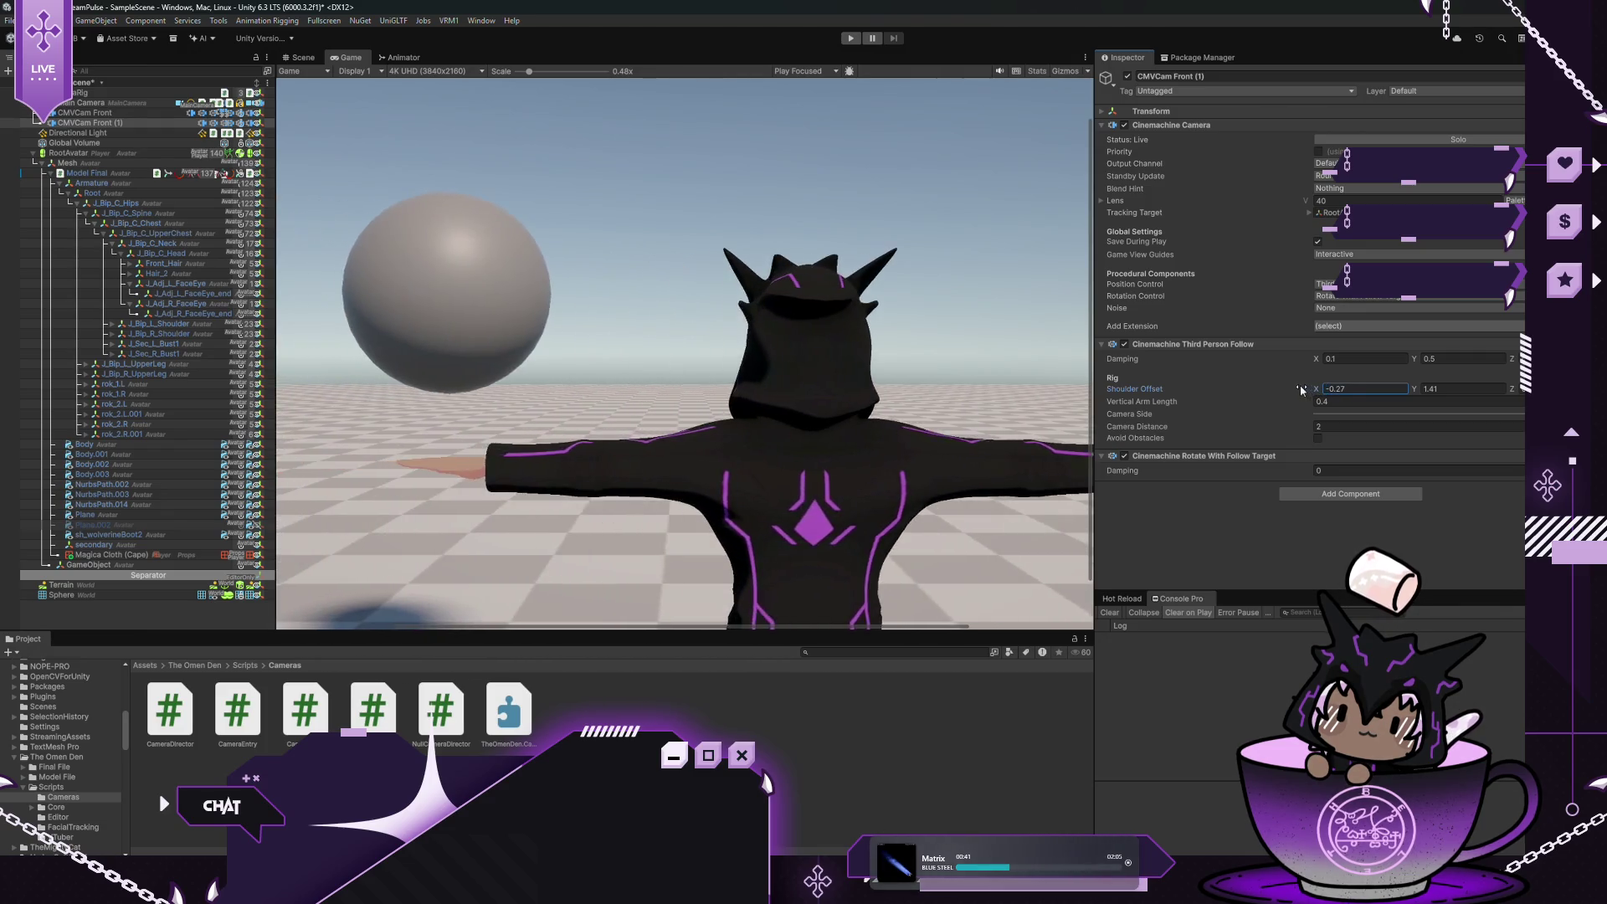
pyautogui.moveTo(1511, 389); pyautogui.dragTo(1458, 394)
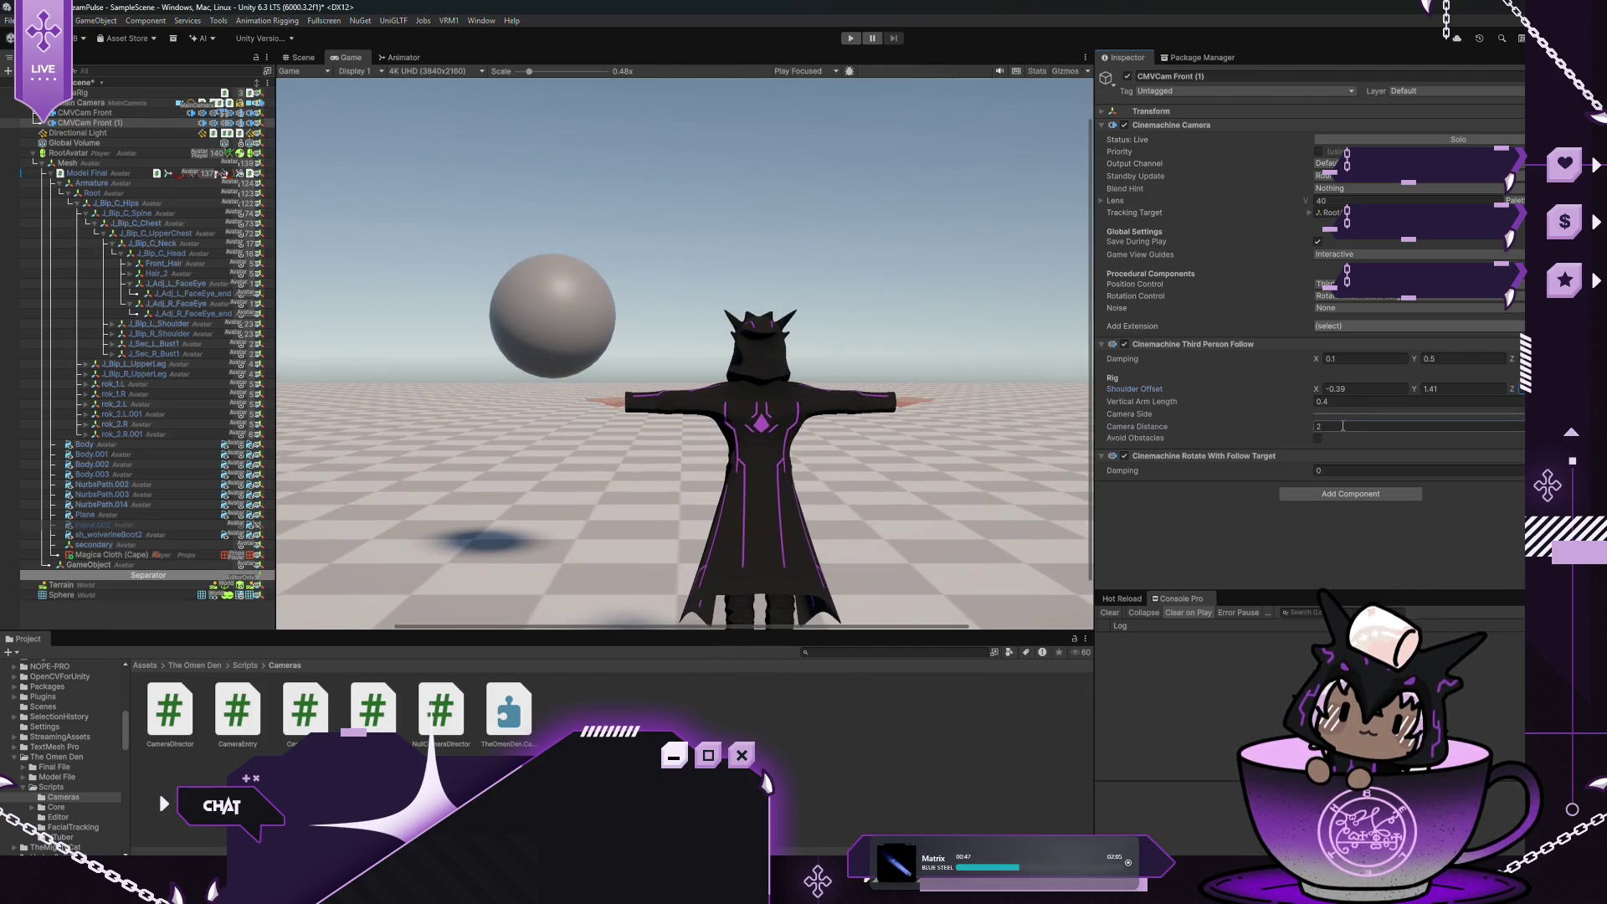
pyautogui.hotkey('ctrl', 'p')
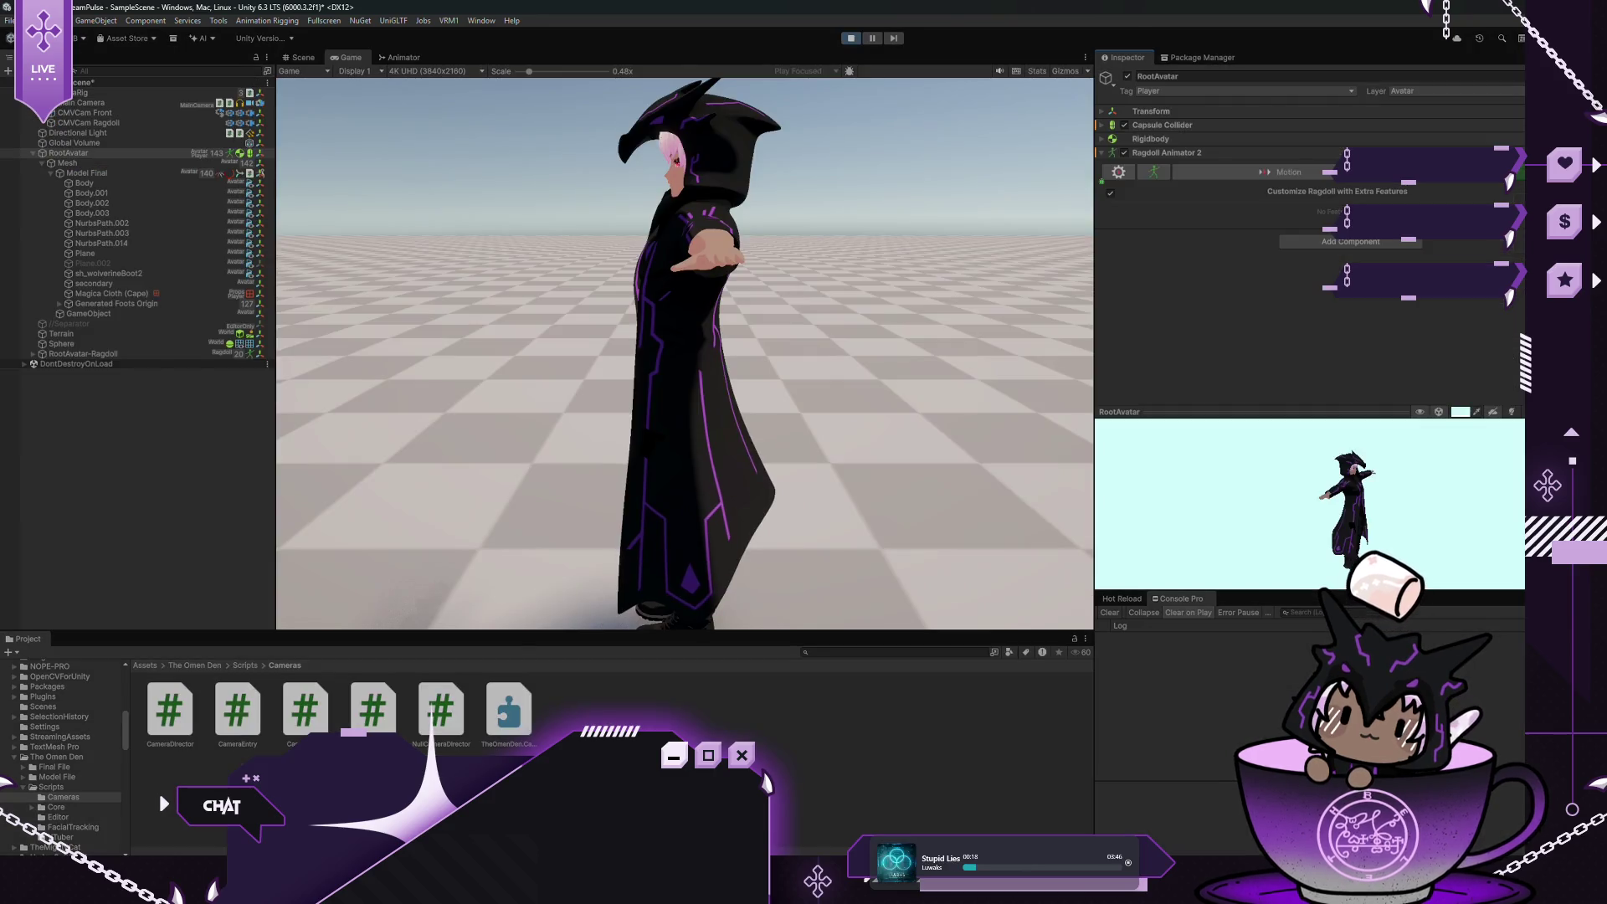
# Add the Event On Fall Switch extra feature to RootAvatar's Ragdoll Animator 2
pyautogui.click(1389, 226)
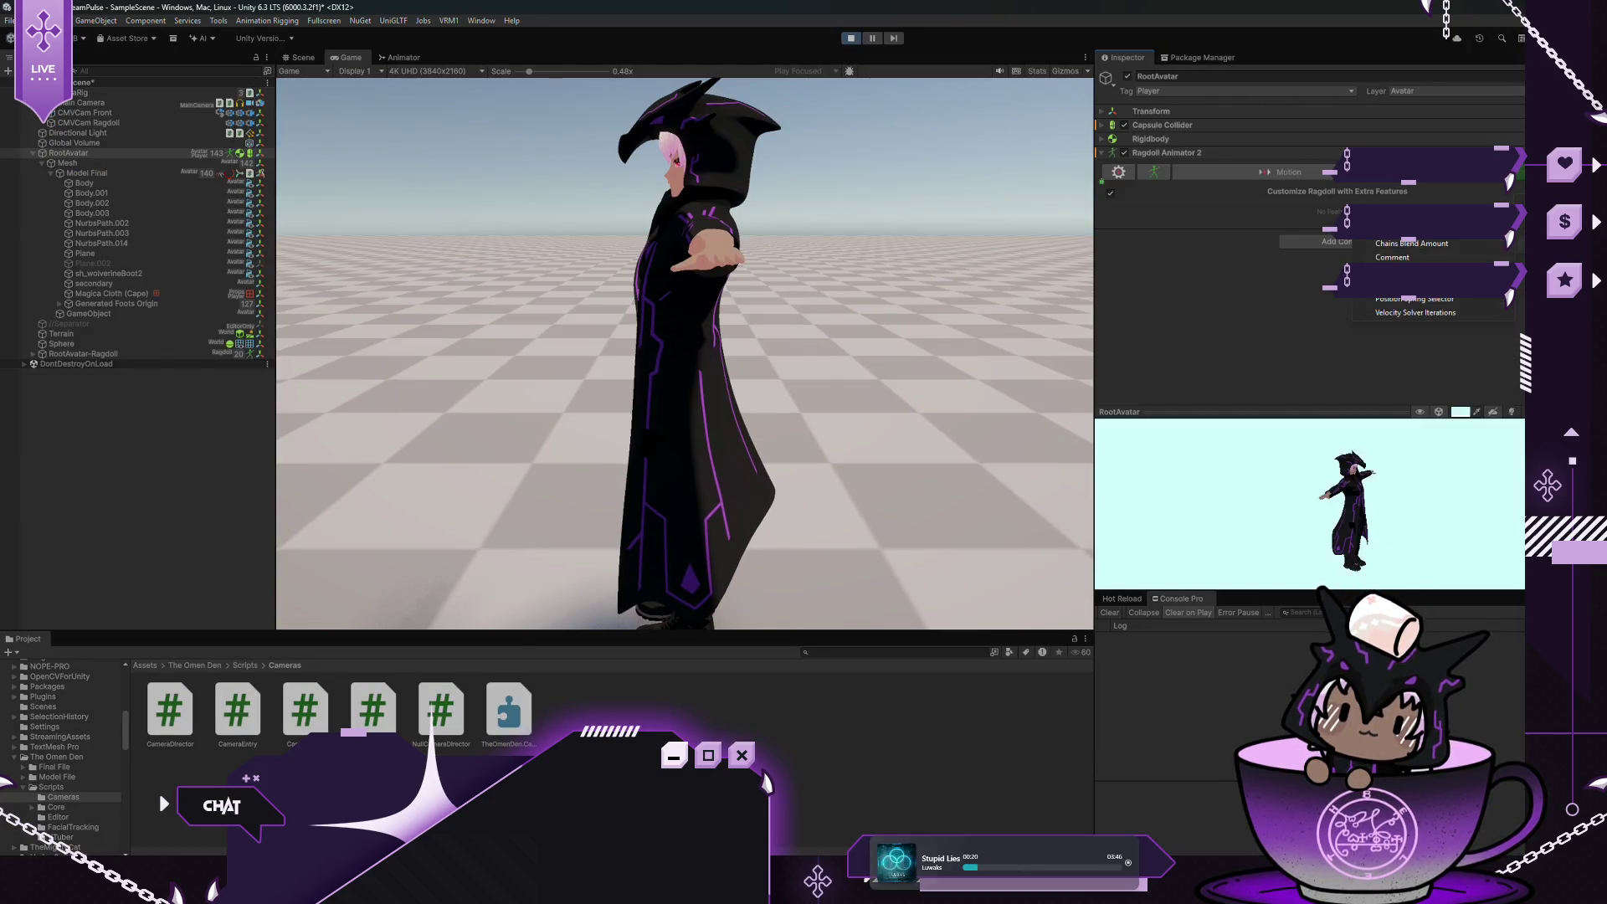
pyautogui.click(1423, 276)
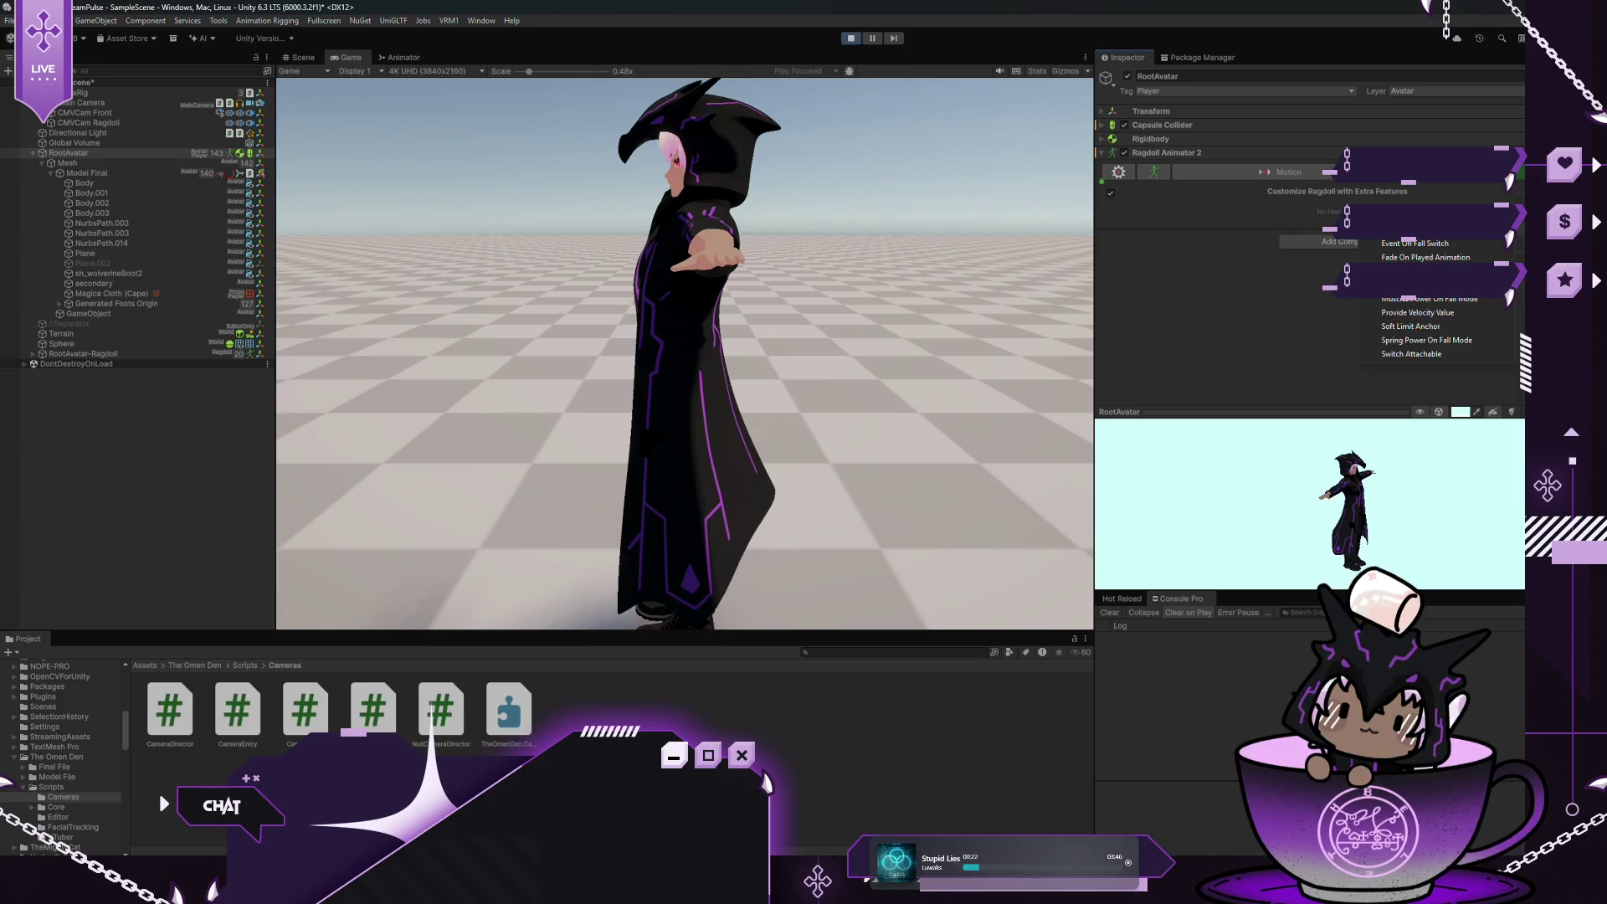
pyautogui.click(1471, 241)
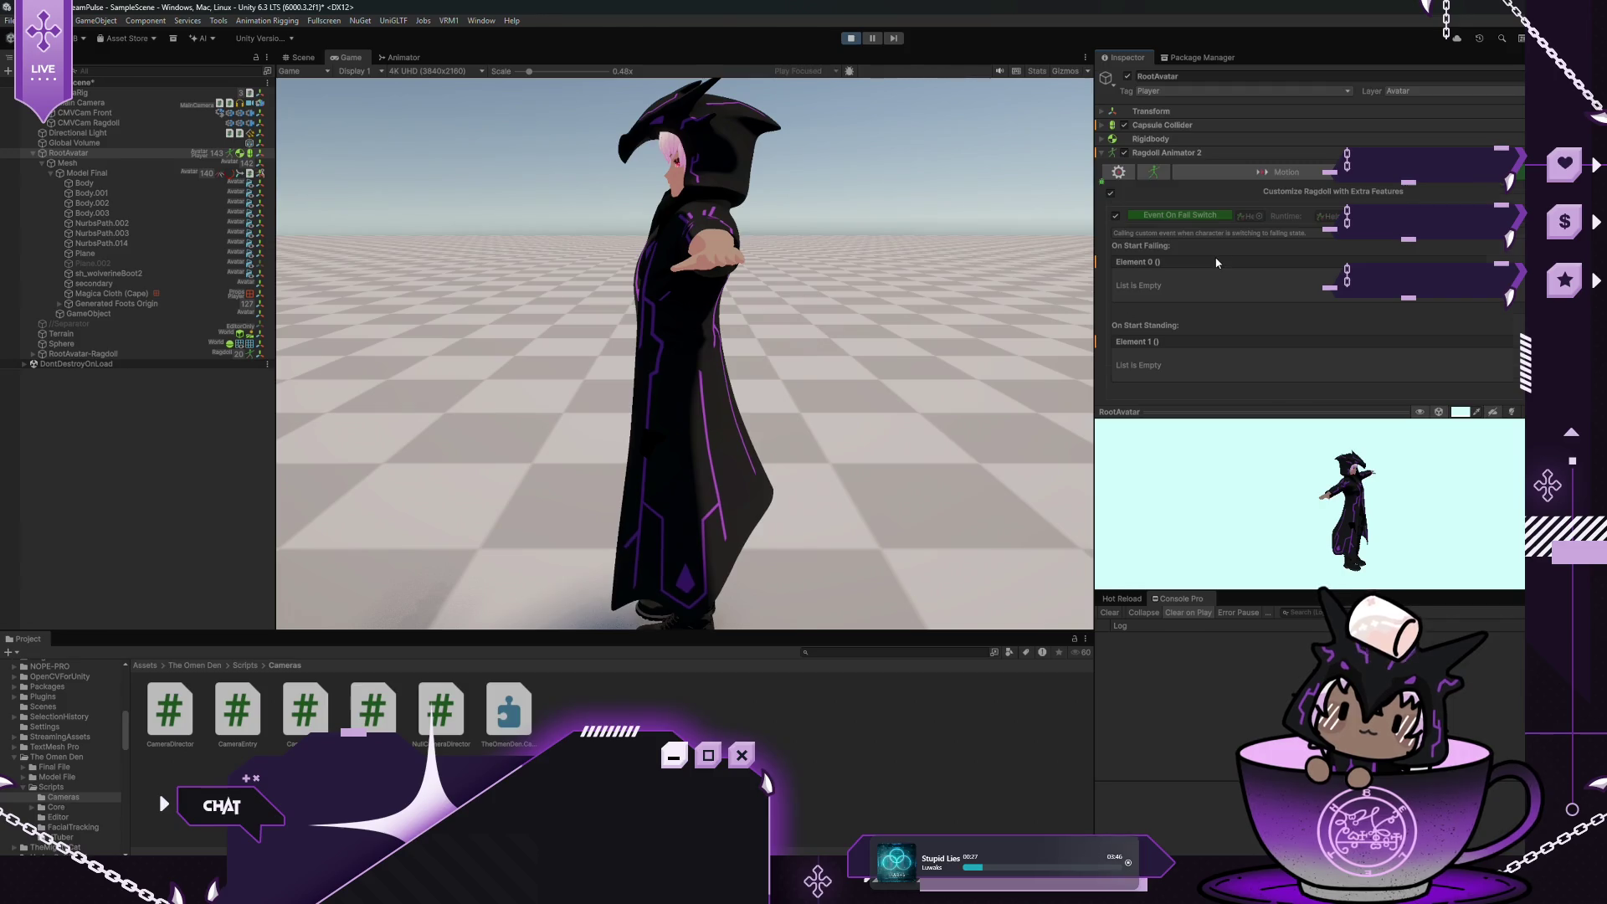
pyautogui.scroll(-1, 1216, 262)
pyautogui.scroll(1, 1216, 261)
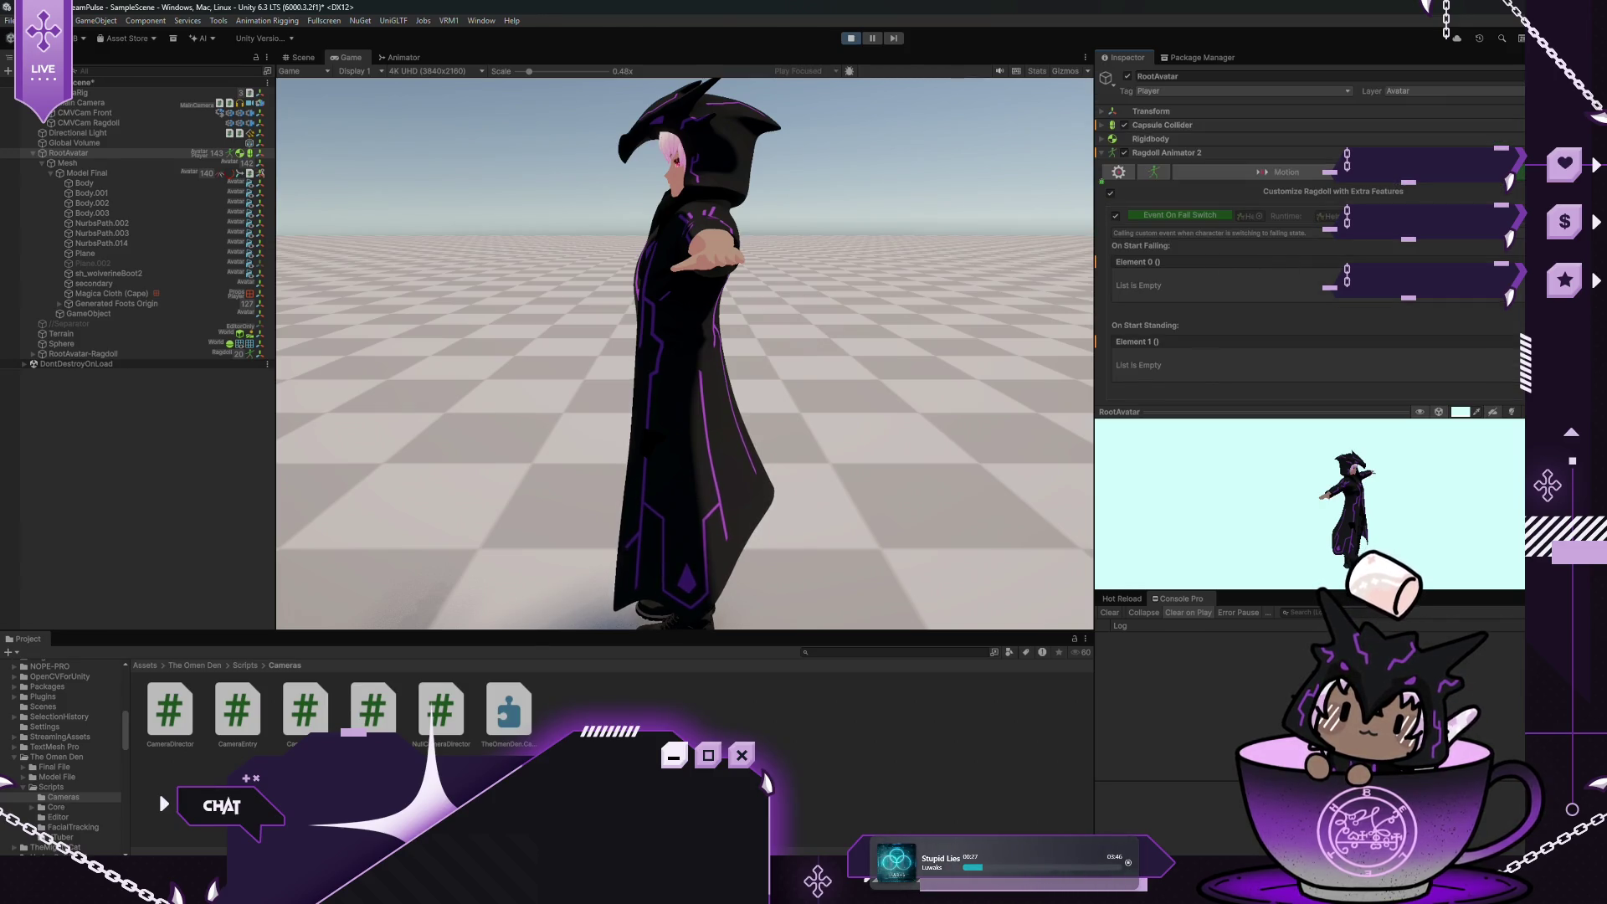
# Add an On Start Falling event entry targeting CameraRig's Camera Director component
pyautogui.click(1492, 305)
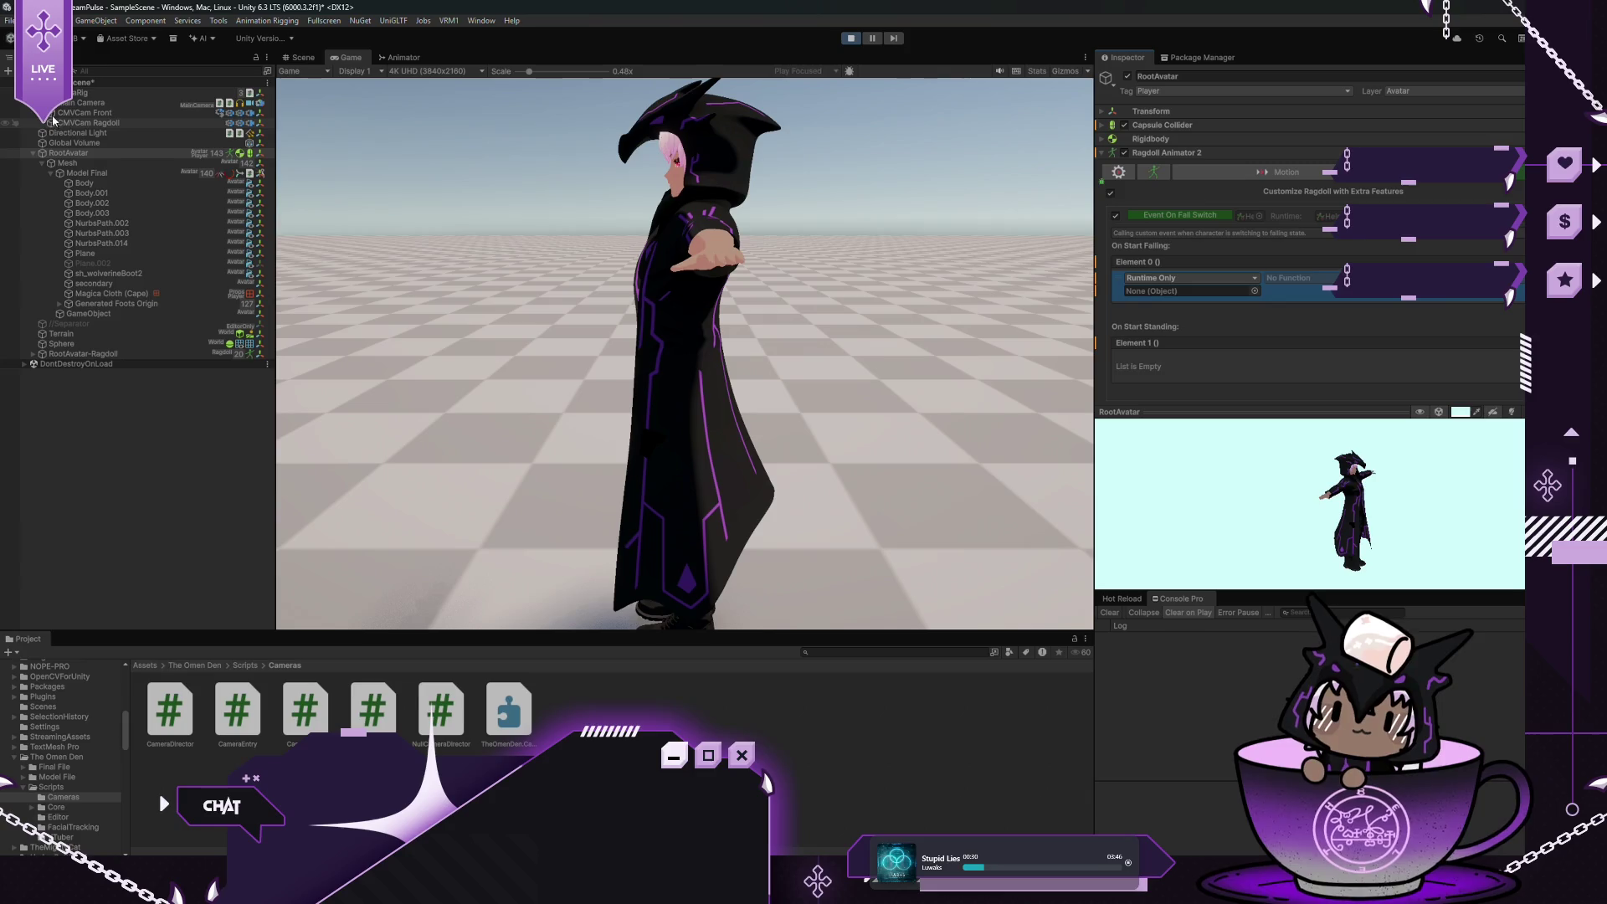
pyautogui.moveTo(62, 92)
pyautogui.mouseDown()
pyautogui.moveTo(976, 161)
pyautogui.moveTo(1146, 292)
pyautogui.mouseUp()
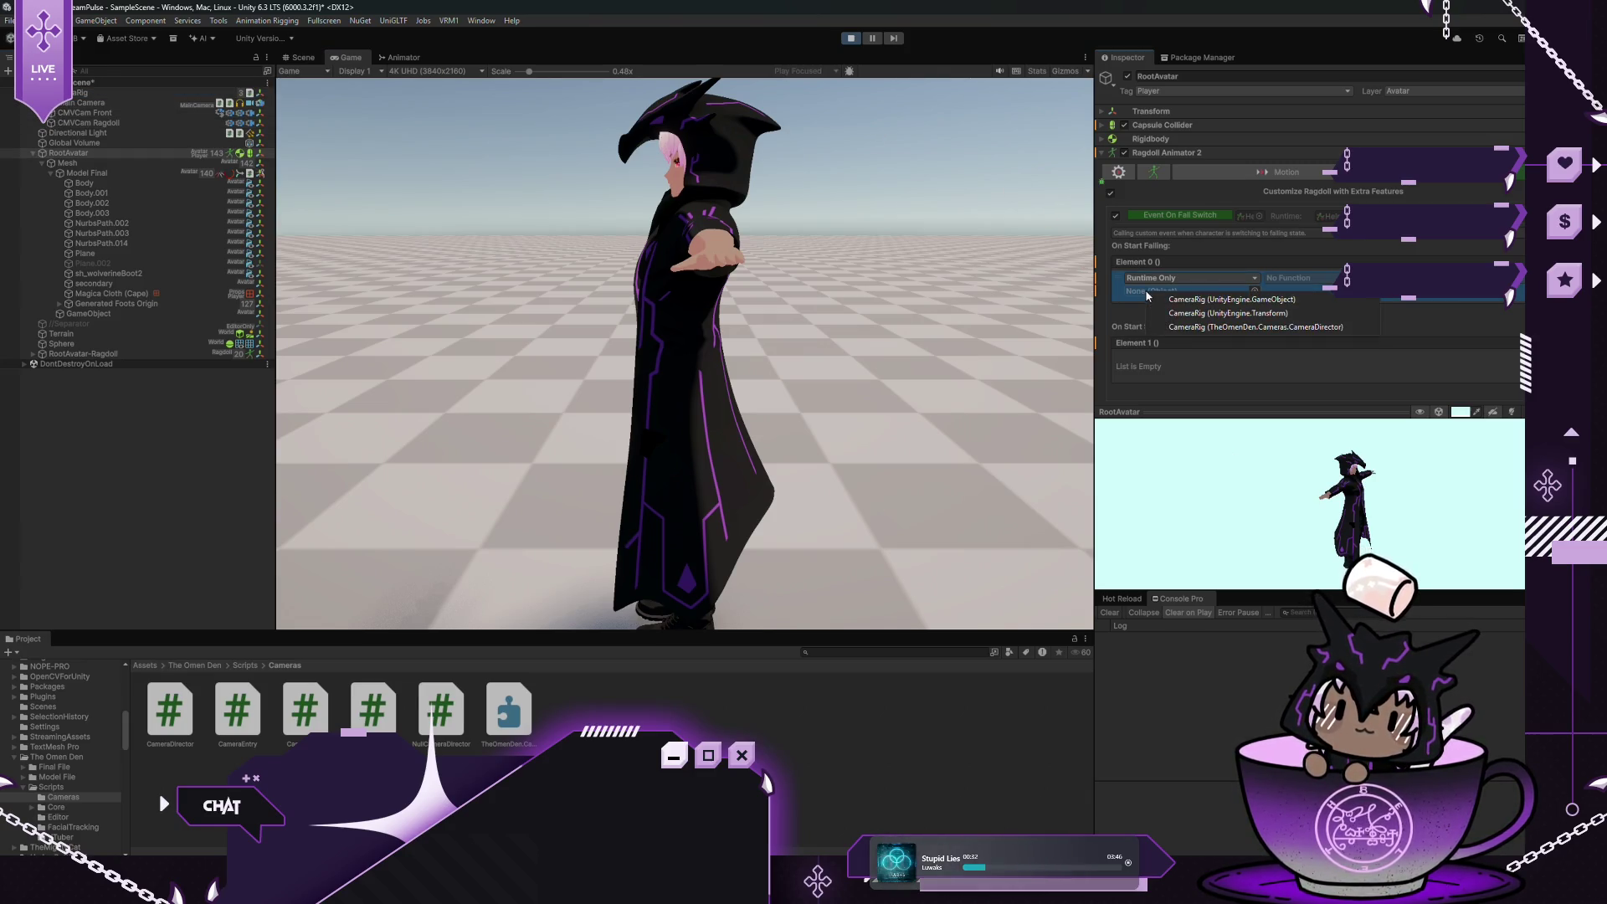
pyautogui.click(1250, 326)
pyautogui.click(1319, 280)
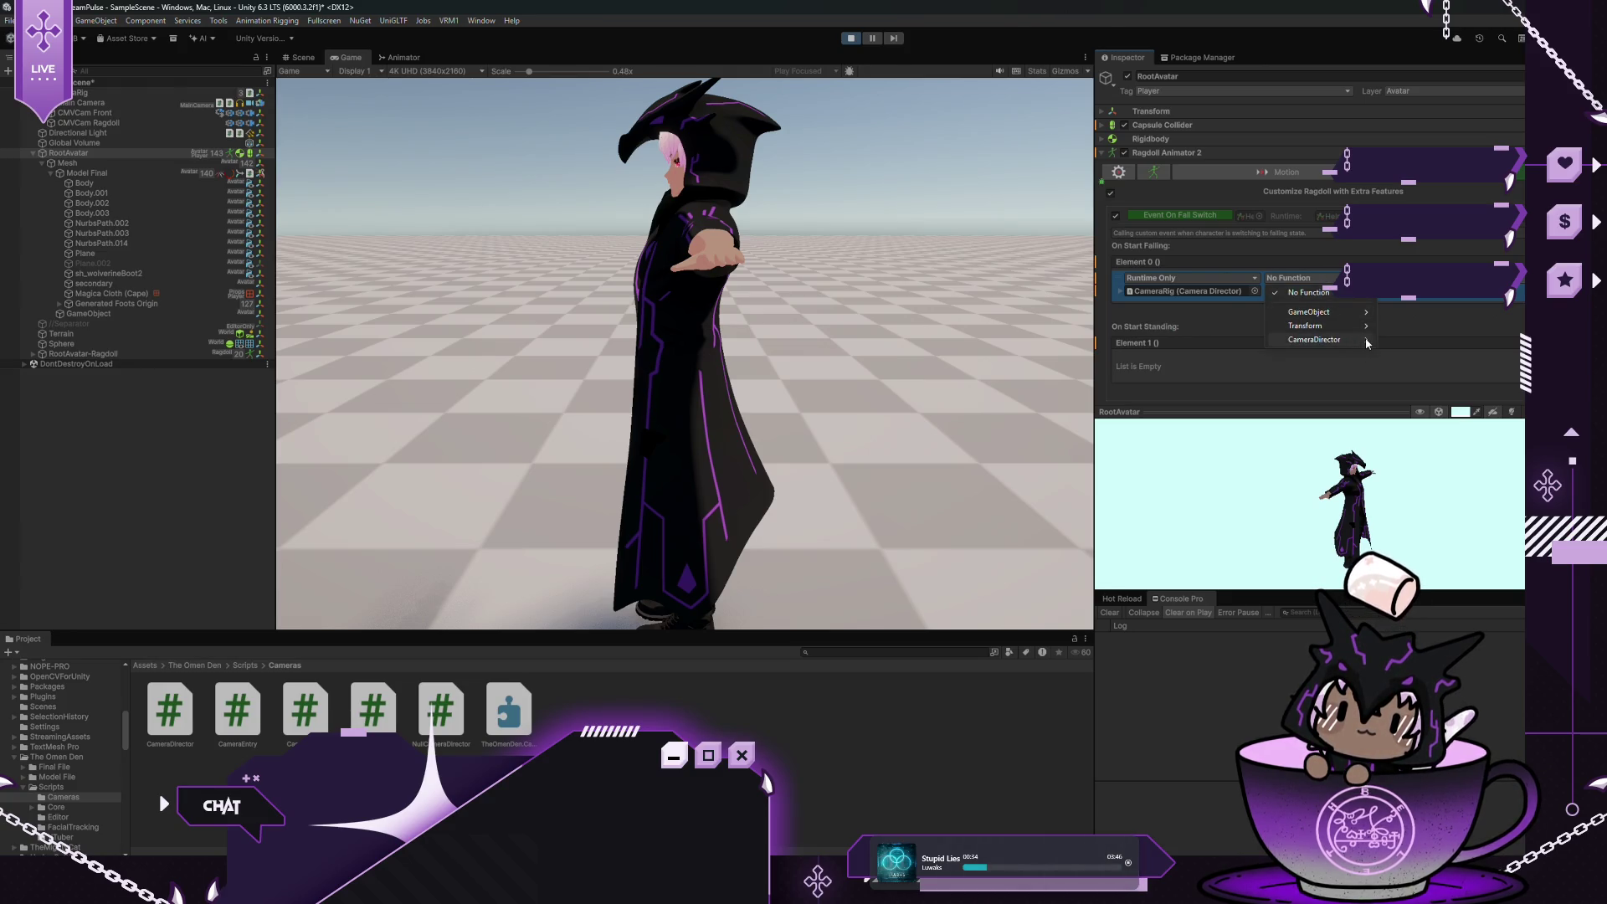
pyautogui.moveTo(1361, 341)
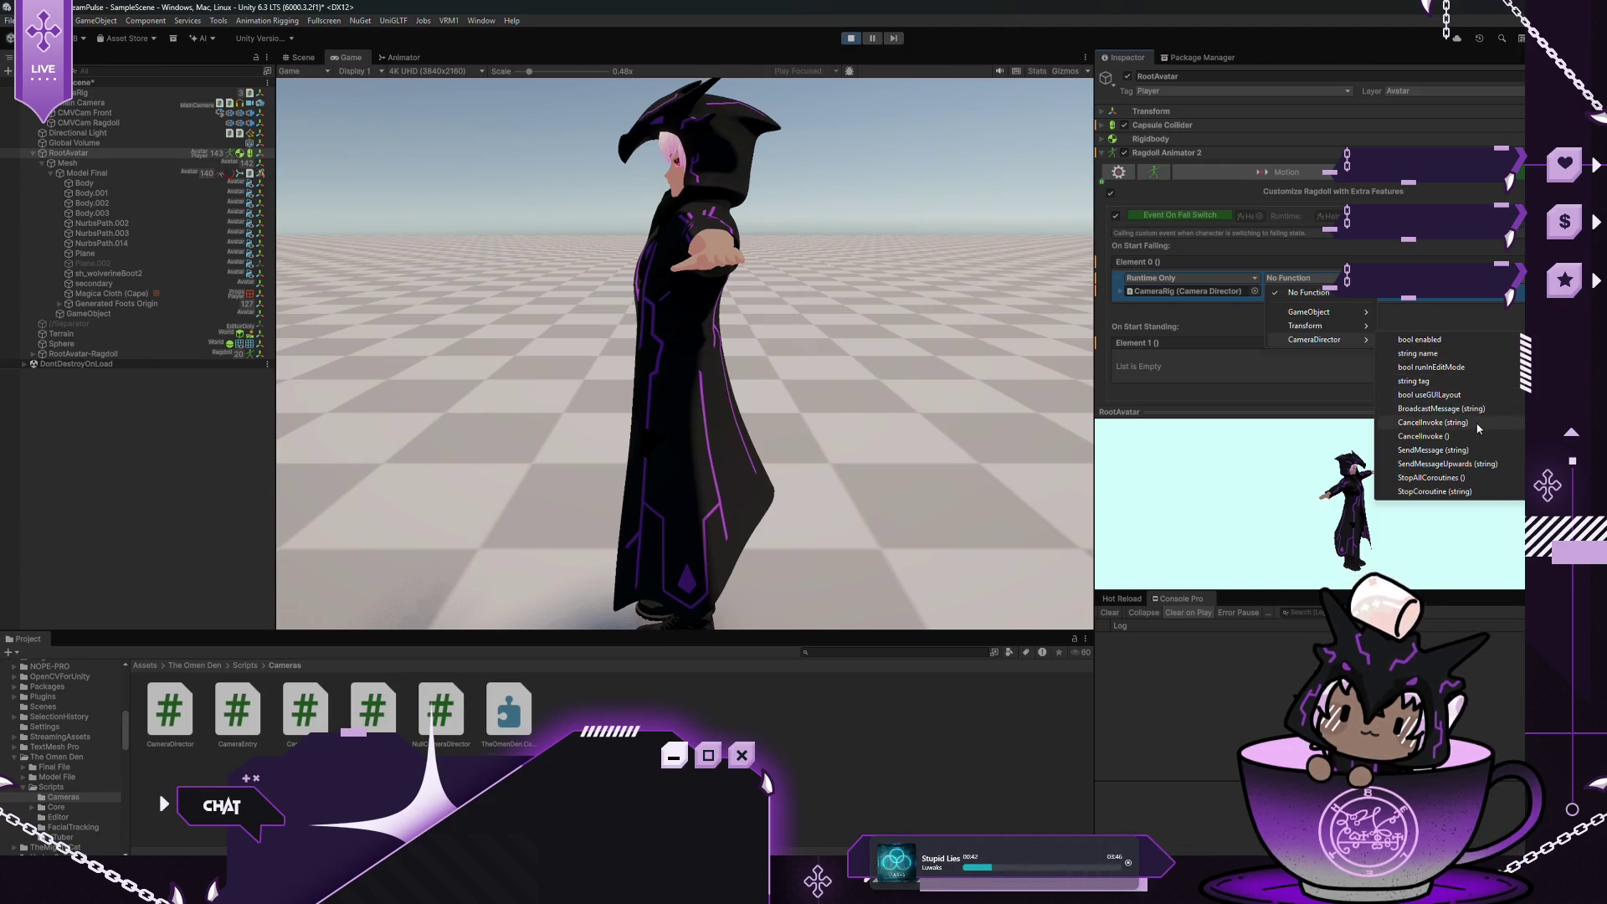
pyautogui.click(1202, 329)
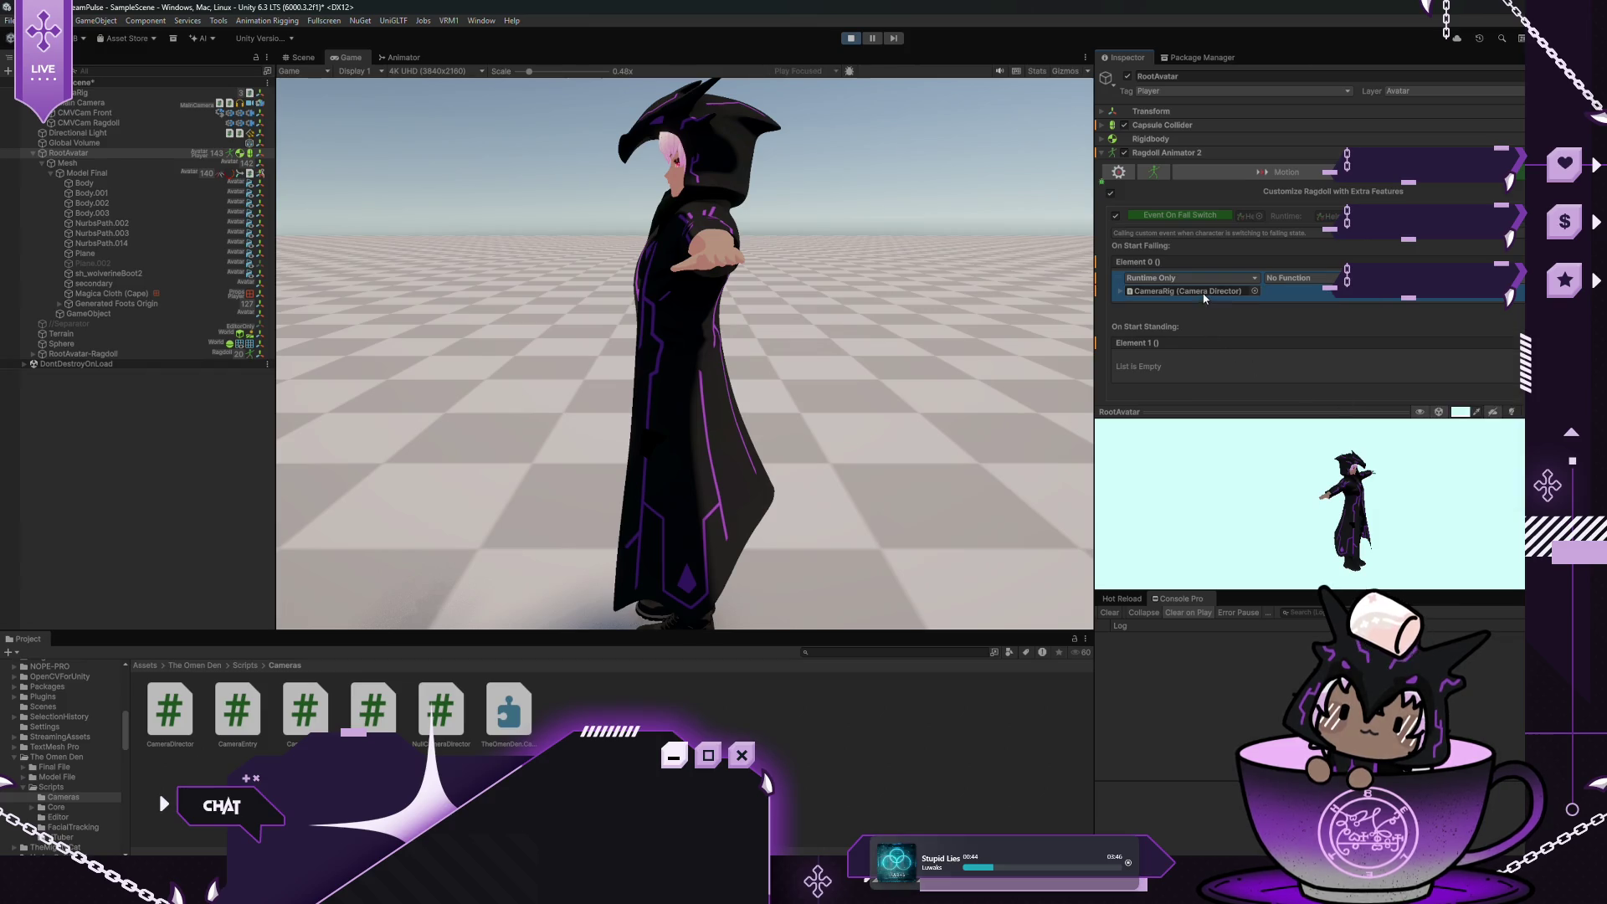
# Stop Play mode and scroll through the CameraDirector script's source code
pyautogui.click(167, 707)
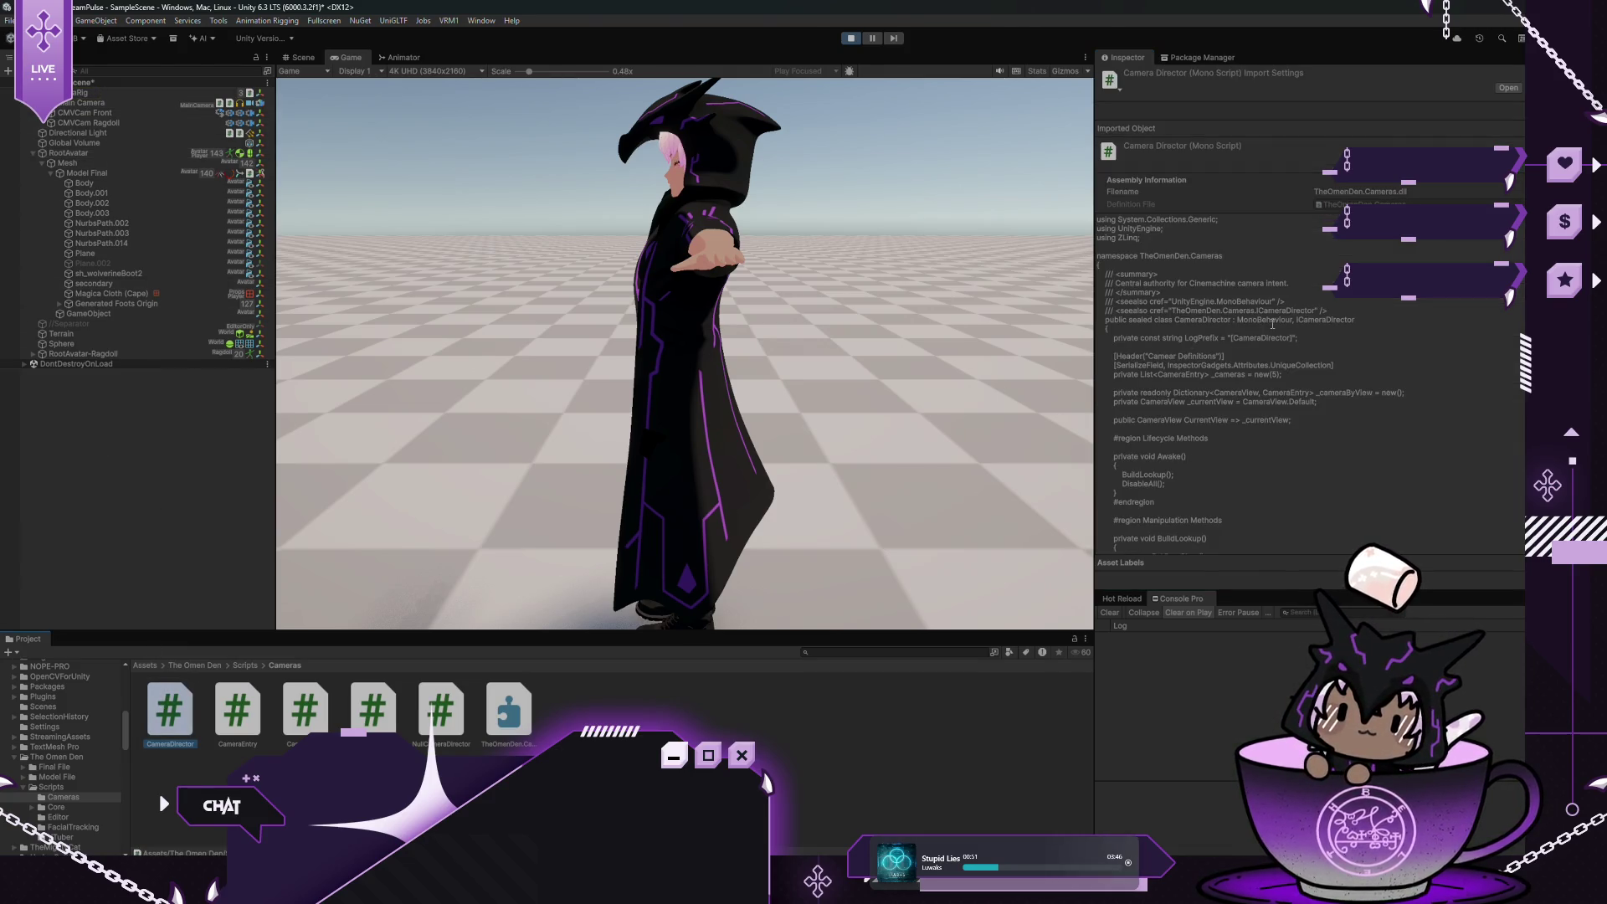
pyautogui.click(849, 39)
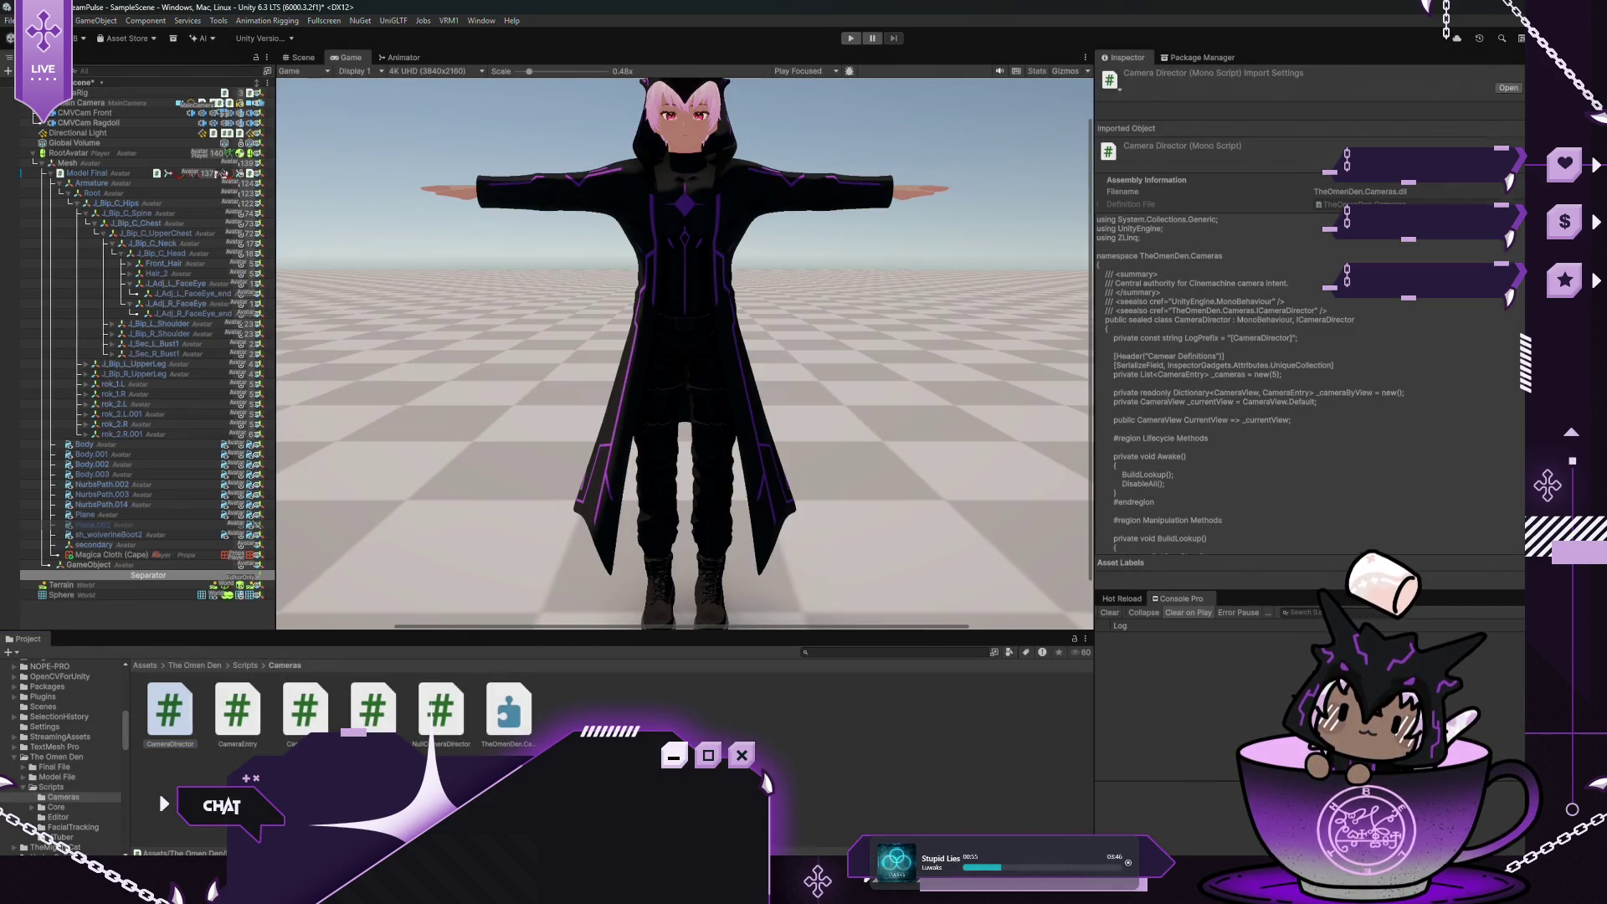
pyautogui.scroll(-5, 1314, 255)
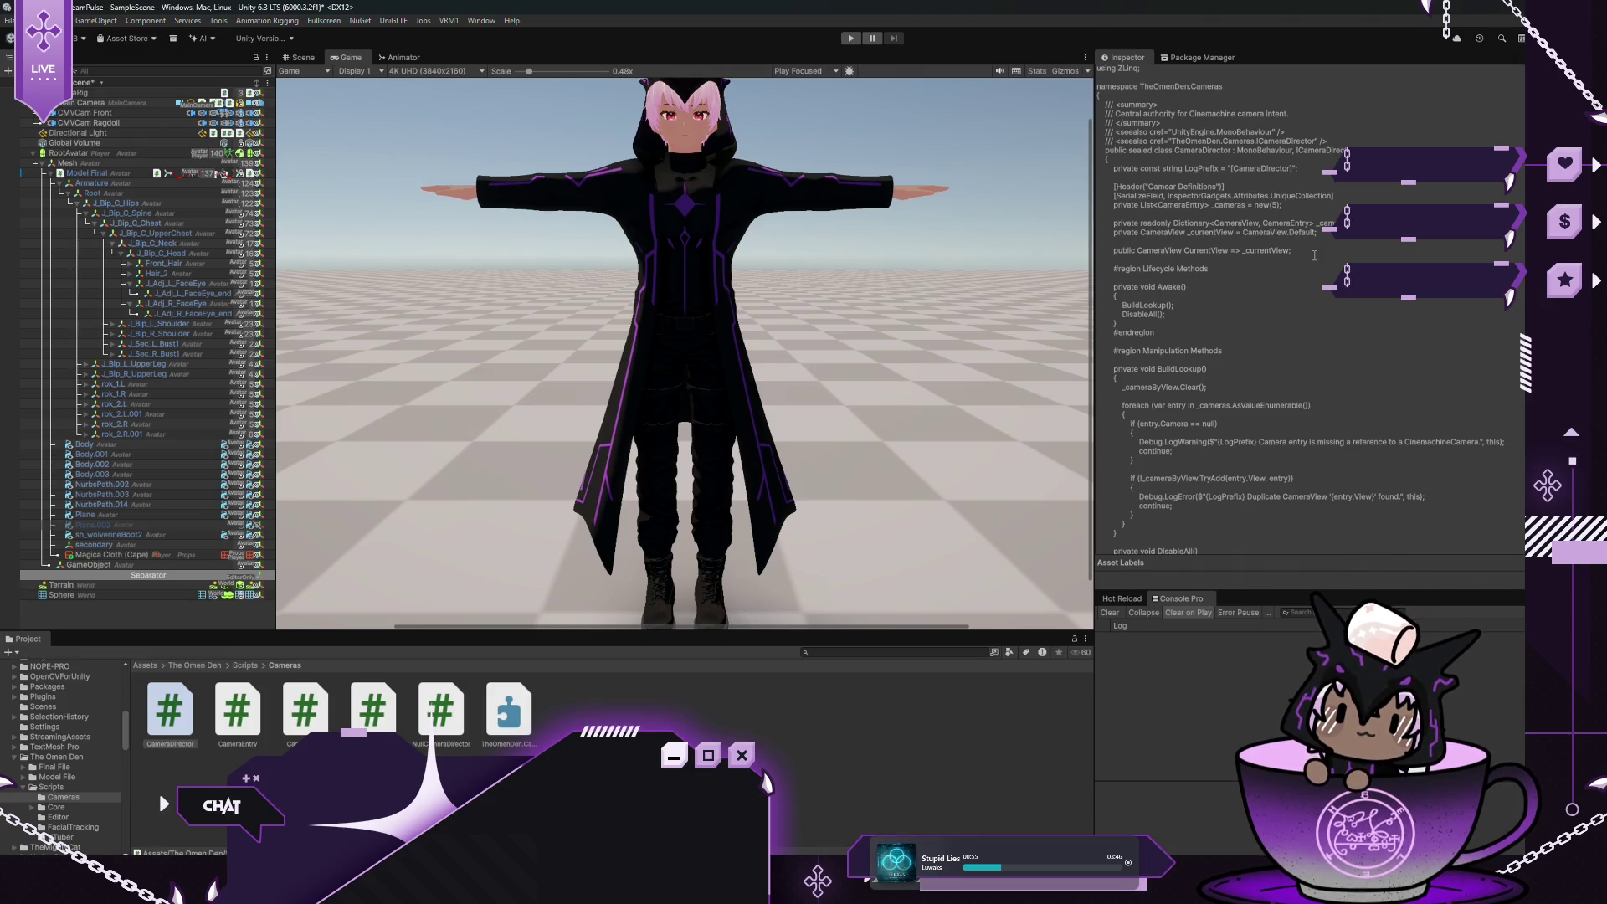
pyautogui.scroll(-2, 1314, 255)
pyautogui.scroll(-1, 1314, 256)
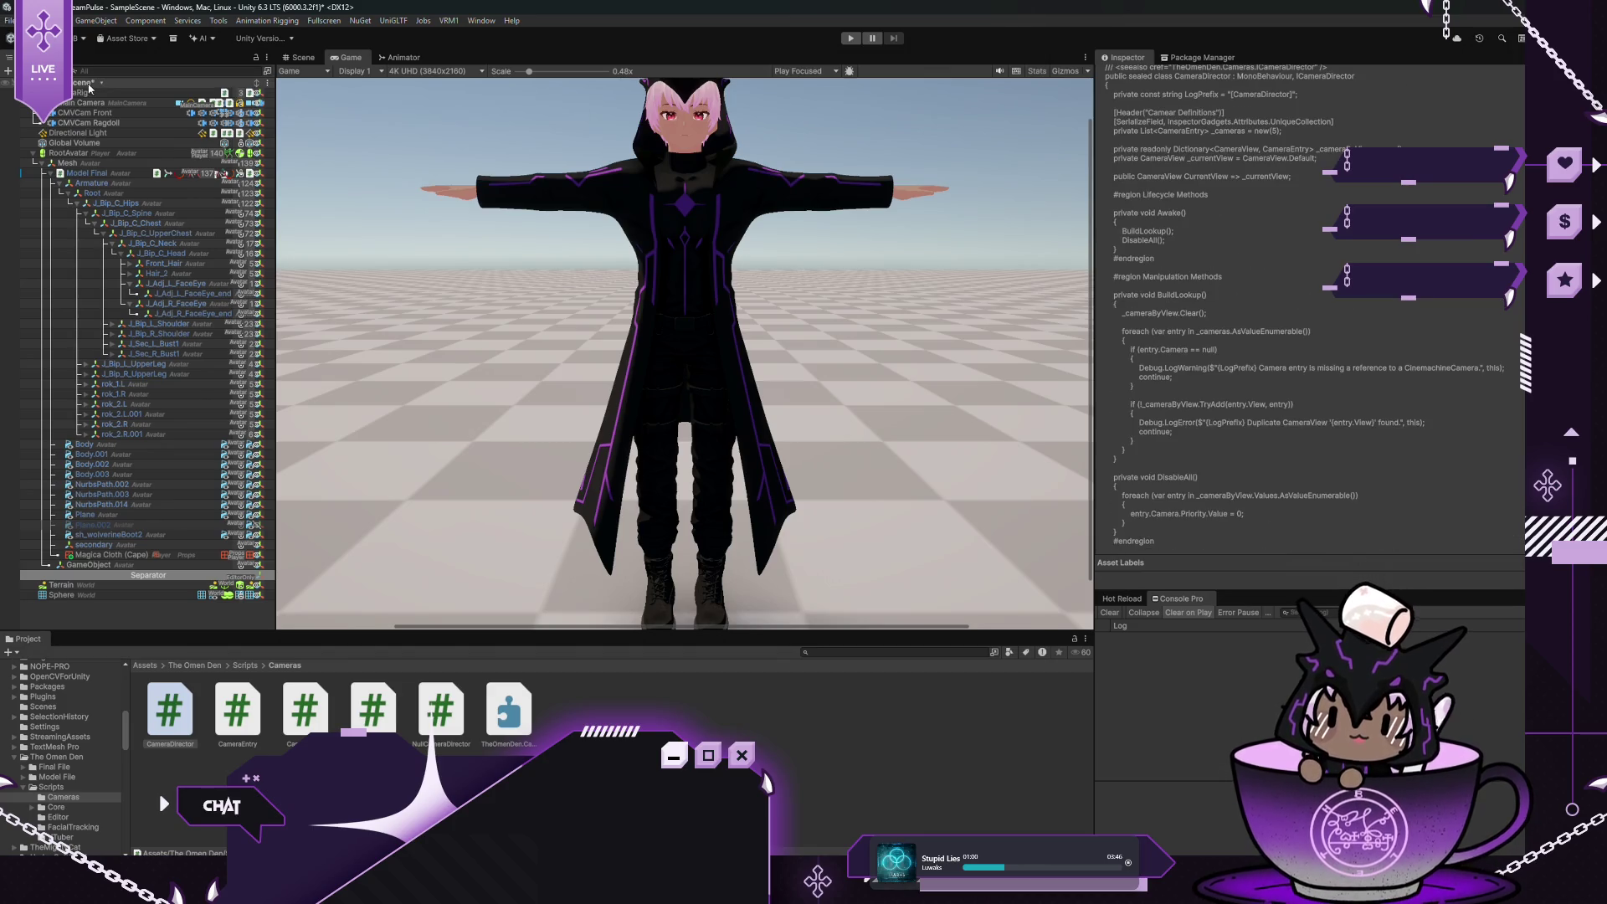
pyautogui.click(100, 93)
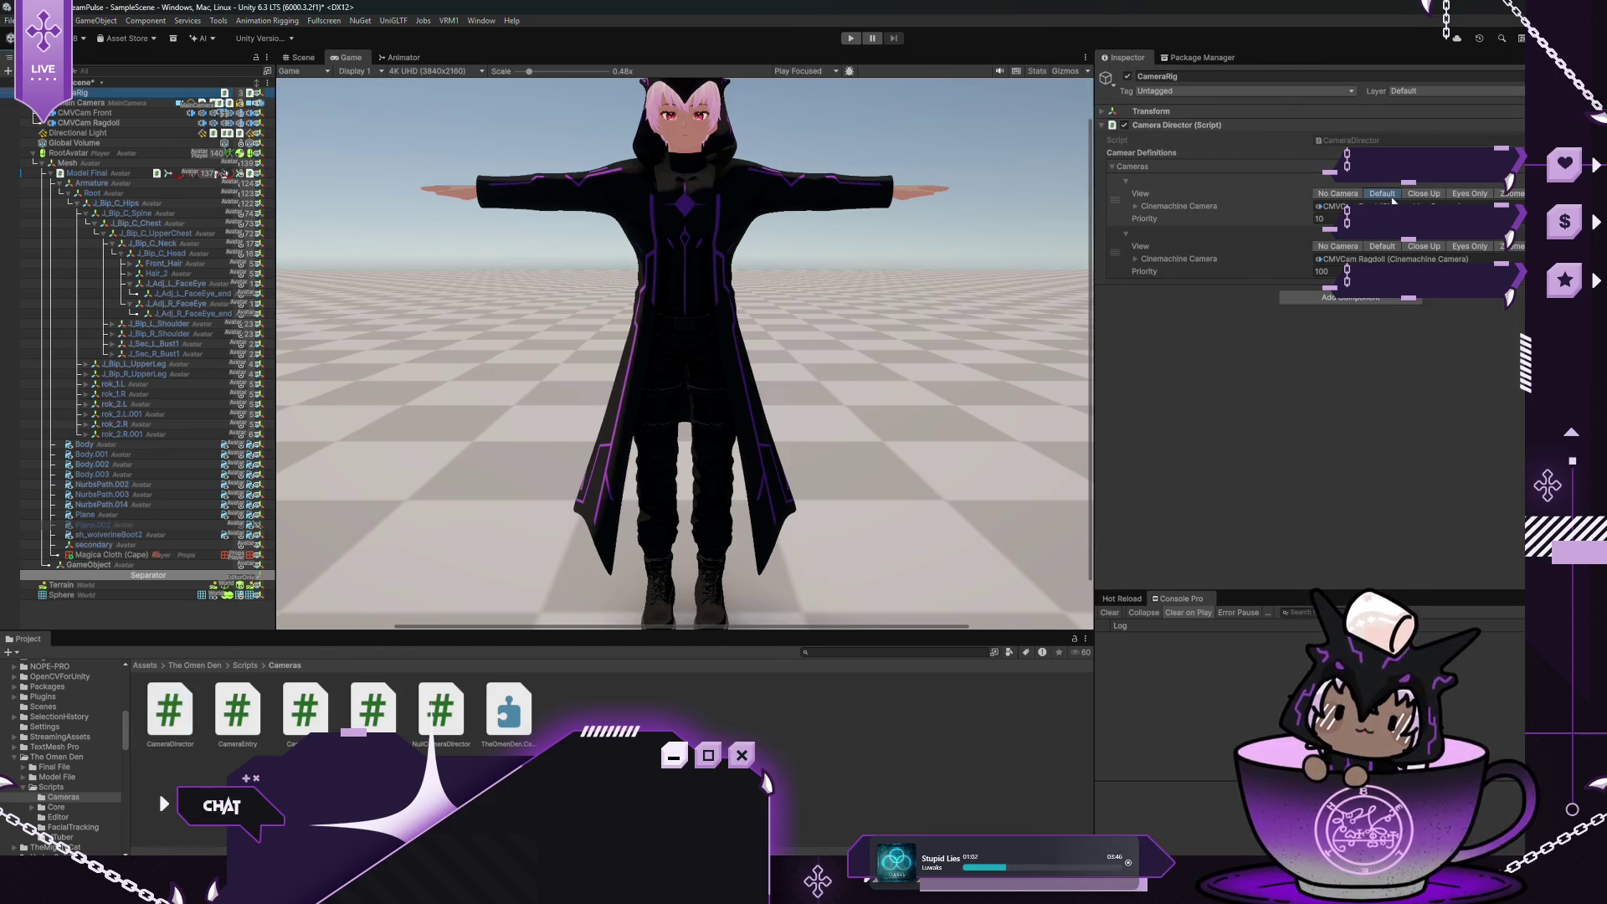
# Review CameraRig's Camera Director, then select Mesh and Model Final and browse the Core scripts folder
pyautogui.click(131, 182)
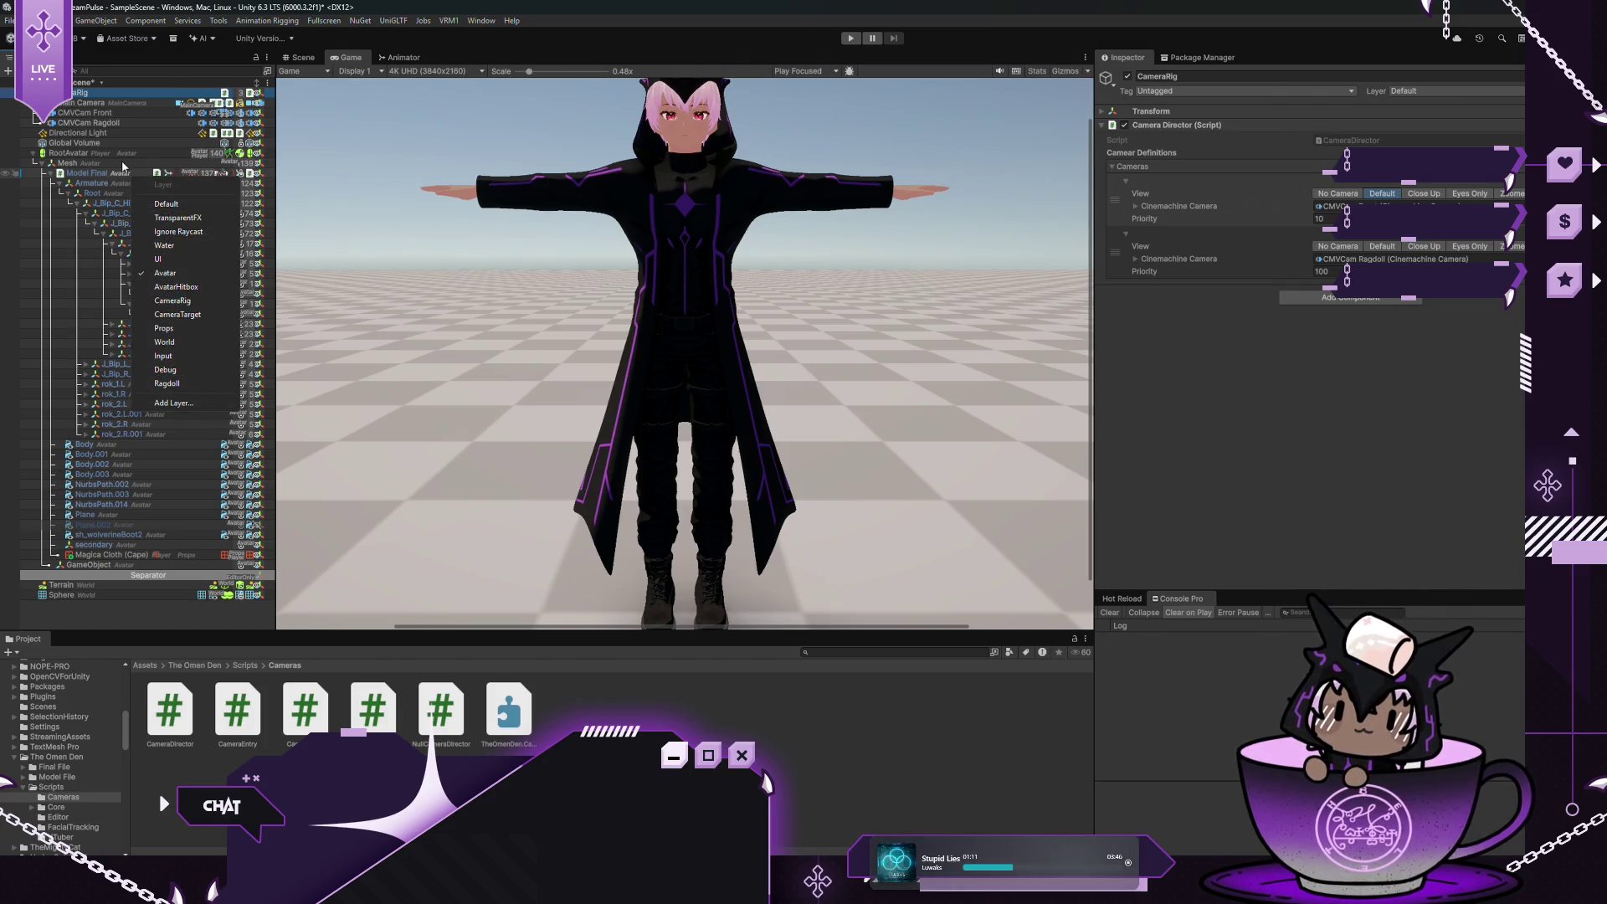
pyautogui.click(122, 161)
pyautogui.click(122, 161)
pyautogui.click(138, 172)
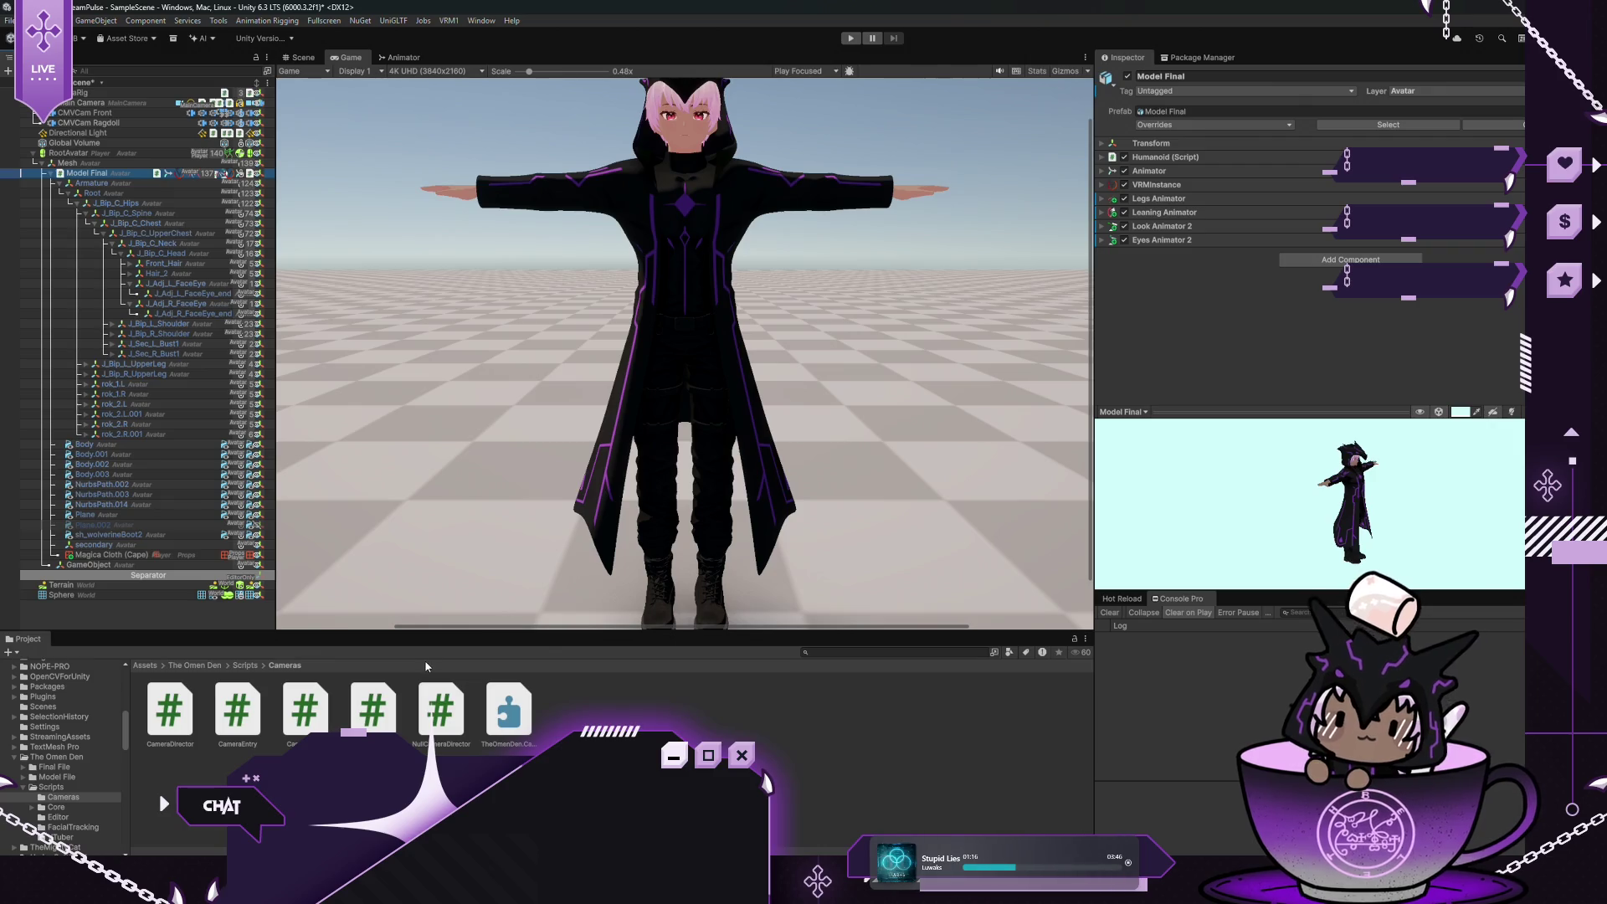
pyautogui.click(76, 807)
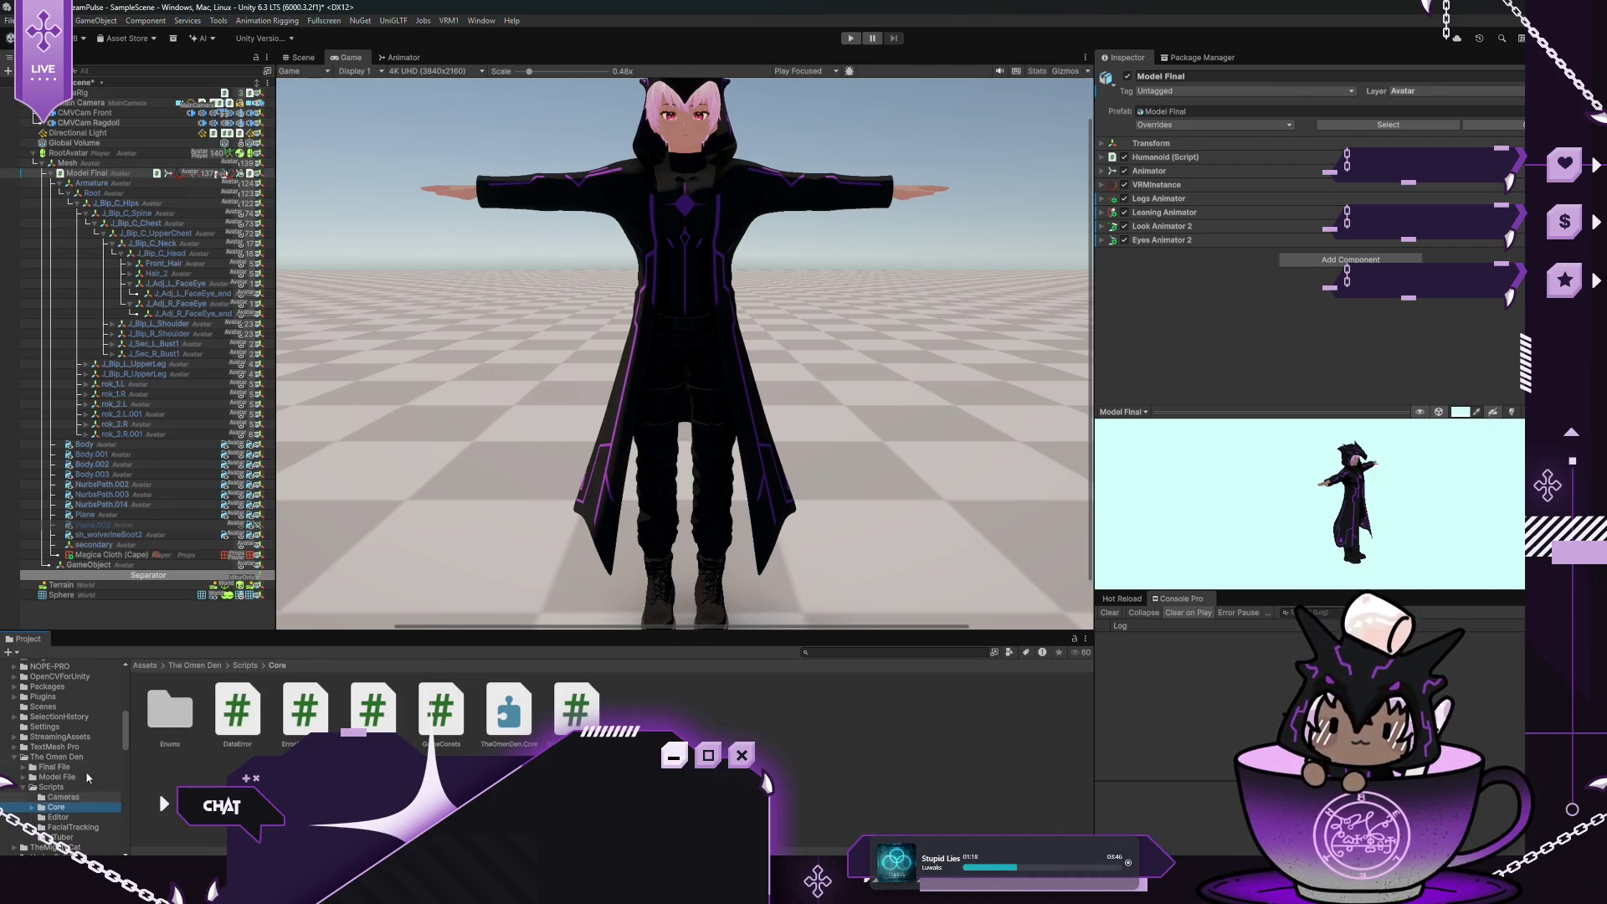
# Browse the Editor, FacialTracking and VTuber script folders, viewing MetricsSettings, IFaceTrackingSource and CameraFrame
pyautogui.click(58, 817)
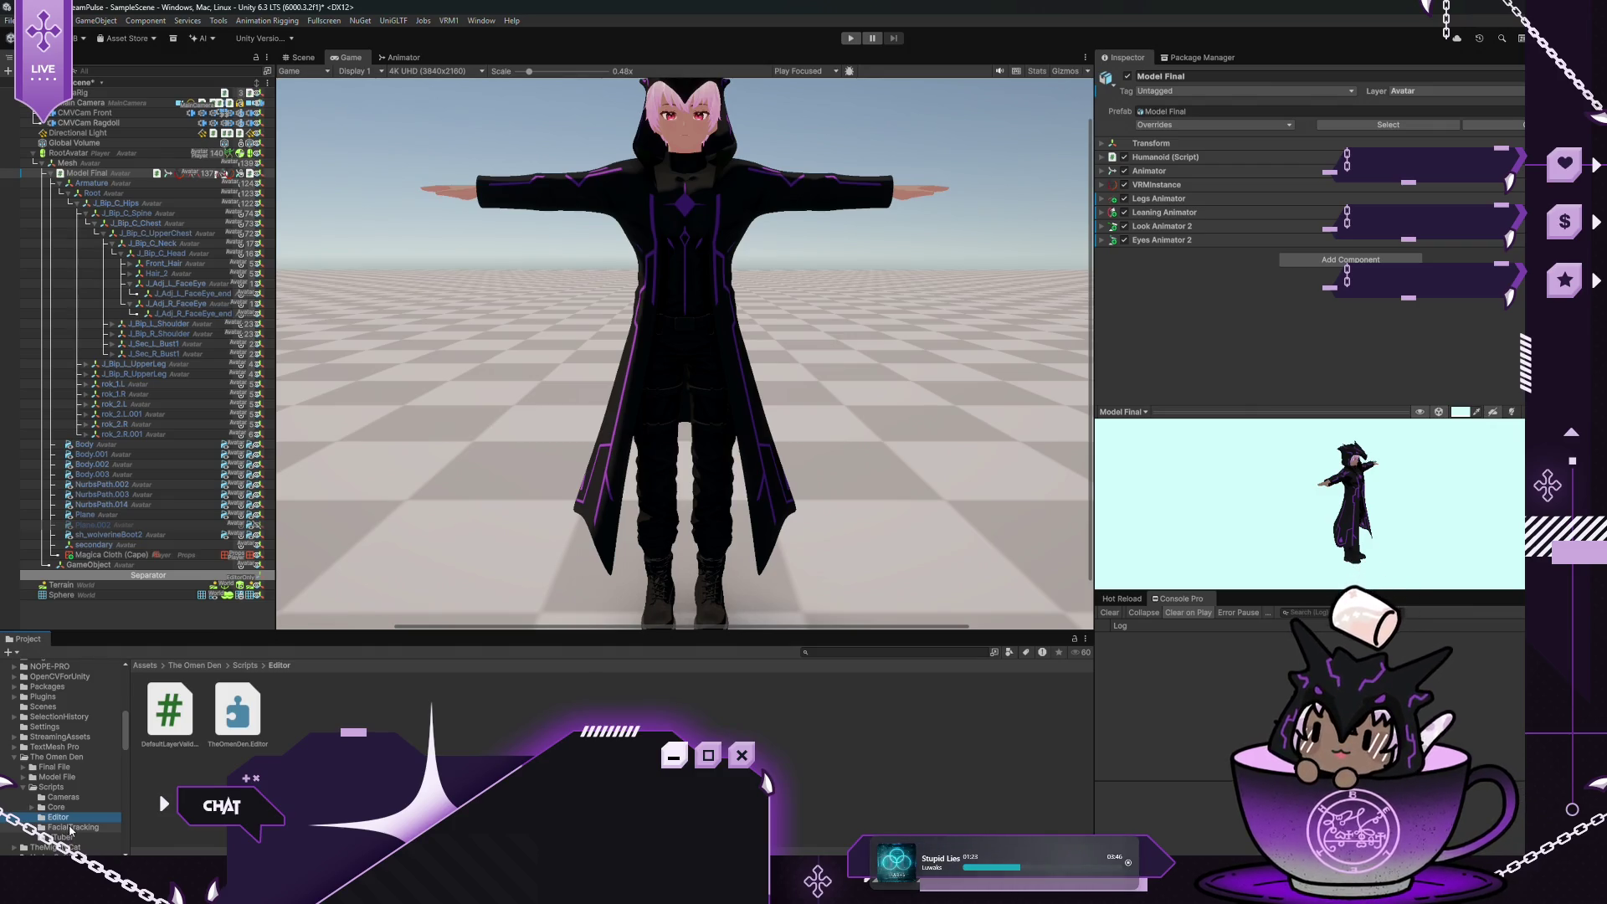
pyautogui.click(71, 827)
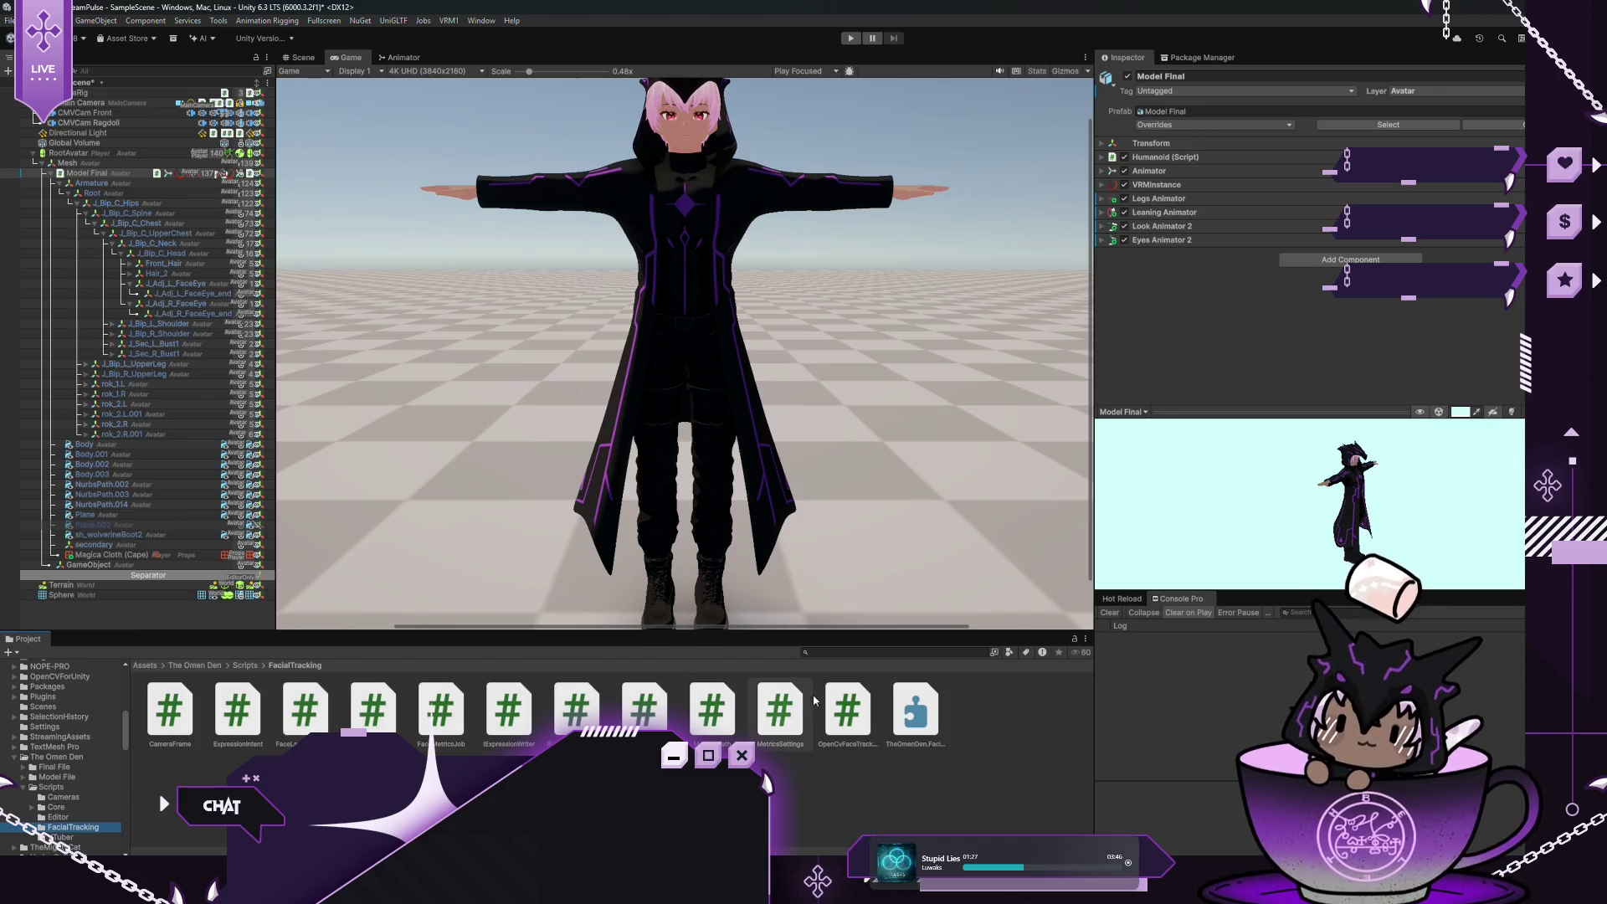
pyautogui.click(785, 715)
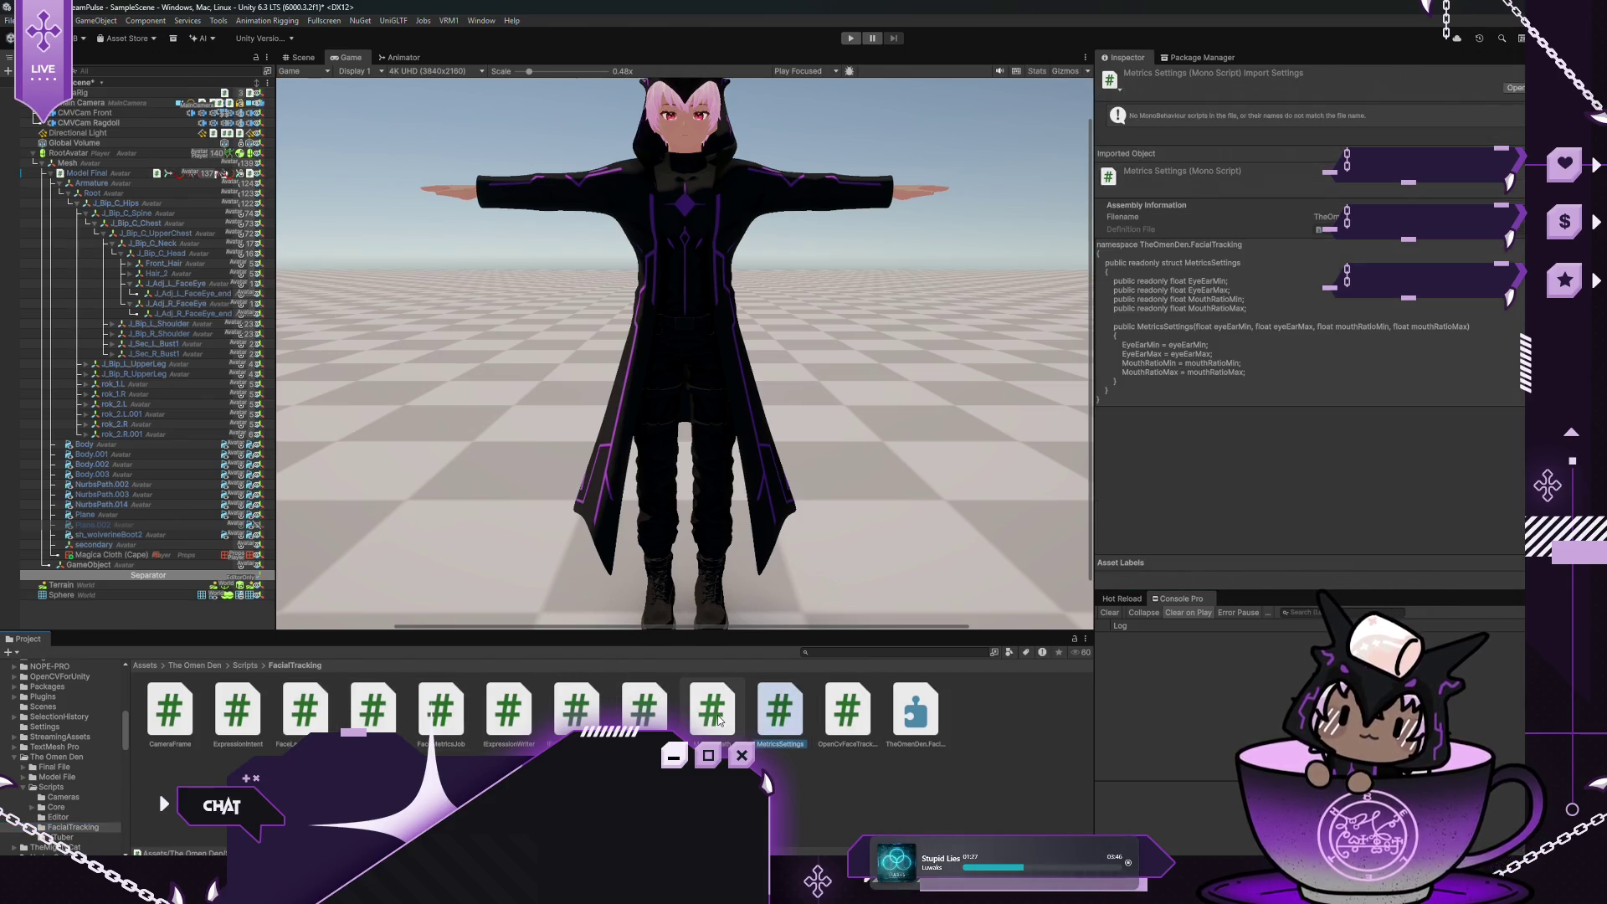
pyautogui.click(713, 713)
pyautogui.click(644, 711)
pyautogui.click(575, 711)
pyautogui.click(180, 722)
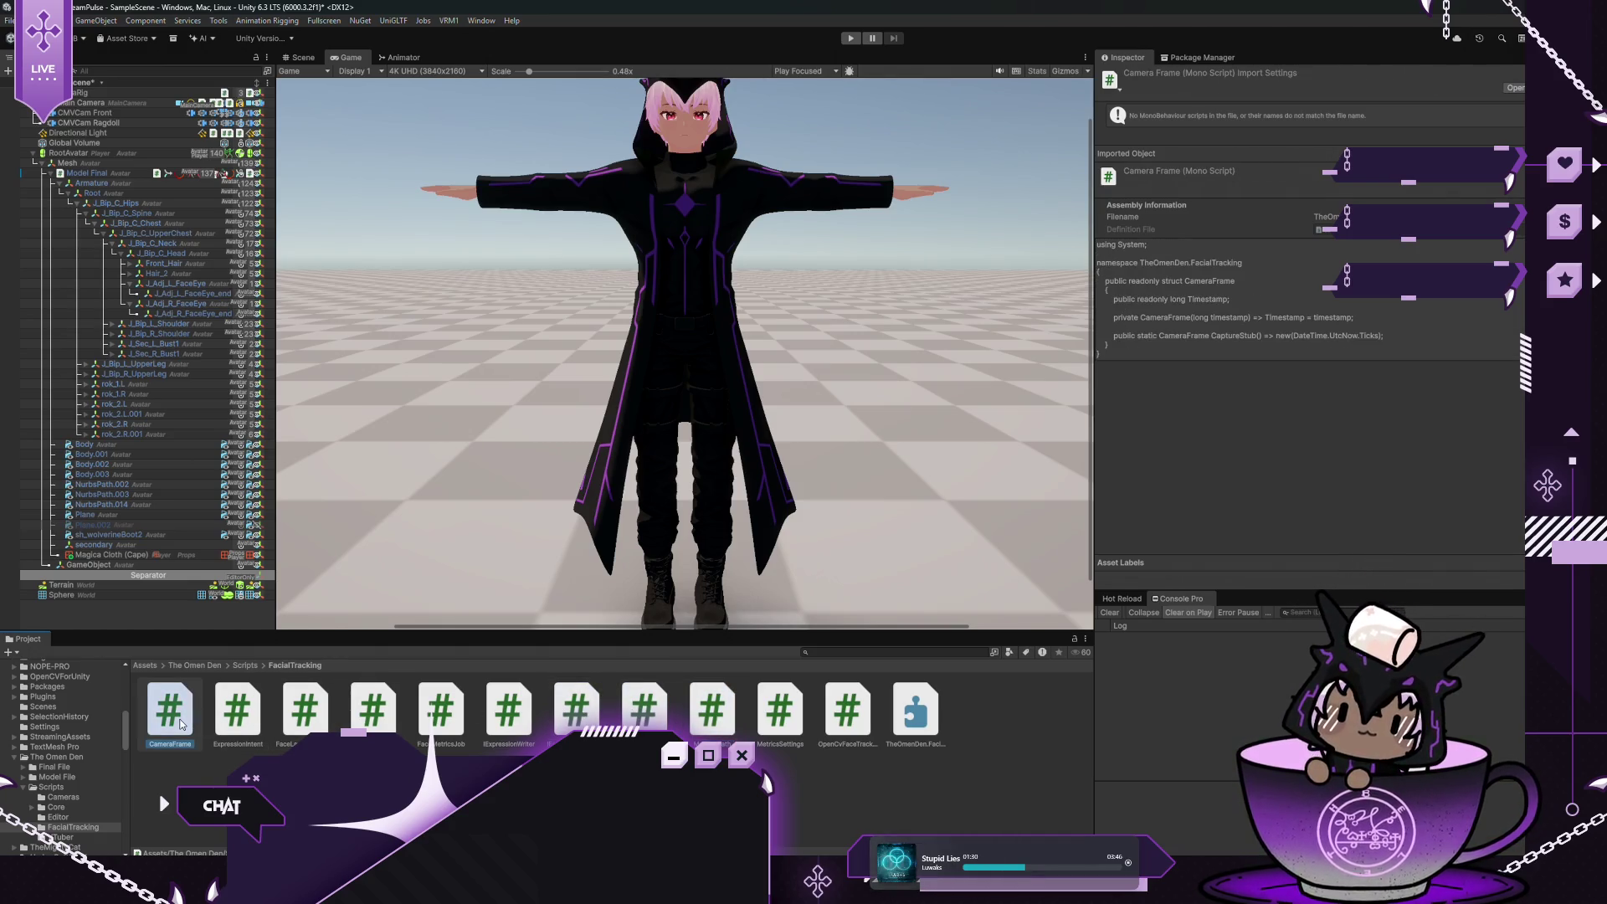
pyautogui.click(63, 837)
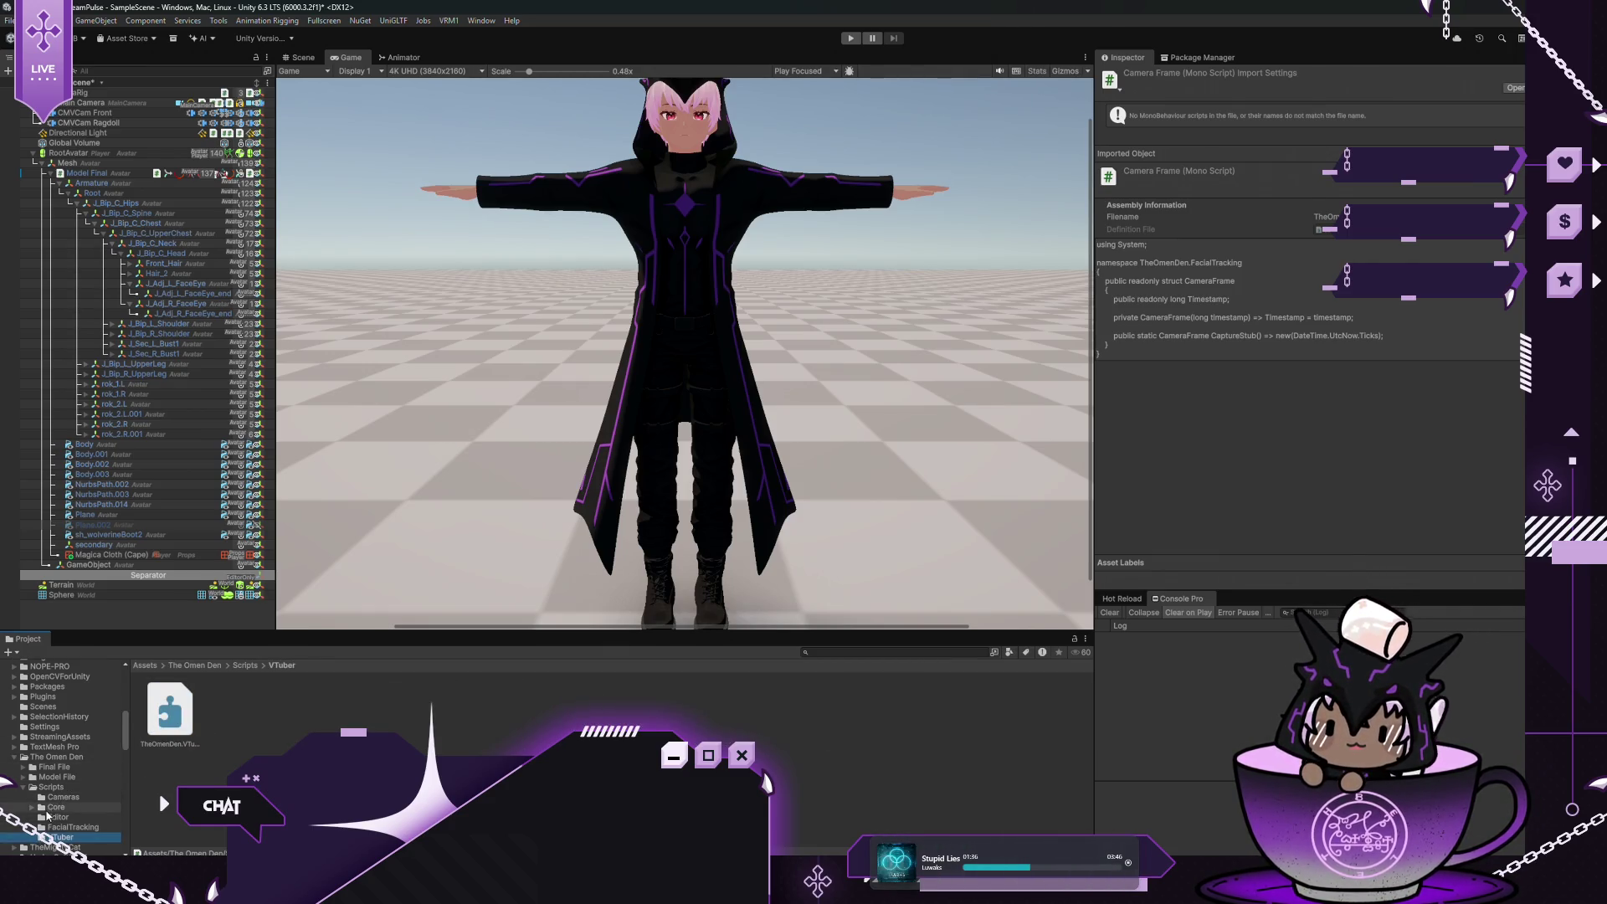
# Back in Scripts/Cameras, read NullCameraDirector, then select the CMVCam Ragdoll camera
pyautogui.click(32, 807)
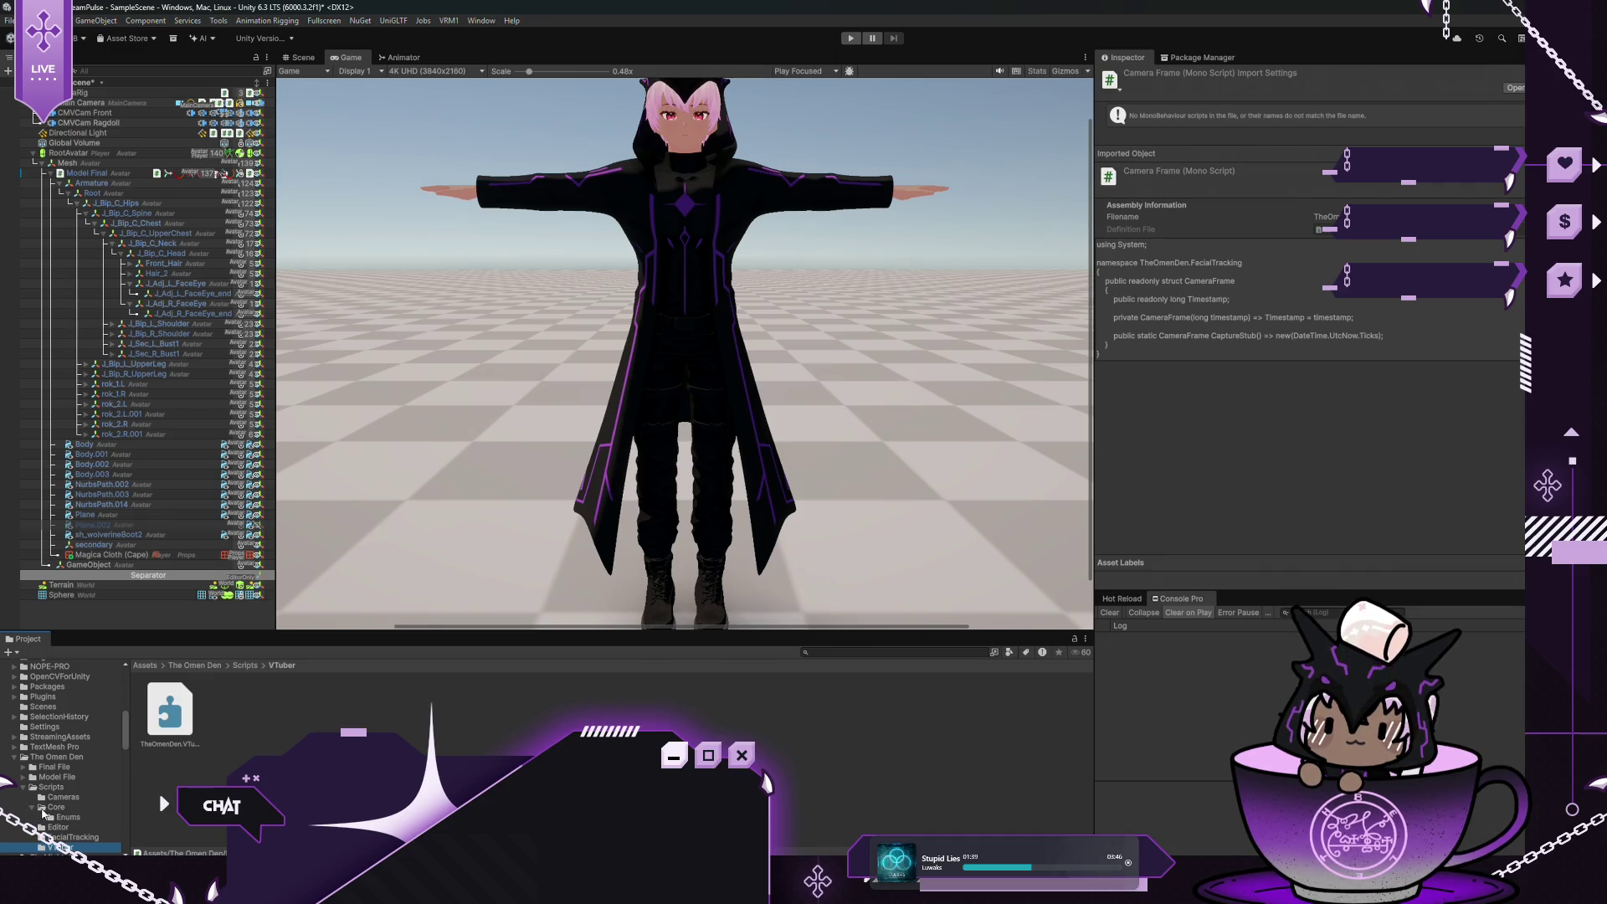
pyautogui.click(62, 797)
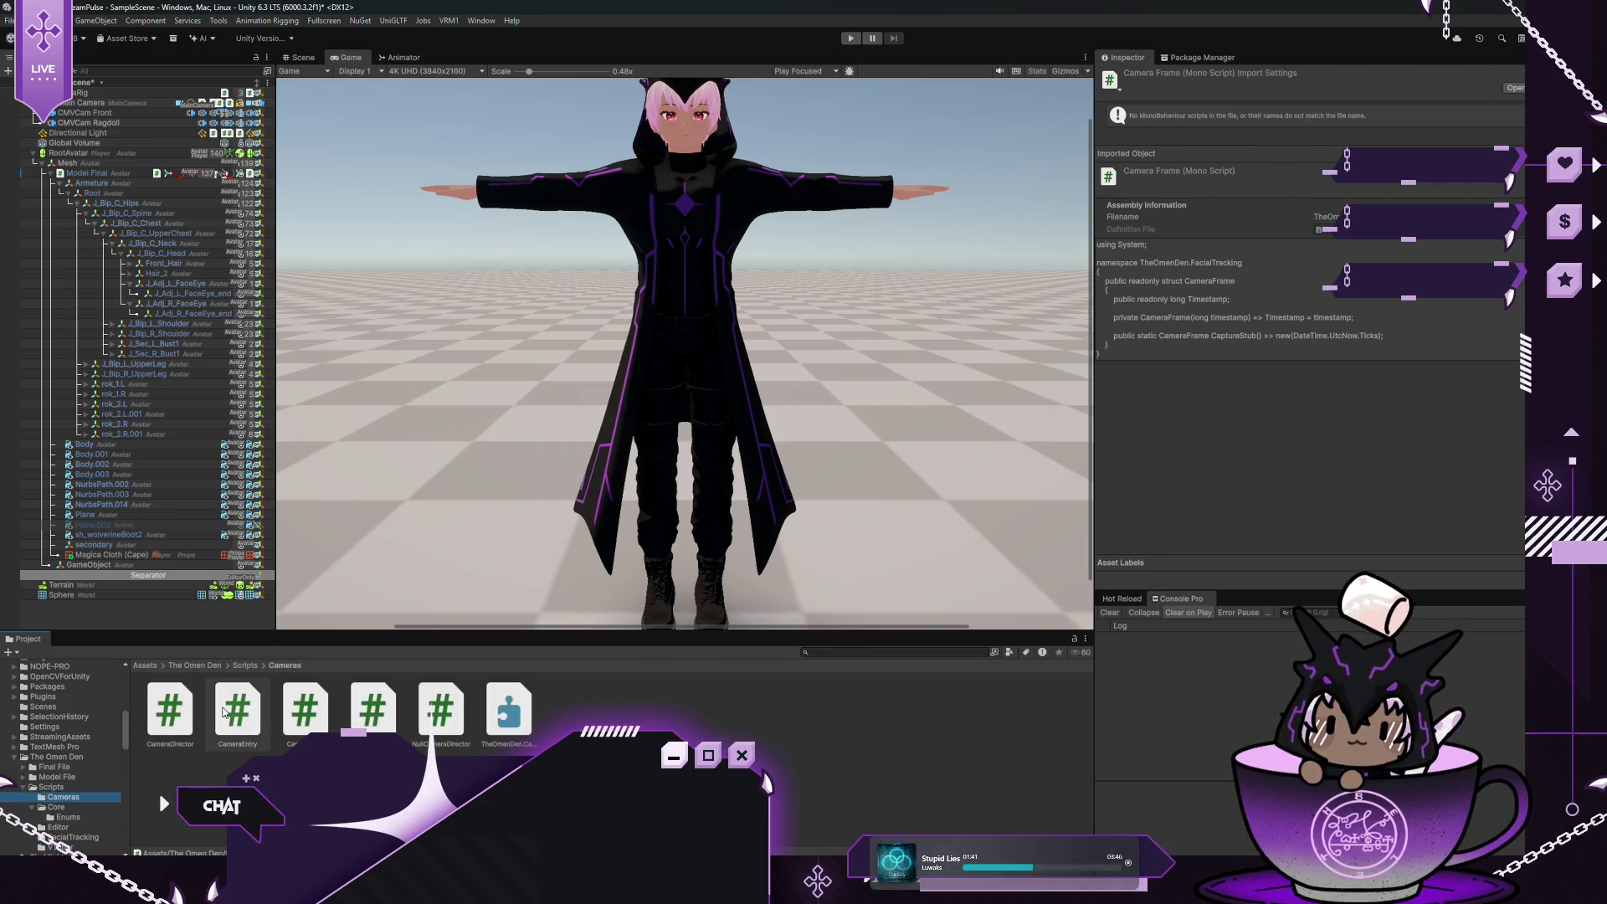
pyautogui.click(372, 707)
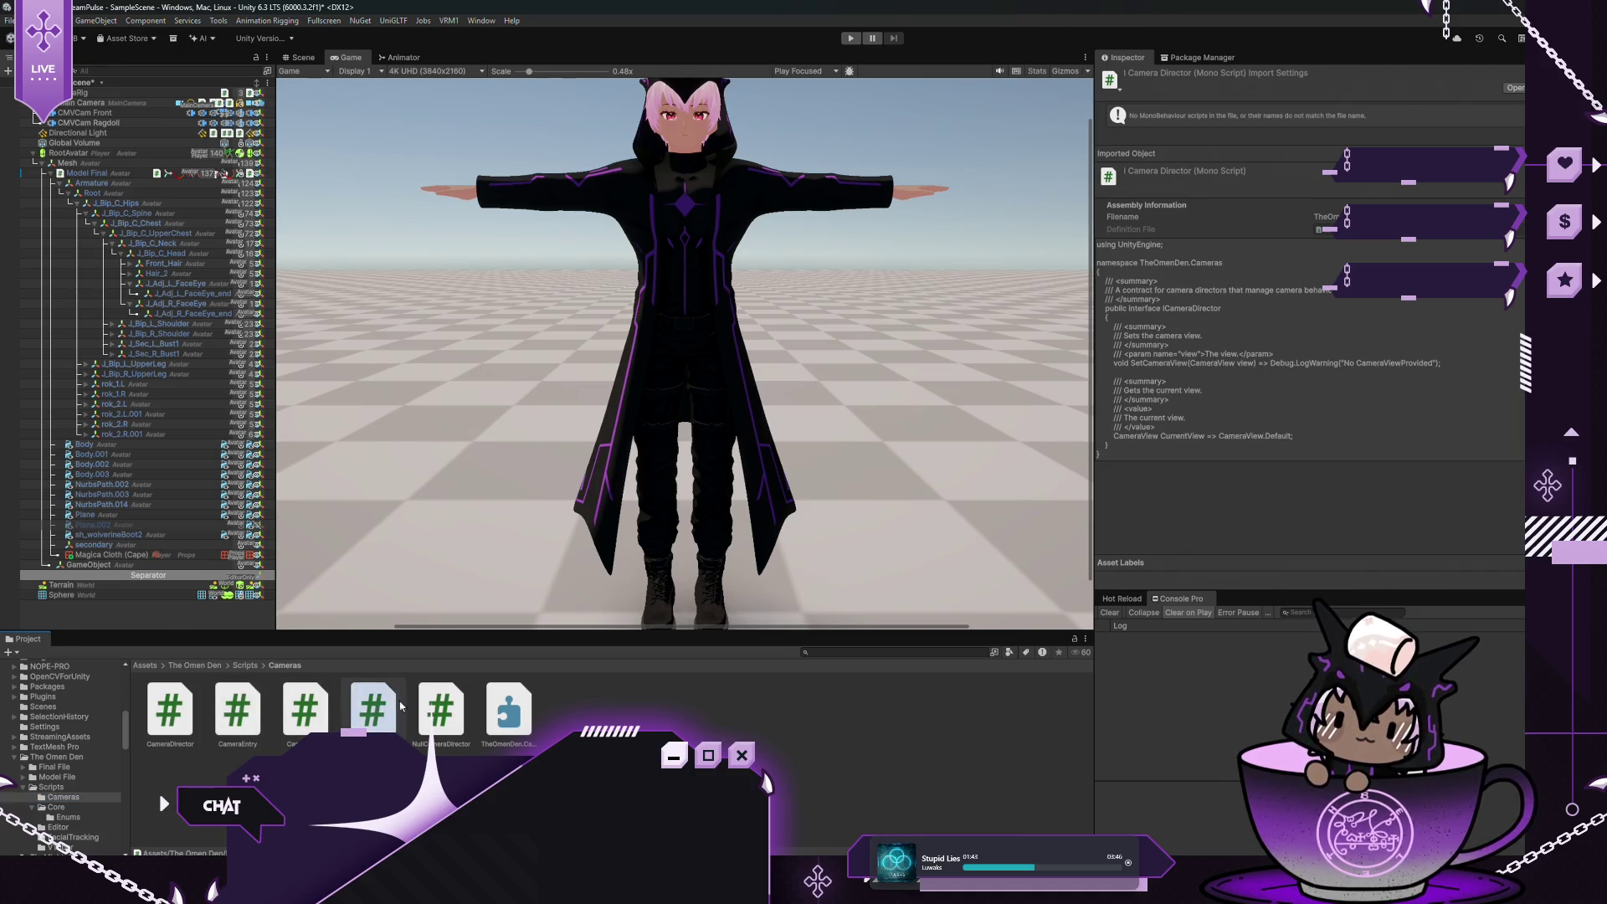
pyautogui.click(424, 702)
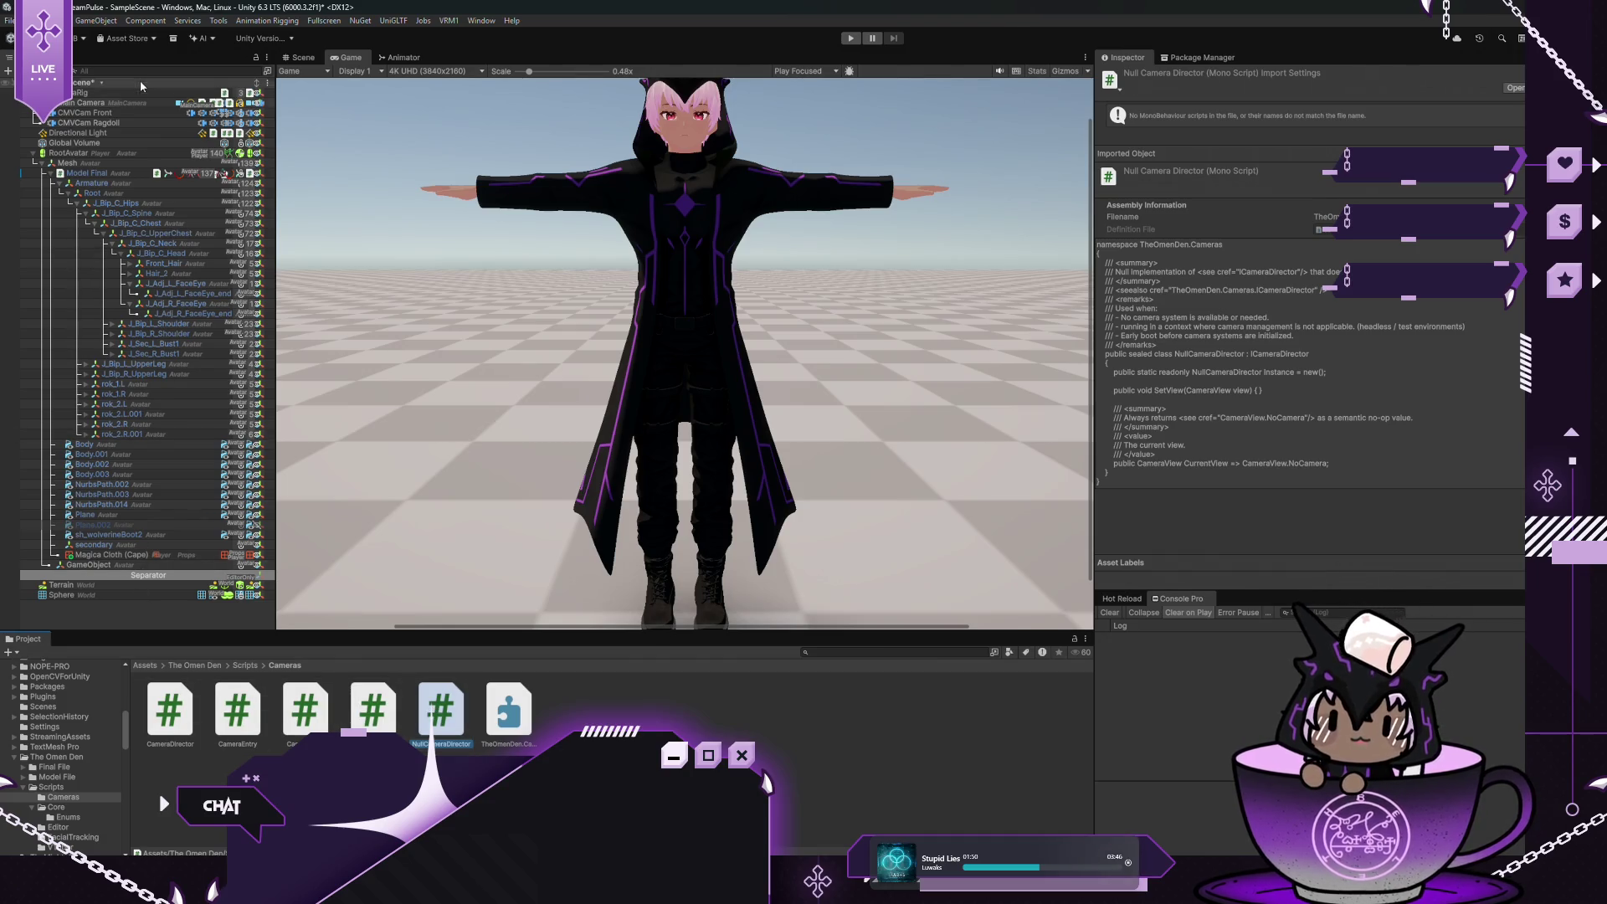
pyautogui.click(119, 93)
pyautogui.click(109, 122)
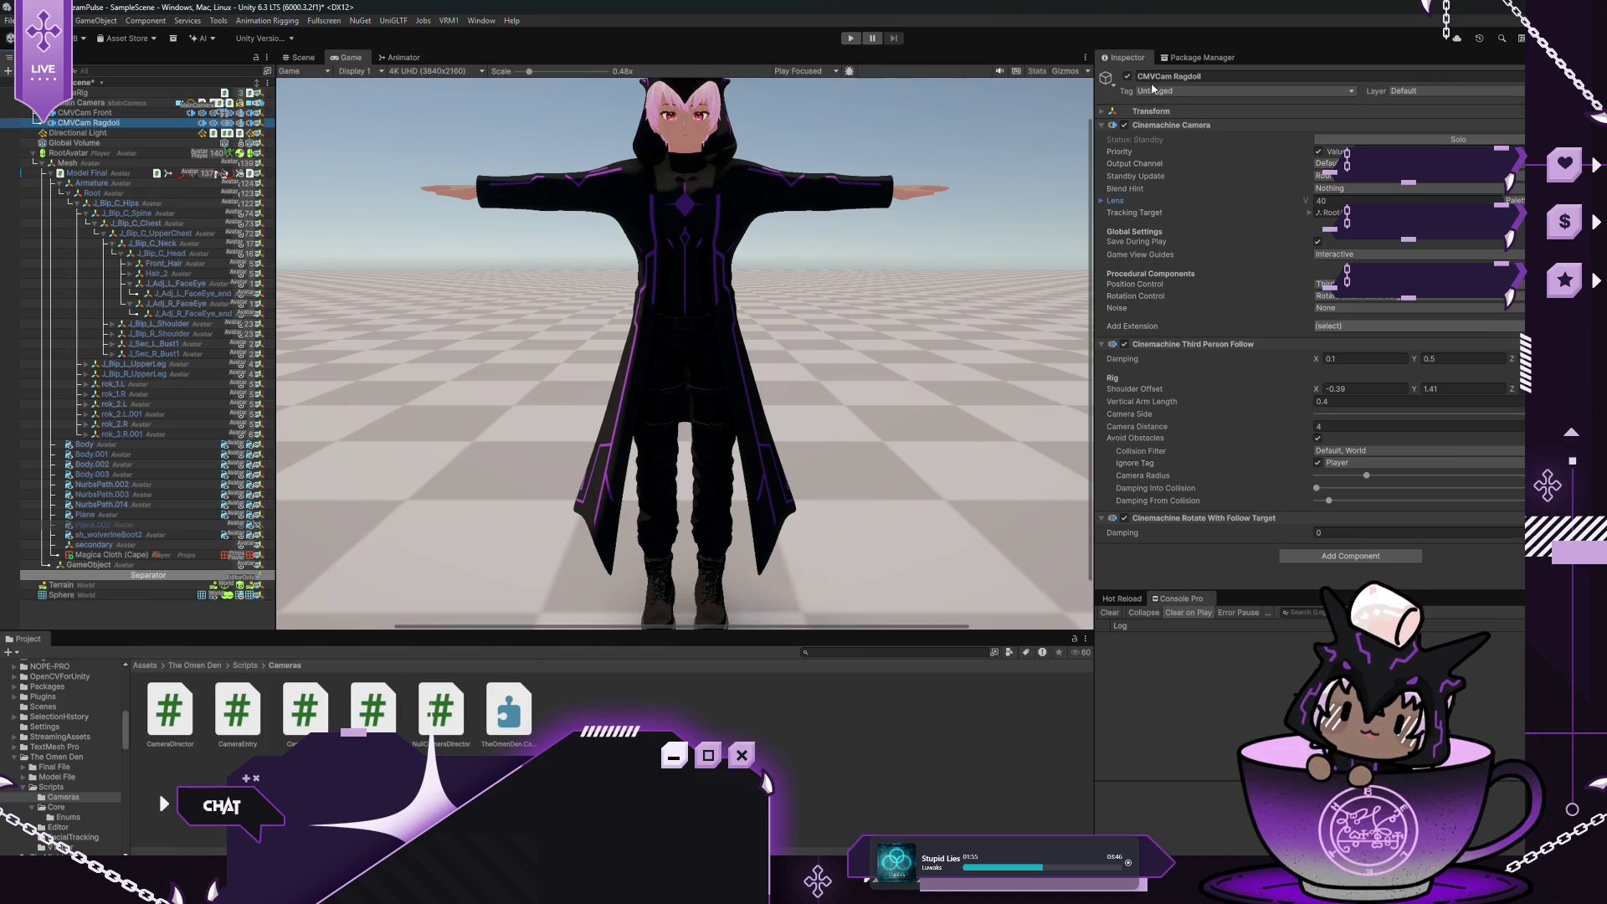
# Put CMVCam Ragdoll and CMVCam Front on the CameraRig layer
pyautogui.click(1403, 93)
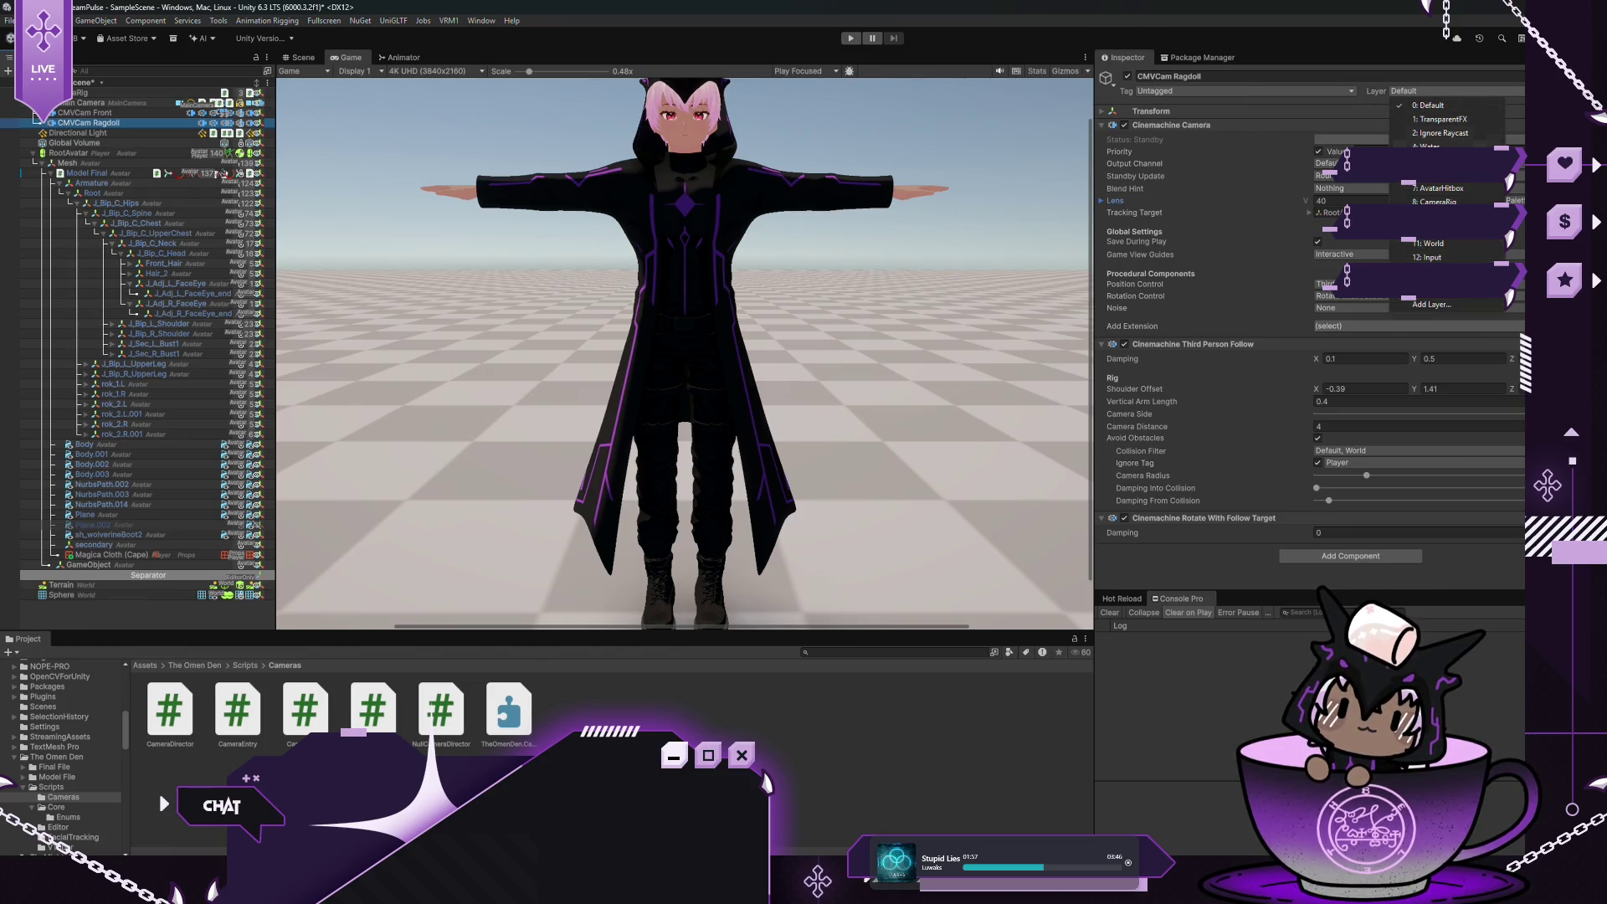
pyautogui.click(1409, 201)
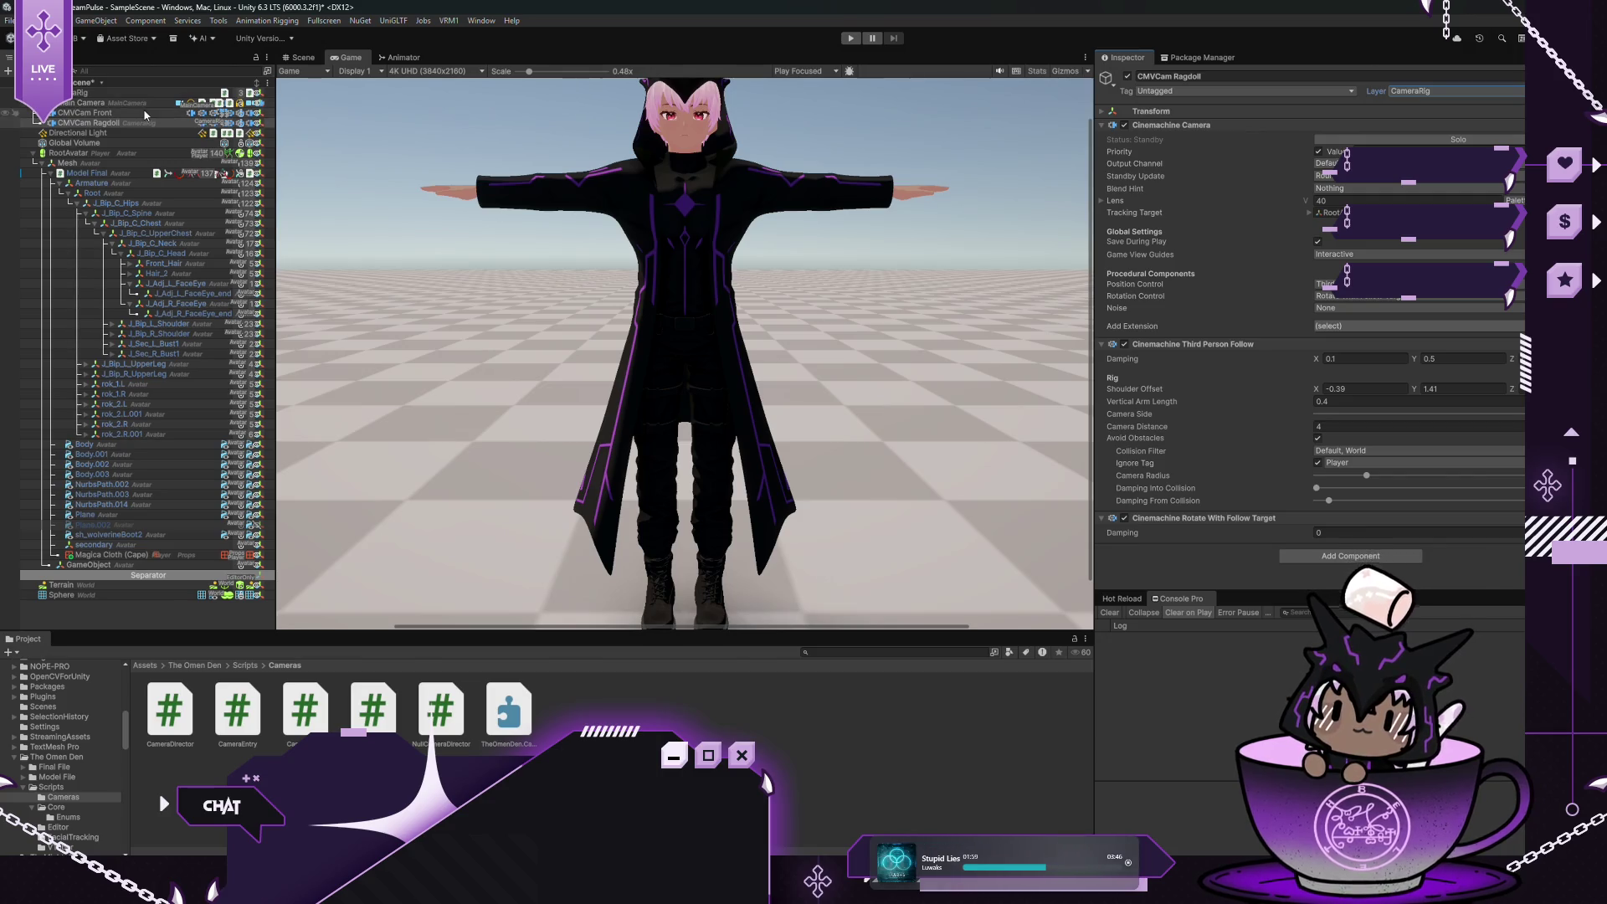
pyautogui.click(167, 112)
pyautogui.click(1442, 92)
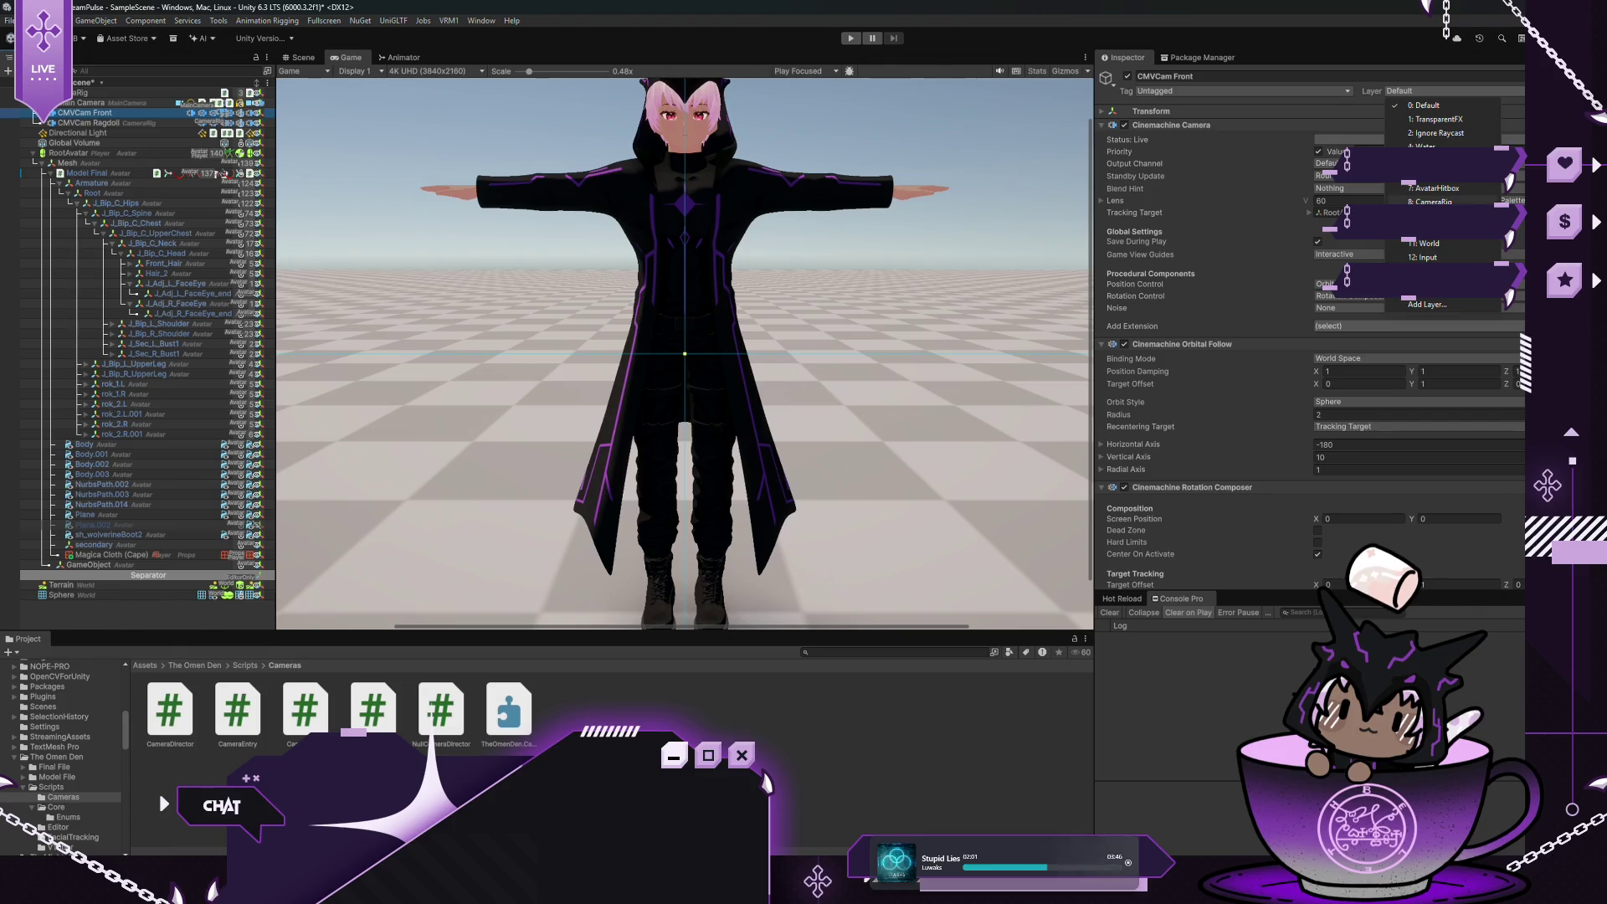
pyautogui.click(1433, 202)
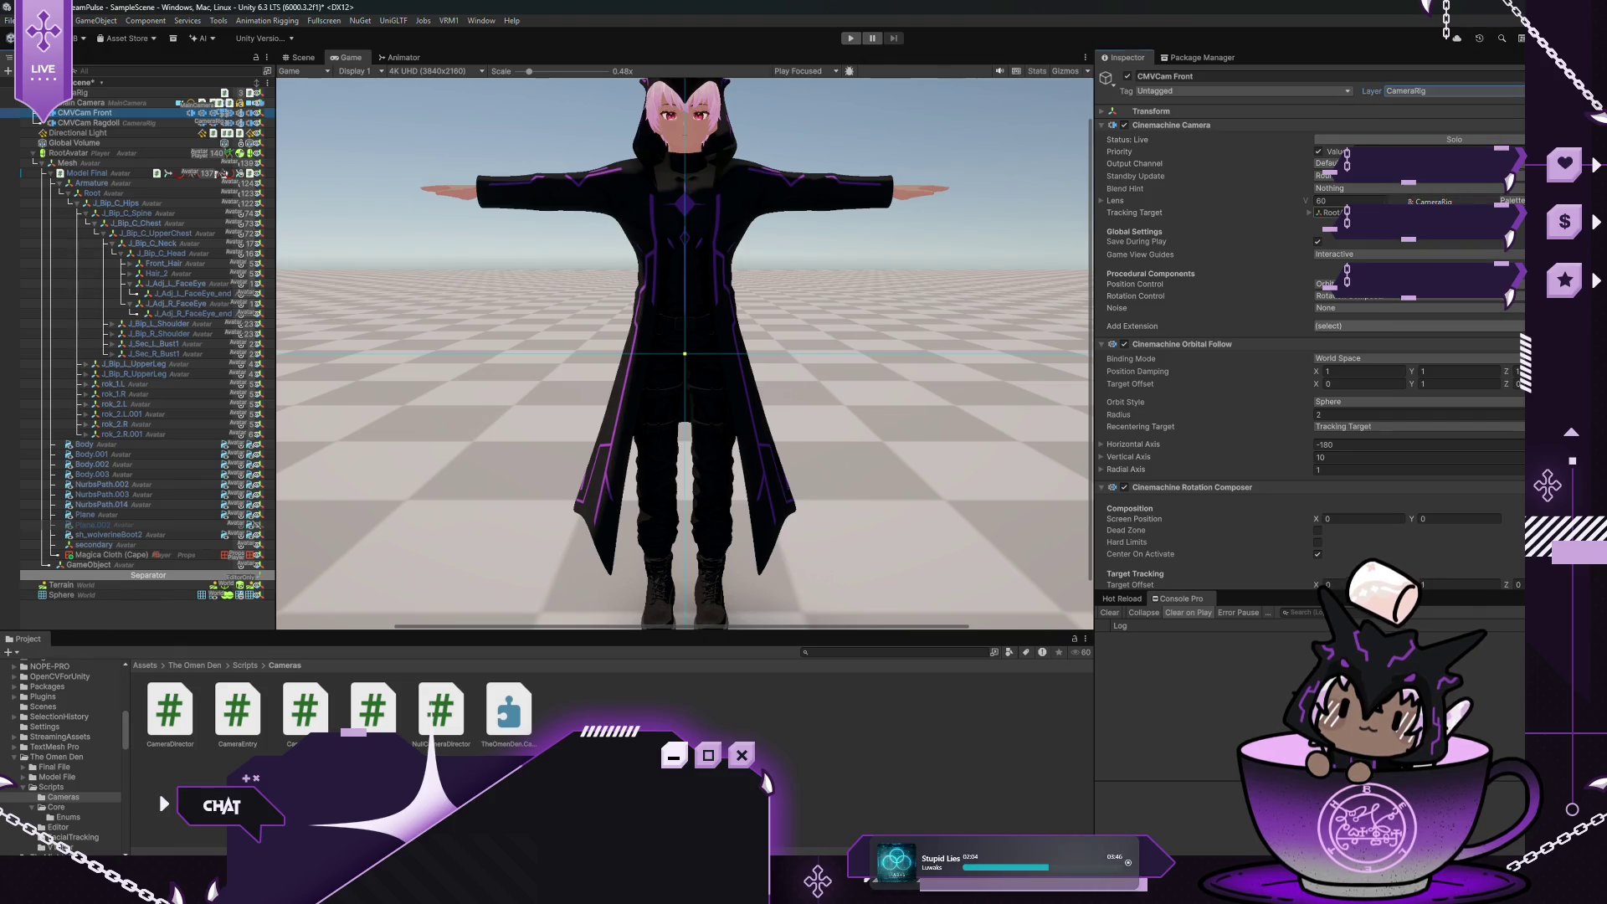
# Set CameraRig and all its children to the CameraRig layer
pyautogui.click(159, 101)
pyautogui.click(144, 93)
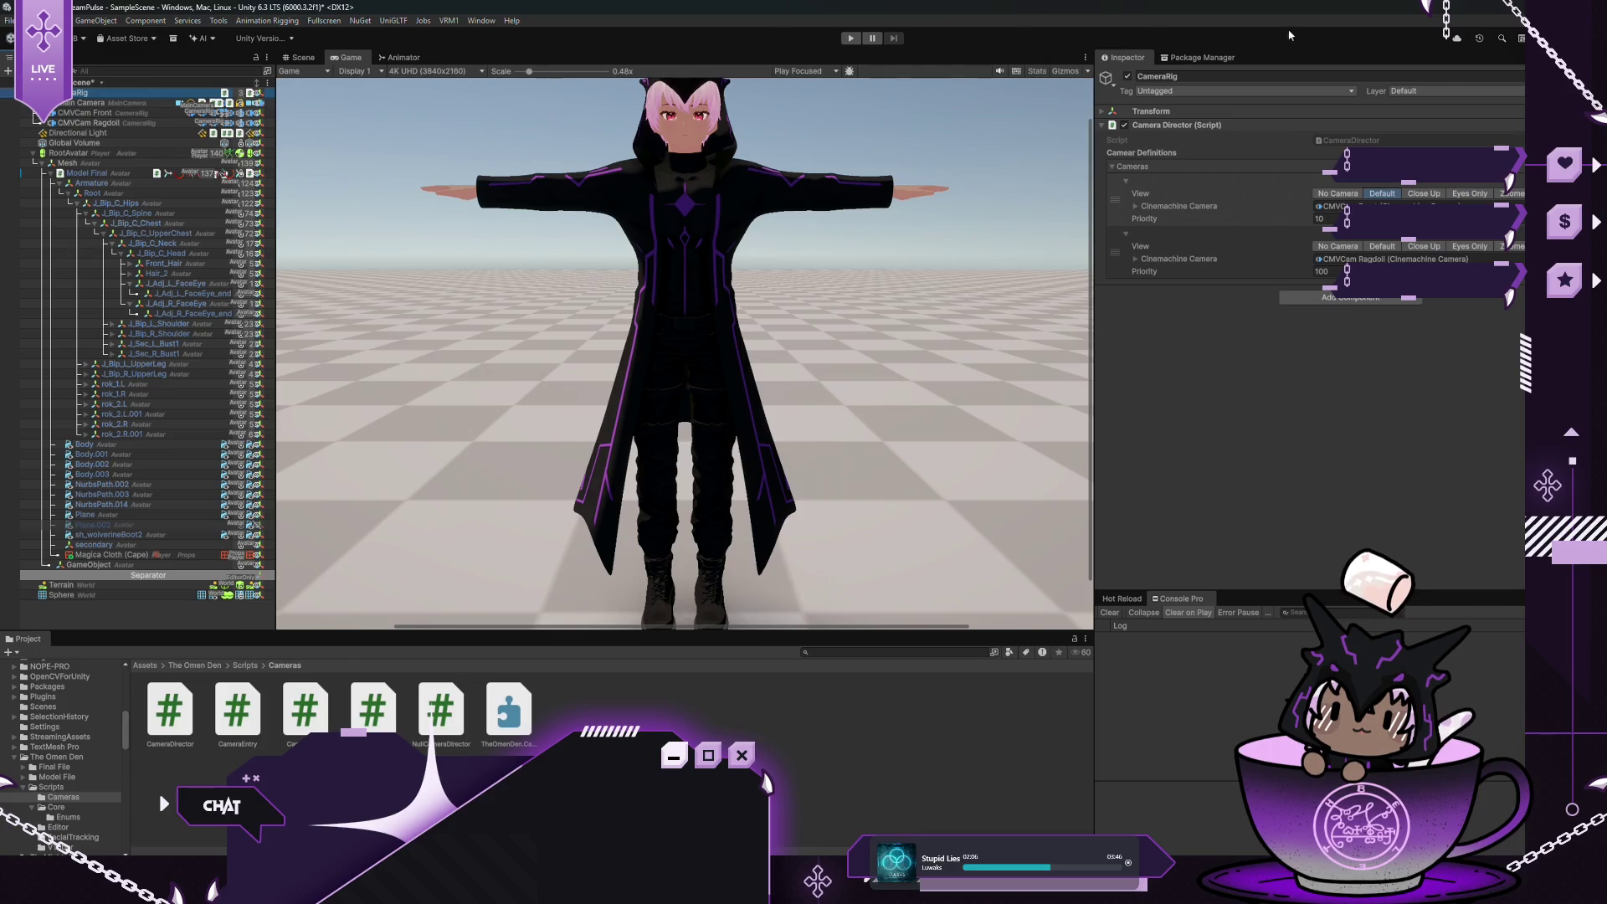
pyautogui.click(1422, 90)
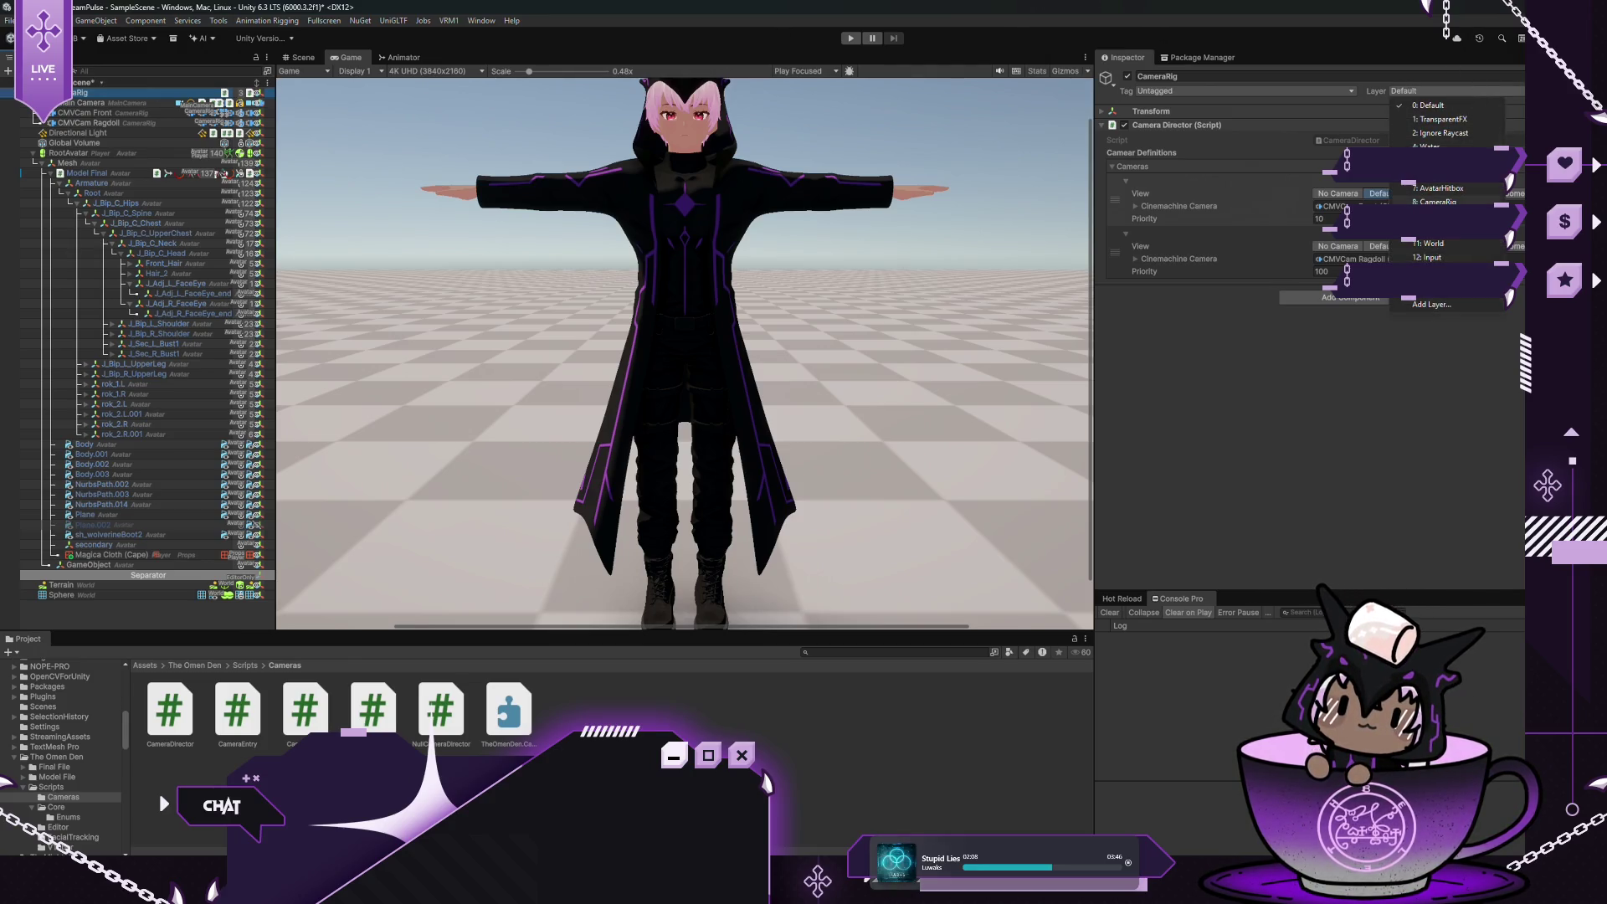
pyautogui.click(1437, 202)
pyautogui.click(731, 463)
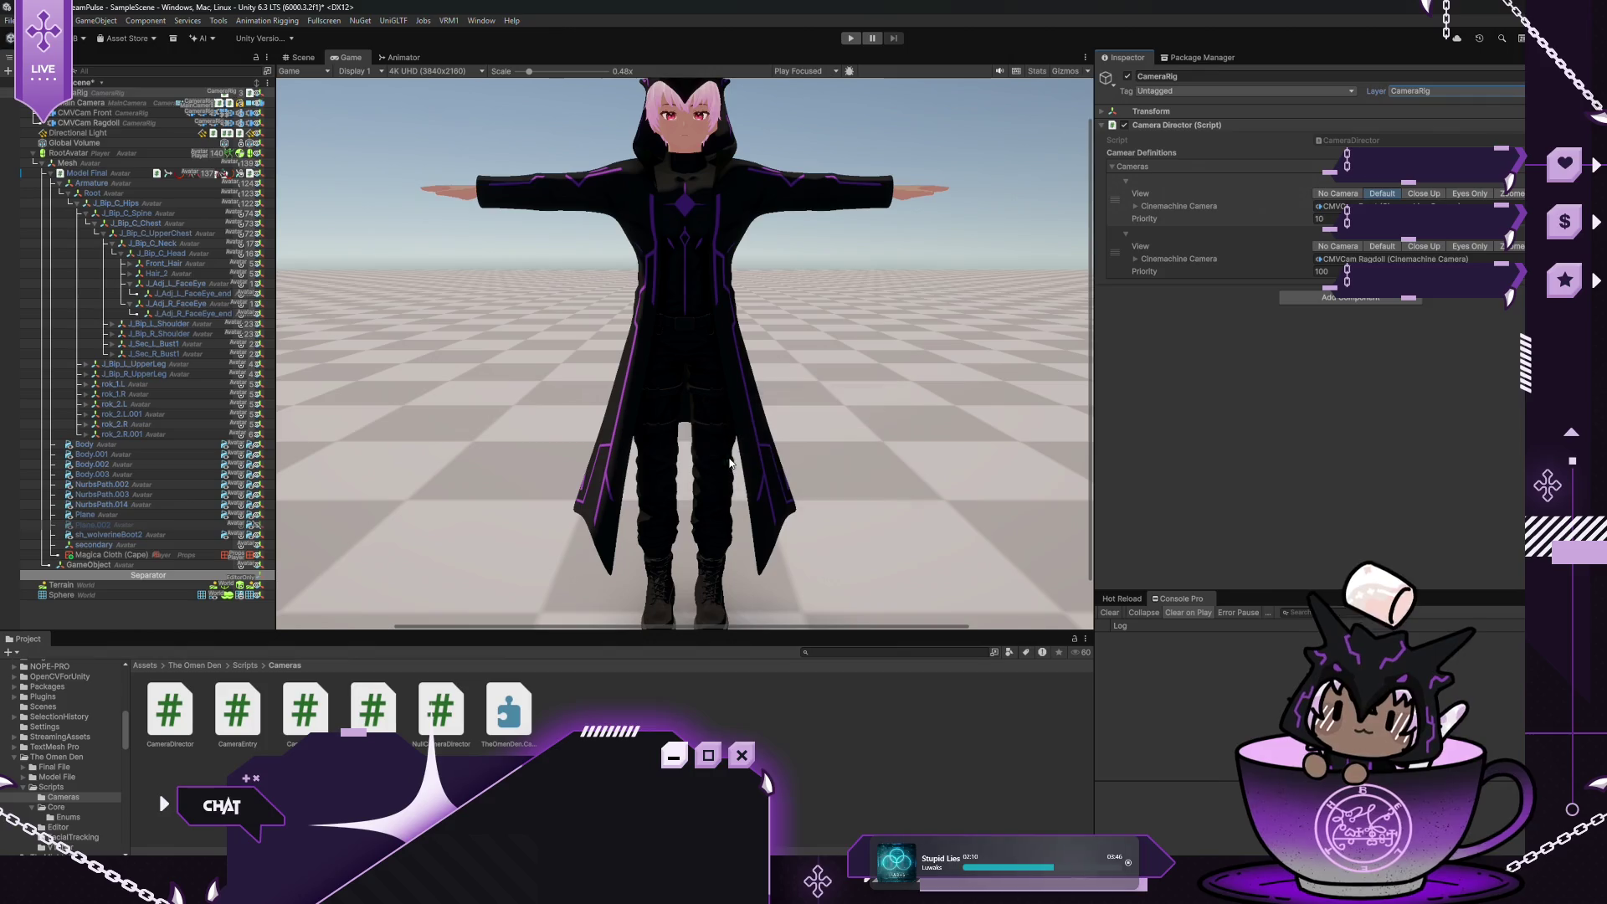
pyautogui.click(191, 130)
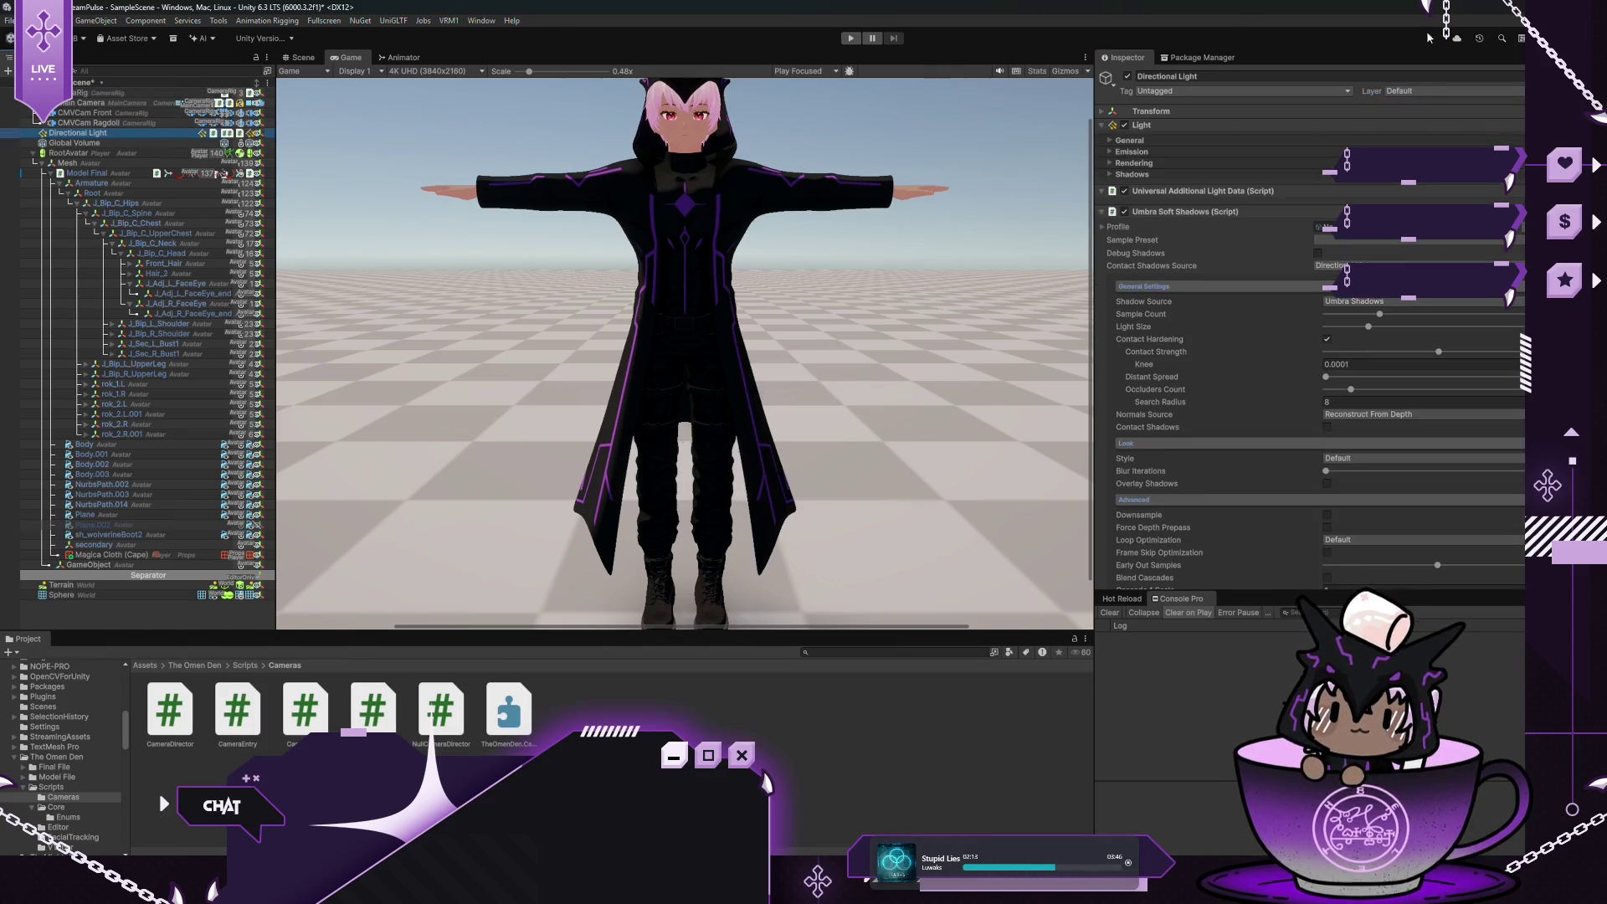
# Inspect the Global Volume and Mesh objects, then run the scene in Play mode
pyautogui.click(1427, 94)
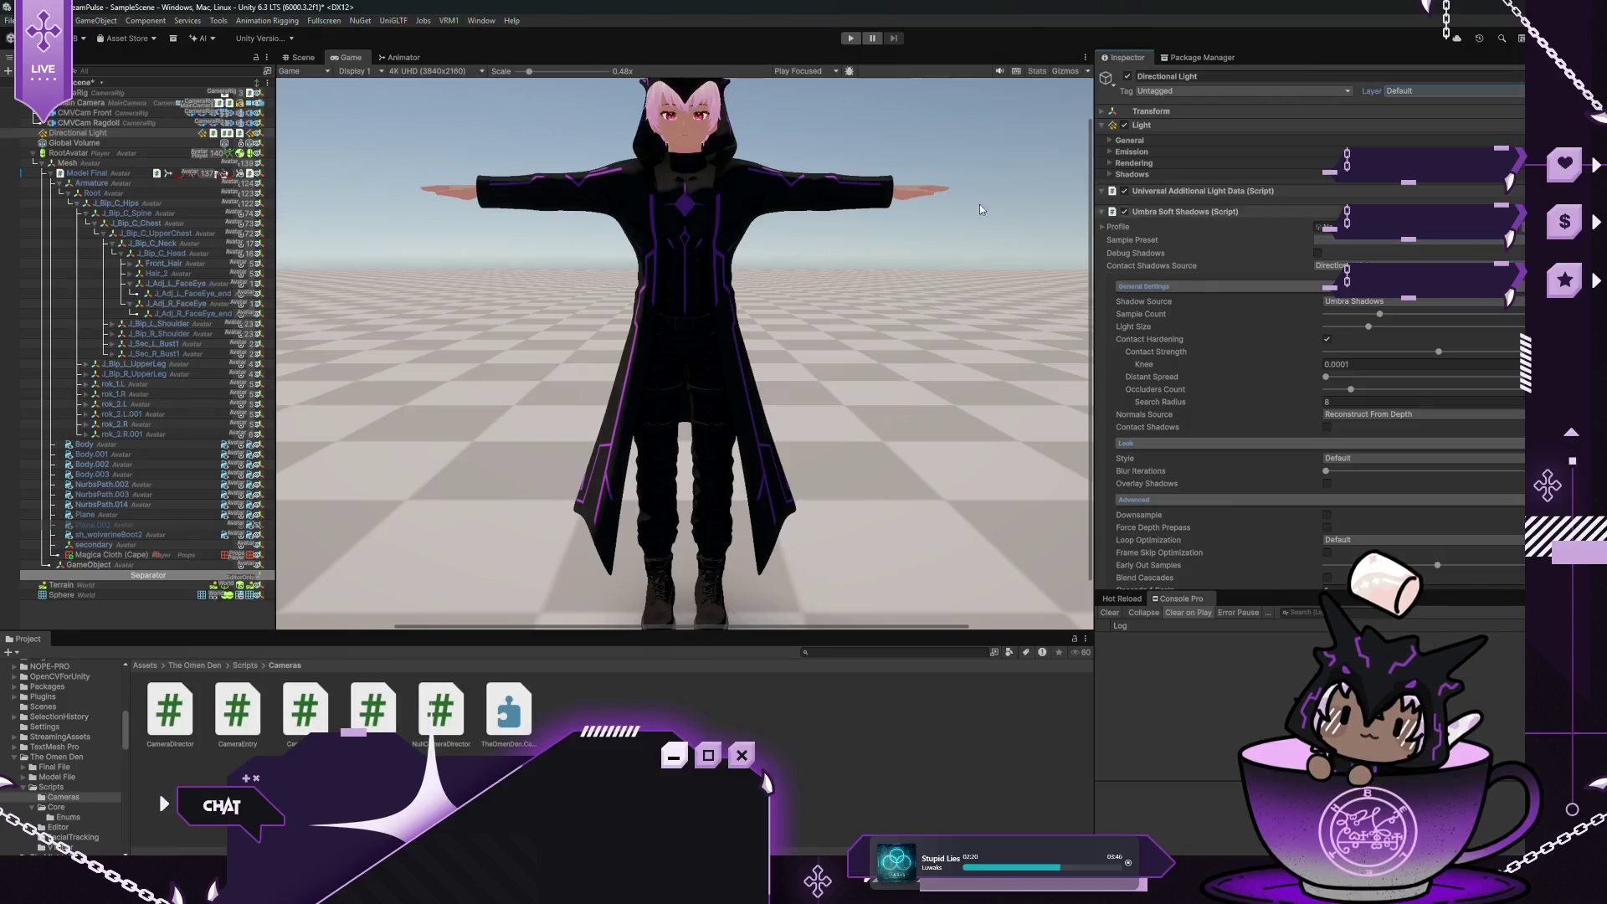
pyautogui.click(126, 144)
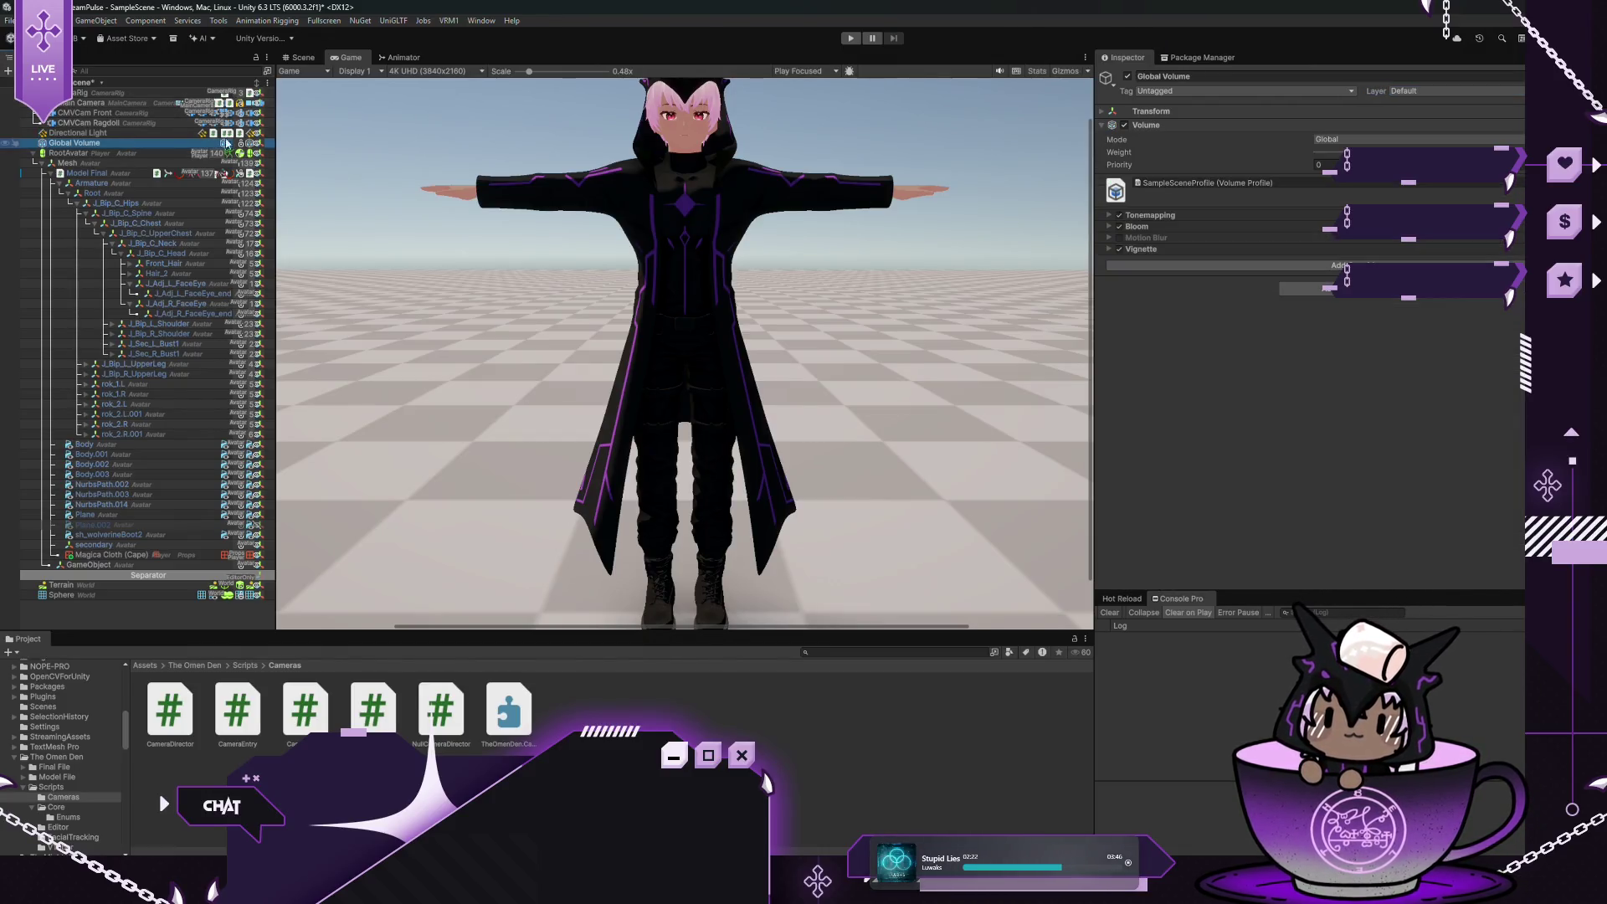
pyautogui.click(108, 164)
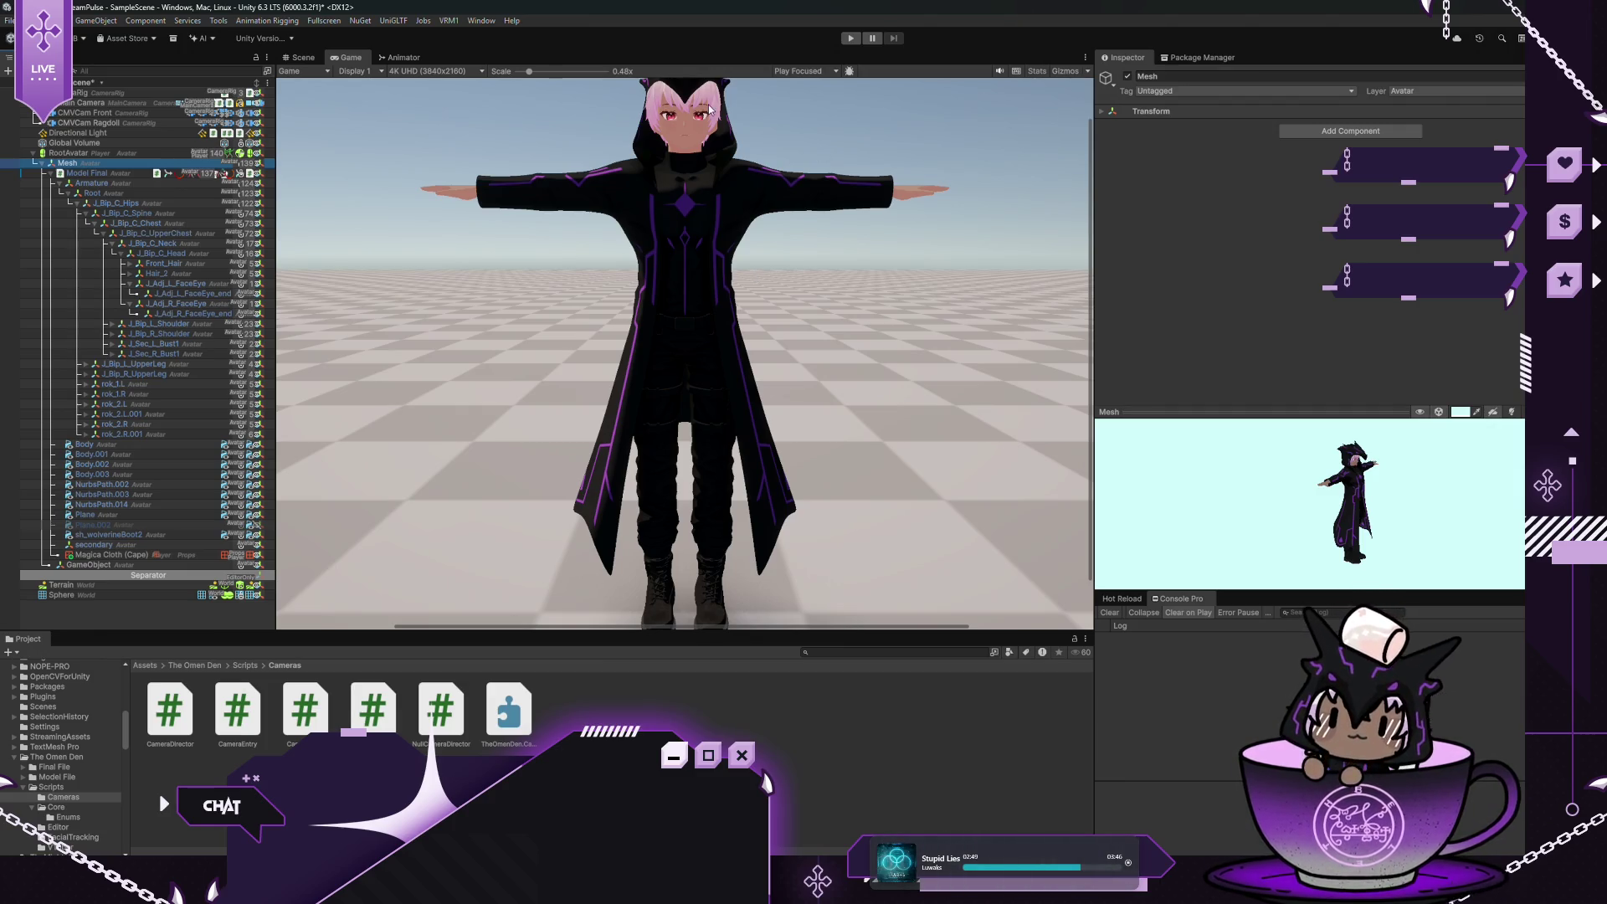
pyautogui.click(850, 38)
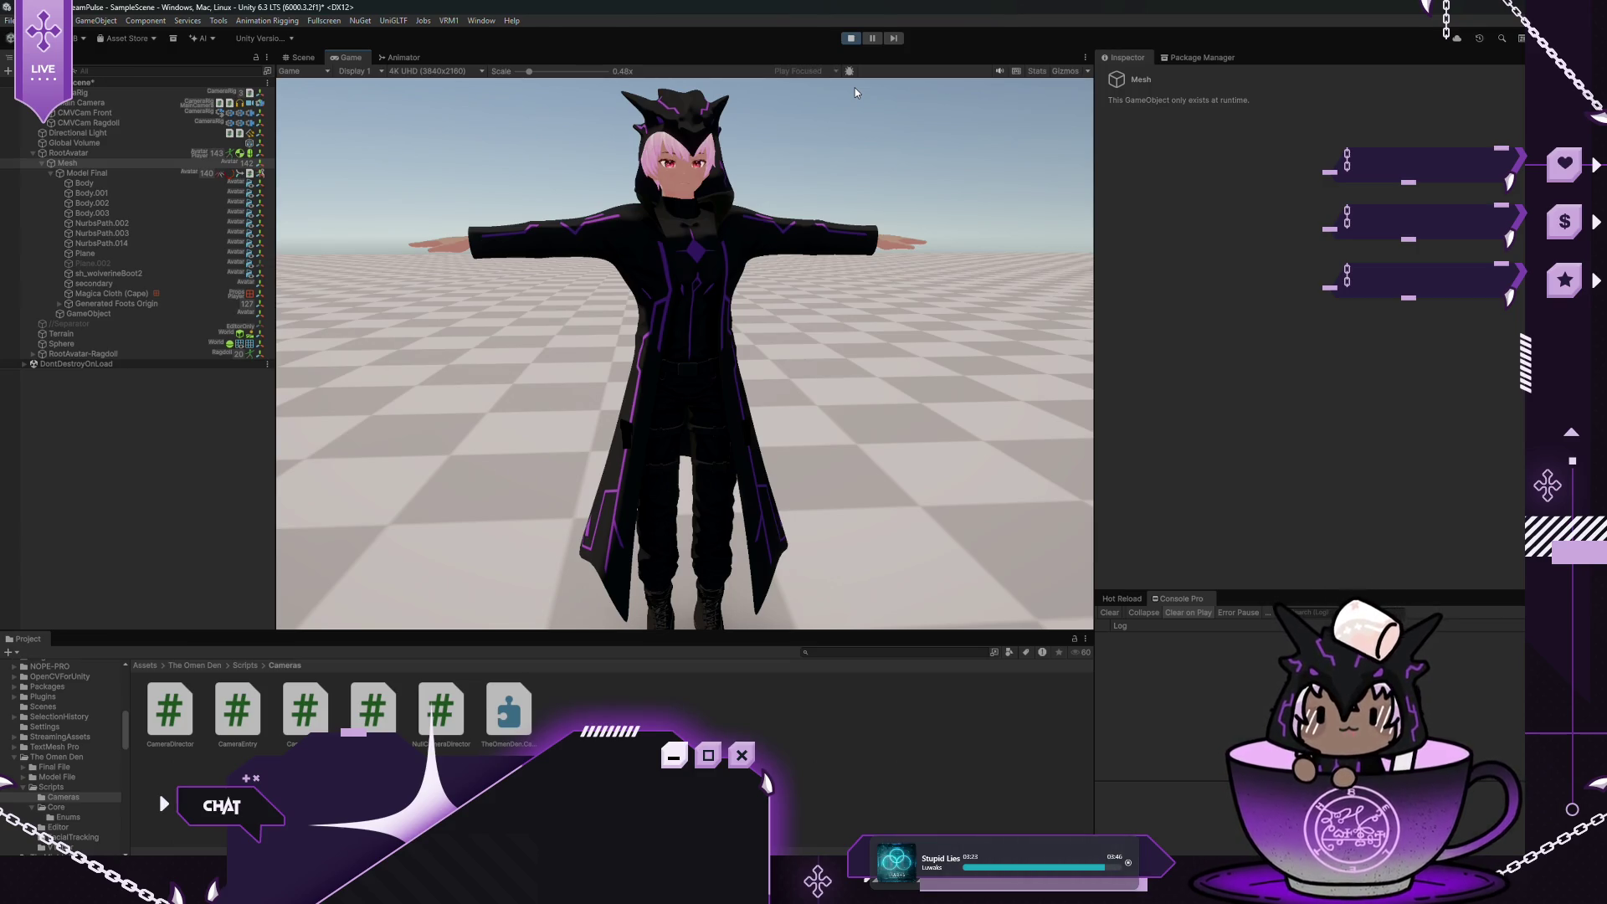
# While playing, set CMVCam Front's Orbital Follow radius to 2.5, then select RootAvatar
pyautogui.moveTo(855, 87)
pyautogui.mouseDown()
pyautogui.moveTo(782, 108)
pyautogui.moveTo(567, 343)
pyautogui.mouseUp()
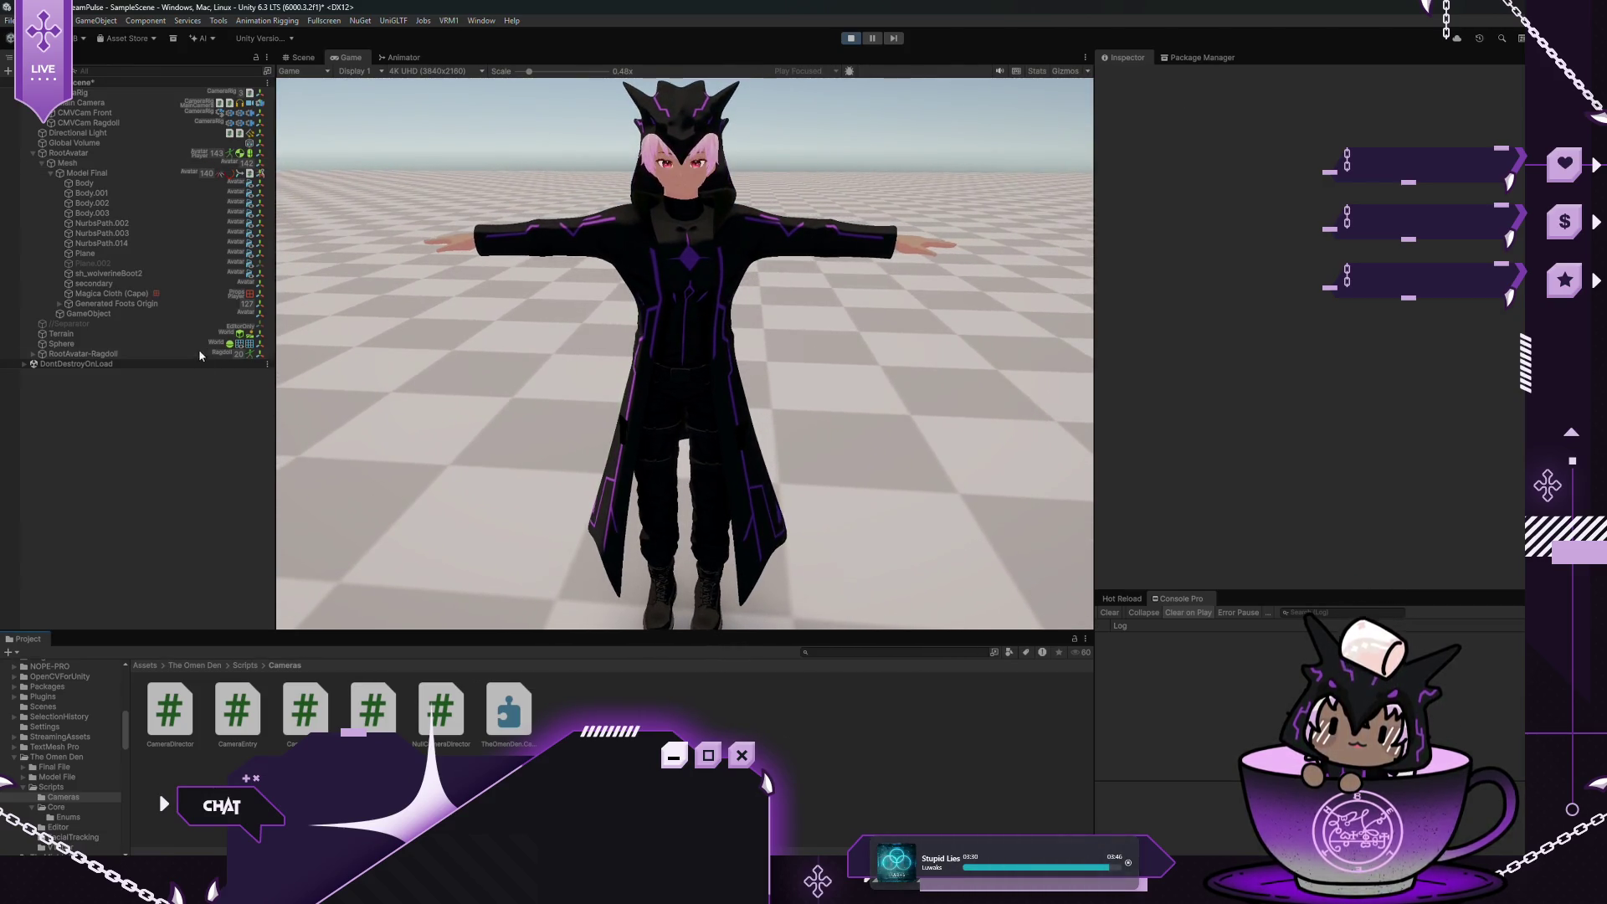
pyautogui.click(92, 116)
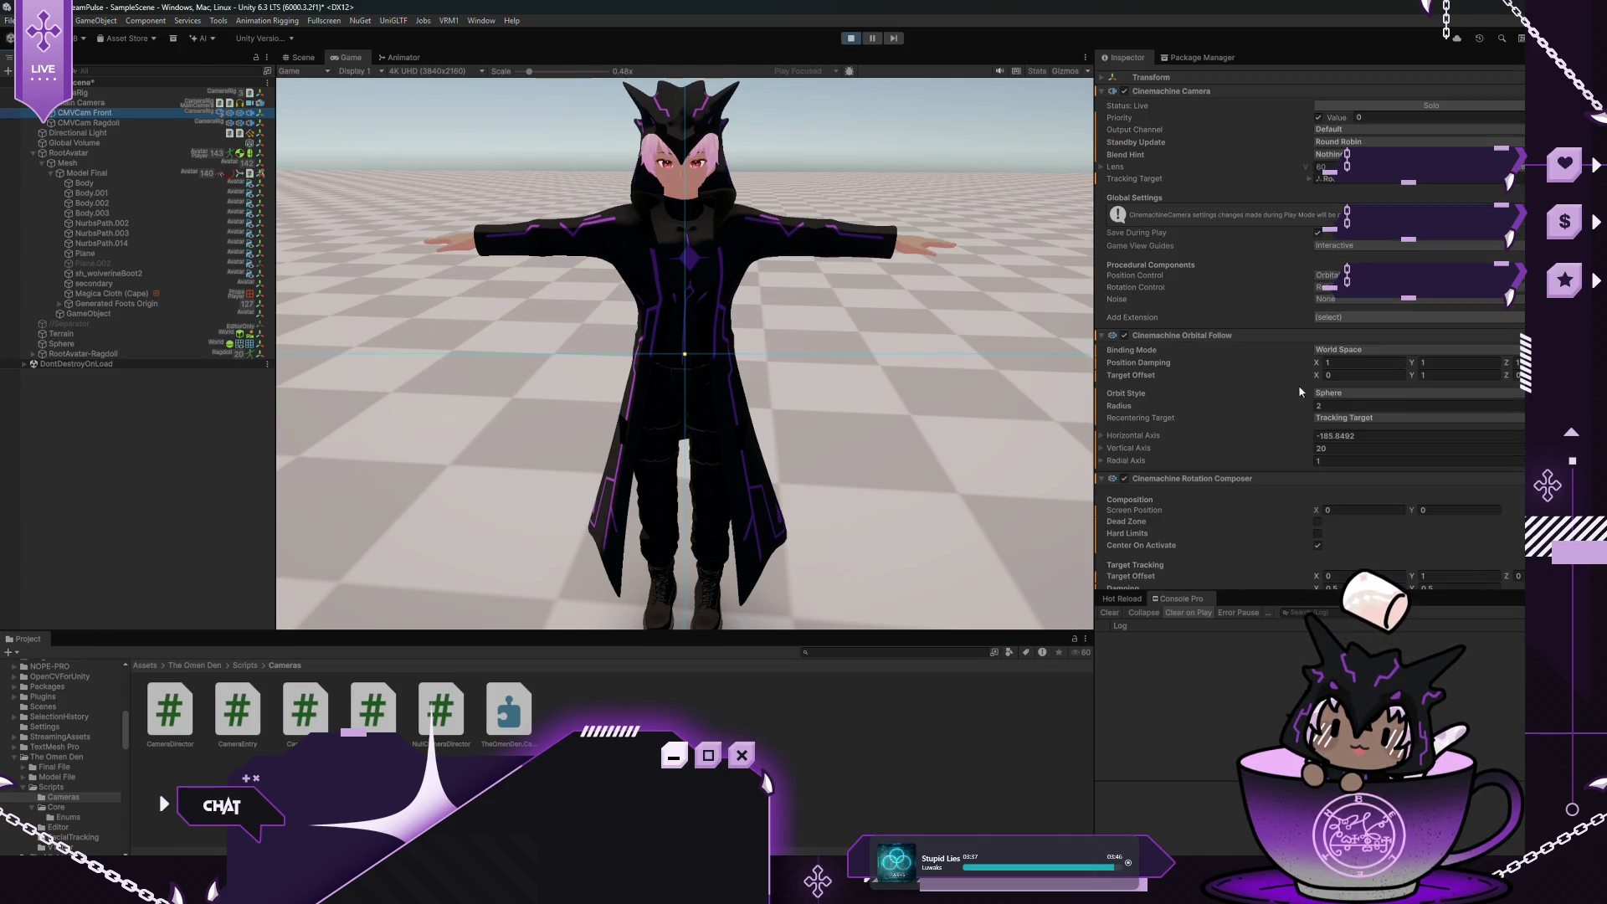
pyautogui.scroll(-2, 1373, 403)
pyautogui.scroll(-1, 1372, 403)
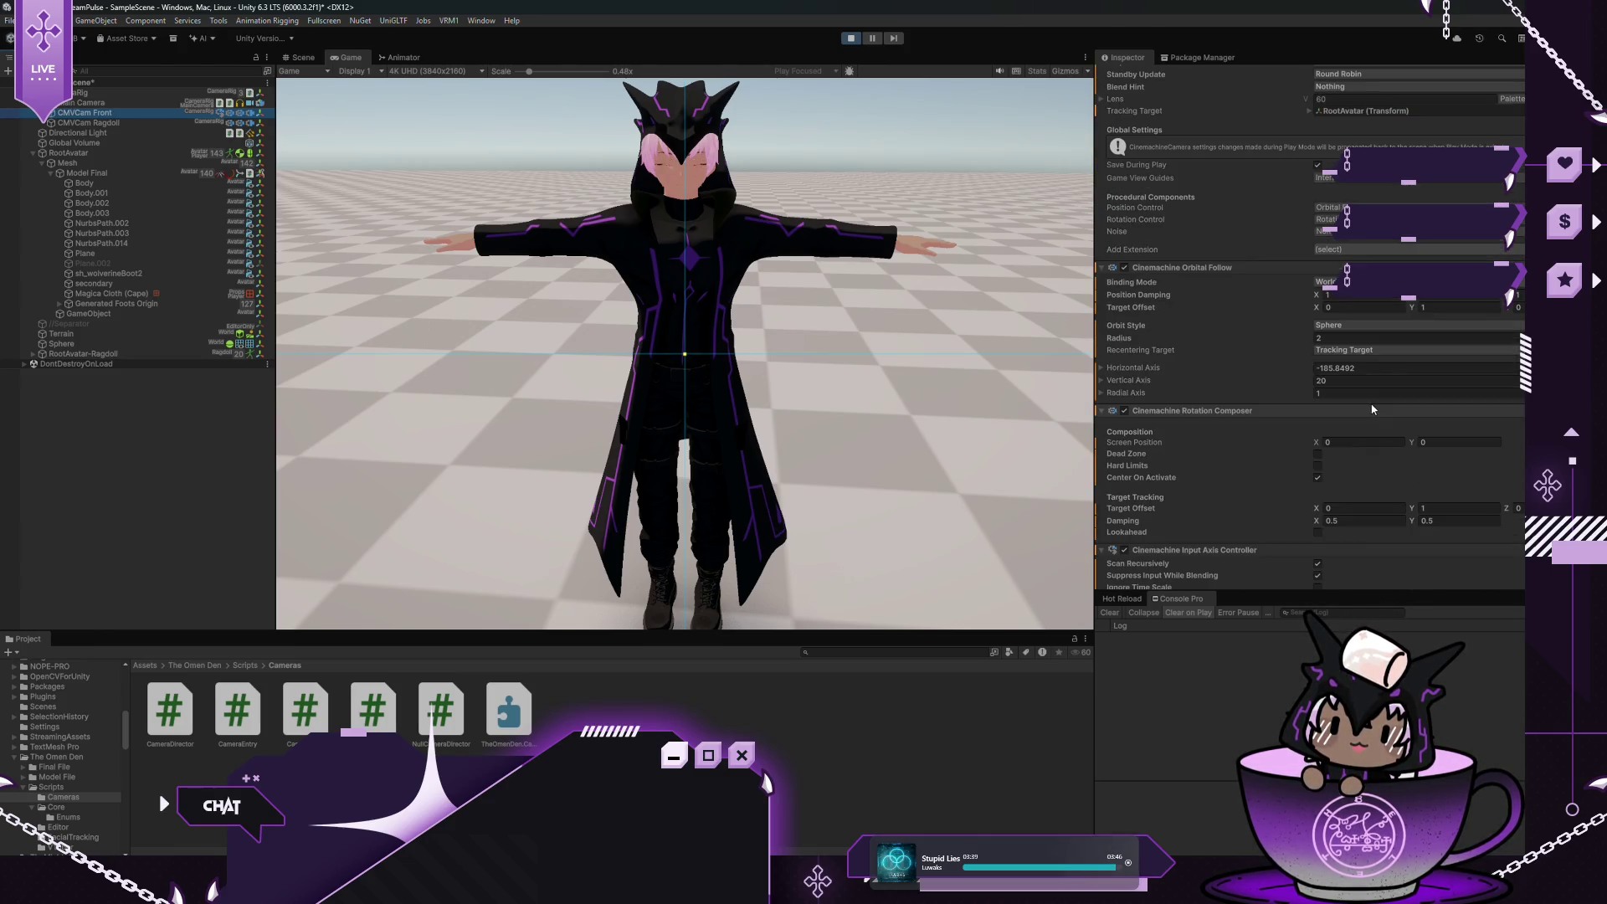
pyautogui.click(1351, 340)
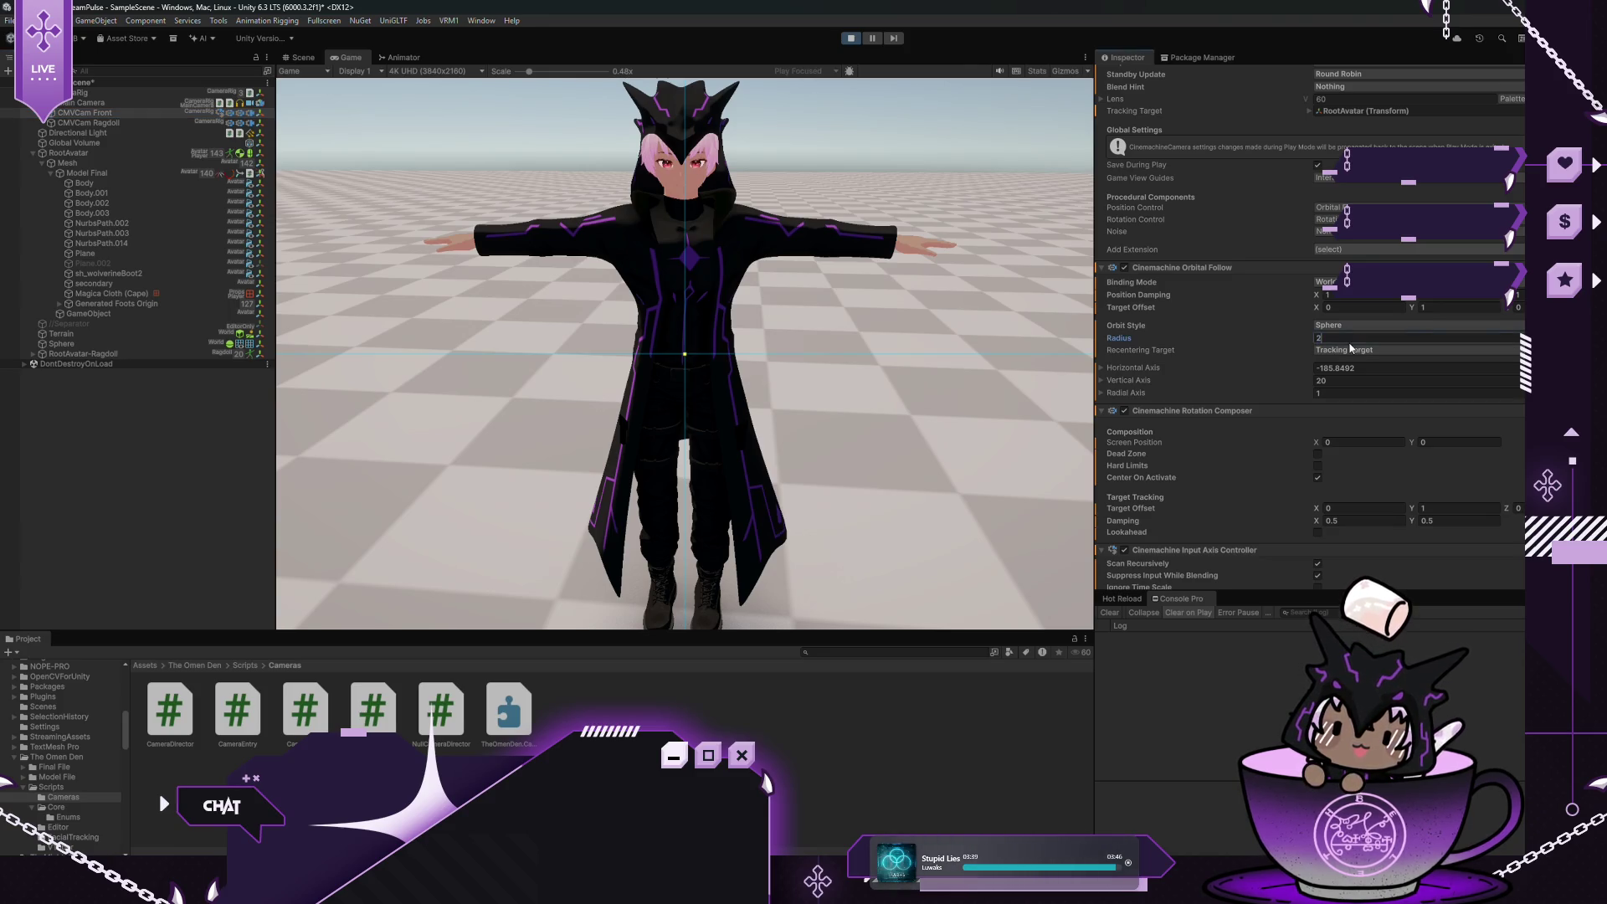
pyautogui.write('2.5')
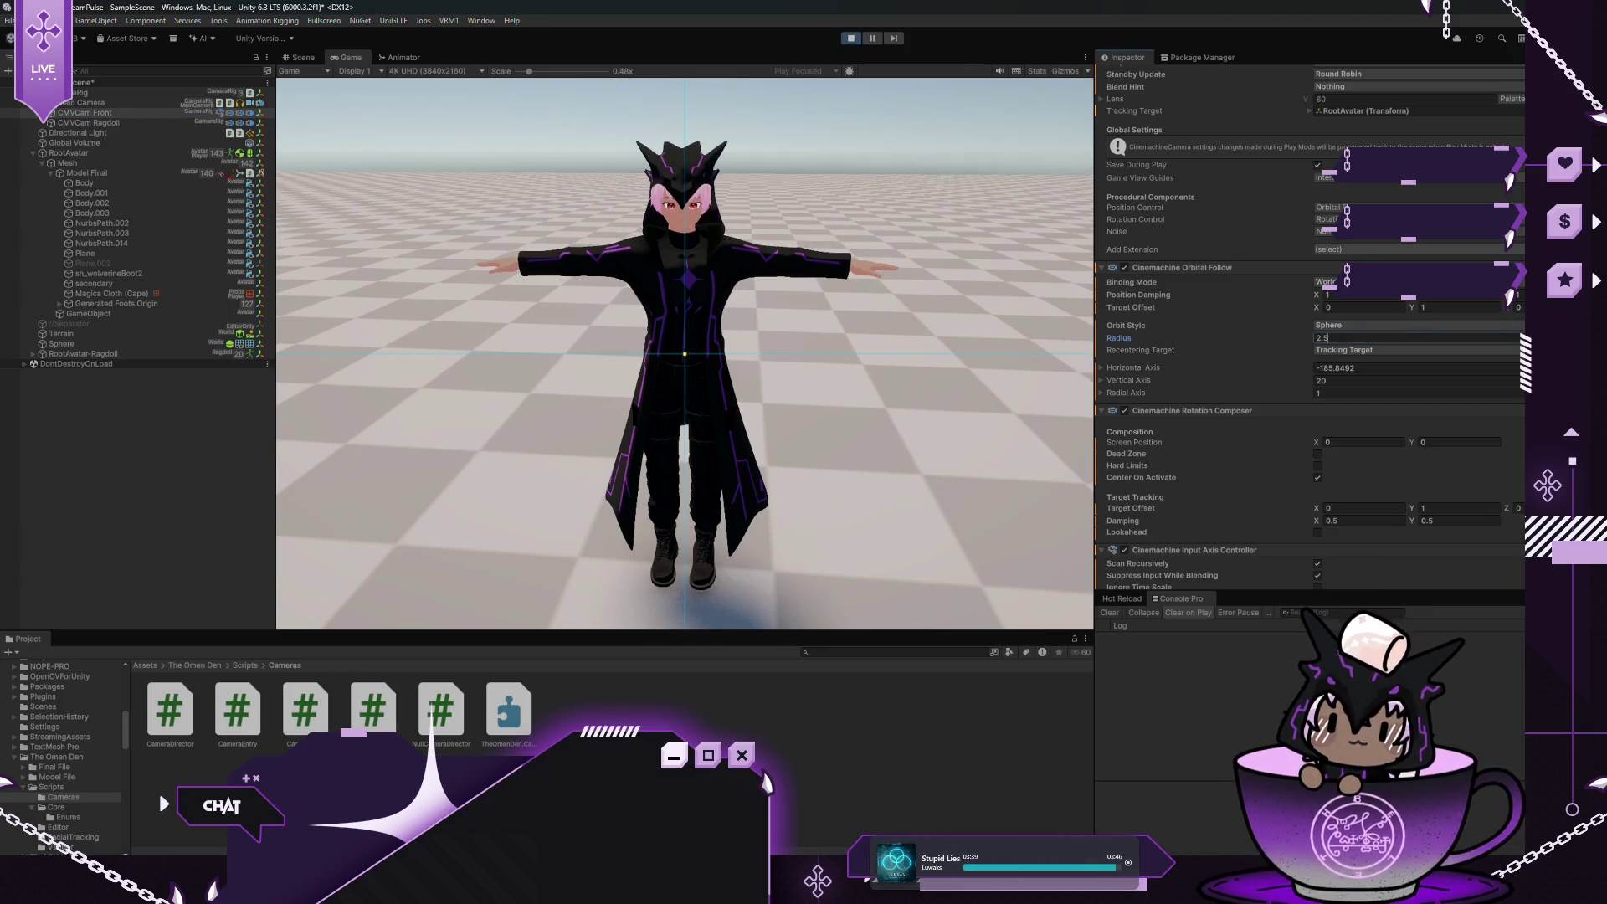
pyautogui.click(91, 153)
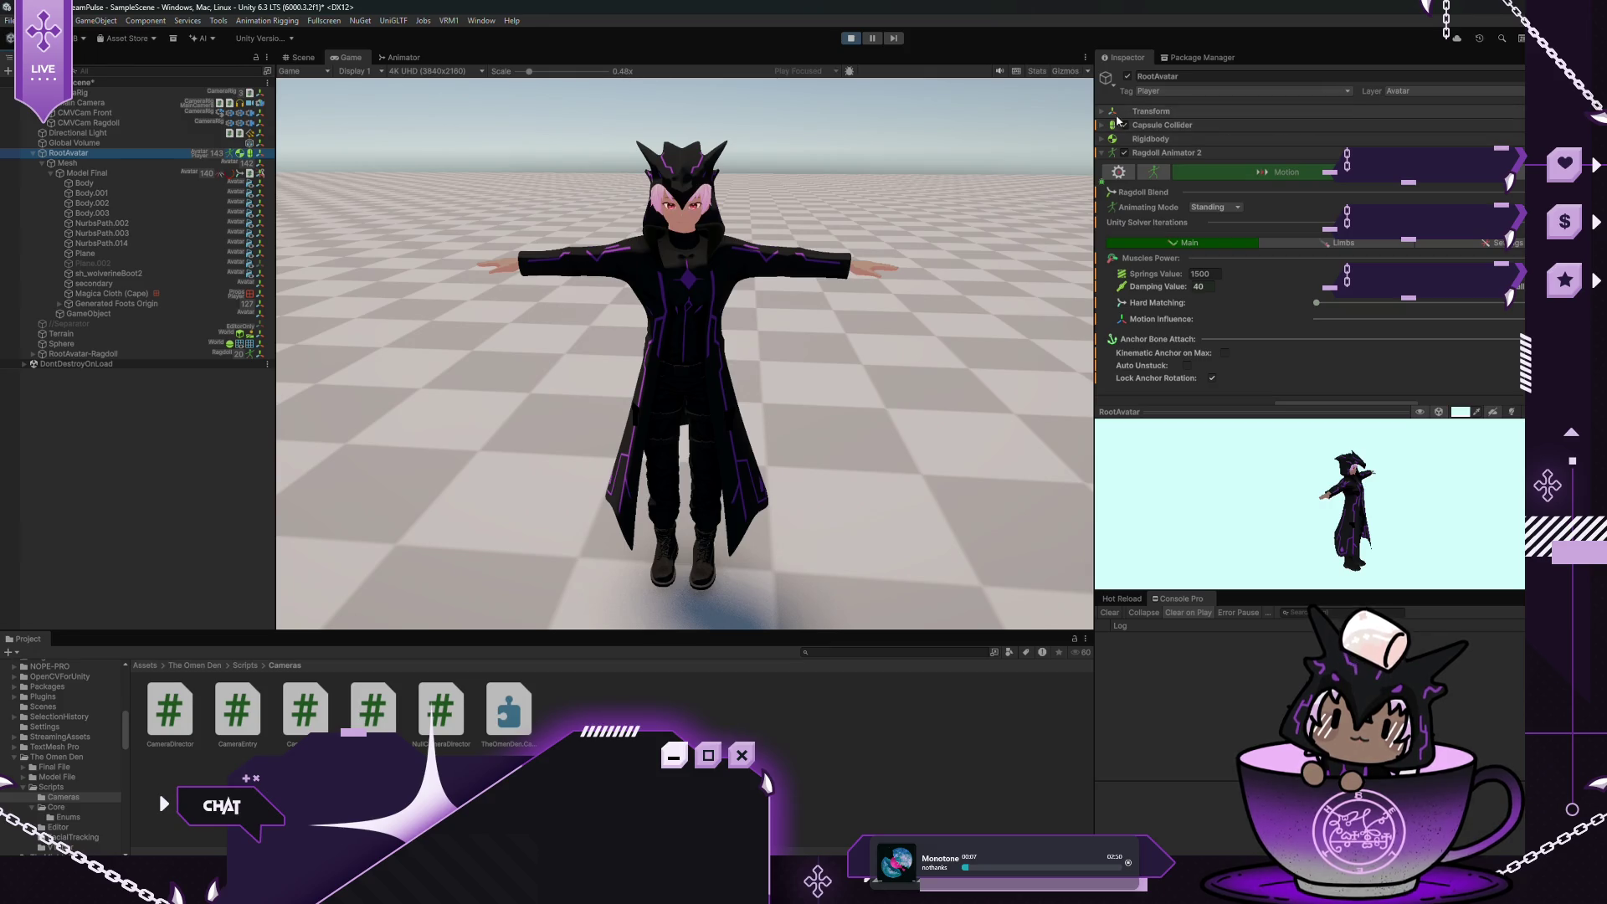
# Scrub Rotation Y on RootAvatar and Model Final to turn the avatar slightly
pyautogui.click(1101, 154)
pyautogui.click(1105, 113)
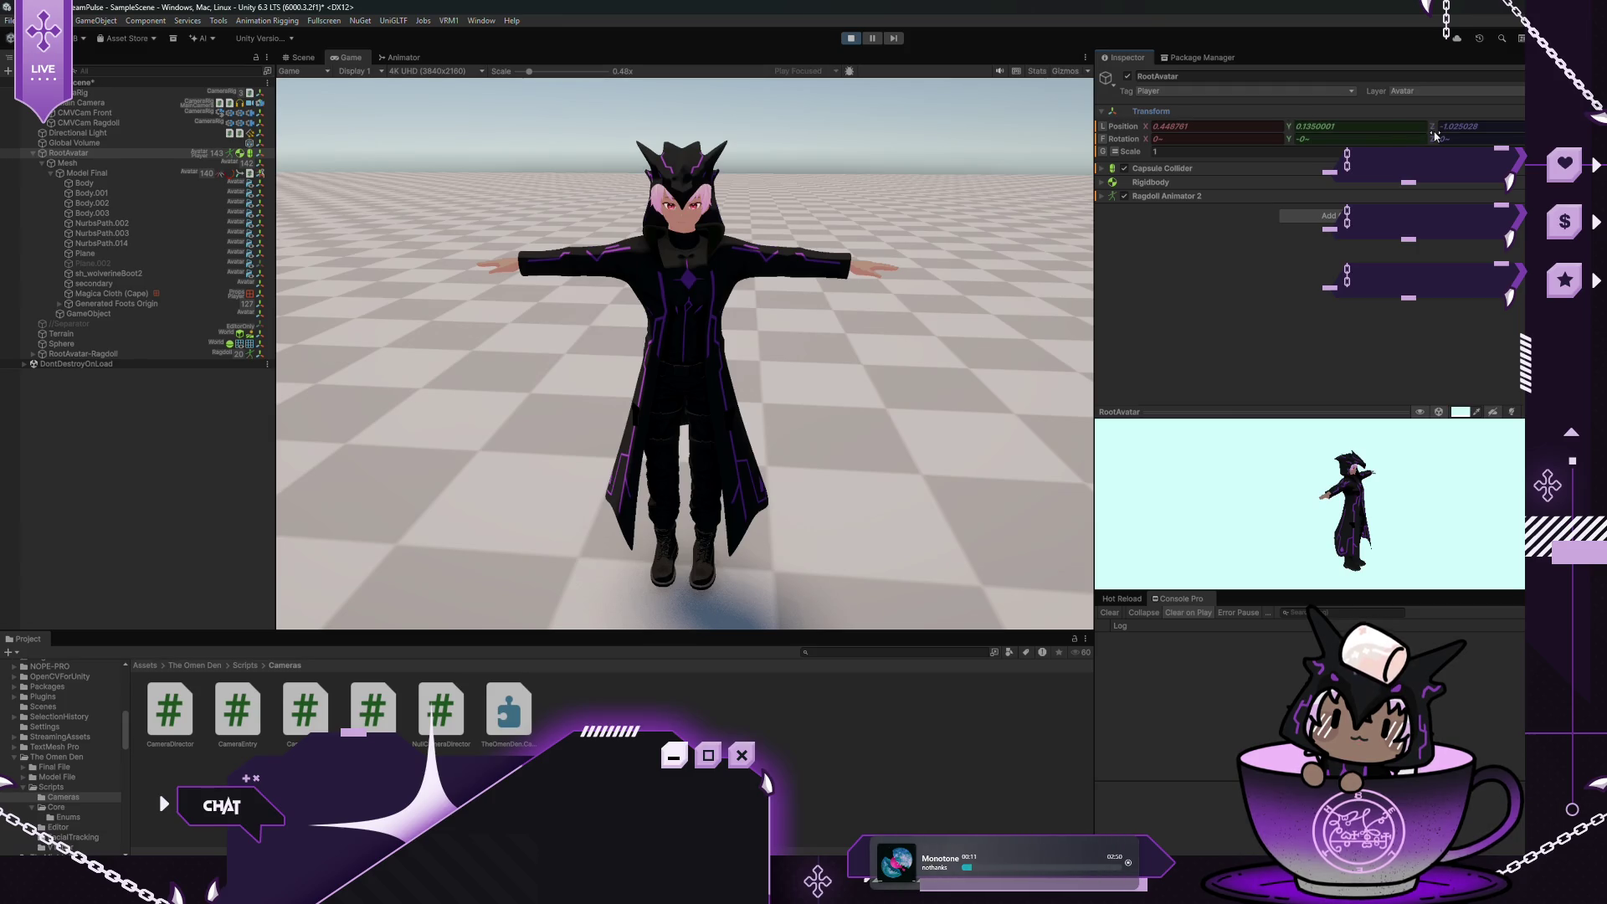
pyautogui.moveTo(1288, 143); pyautogui.dragTo(1266, 143)
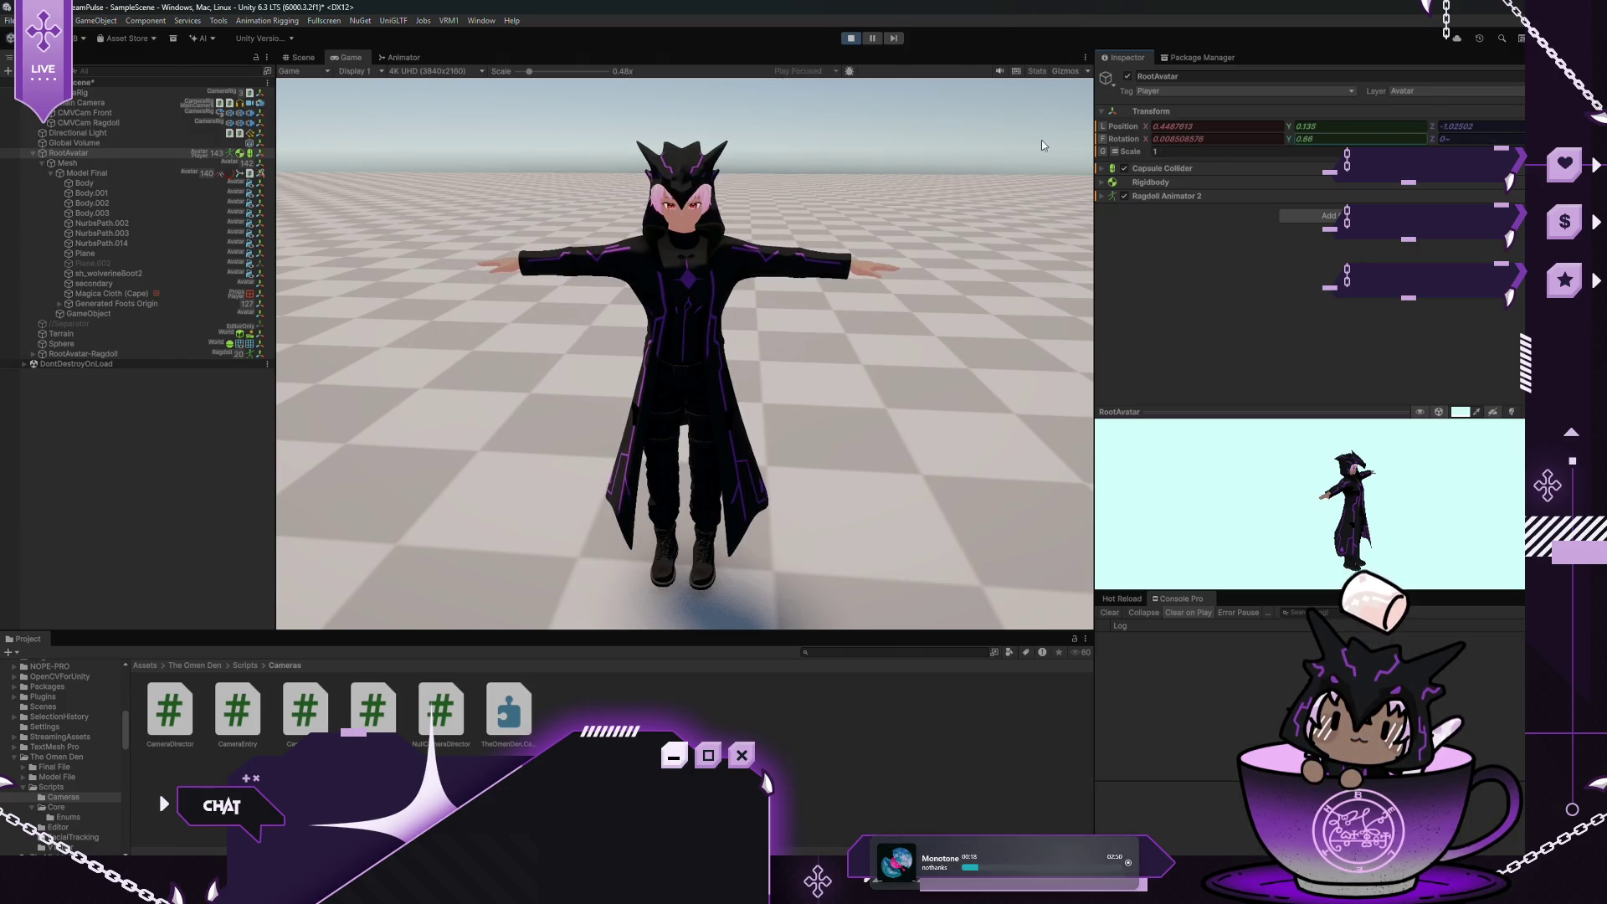
pyautogui.click(103, 174)
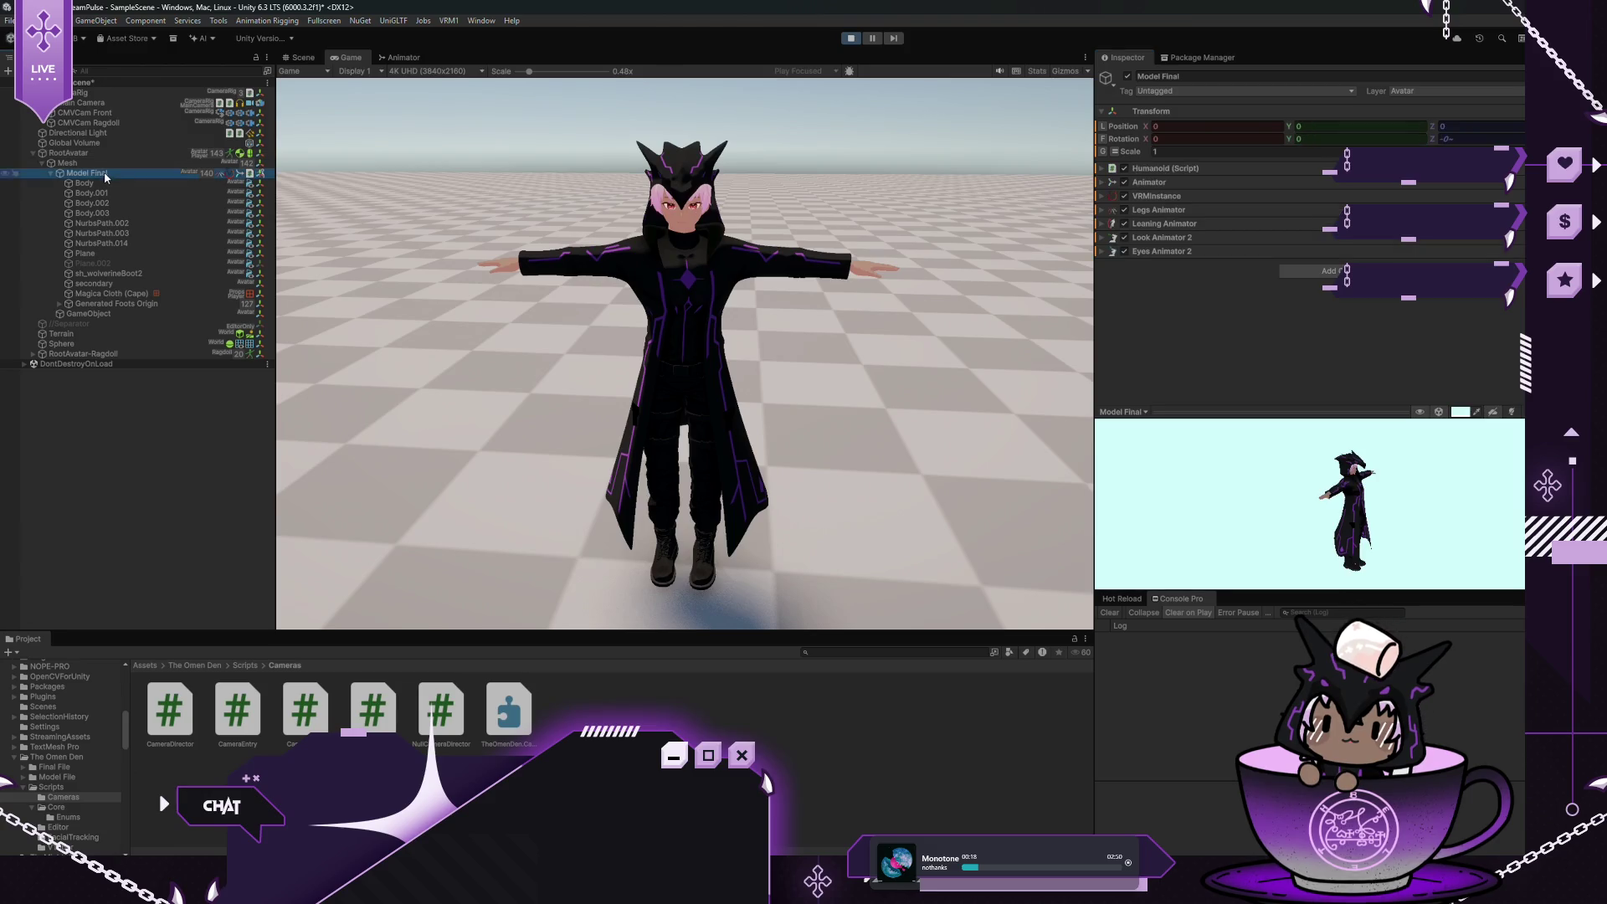
pyautogui.moveTo(1289, 148)
pyautogui.mouseDown()
pyautogui.moveTo(1460, 141)
pyautogui.moveTo(221, 197)
pyautogui.moveTo(1017, 211)
pyautogui.moveTo(1422, 251)
pyautogui.moveTo(320, 364)
pyautogui.moveTo(996, 477)
pyautogui.moveTo(1071, 355)
pyautogui.moveTo(946, 218)
pyautogui.moveTo(1422, 223)
pyautogui.moveTo(358, 227)
pyautogui.moveTo(502, 230)
pyautogui.moveTo(1154, 139)
pyautogui.moveTo(875, 157)
pyautogui.moveTo(219, 346)
pyautogui.moveTo(1122, 152)
pyautogui.mouseUp()
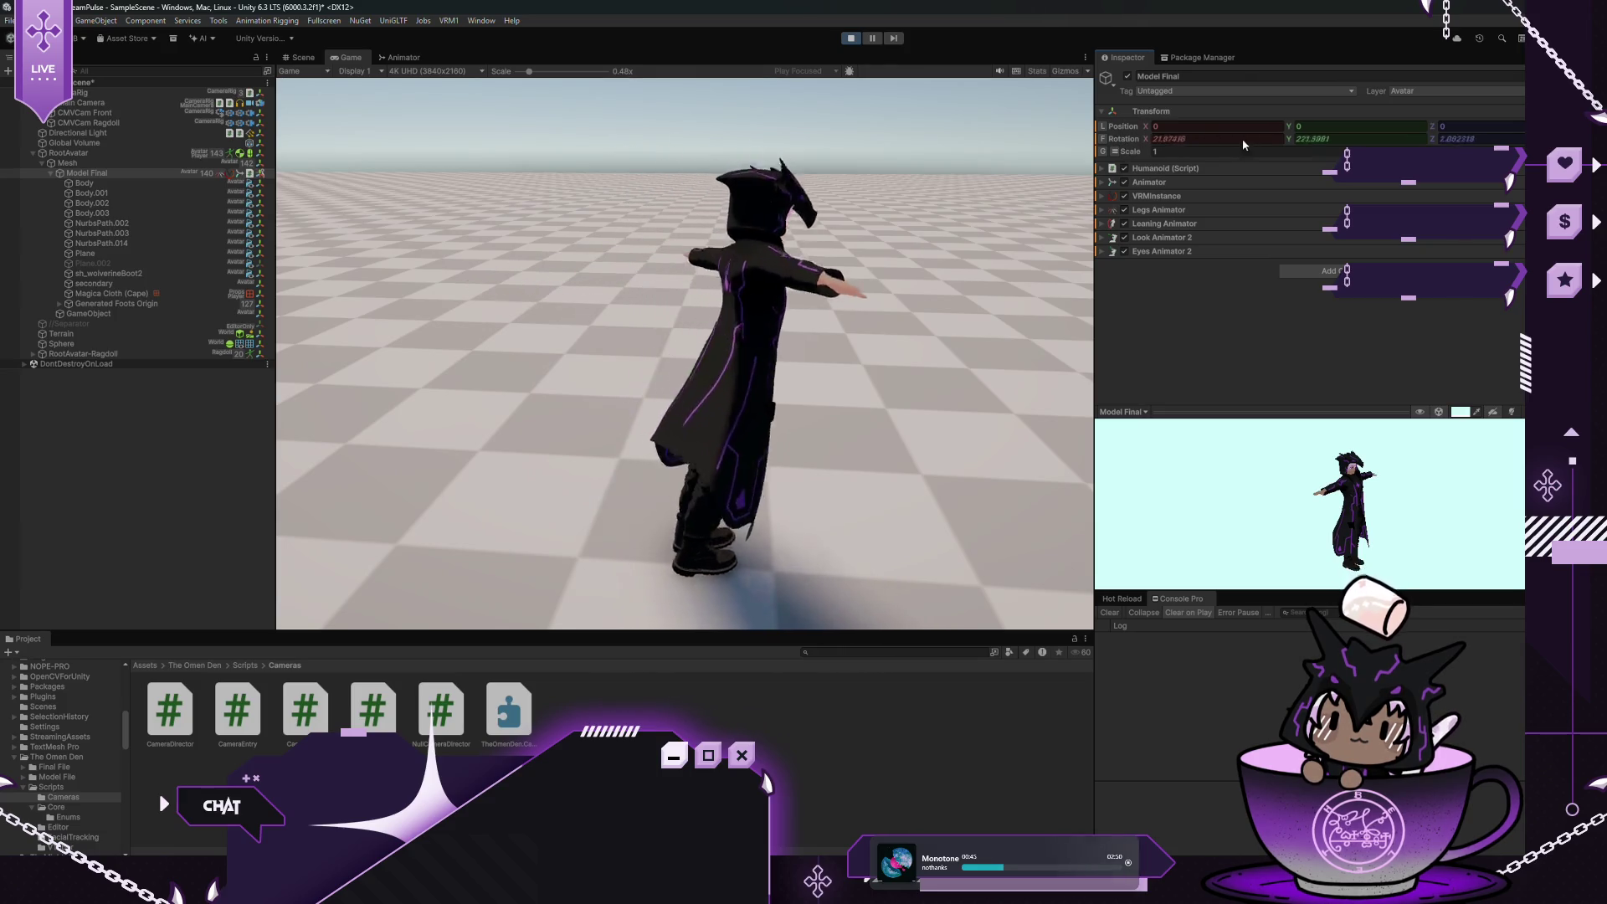
# Reset Model Final's rotation to zero, stop Play mode and discard the play-time changes
pyautogui.rightClick(1128, 139)
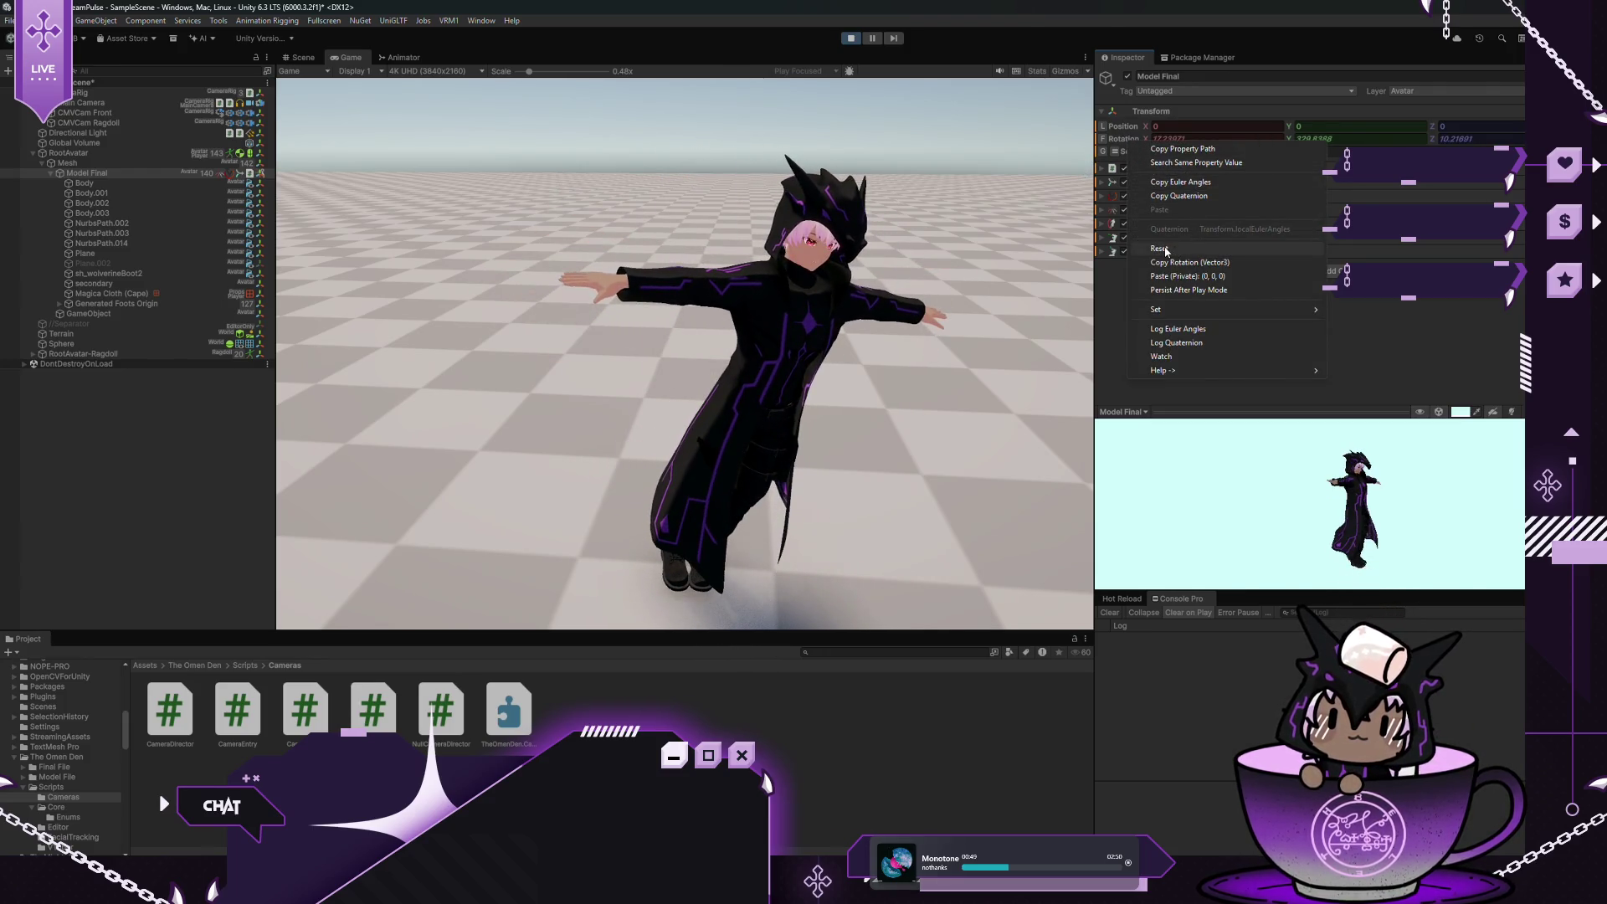
pyautogui.click(1198, 248)
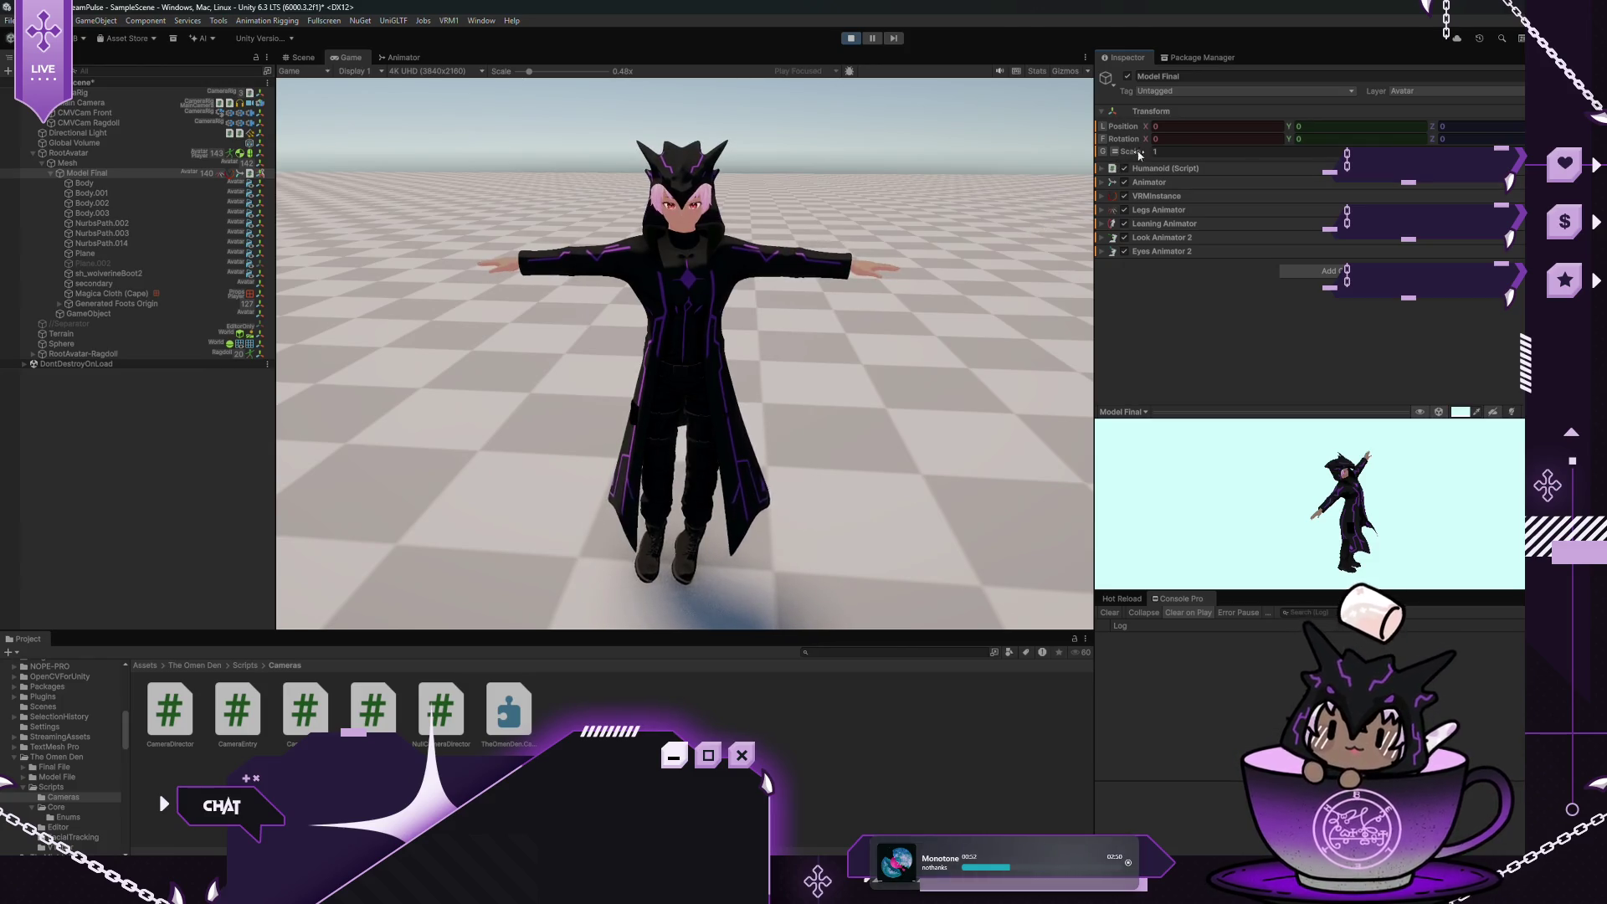
pyautogui.click(849, 42)
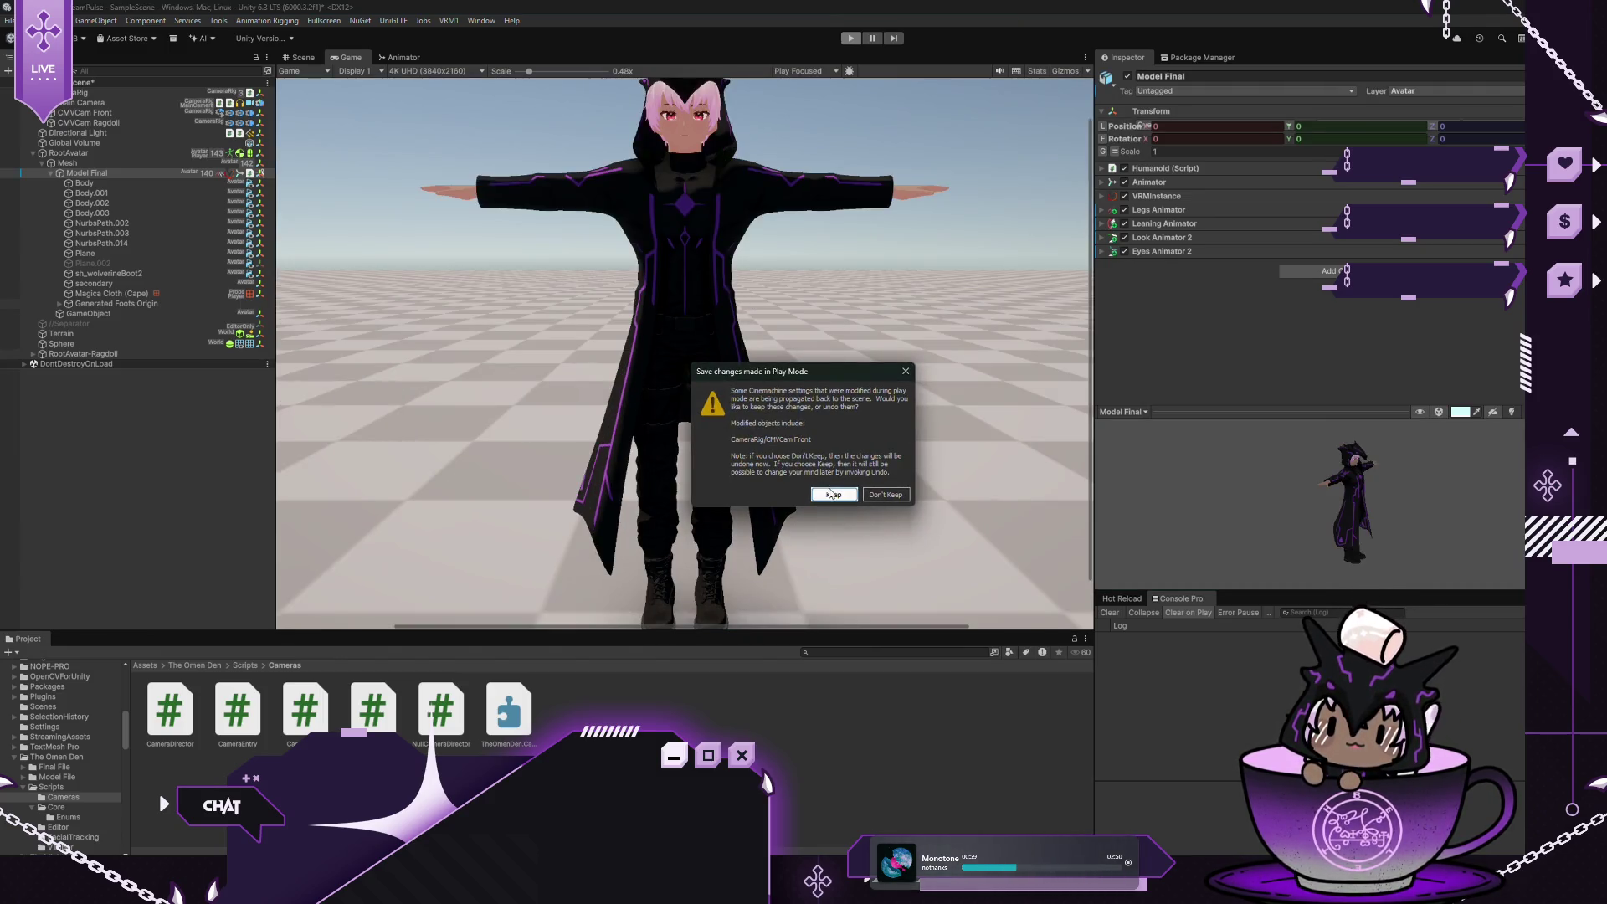
pyautogui.click(885, 495)
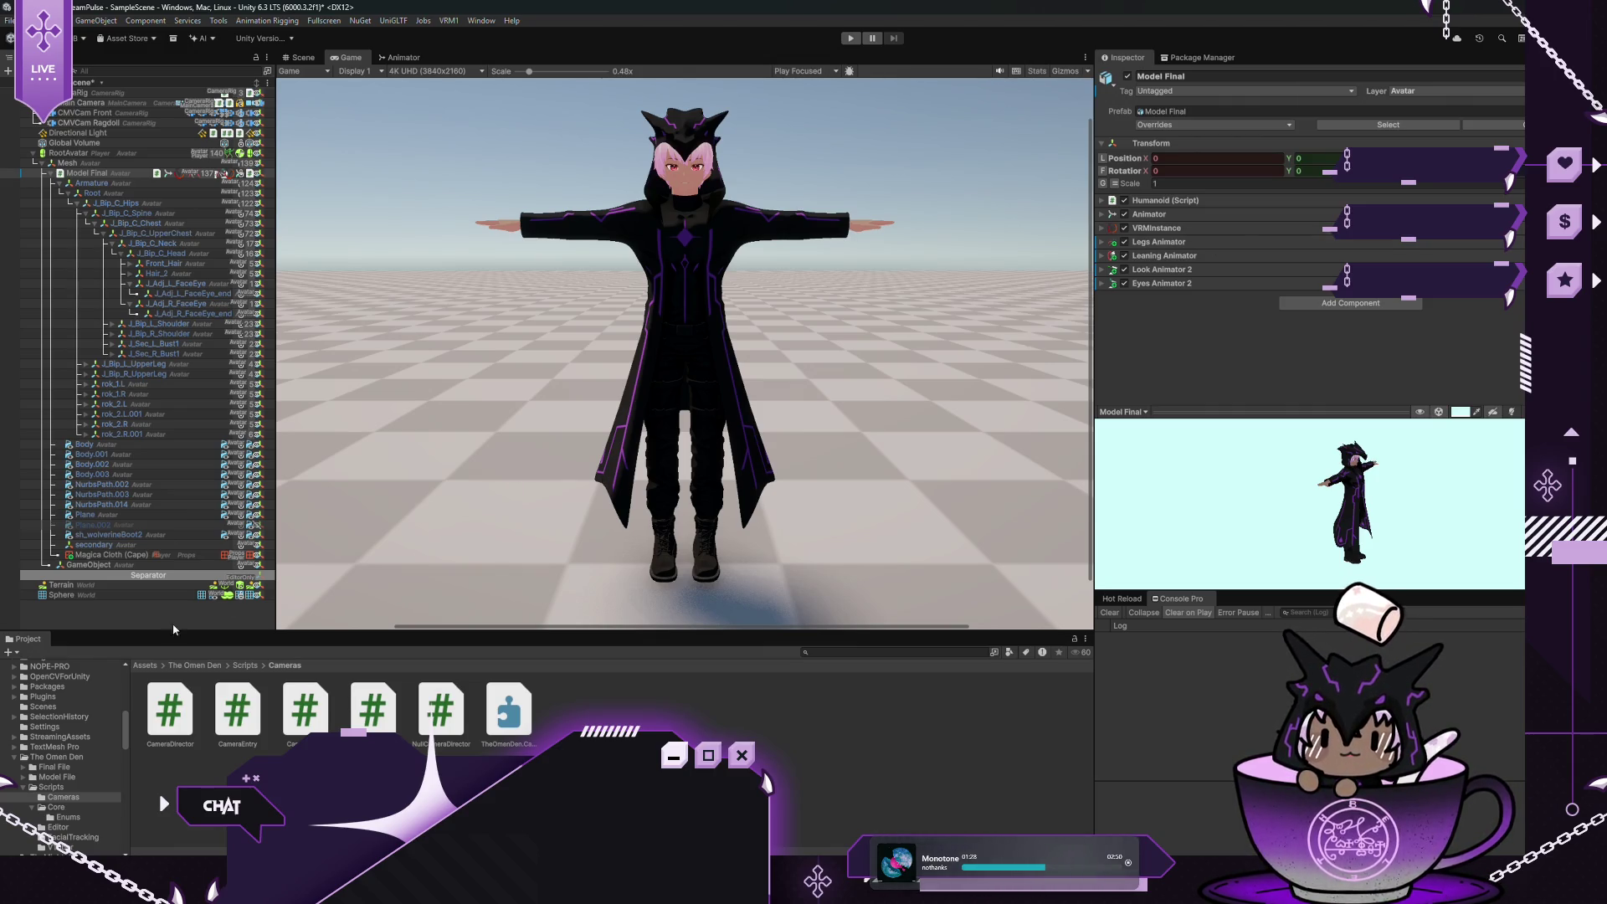
# Browse the Enums scripts, reading the ProjectLayer source, then open the FacialTracking folder
pyautogui.click(60, 818)
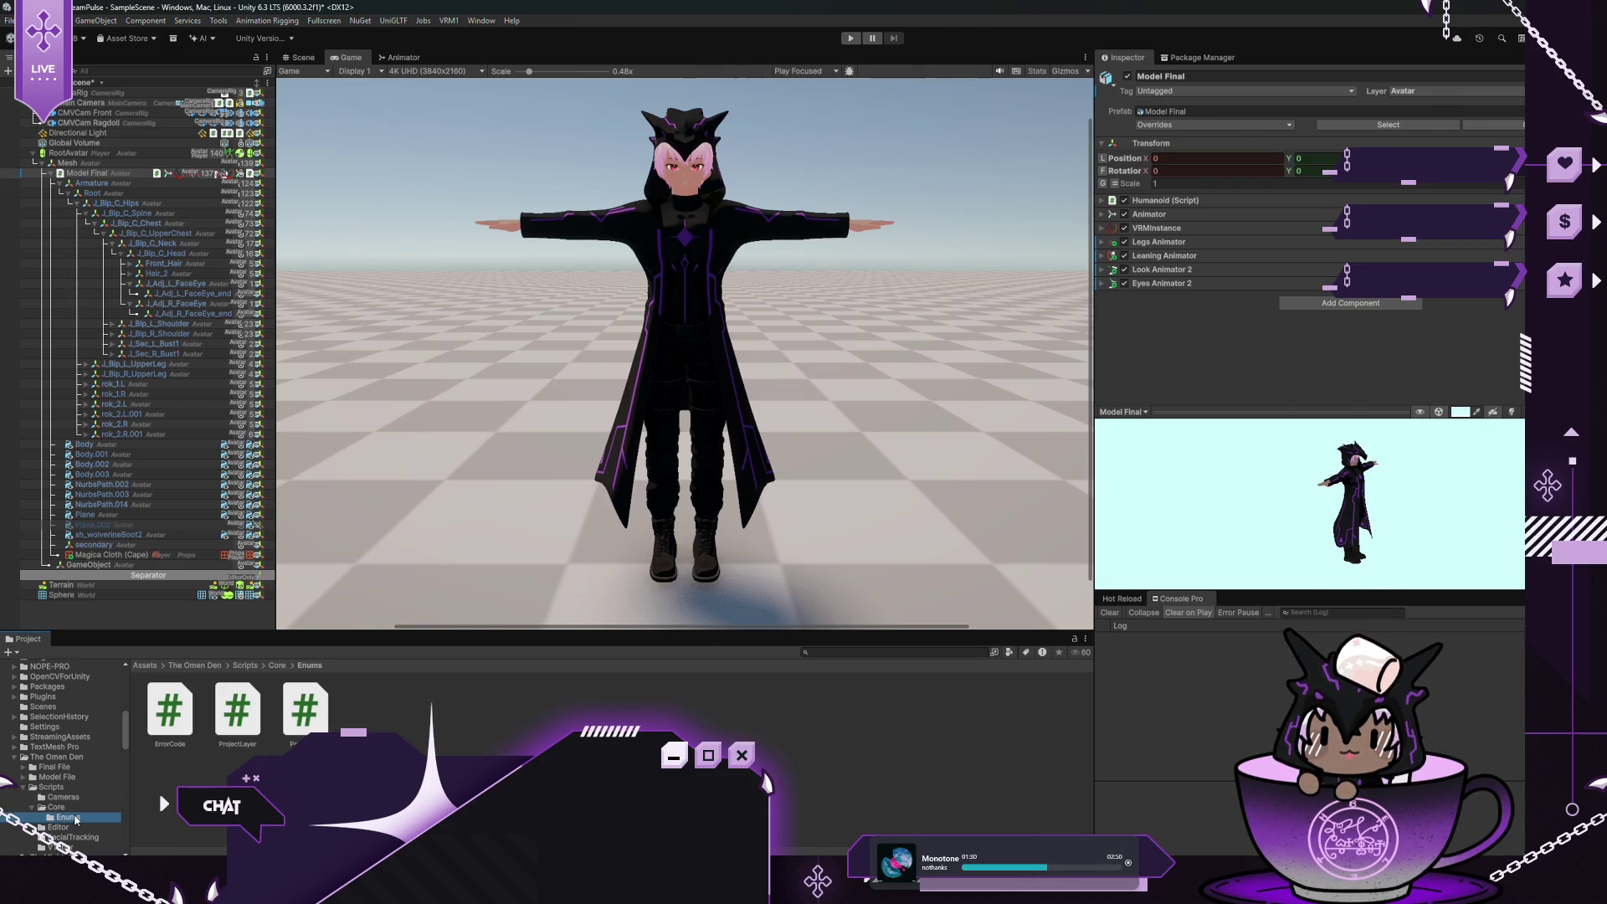
pyautogui.click(177, 714)
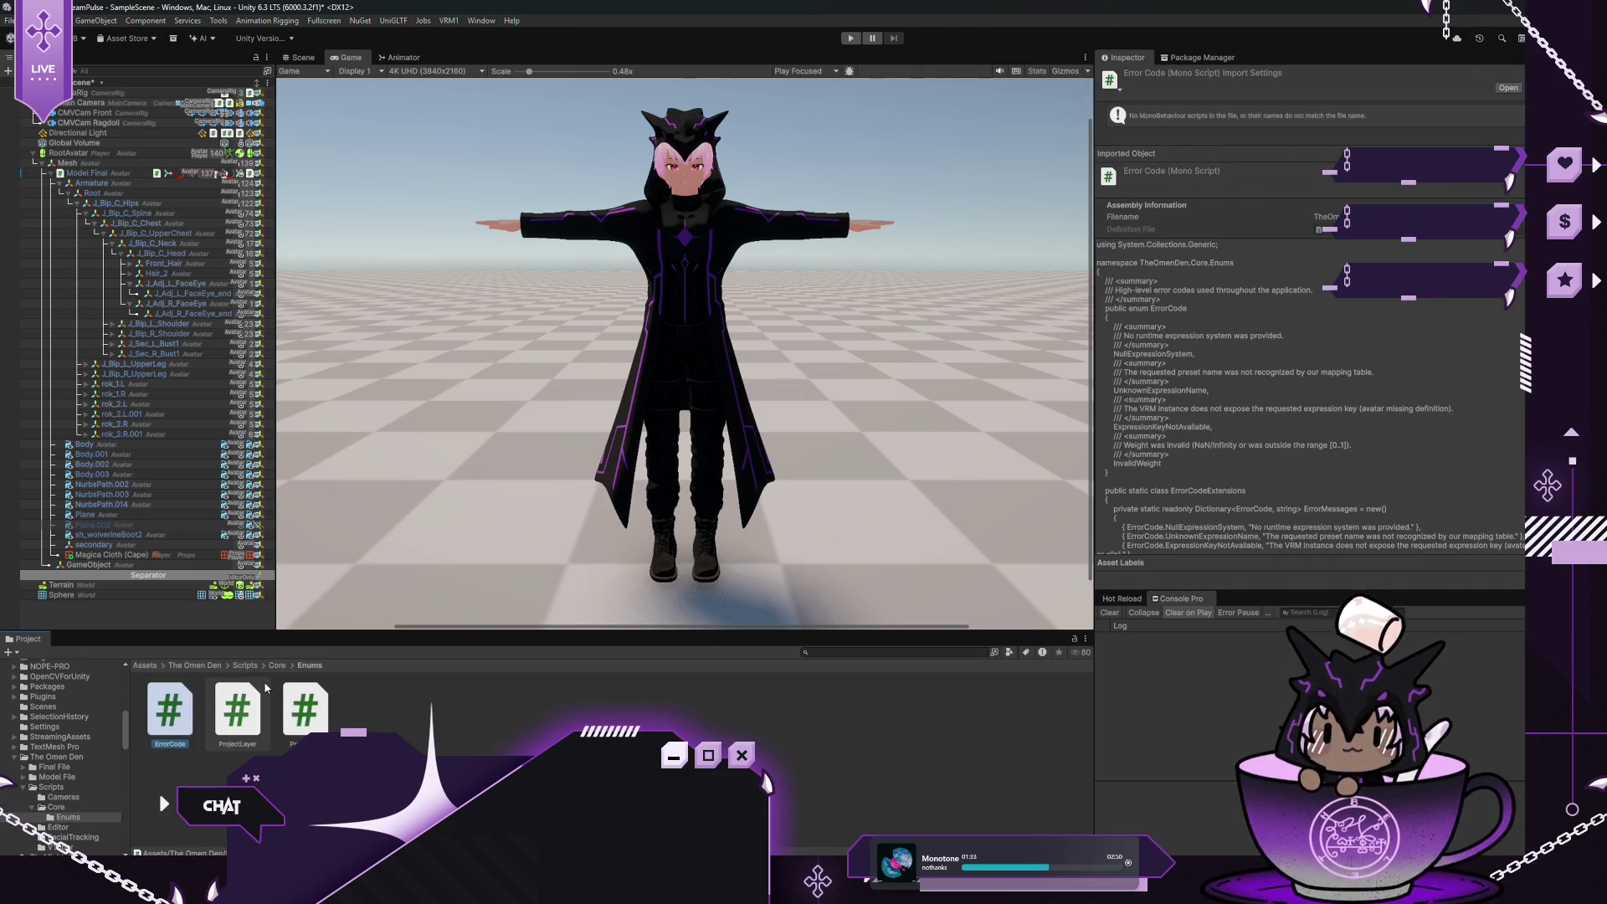
pyautogui.click(255, 707)
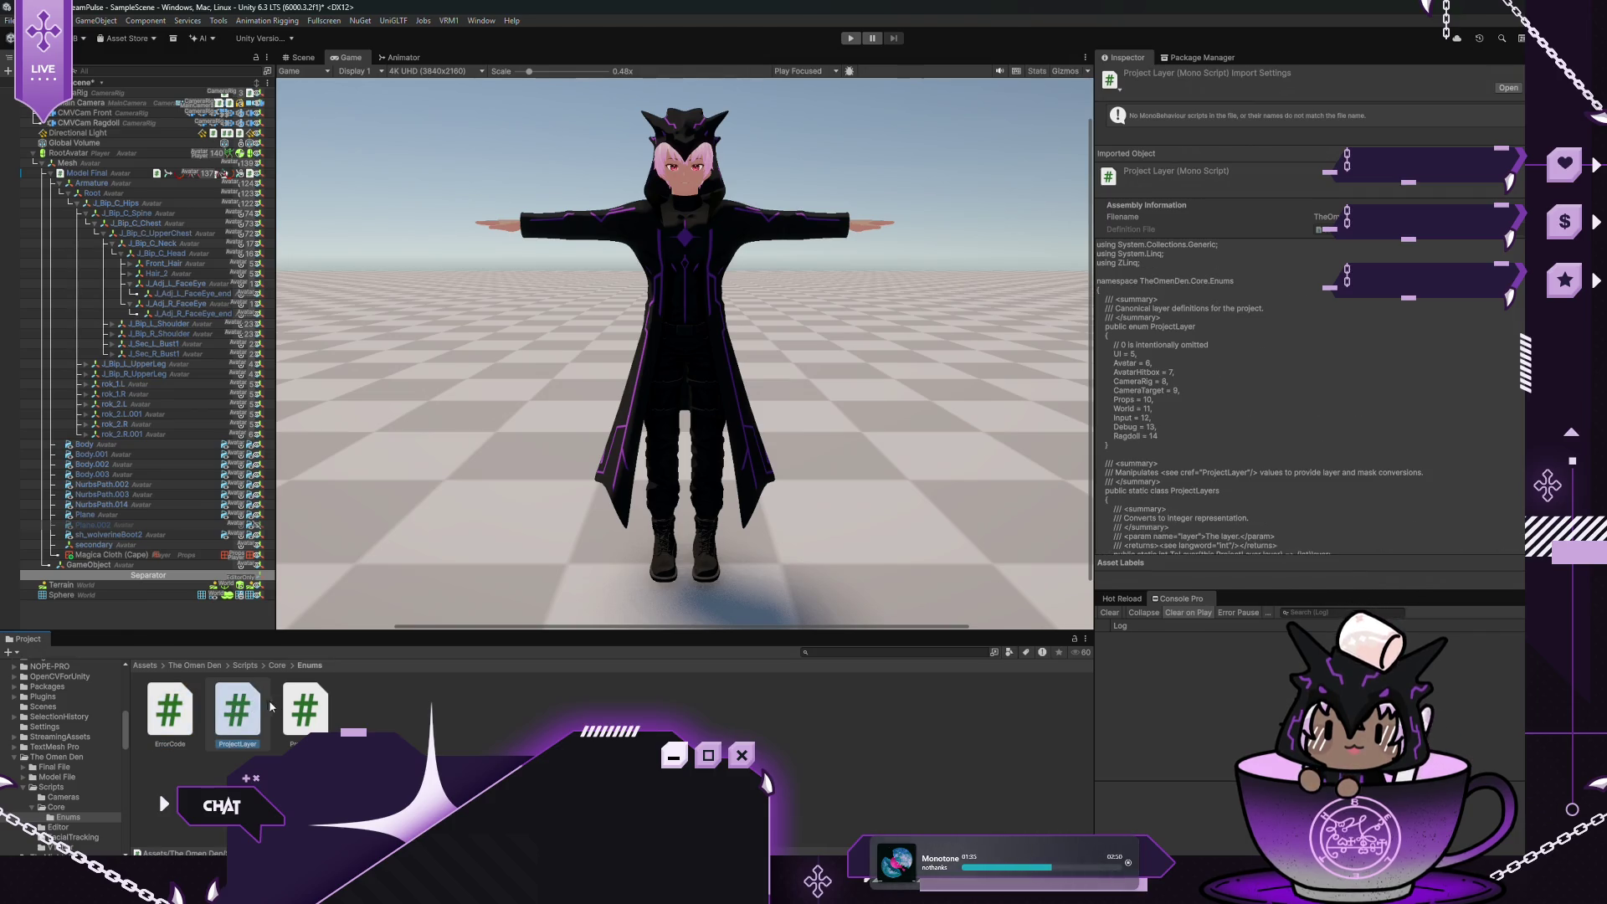
pyautogui.click(304, 710)
pyautogui.click(251, 716)
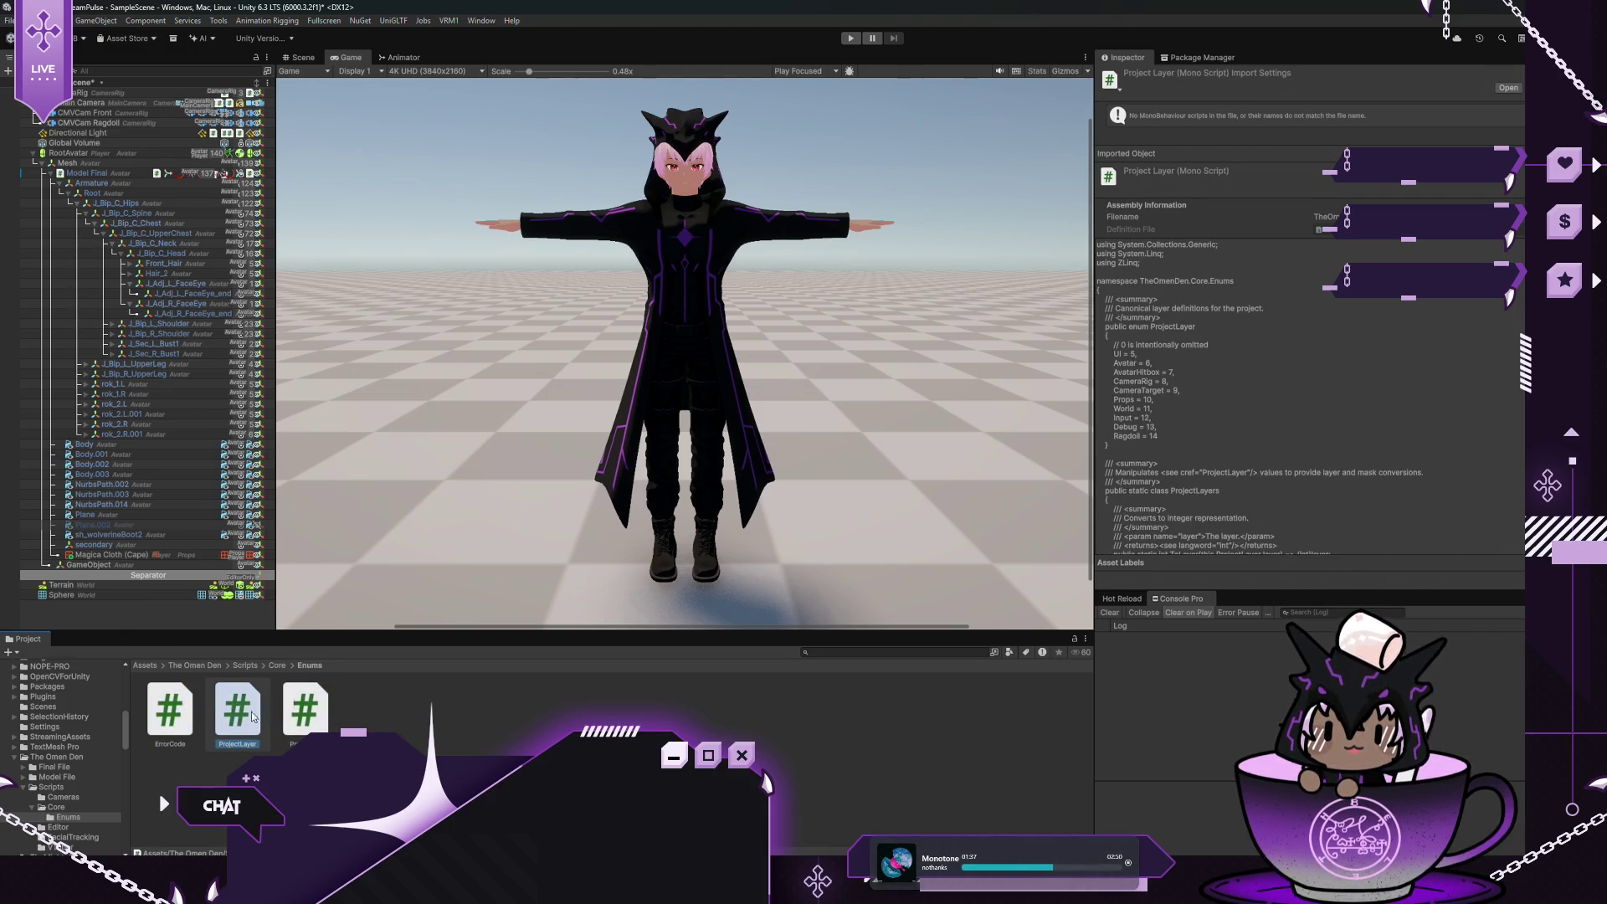
pyautogui.scroll(-5, 1253, 369)
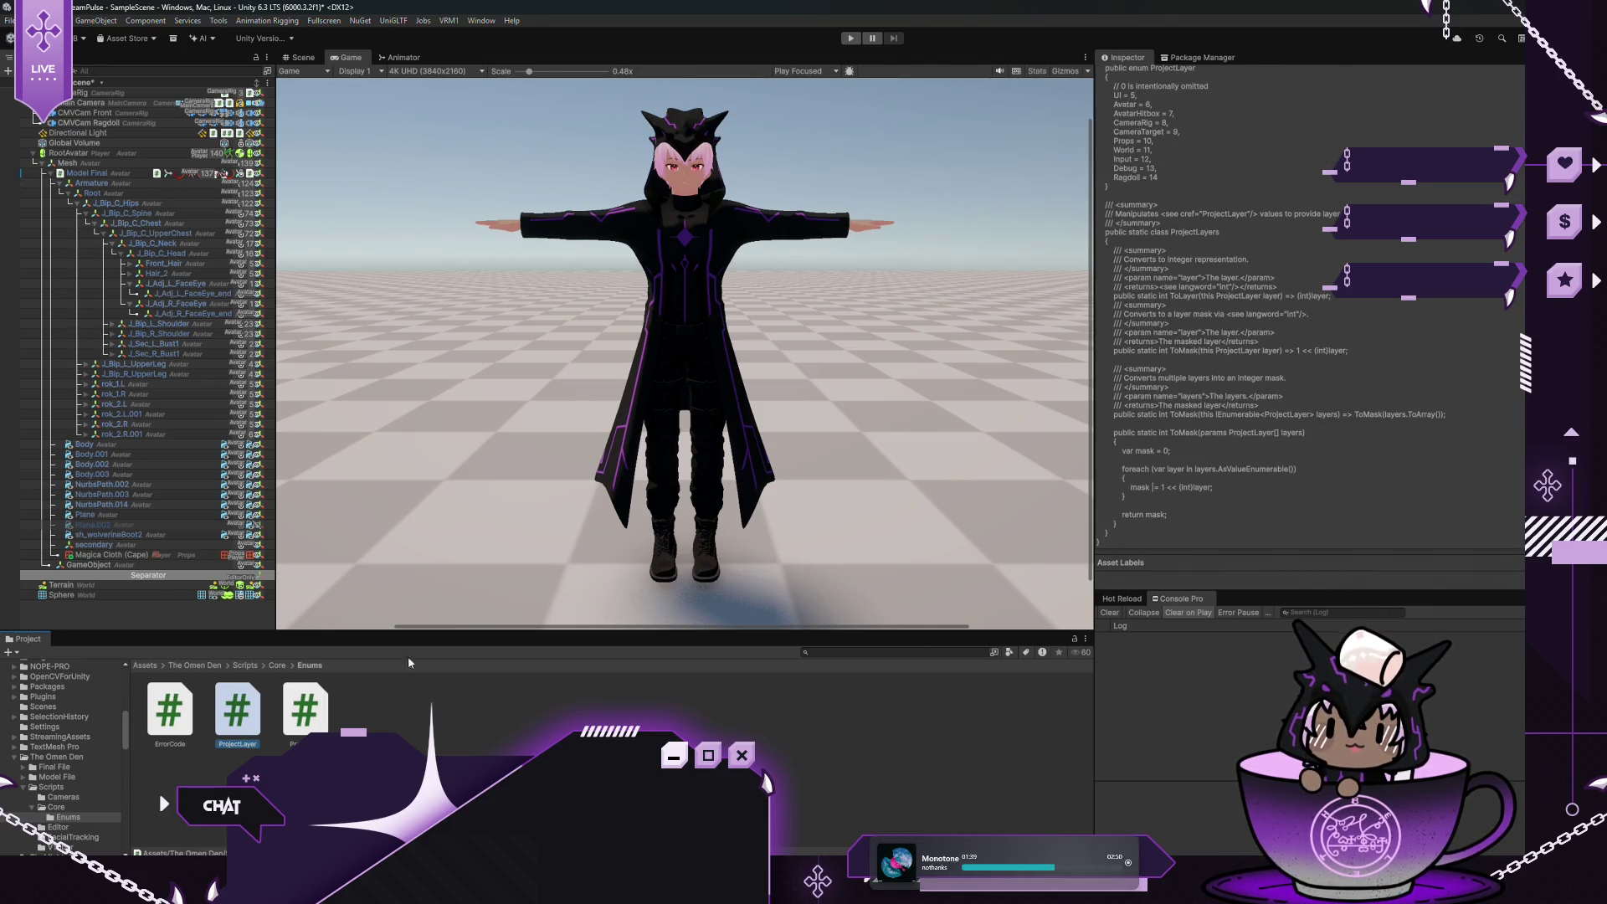
pyautogui.click(72, 837)
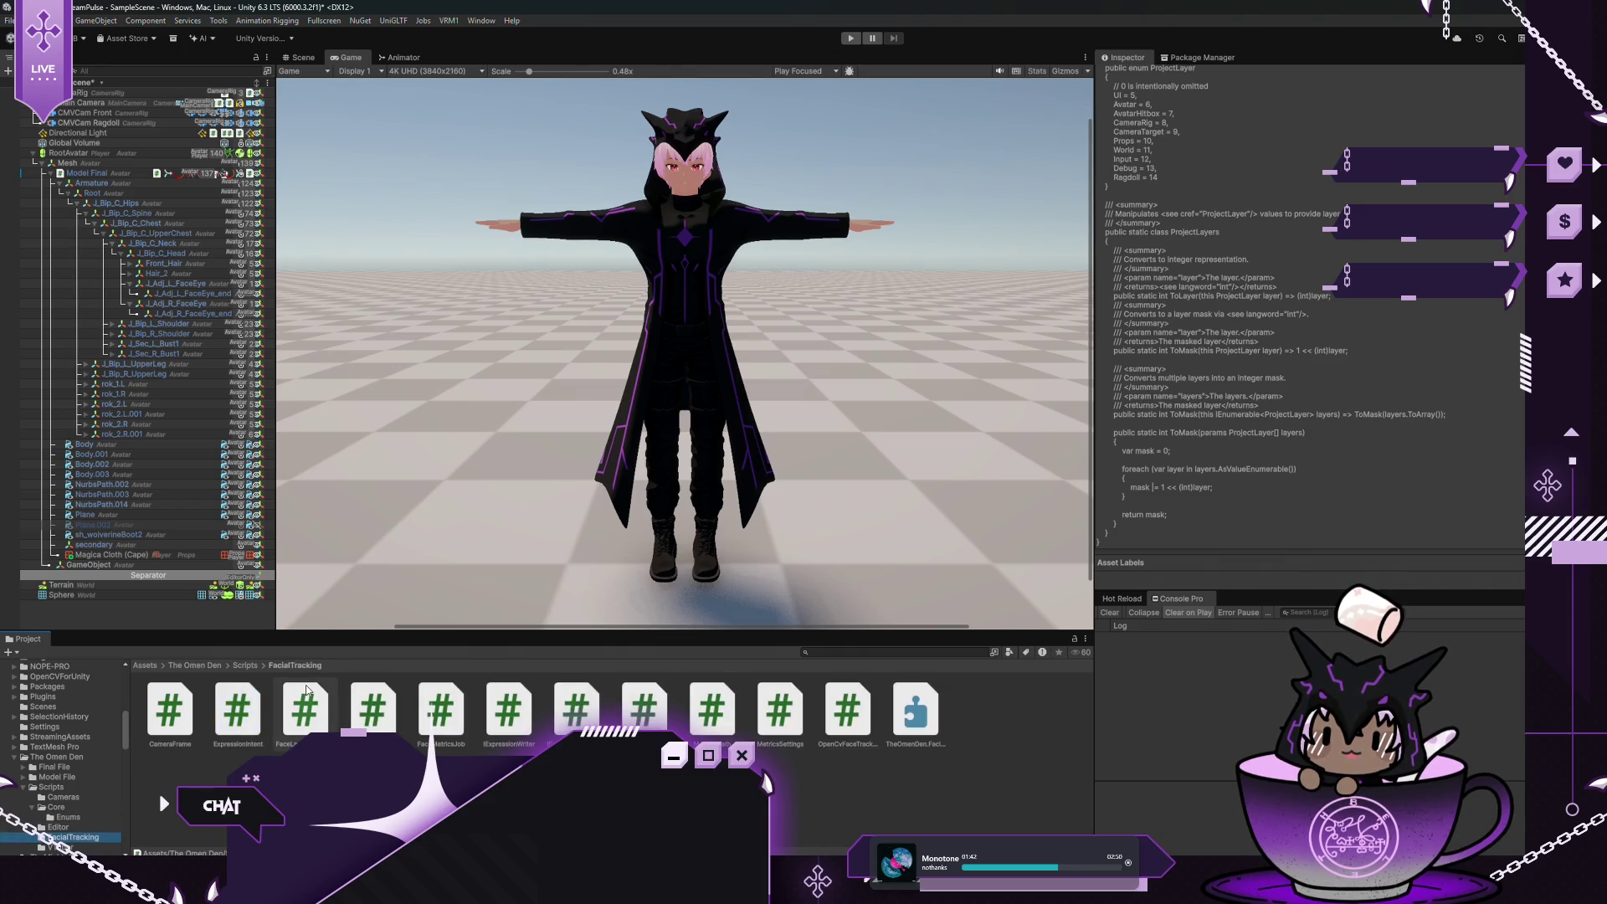
# View the FaceLandmarksRaw script's code, glance at the Jobs menu, then click away to clear the Inspector
pyautogui.click(307, 691)
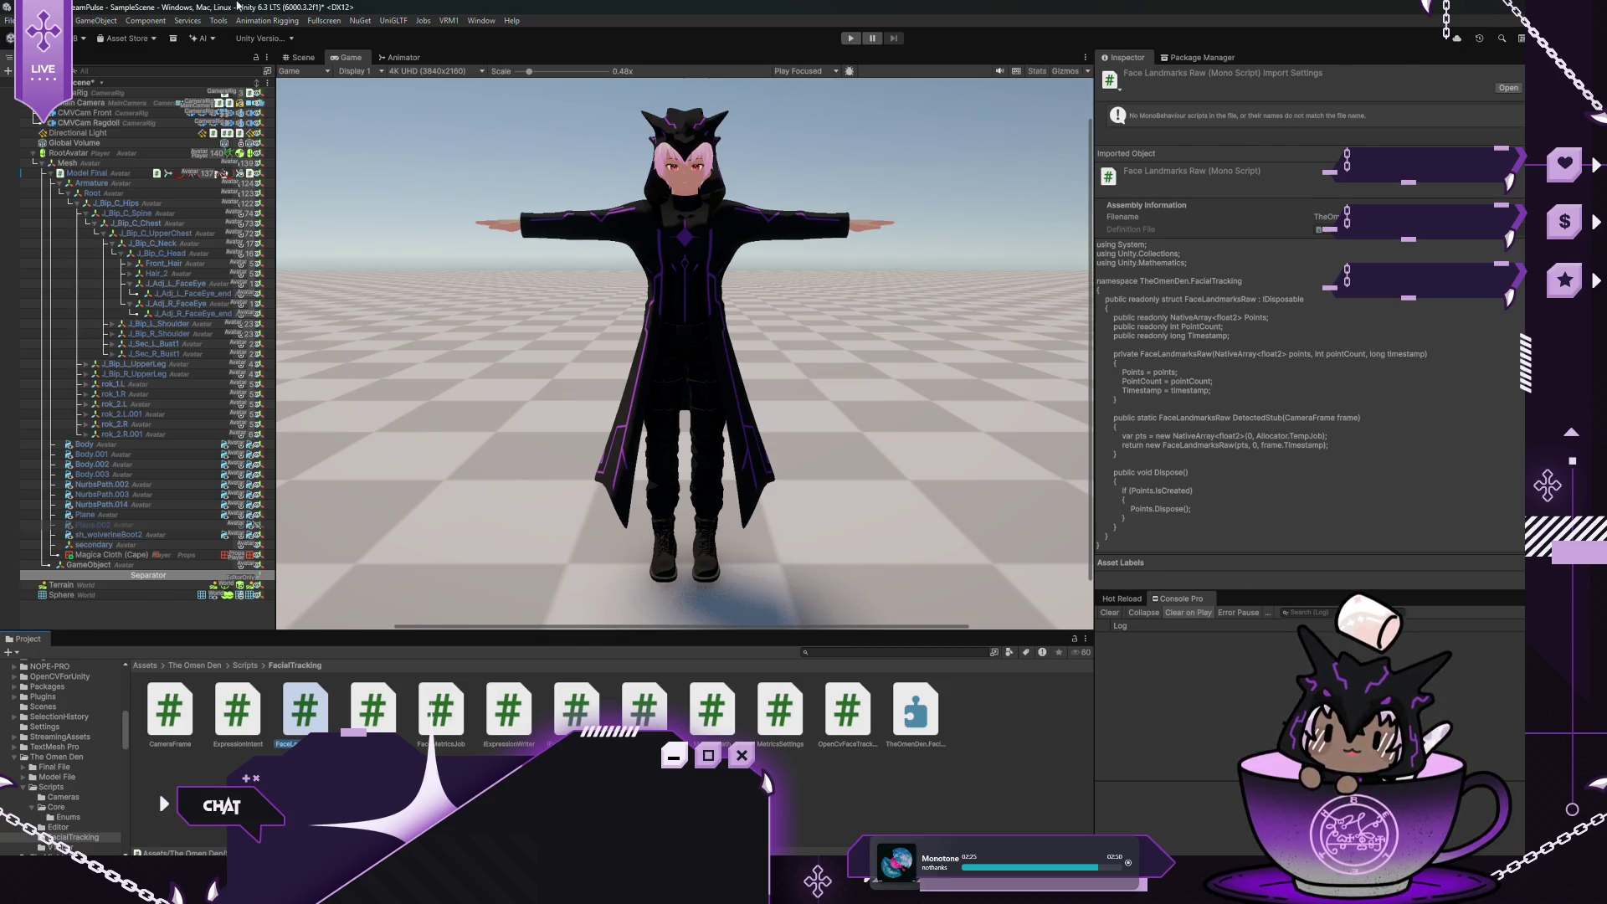
pyautogui.click(425, 22)
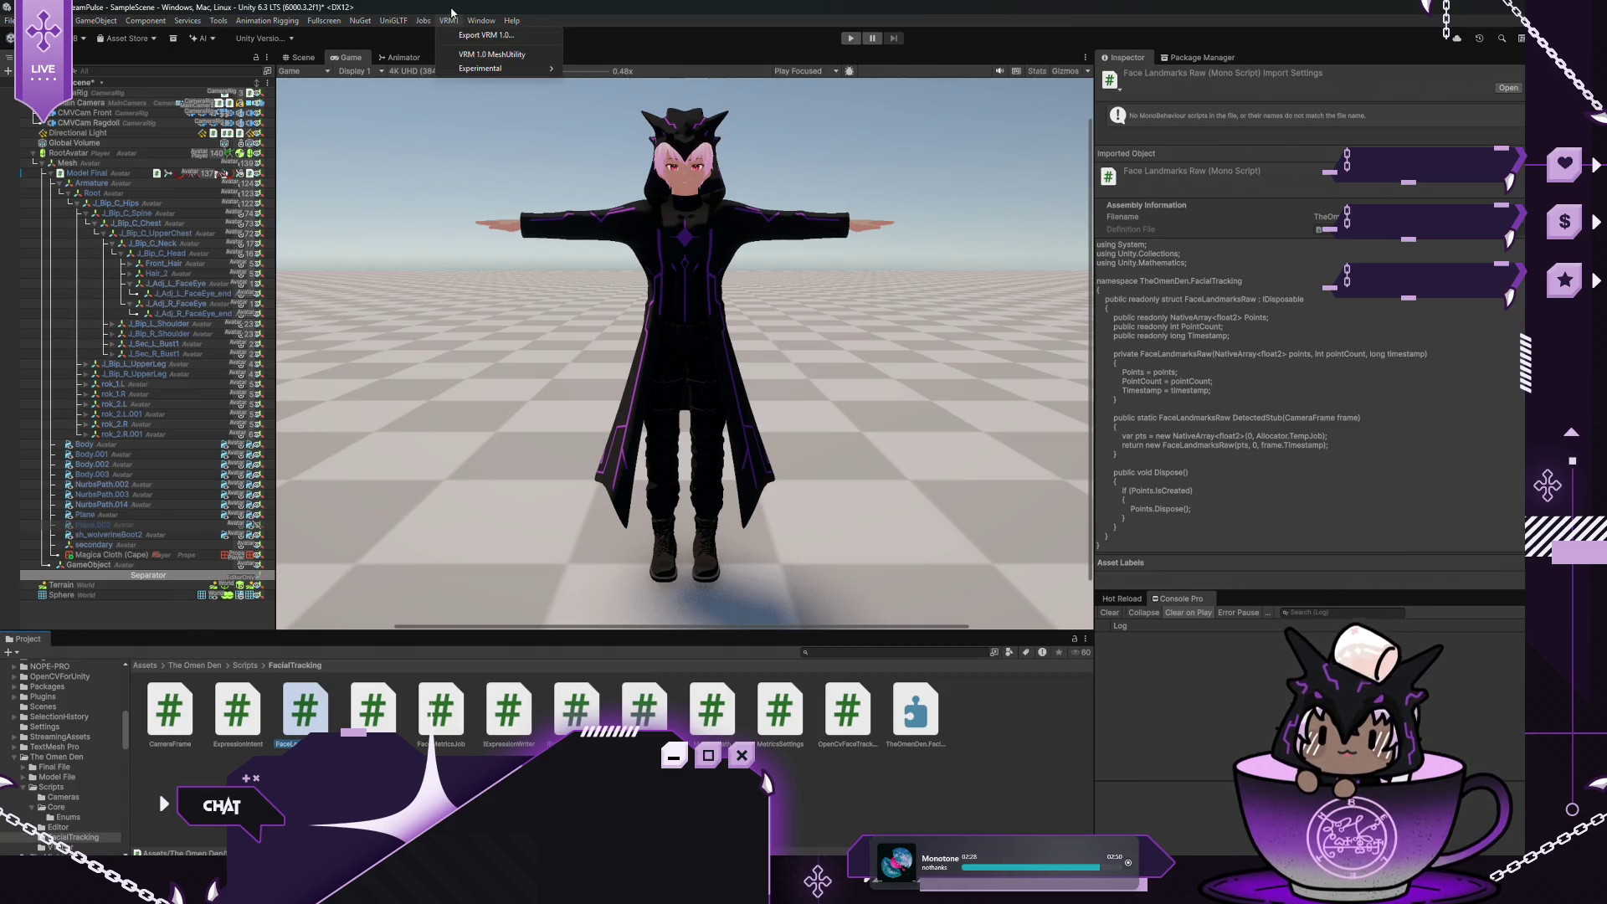
pyautogui.moveTo(479, 21)
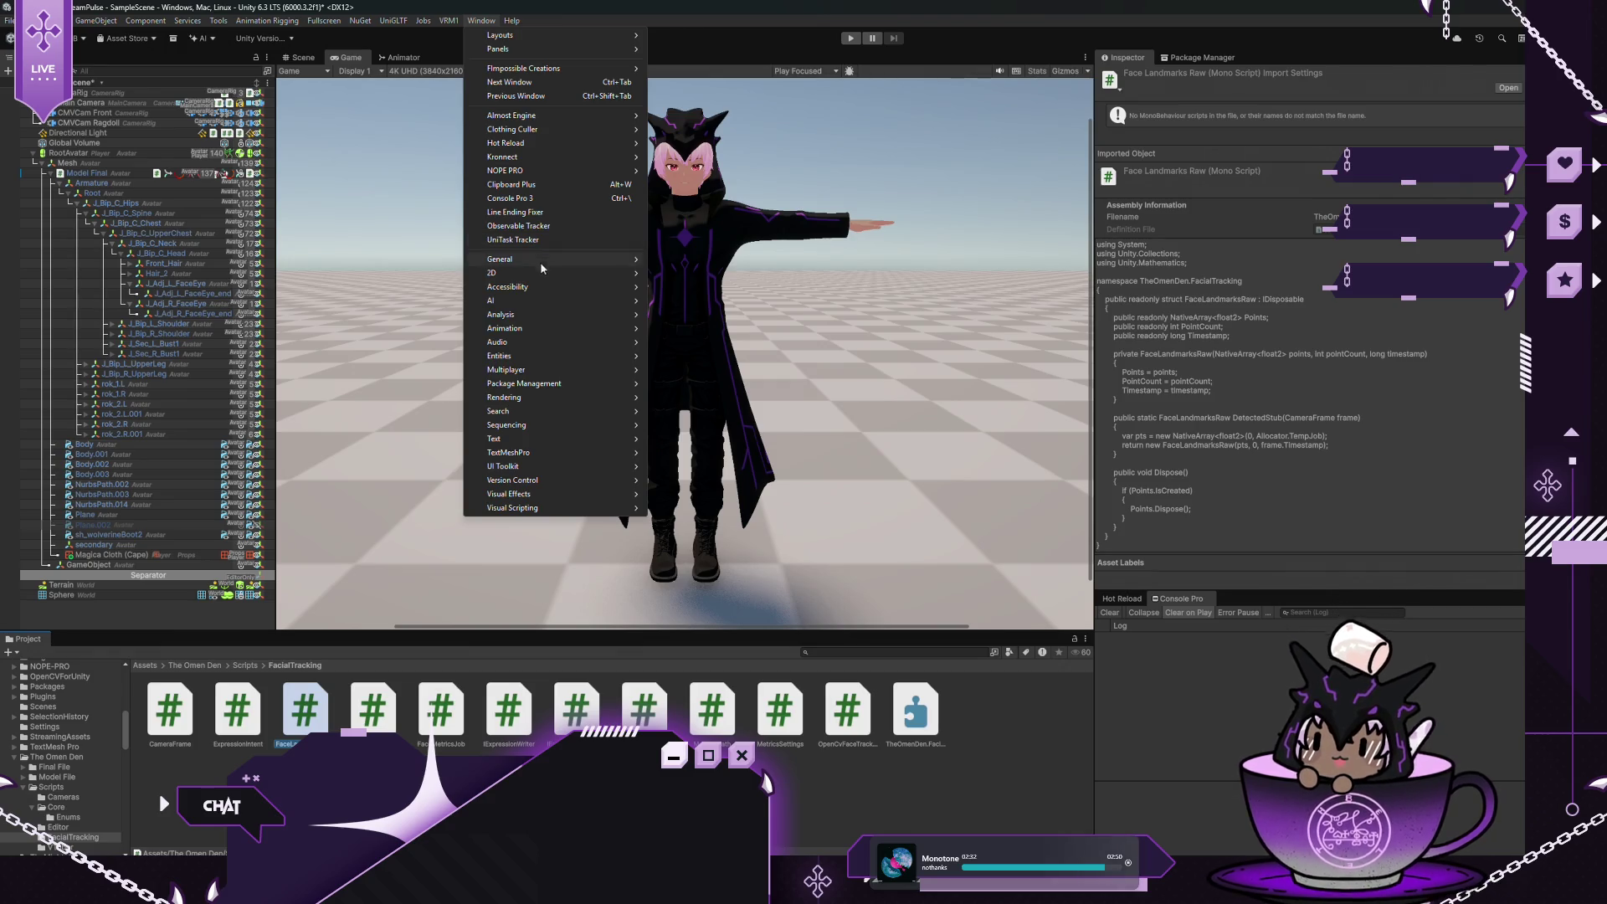
pyautogui.click(441, 624)
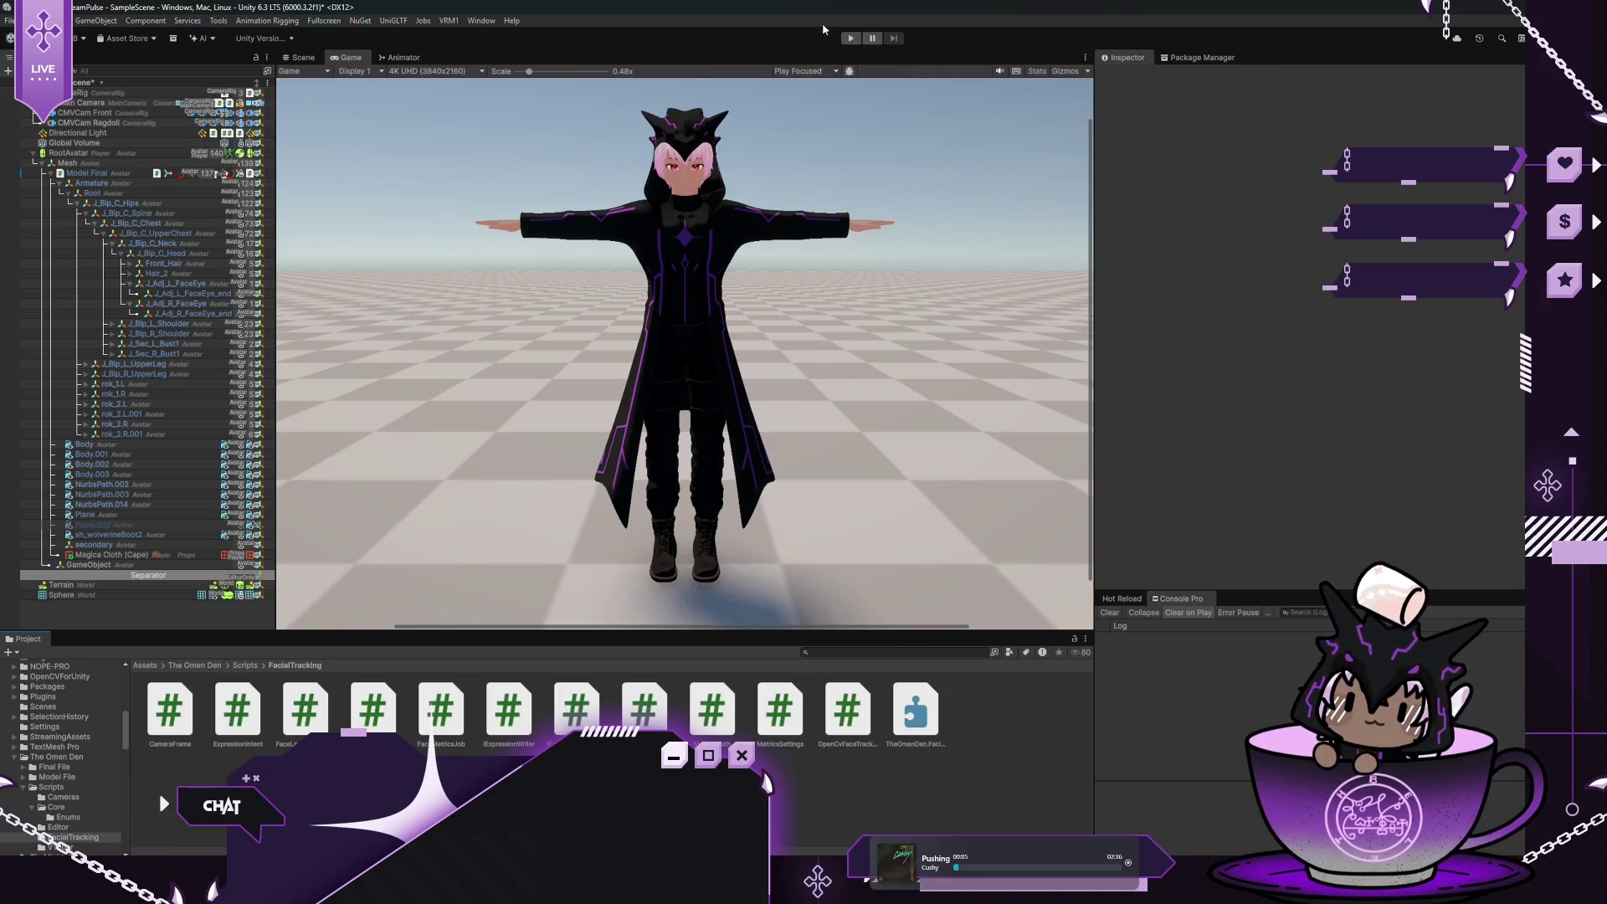
# Start Play mode, select the Sphere and nudge its Z position to about 0.88
pyautogui.click(851, 42)
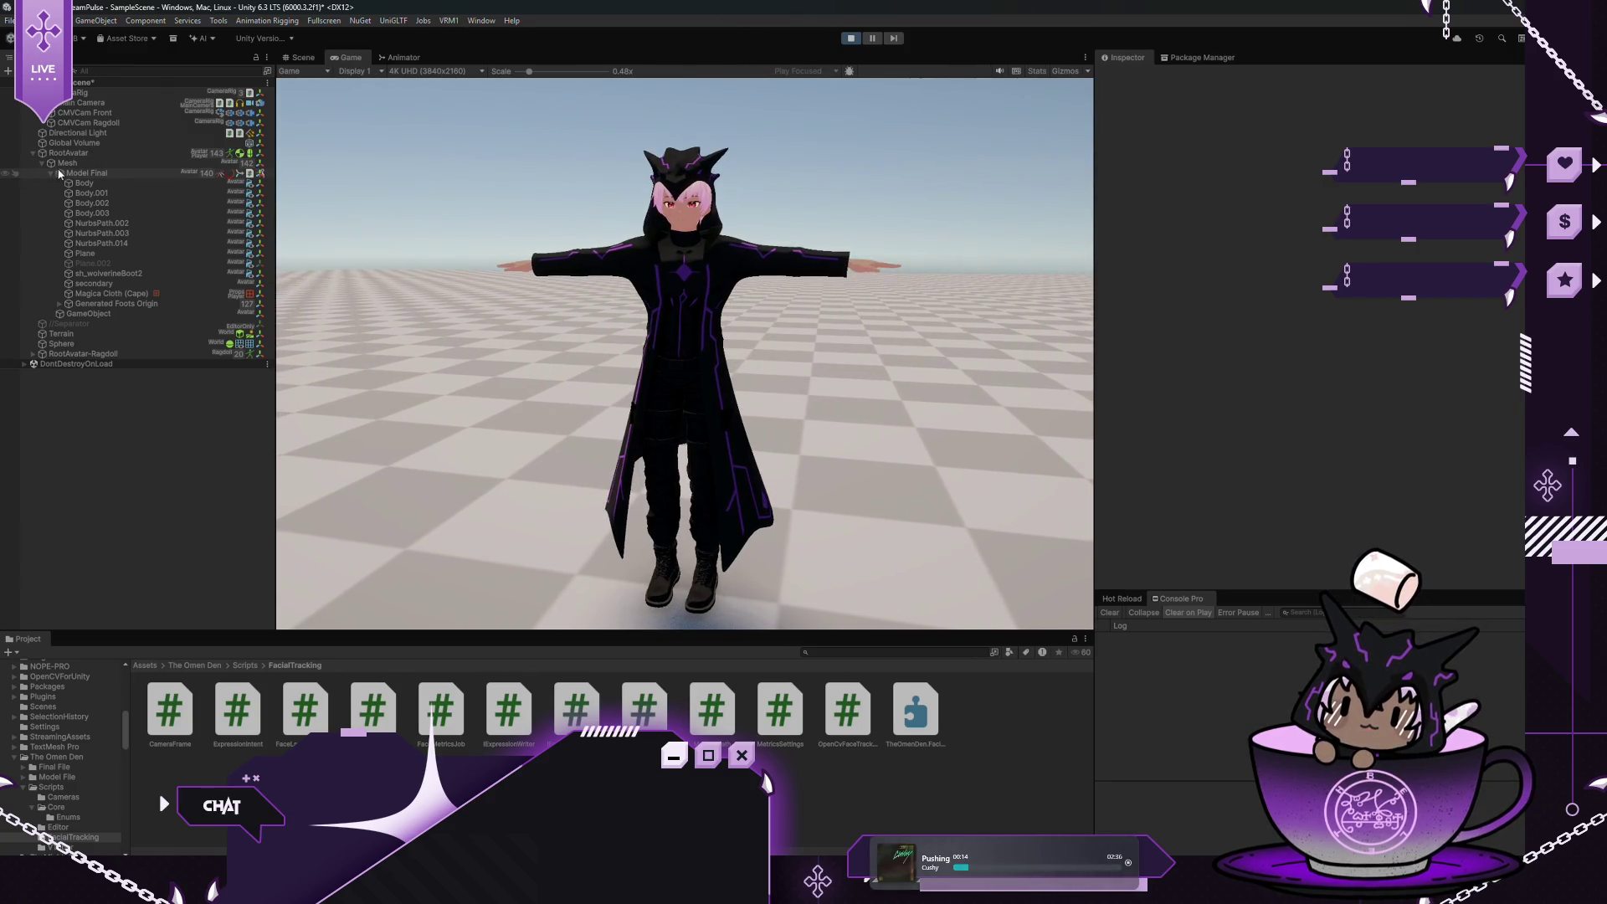
pyautogui.click(83, 343)
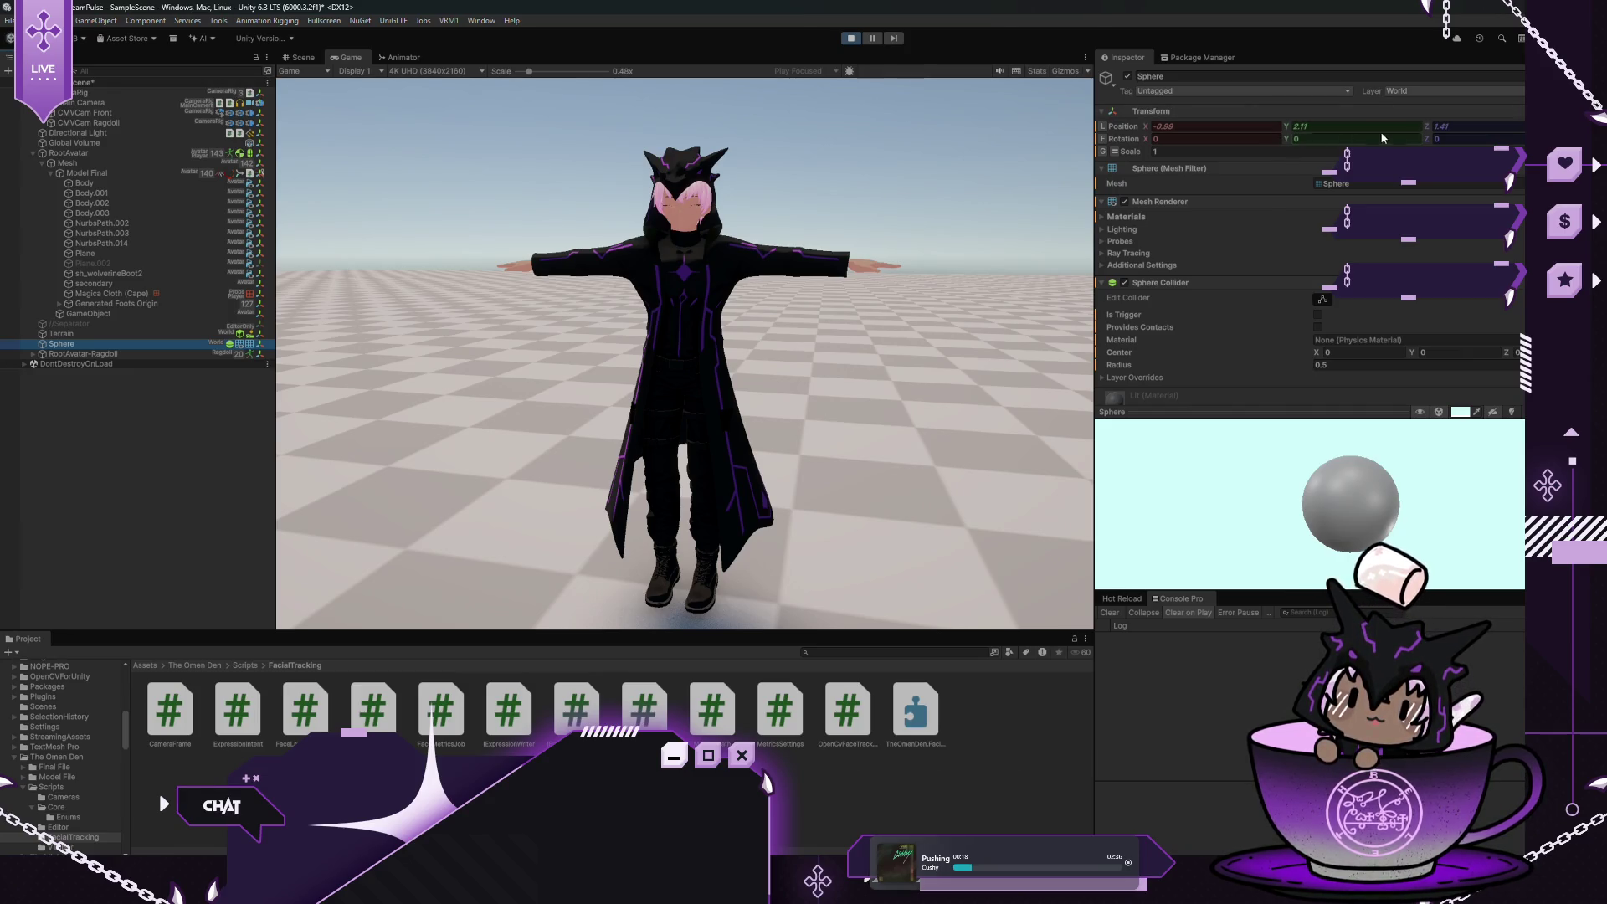
pyautogui.click(1446, 127)
pyautogui.moveTo(1426, 127)
pyautogui.mouseDown()
pyautogui.moveTo(1328, 124)
pyautogui.moveTo(1440, 127)
pyautogui.mouseUp()
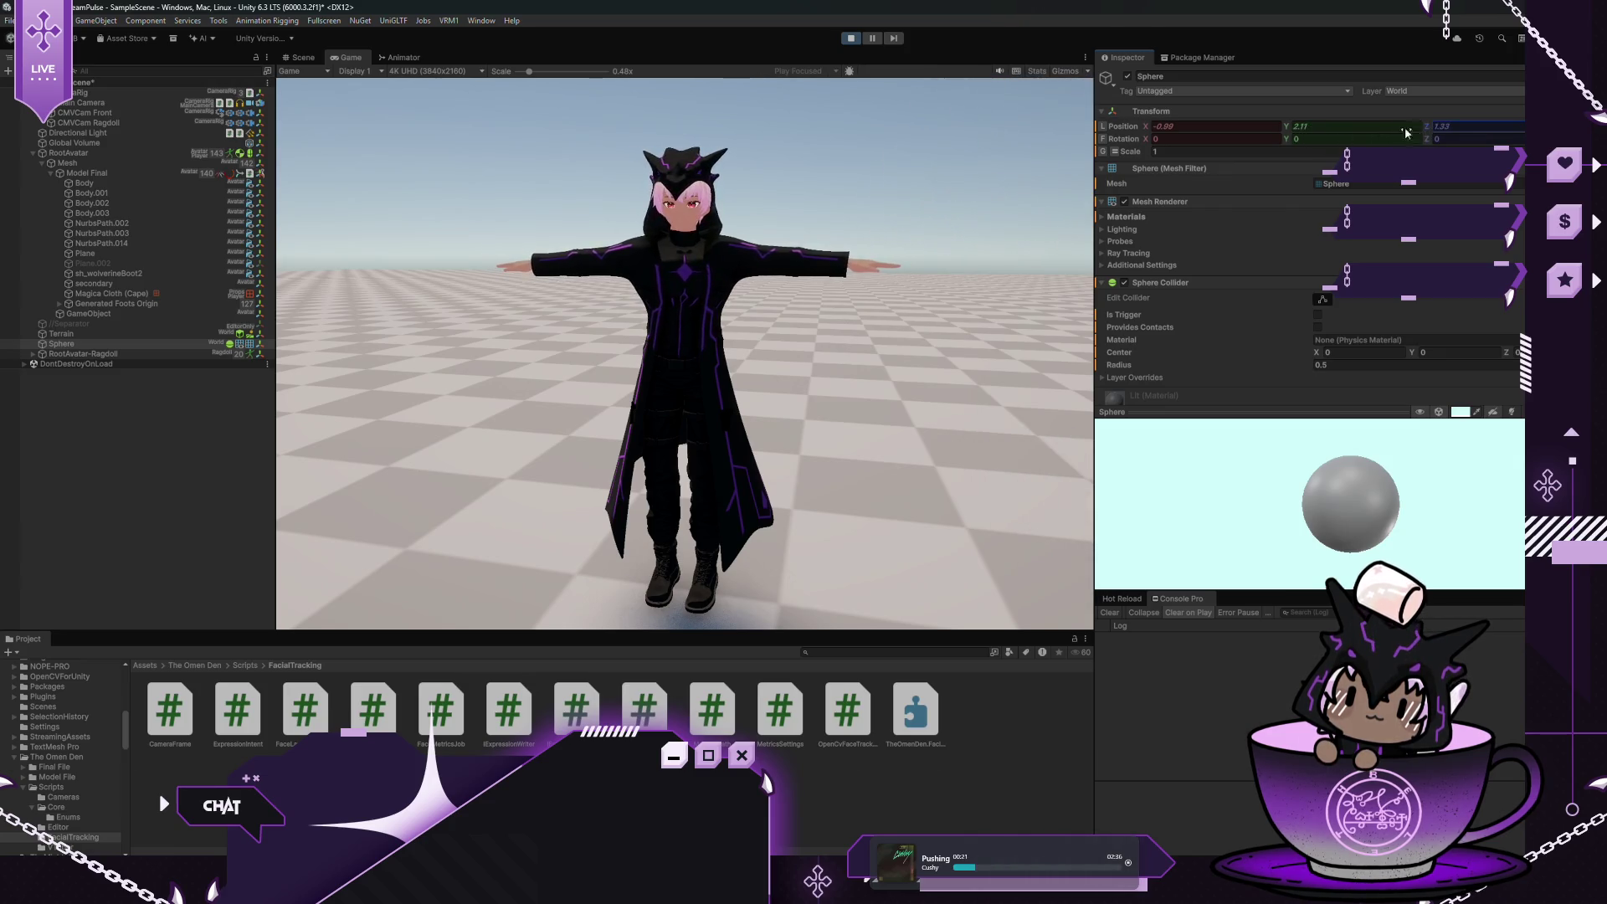
# Scrub the Sphere's X position repeatedly, around -0.83, to fine-tune its placement
pyautogui.moveTo(1149, 128); pyautogui.dragTo(1046, 141)
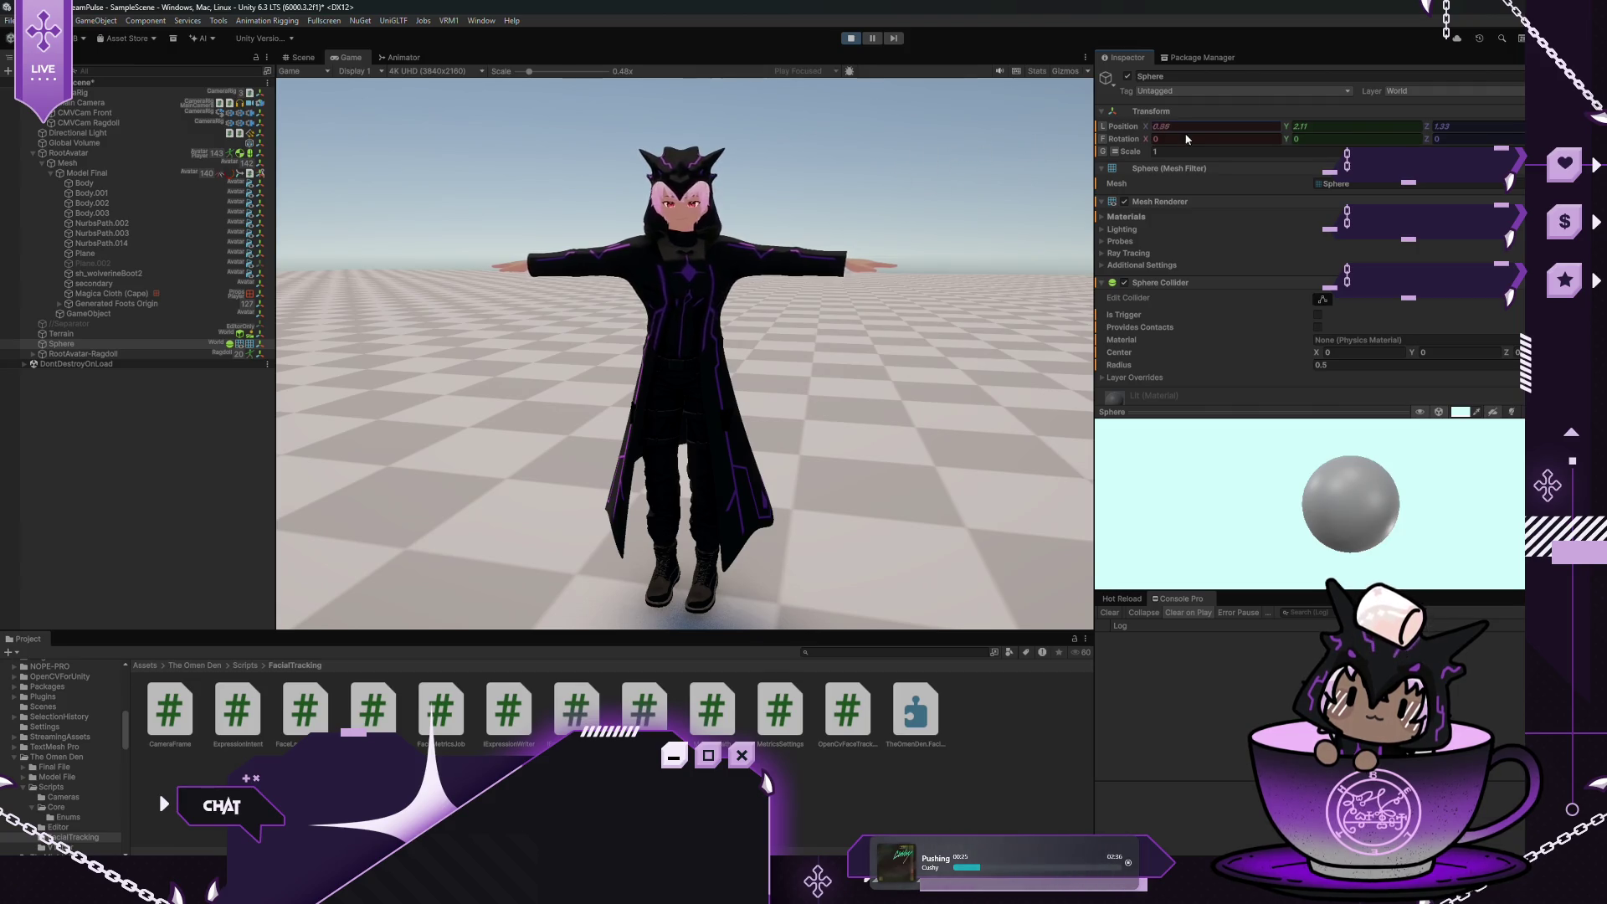
pyautogui.moveTo(1186, 138); pyautogui.dragTo(1168, 137)
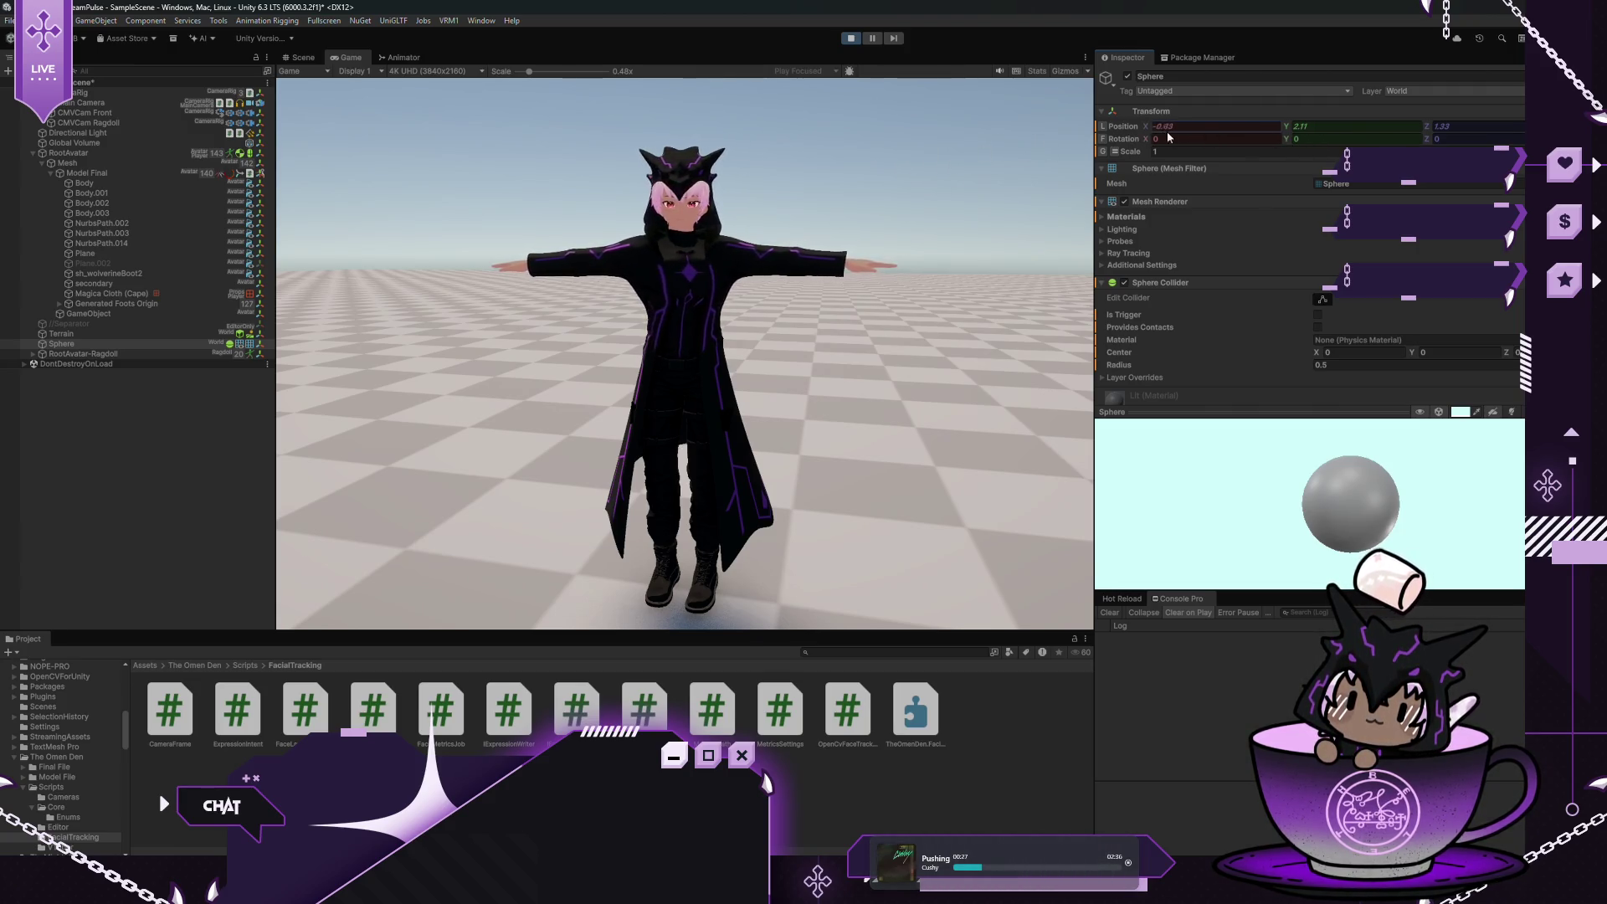
pyautogui.moveTo(1057, 158)
pyautogui.mouseDown()
pyautogui.moveTo(1248, 158)
pyautogui.moveTo(1119, 162)
pyautogui.moveTo(1222, 133)
pyautogui.mouseUp()
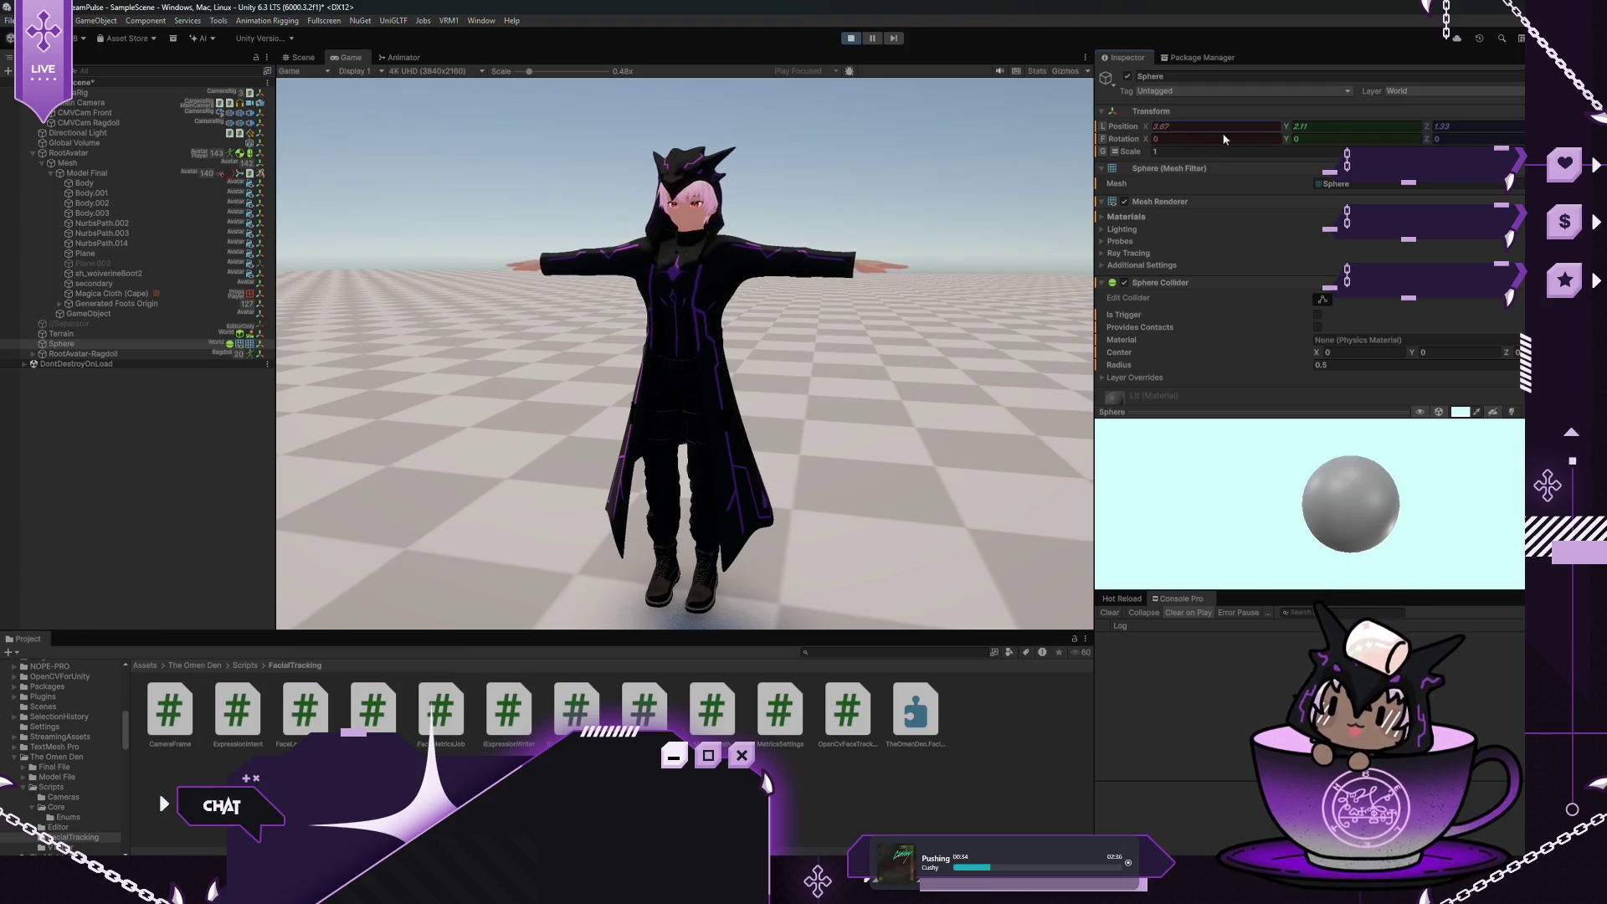
pyautogui.moveTo(1040, 153)
pyautogui.mouseDown()
pyautogui.moveTo(1267, 149)
pyautogui.moveTo(1117, 146)
pyautogui.moveTo(1189, 146)
pyautogui.moveTo(1171, 147)
pyautogui.mouseUp()
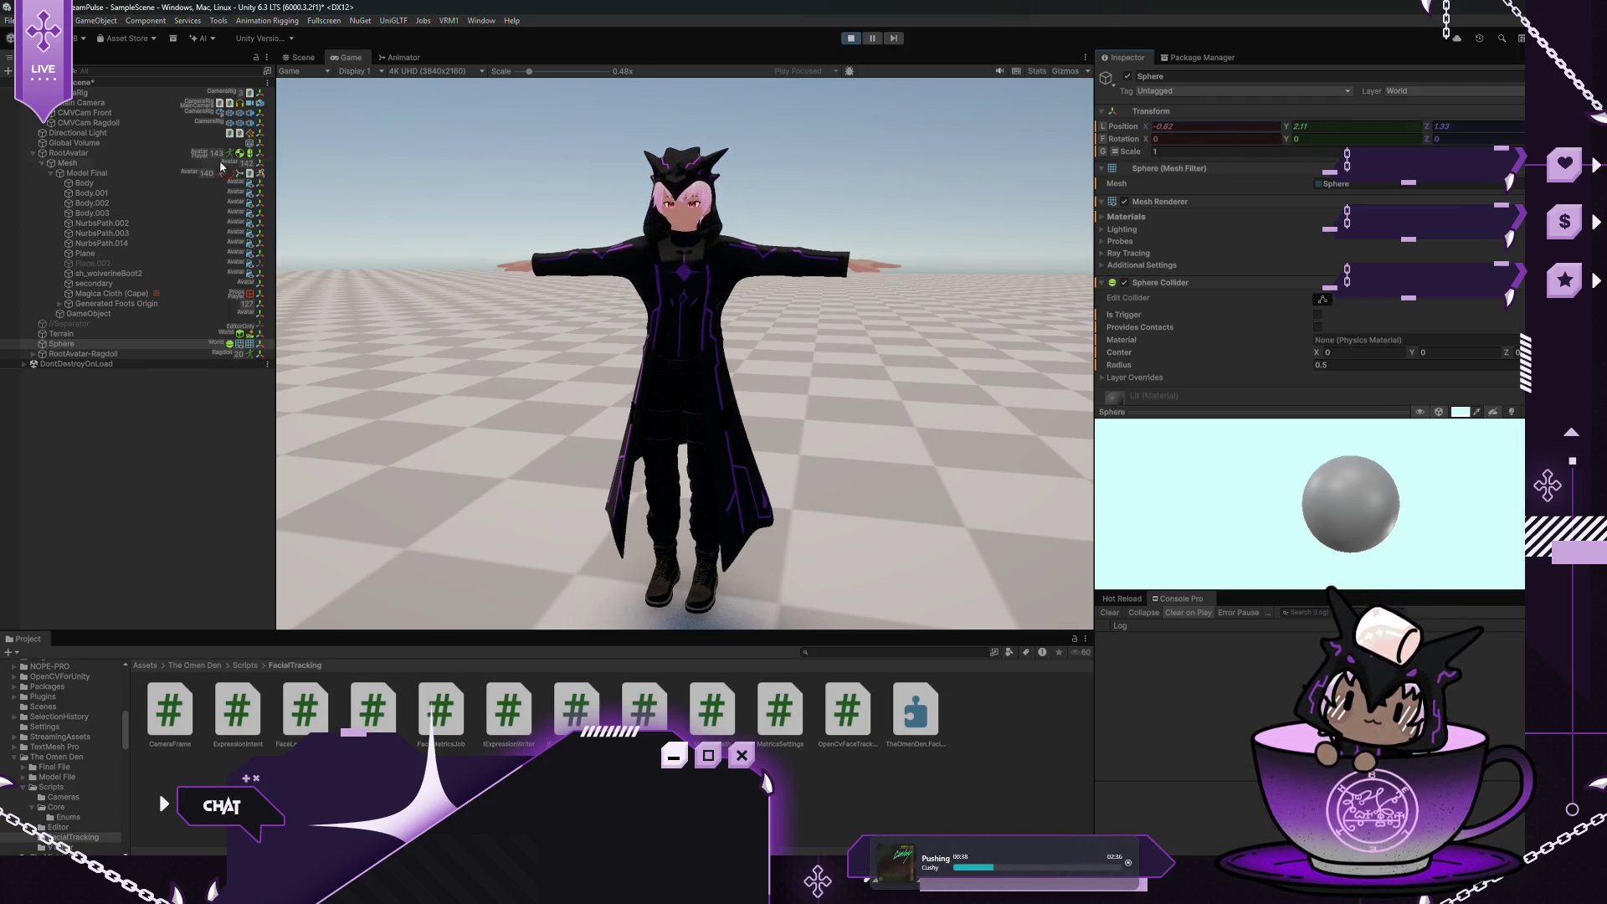
# Switch RootAvatar's Ragdoll Animator 2 Animating Mode to Falling, then back to Standing
pyautogui.click(76, 154)
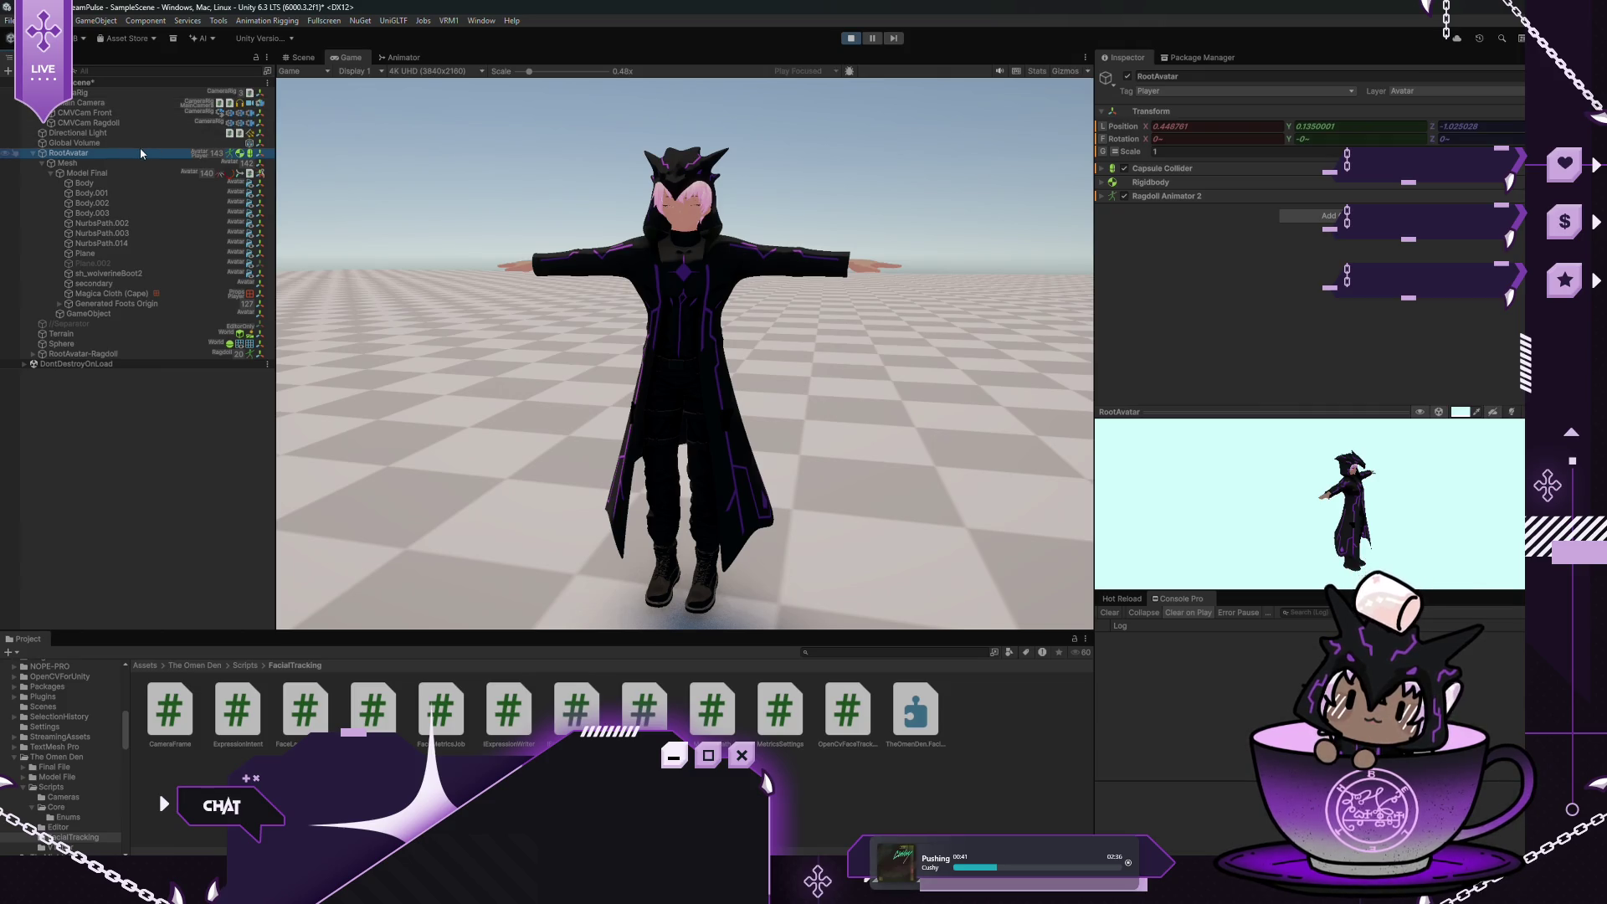
pyautogui.click(1102, 195)
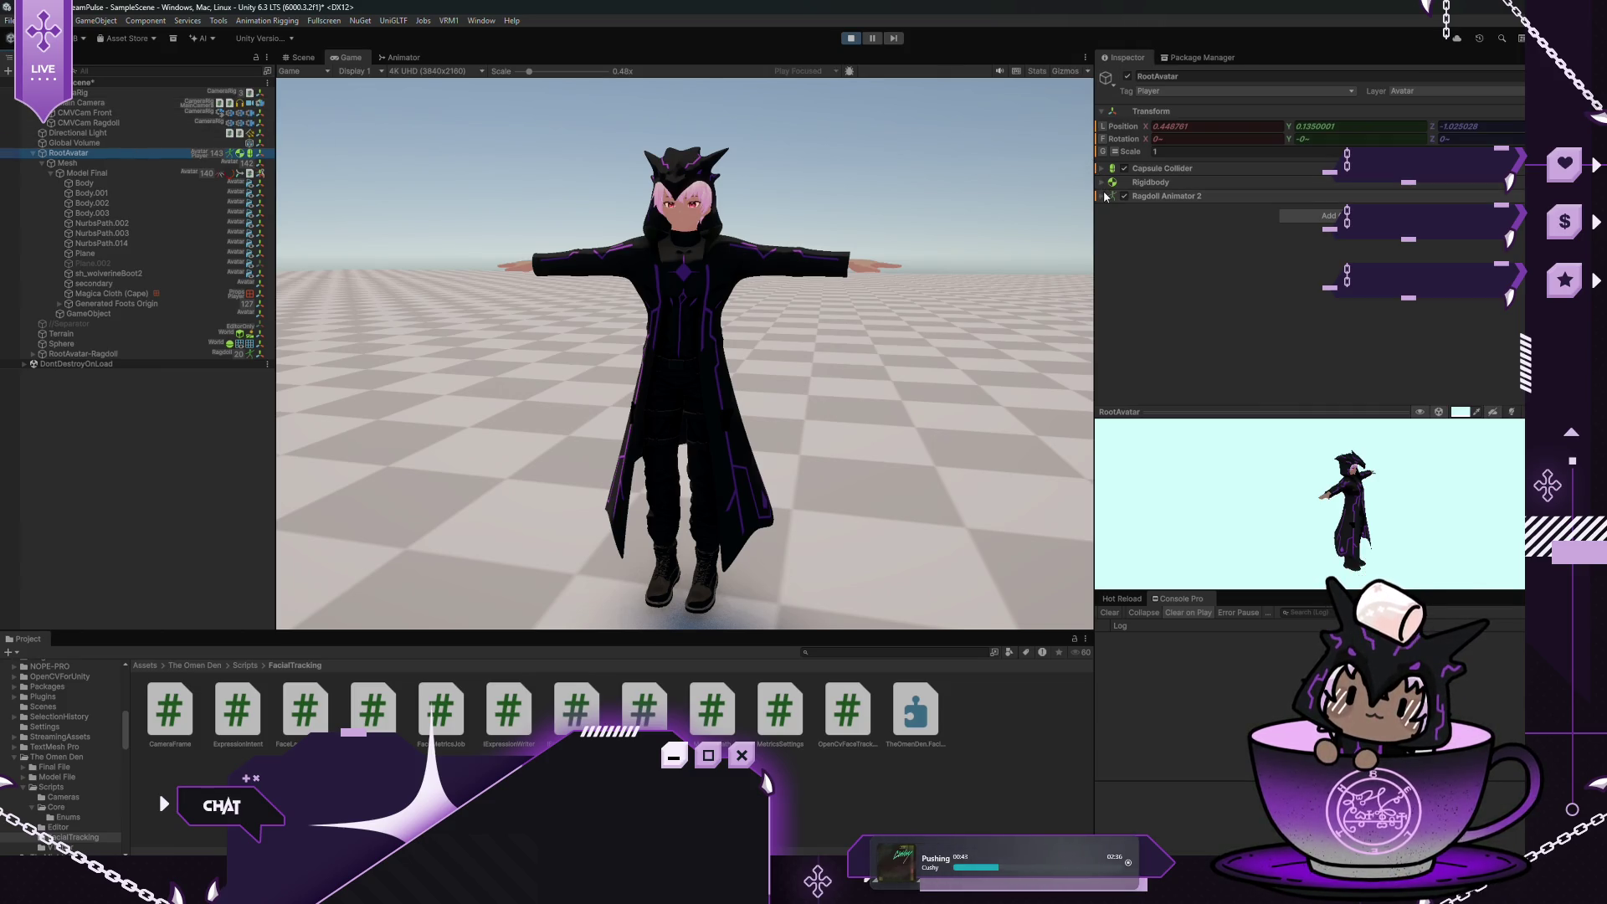
pyautogui.click(1213, 250)
pyautogui.click(1213, 293)
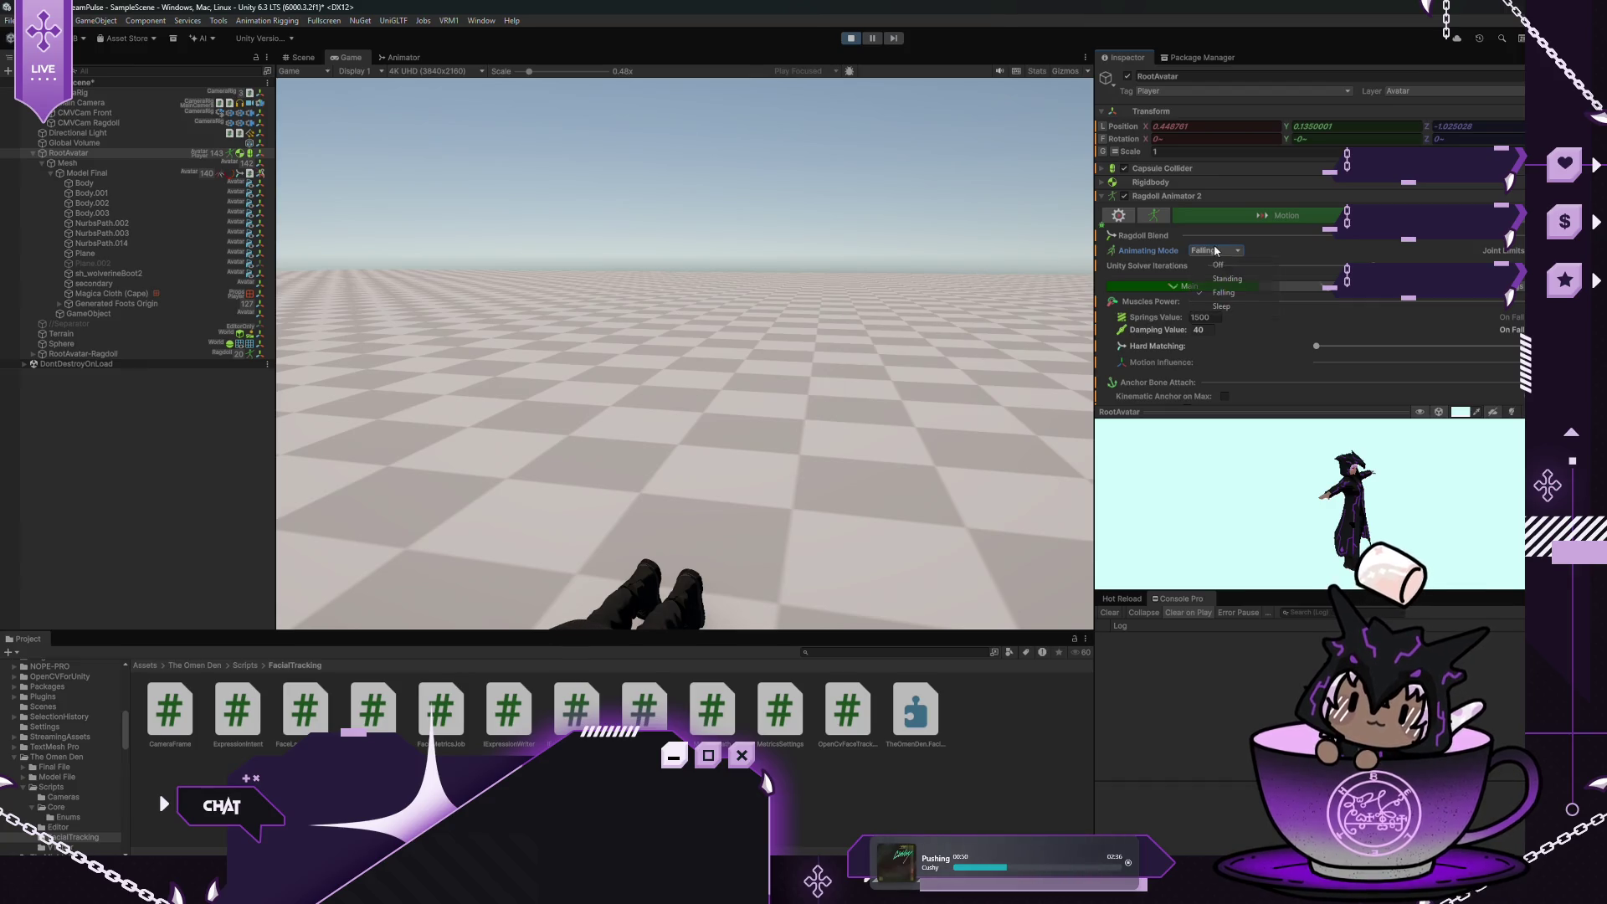
pyautogui.click(1214, 250)
pyautogui.click(1221, 281)
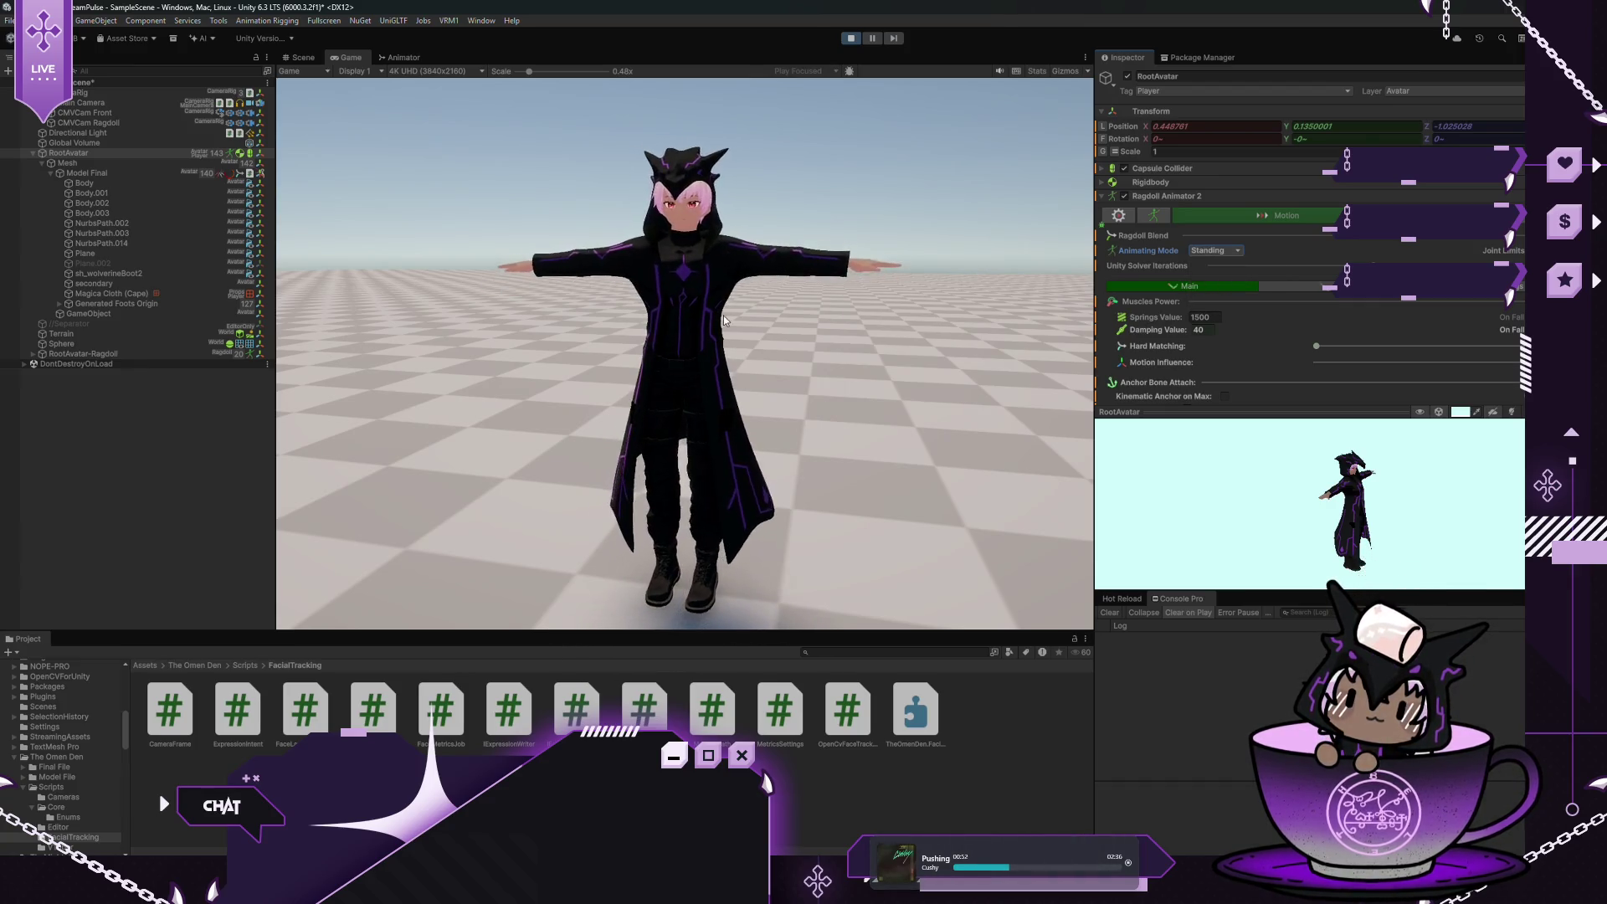
# Scrub Model Final's Rotation Y and Z to turn and slightly tilt the avatar
pyautogui.click(93, 174)
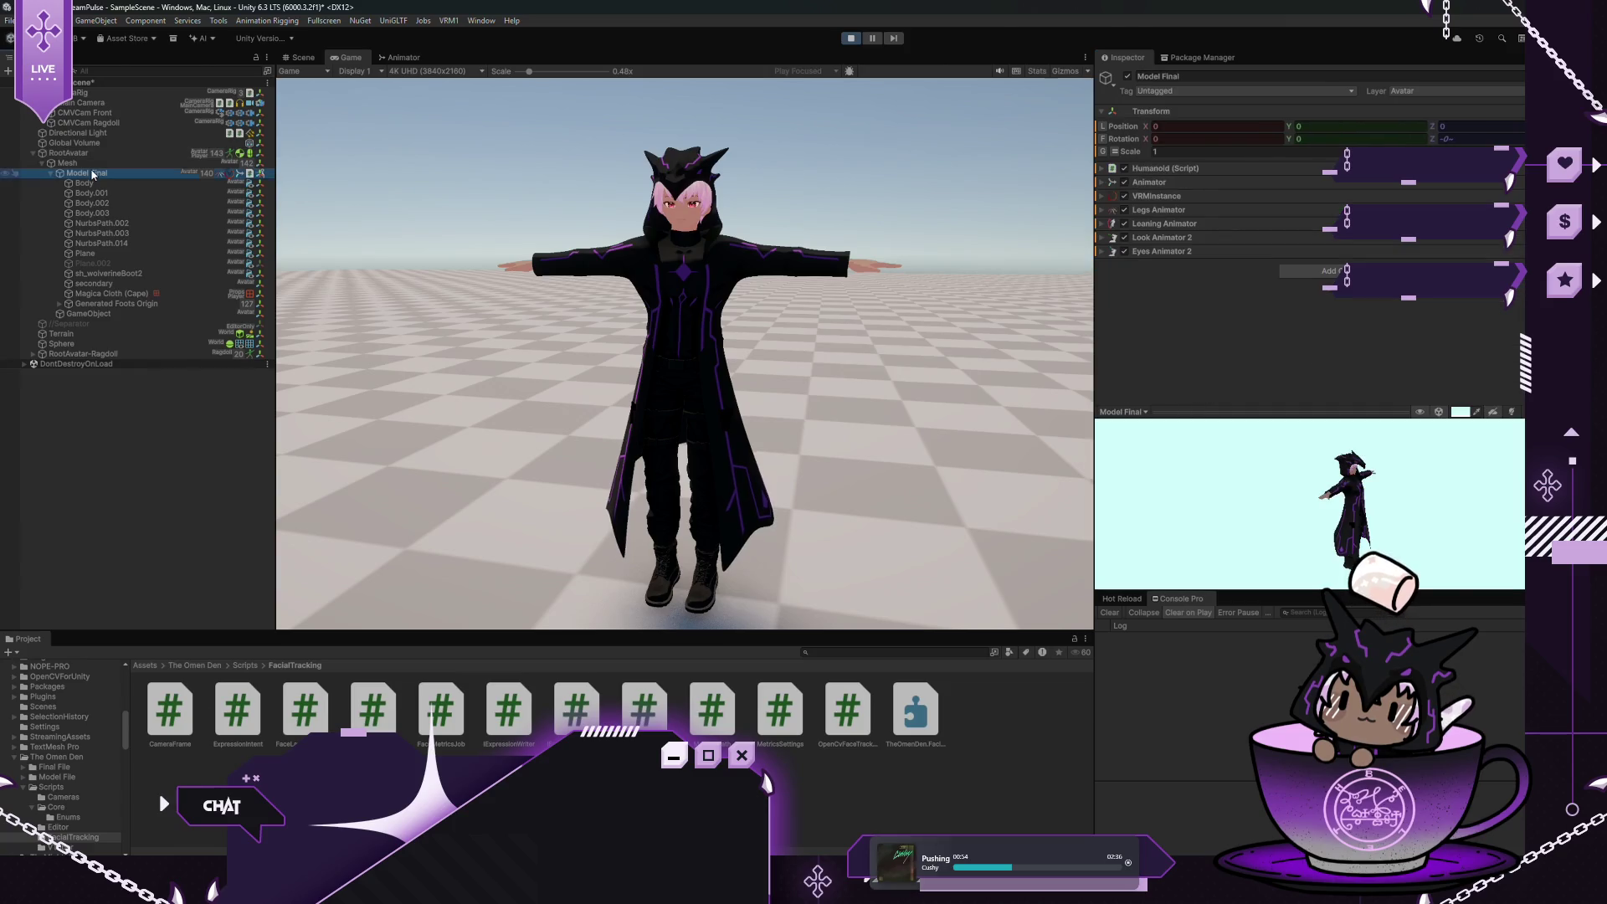
pyautogui.click(1292, 139)
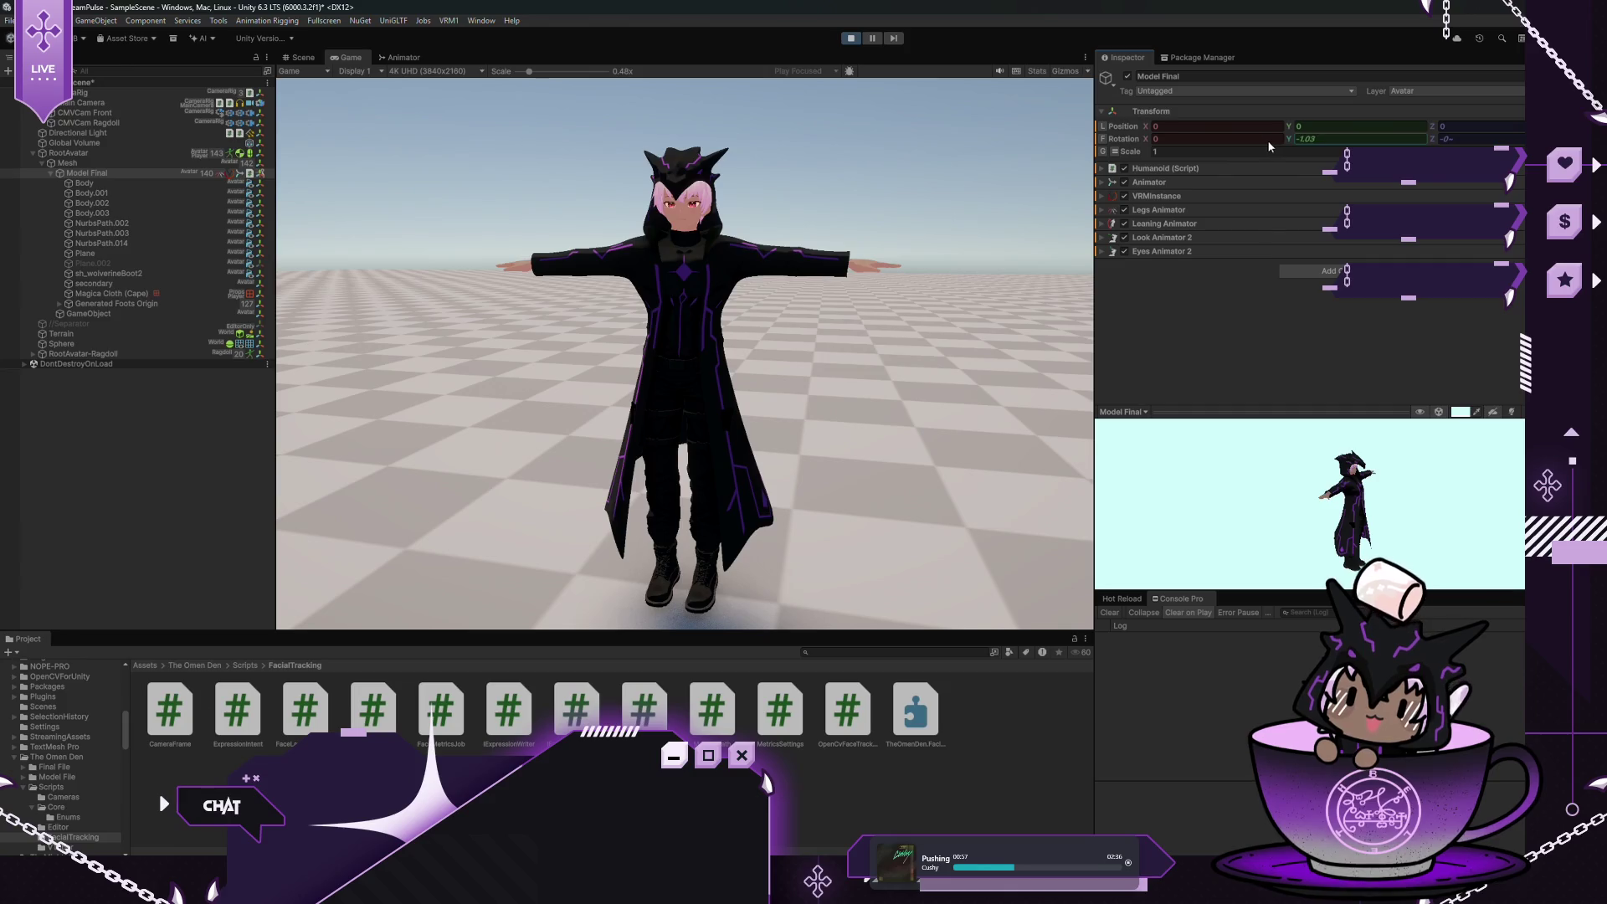
pyautogui.moveTo(1262, 139)
pyautogui.mouseDown()
pyautogui.moveTo(587, 176)
pyautogui.moveTo(264, 238)
pyautogui.moveTo(1300, 195)
pyautogui.mouseUp()
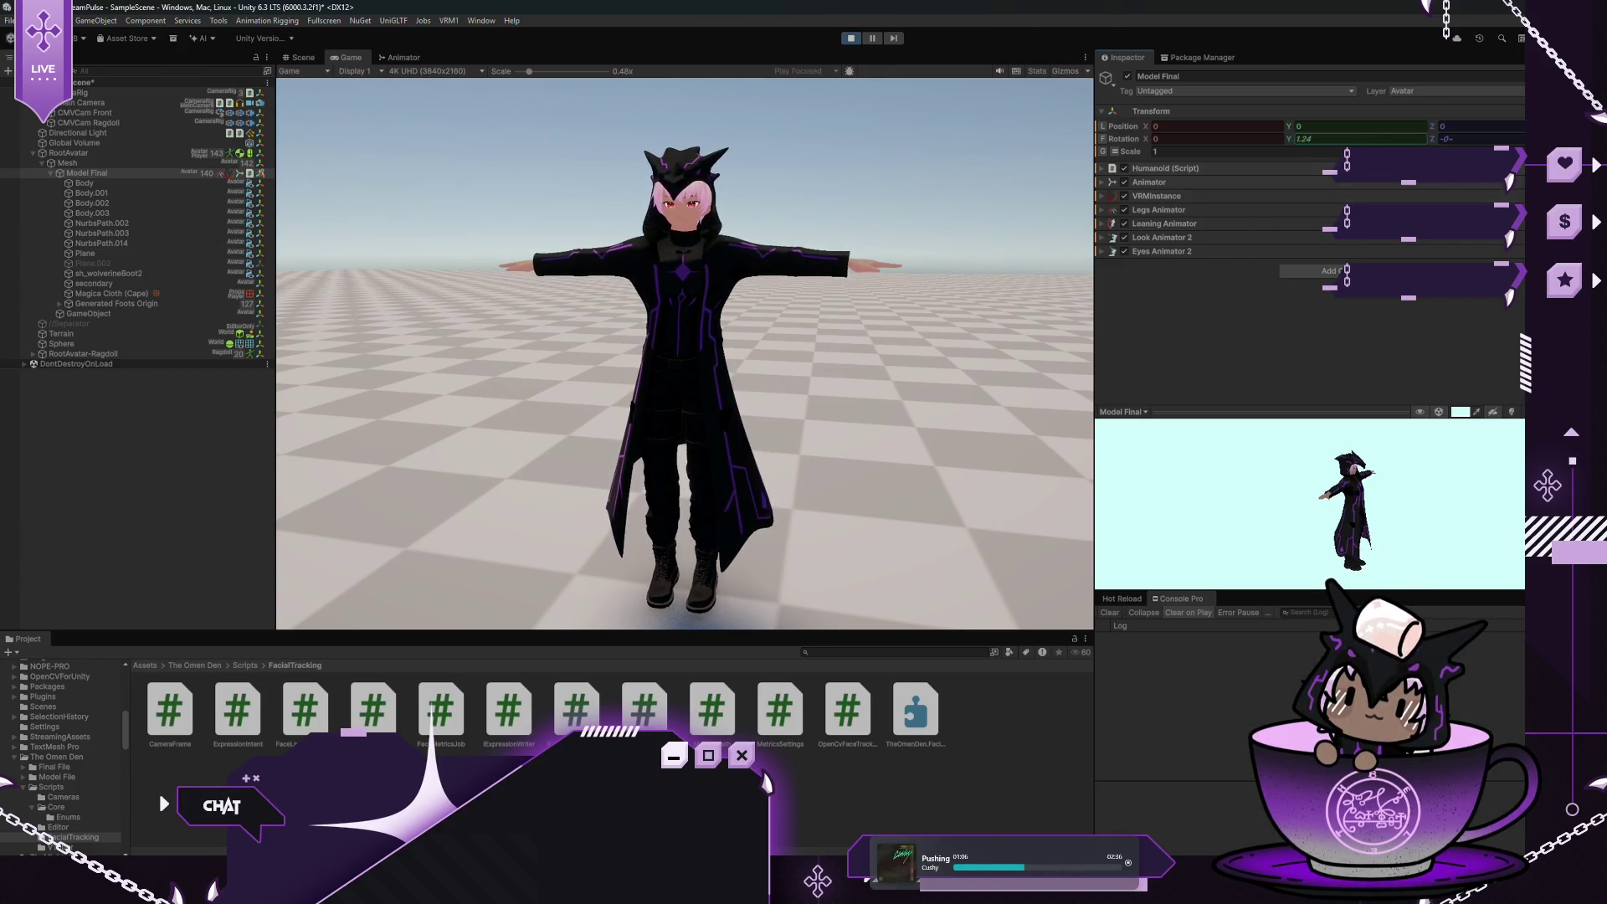
pyautogui.moveTo(1437, 142)
pyautogui.mouseDown()
pyautogui.moveTo(1399, 137)
pyautogui.moveTo(1438, 145)
pyautogui.mouseUp()
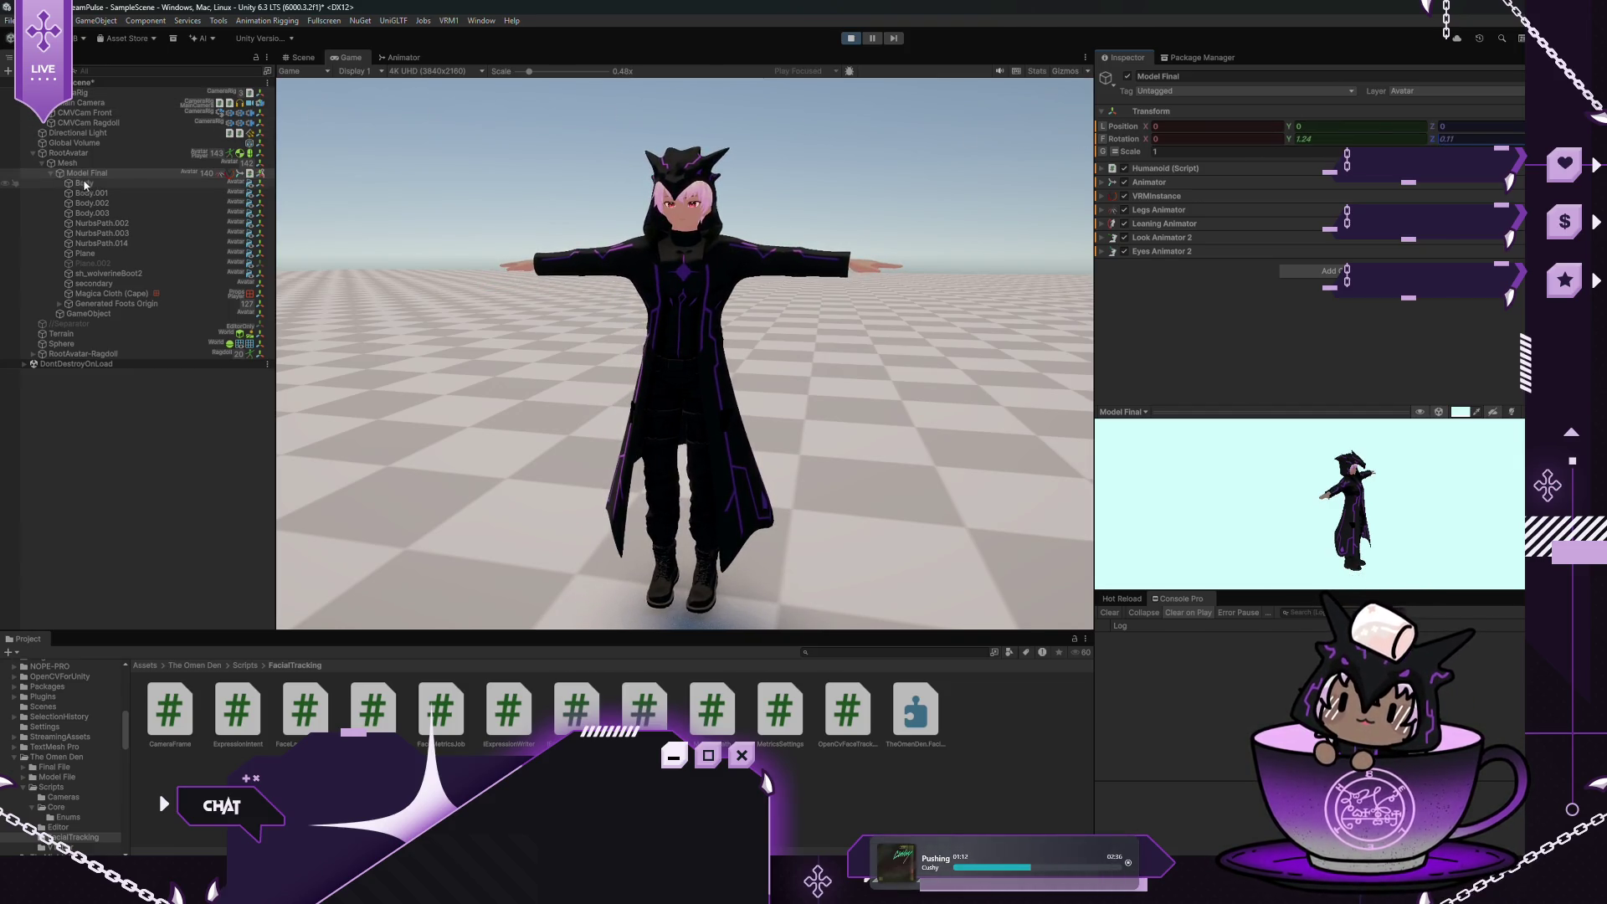
pyautogui.click(106, 159)
# Set RootAvatar's ragdoll Animating Mode to Sleep, then back to Standing
pyautogui.click(107, 151)
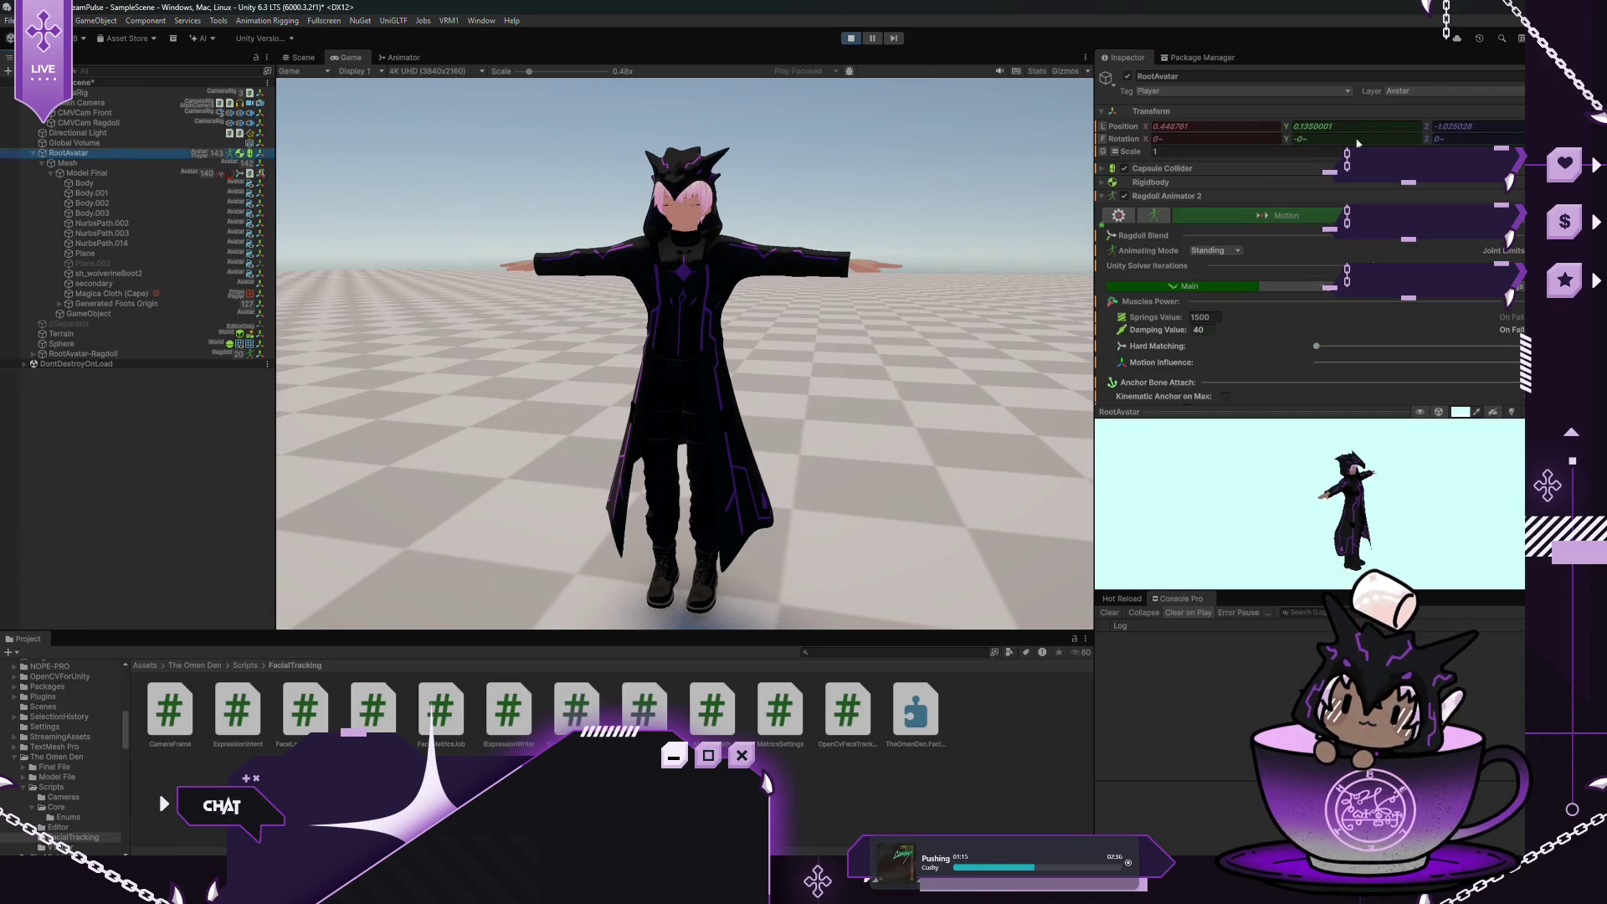
pyautogui.click(1220, 251)
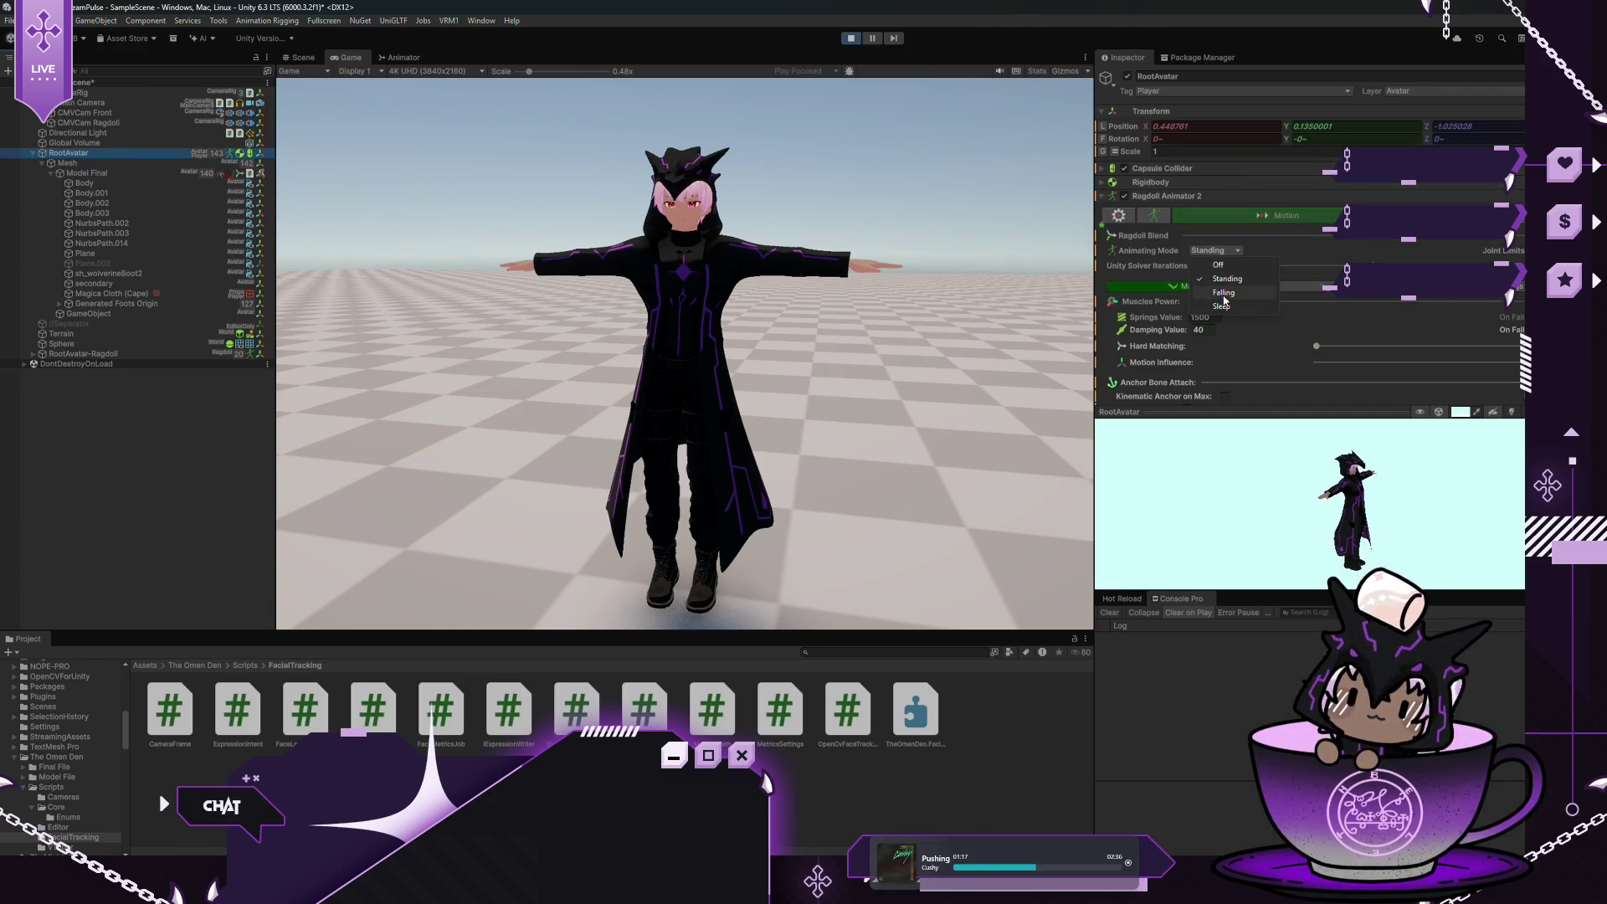
pyautogui.click(1220, 307)
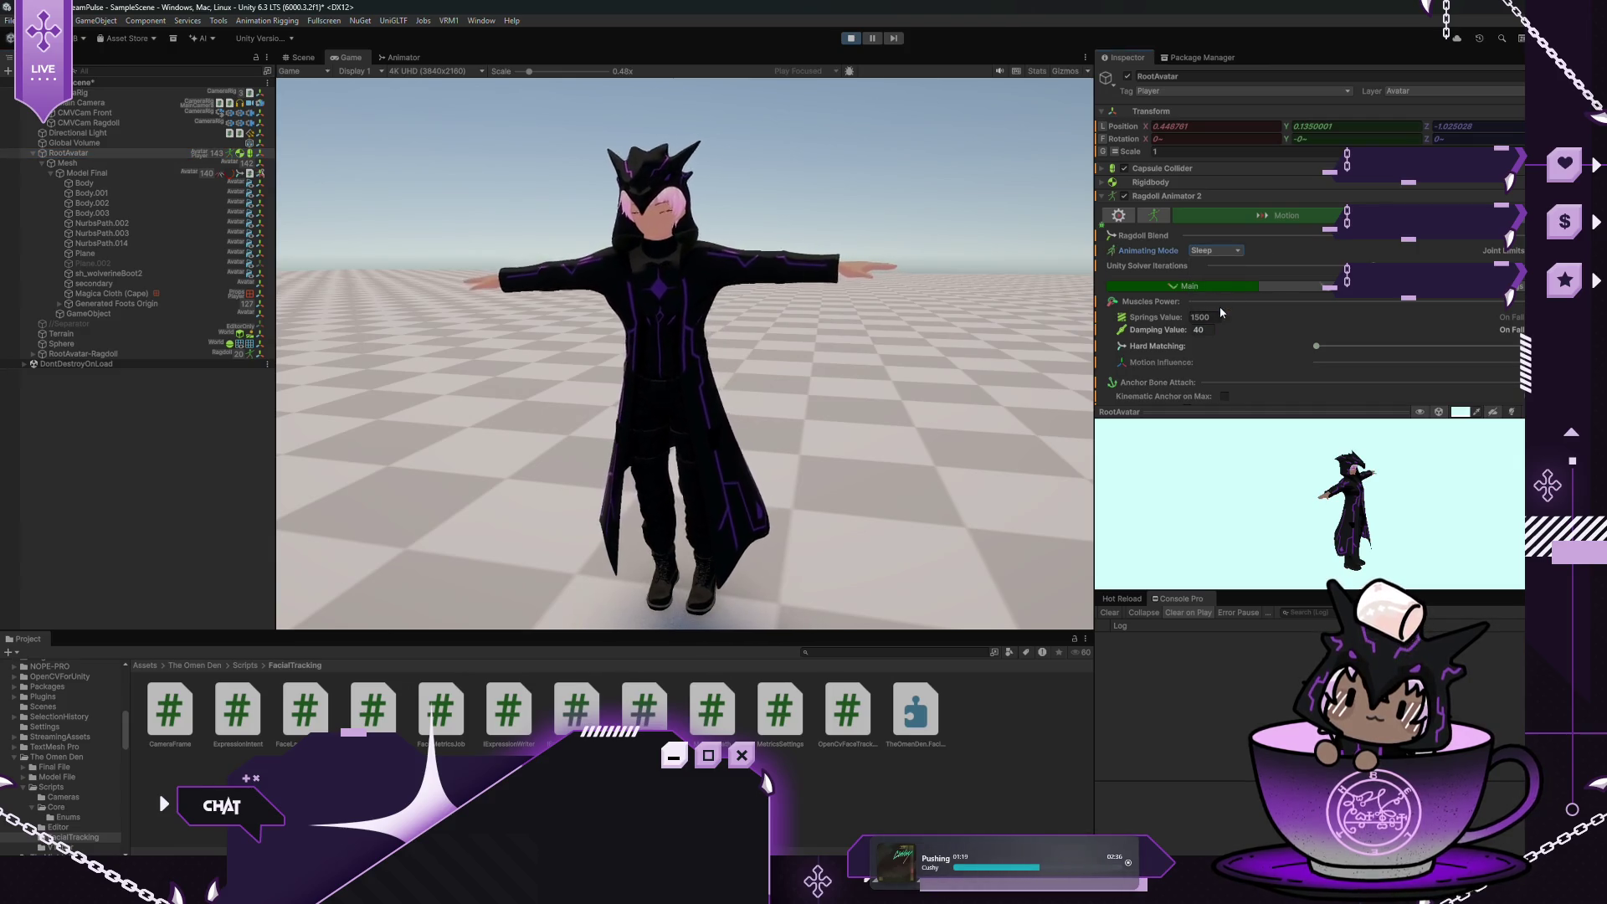
pyautogui.click(1224, 251)
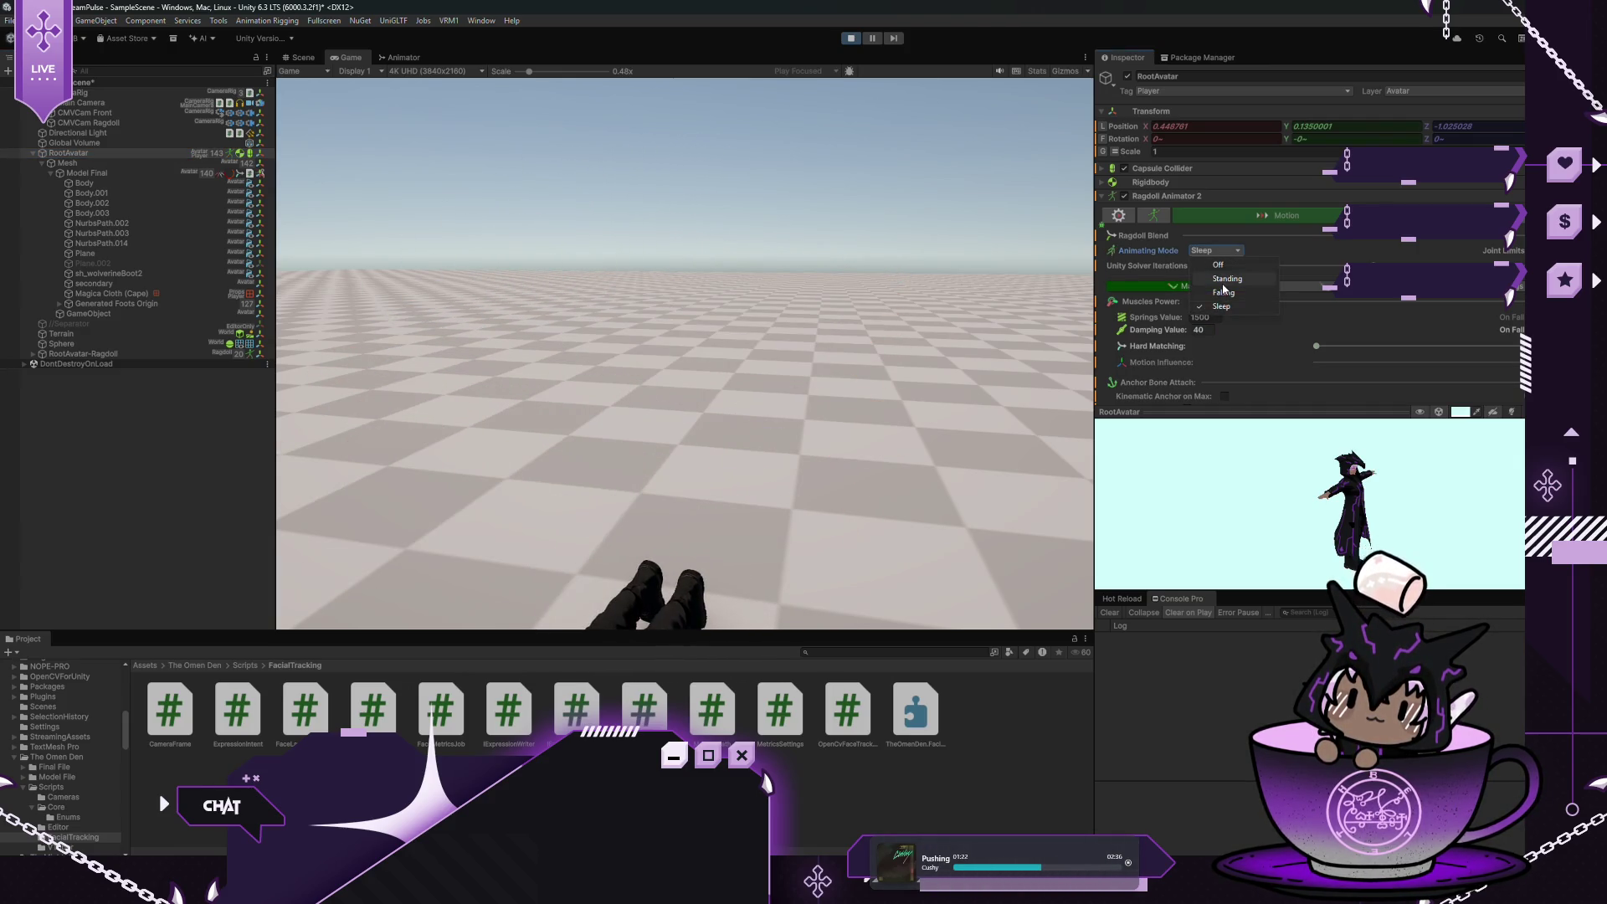
pyautogui.click(1227, 281)
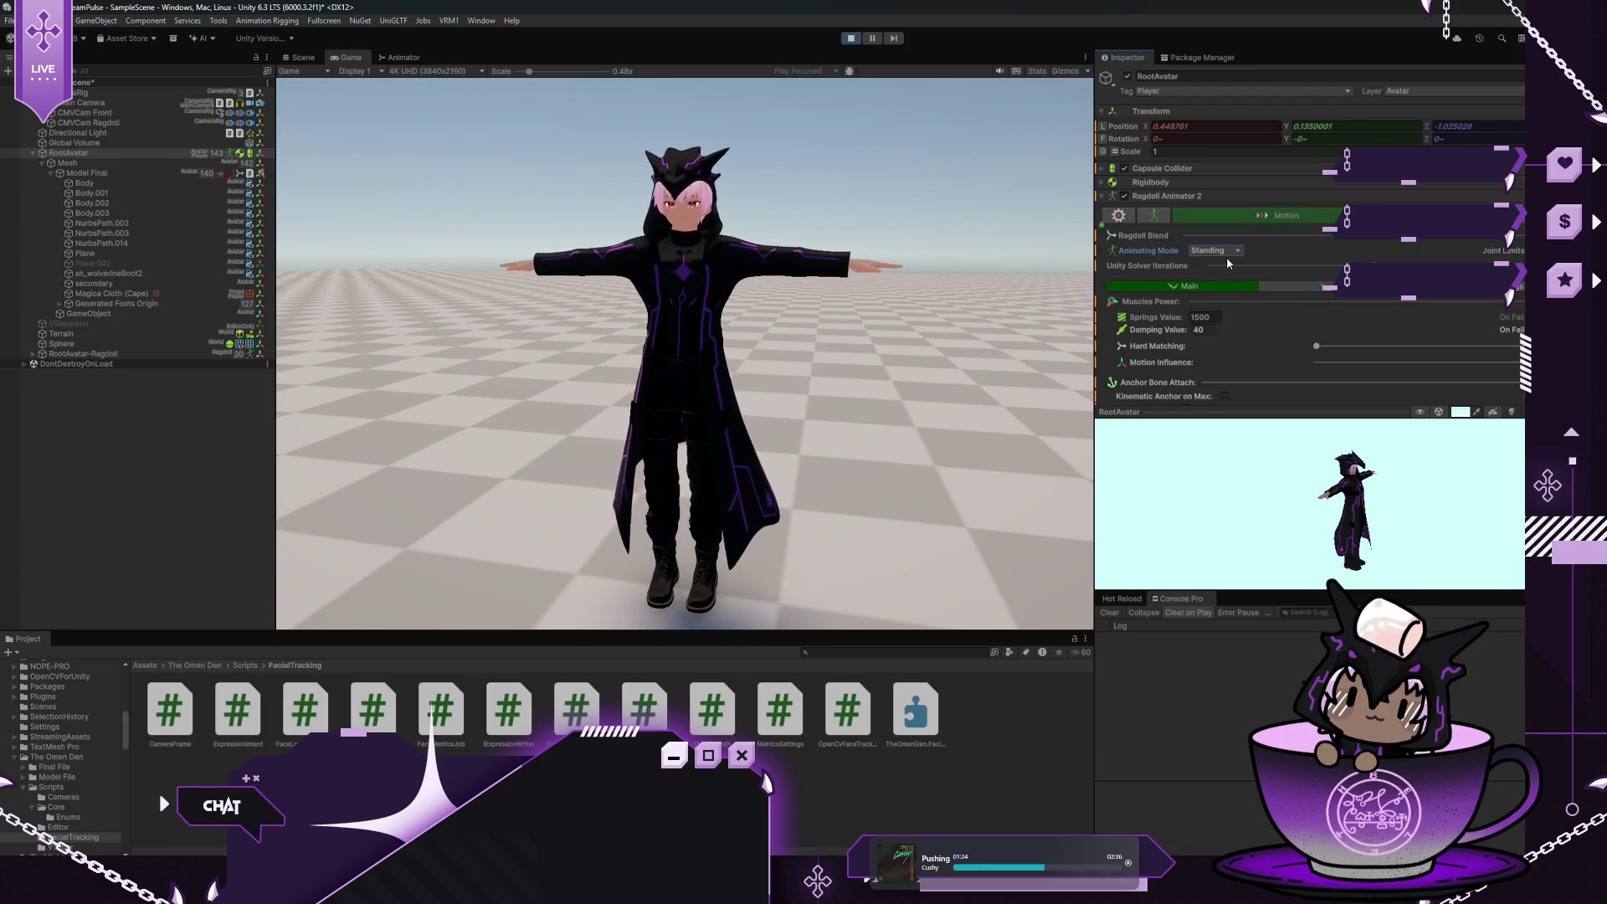
# Collapse the ragdoll with Falling mode, return it to Standing, then exit Play mode
pyautogui.click(92, 171)
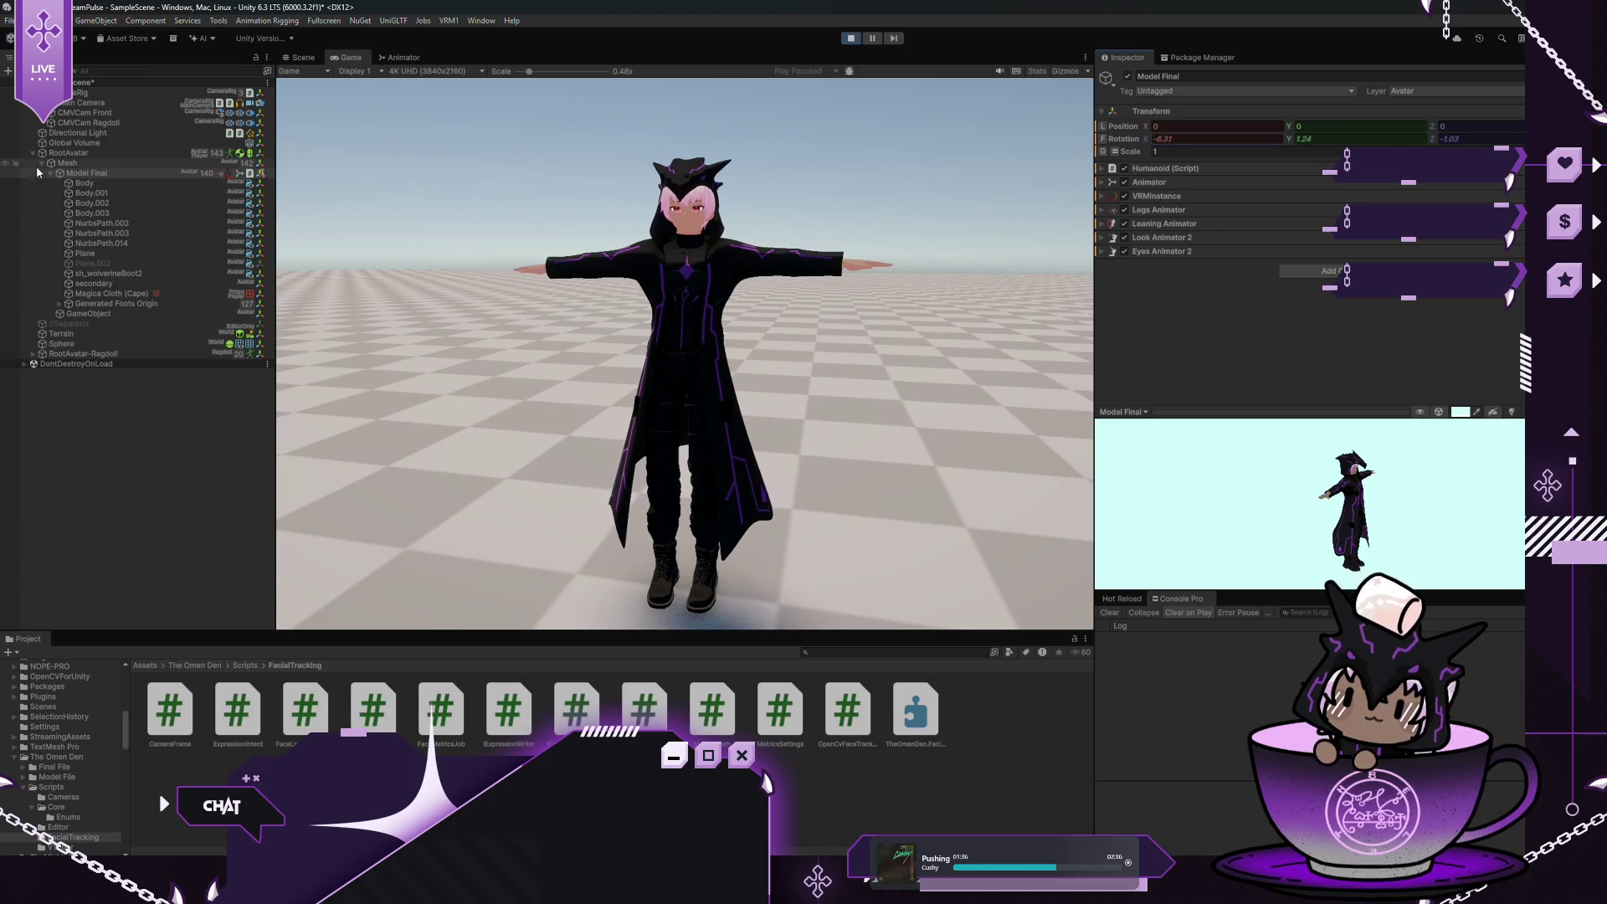
pyautogui.click(92, 154)
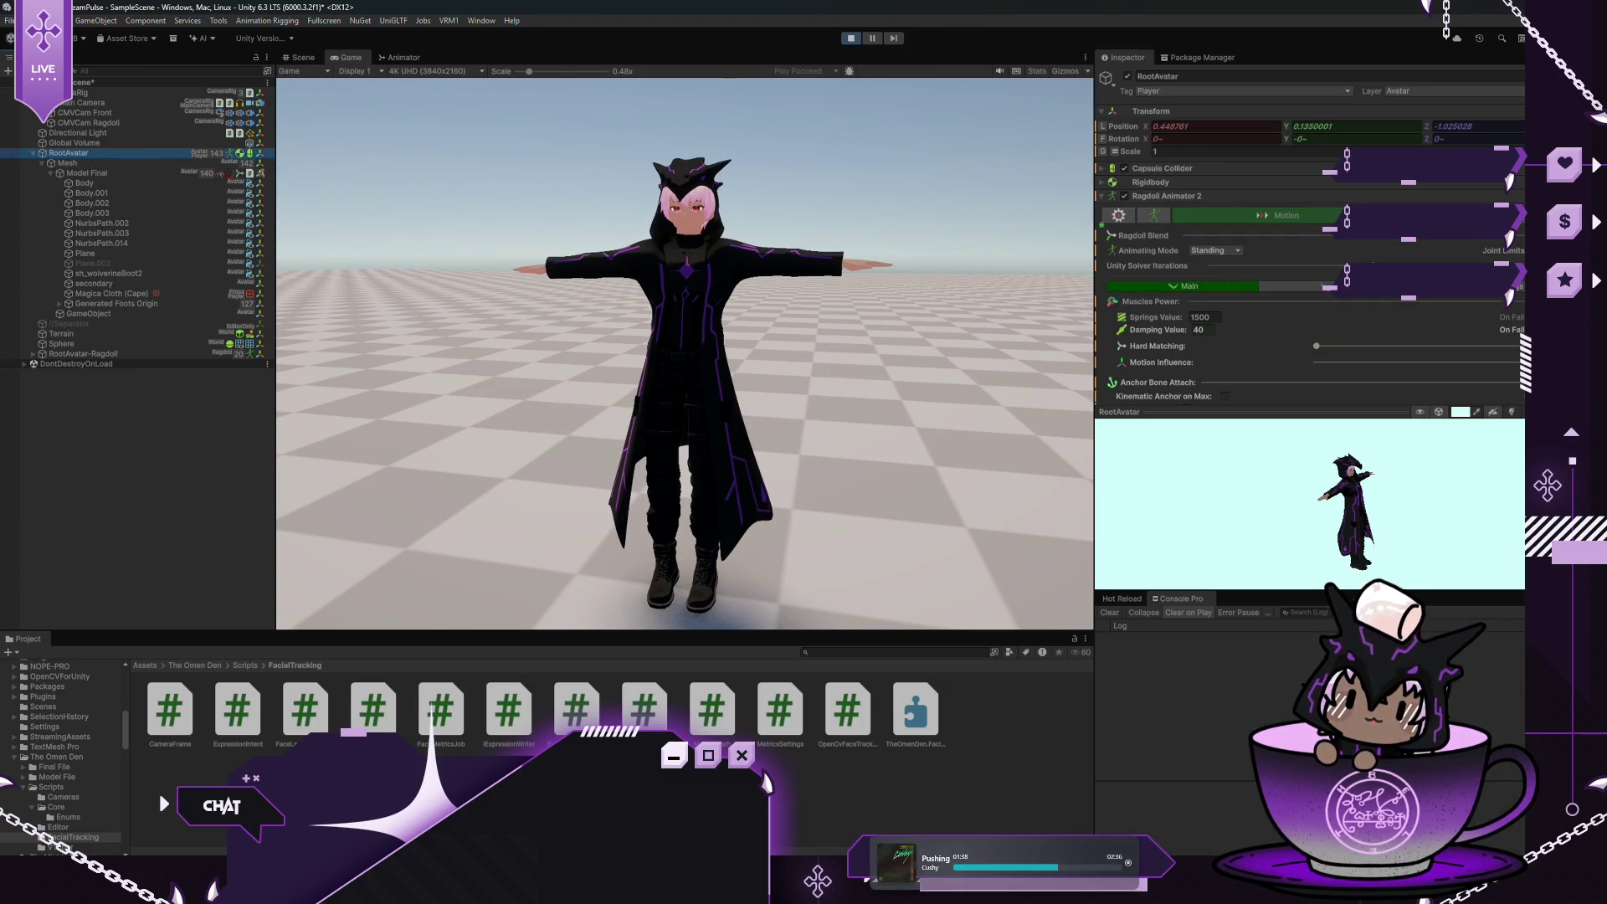
pyautogui.click(1220, 250)
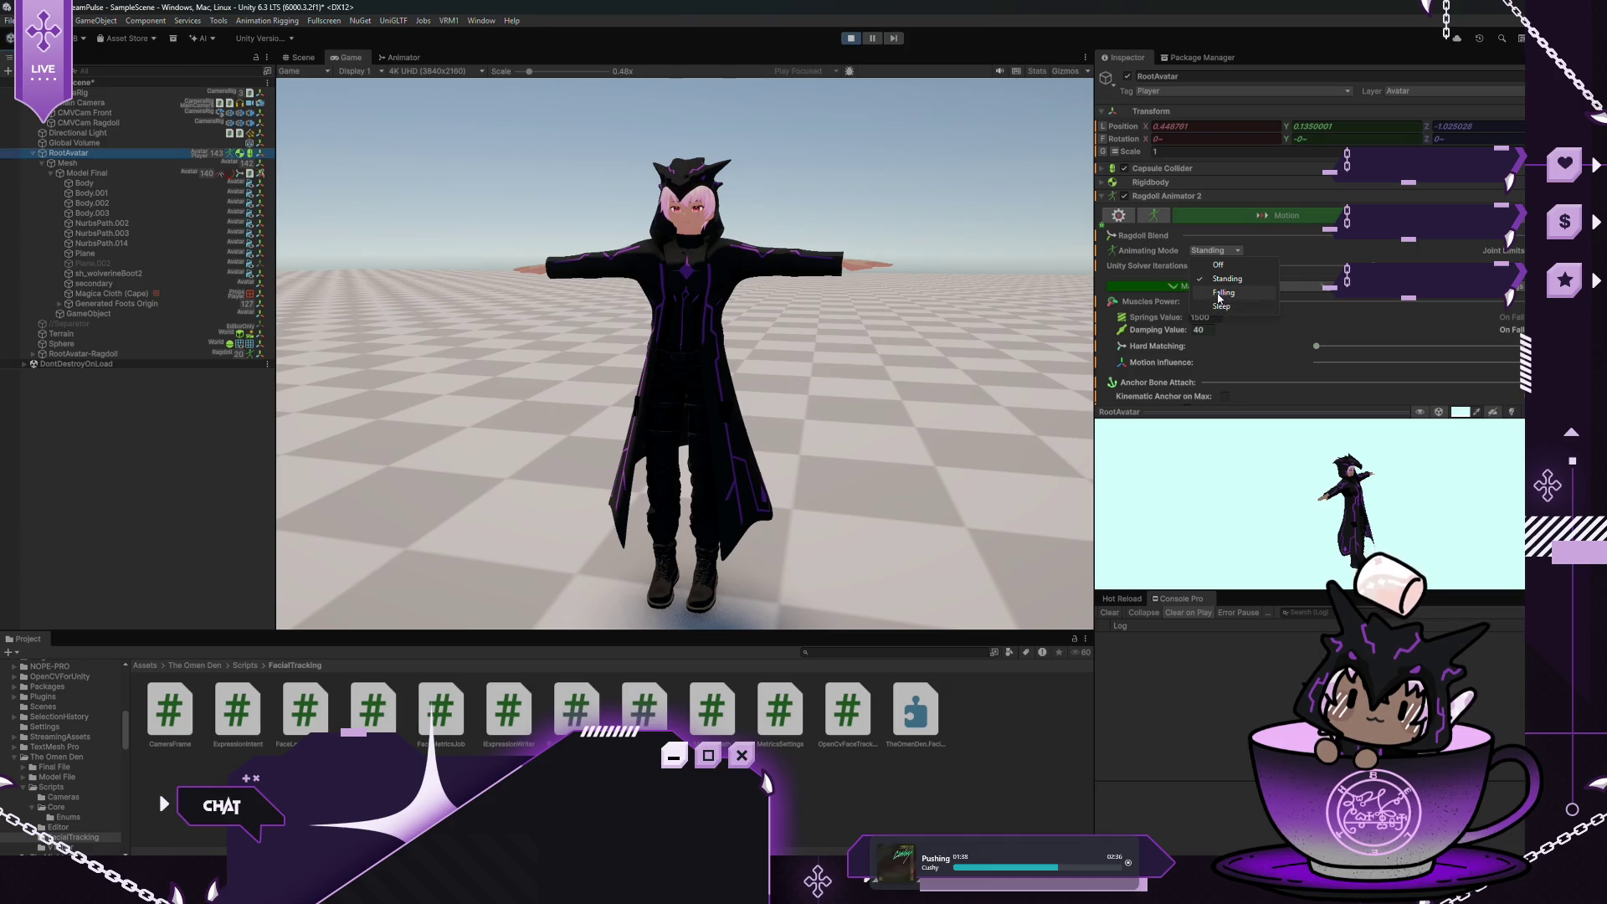
pyautogui.click(1220, 292)
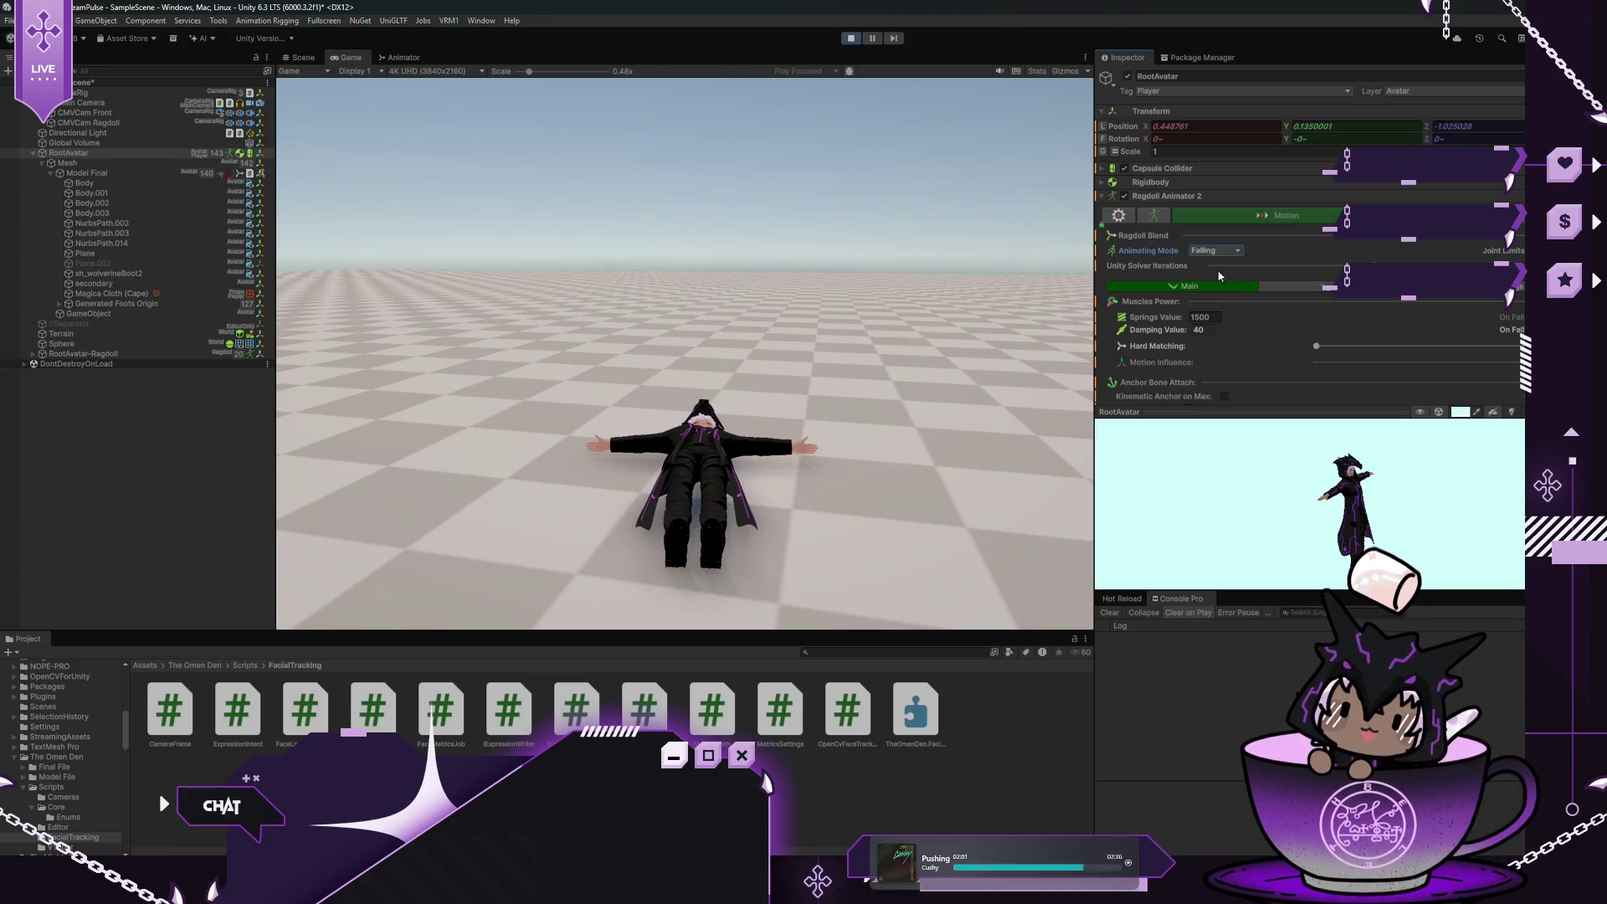
pyautogui.click(1237, 251)
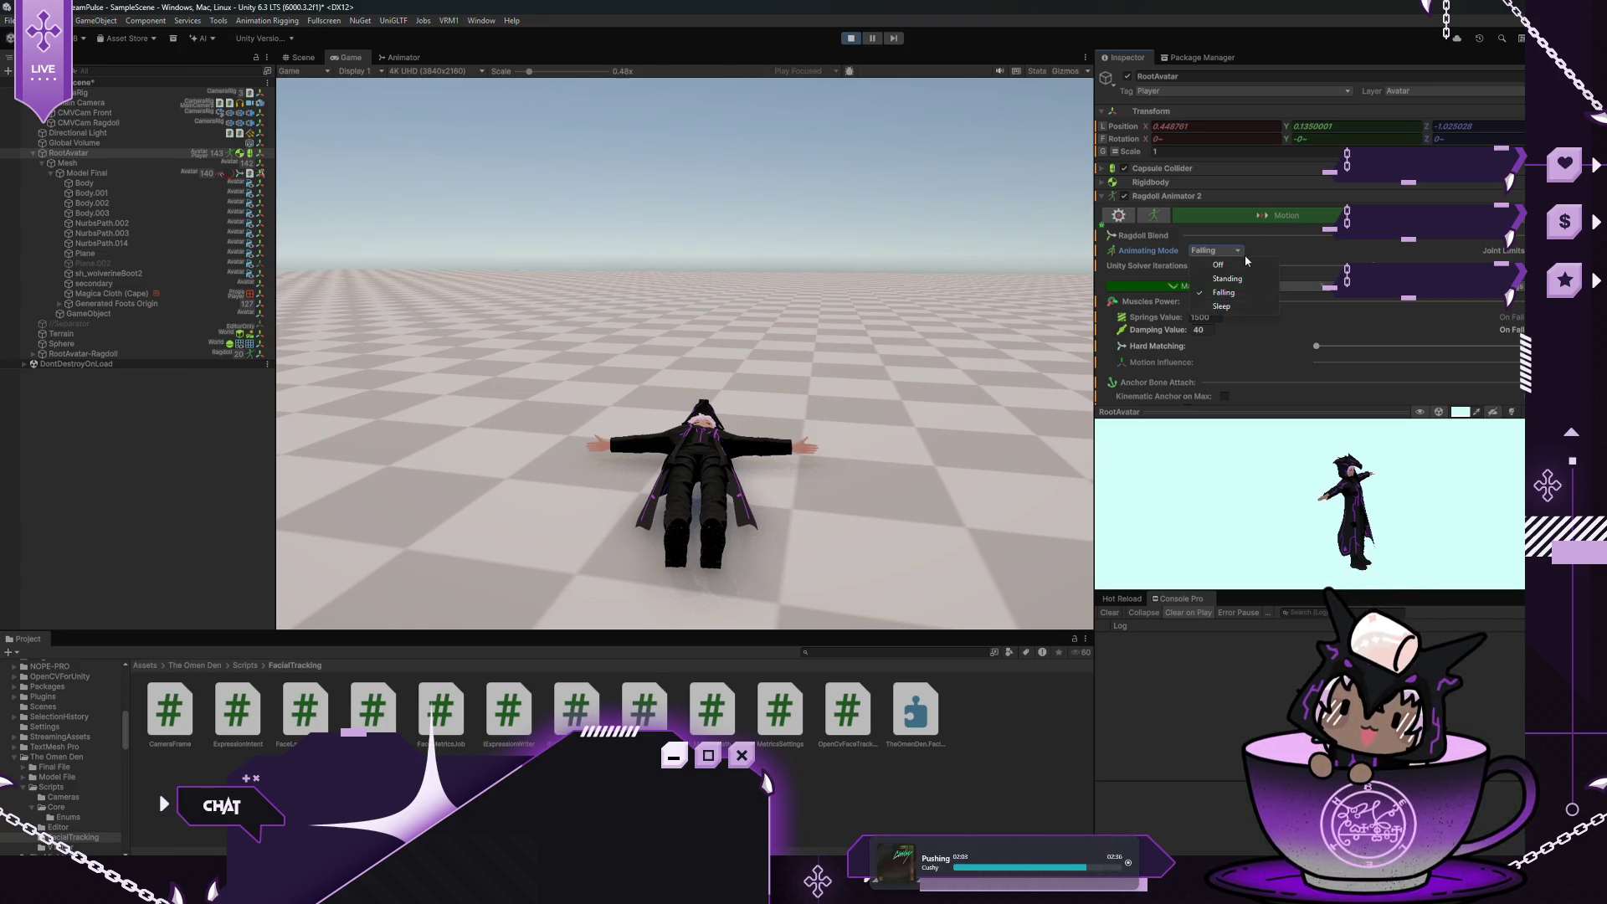
pyautogui.click(1227, 278)
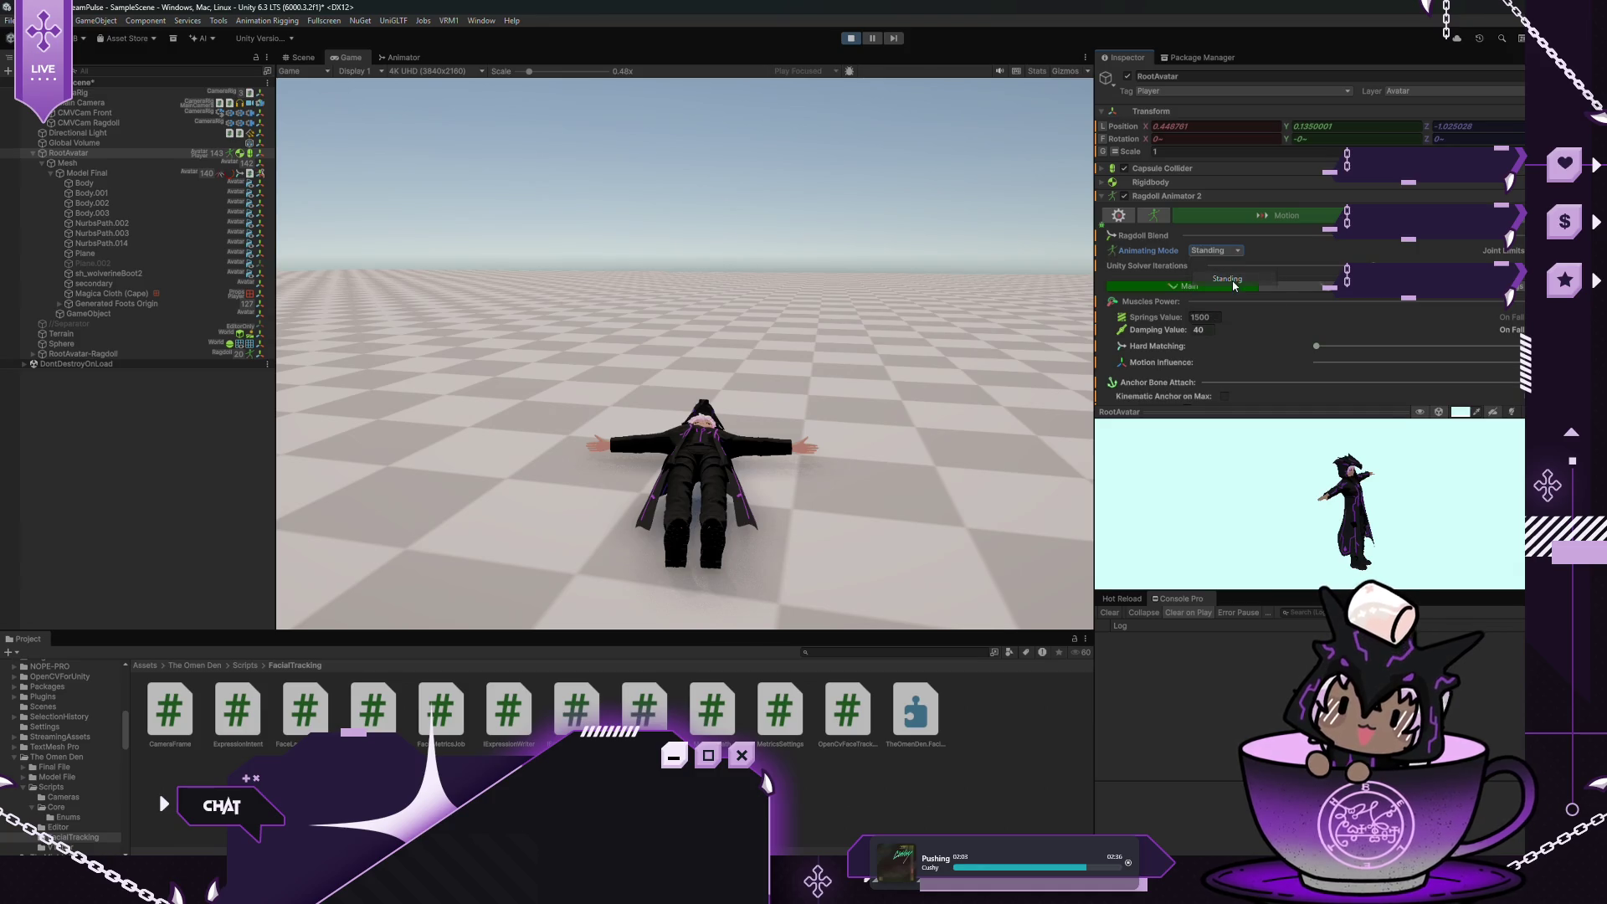
pyautogui.click(851, 39)
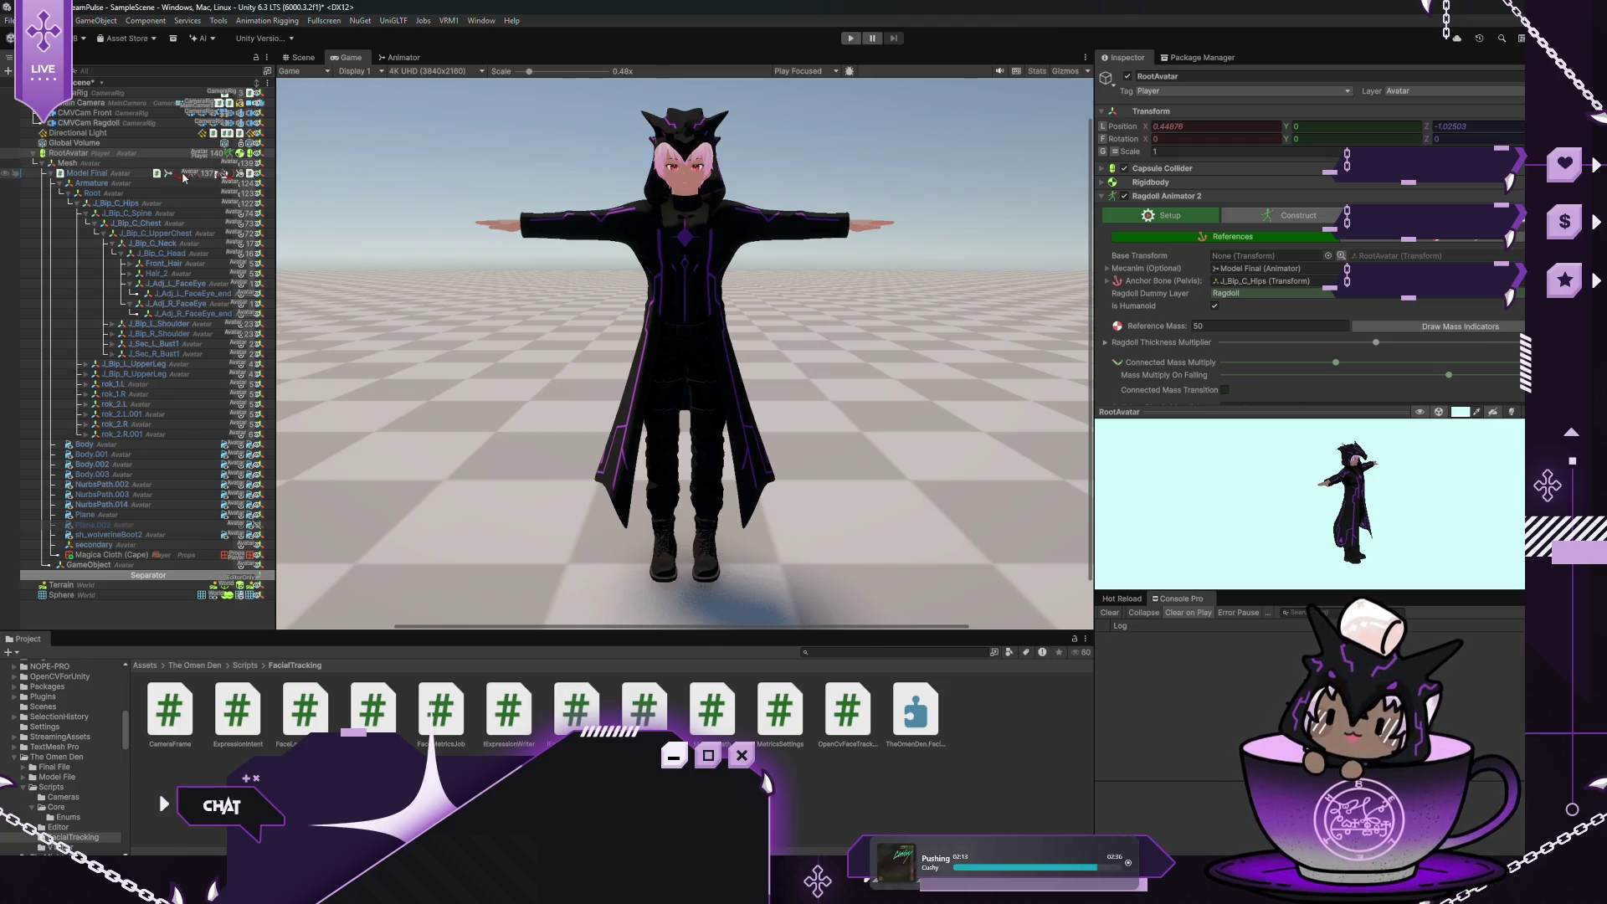
# Select Model Final and expand its Animator component in the Inspector
pyautogui.click(87, 173)
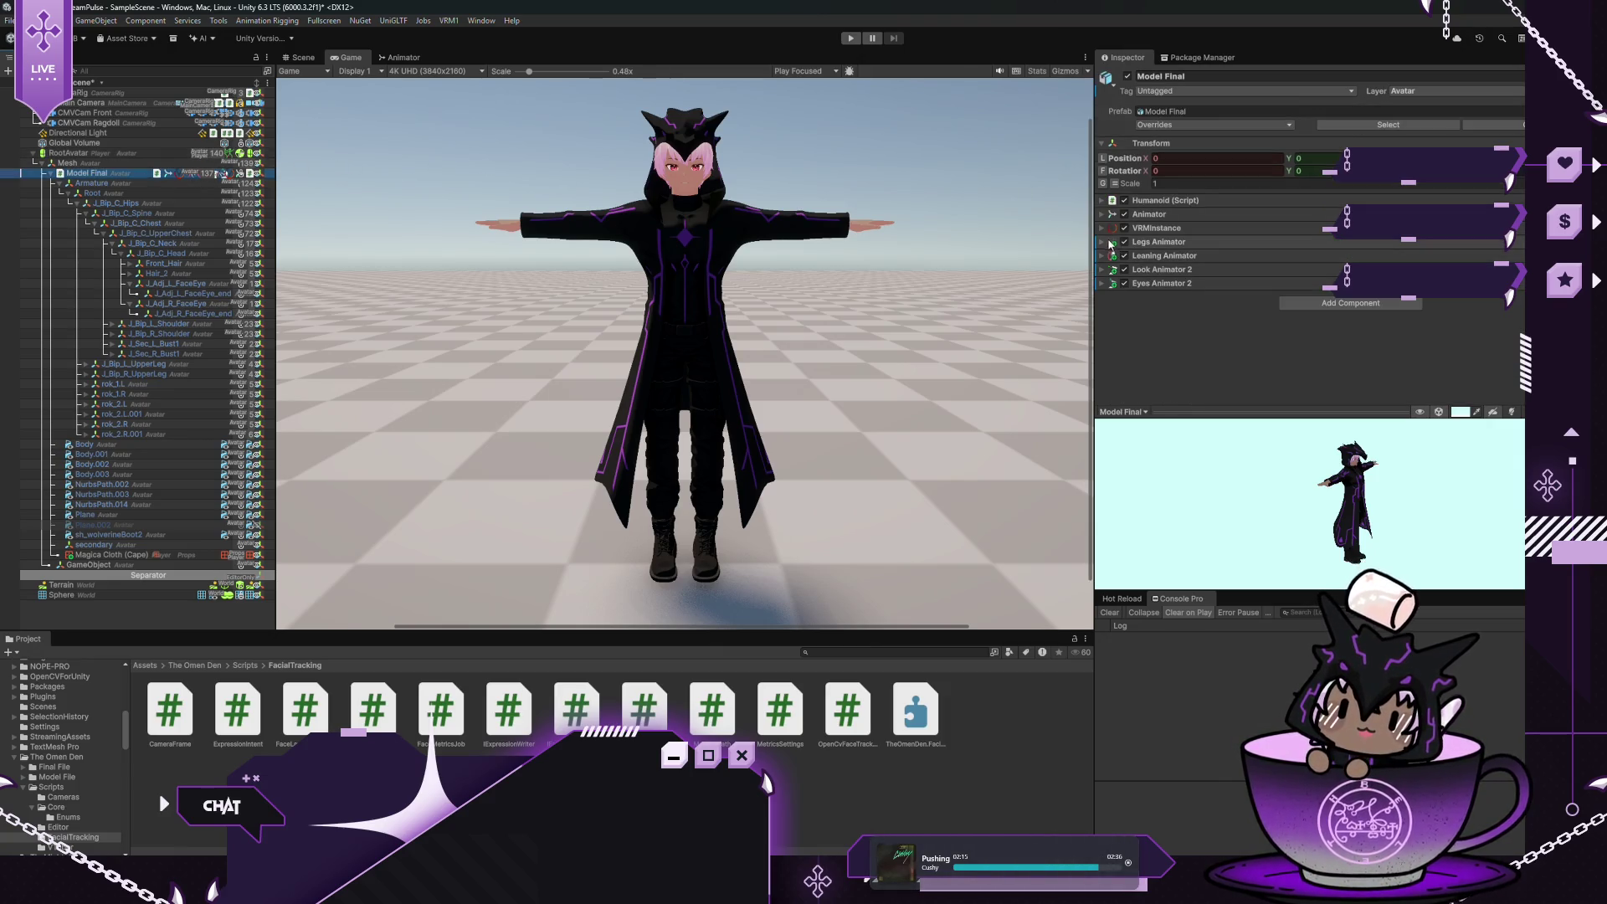
pyautogui.click(1149, 214)
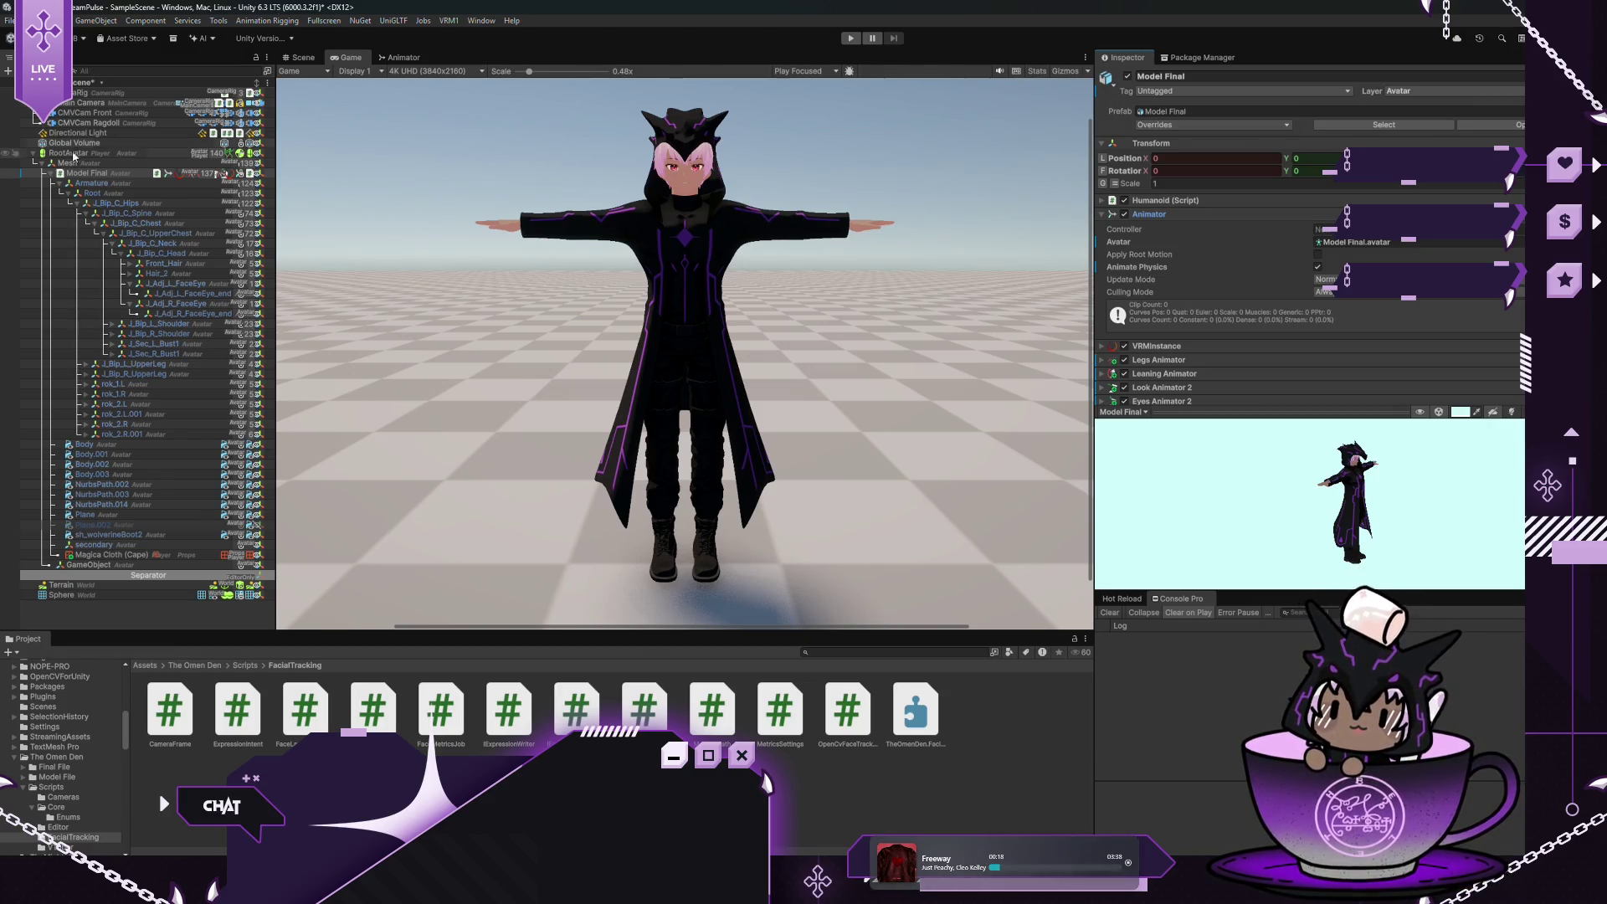
# Create a Magica Cloth under Model Final and rename it 'Magica Cloth (Hair Front 1)'
pyautogui.rightClick(74, 172)
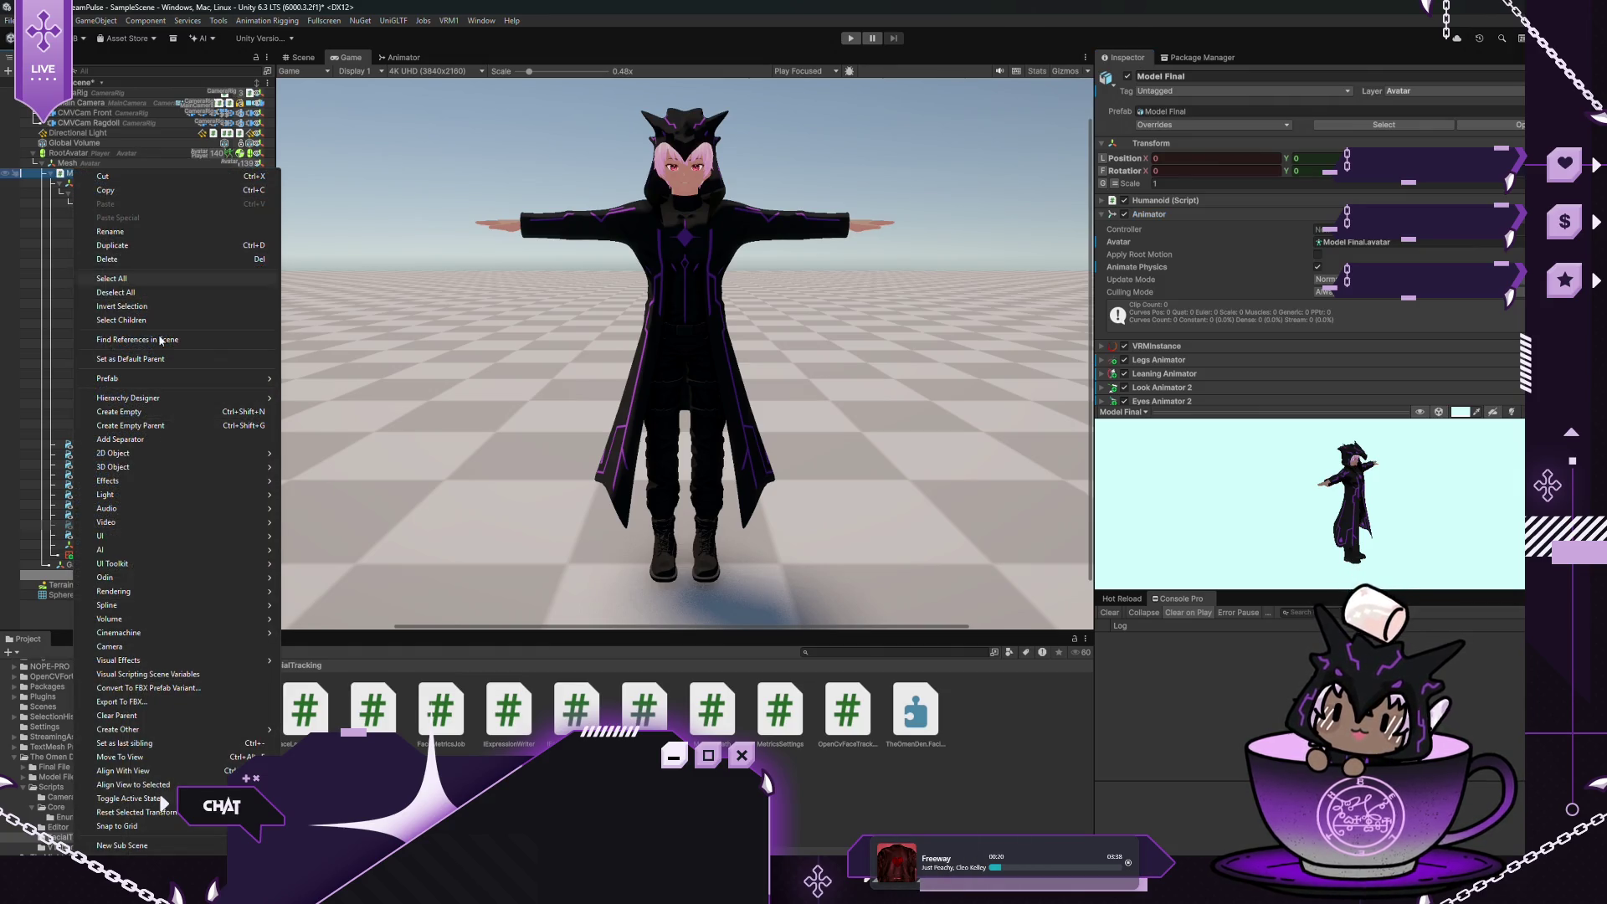
pyautogui.moveTo(201, 728)
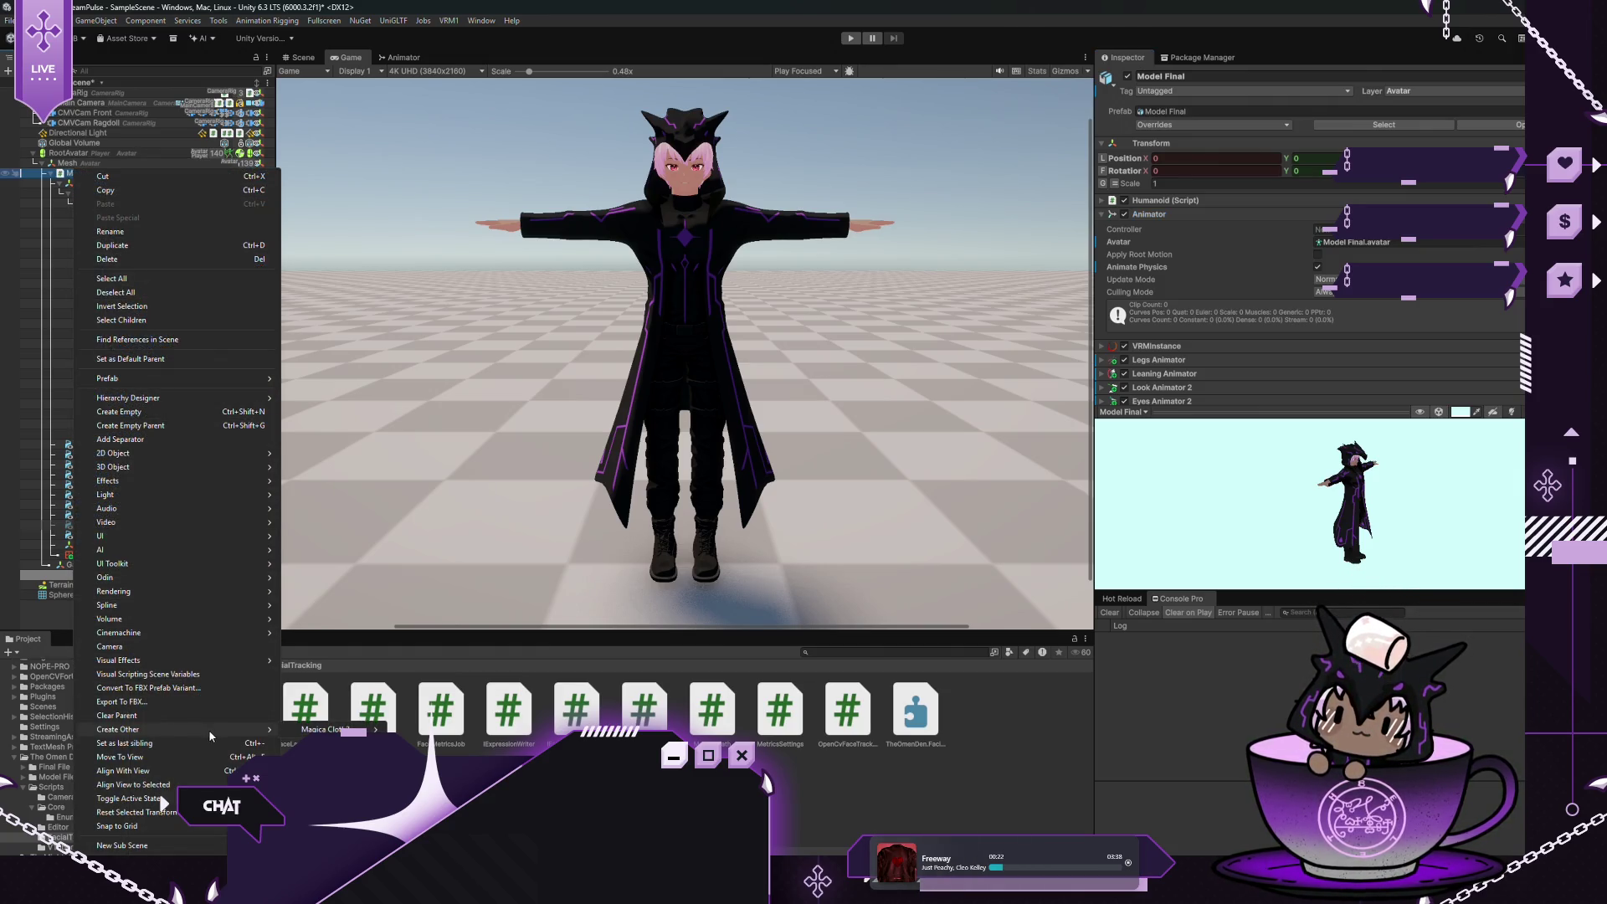
pyautogui.moveTo(360, 729)
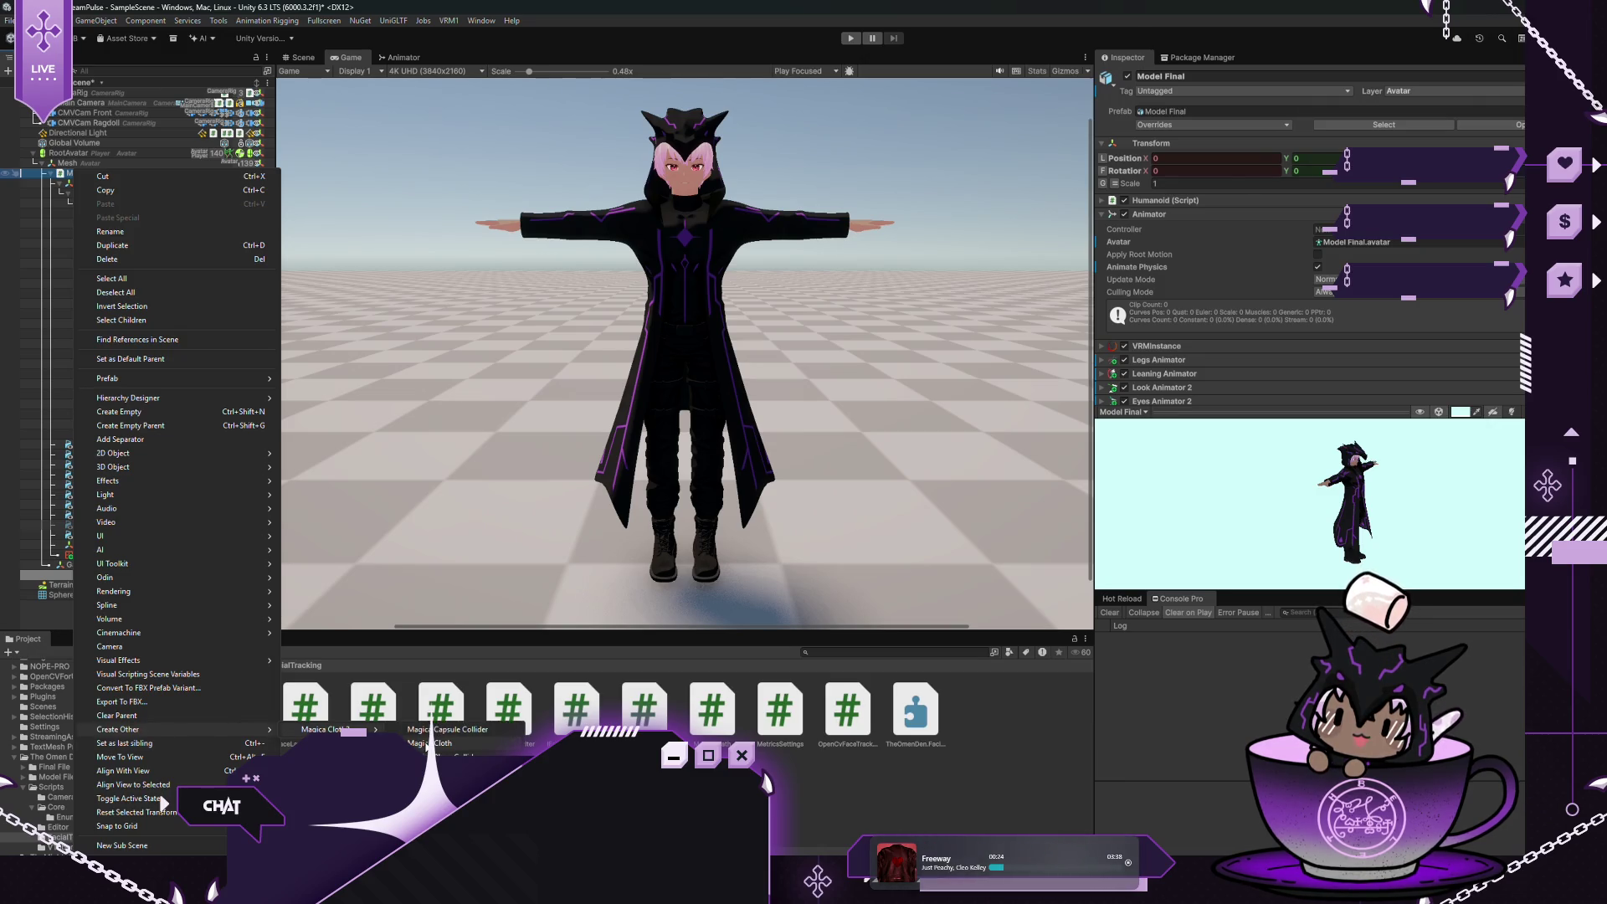
pyautogui.click(430, 743)
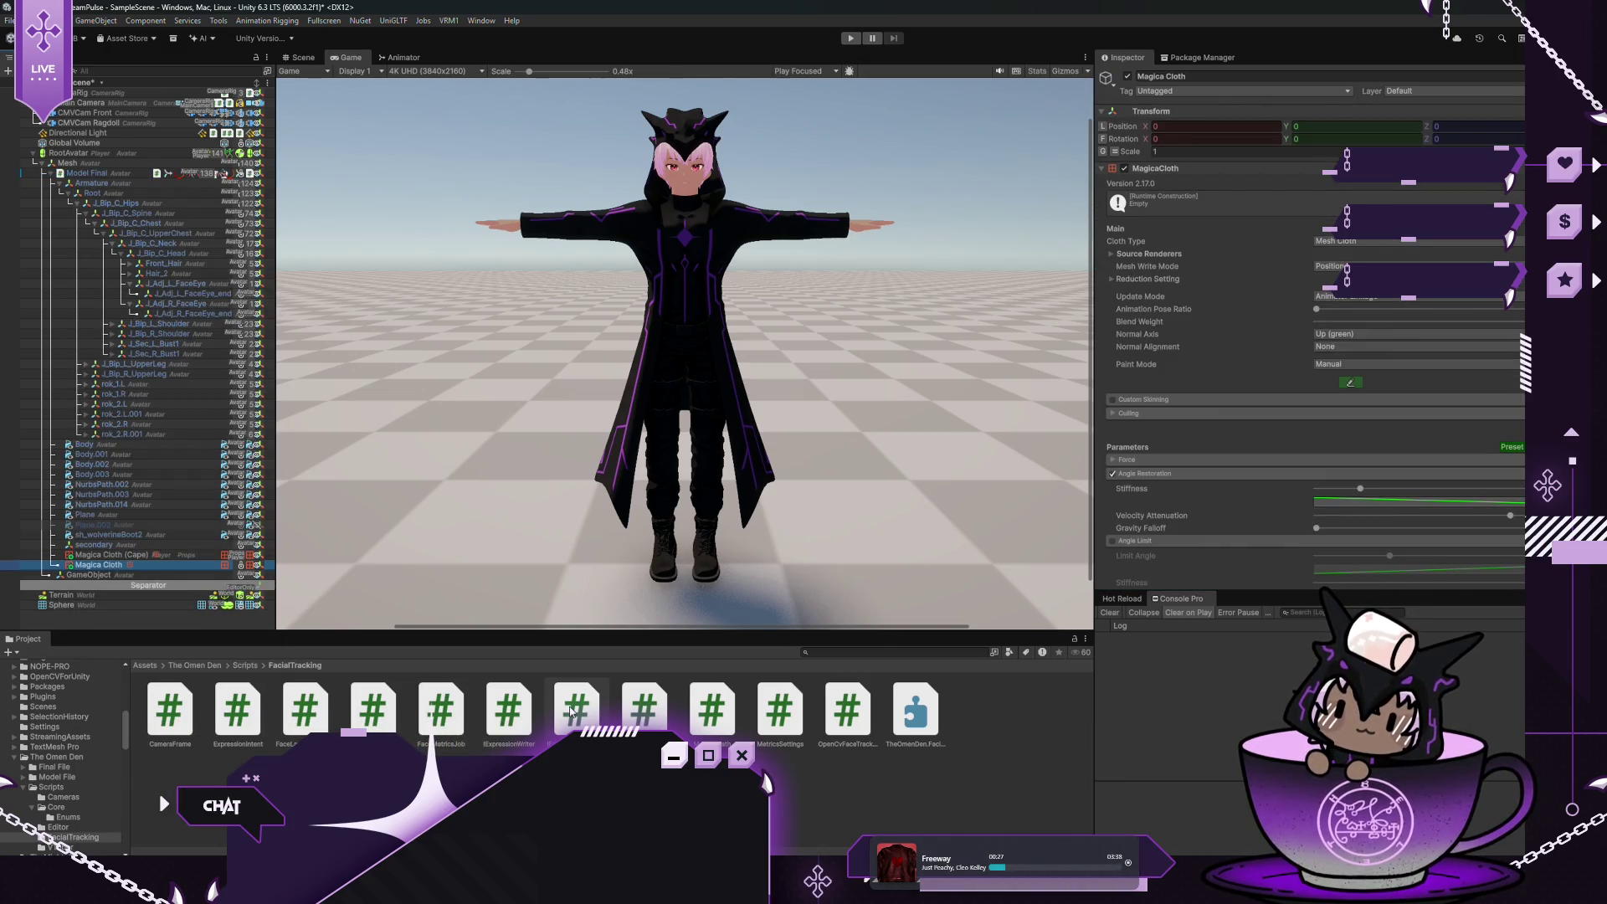
pyautogui.click(1239, 76)
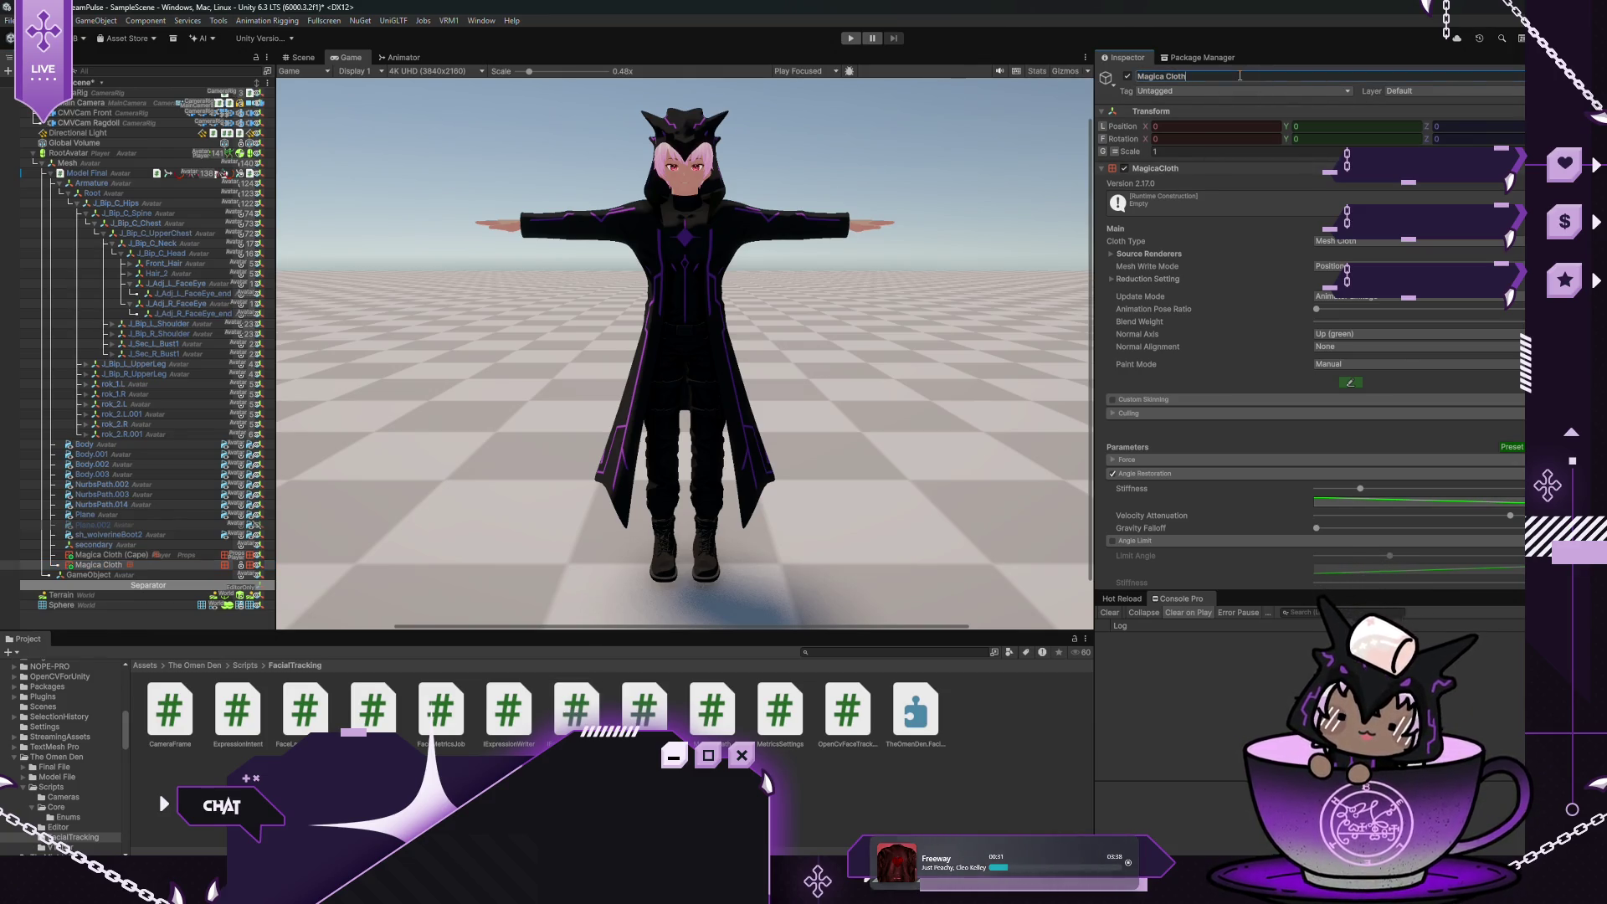
pyautogui.write(' (Hair')
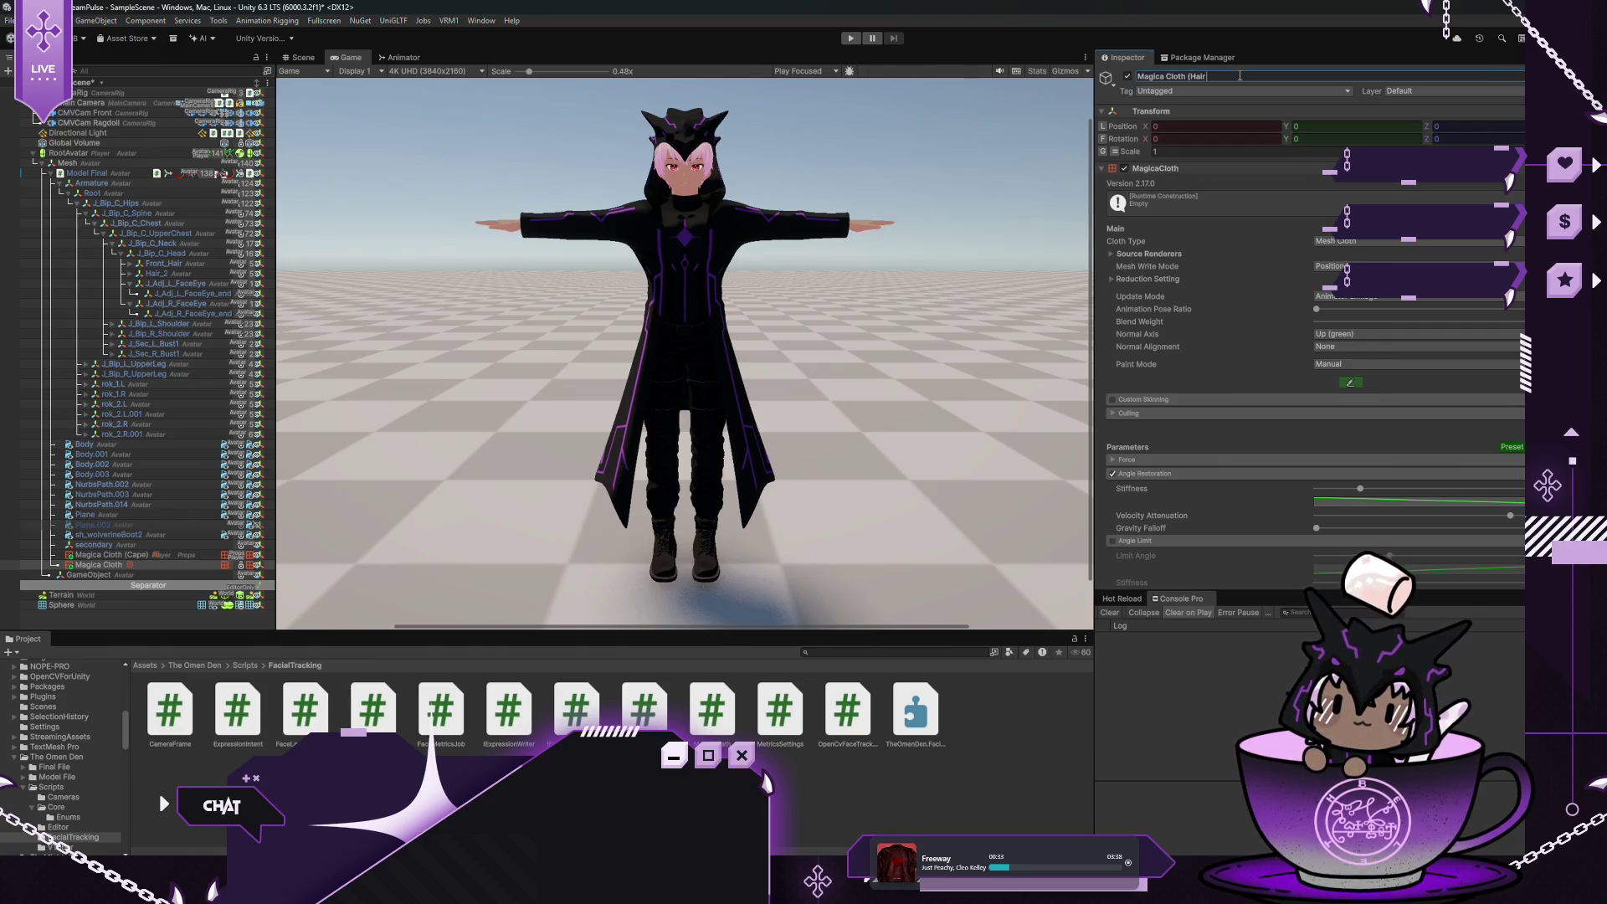
pyautogui.press('BackSpace')
pyautogui.press('BackSpace')
pyautogui.press('BackSpace')
pyautogui.write('Fromt')
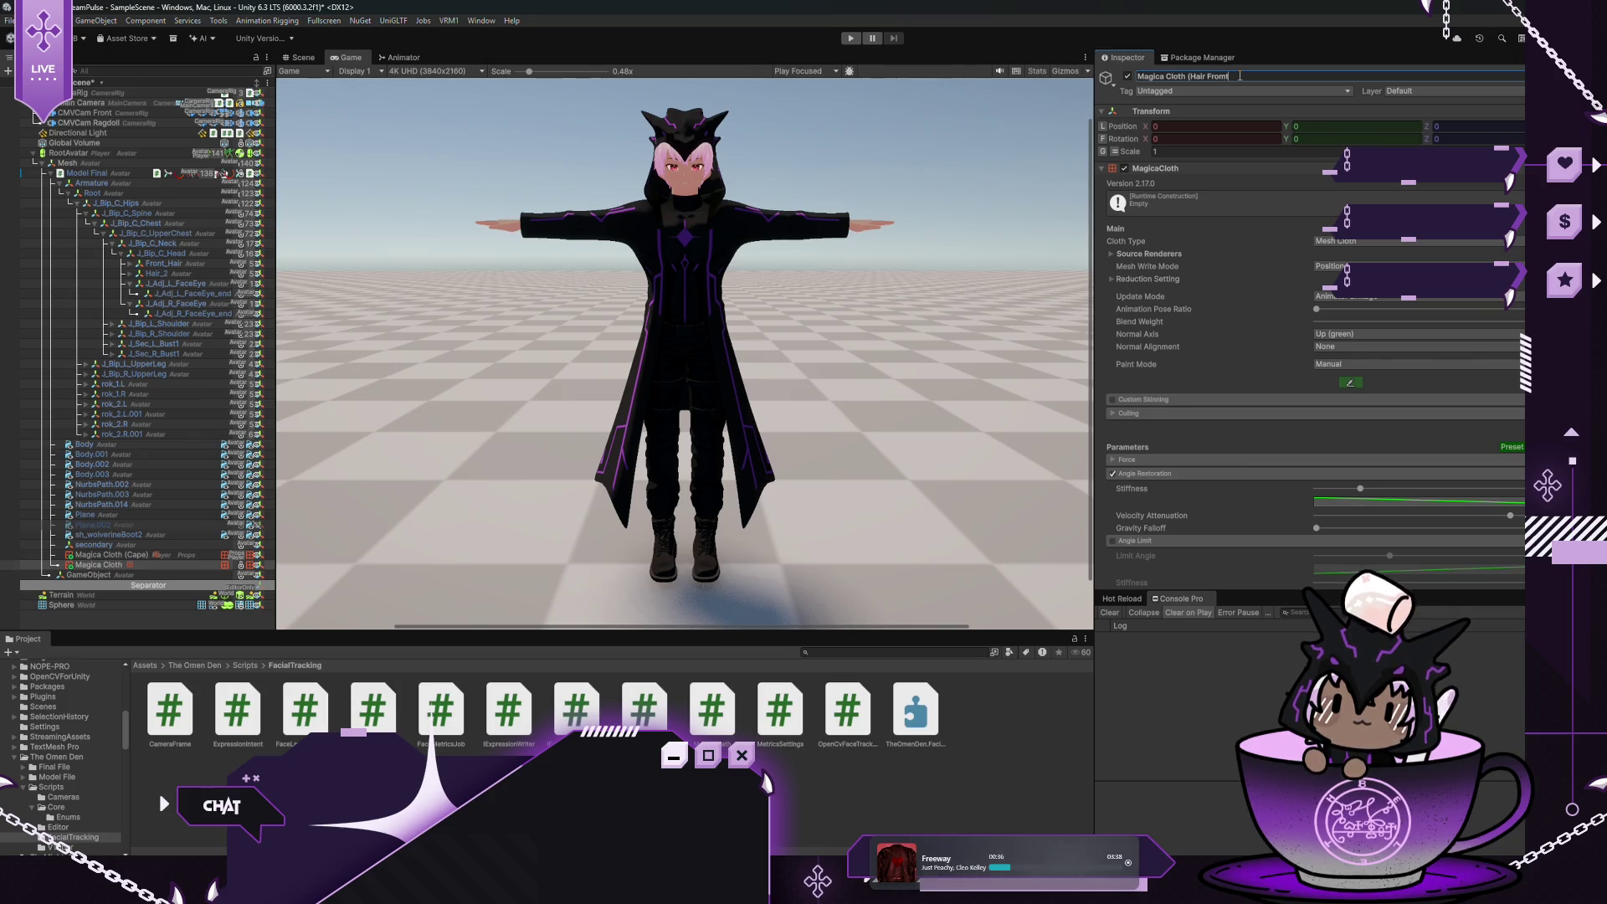
pyautogui.write(' 1)')
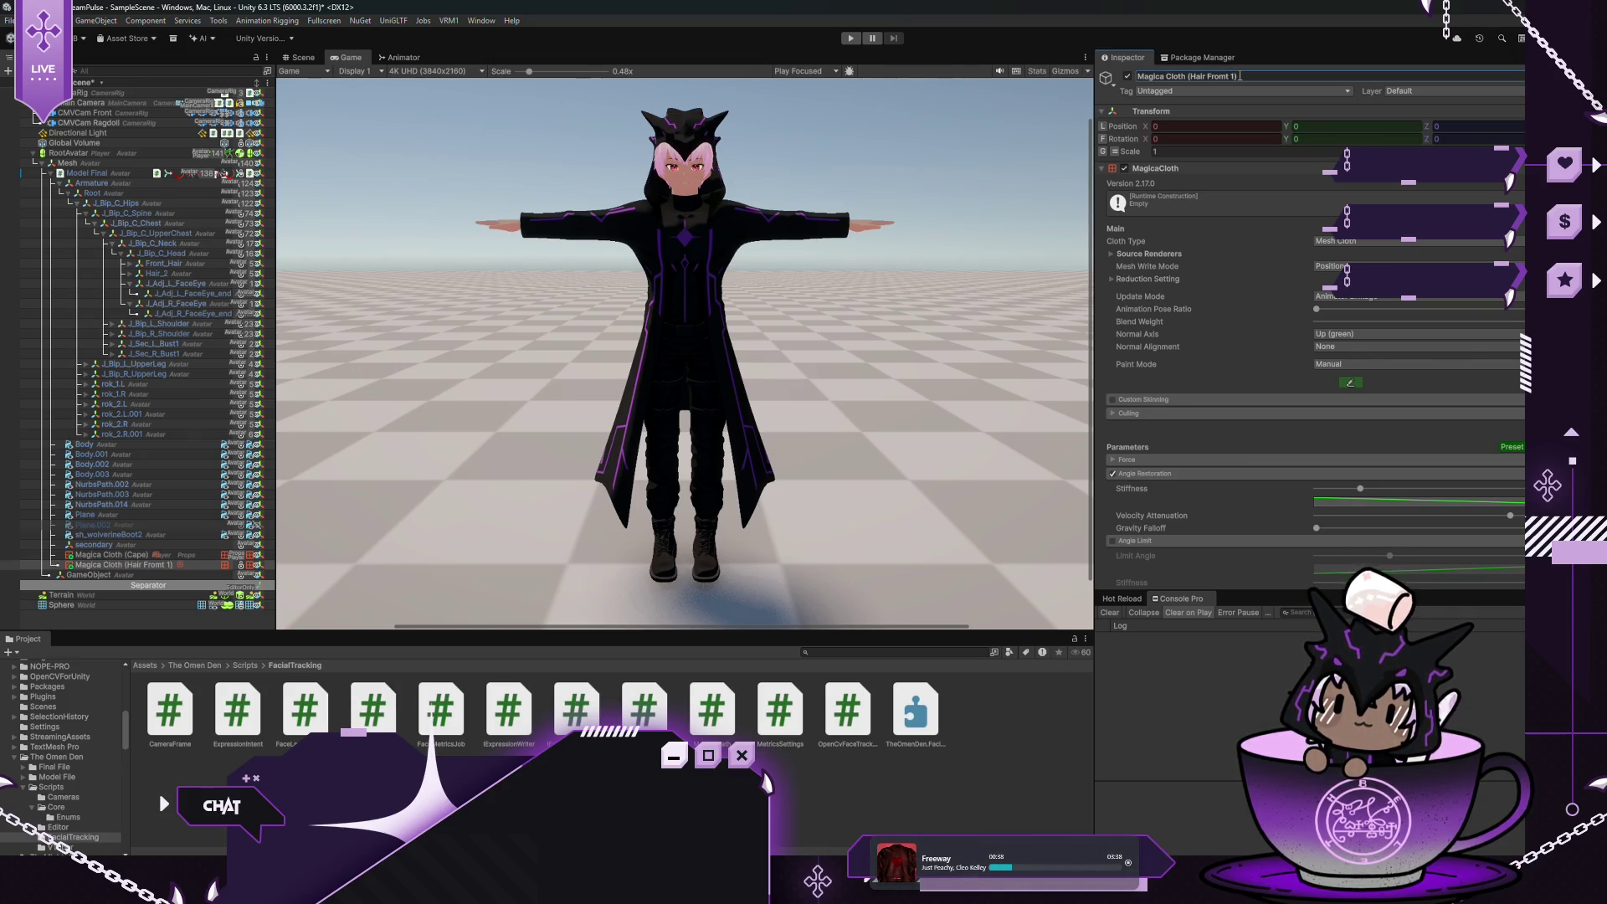
# Put the cloth object on the Props layer and expand Front_Hair in the Hierarchy
pyautogui.click(1406, 90)
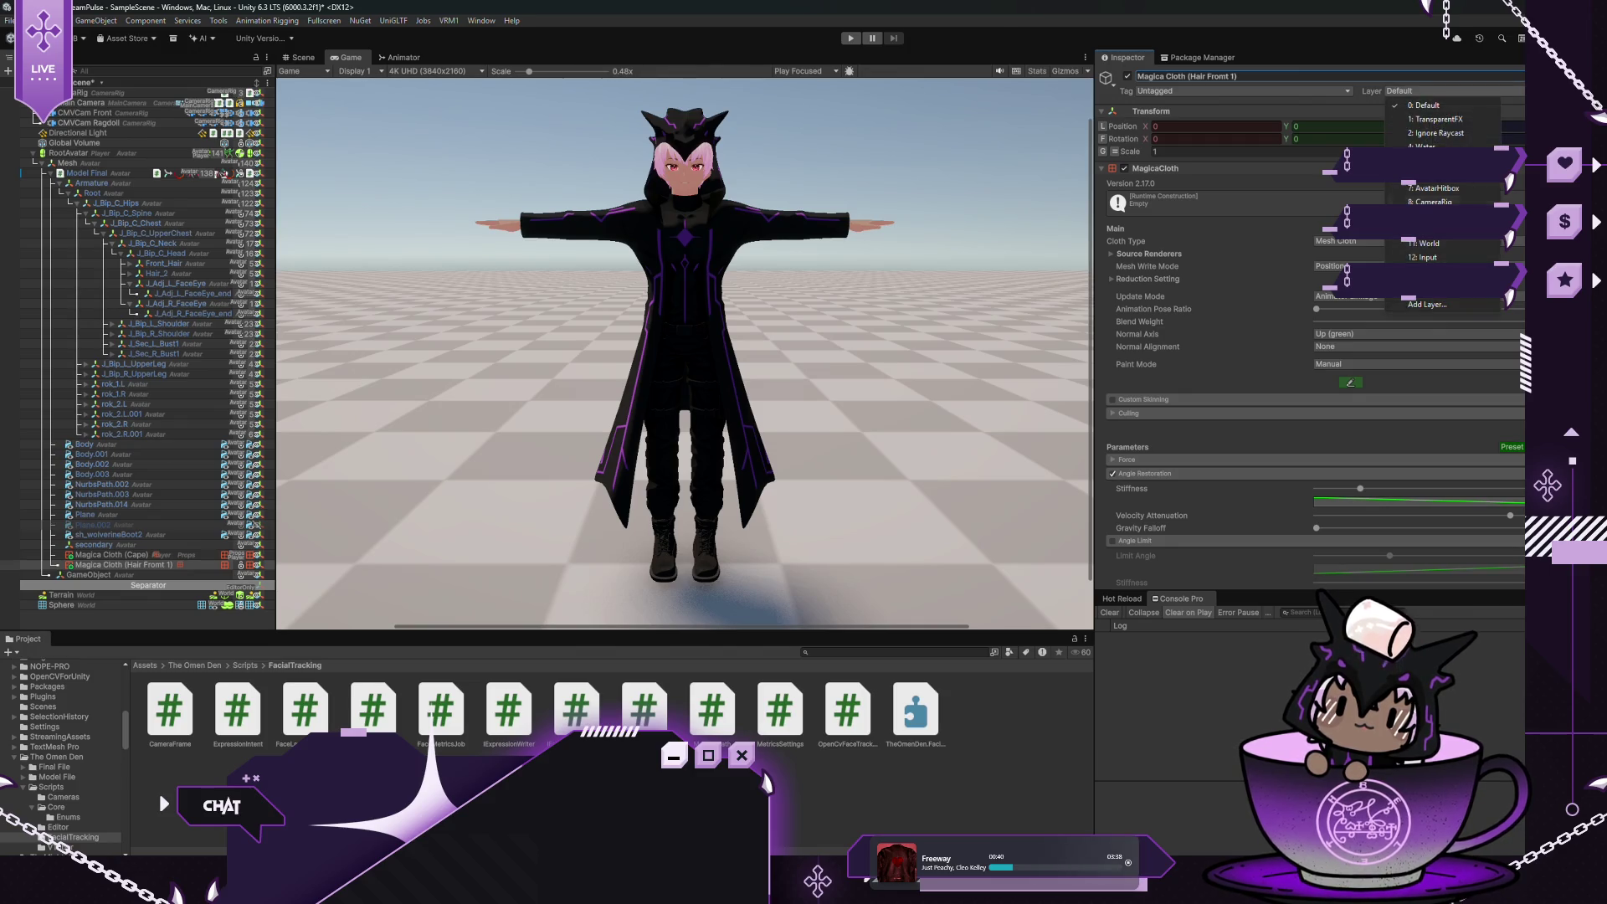
pyautogui.click(1467, 239)
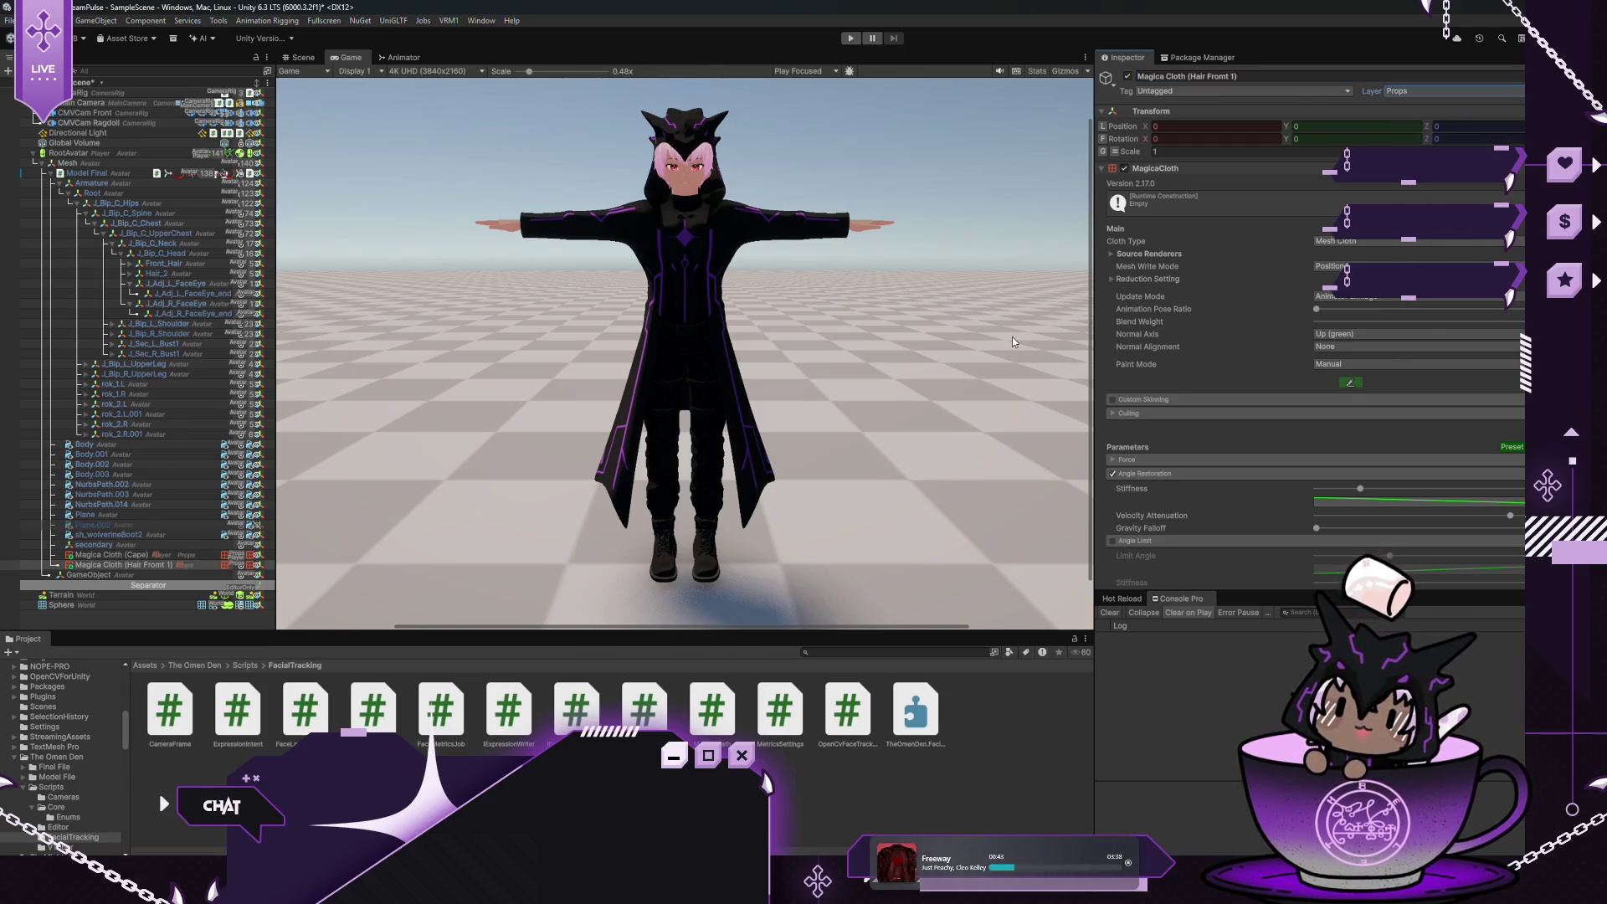
pyautogui.click(130, 284)
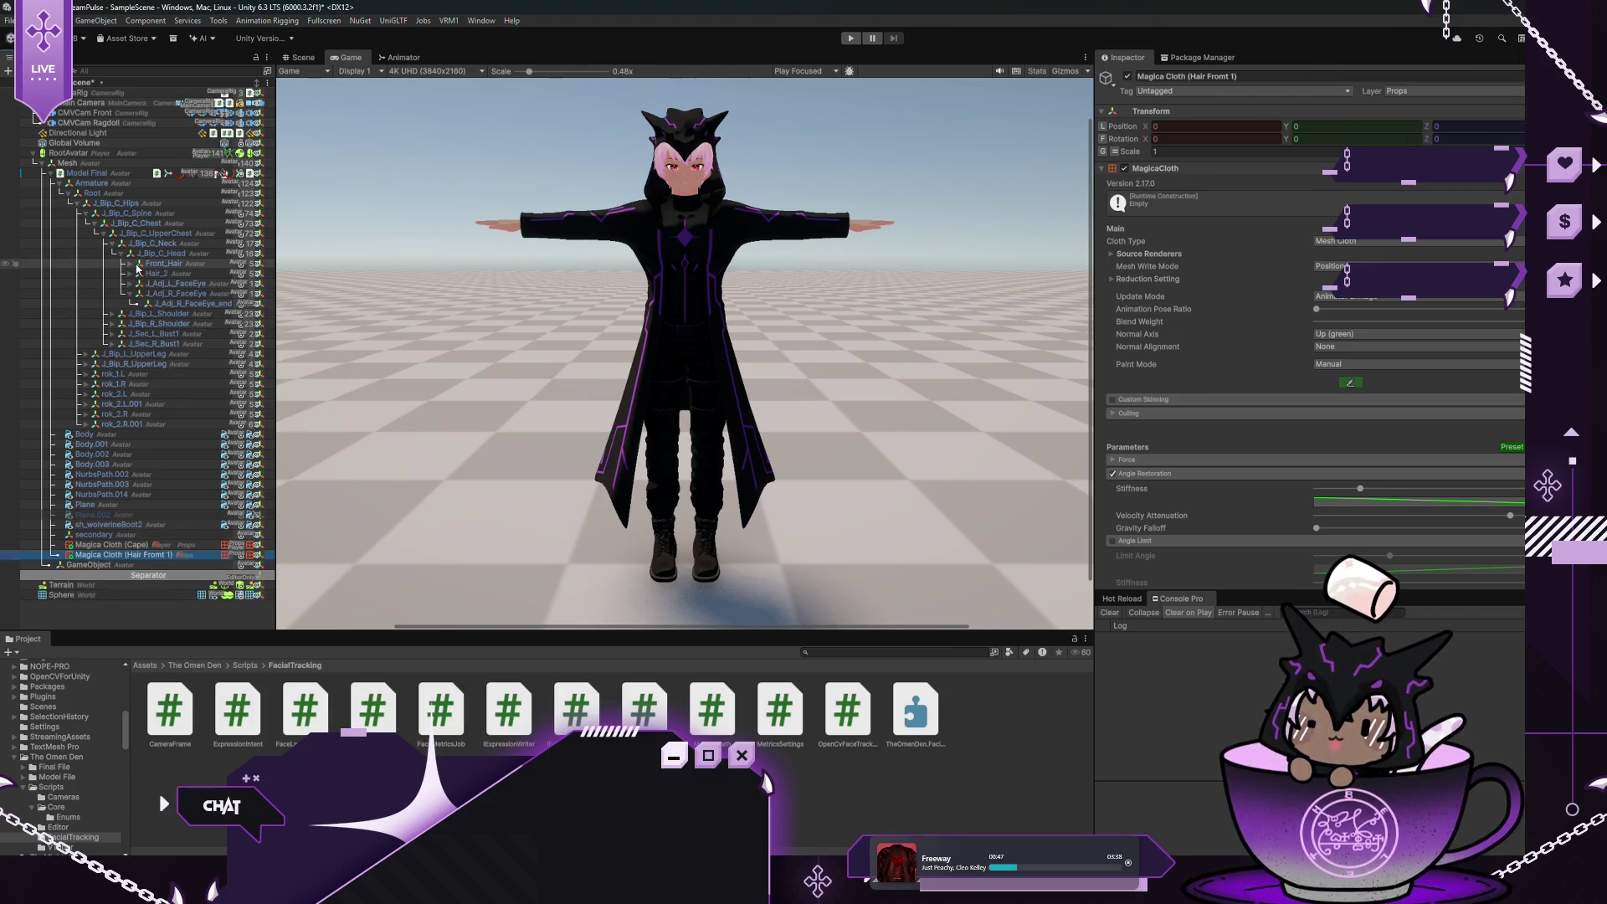
pyautogui.click(131, 264)
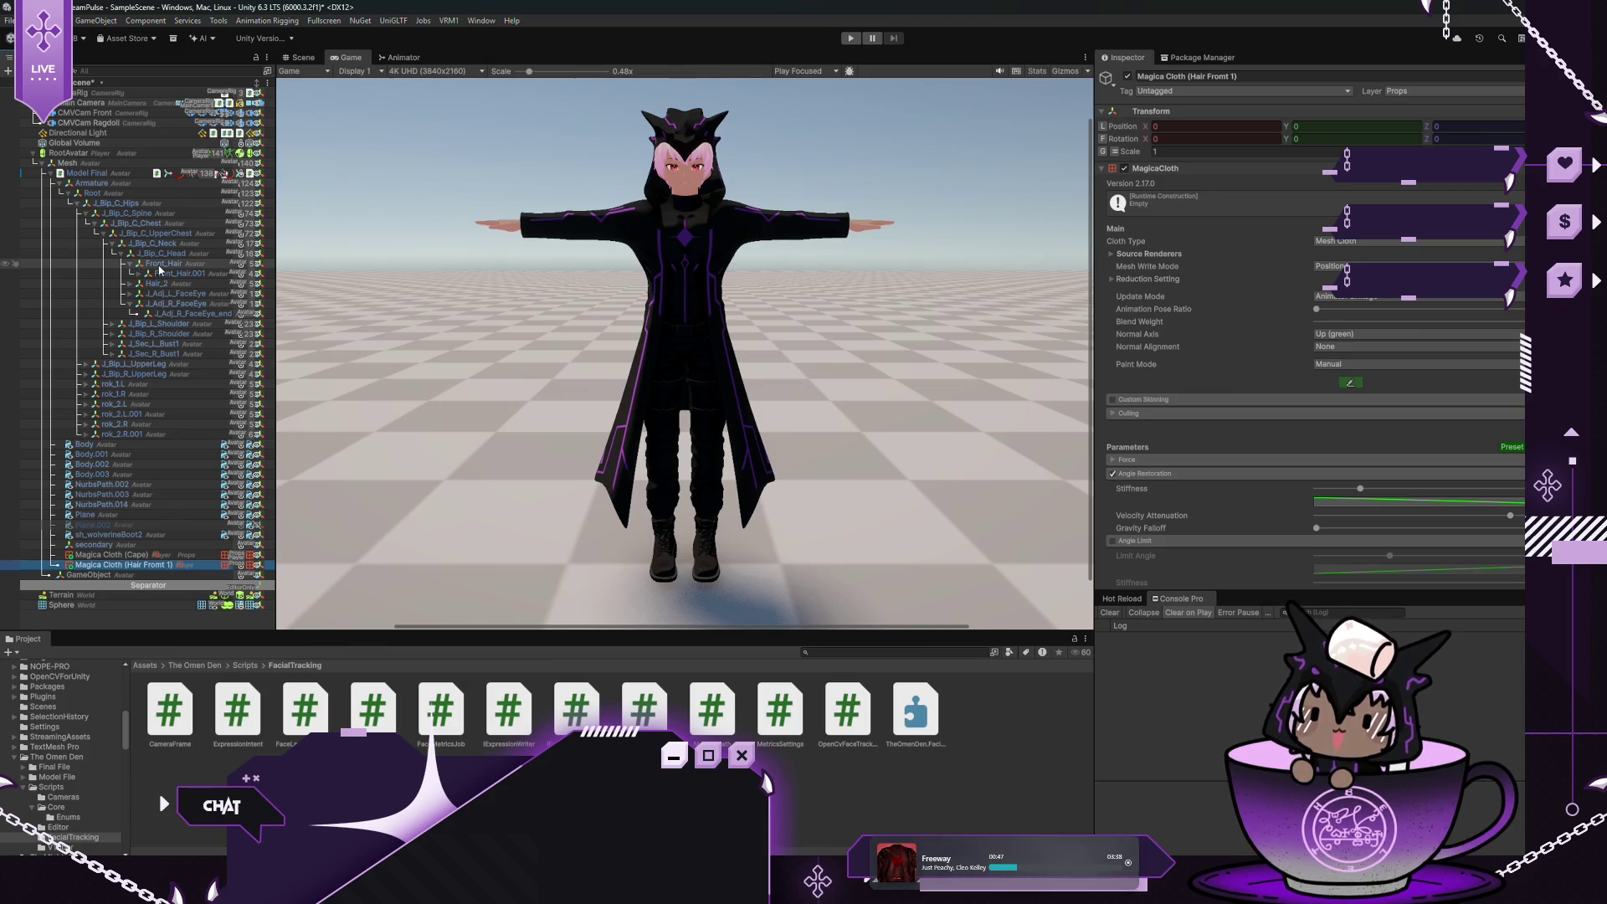
# In the Scene view, set the hair cloth's Cloth Type to Bone Cloth and add two Root Bones slots
pyautogui.click(300, 61)
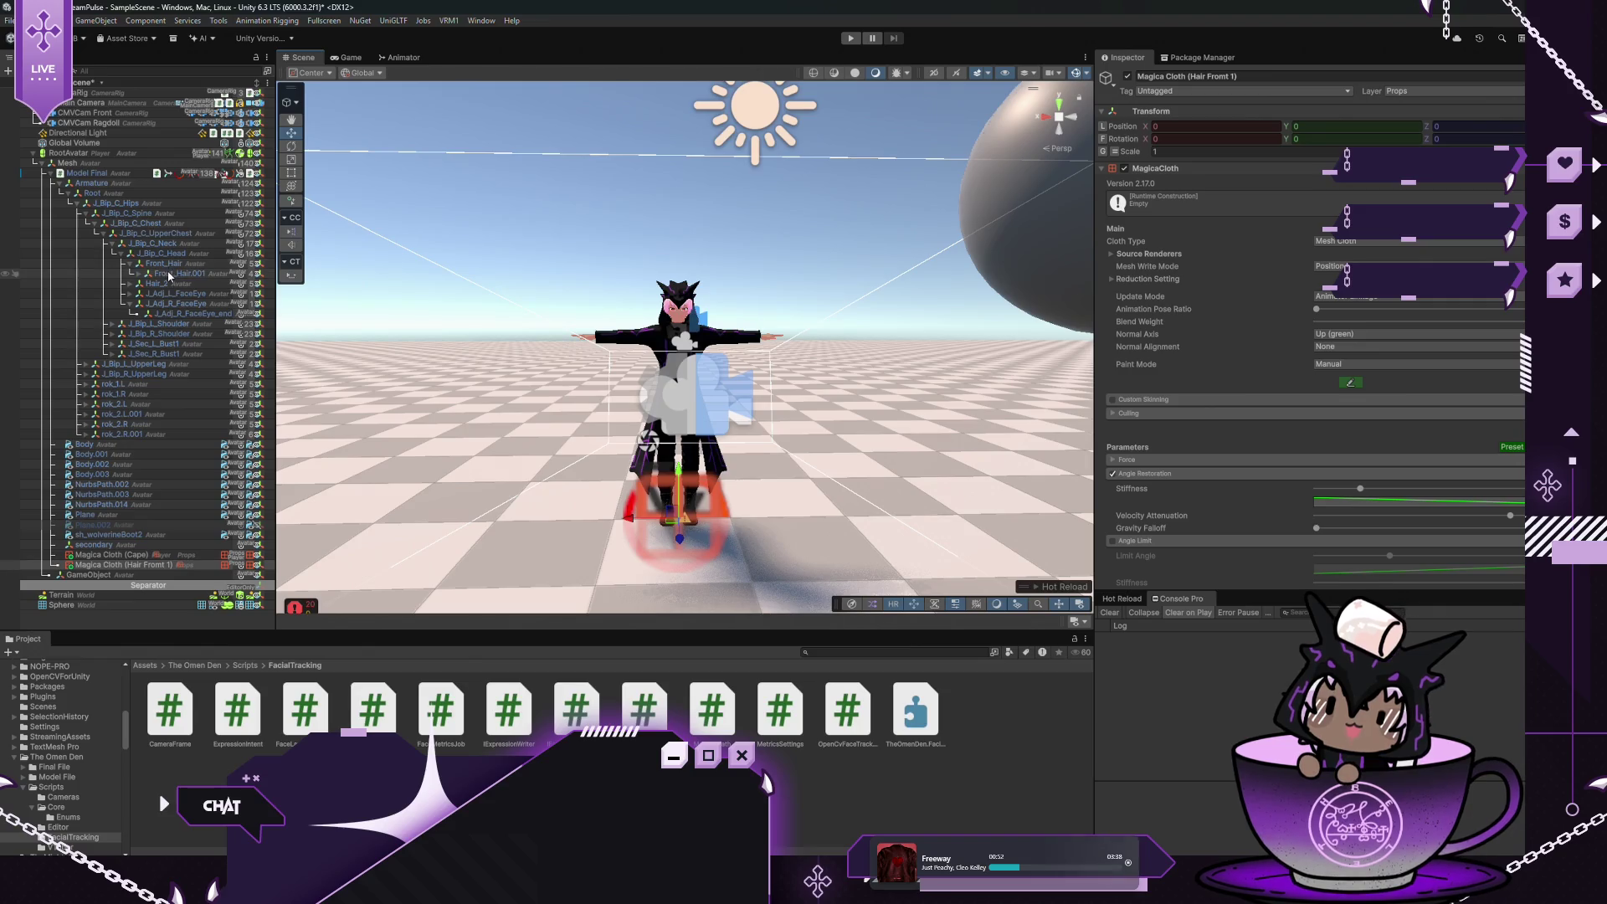
pyautogui.click(1335, 242)
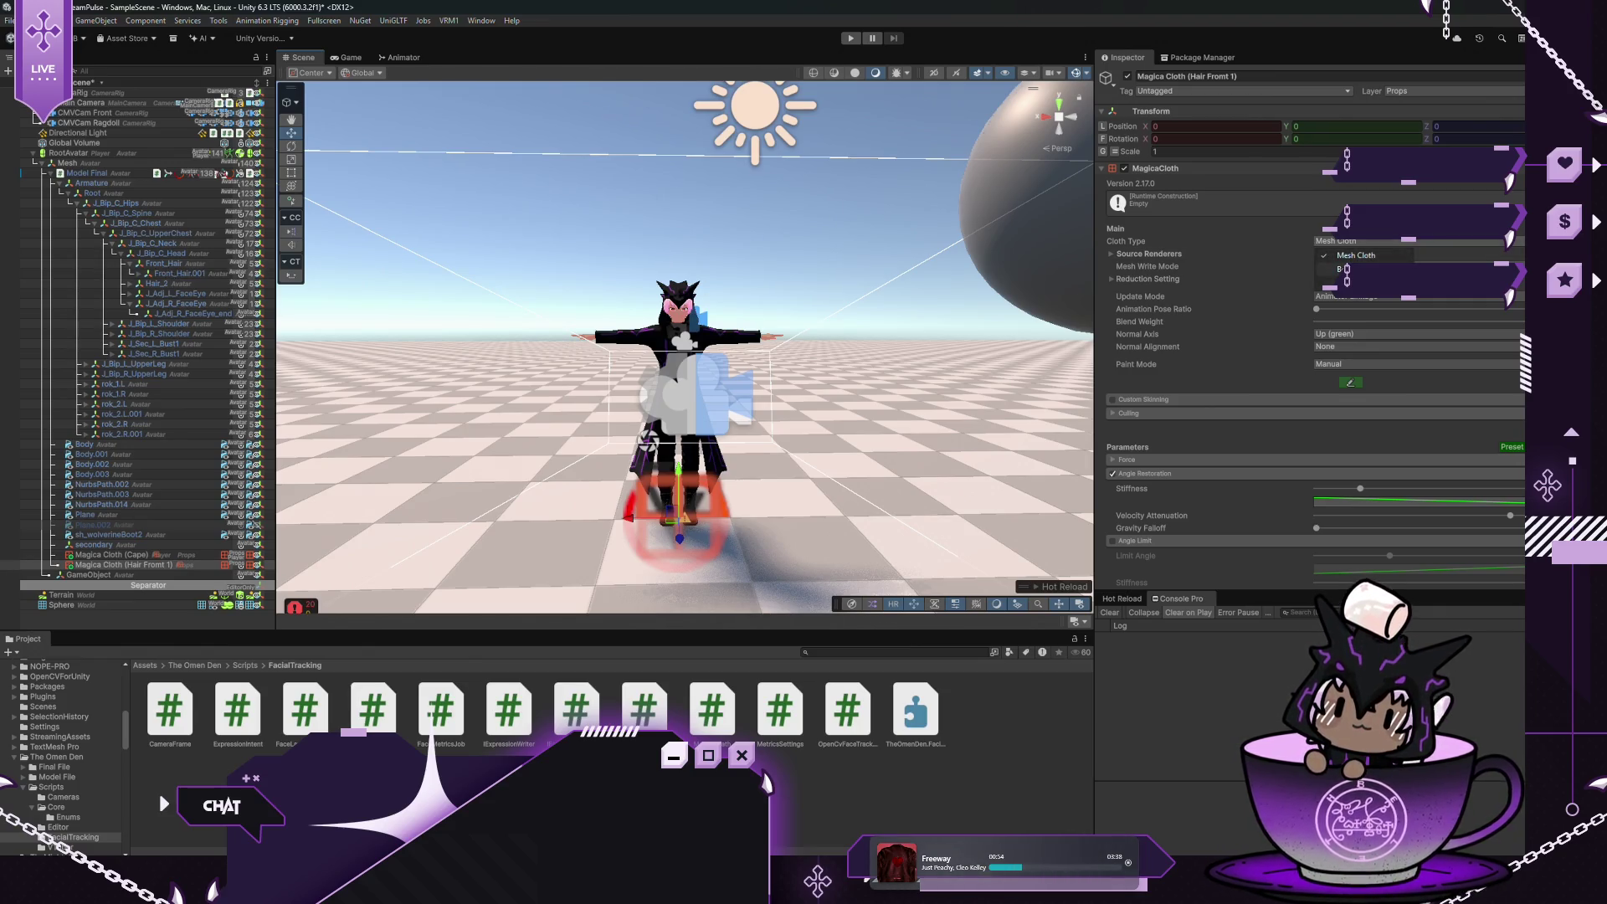
pyautogui.click(1355, 269)
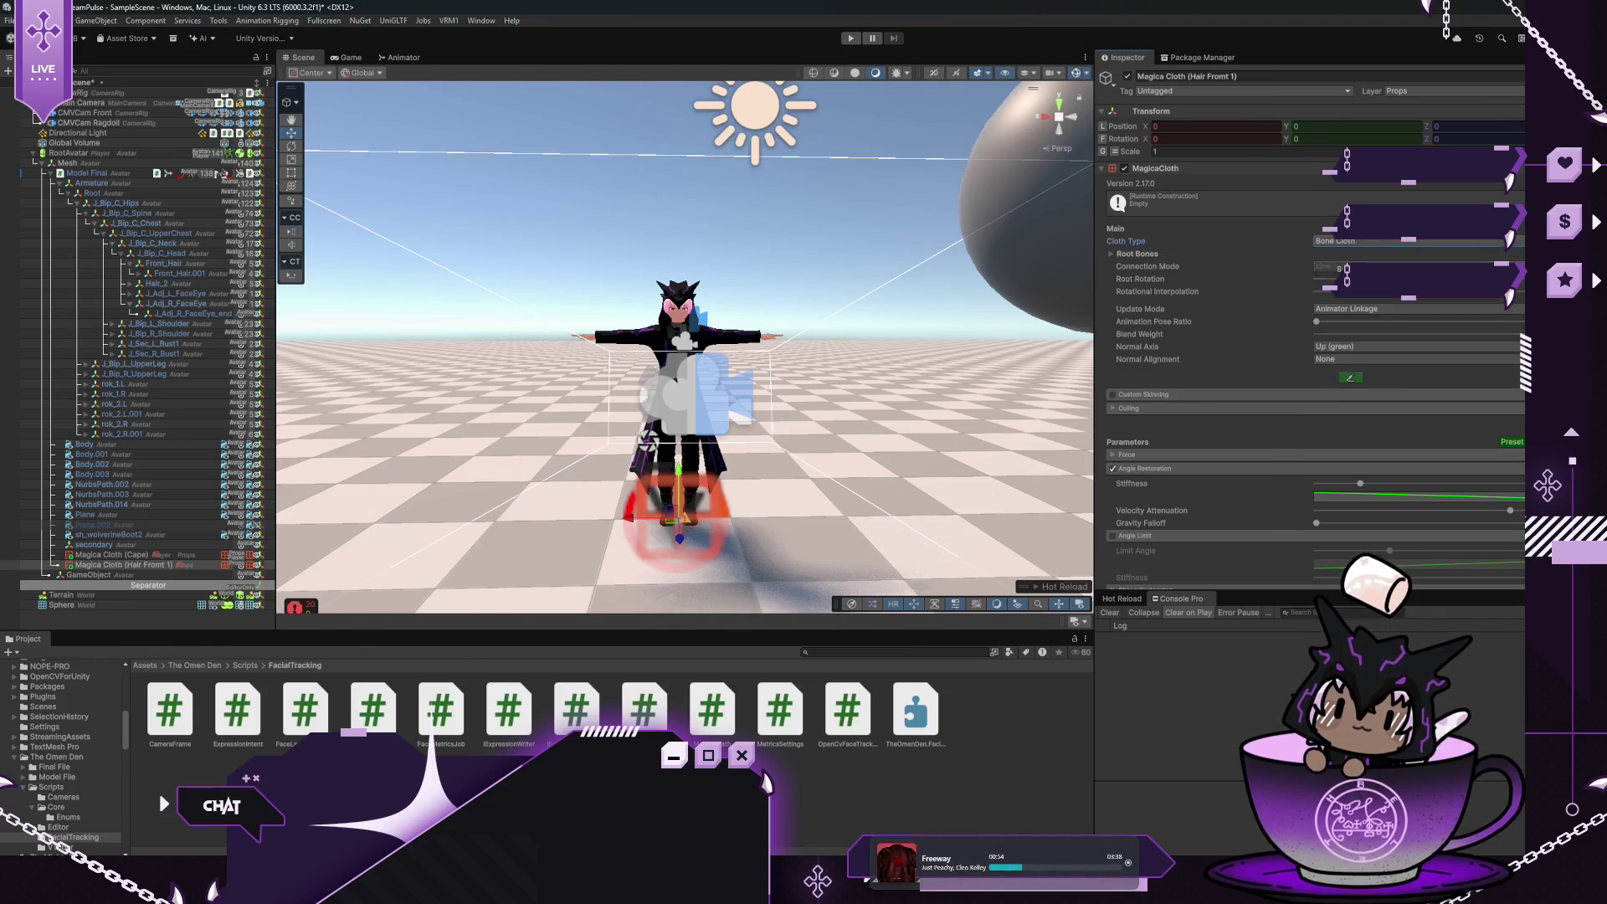
pyautogui.click(1110, 254)
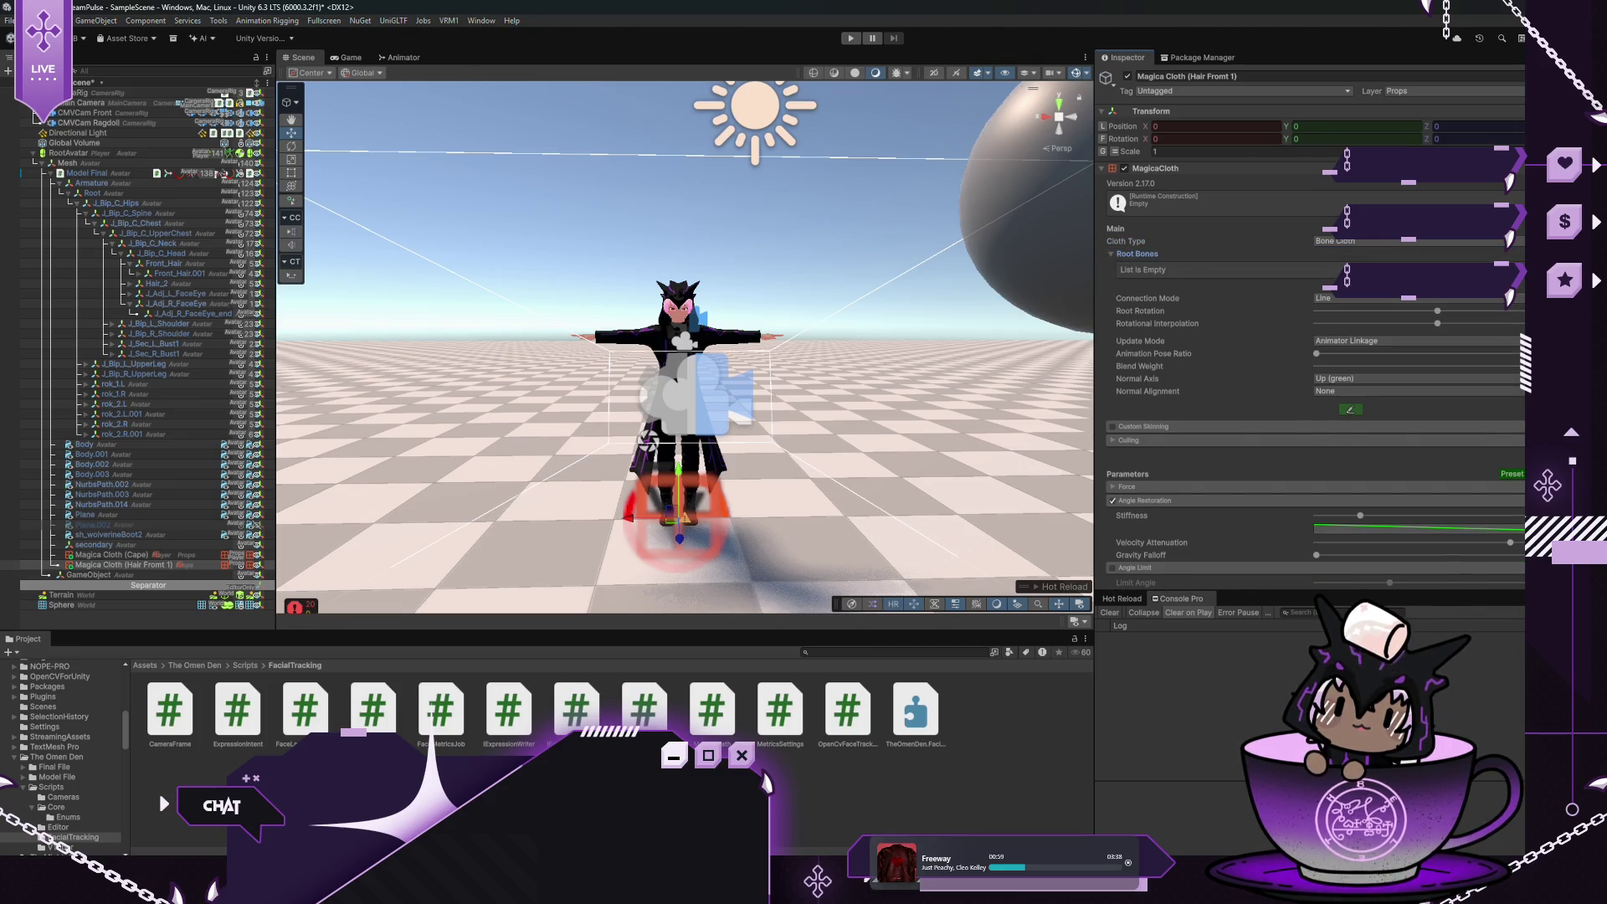
pyautogui.click(1498, 282)
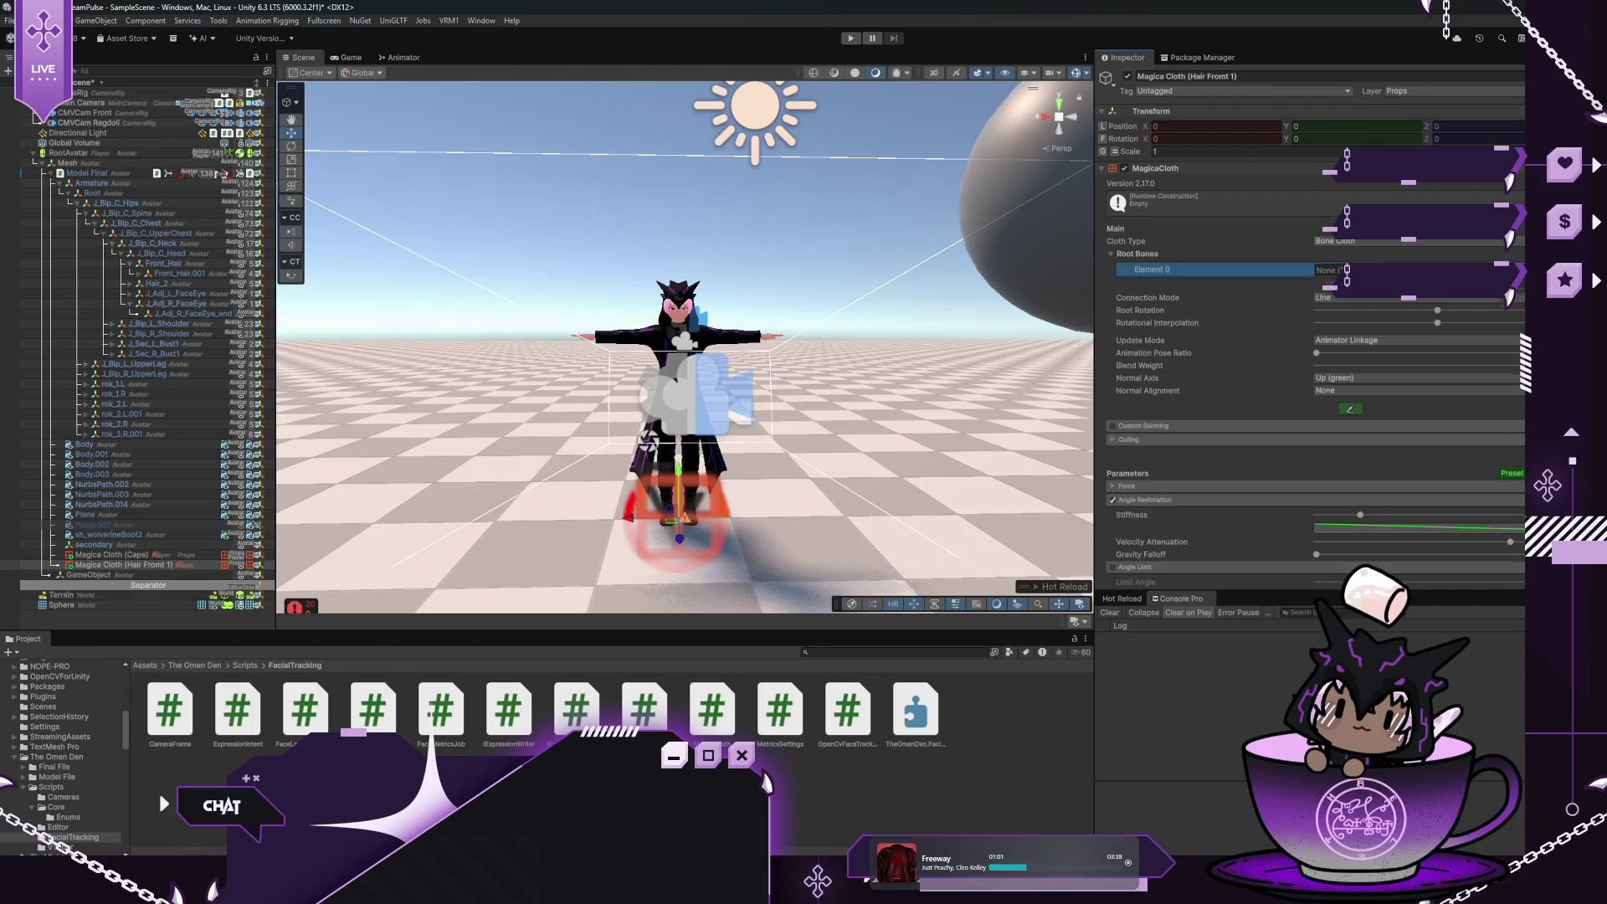
pyautogui.click(1498, 281)
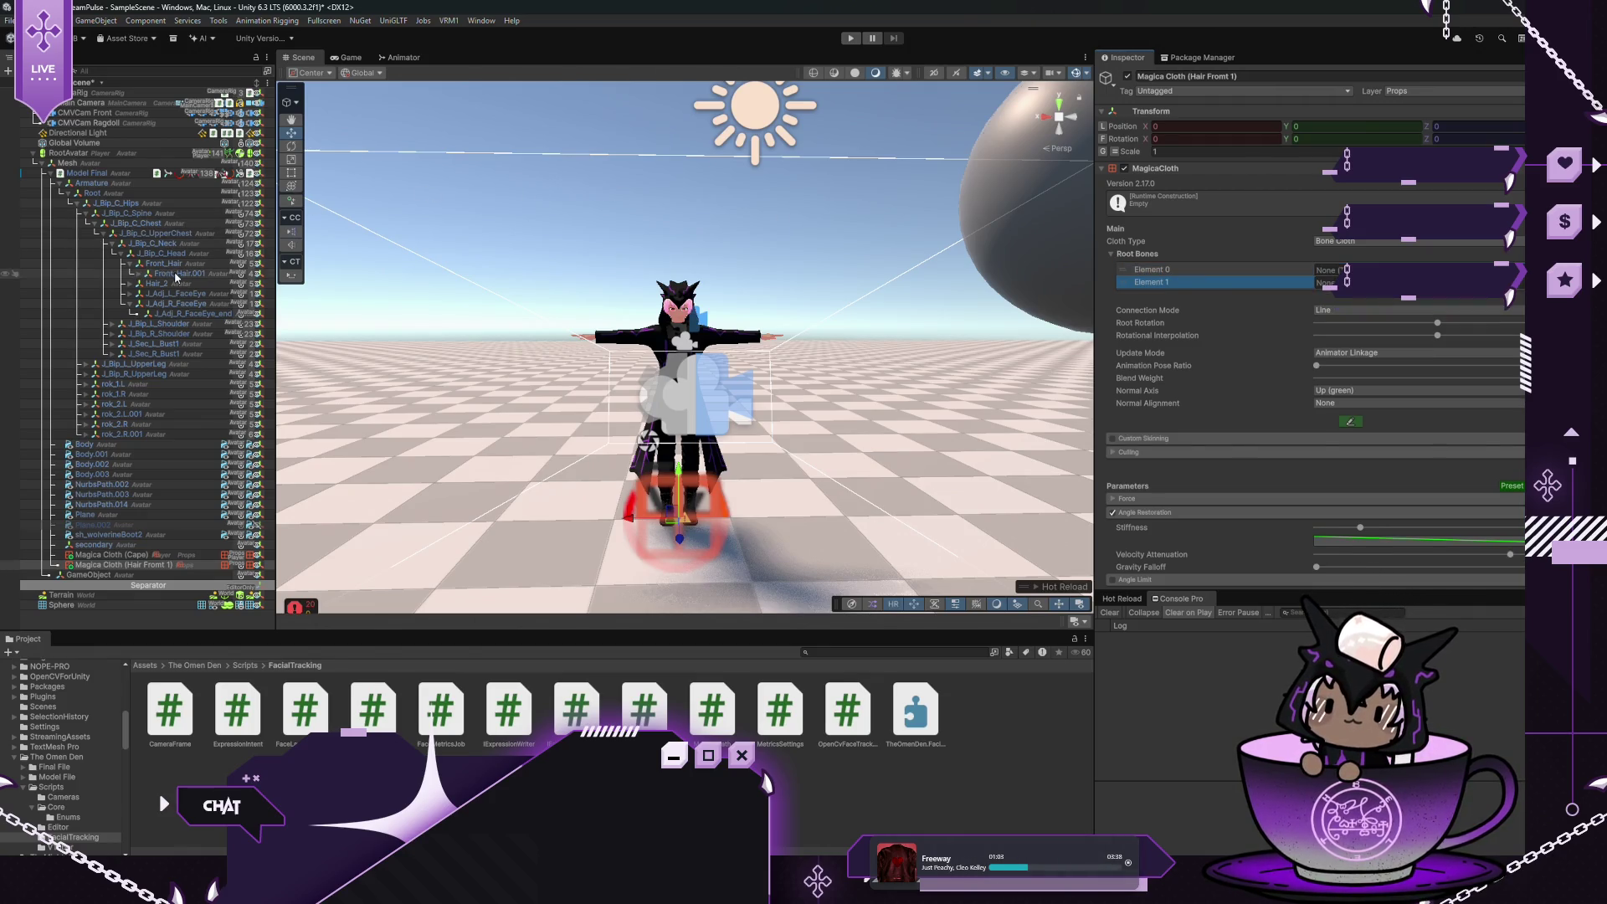
# Assign Front_Hair.002 as the only root bone, delete the empty slot, and frame the cloth
pyautogui.click(140, 275)
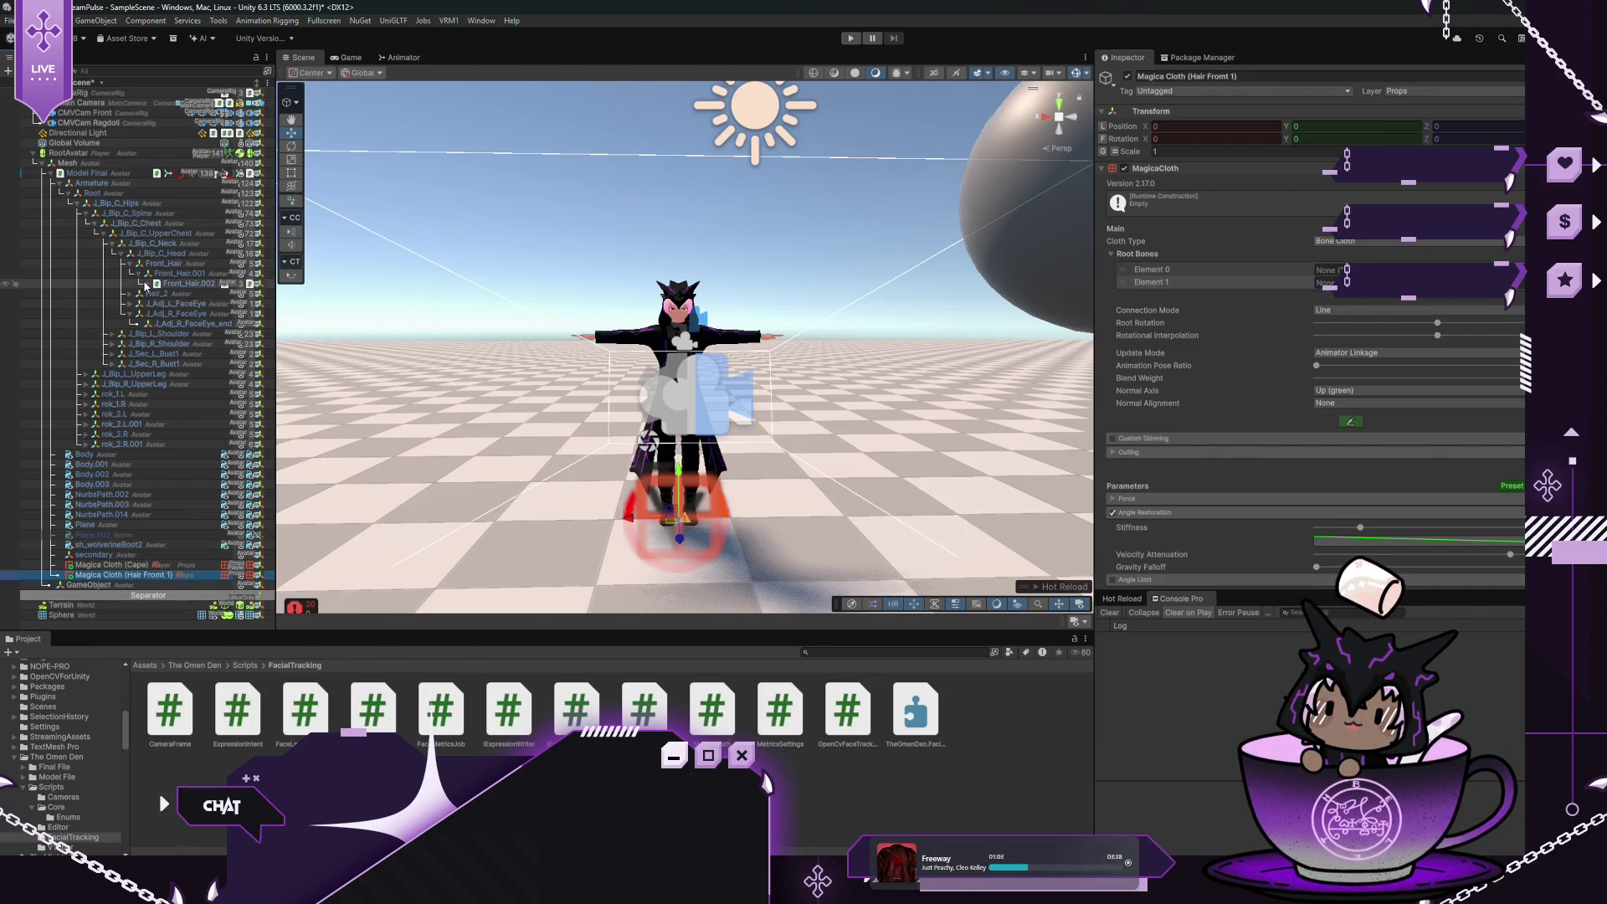
pyautogui.click(148, 284)
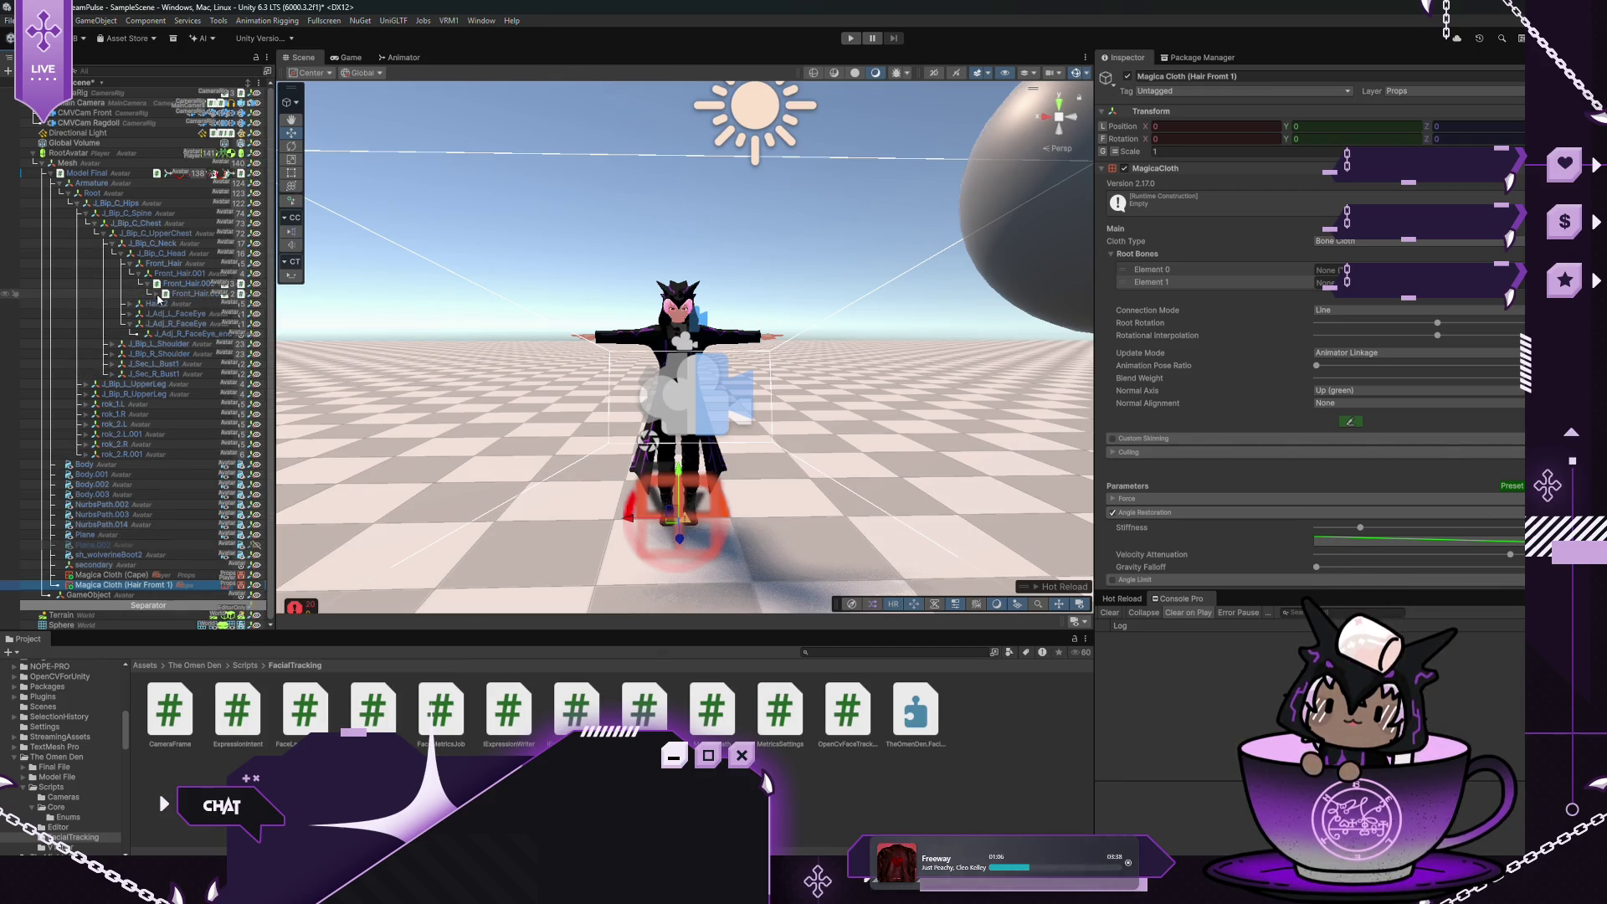
pyautogui.click(158, 294)
pyautogui.click(165, 304)
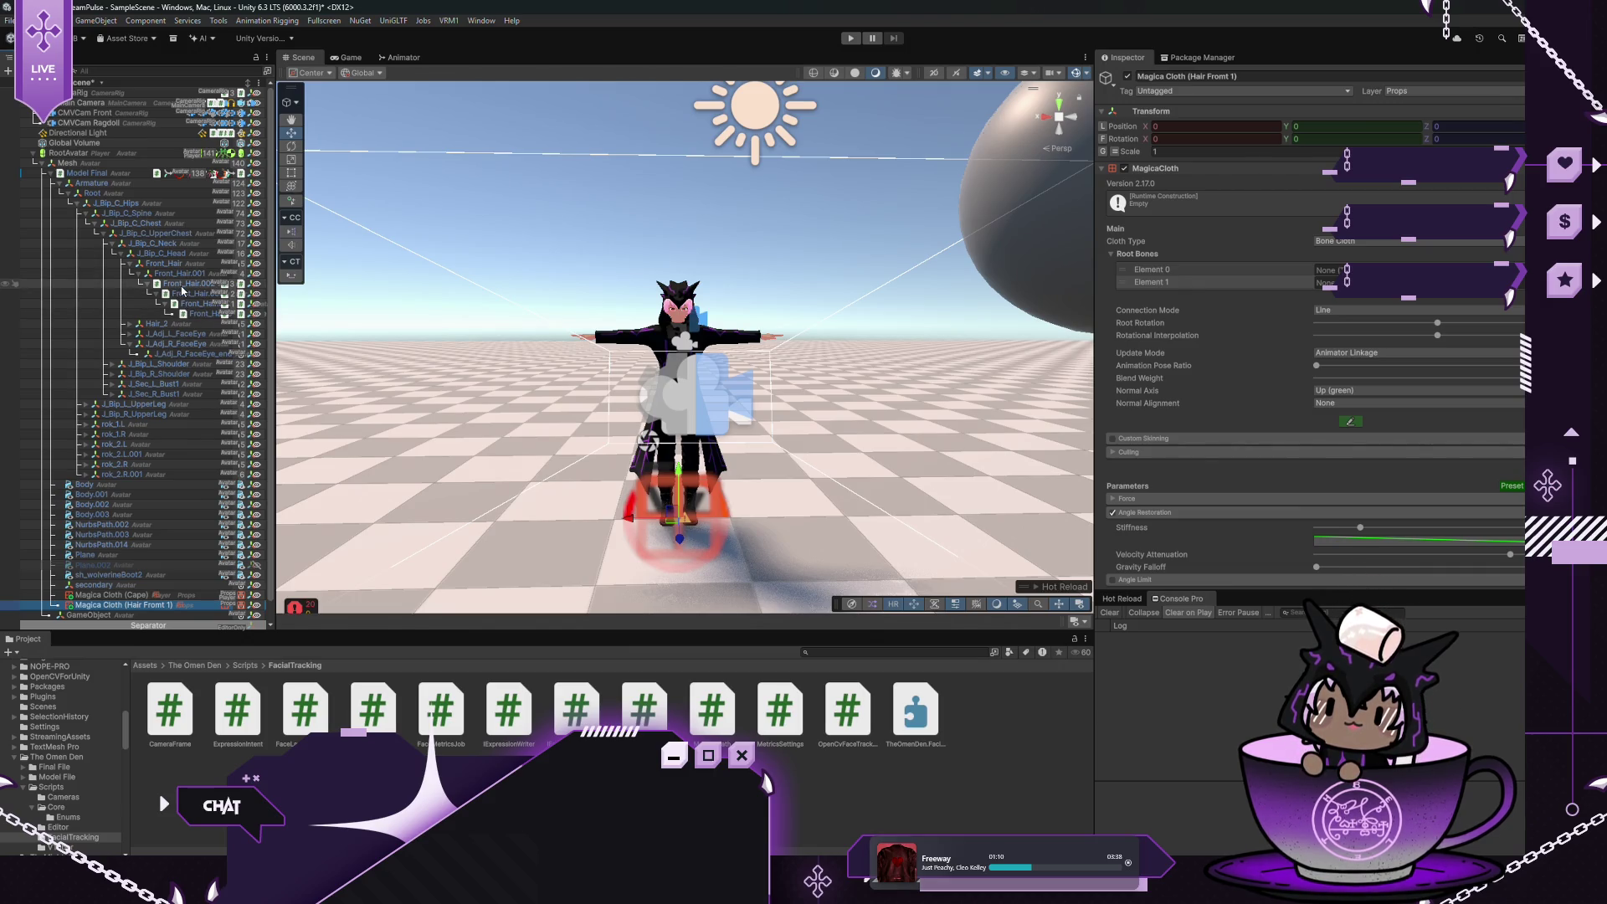
pyautogui.moveTo(182, 290)
pyautogui.mouseDown()
pyautogui.moveTo(1214, 290)
pyautogui.moveTo(1330, 269)
pyautogui.mouseUp()
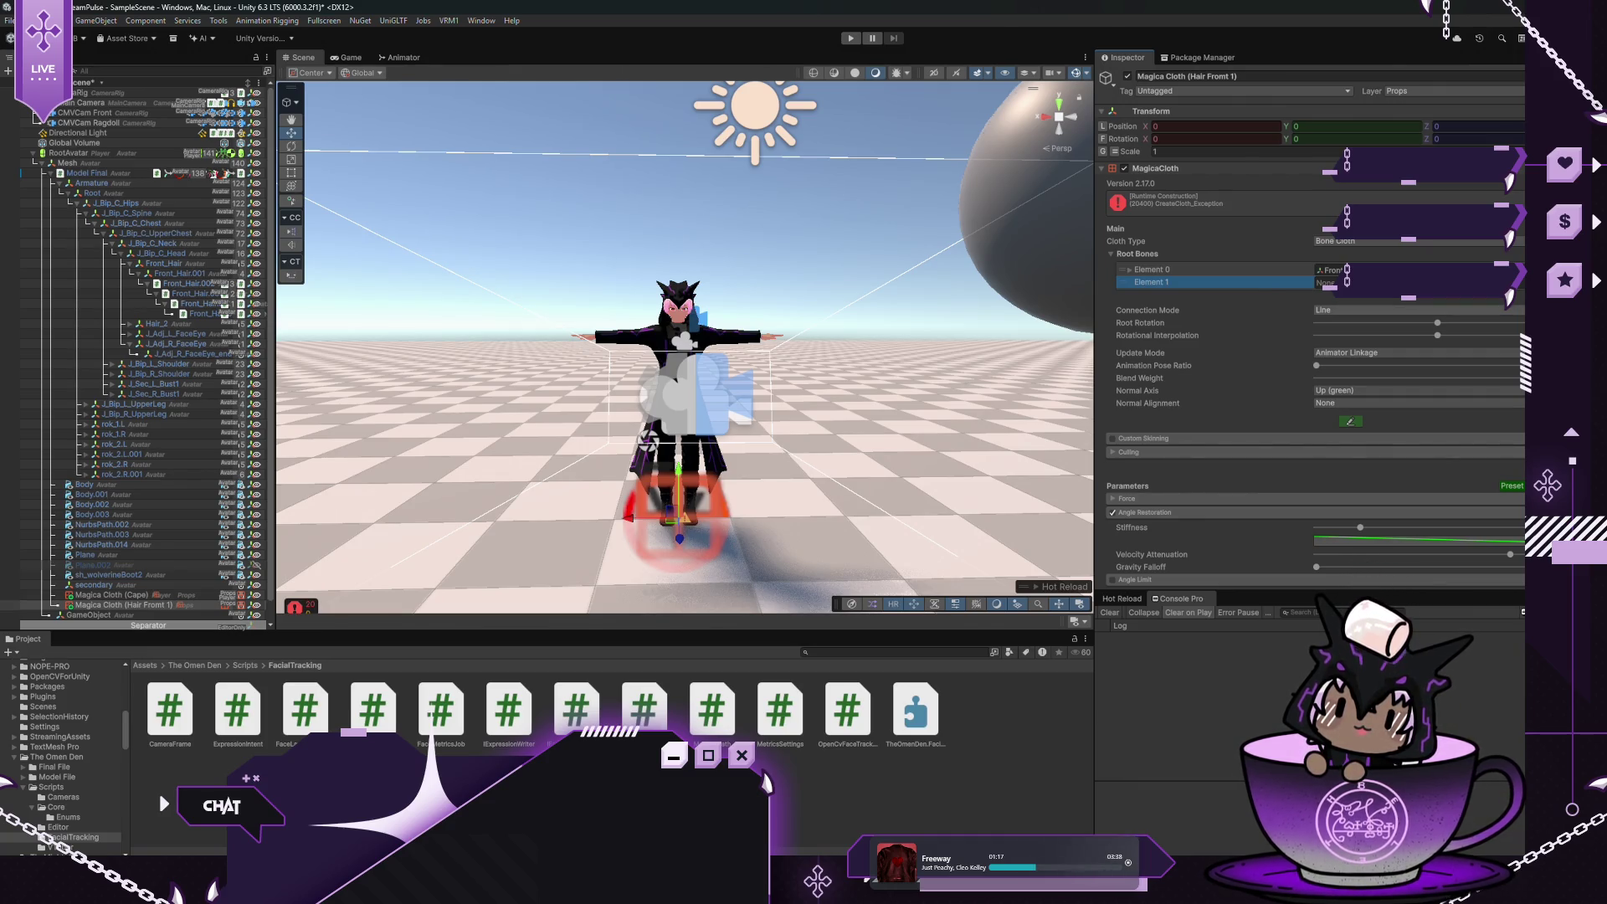
pyautogui.press('Delete')
pyautogui.press('f')
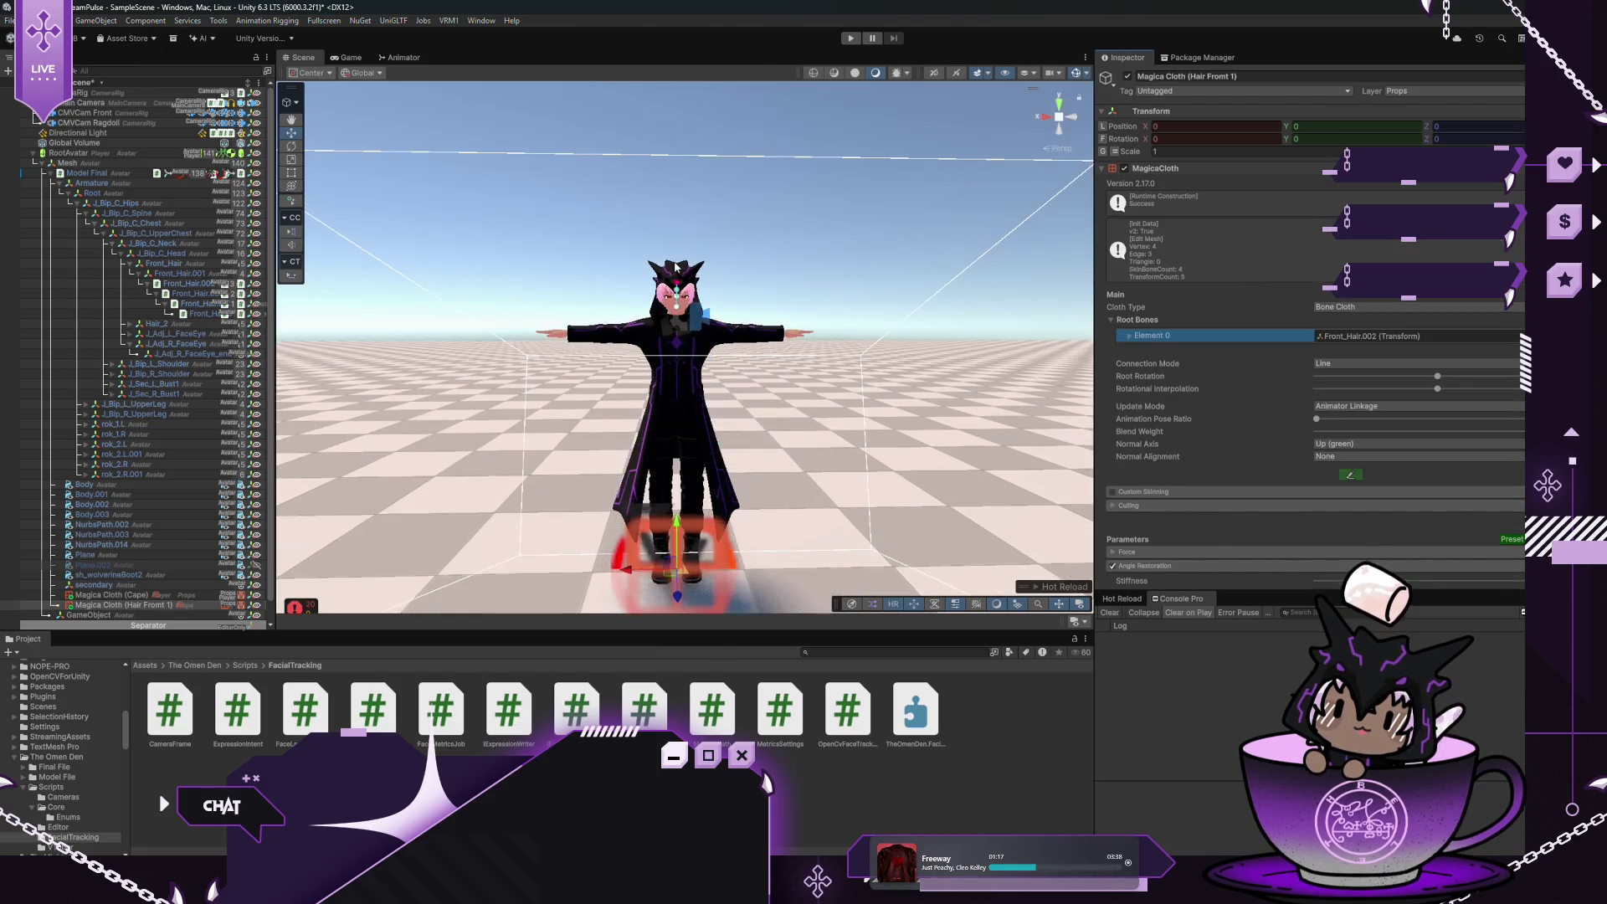
pyautogui.scroll(5, 651, 242)
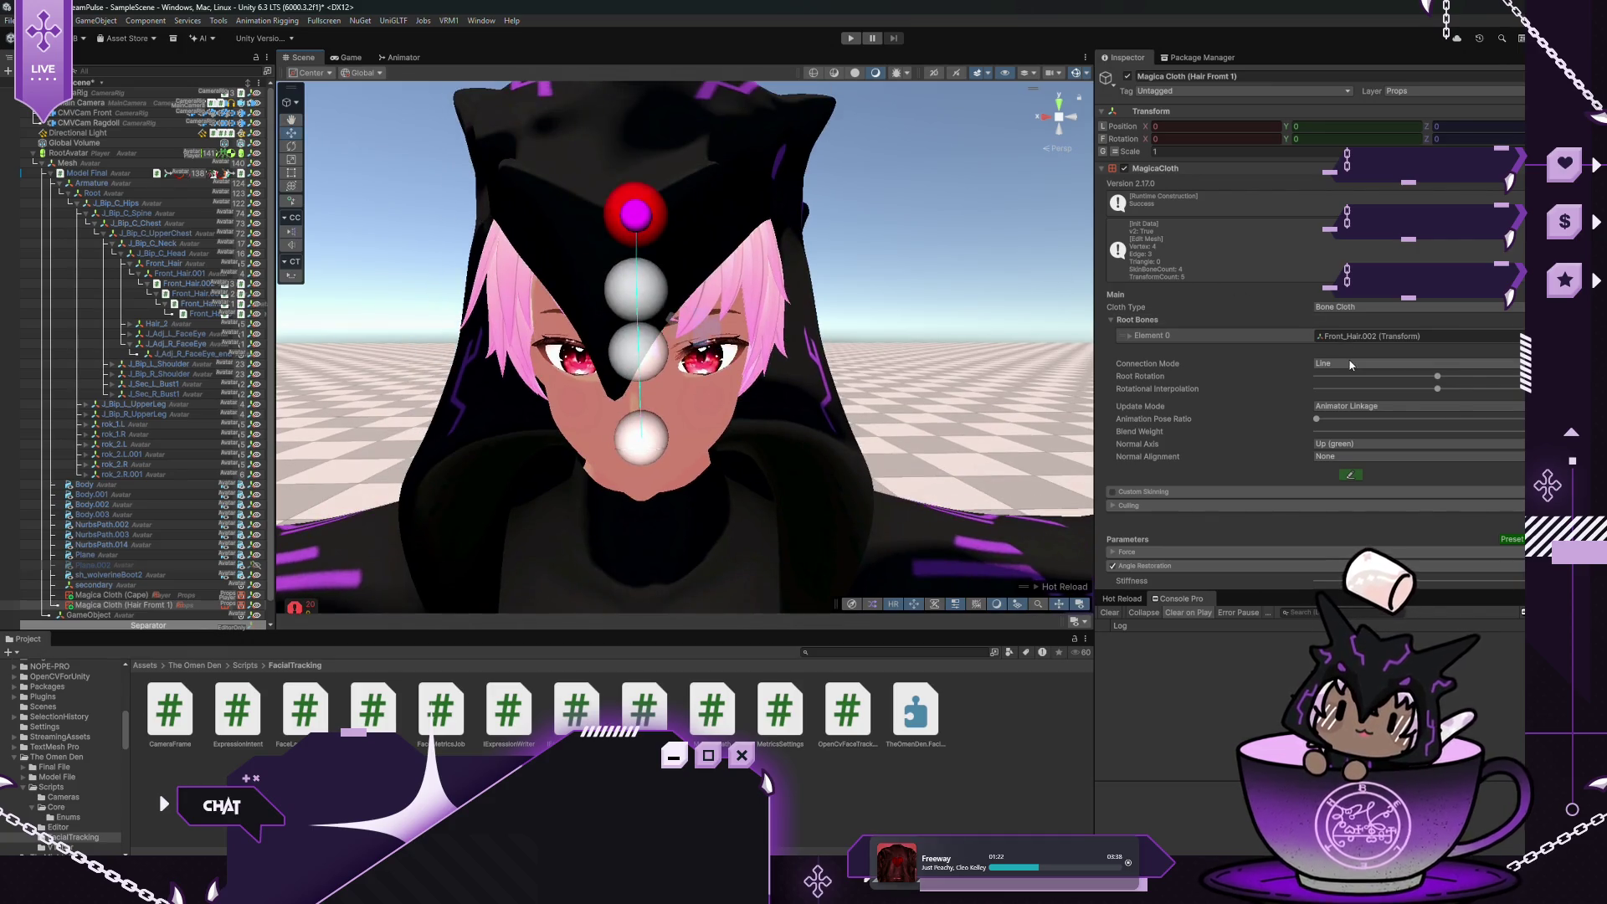
# Leave the cloth's connection mode set to Line
pyautogui.click(1352, 363)
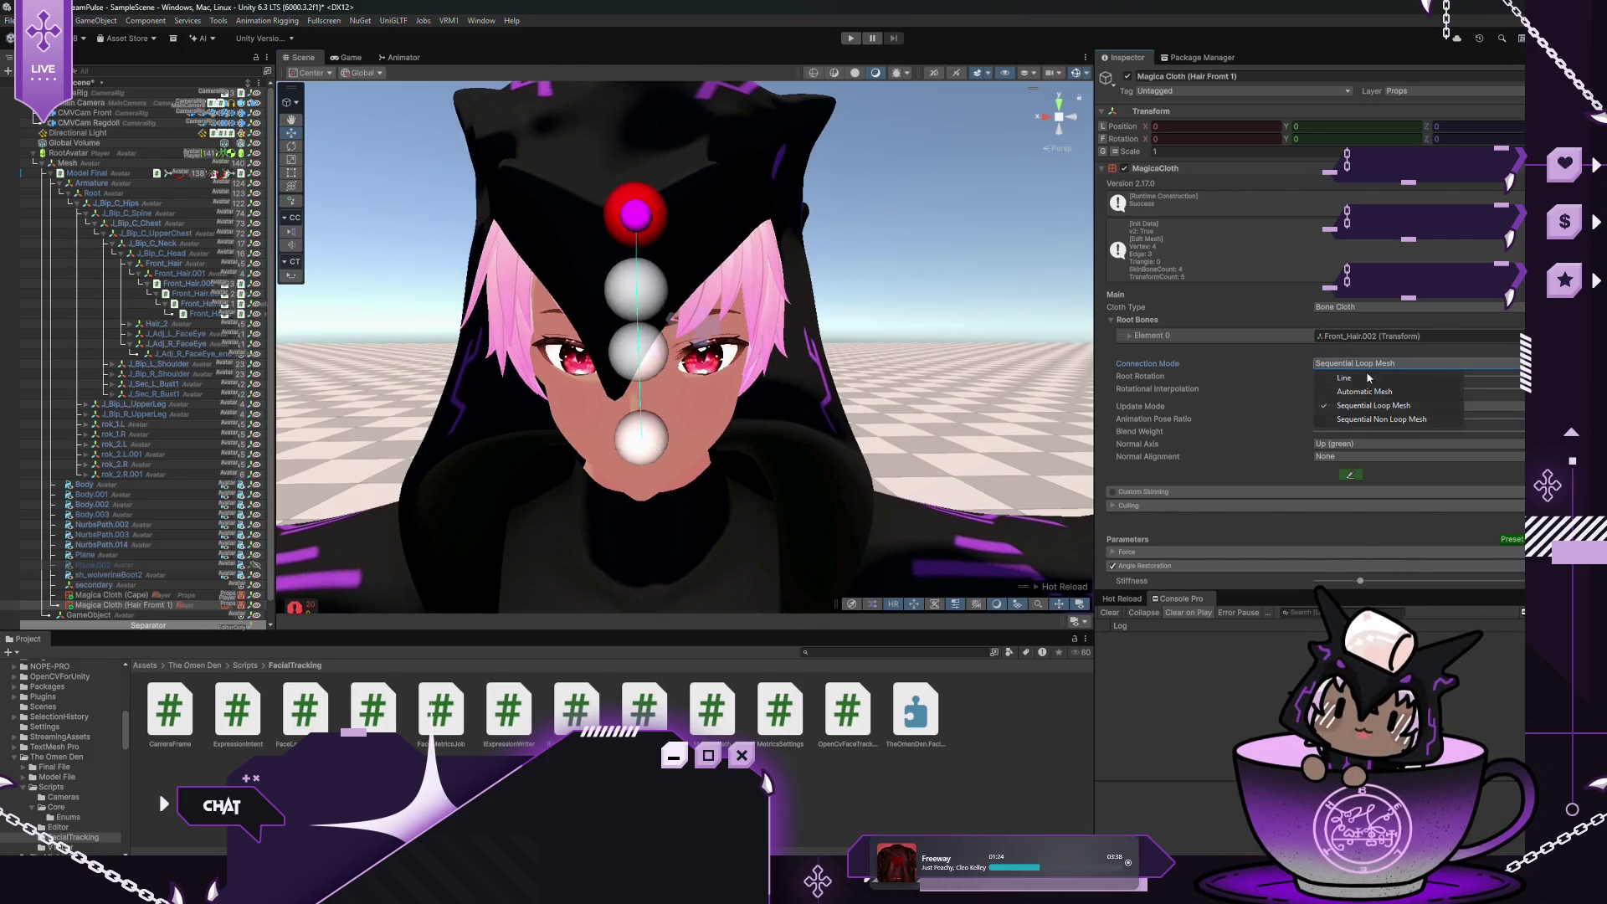
pyautogui.click(1330, 378)
pyautogui.scroll(-4, 1244, 405)
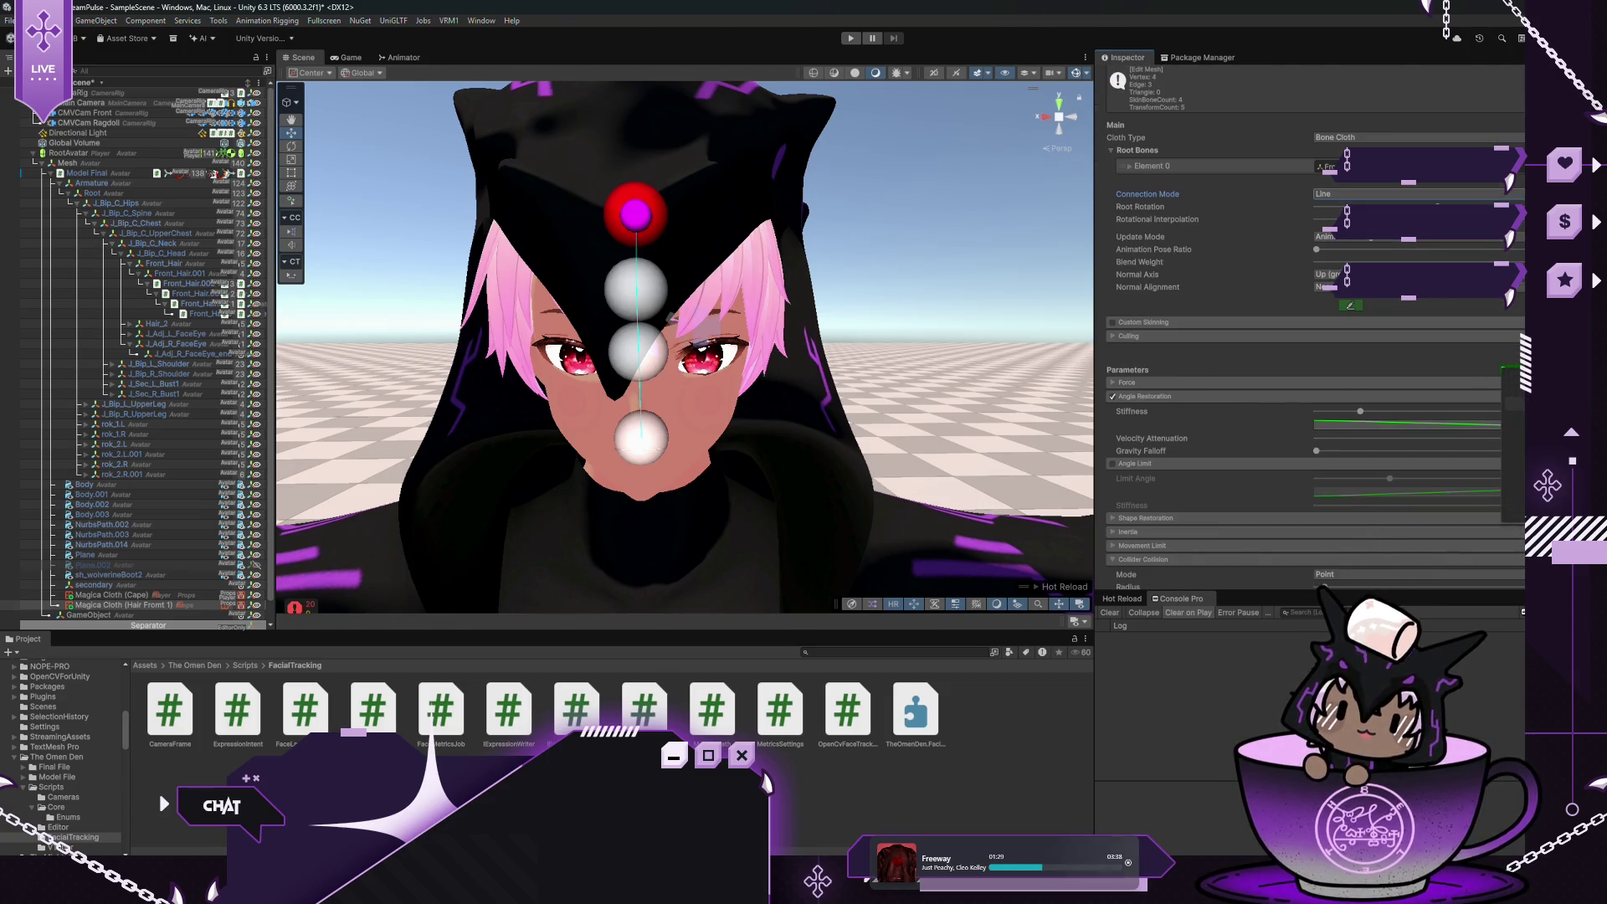
# Inspect Front_Hair, Front_Hair.001, Front_Hair.003, Front_Hair.003_end and Front_Hair.003_end_end in turn
pyautogui.click(168, 264)
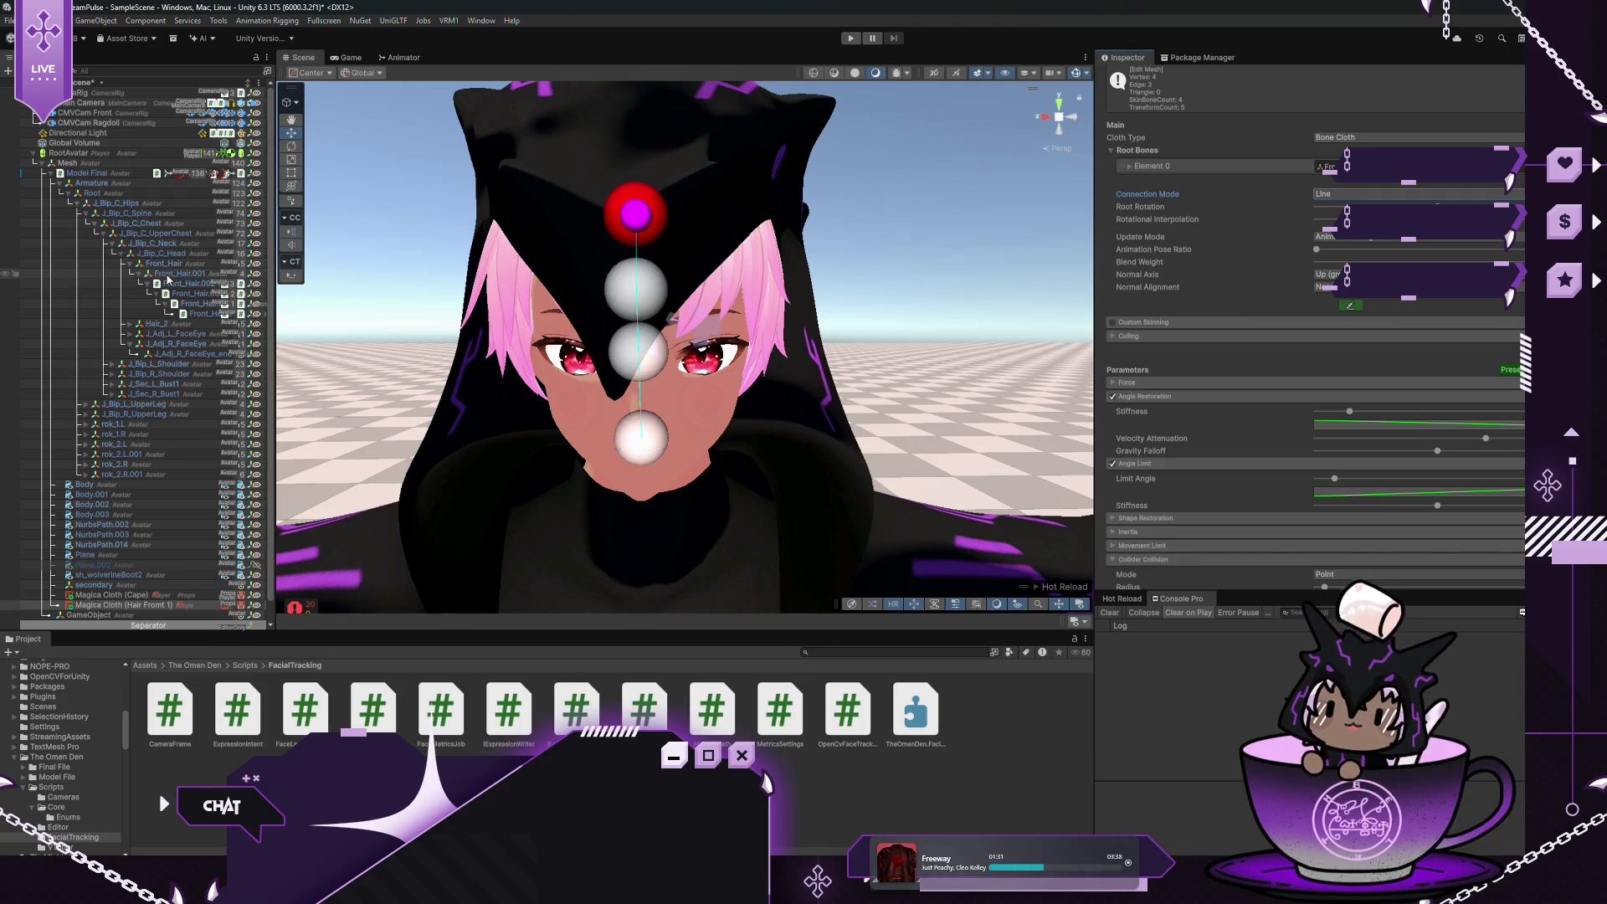
pyautogui.click(167, 274)
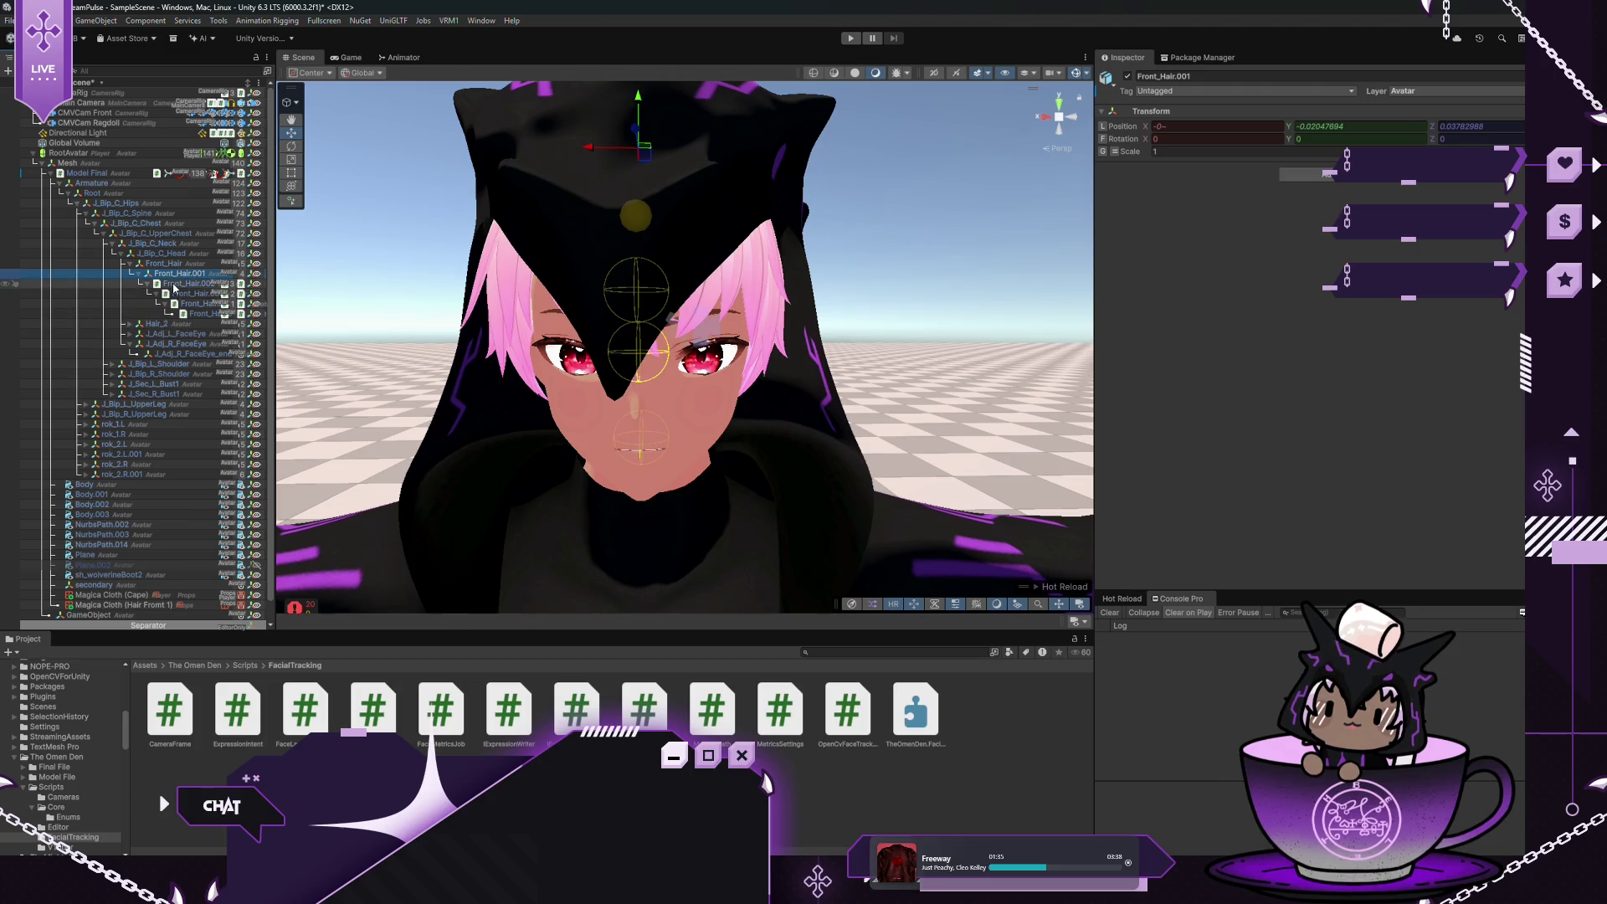
pyautogui.click(190, 294)
pyautogui.click(195, 304)
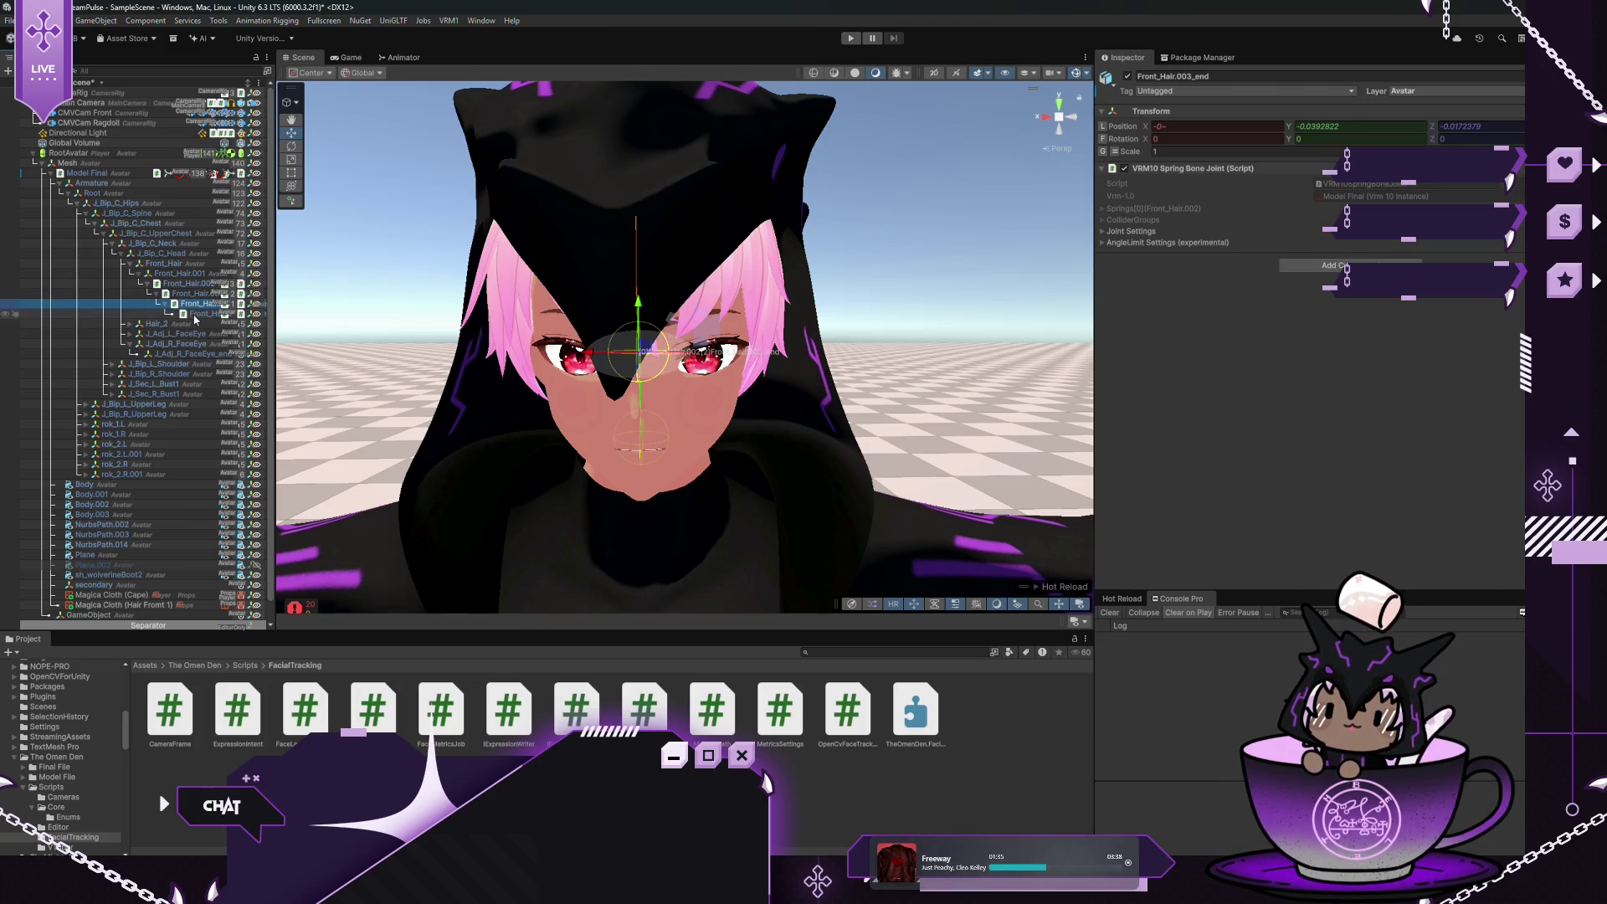
pyautogui.click(196, 315)
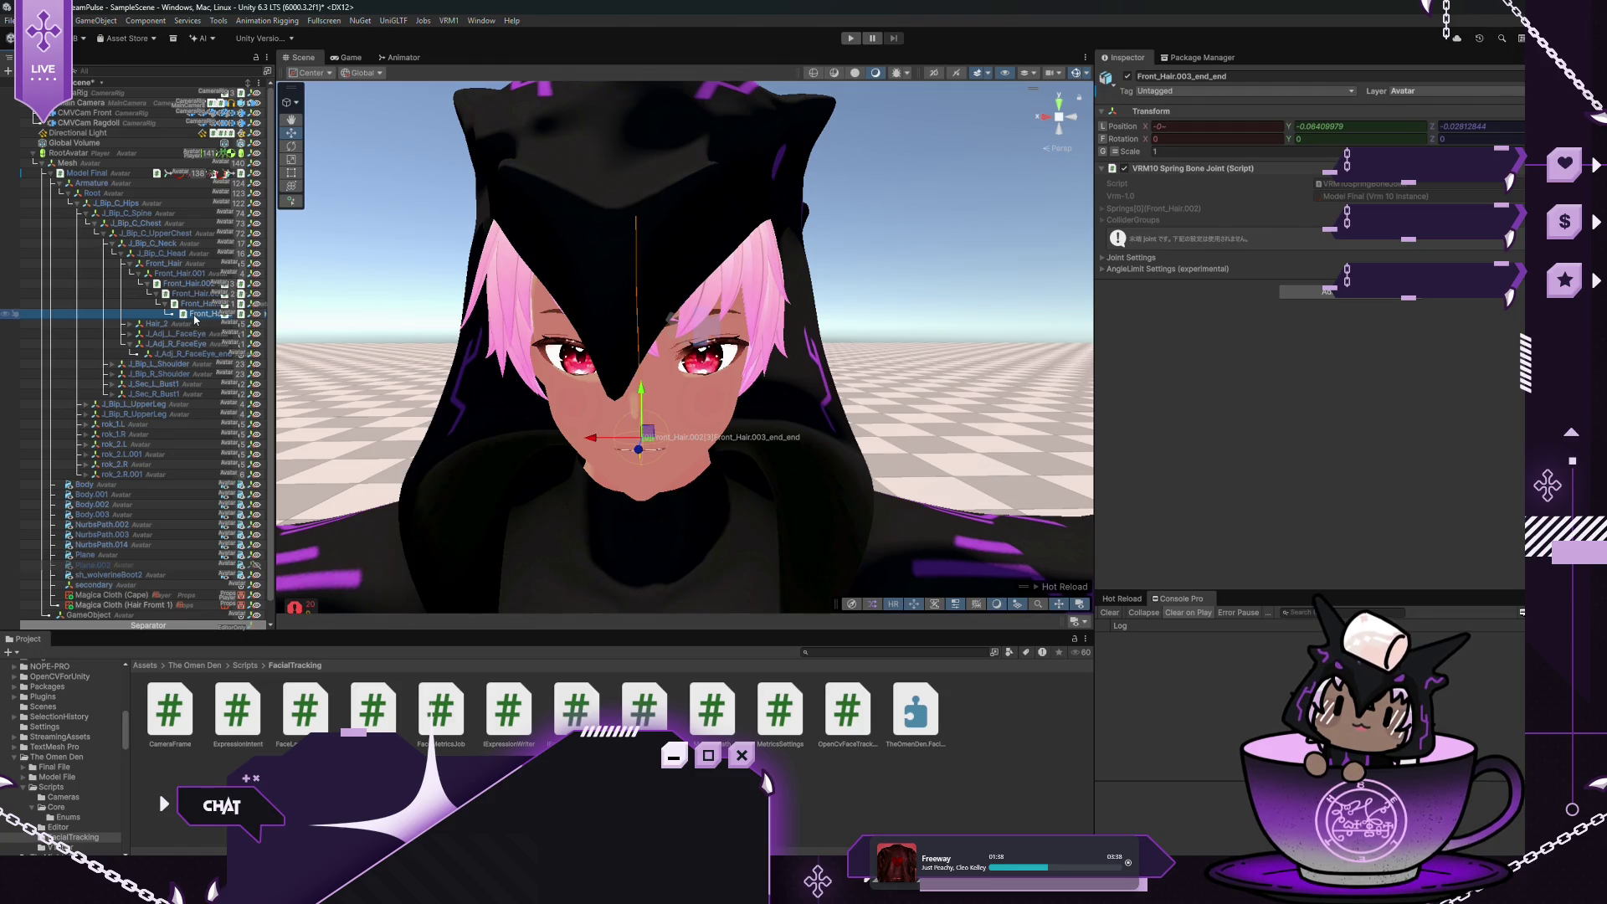
pyautogui.scroll(-1, 144, 420)
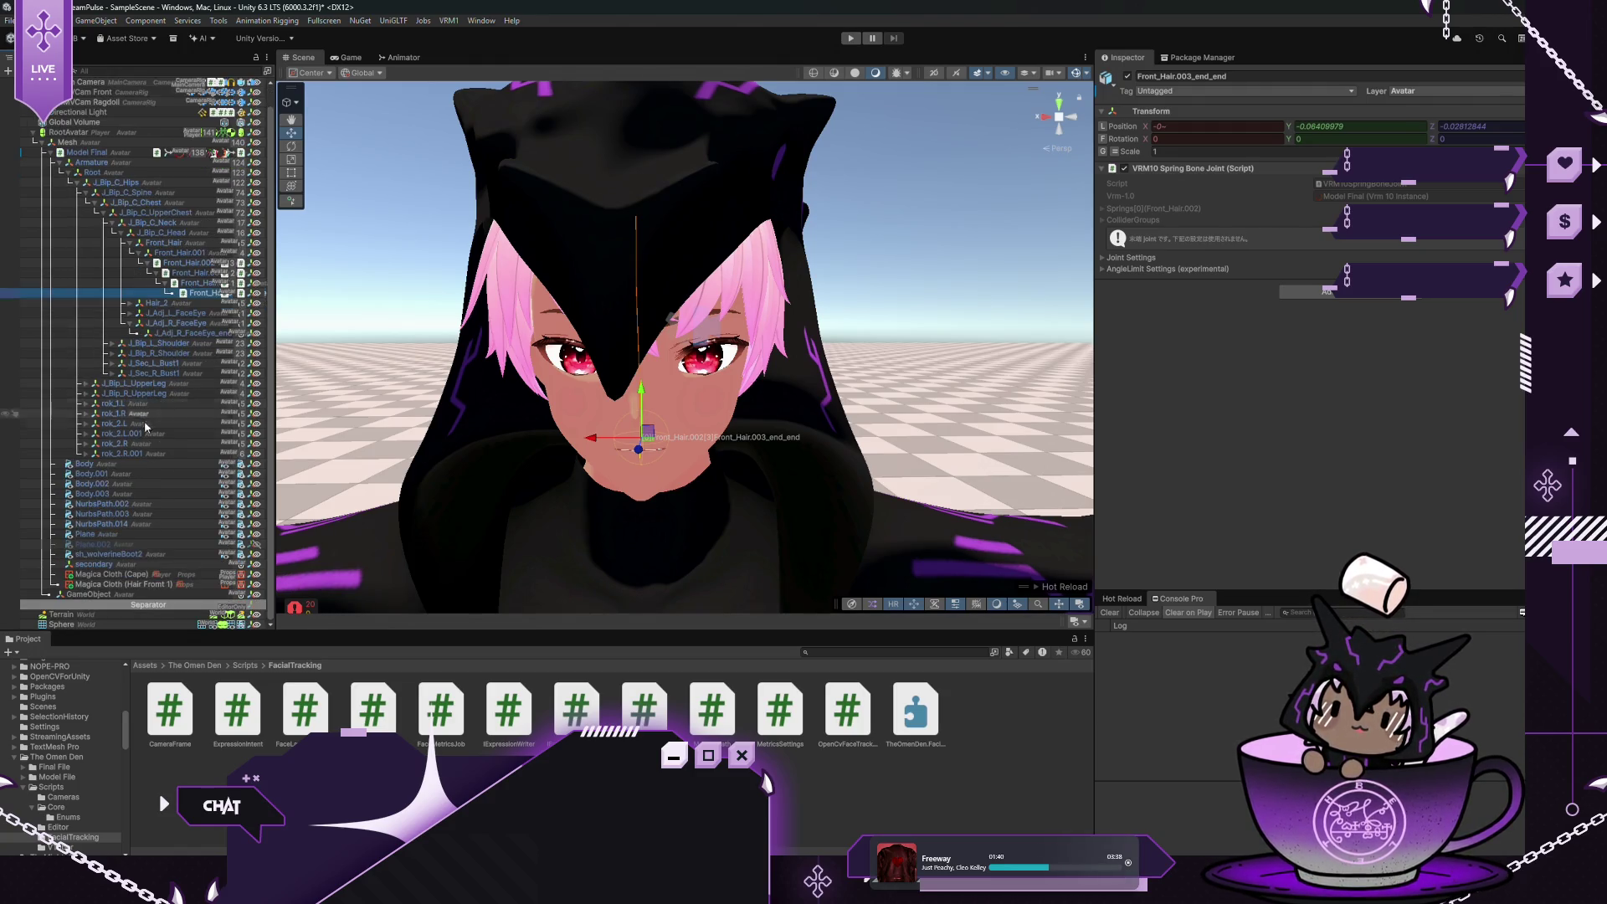
# Change Magica Cloth (Hair Front 1) to Bone Spring and ping its root bone Front_Hair.002
pyautogui.click(126, 584)
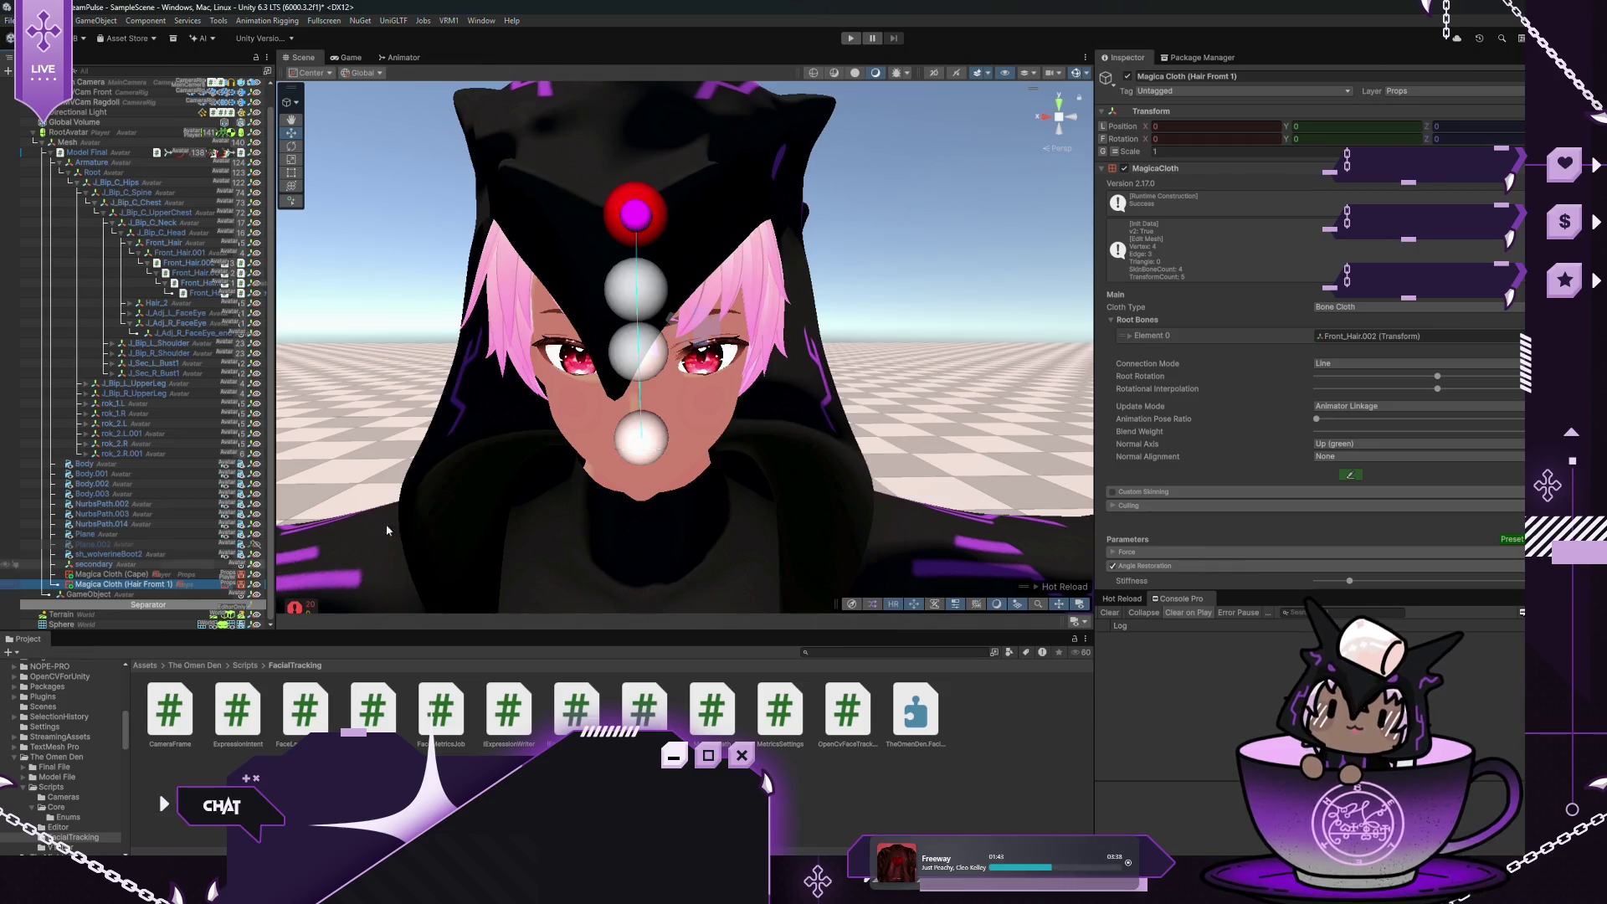
pyautogui.click(1359, 309)
pyautogui.click(1339, 323)
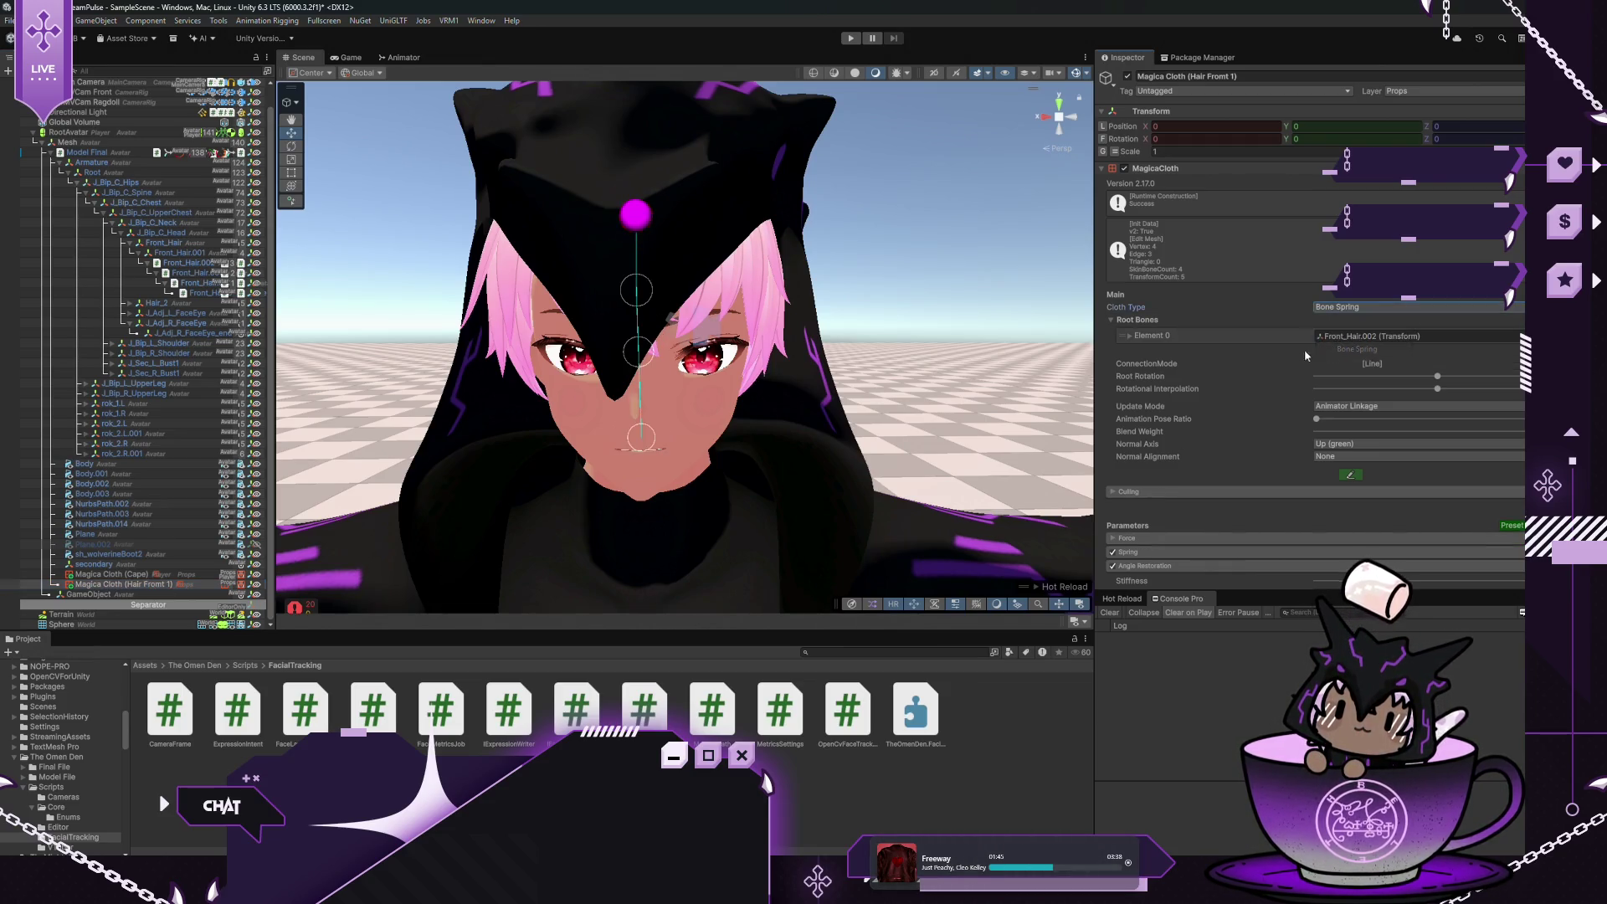
pyautogui.click(1344, 336)
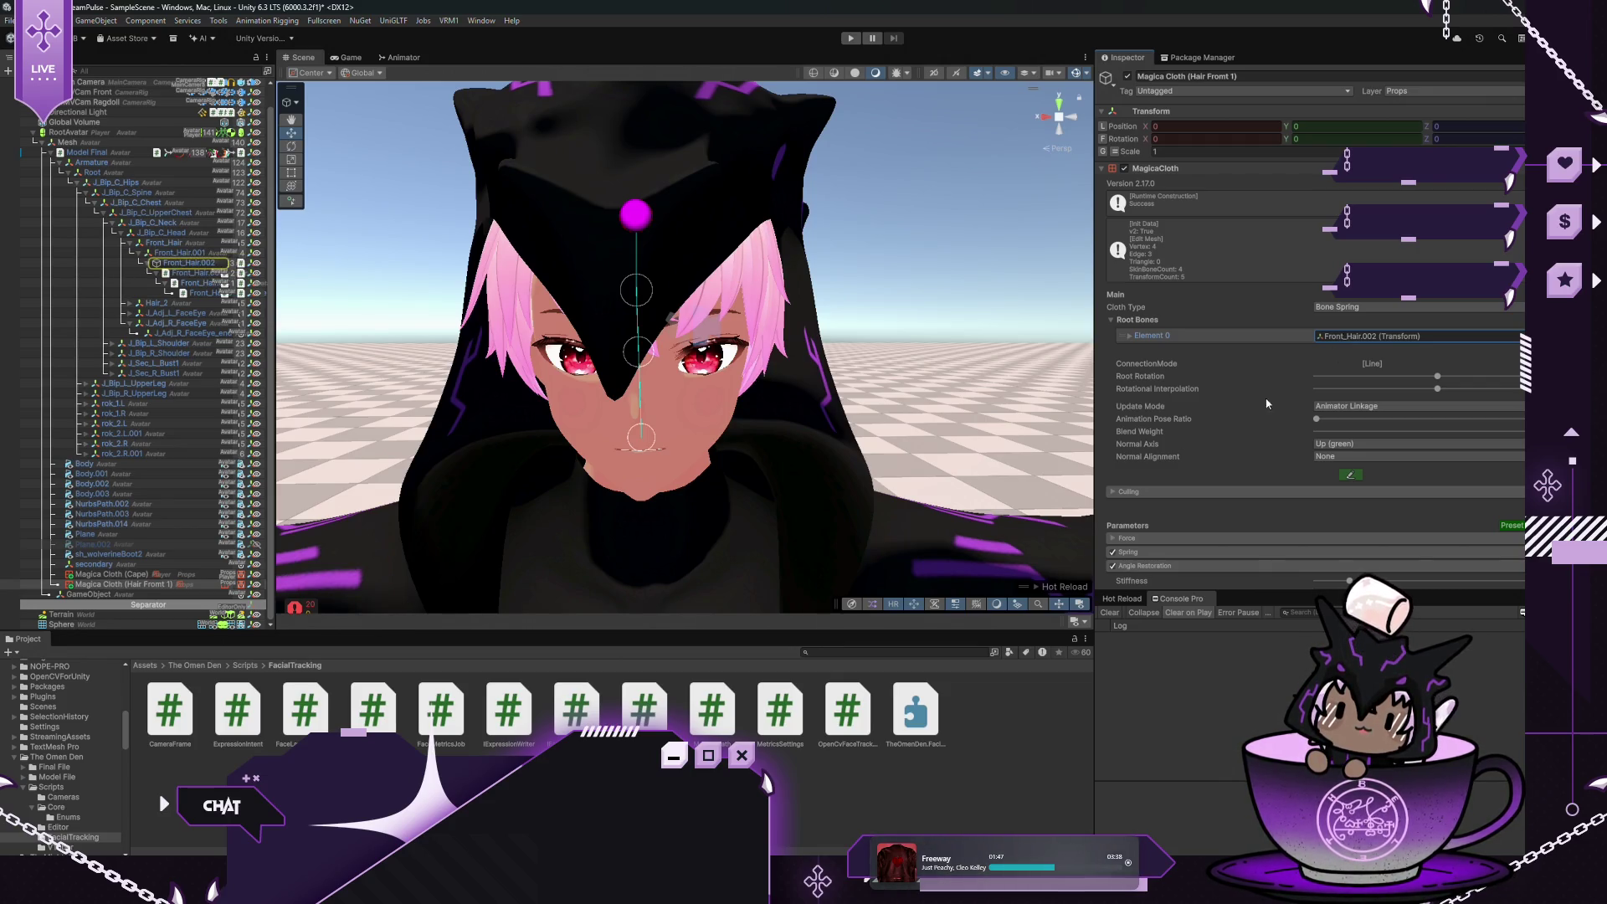
pyautogui.scroll(-3, 1266, 403)
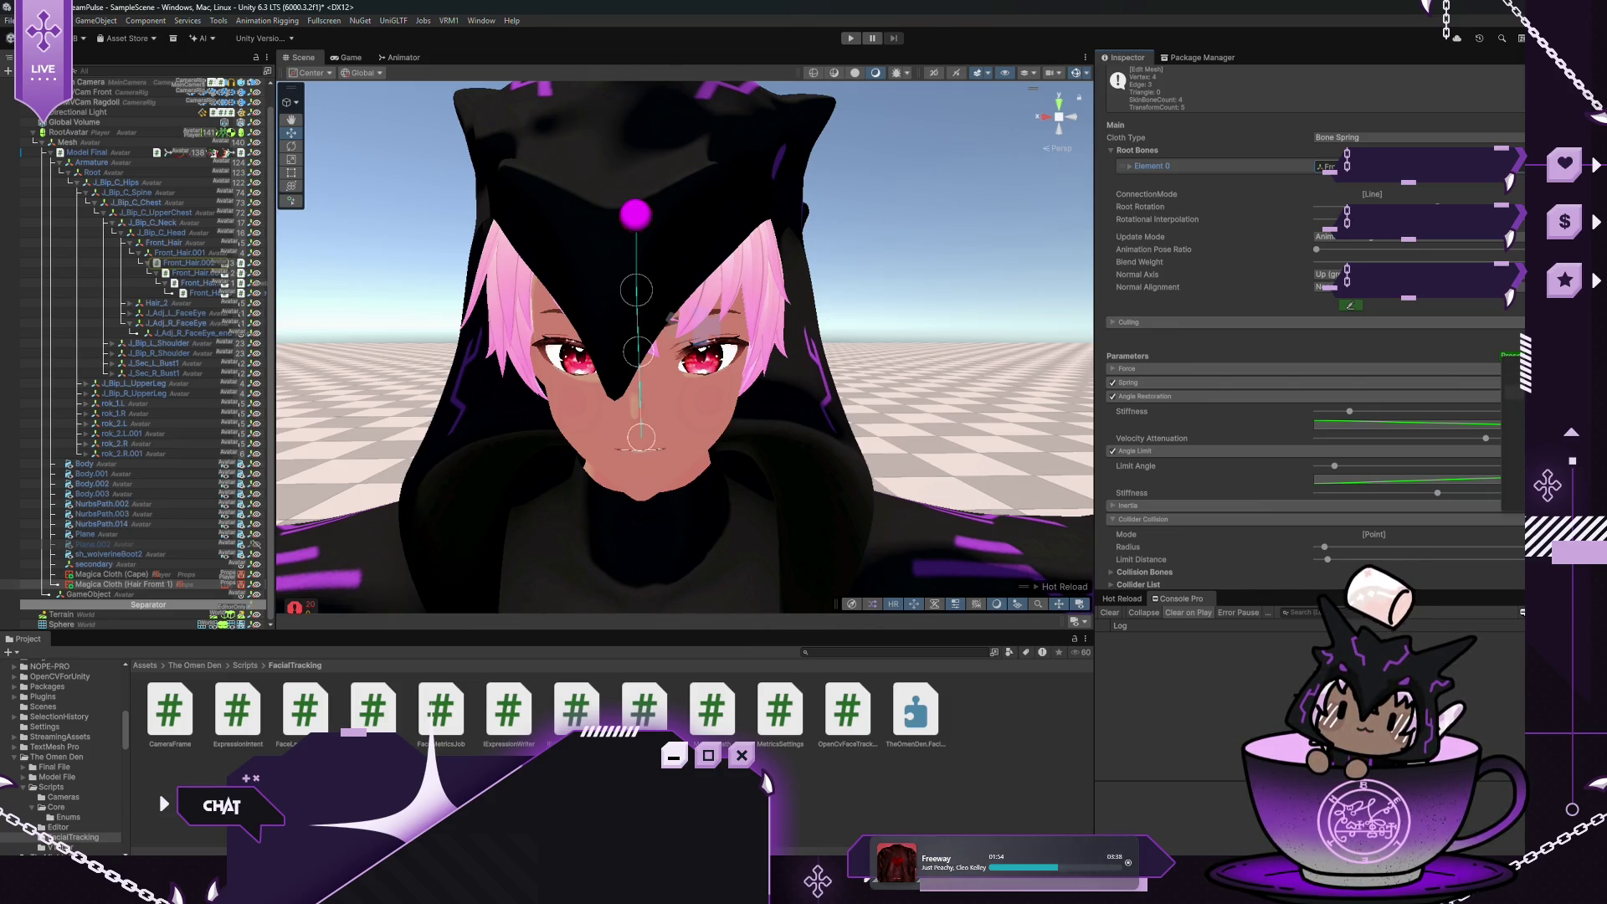
pyautogui.click(851, 38)
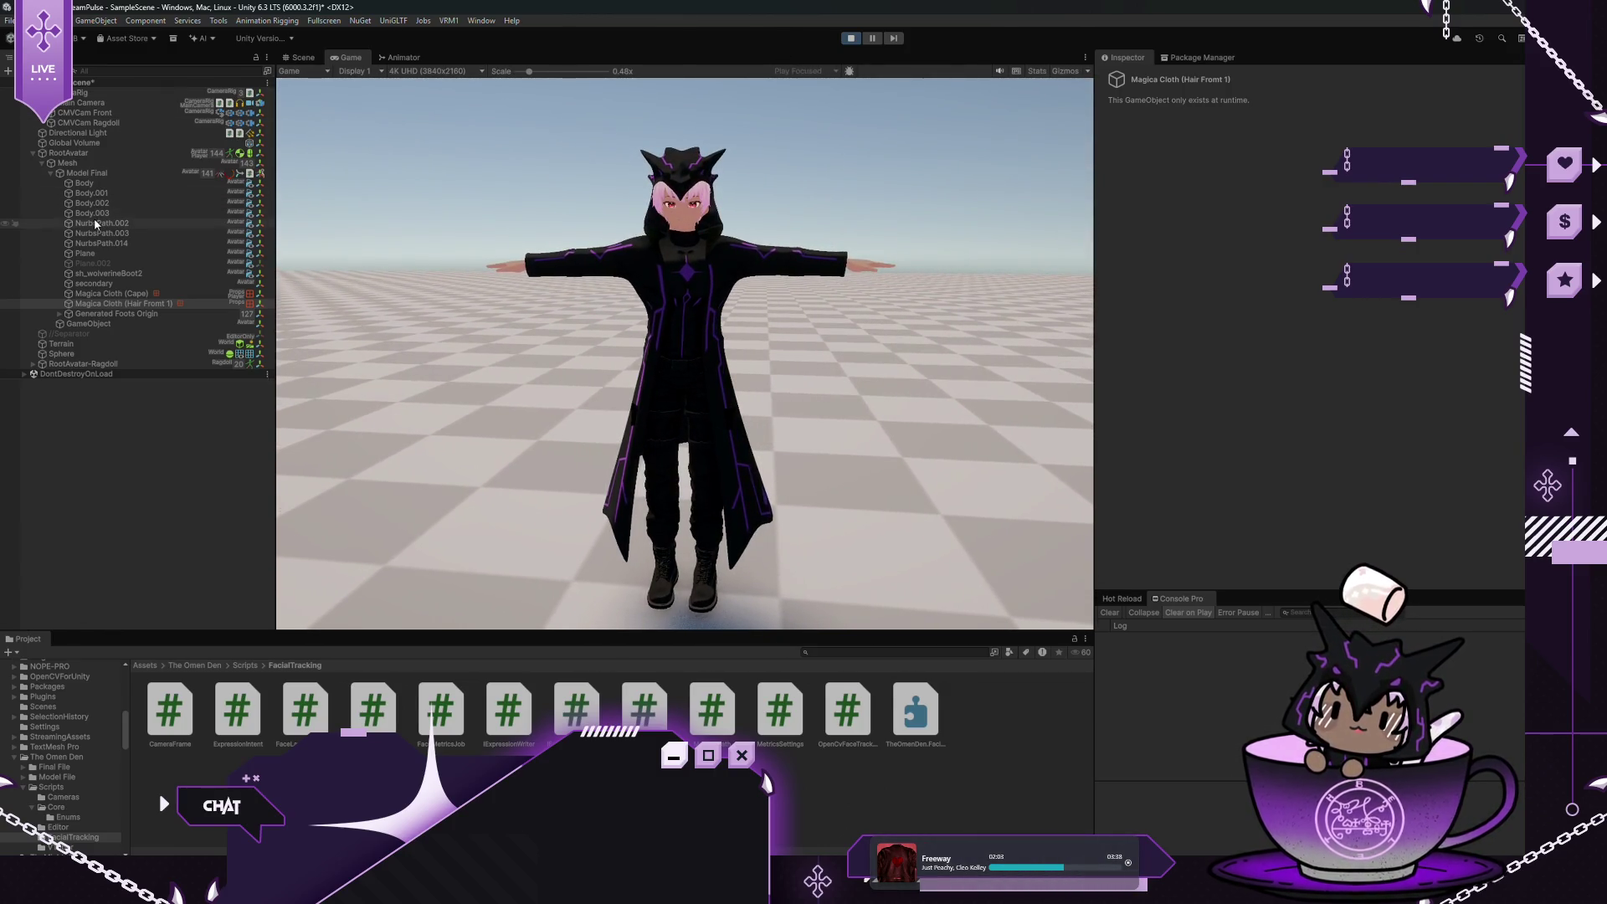
pyautogui.click(104, 171)
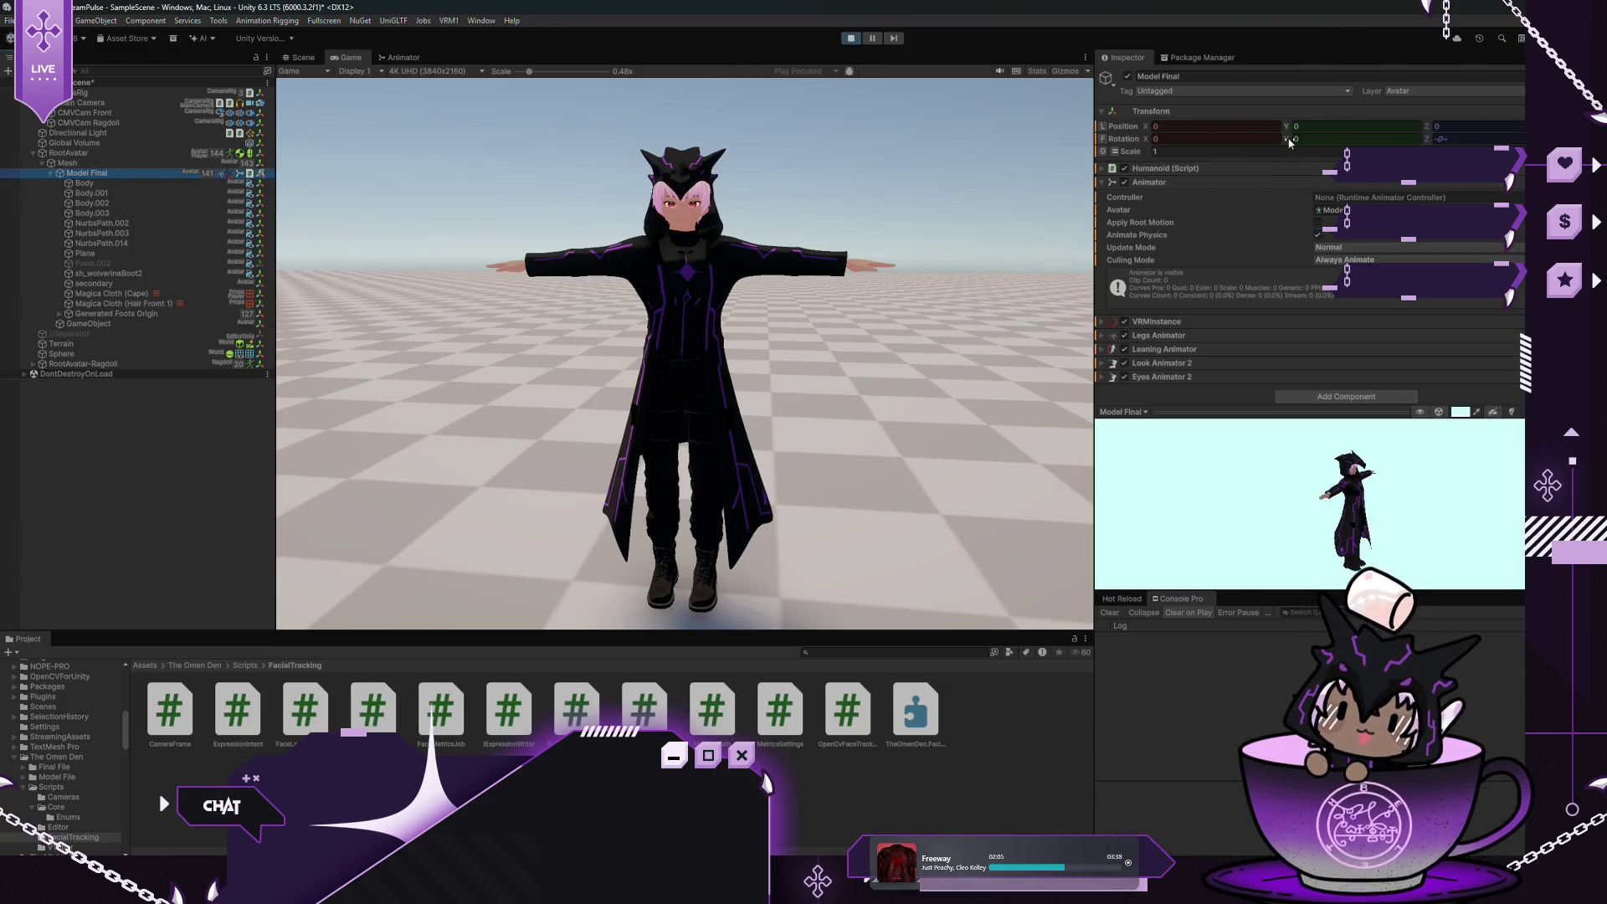
pyautogui.moveTo(1289, 139)
pyautogui.mouseDown()
pyautogui.moveTo(1387, 189)
pyautogui.moveTo(1532, 184)
pyautogui.moveTo(10, 189)
pyautogui.moveTo(342, 188)
pyautogui.moveTo(308, 188)
pyautogui.mouseUp()
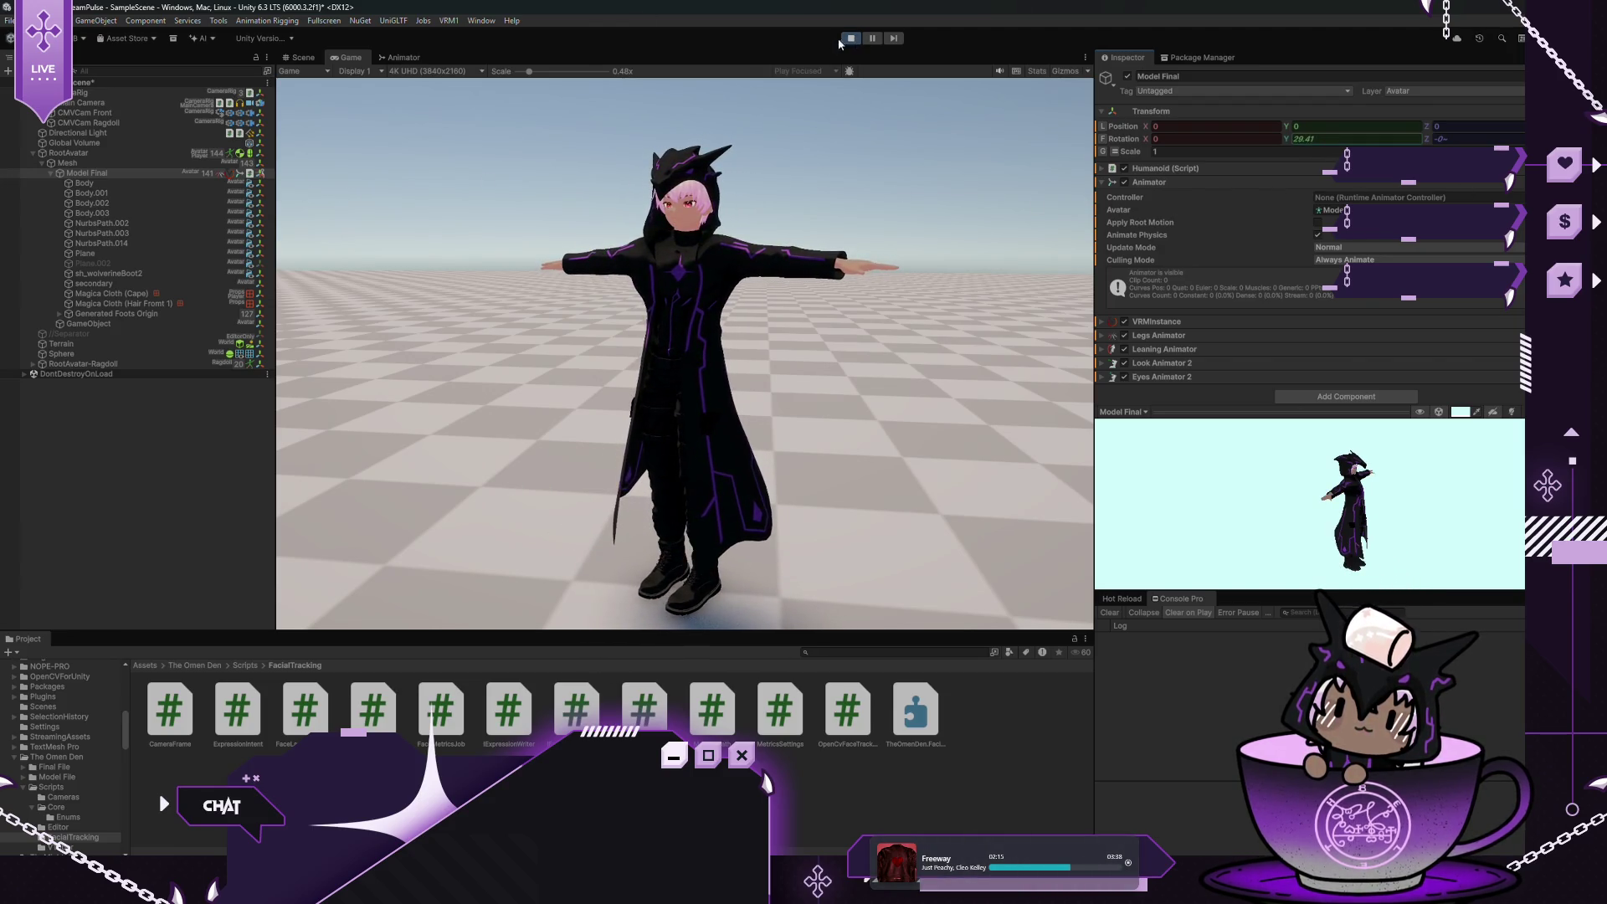
pyautogui.click(850, 37)
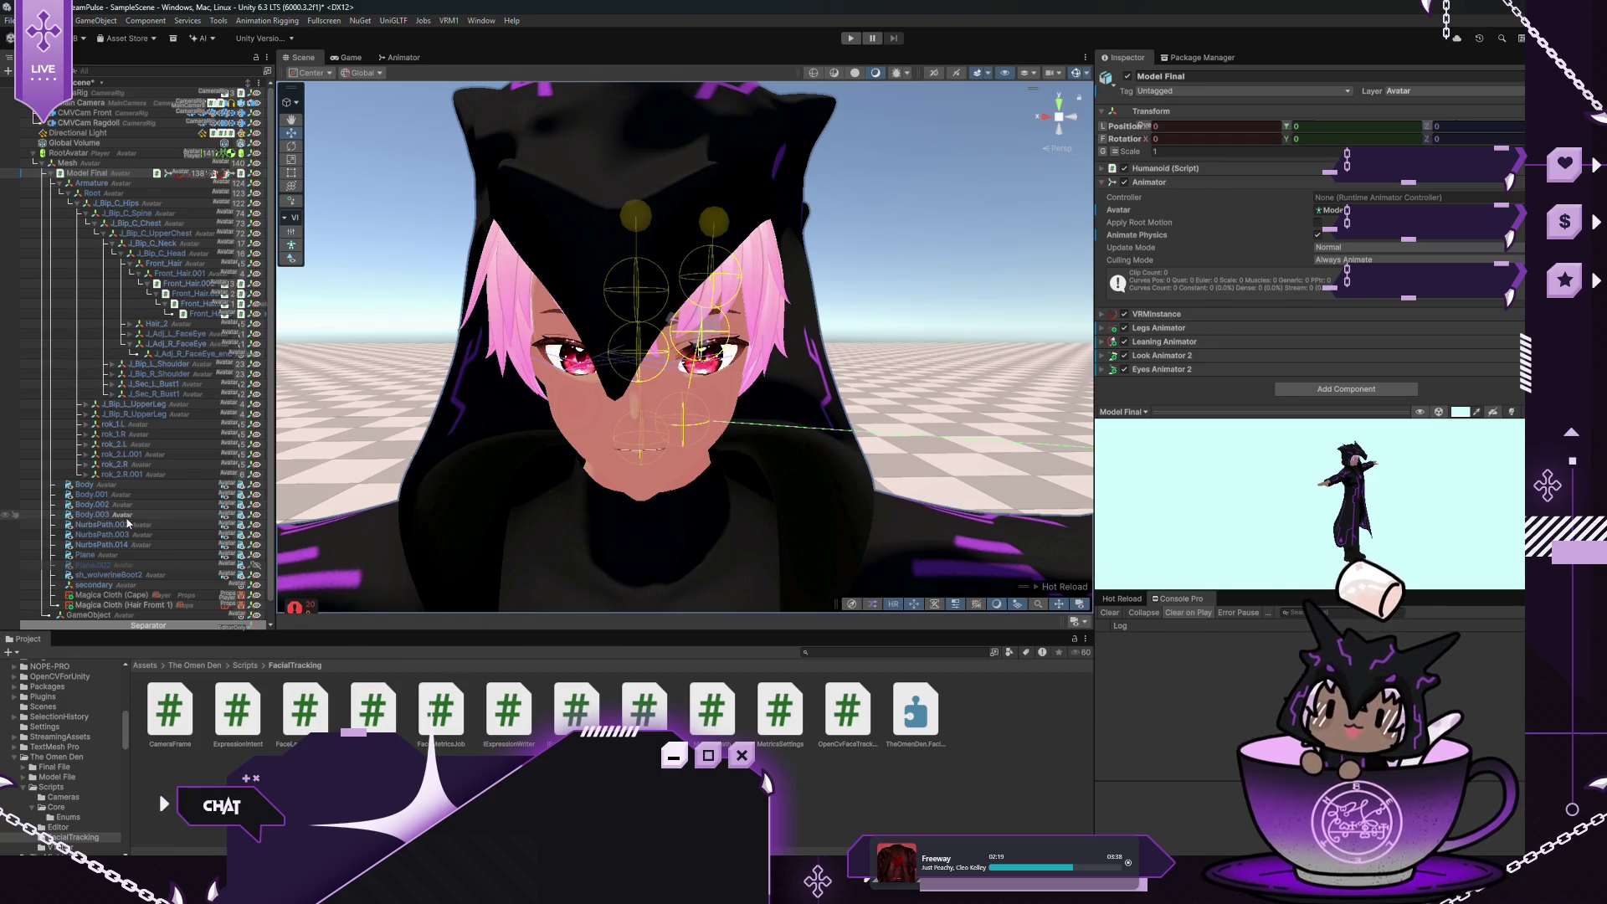
# Select Hair_2, expand Hair_2 and Hair_2.001, and inspect the Hair_2.002 bone
pyautogui.scroll(-1, 105, 512)
pyautogui.click(164, 584)
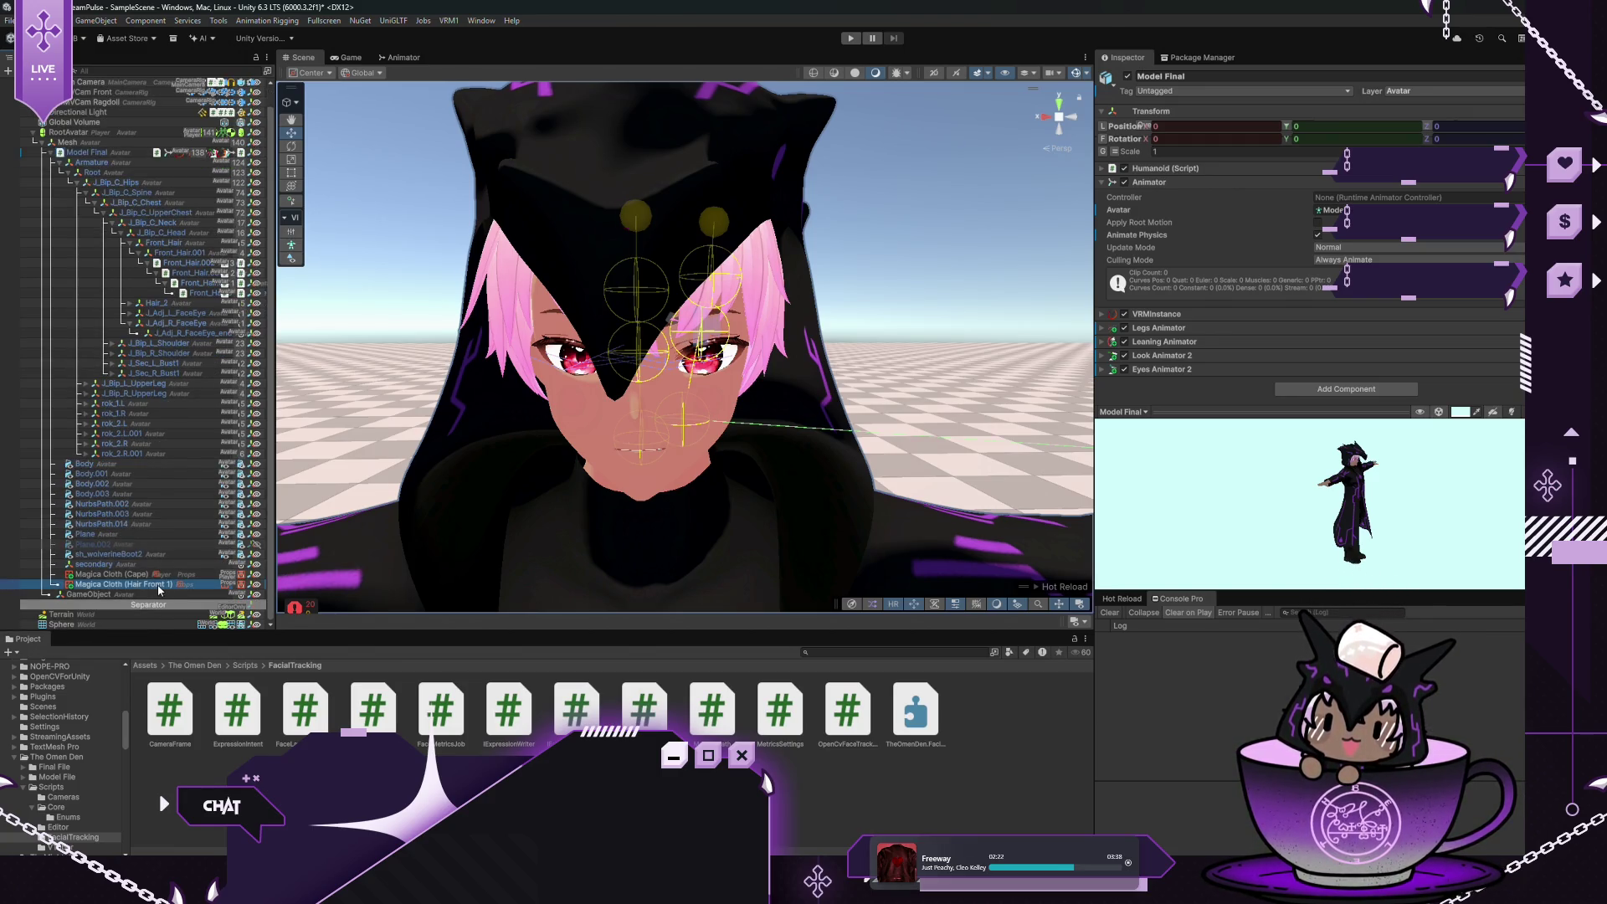
pyautogui.click(157, 303)
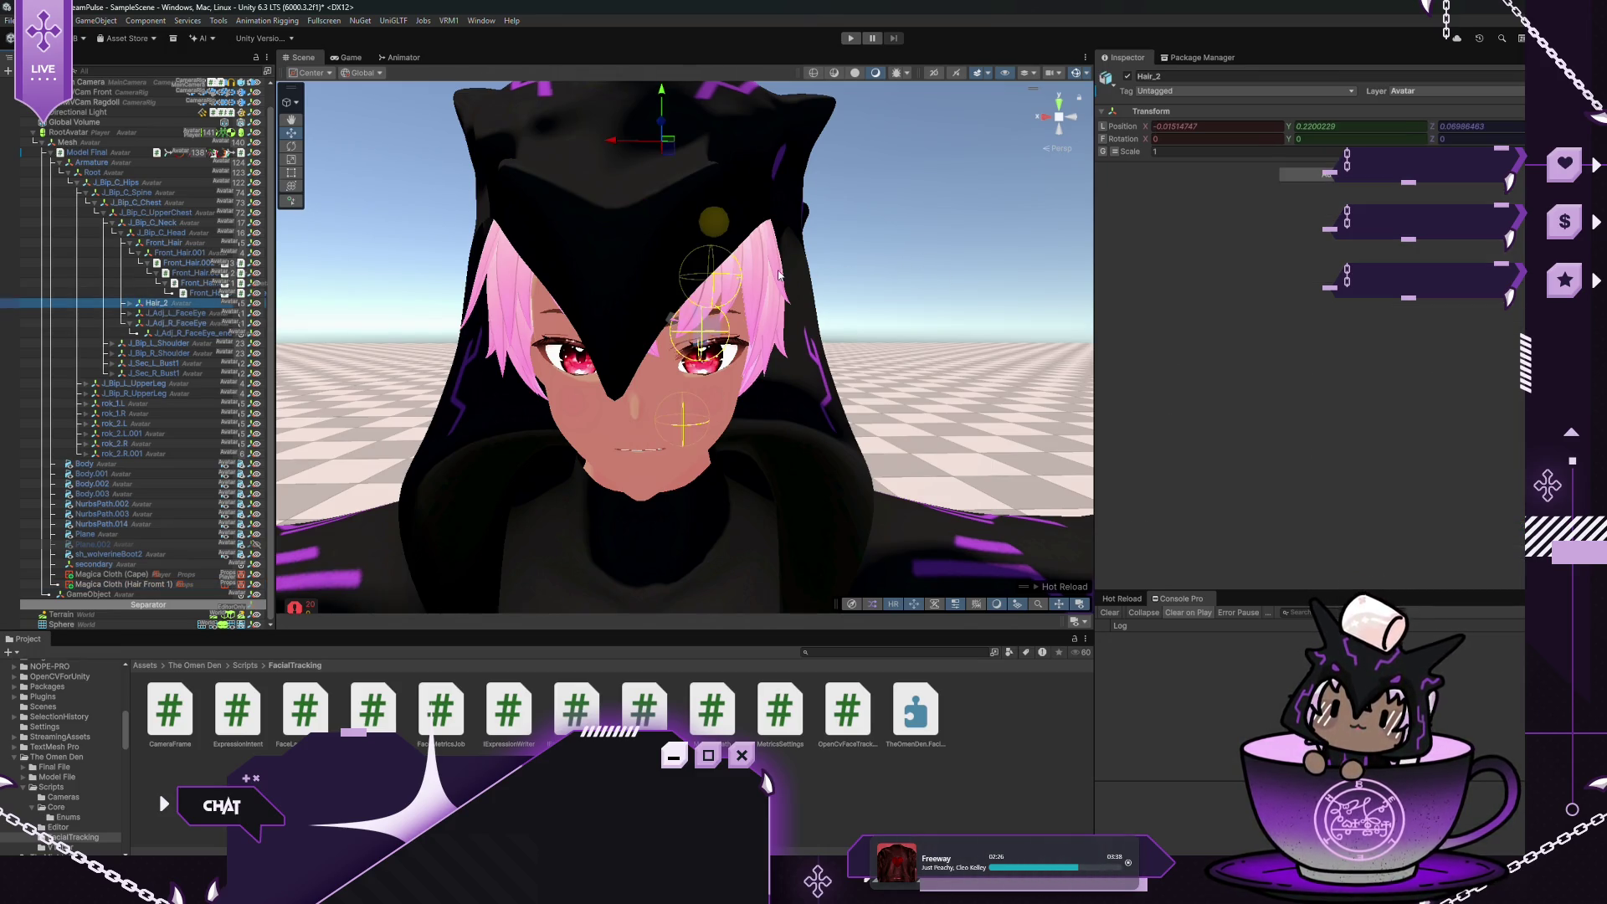
pyautogui.click(131, 304)
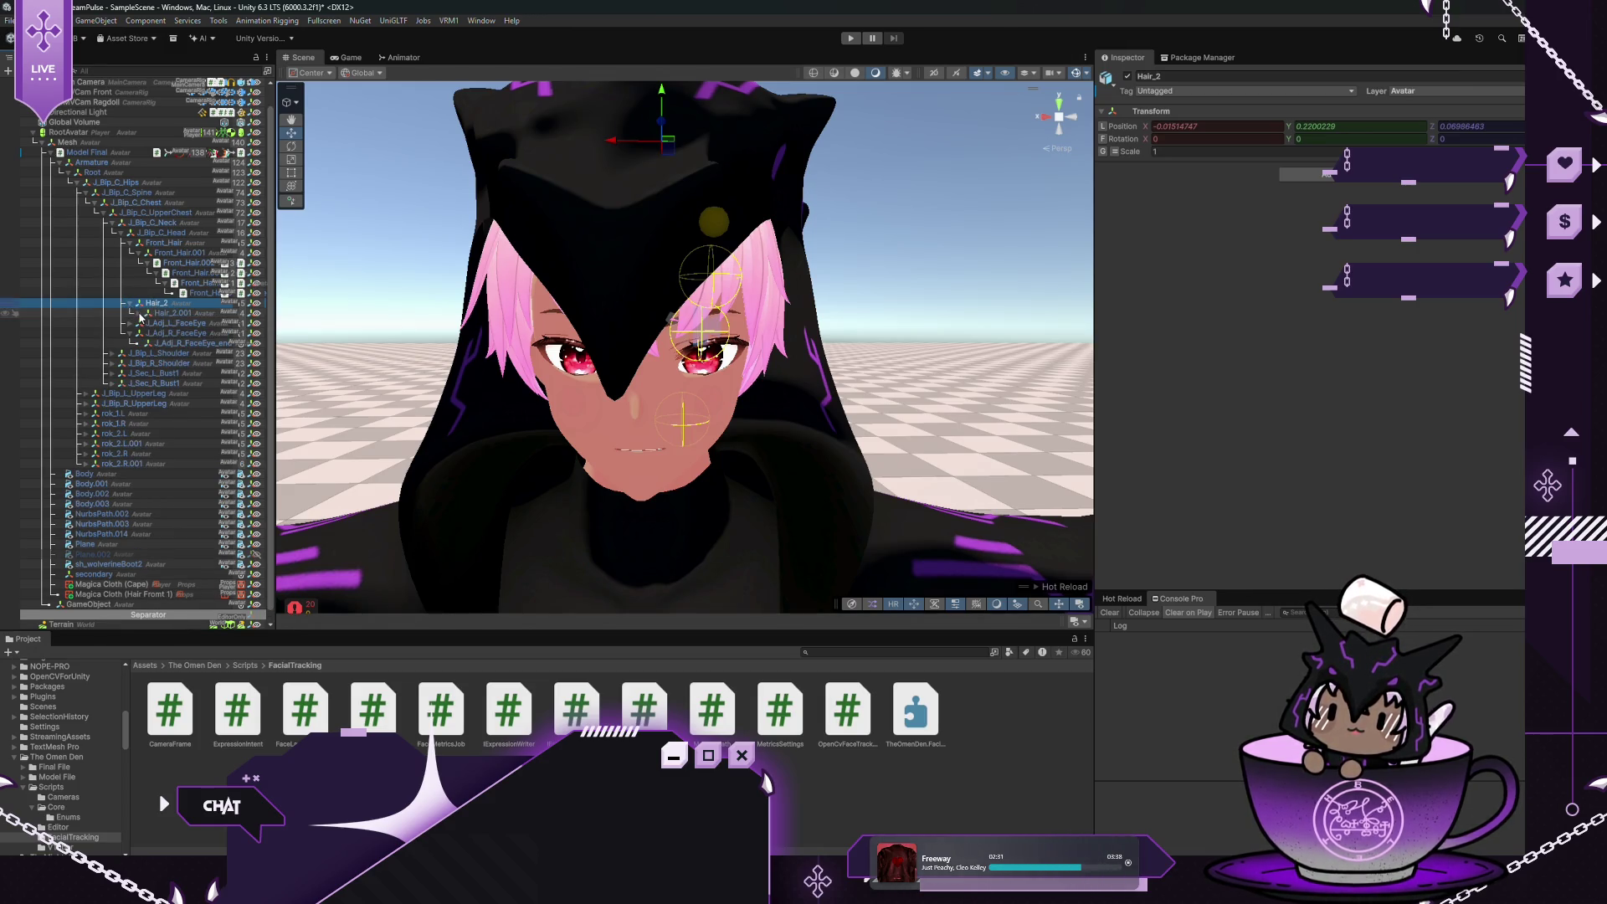
pyautogui.click(139, 314)
pyautogui.click(191, 324)
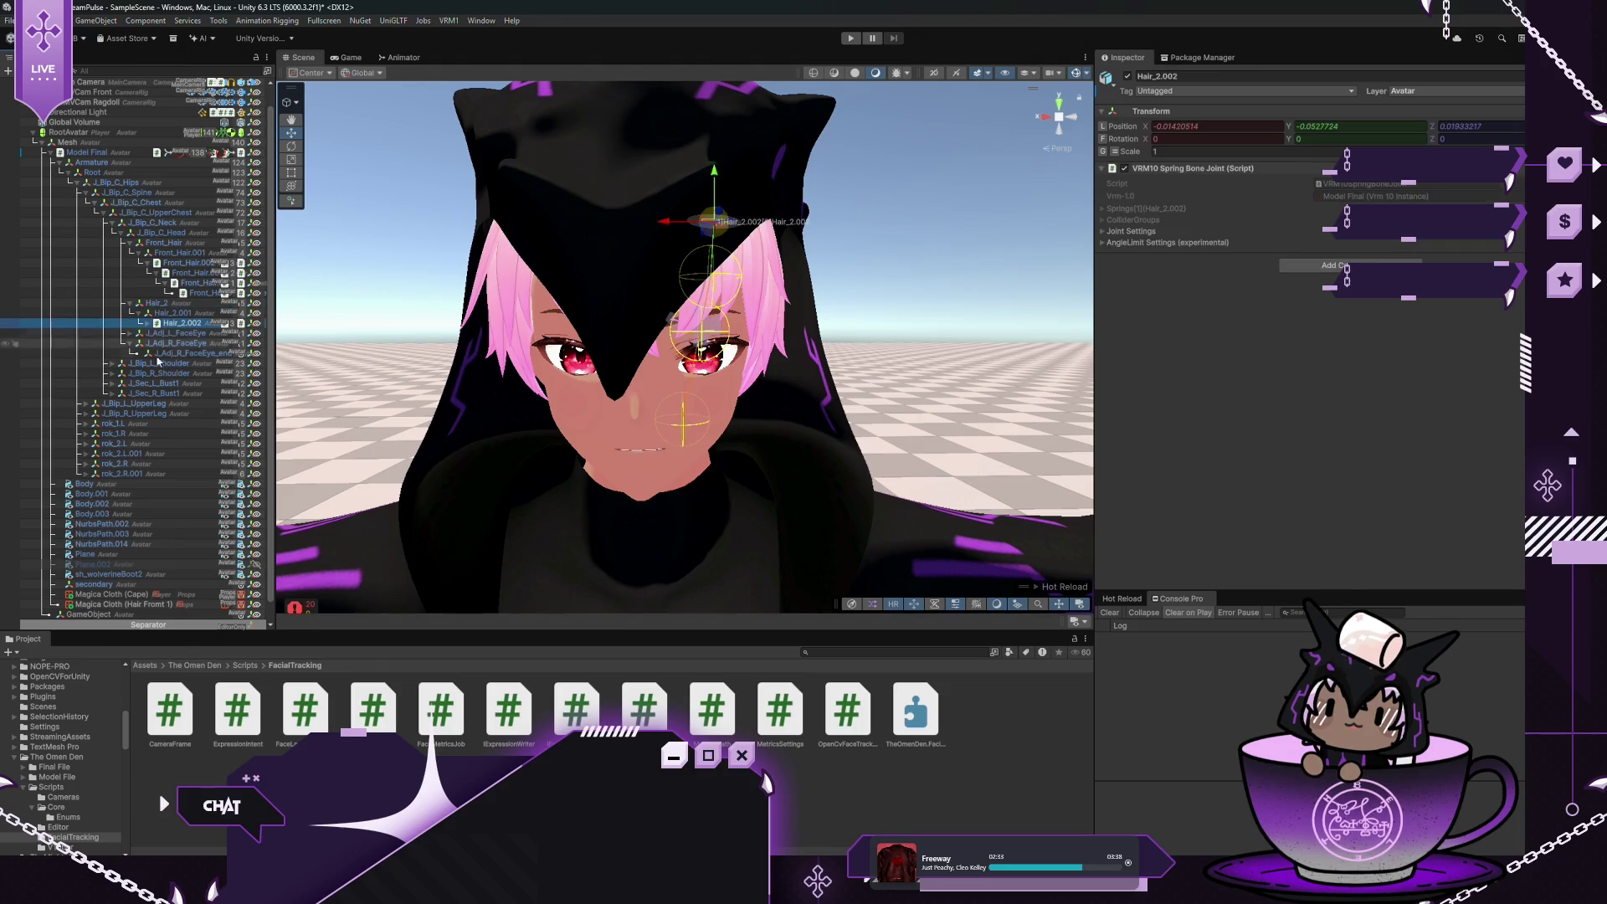
# Duplicate Magica Cloth (Hair Front 1) and rename the copy Magica Cloth (Hair Front 2)
pyautogui.click(130, 605)
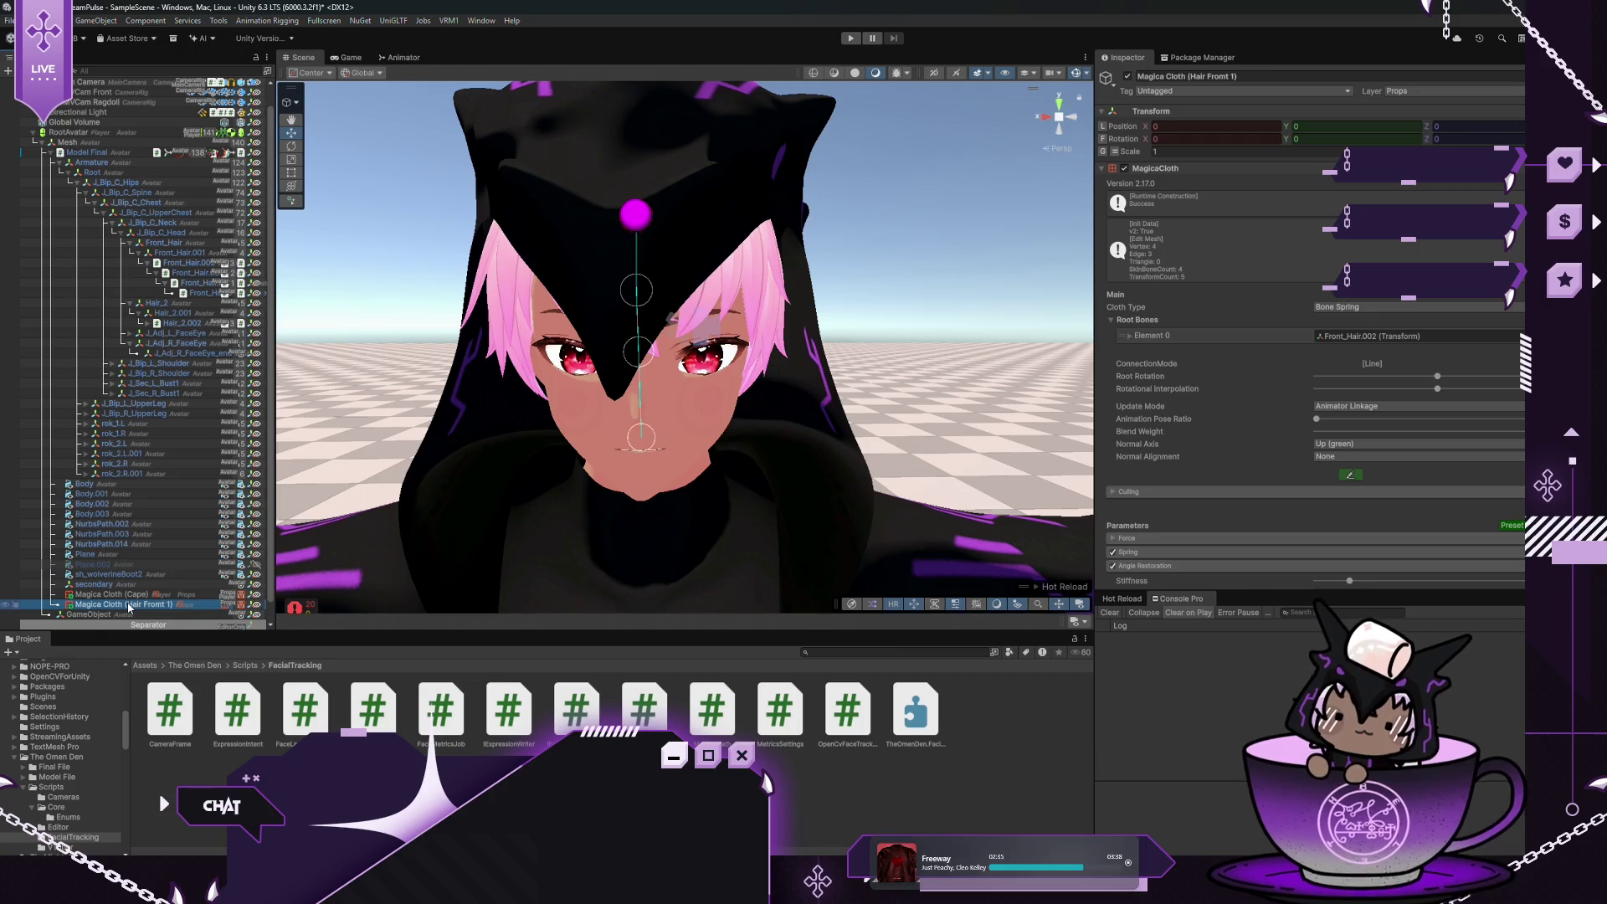
pyautogui.hotkey('ctrl', 'd')
pyautogui.click(1251, 77)
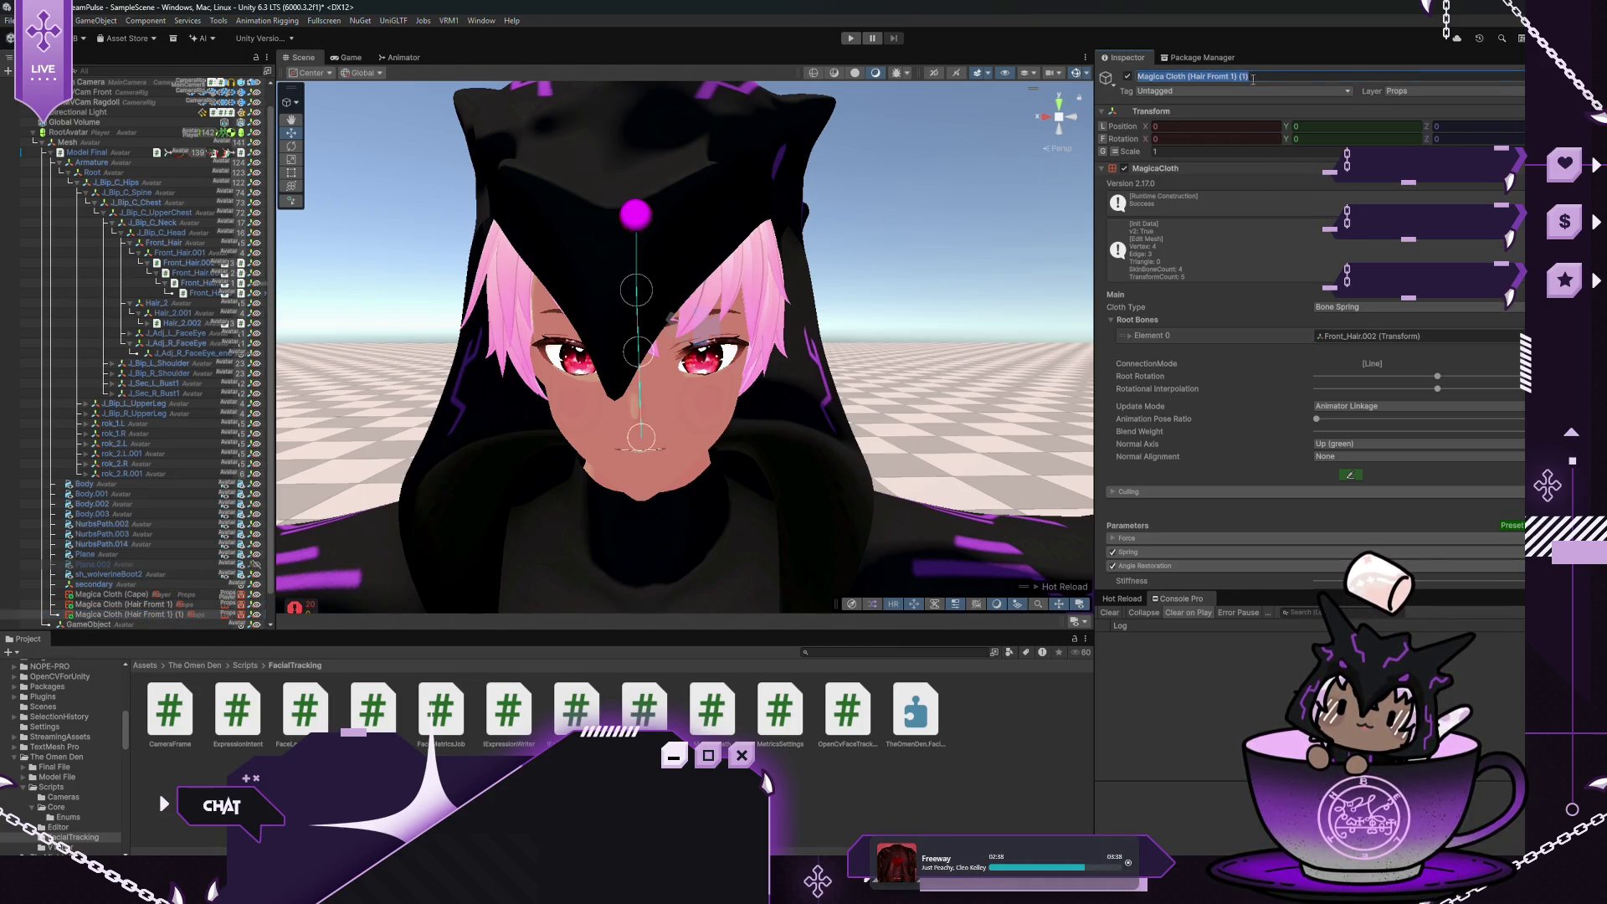
pyautogui.press('End')
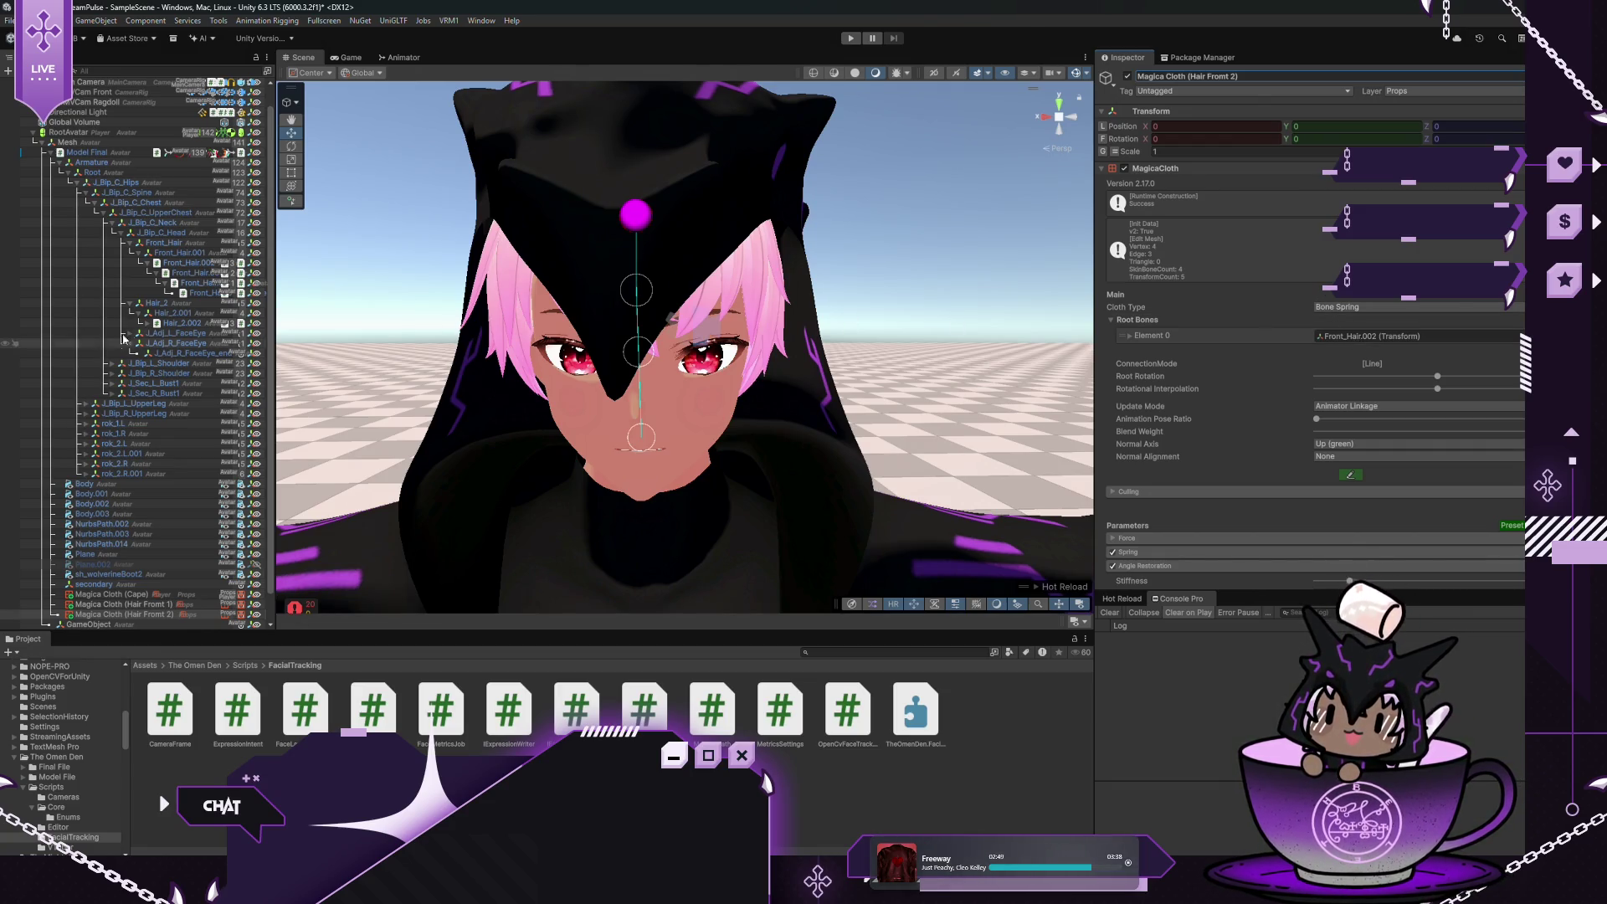
# Make Hair_2.002 the copy's root bone and turn off Angle Limit
pyautogui.moveTo(173, 326)
pyautogui.mouseDown()
pyautogui.moveTo(494, 240)
pyautogui.moveTo(1381, 336)
pyautogui.mouseUp()
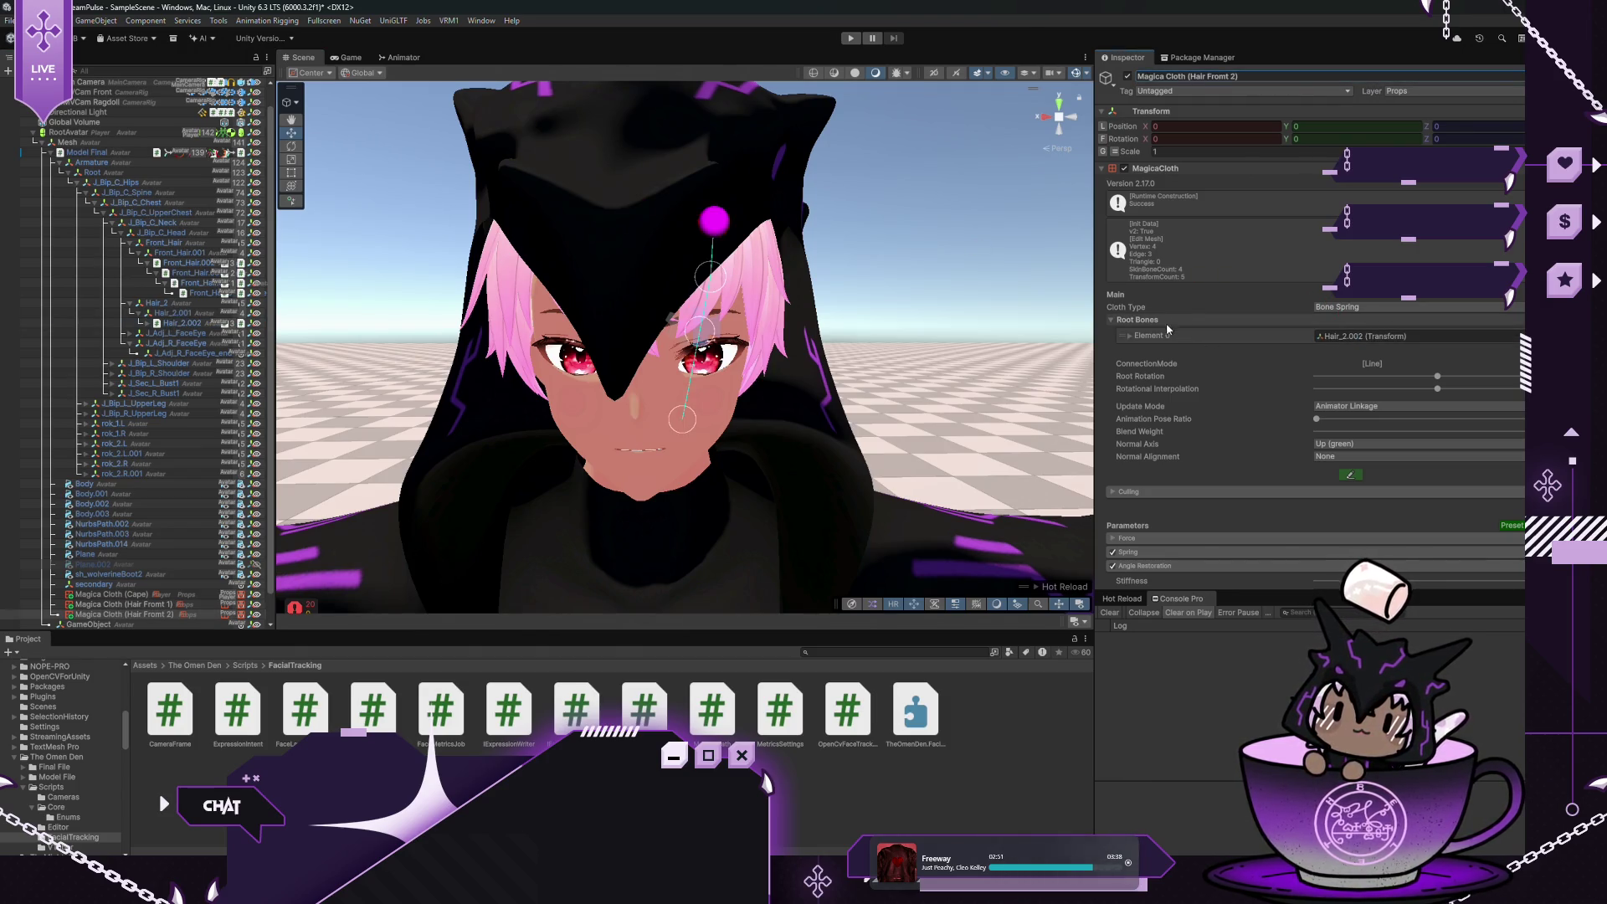
pyautogui.scroll(-4, 1303, 381)
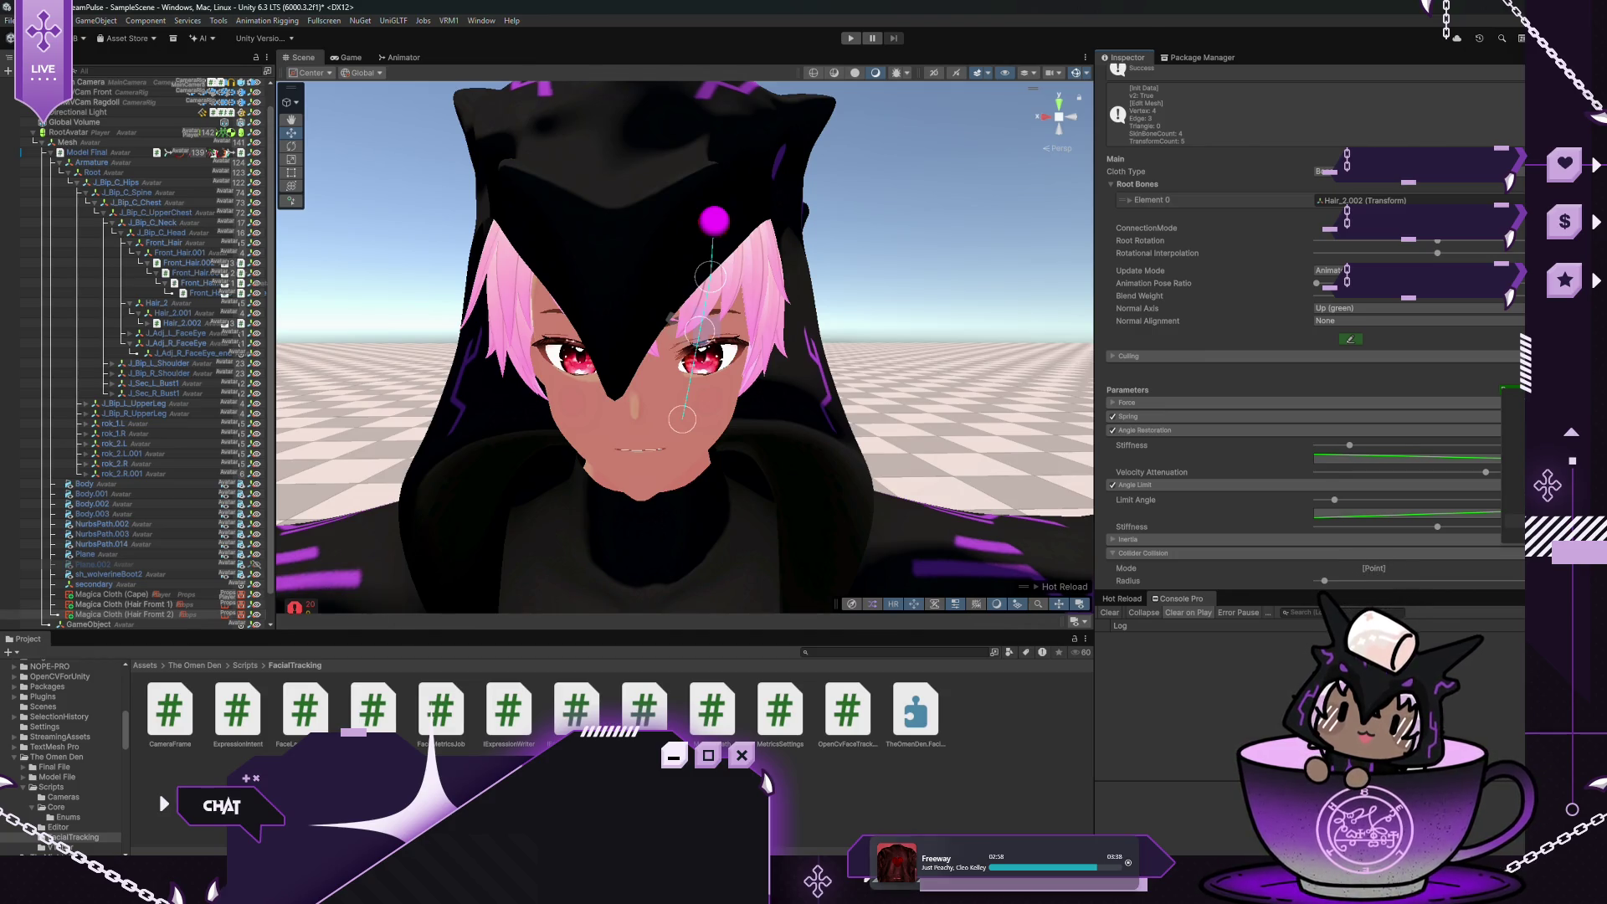
pyautogui.click(1113, 484)
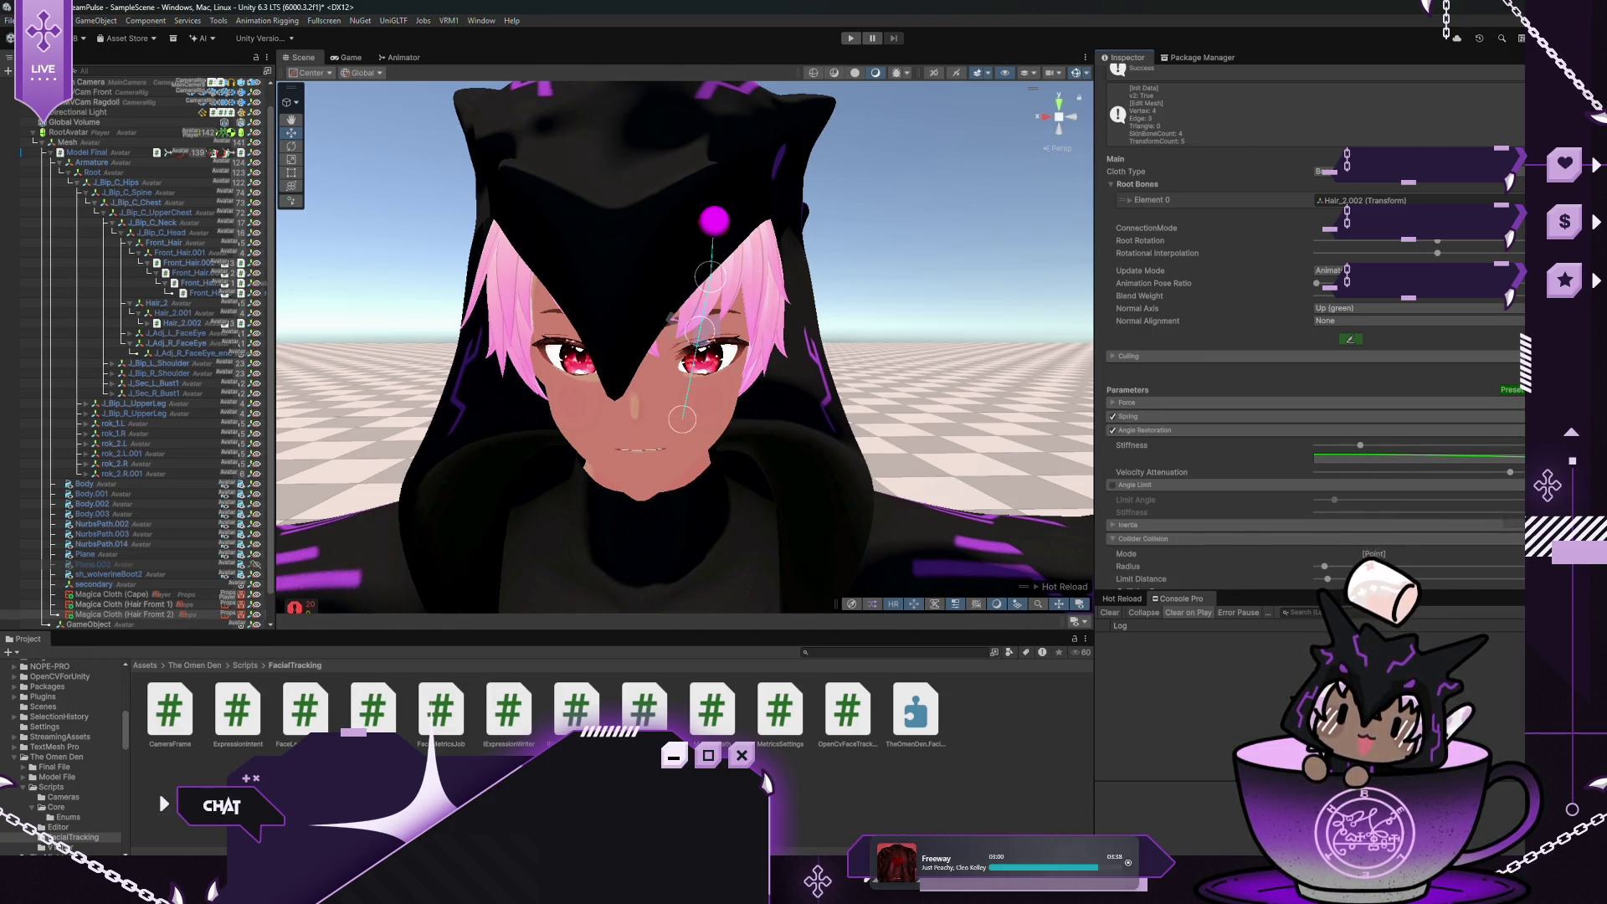
# Enter Play mode and inspect the Body, Body.001–.003, NurbsPath.002/.003/.014 and Plane meshes
pyautogui.click(850, 39)
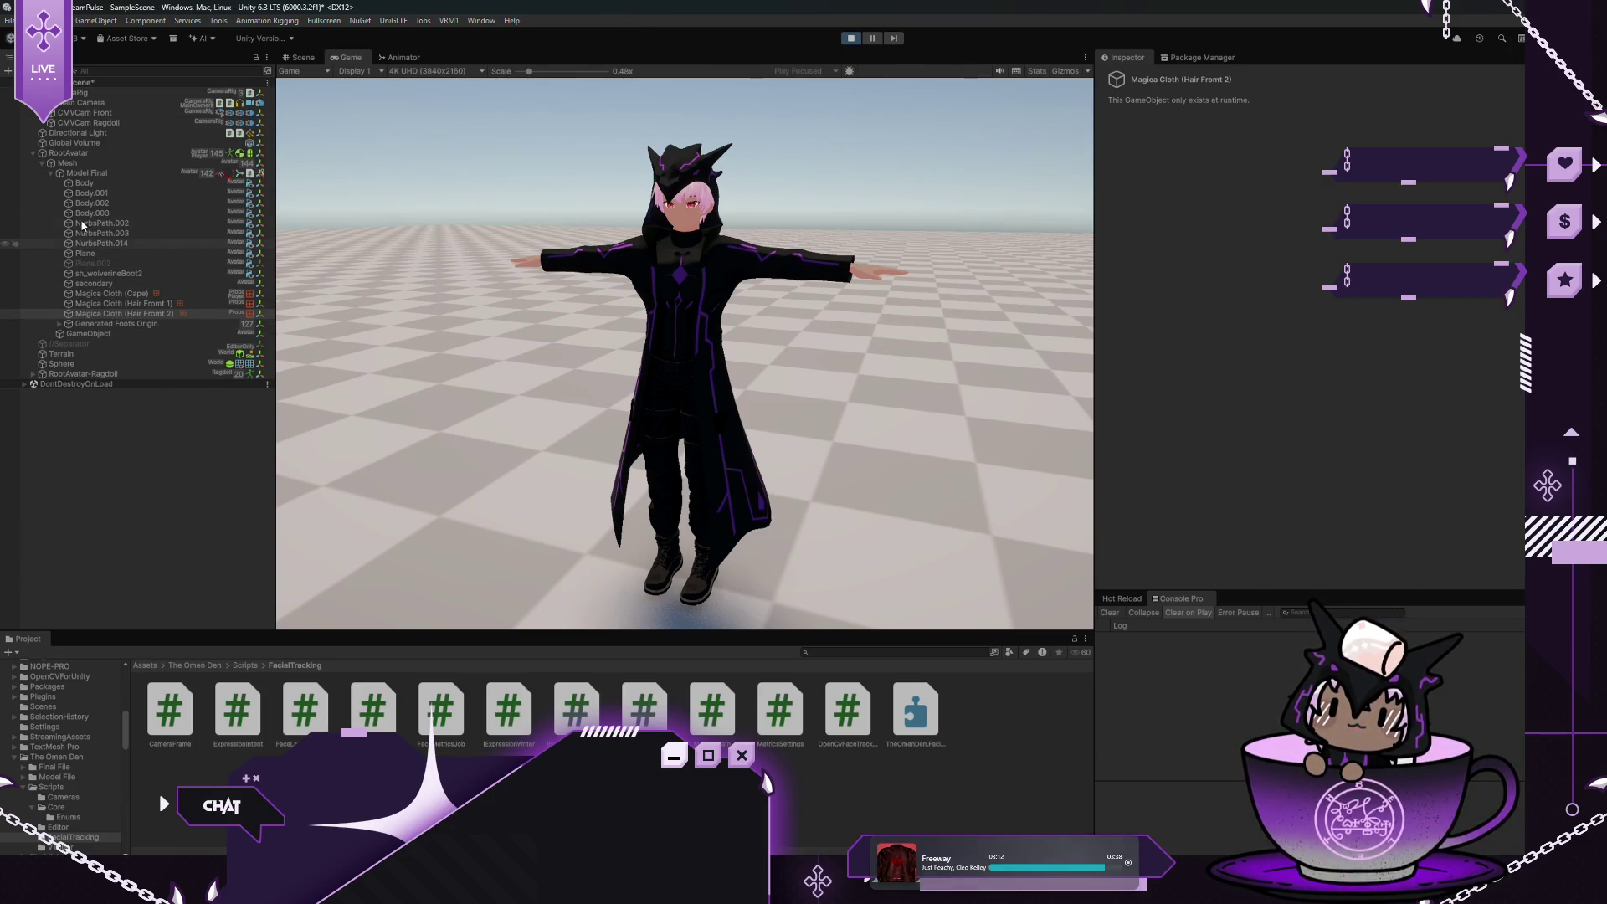
pyautogui.click(84, 183)
pyautogui.click(92, 194)
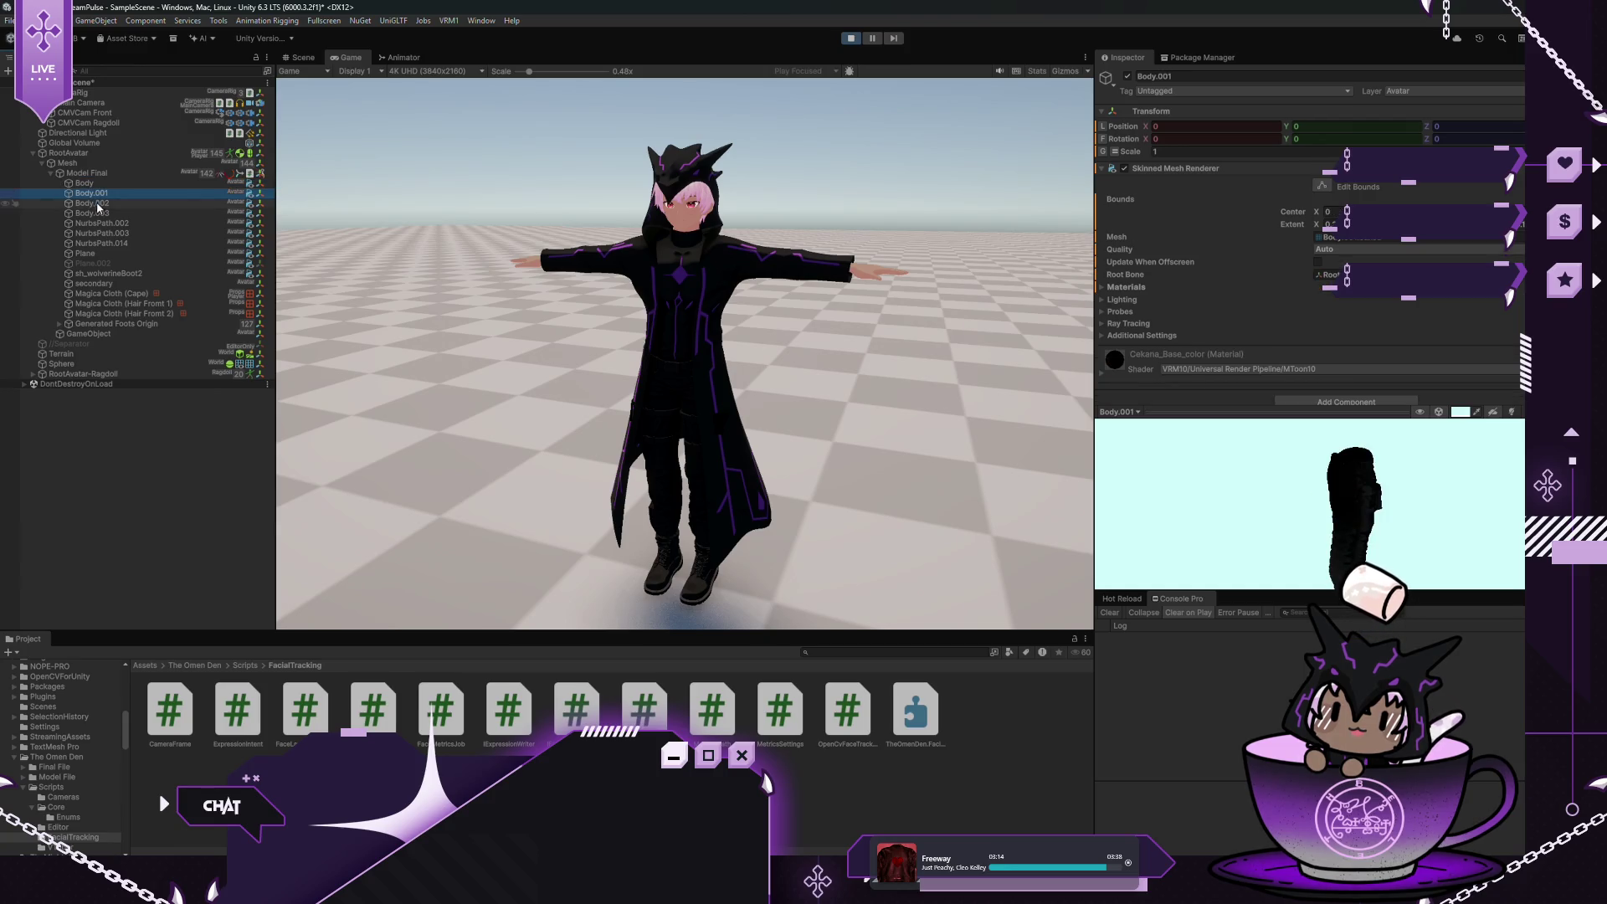
pyautogui.click(96, 204)
pyautogui.click(94, 213)
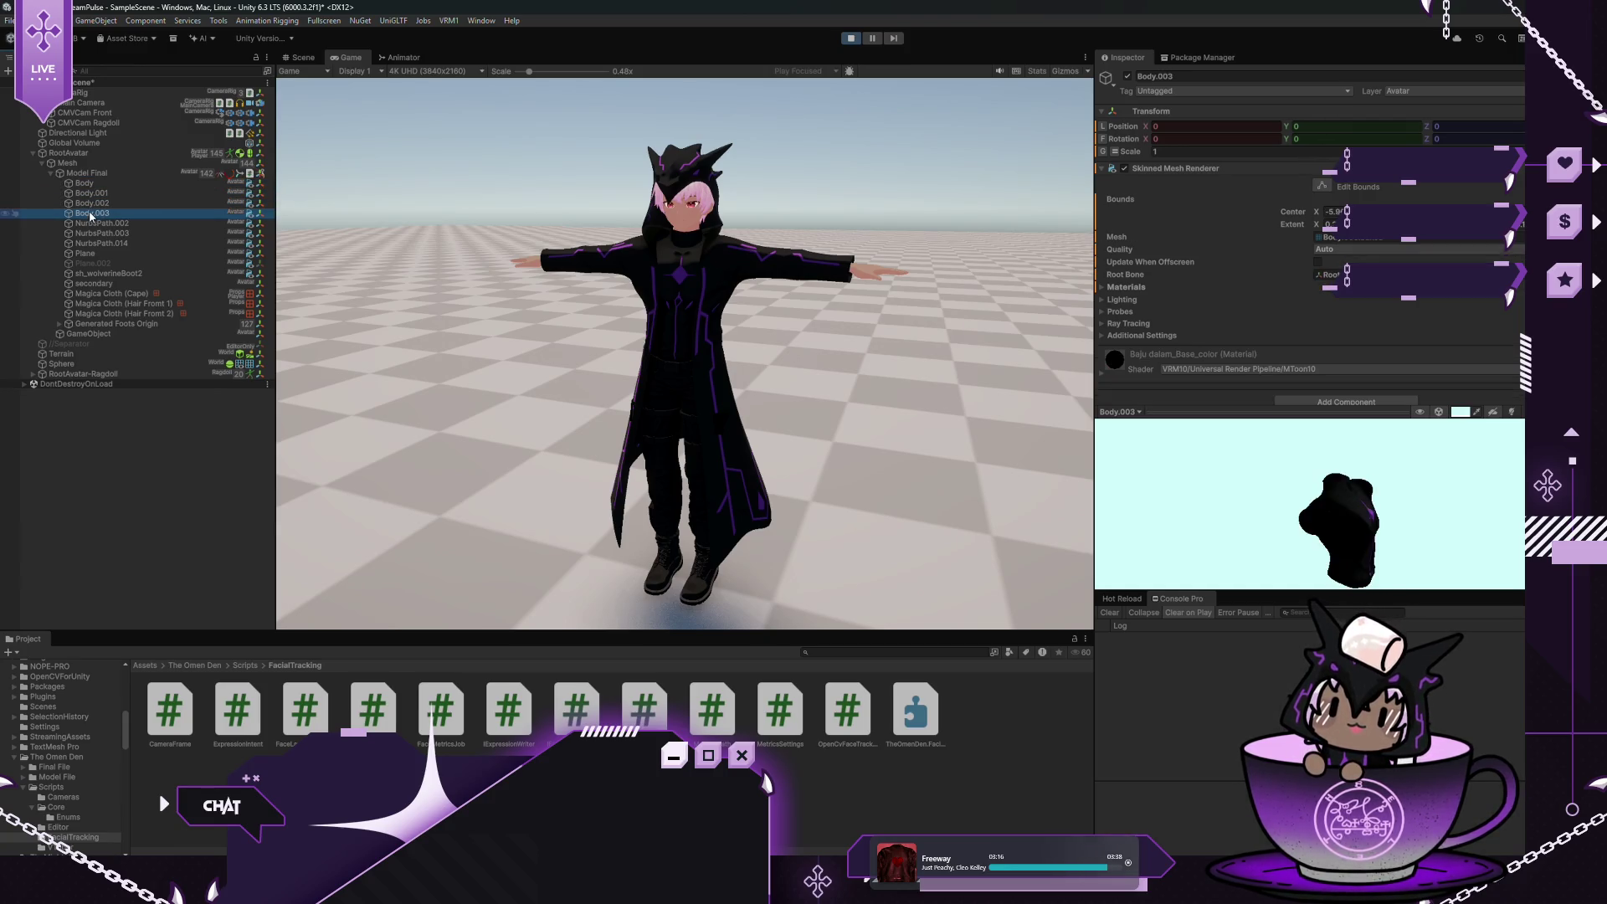
pyautogui.click(87, 225)
pyautogui.click(94, 234)
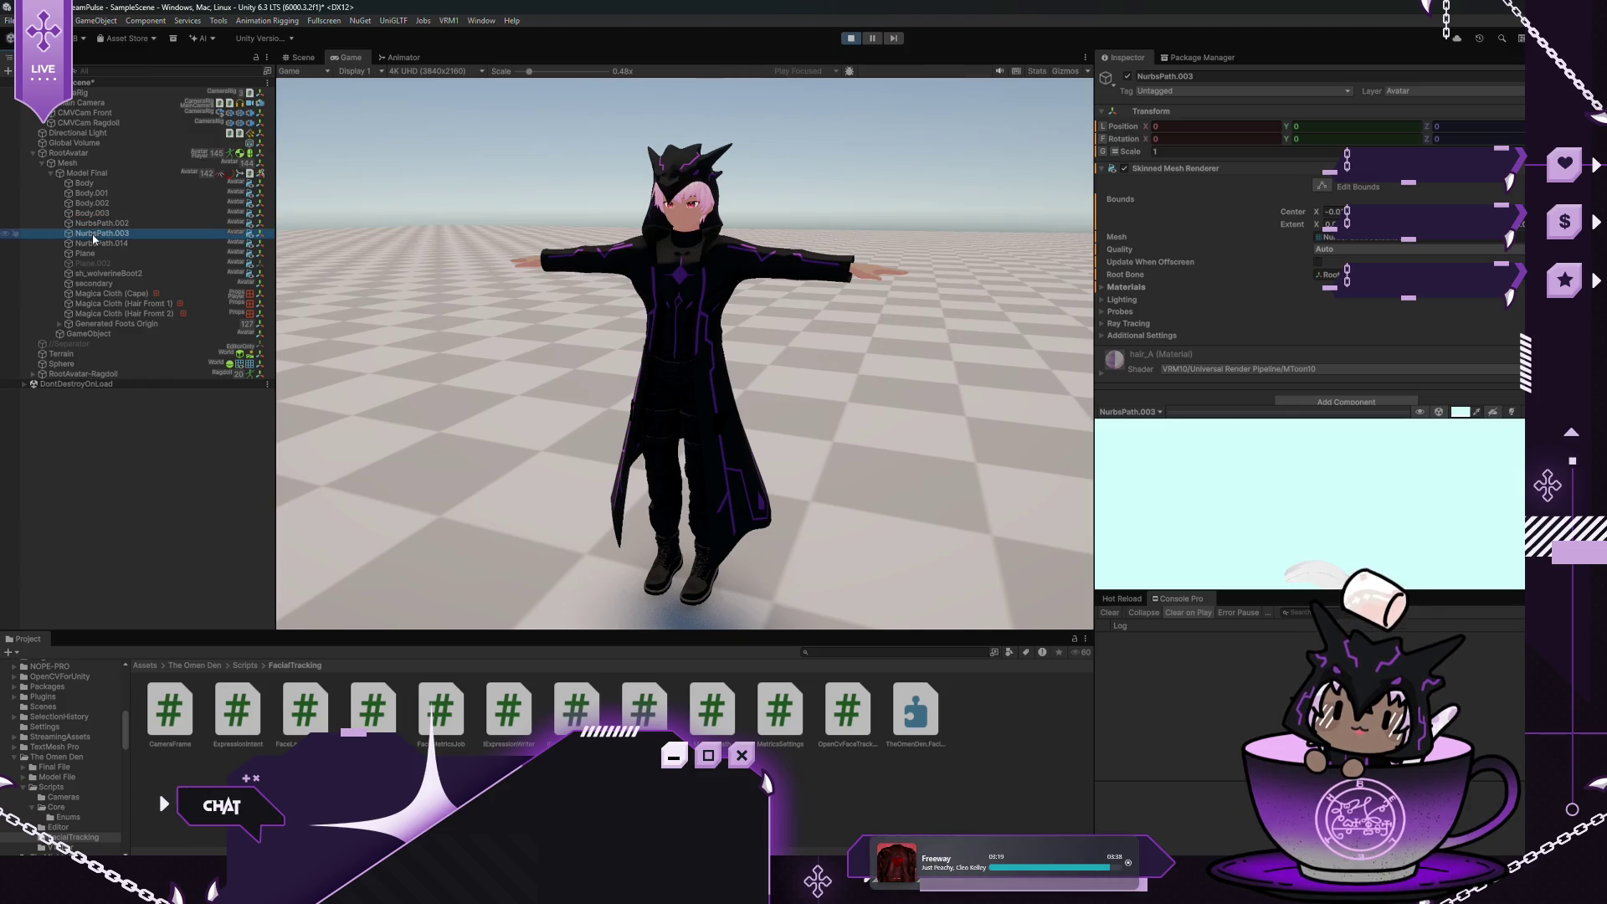
pyautogui.click(96, 235)
pyautogui.click(98, 244)
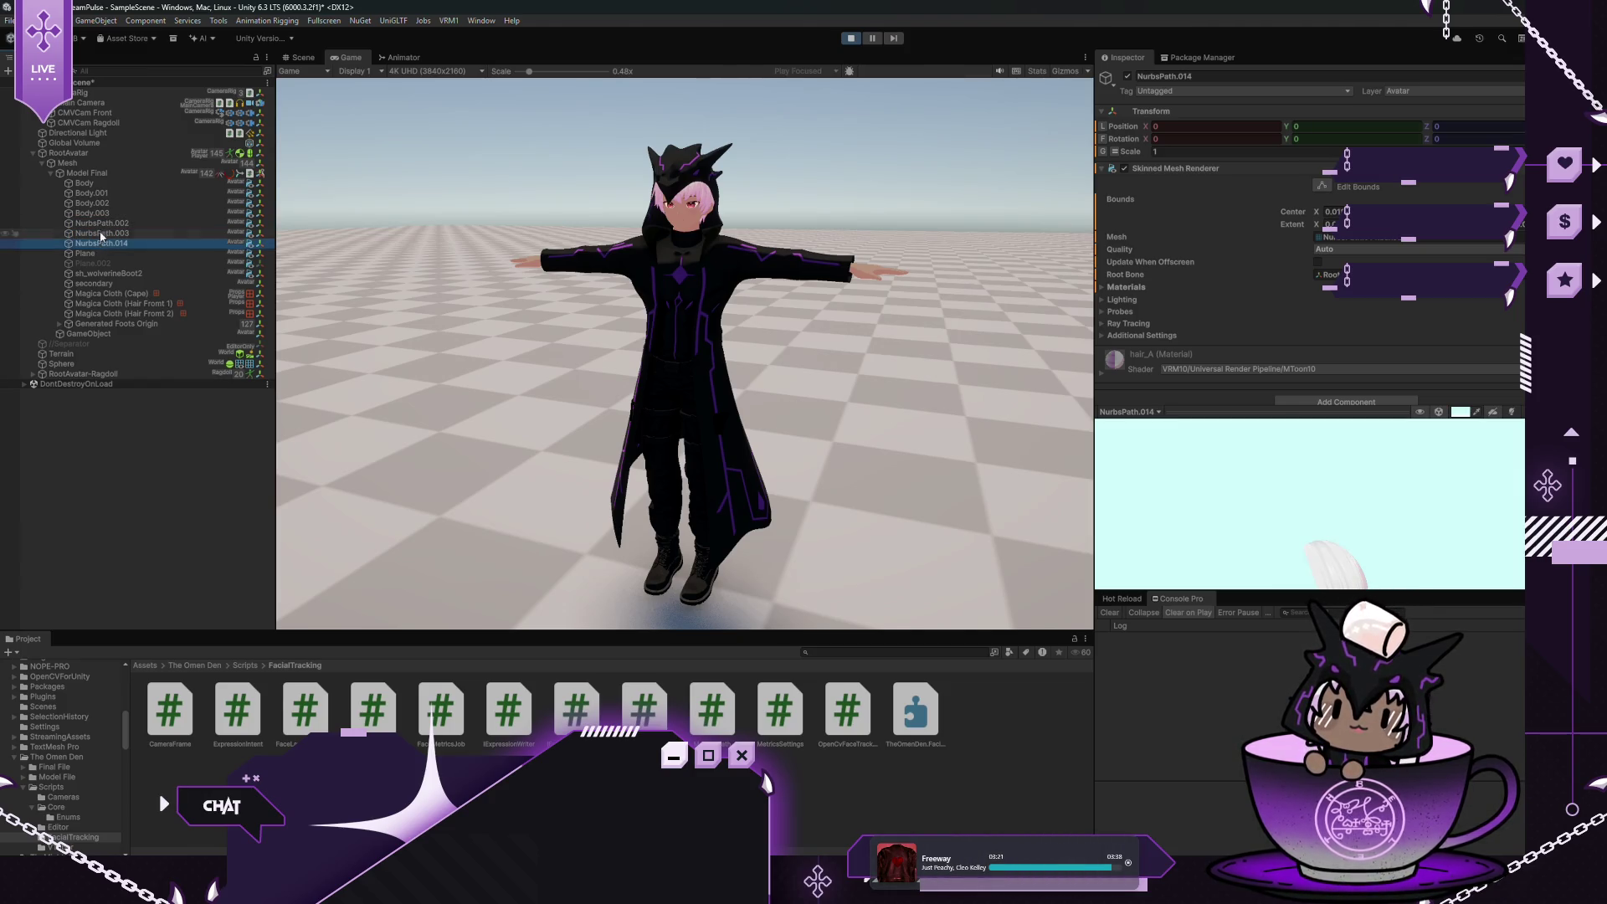
pyautogui.click(84, 253)
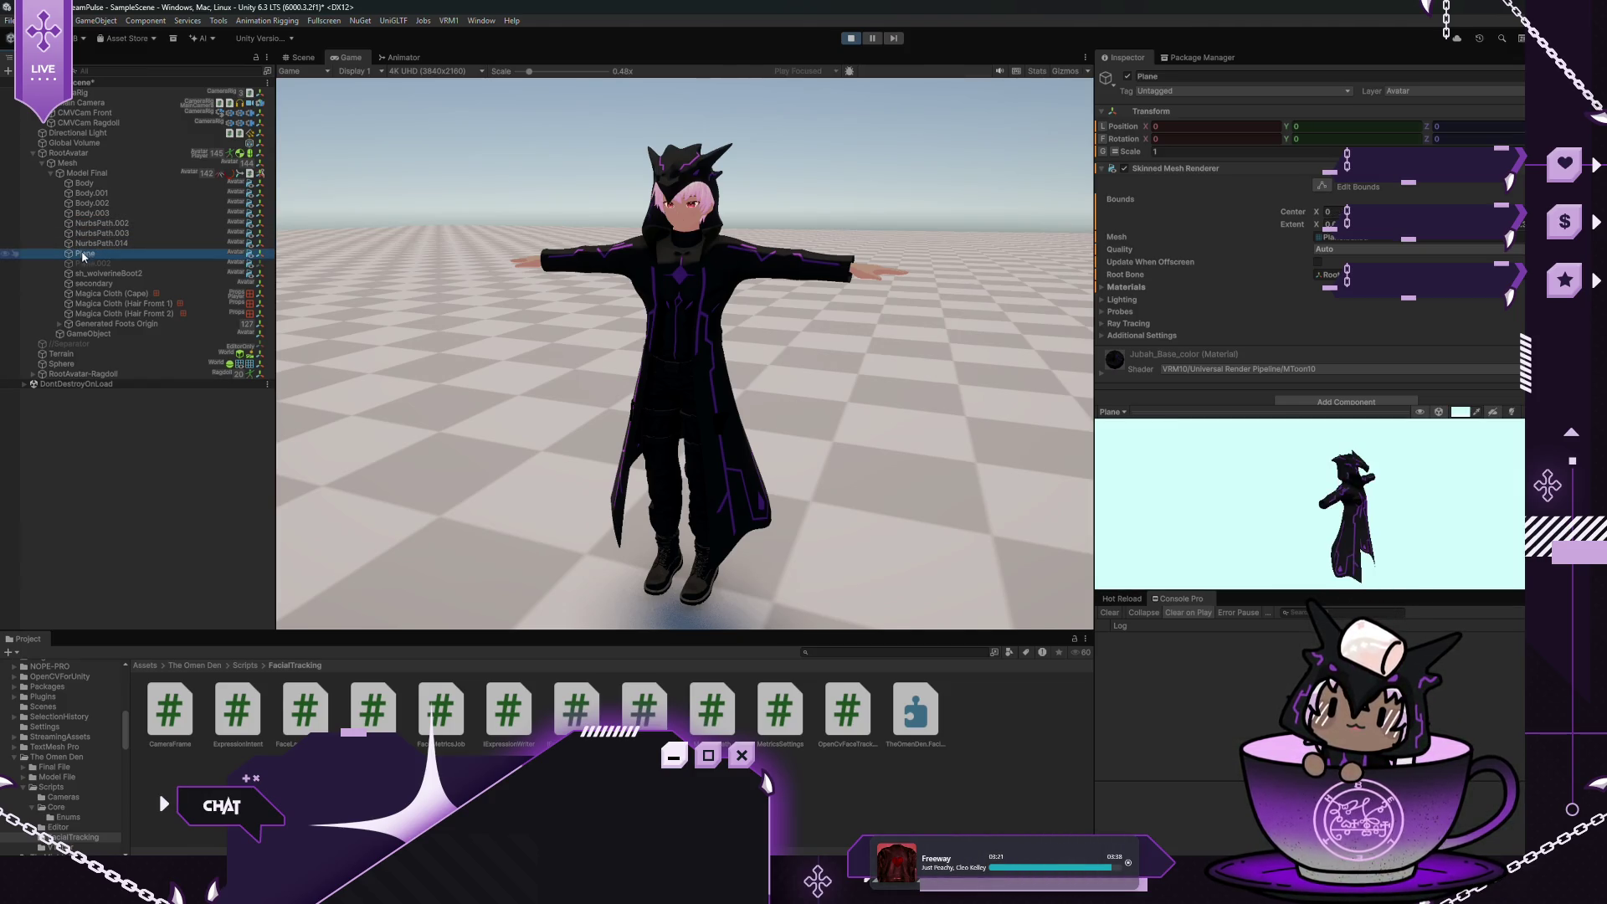
# Hide the coat mesh, enlarge the Game view of Model Final, then exit Play mode
pyautogui.click(1127, 77)
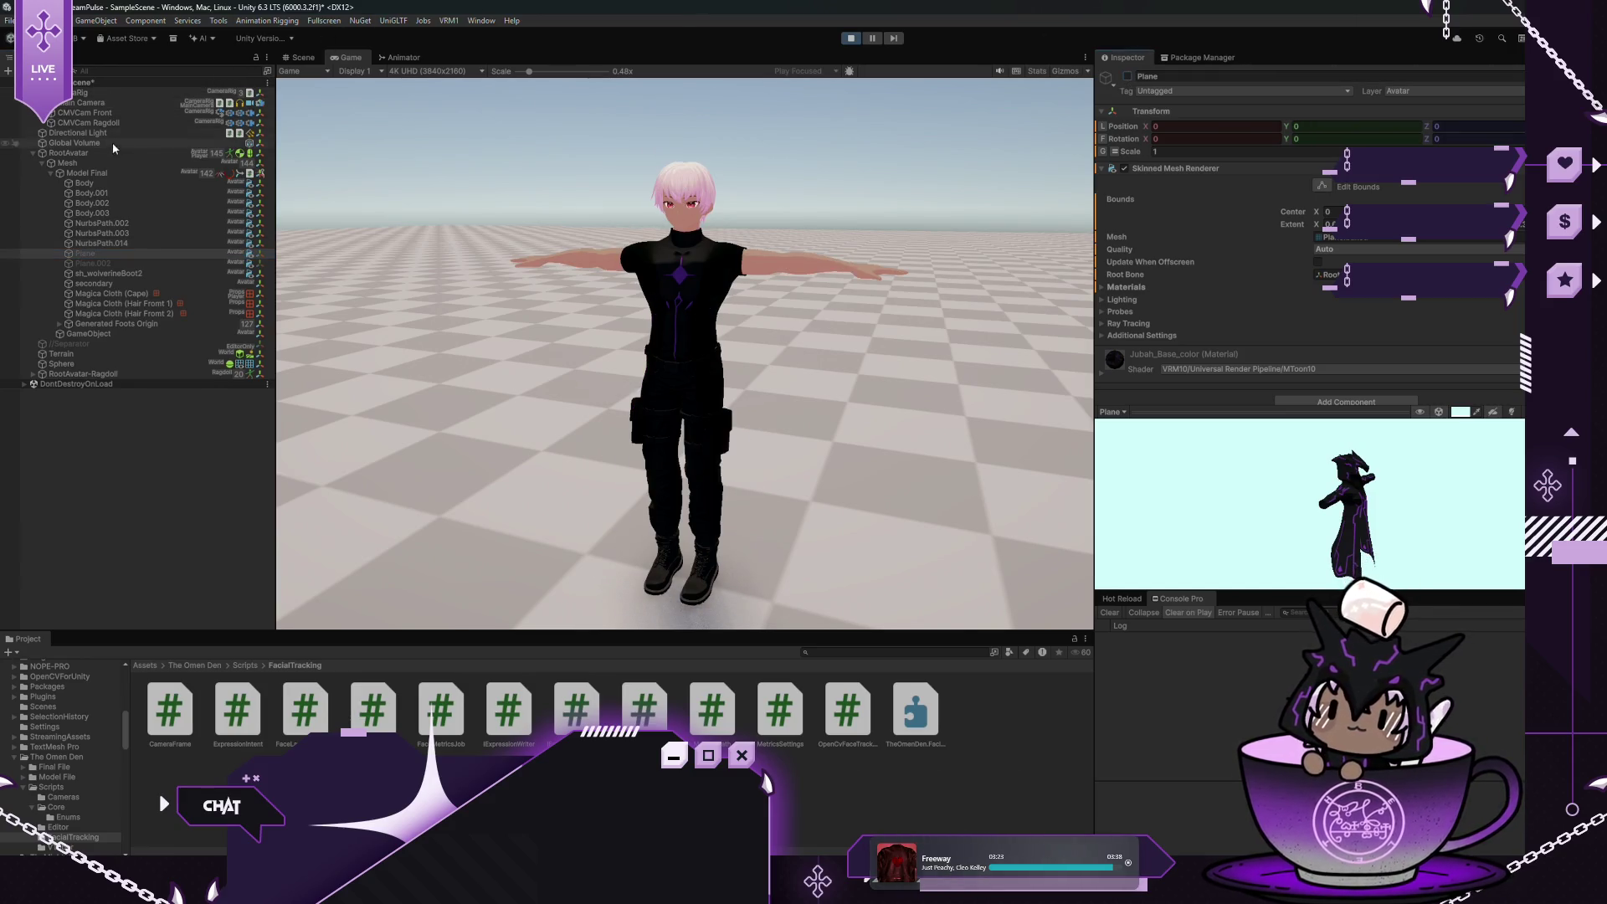
pyautogui.click(118, 174)
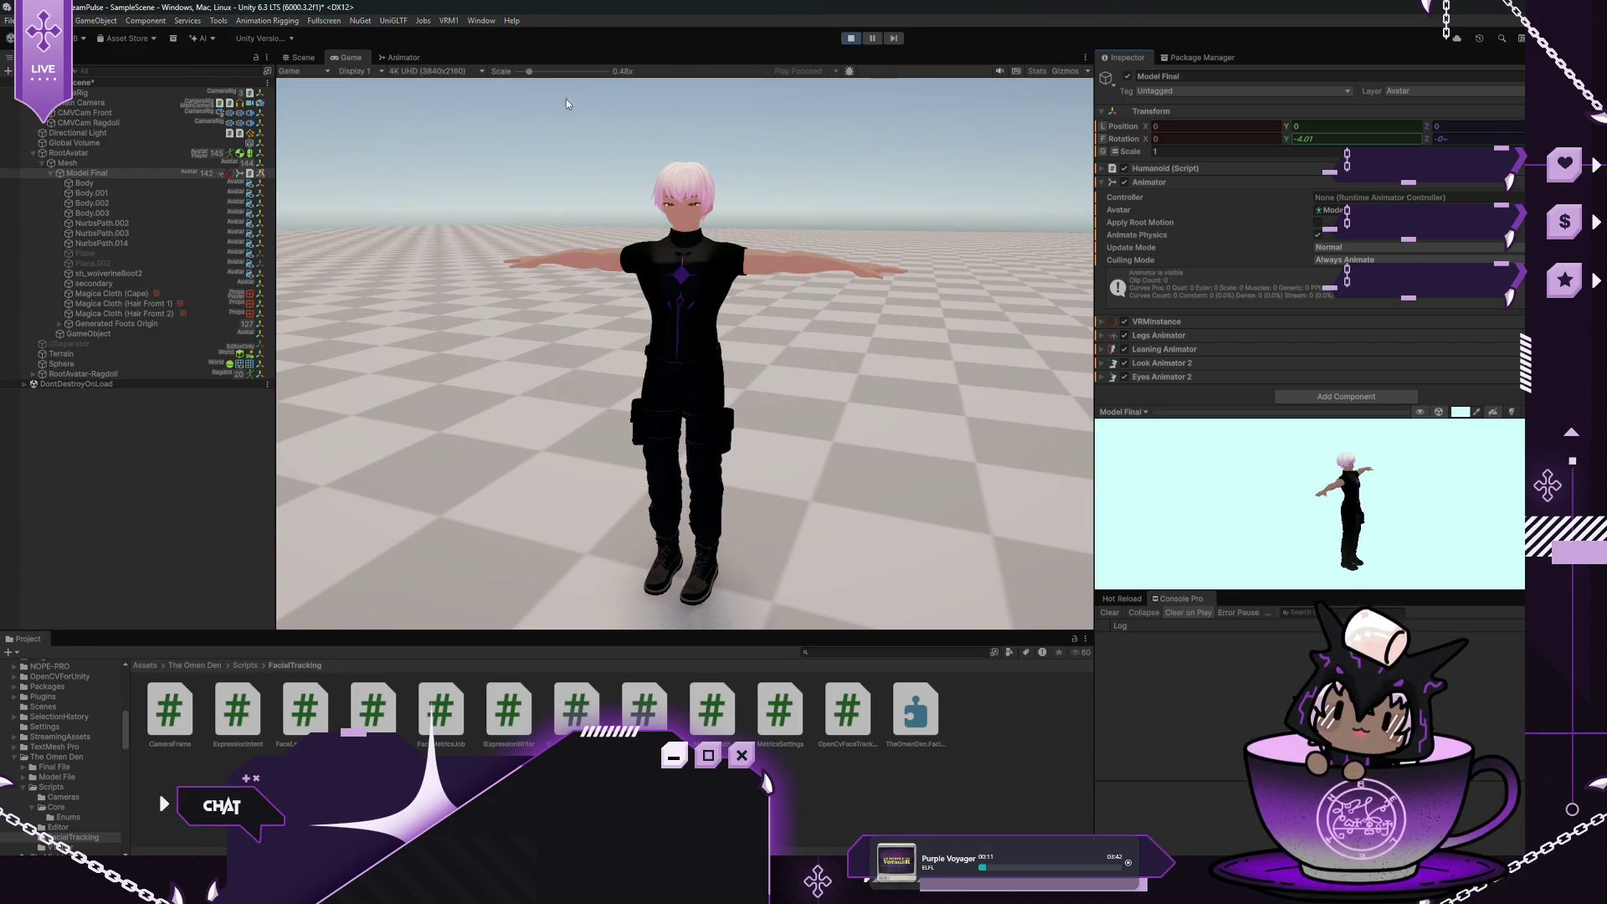
pyautogui.moveTo(528, 72); pyautogui.dragTo(540, 72)
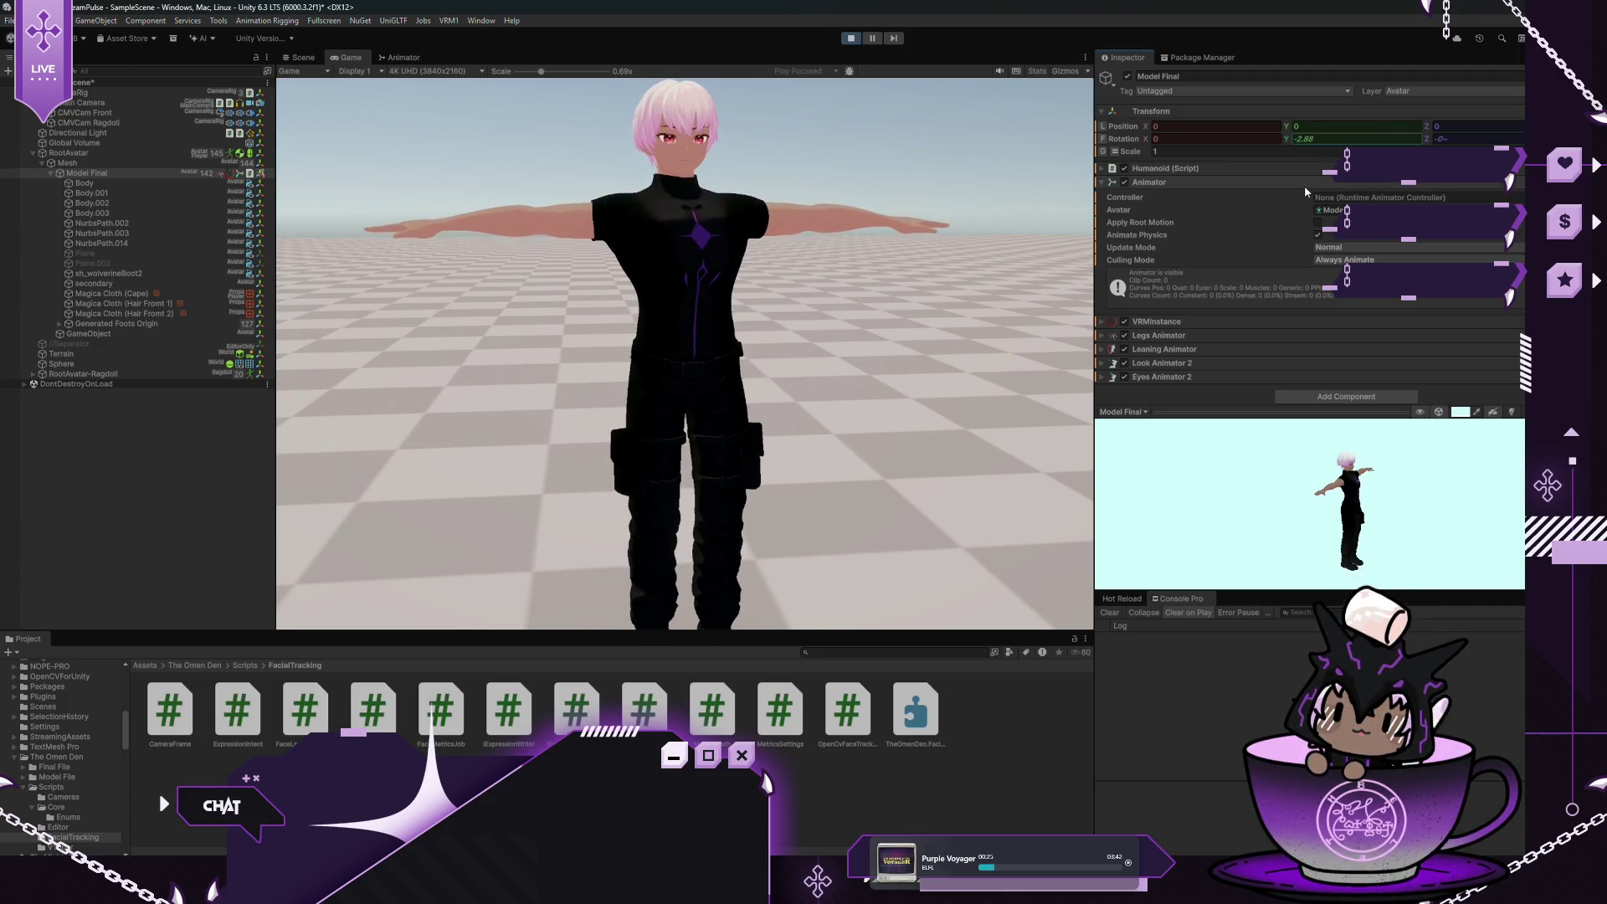
pyautogui.click(849, 37)
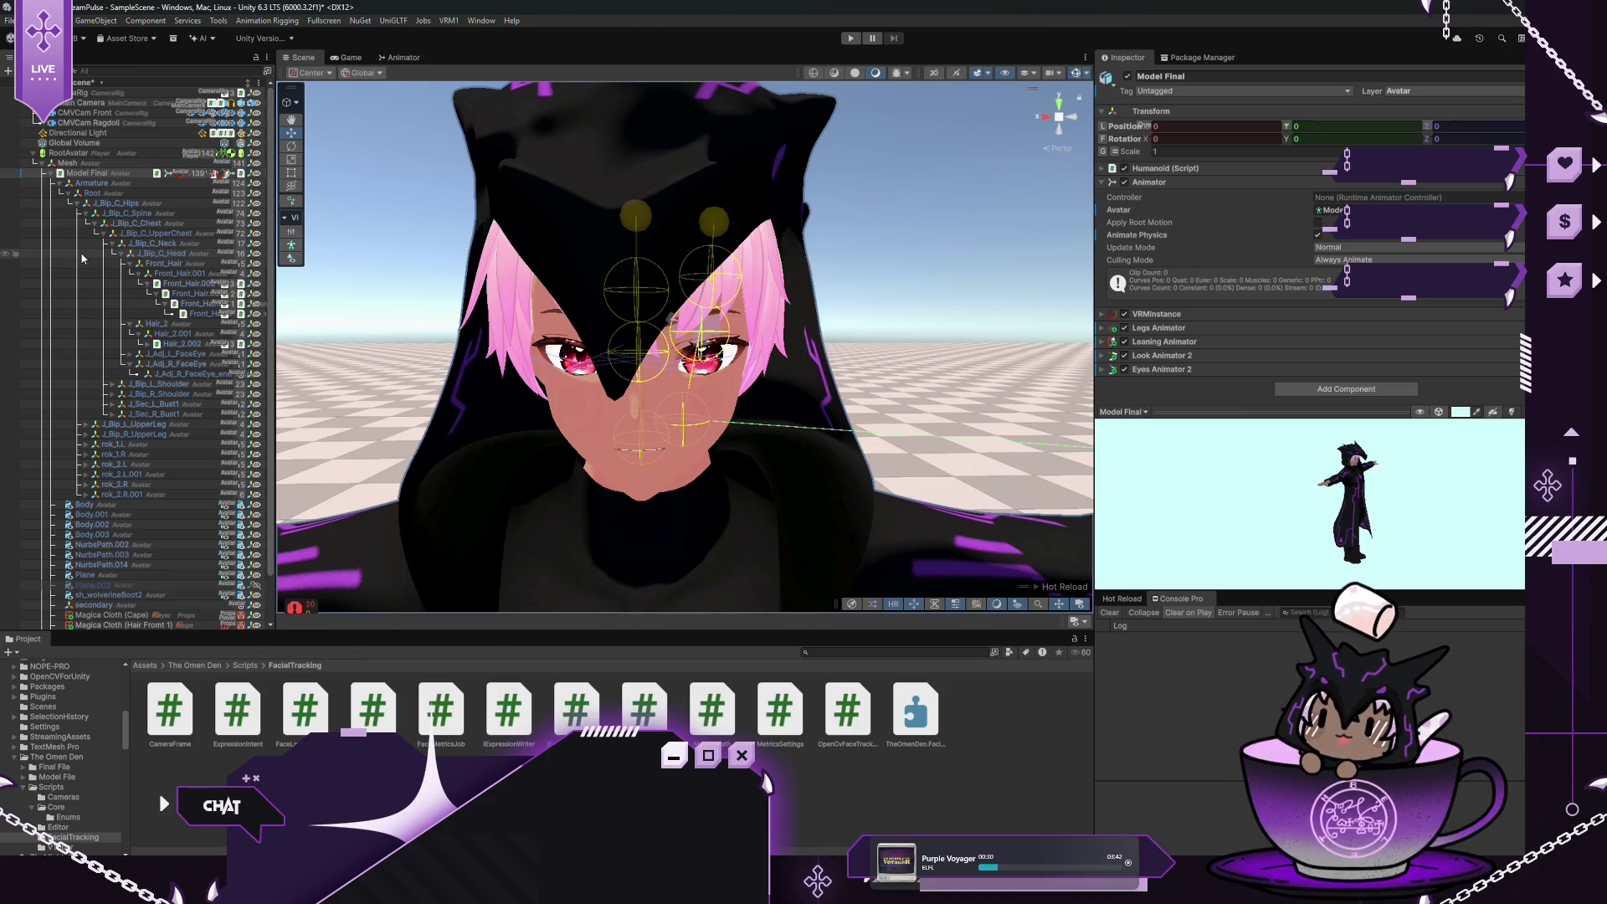
# Collapse the nested front hair, Hair_2 and Front_Hair bone branches in the Hierarchy
pyautogui.click(146, 284)
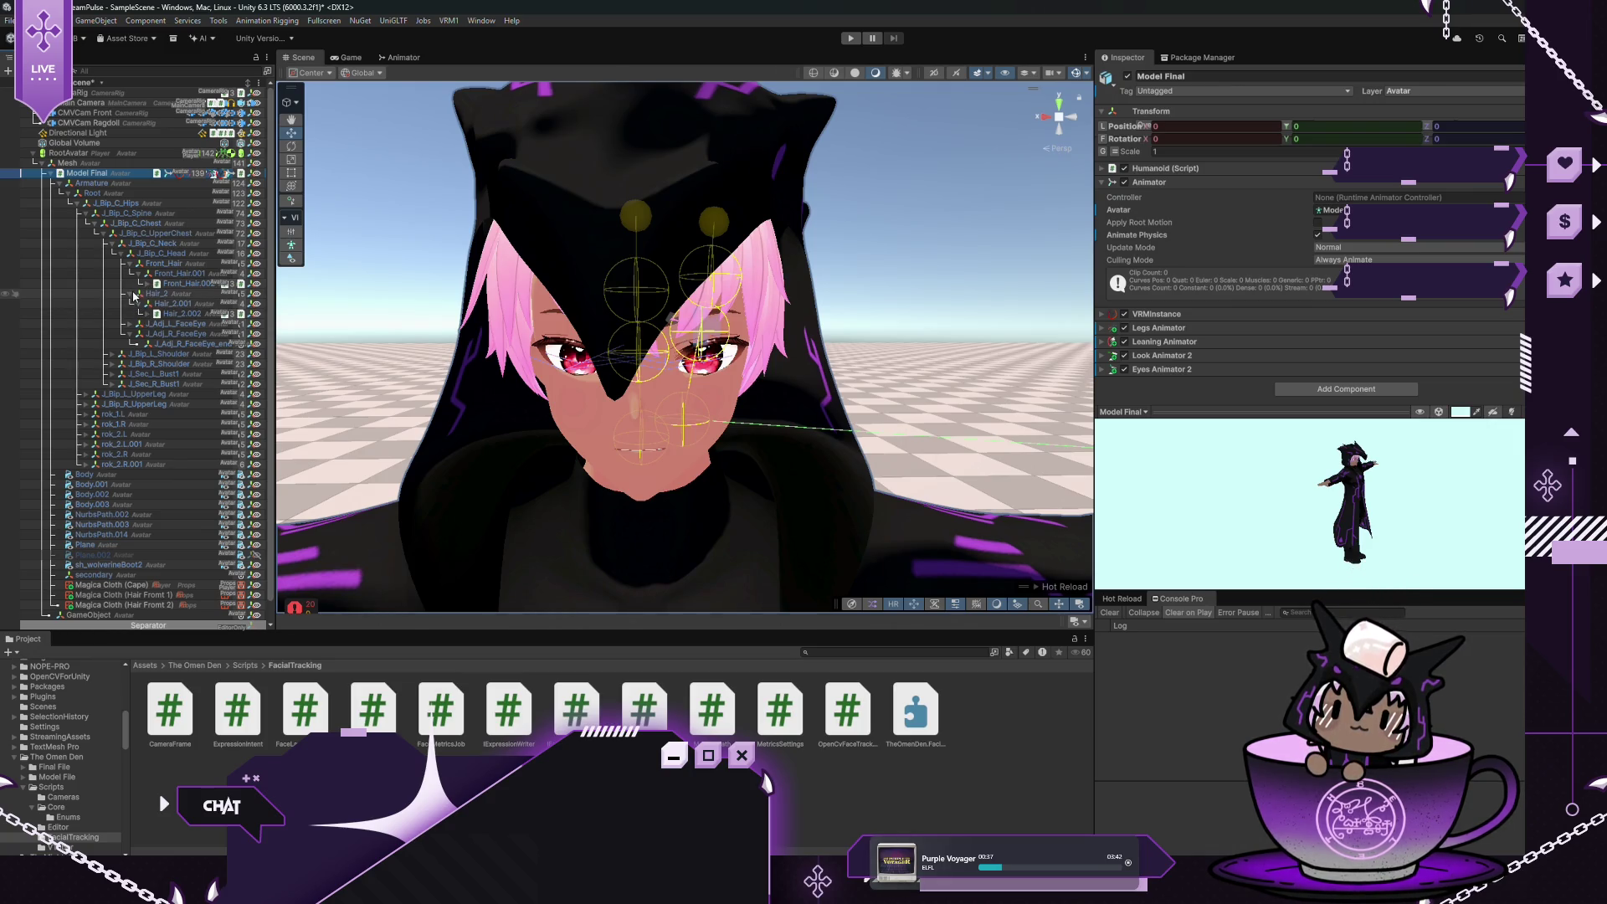
pyautogui.click(130, 293)
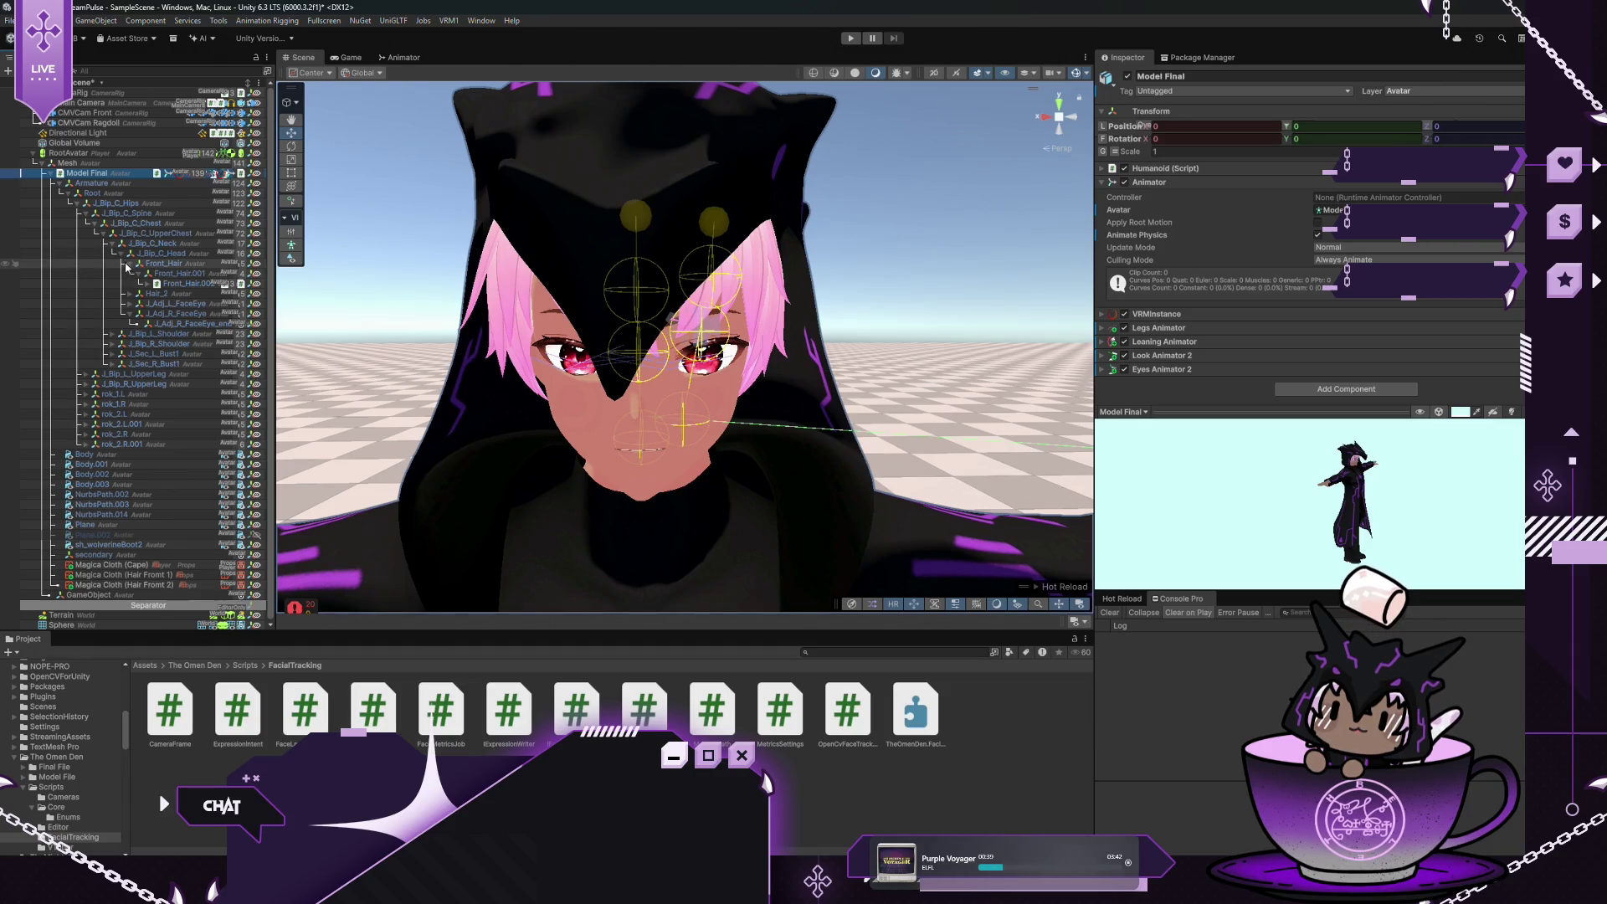
pyautogui.click(129, 263)
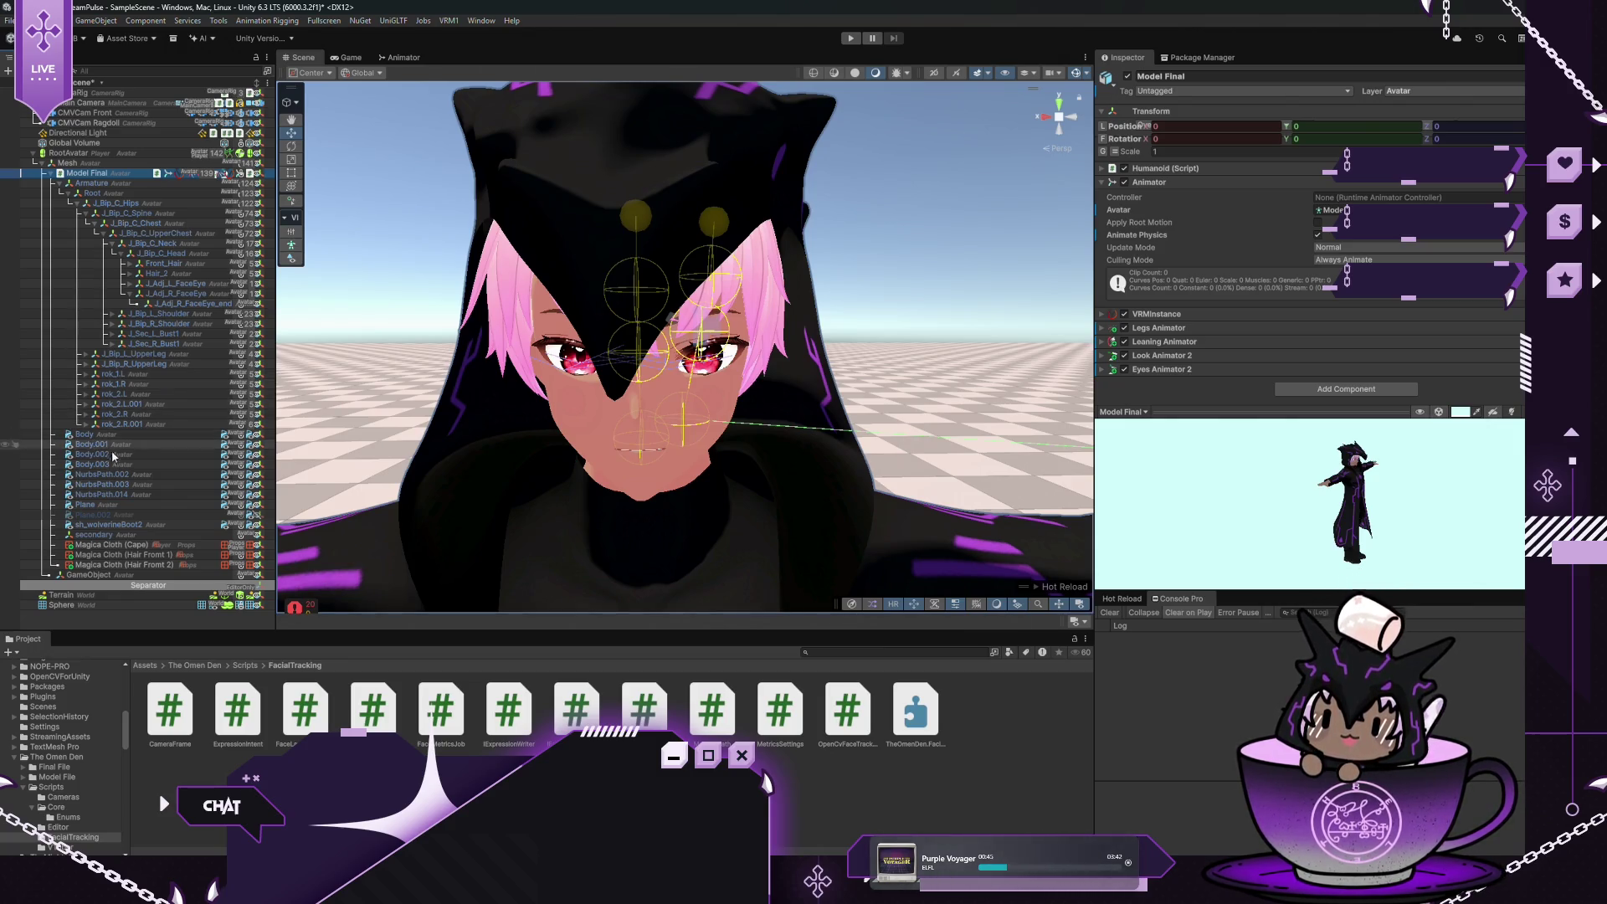
# Inspect NurbsPath.014, .003 and .002, the Head, Neck and UpperChest bones, then Plane
pyautogui.click(118, 492)
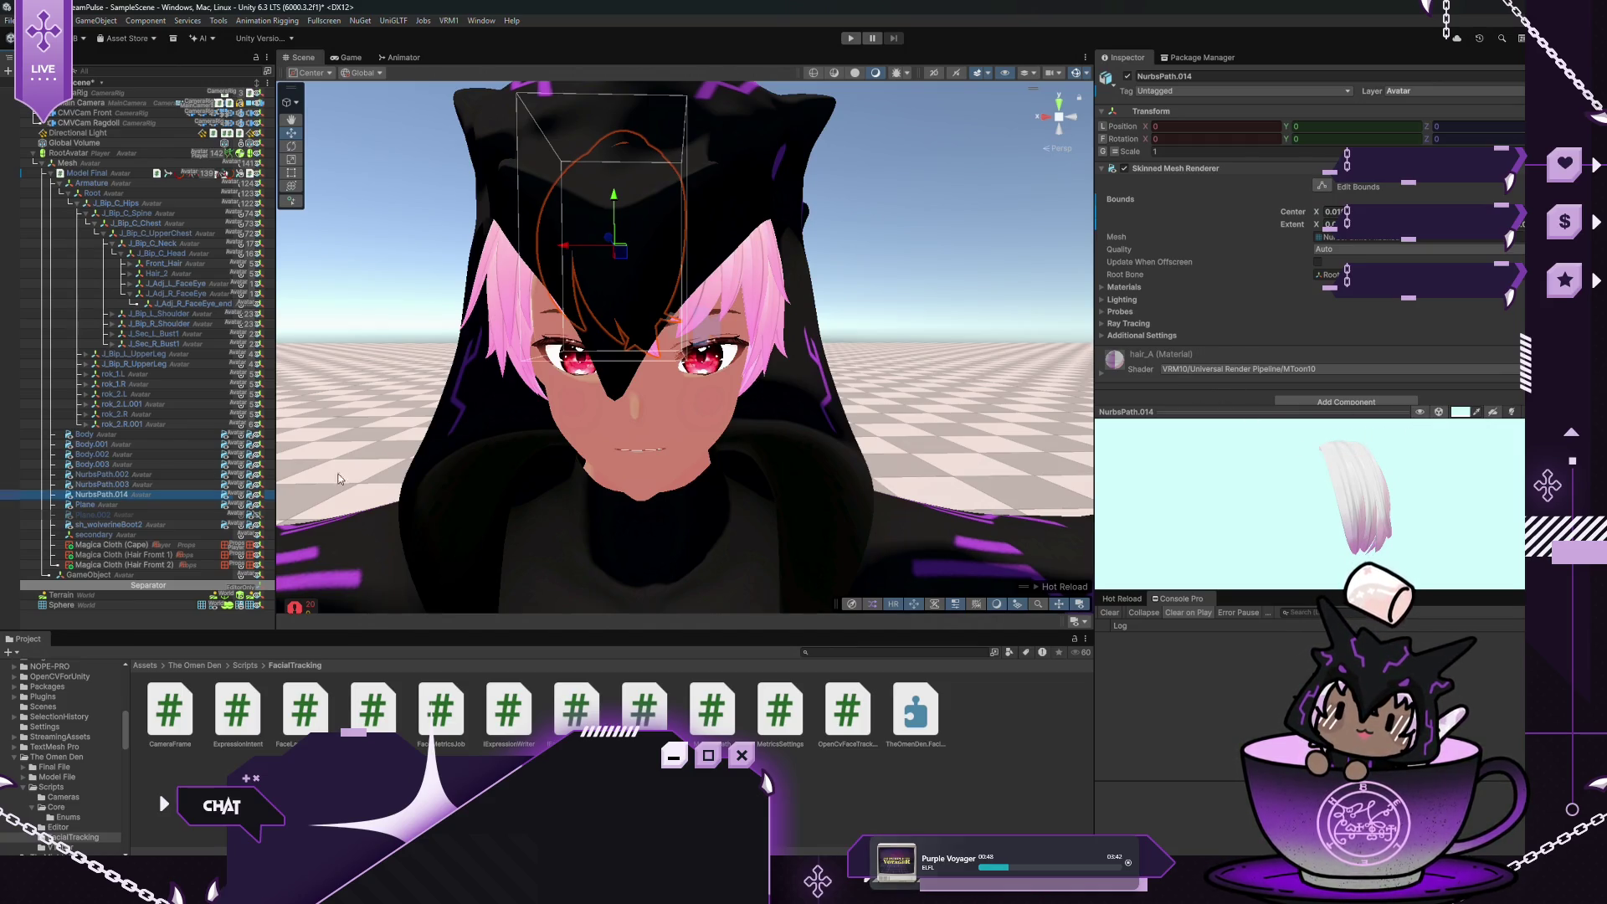
pyautogui.click(93, 485)
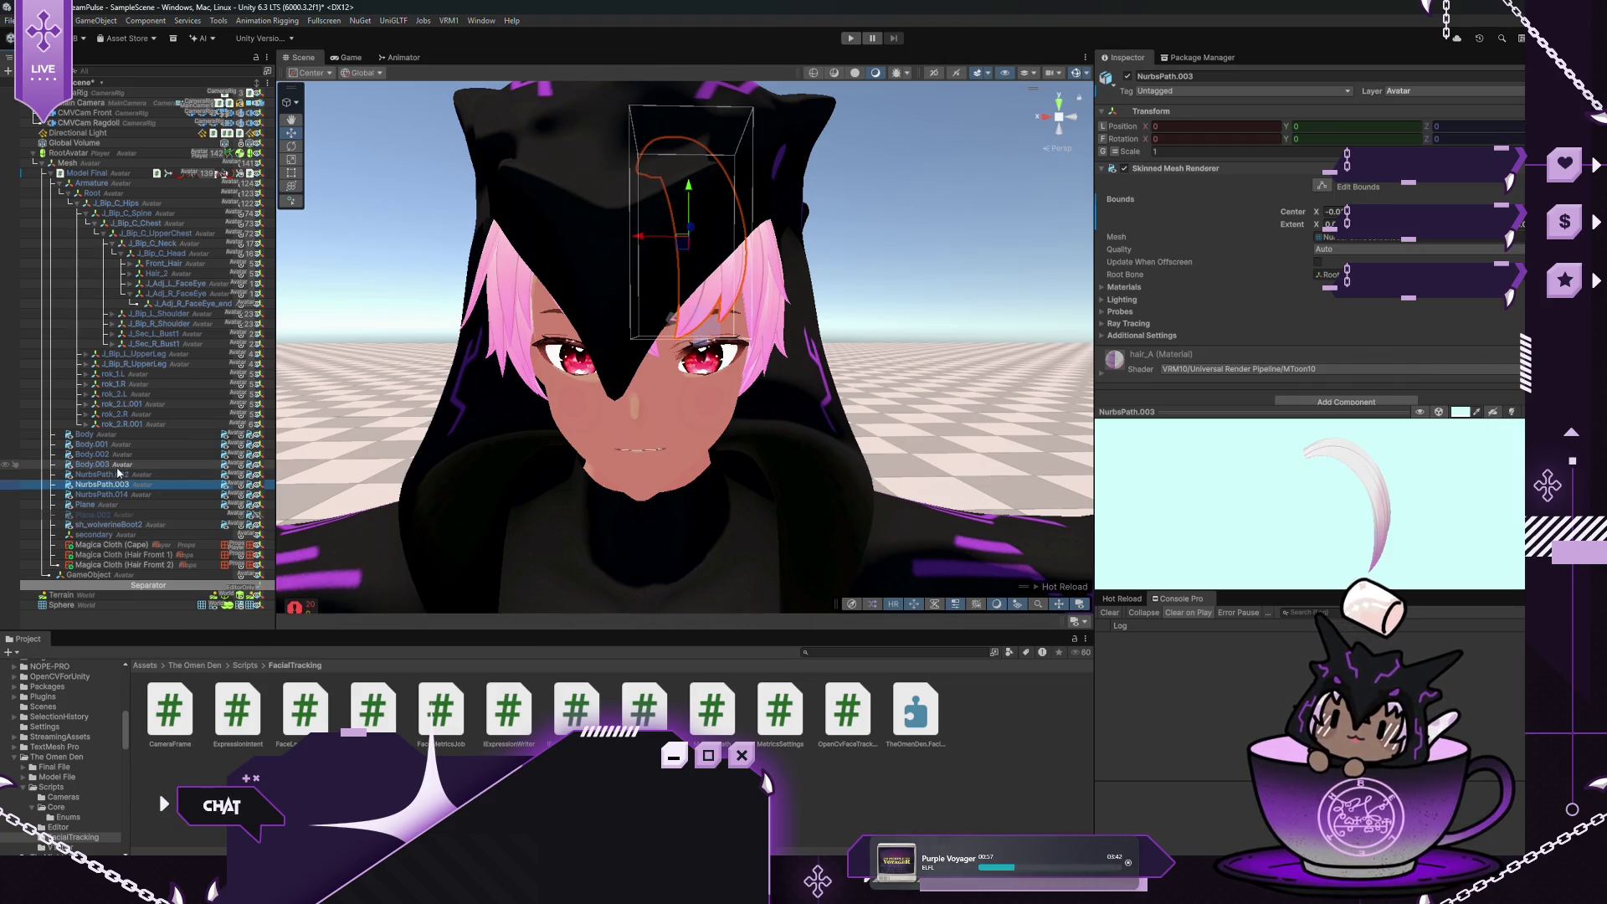
pyautogui.click(108, 476)
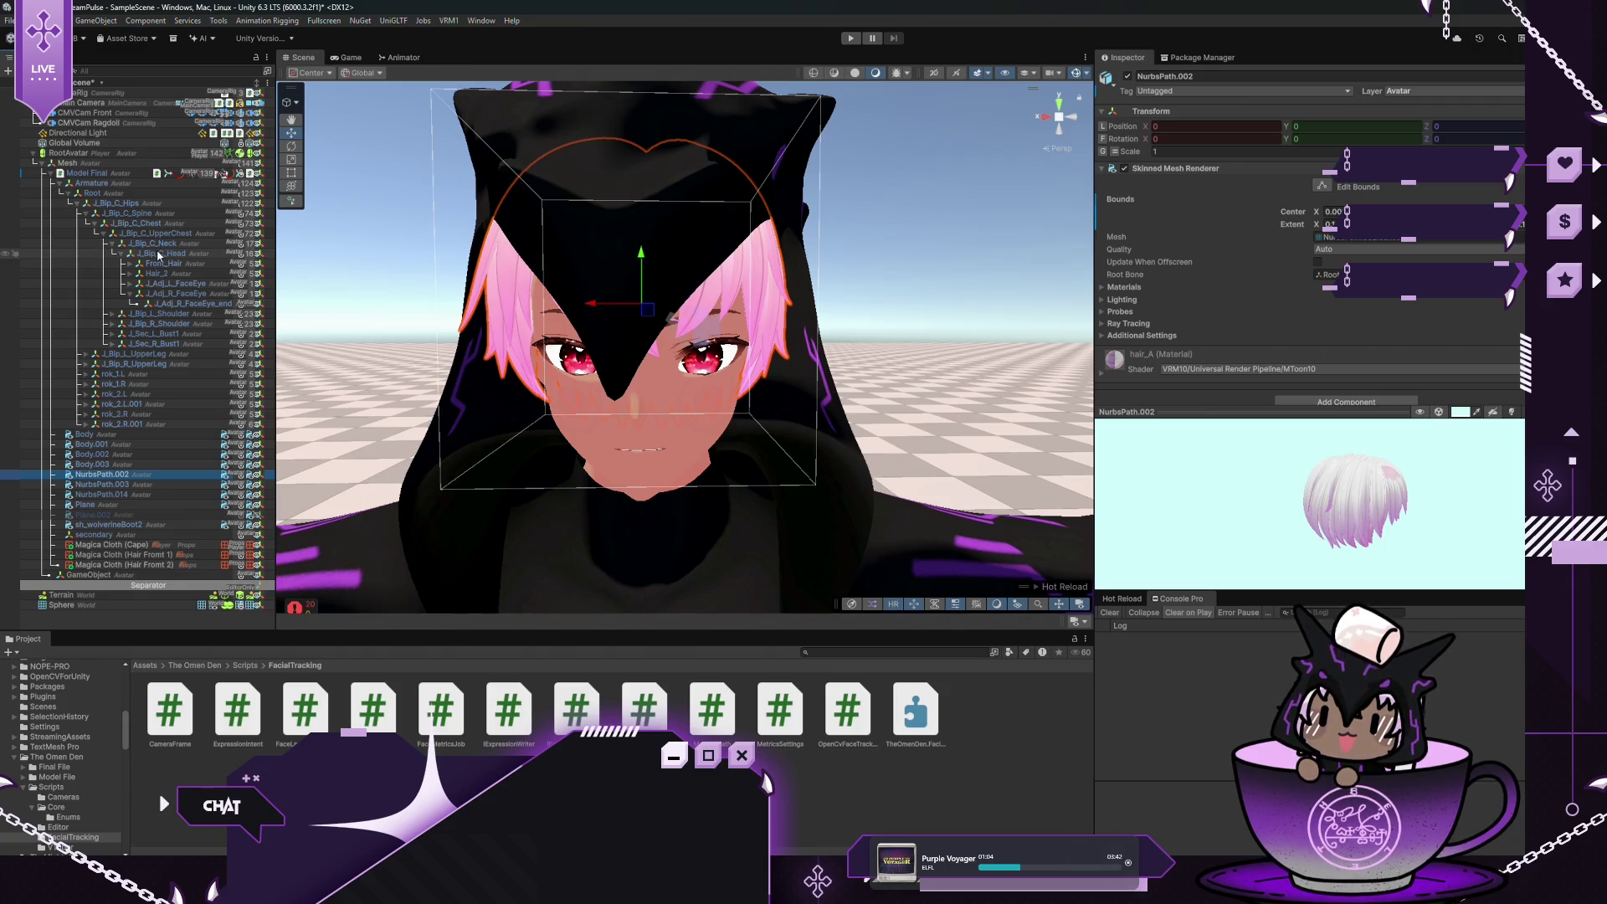
pyautogui.click(158, 255)
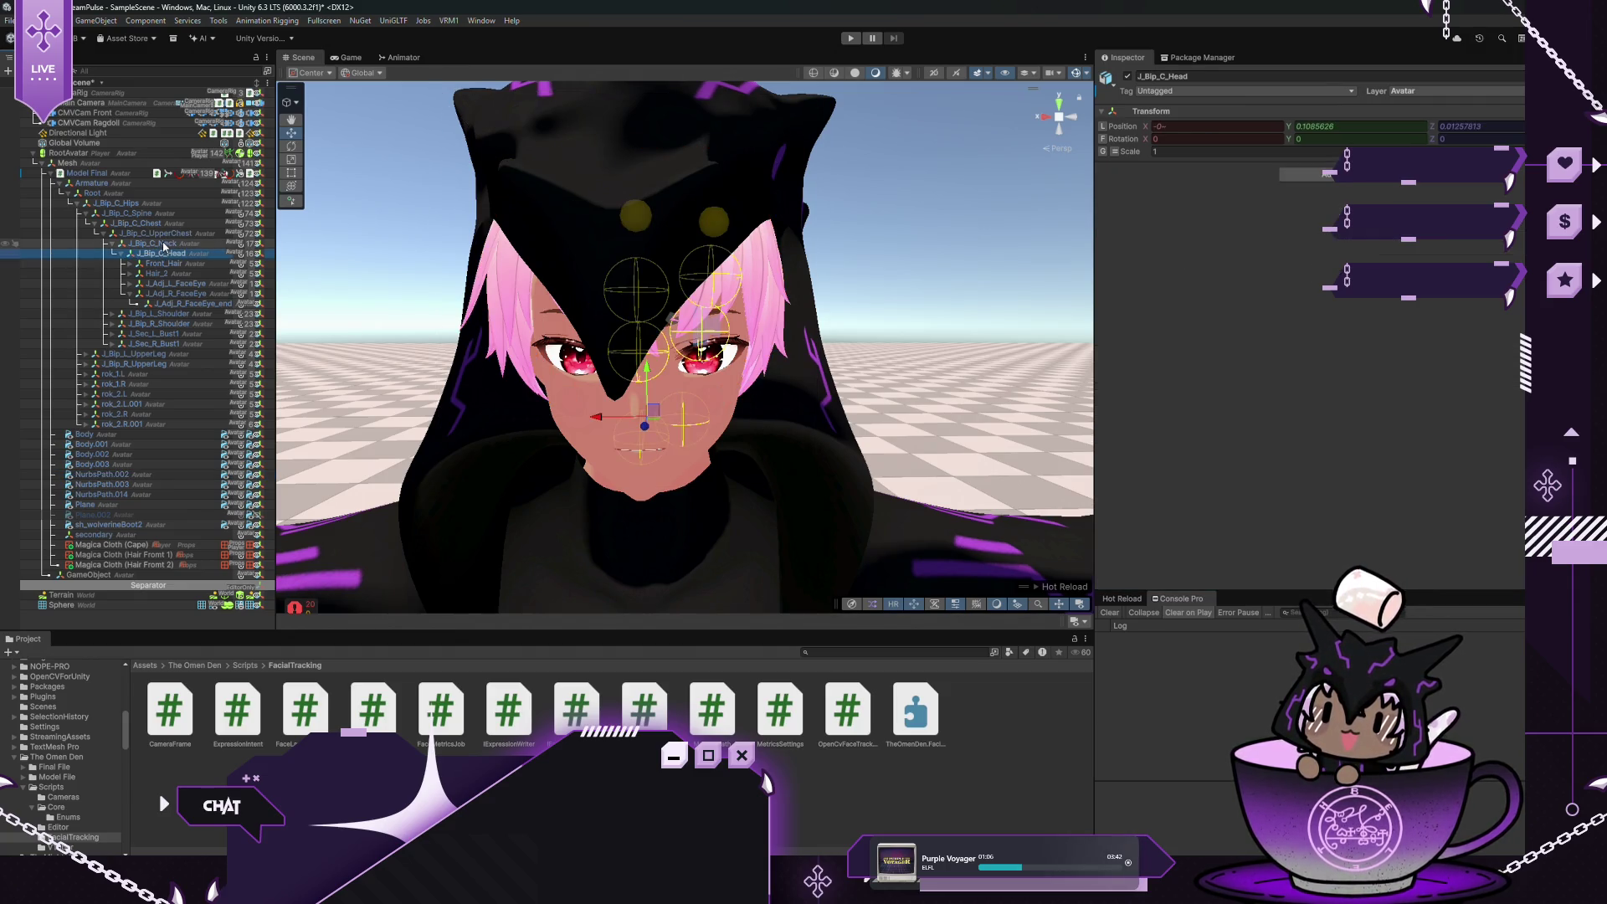
pyautogui.click(155, 243)
pyautogui.click(159, 234)
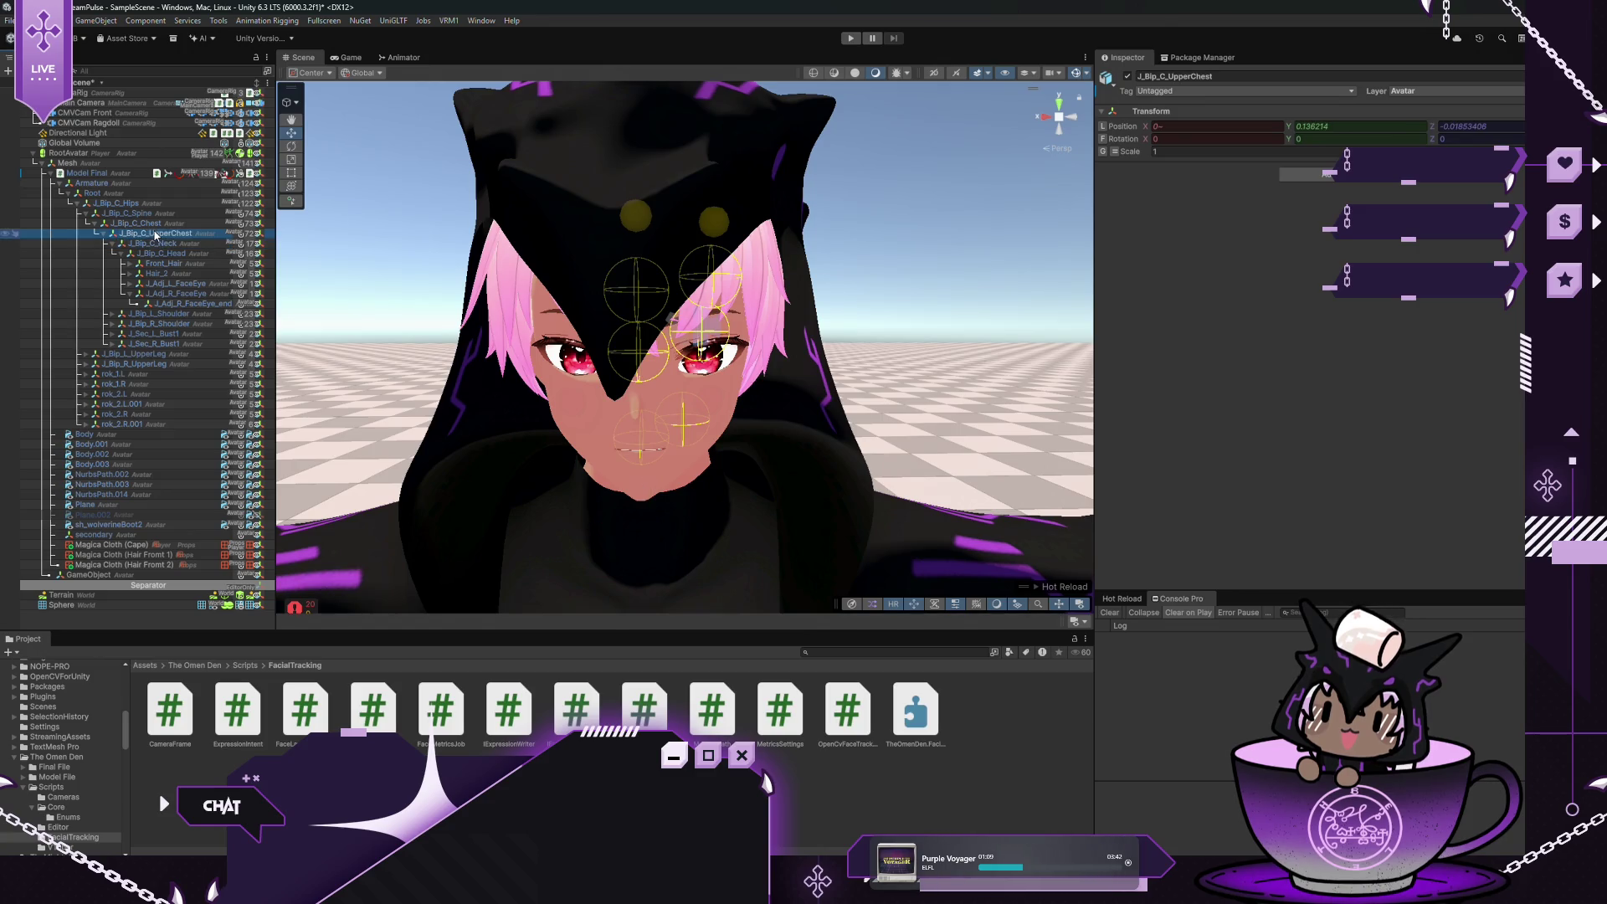
pyautogui.click(99, 475)
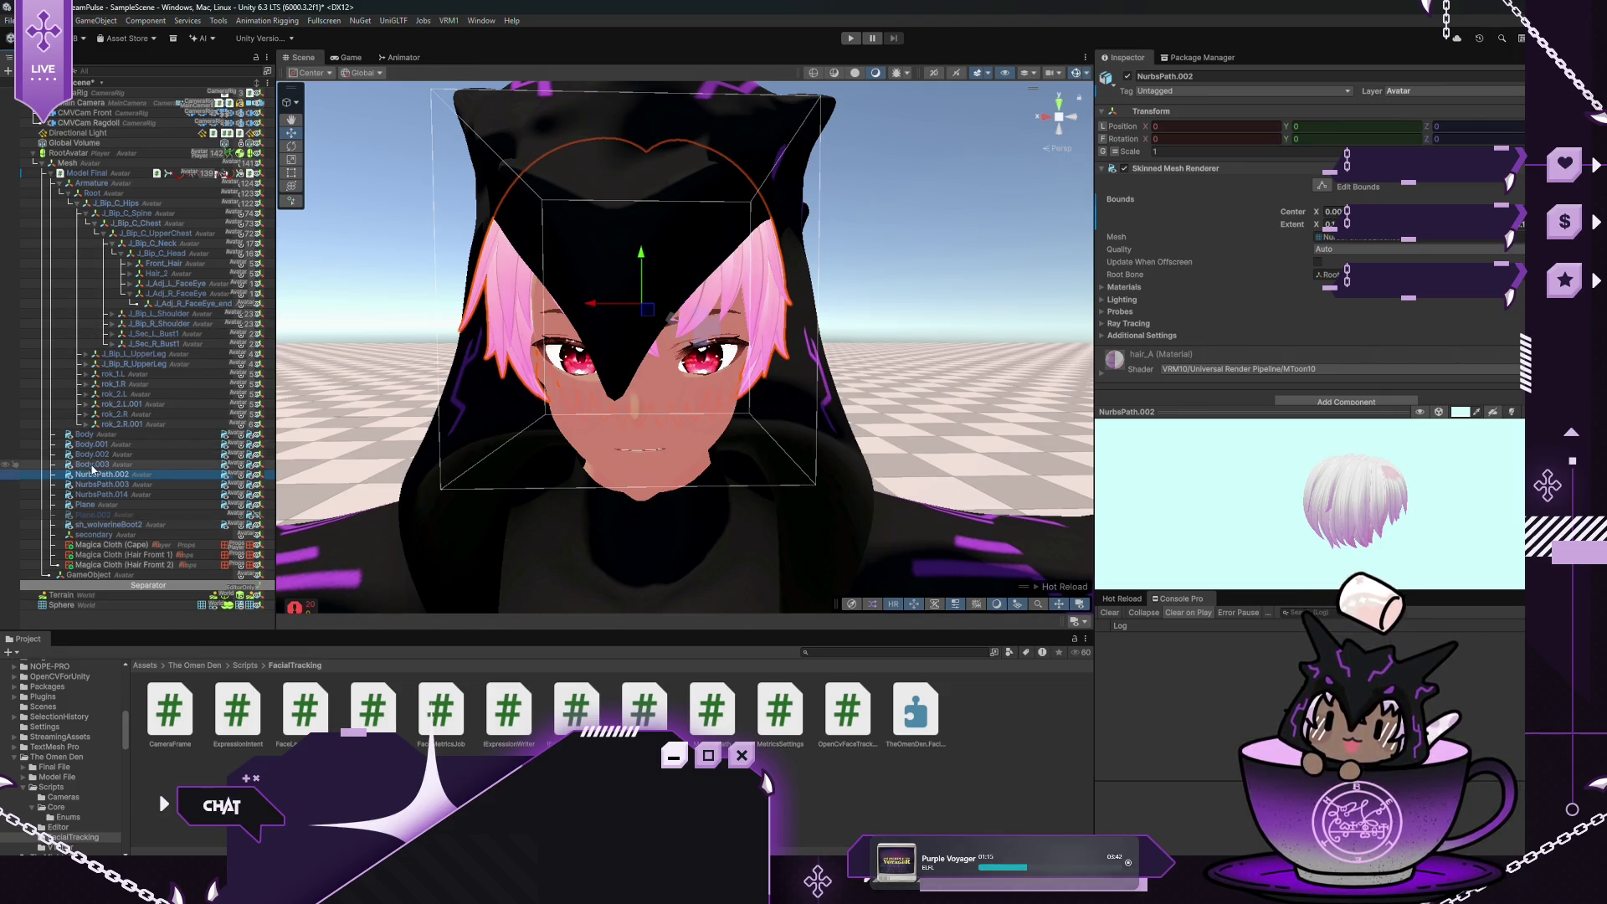
pyautogui.press('Down')
pyautogui.press('Down')
pyautogui.press('Down')
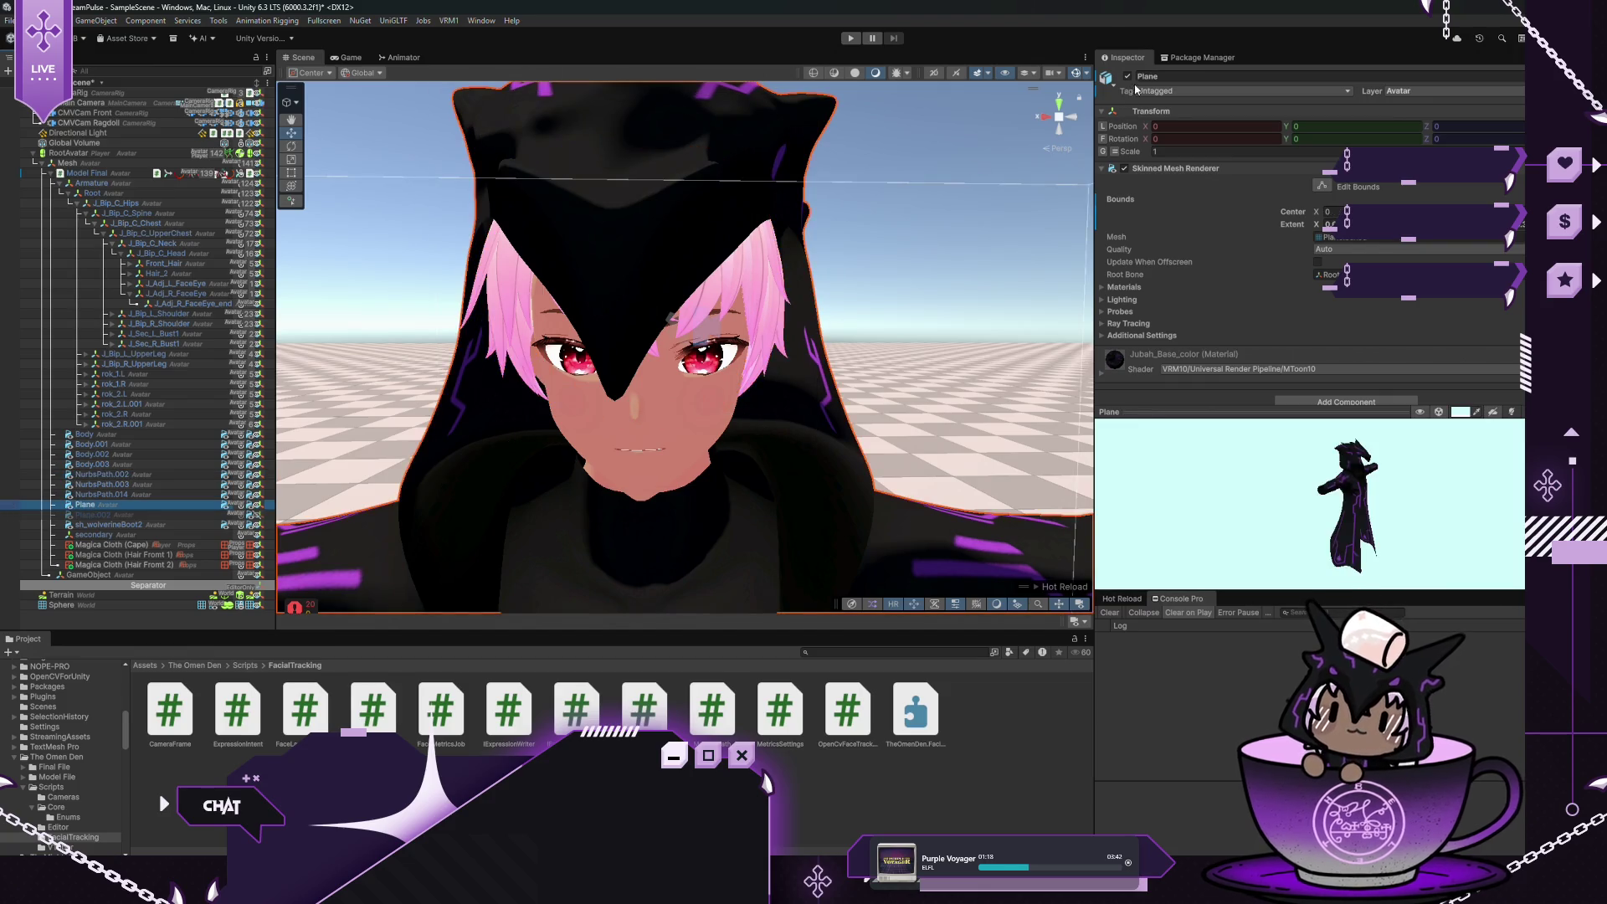
# Deactivate the black hood Plane mesh and check the NurbsPath hair meshes, toggling the hair cap
pyautogui.click(1127, 76)
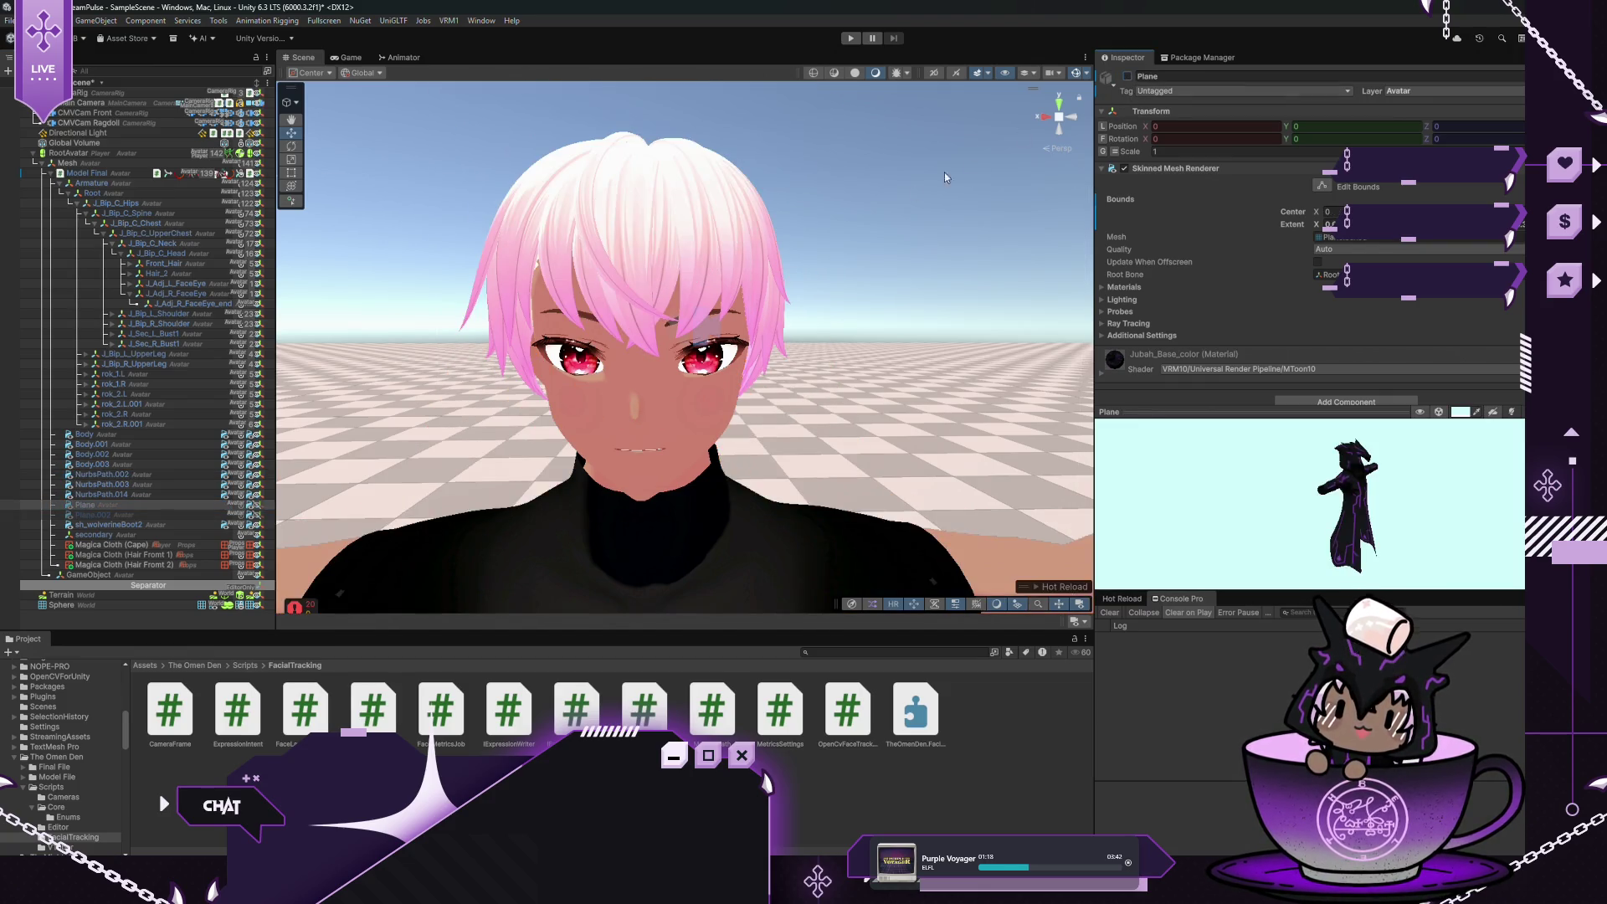
pyautogui.click(116, 498)
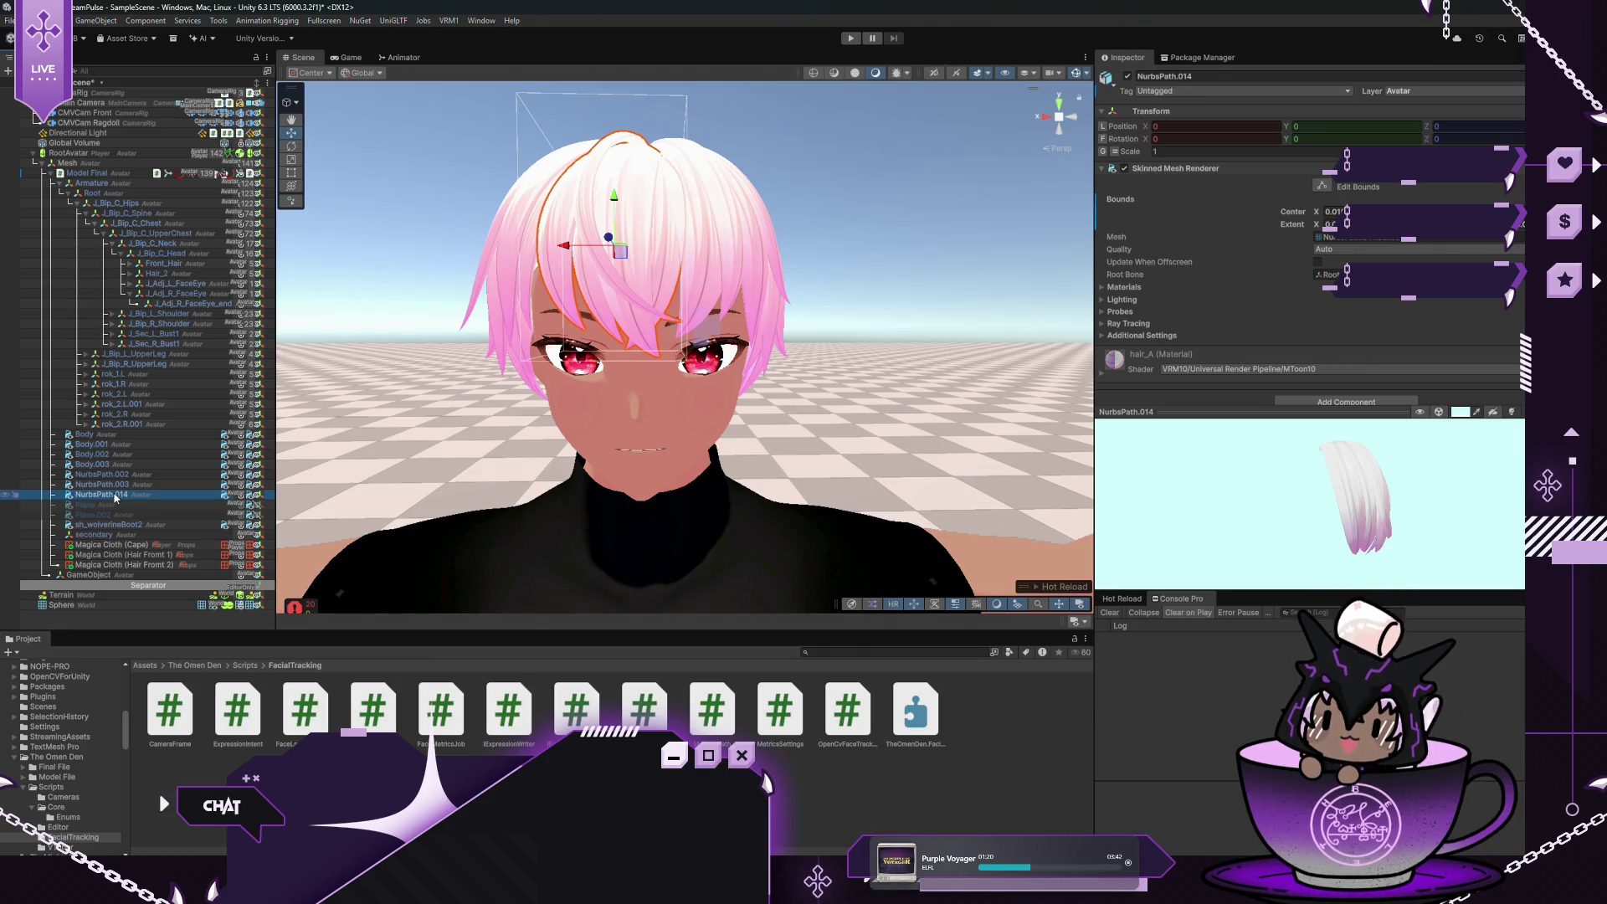
pyautogui.click(109, 484)
pyautogui.click(106, 473)
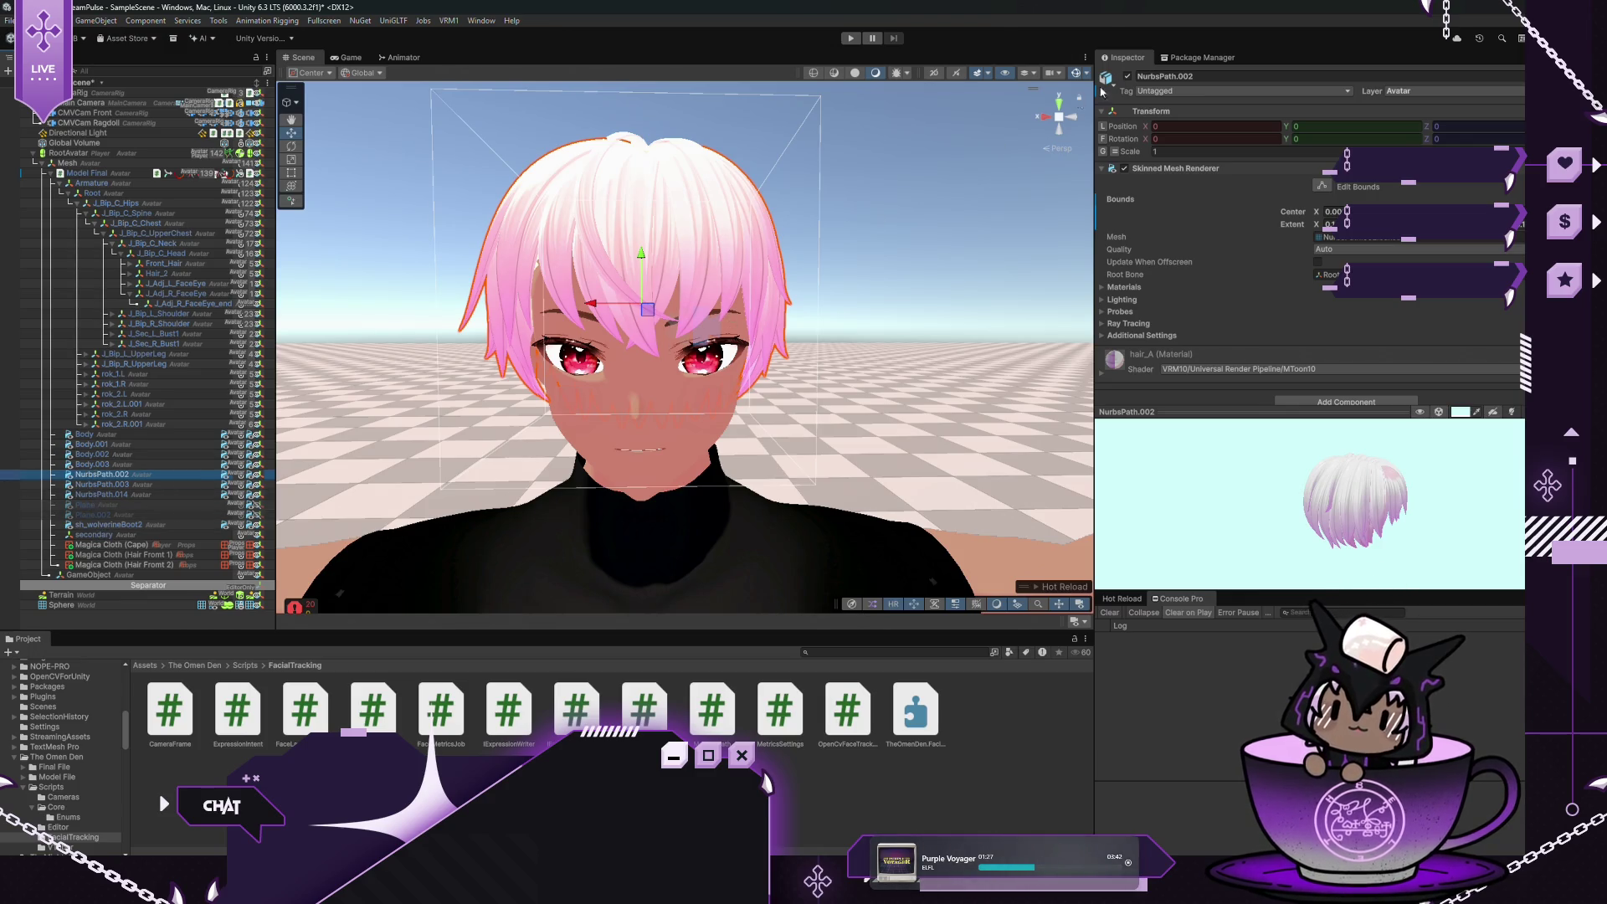
pyautogui.click(1125, 77)
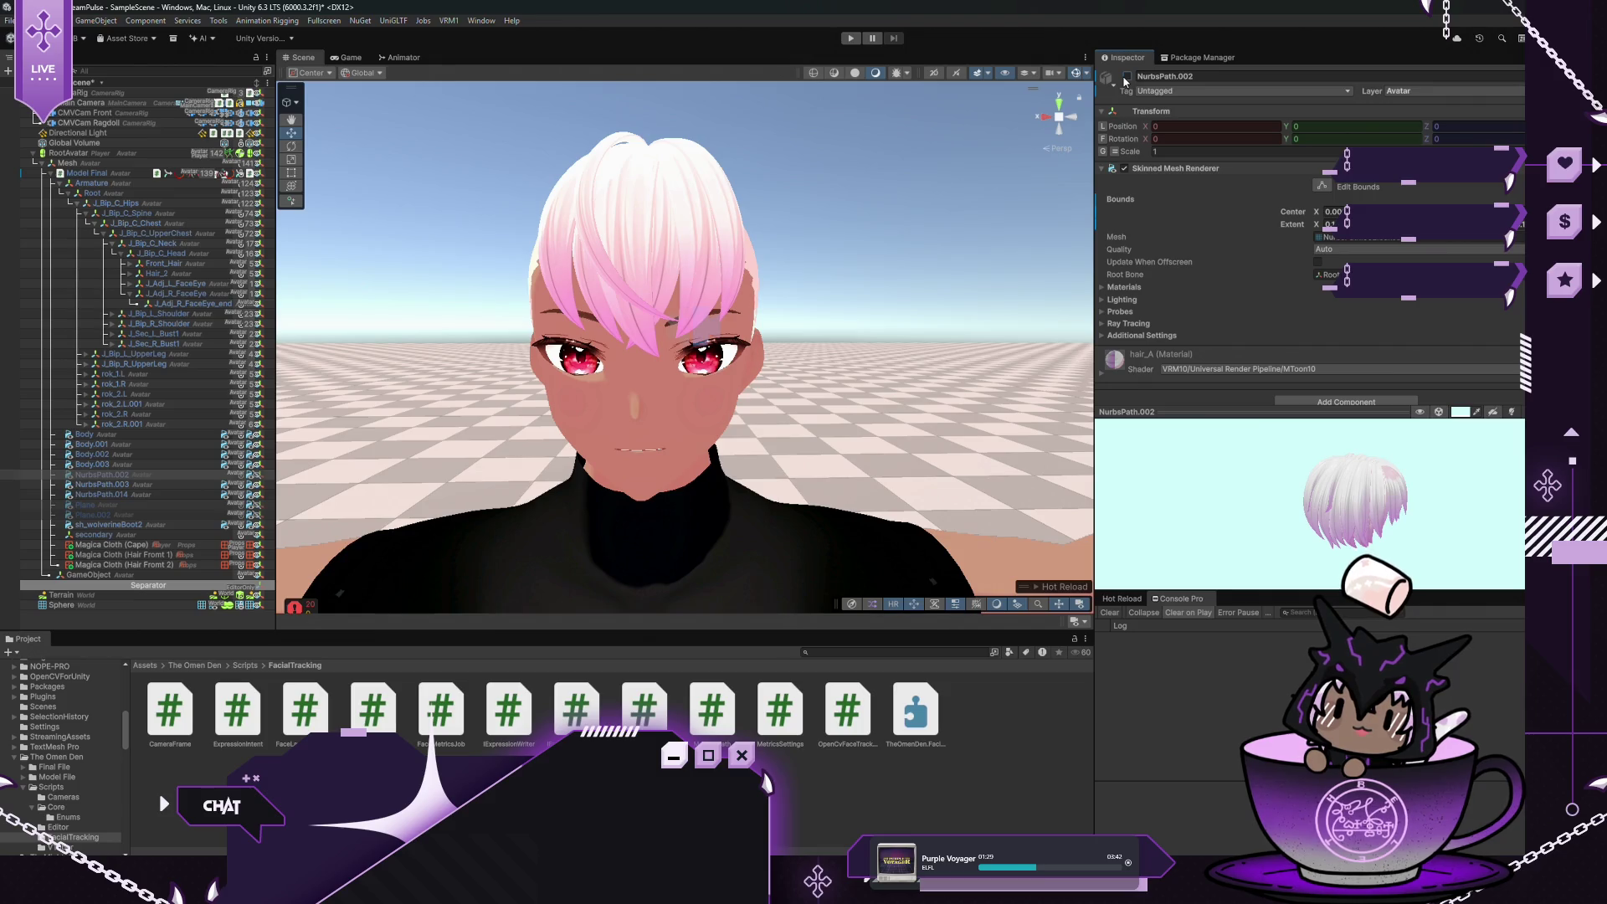
pyautogui.click(1126, 77)
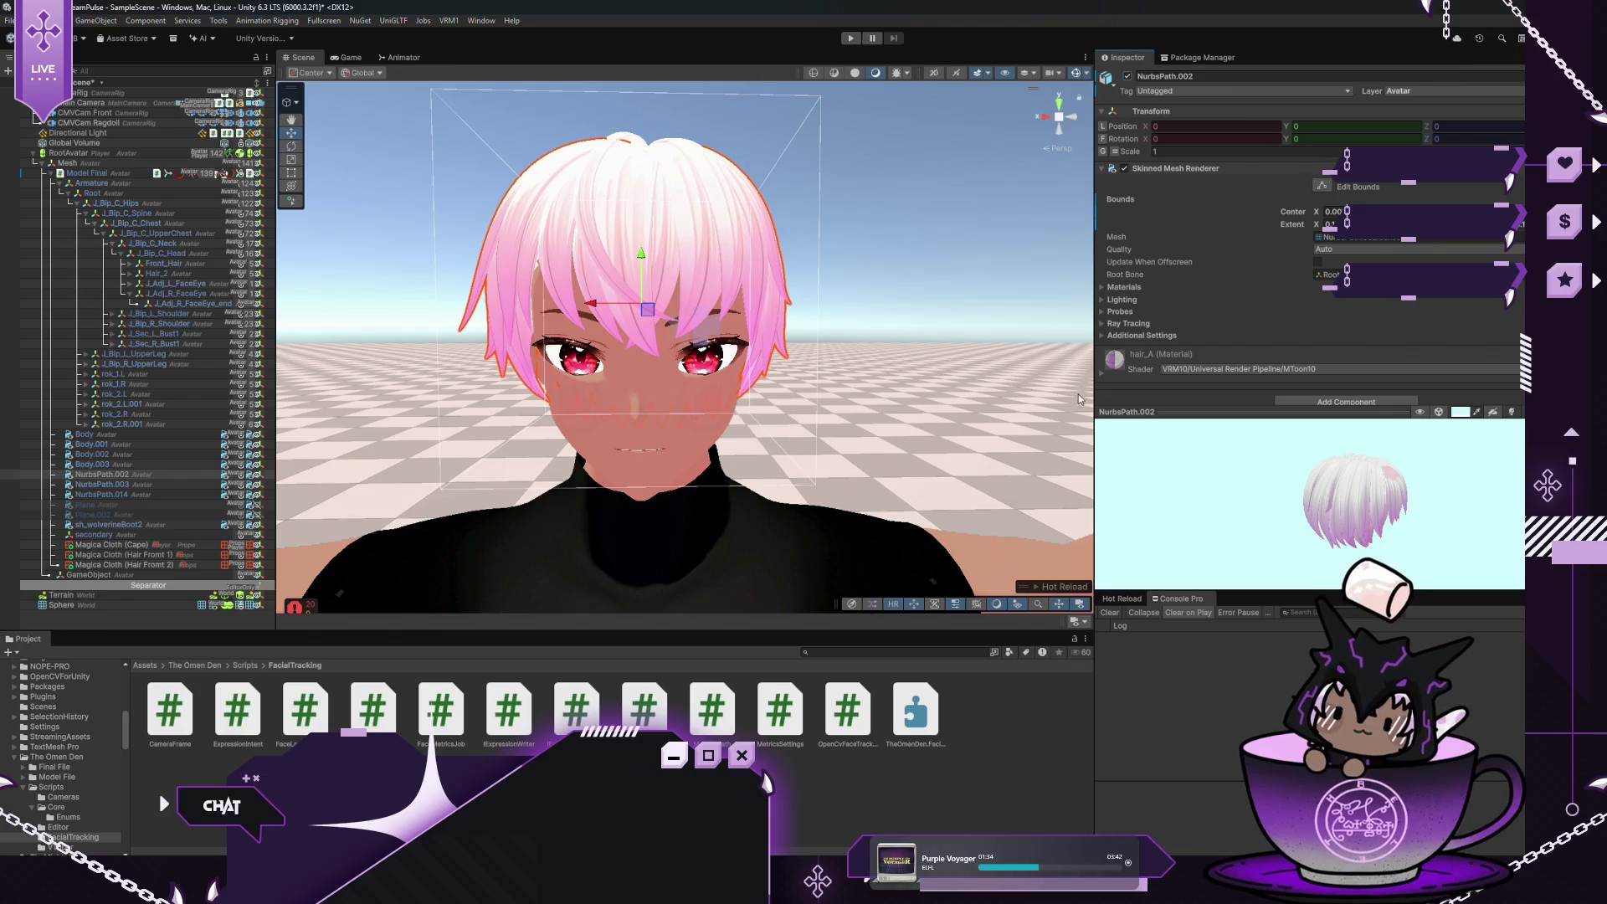
# Add a new Magica Cloth object under Model Final via Magica Cloth2 > Magica Cloth
pyautogui.click(124, 175)
pyautogui.rightClick(114, 173)
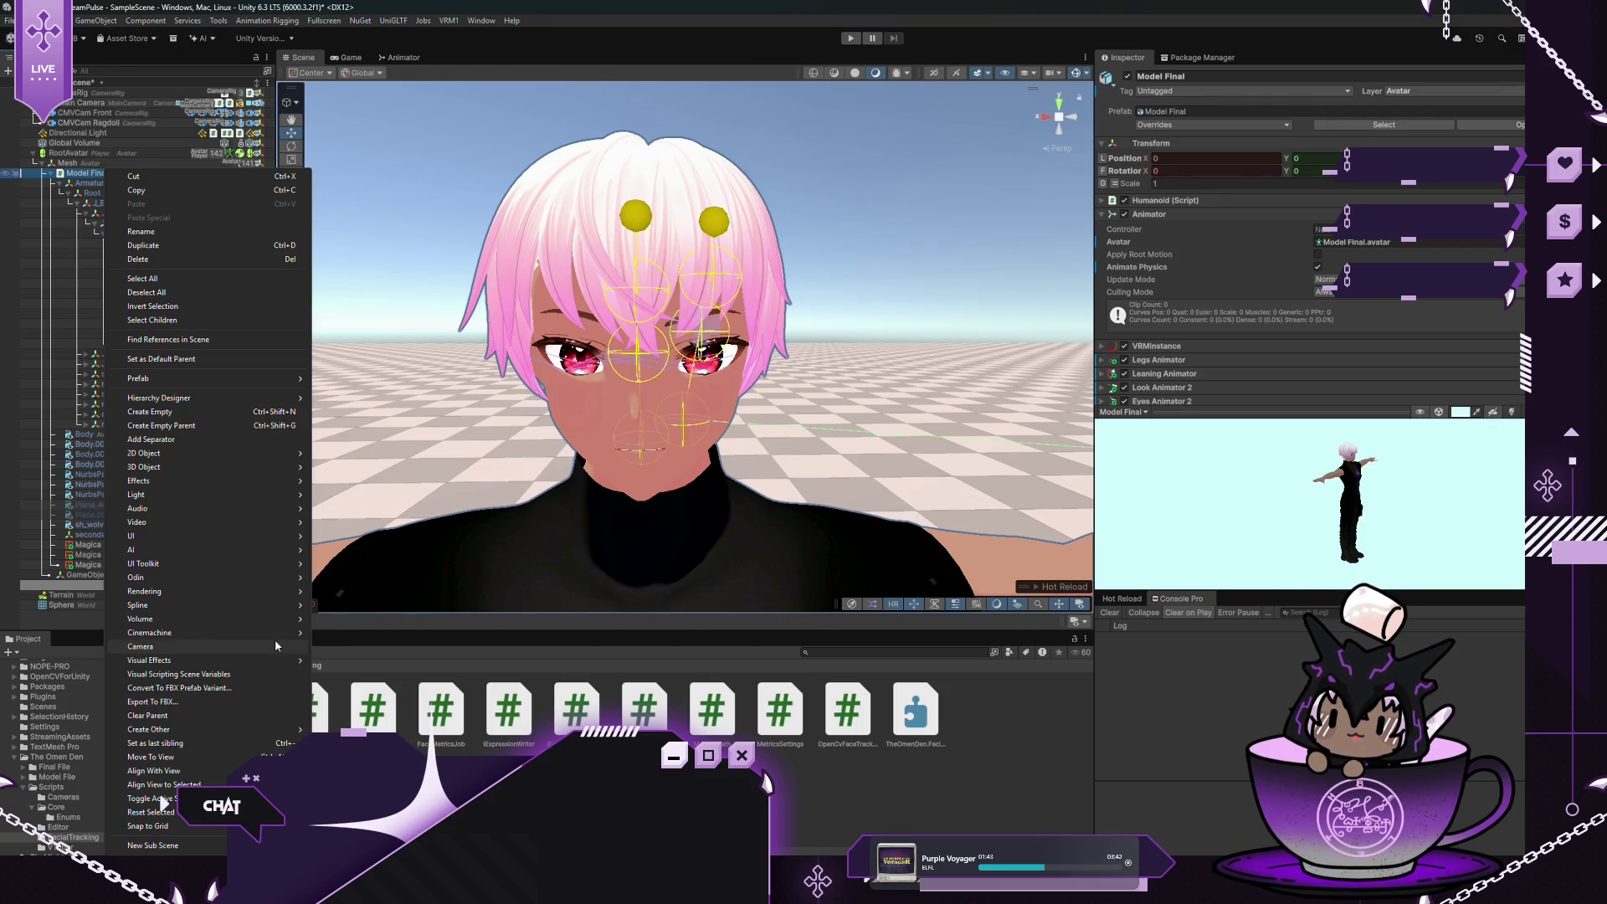
pyautogui.moveTo(255, 614)
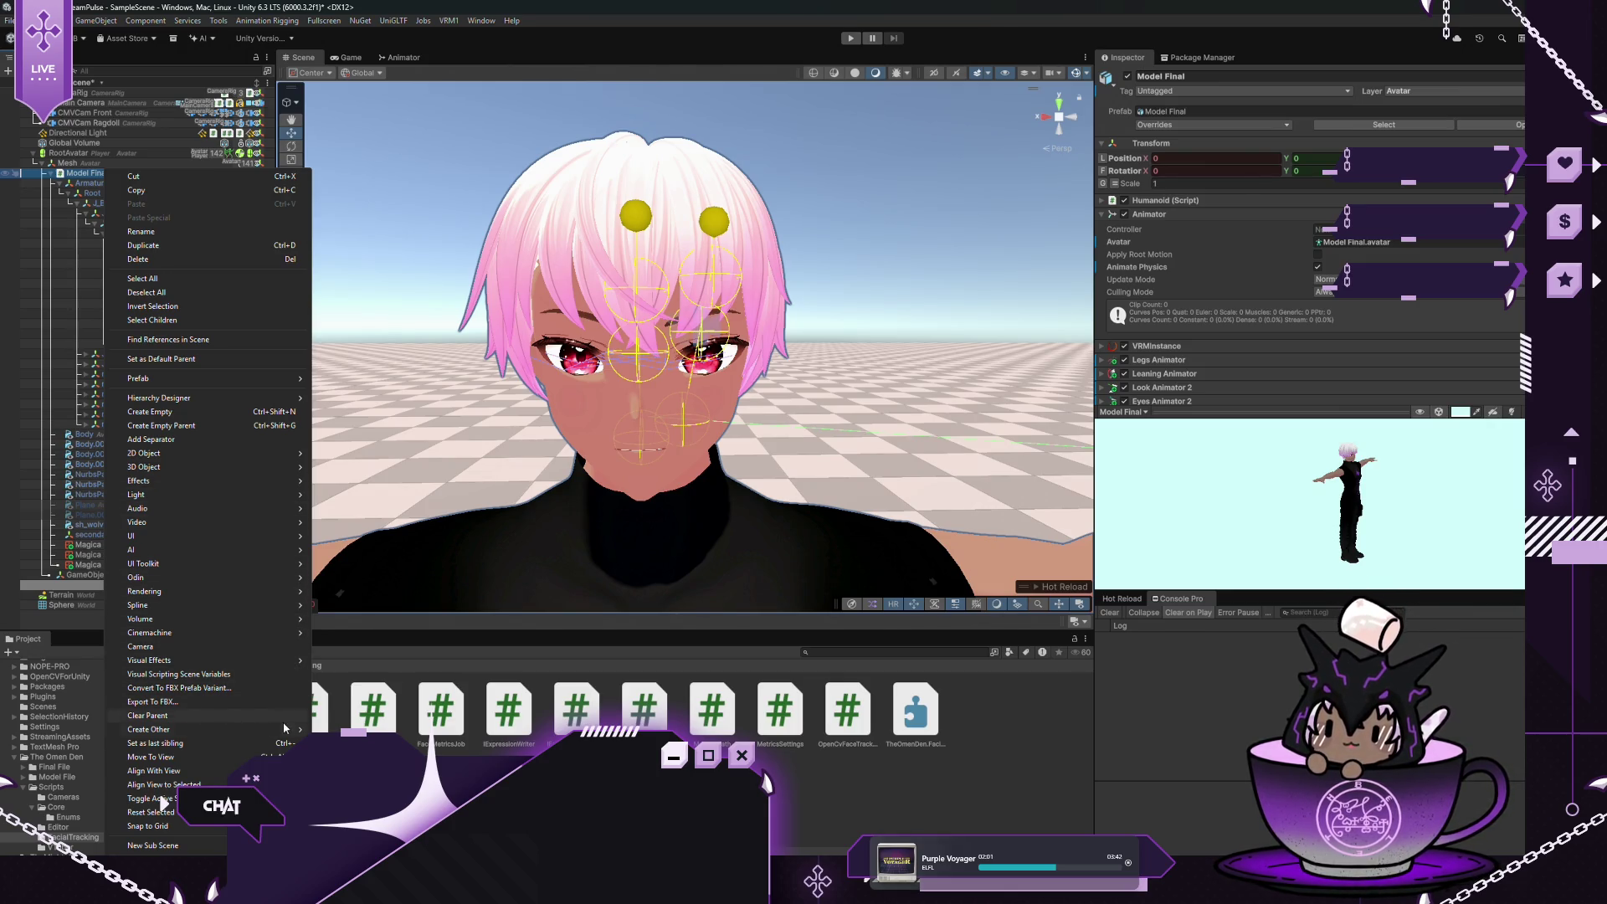
pyautogui.moveTo(368, 729)
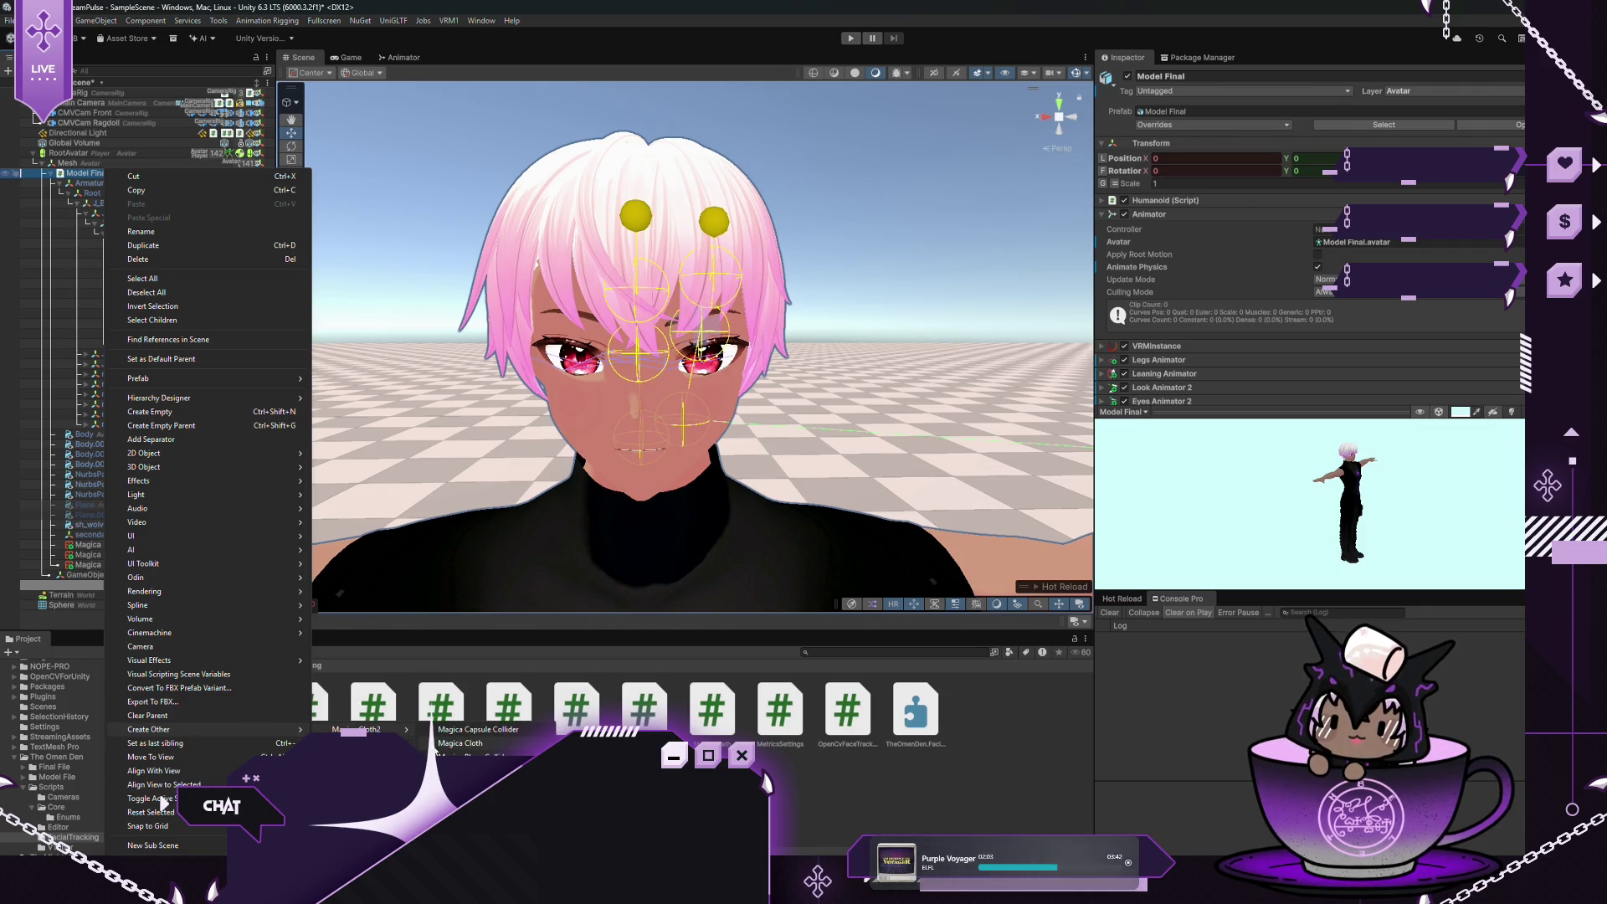
pyautogui.click(461, 743)
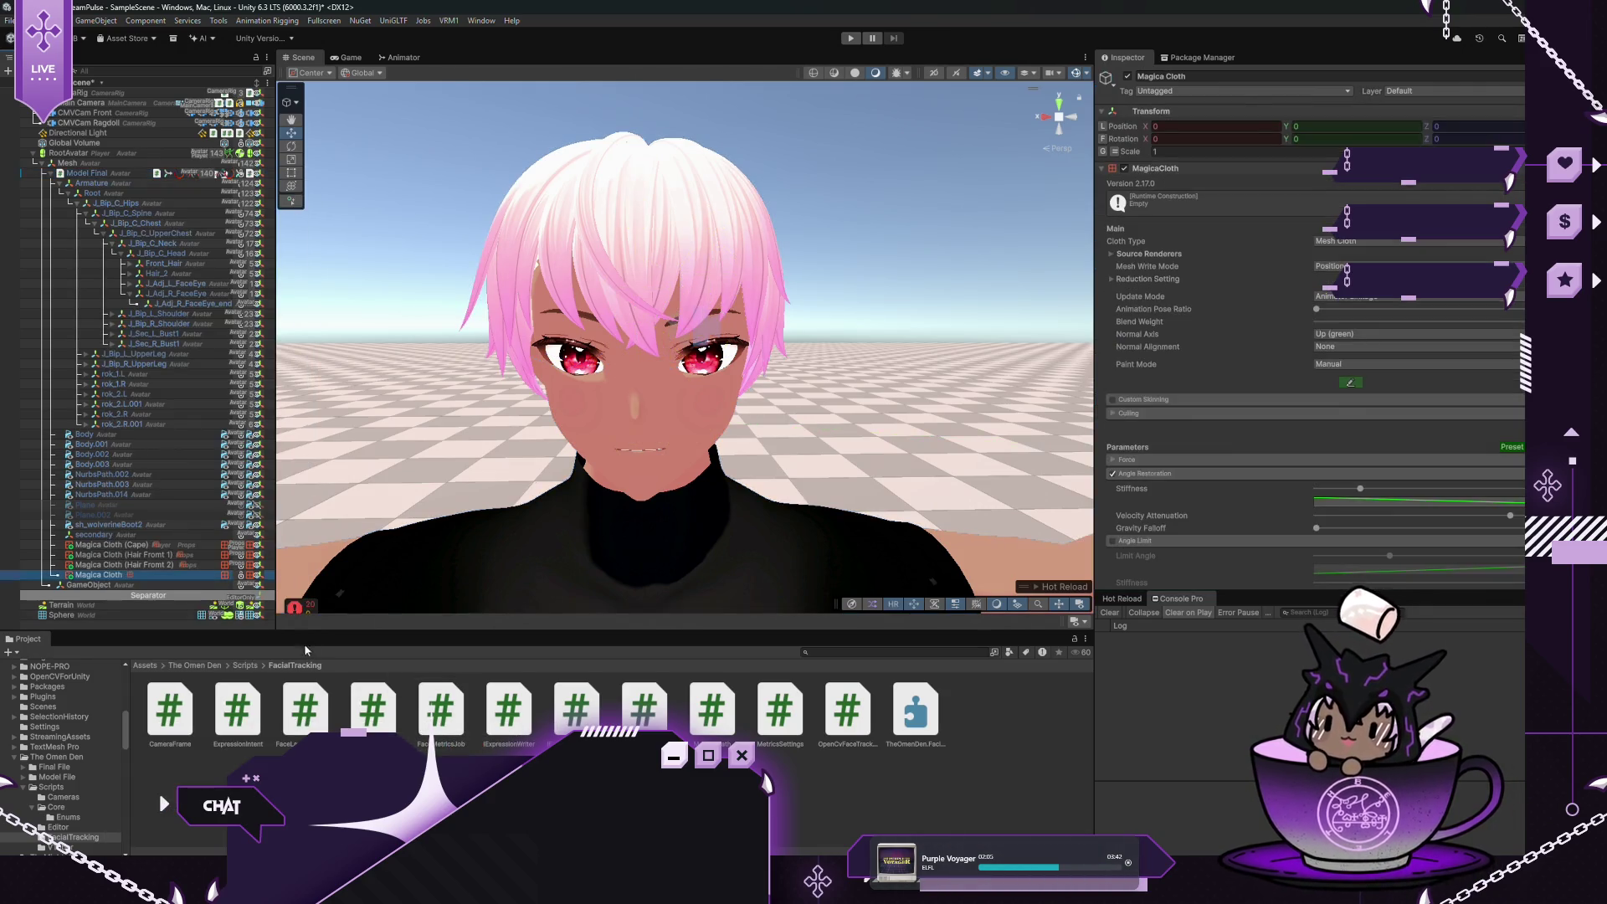
# Rename the cloth Magica Cloth (Hair), set its layer to Props, and expand Source Renderers
pyautogui.click(1235, 76)
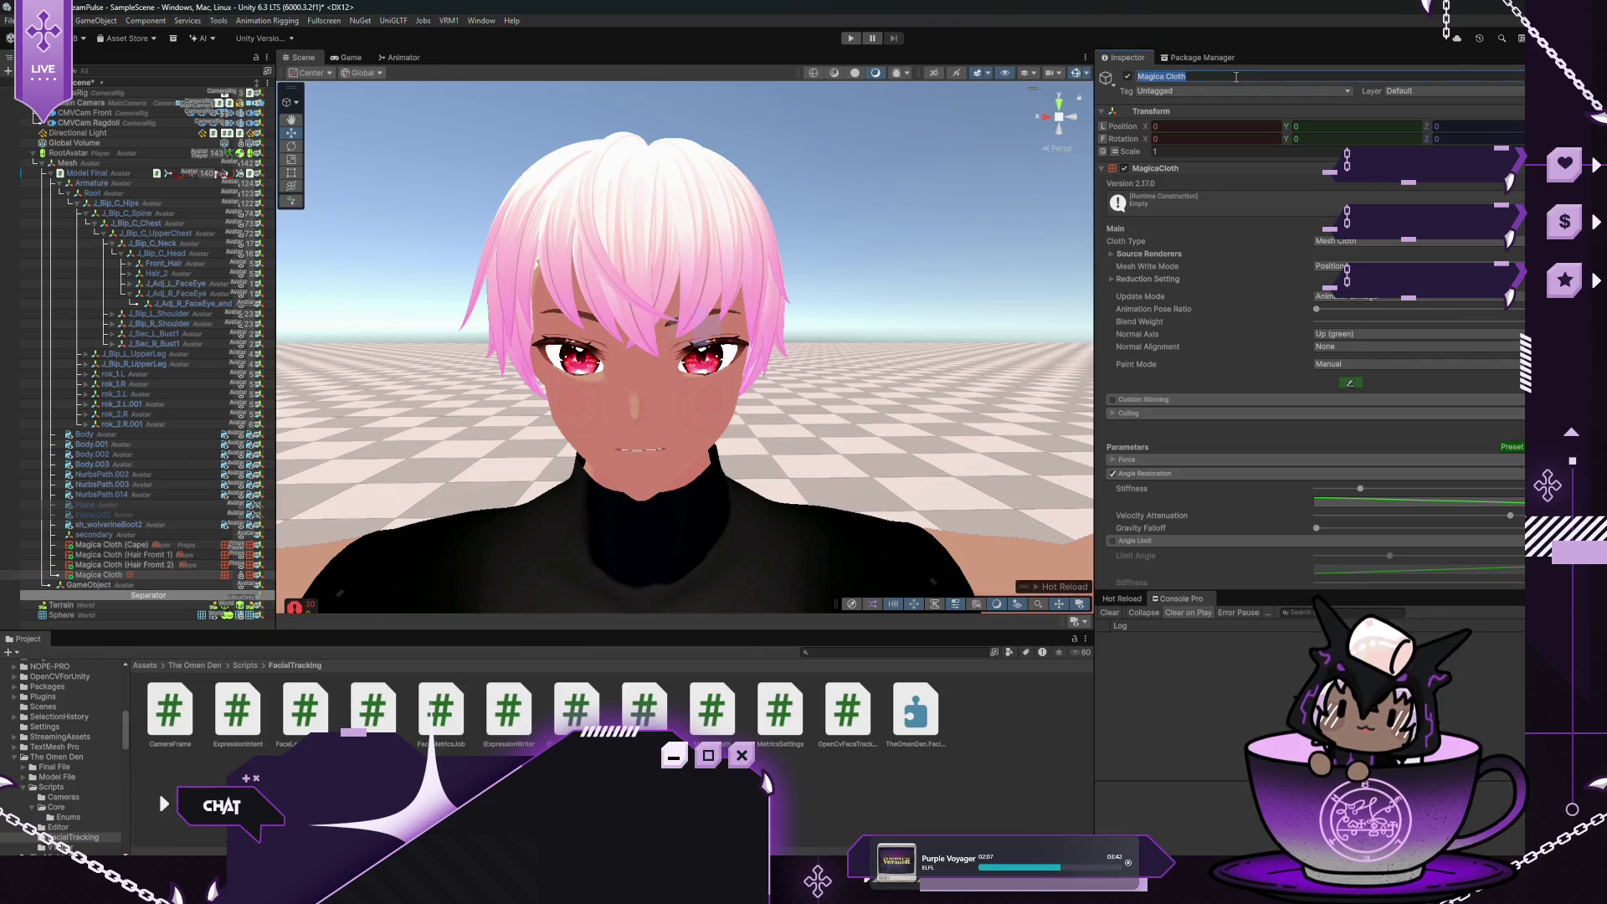
pyautogui.click(1235, 76)
pyautogui.write('(')
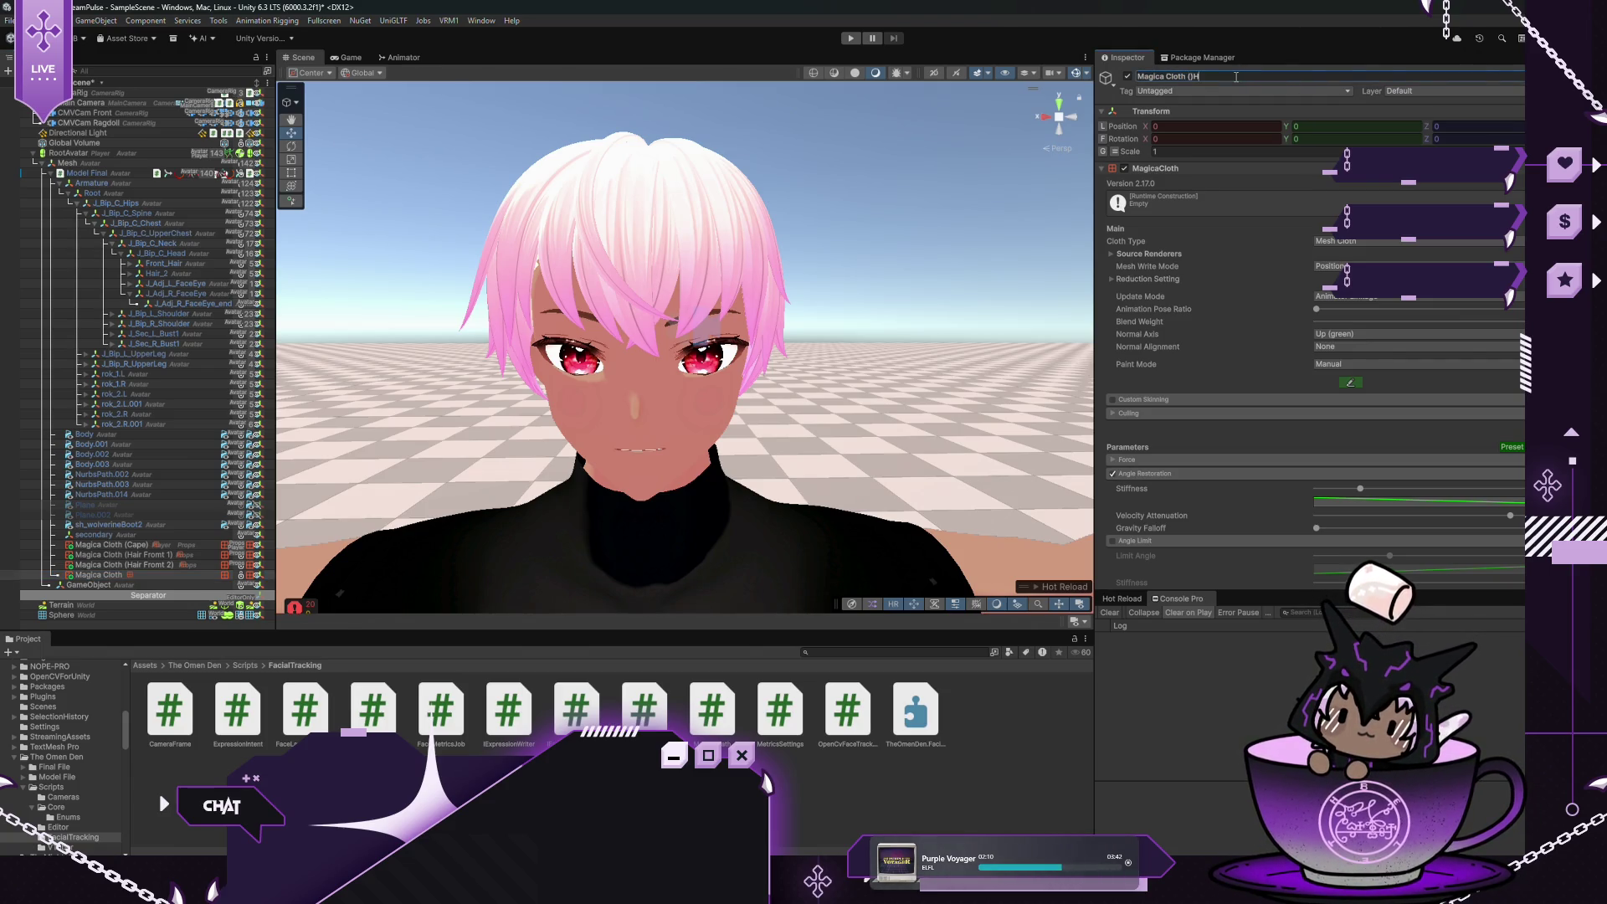
pyautogui.press('BackSpace')
pyautogui.write('Hair)')
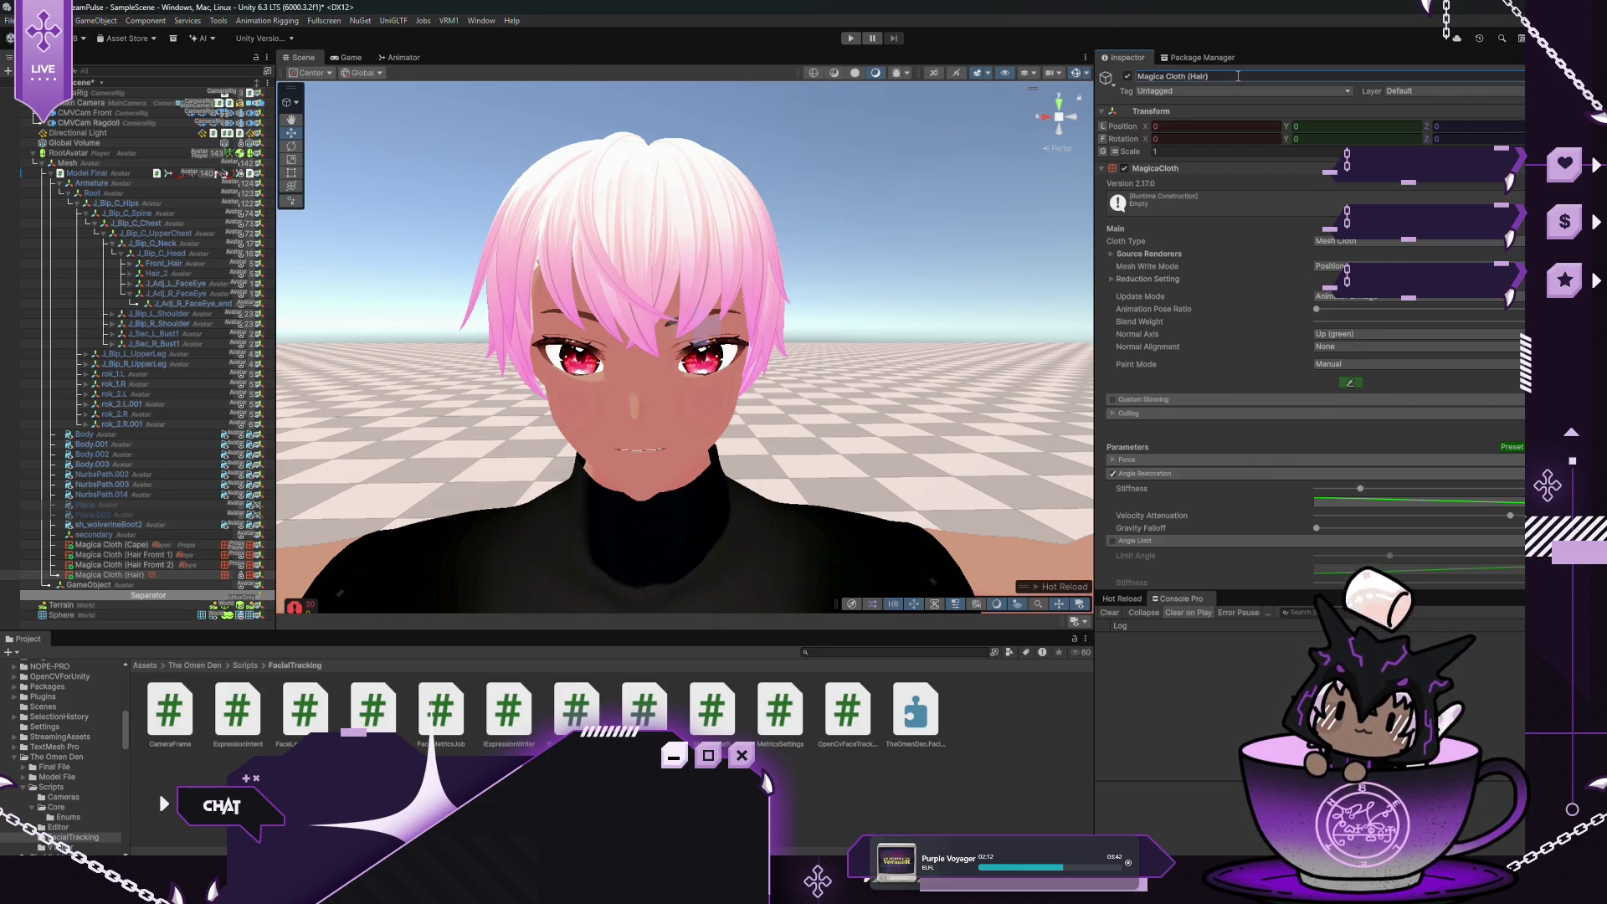
pyautogui.click(1408, 91)
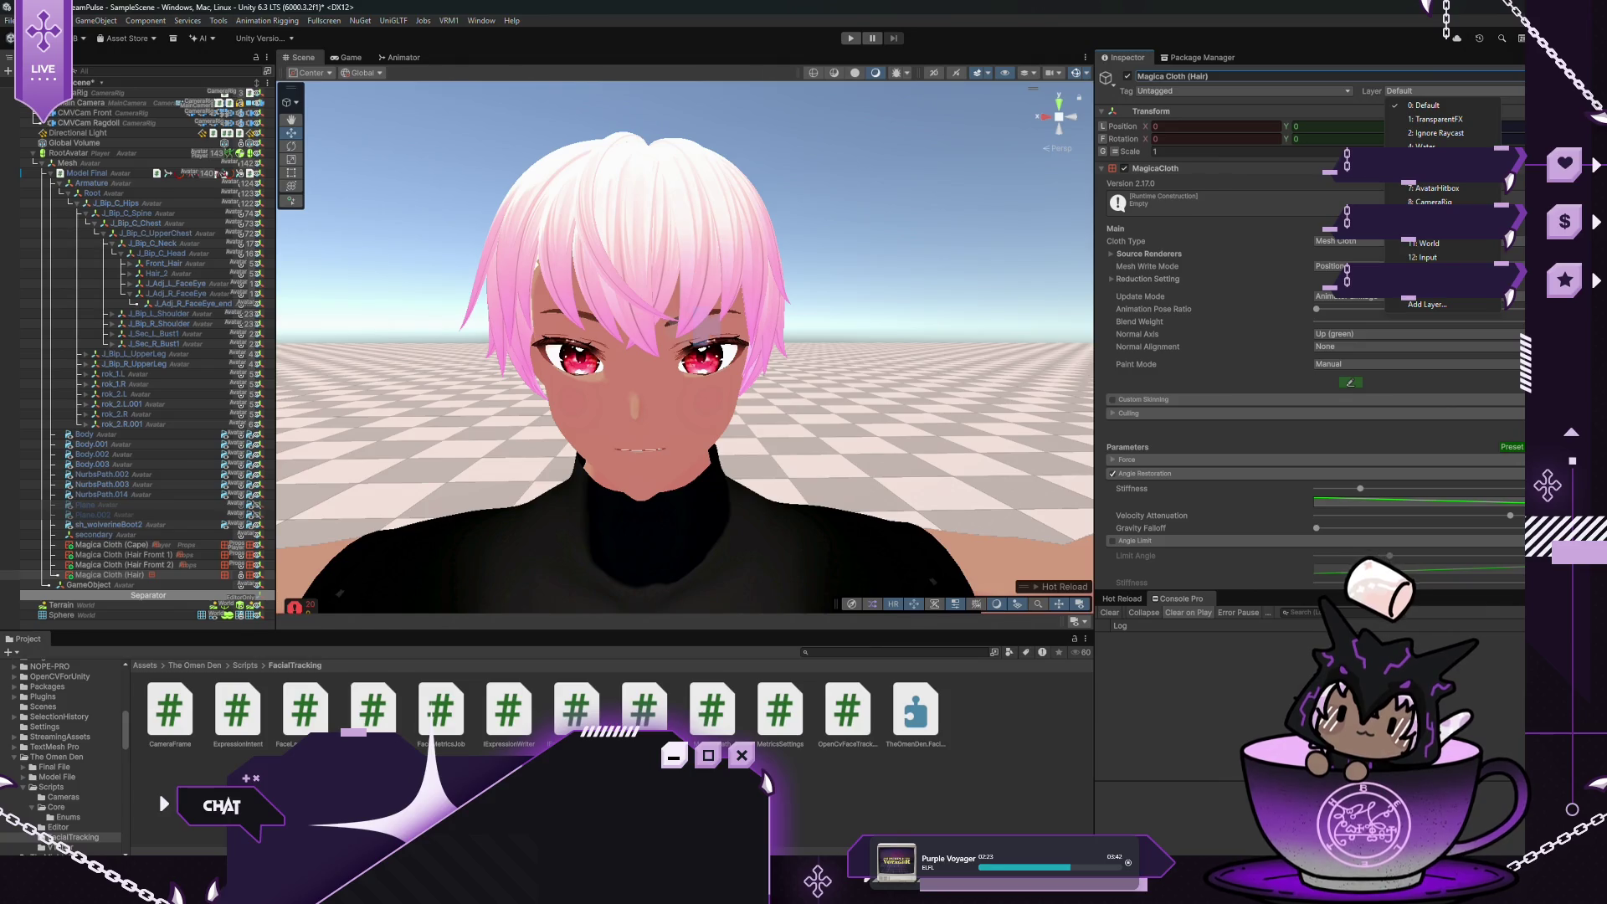
pyautogui.click(1431, 219)
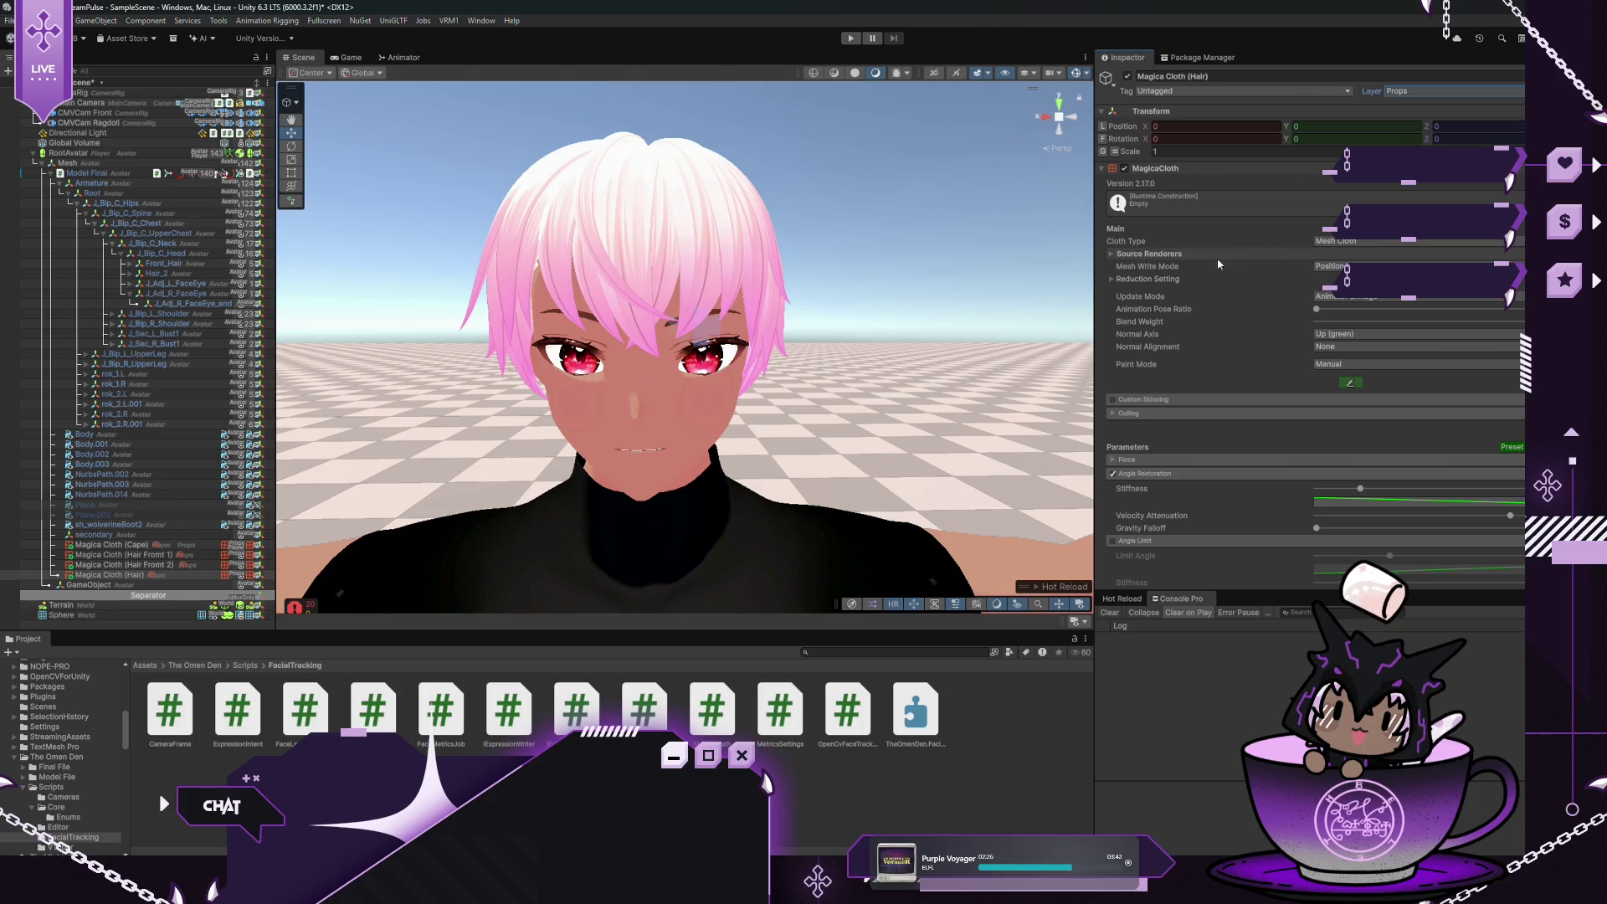
pyautogui.click(1111, 254)
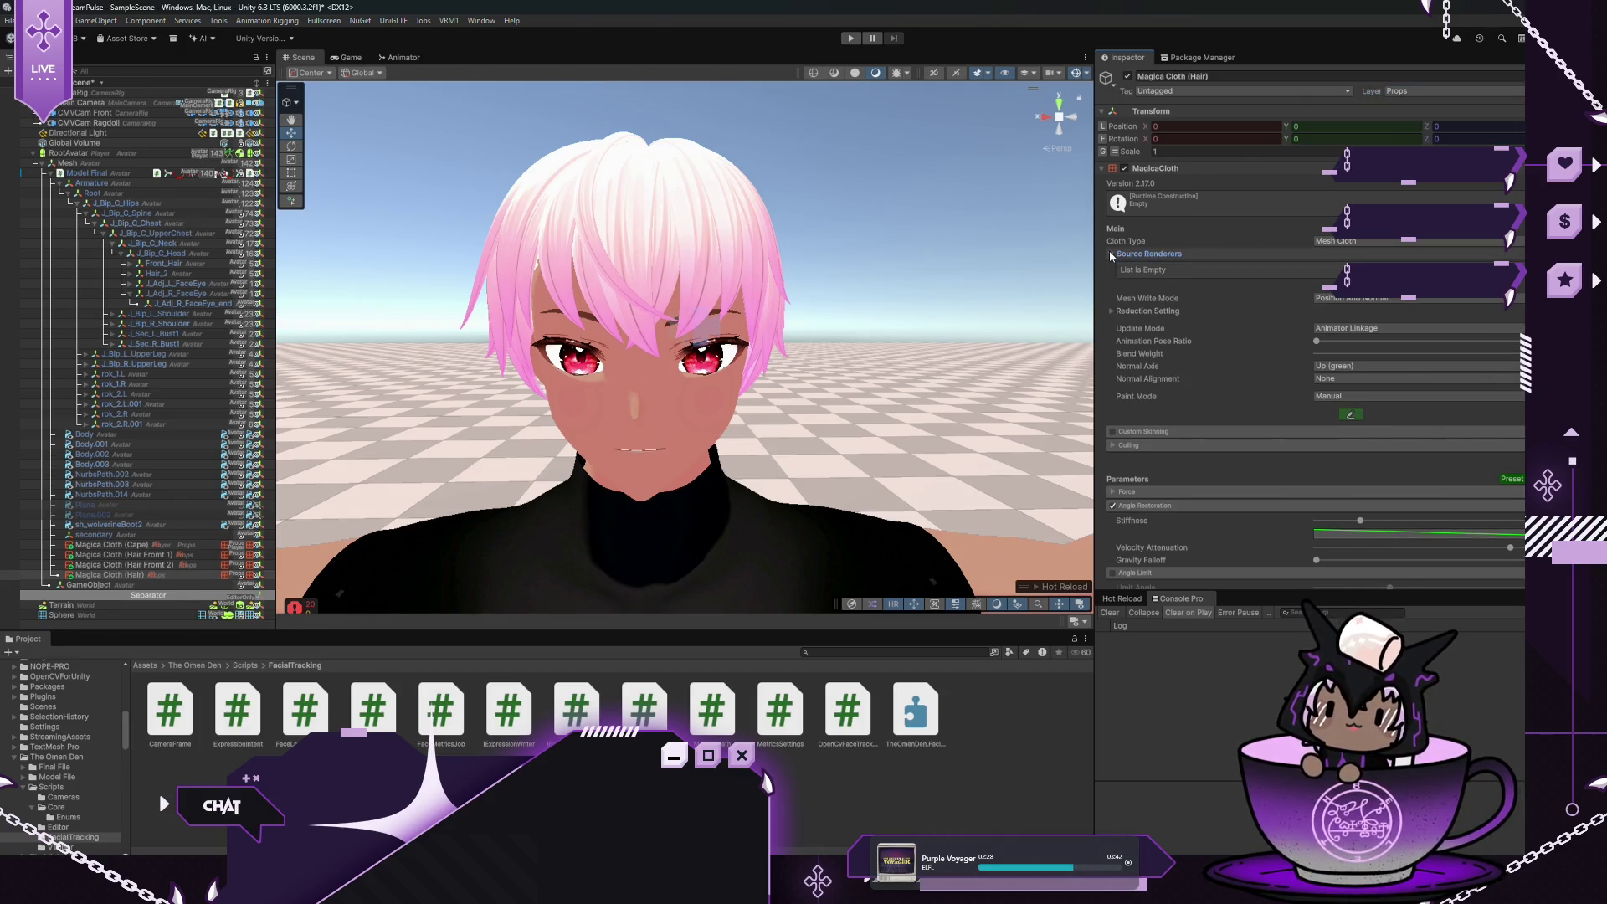